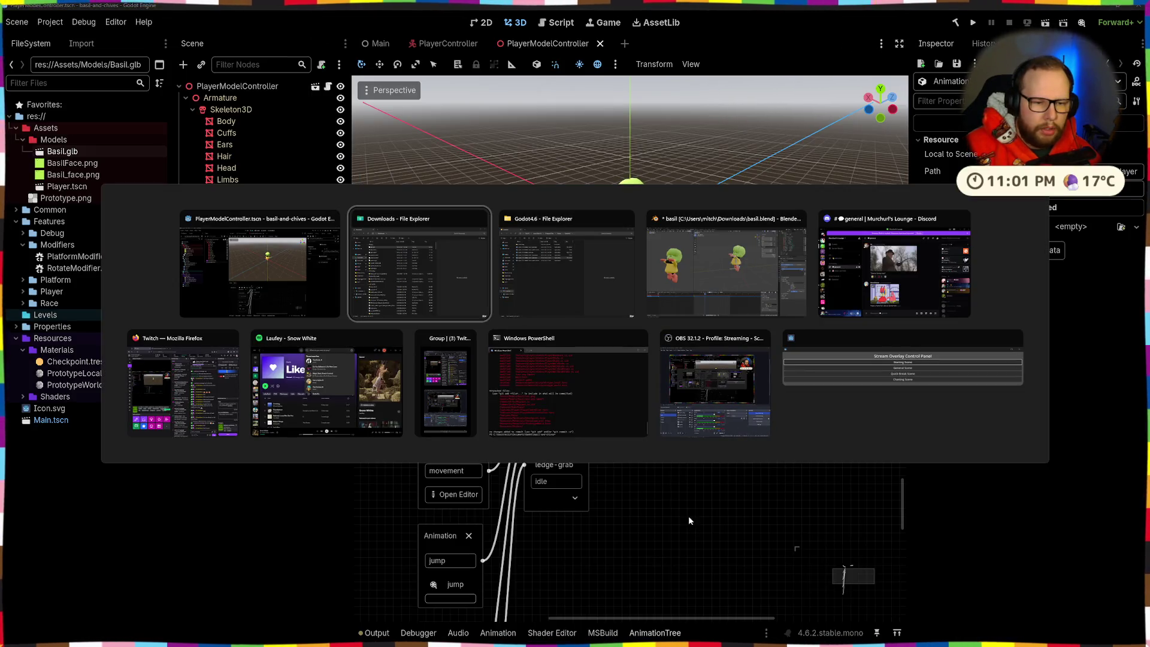
# Close the leftover PowerShell and Downloads windows, then switch to the Visual Studio desktop
pyautogui.click(639, 341)
pyautogui.hotkey('alt', 'Tab')
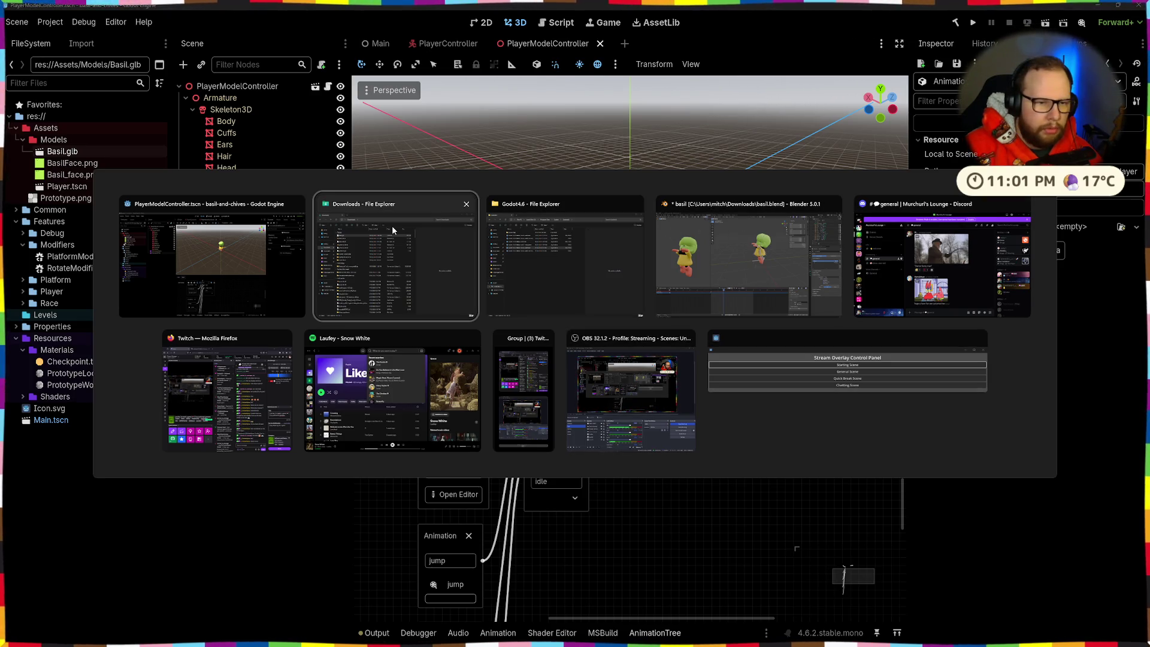
pyautogui.click(470, 204)
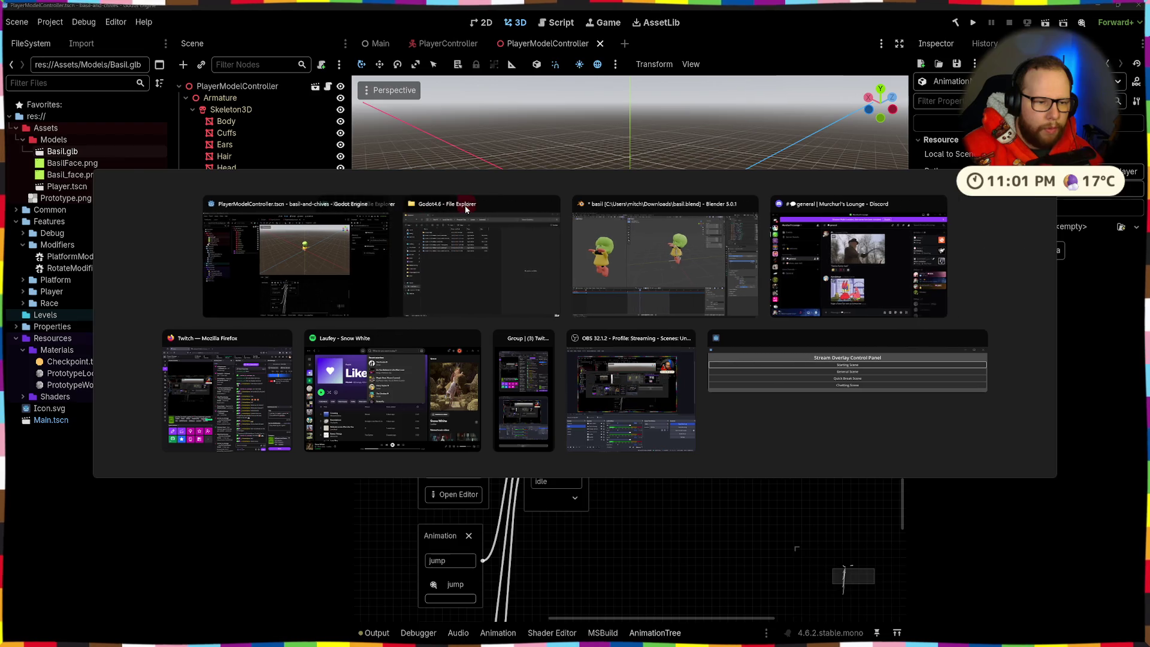
pyautogui.press('Escape')
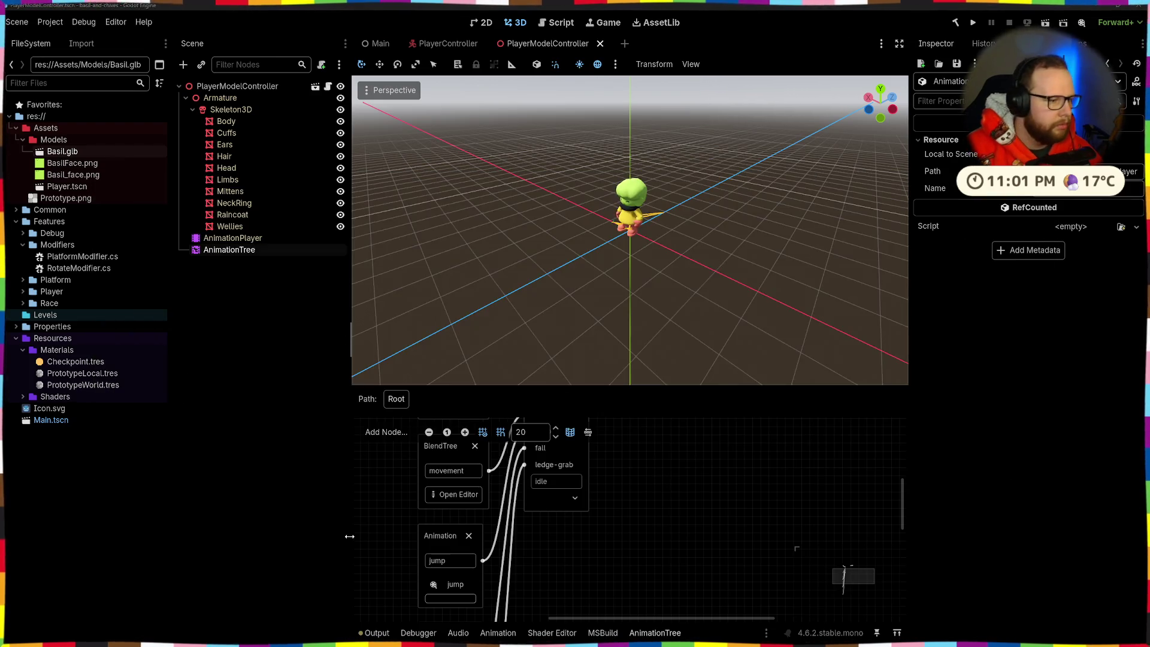
pyautogui.press('ctrl+super+Right')
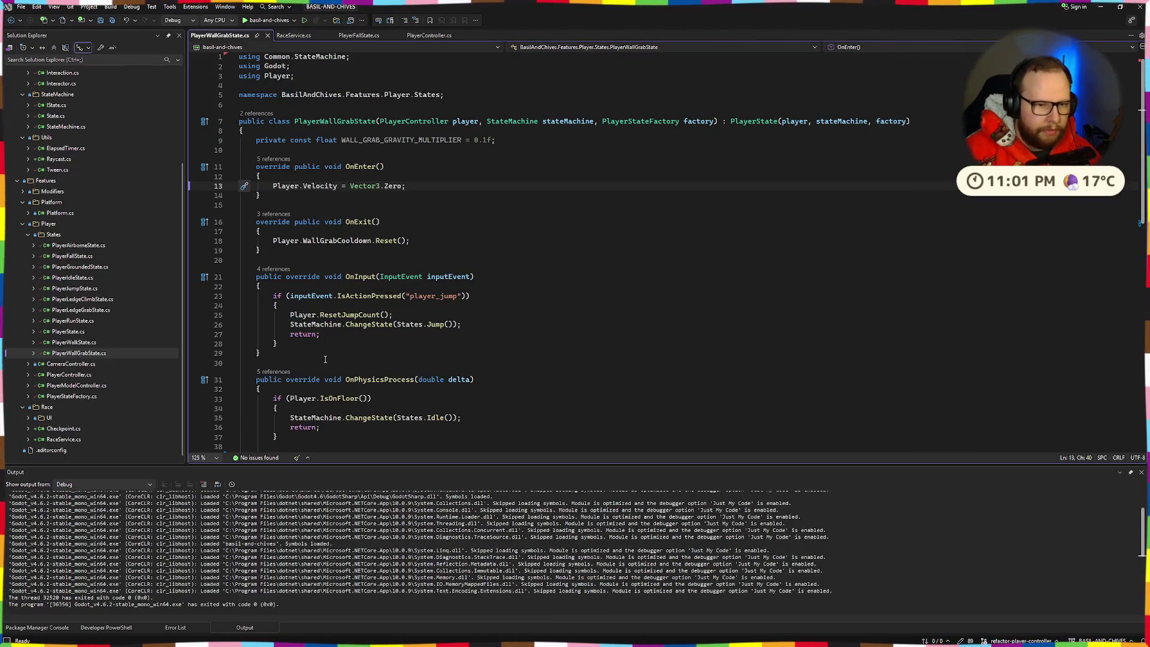
# Search the solution for 'ledge_grab' and open its match in PlayerModelController.cs, then return to Godot
pyautogui.click(530, 205)
pyautogui.hotkey('ctrl', 'shift', 'f')
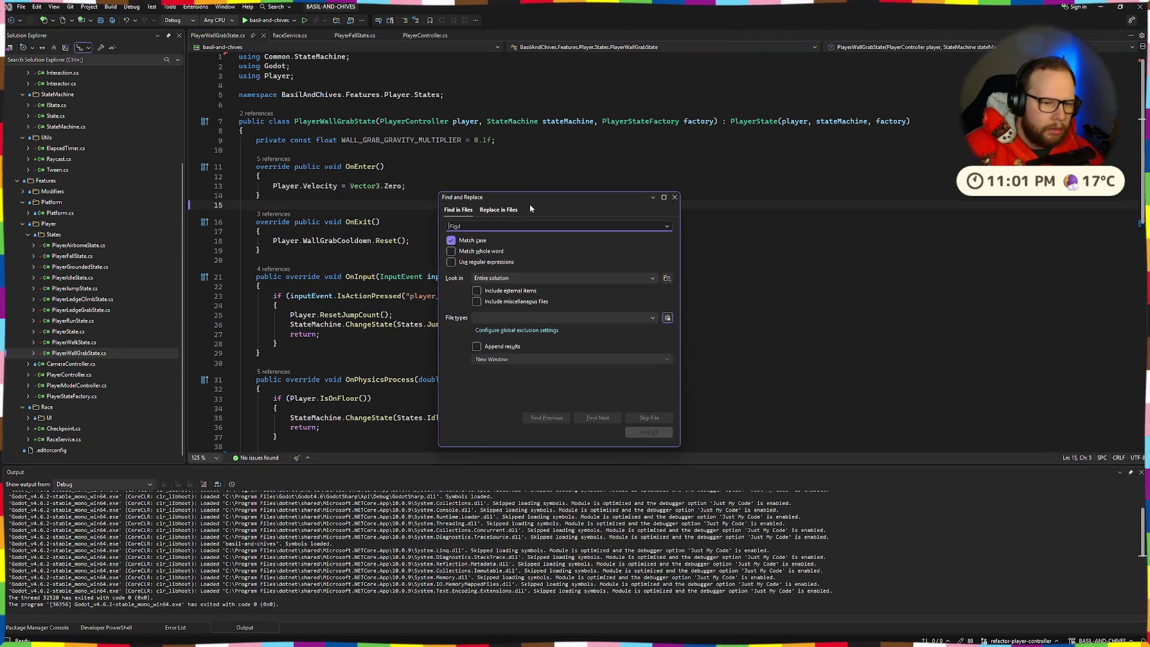
pyautogui.write('le')
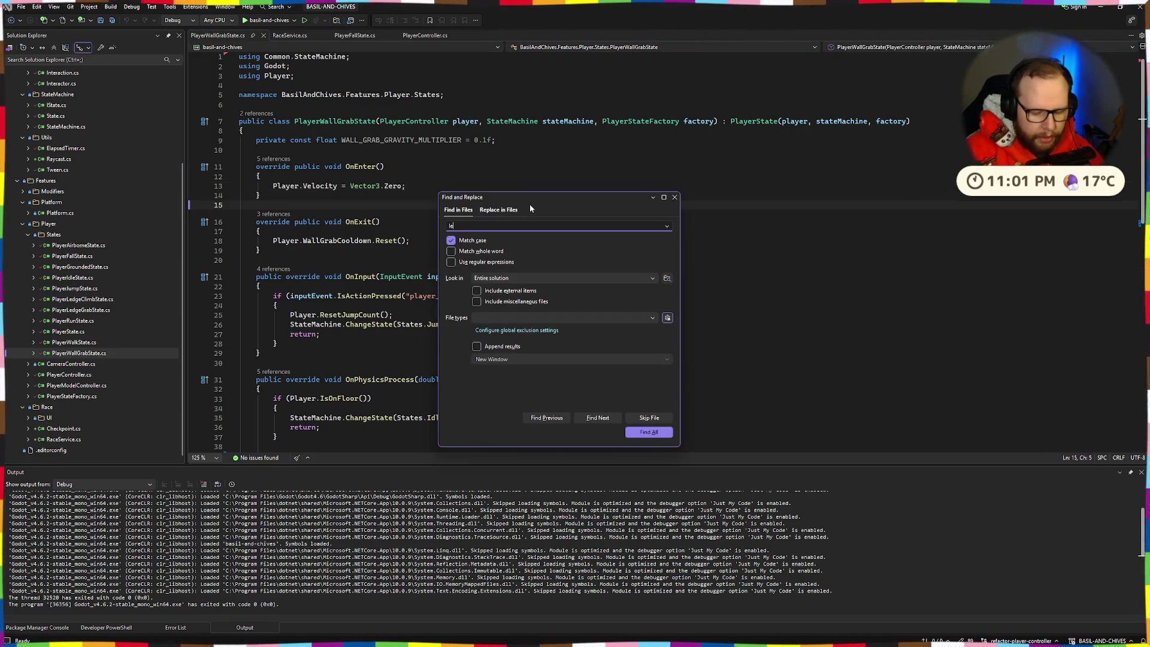
pyautogui.write('dge_grab')
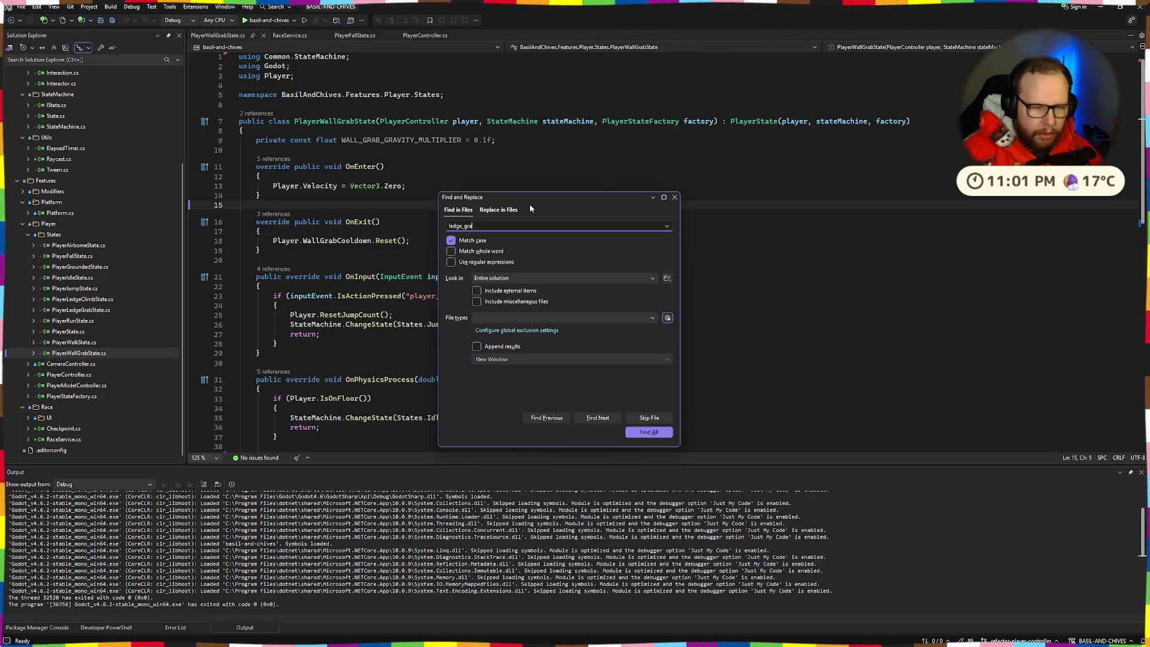
pyautogui.press('Return')
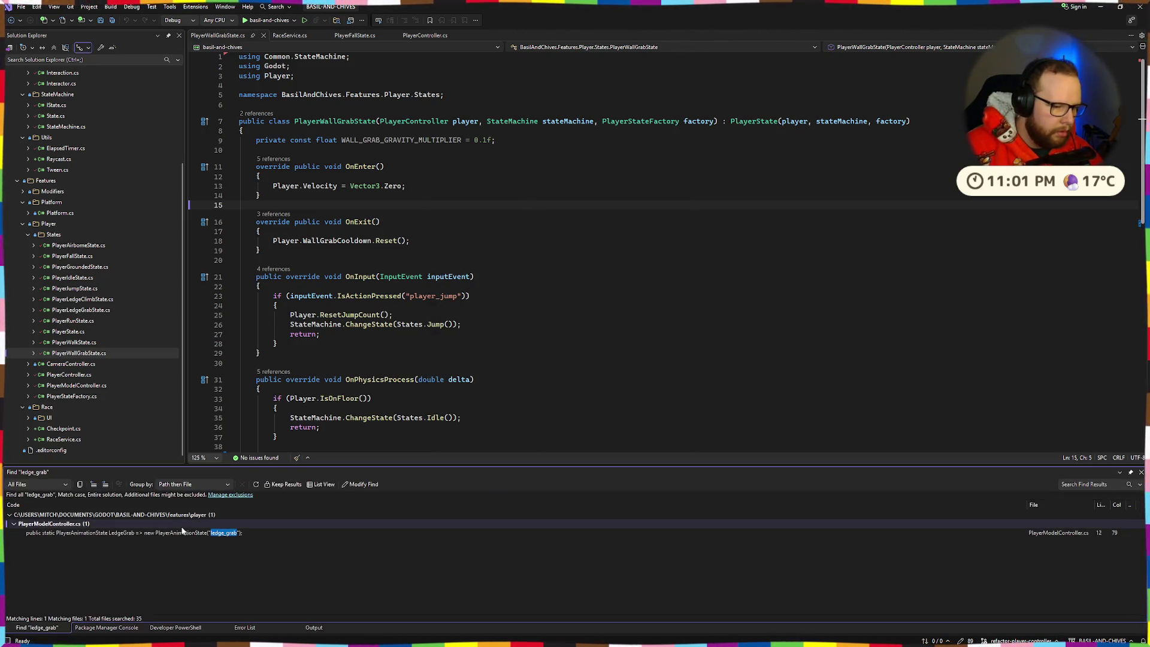
pyautogui.doubleClick(185, 533)
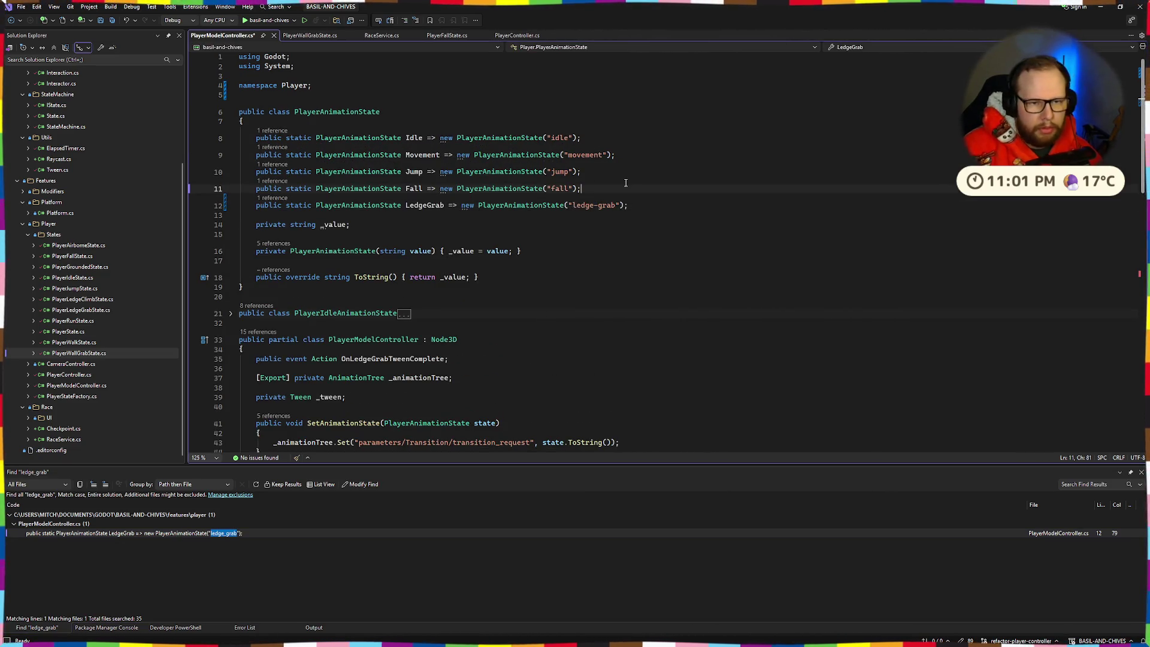
pyautogui.hotkey('alt', 'Tab')
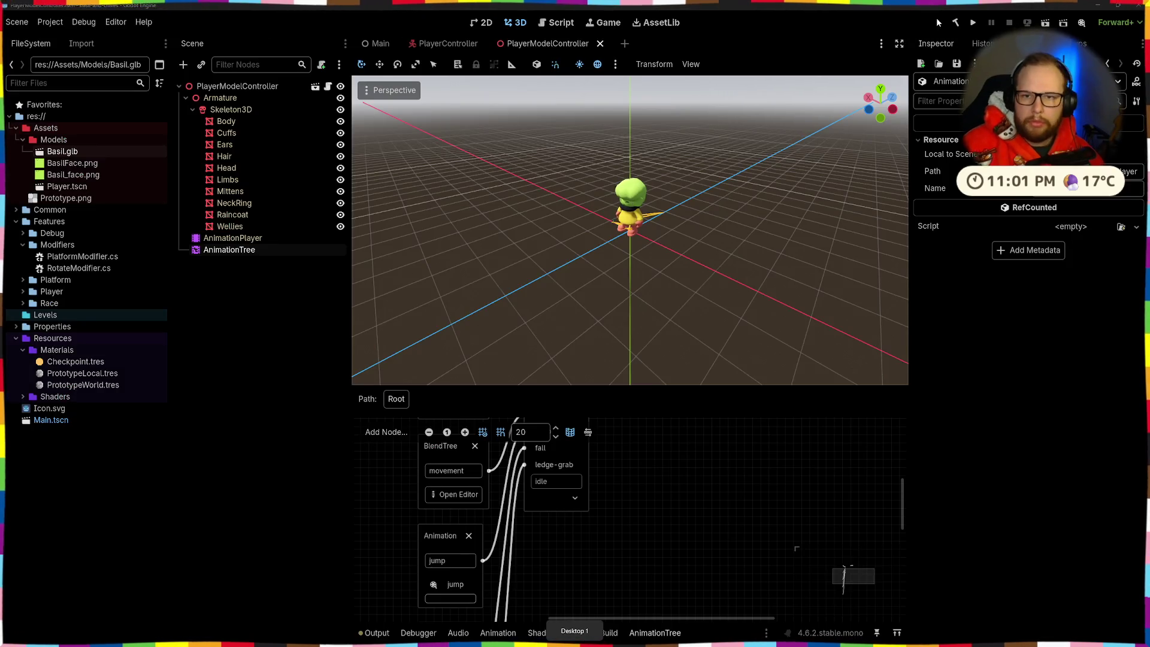
# Run the game, jump onto the first wall to wall-grab, and jump away along the ledge
pyautogui.click(971, 24)
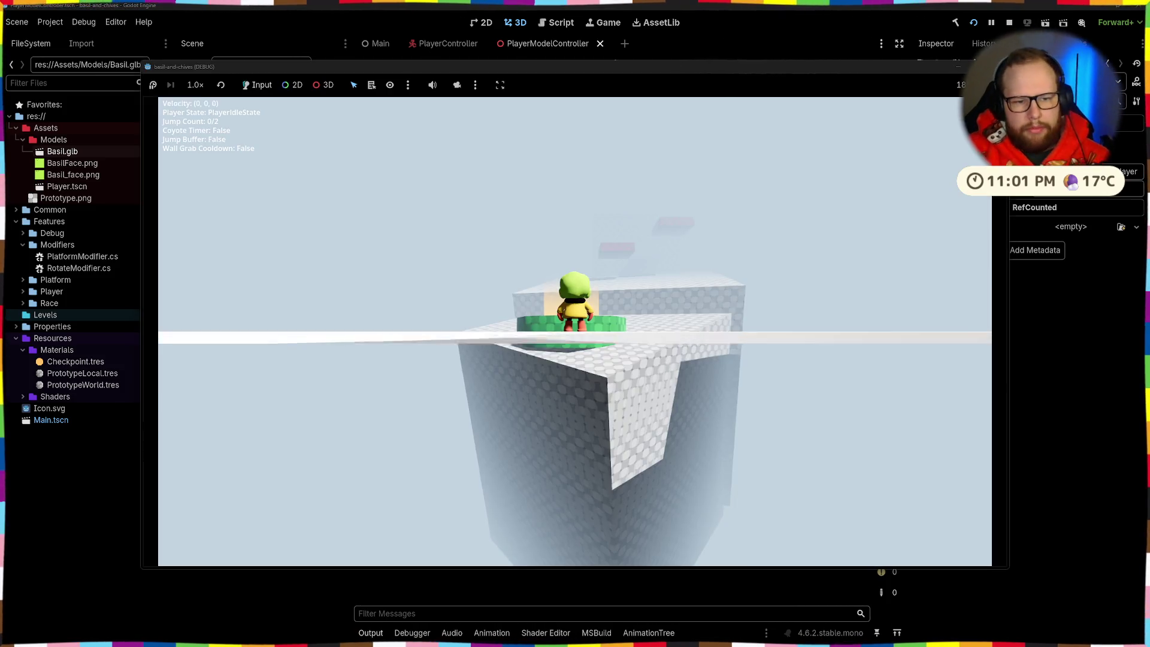
pyautogui.press('w')
pyautogui.press('space')
pyautogui.press('w')
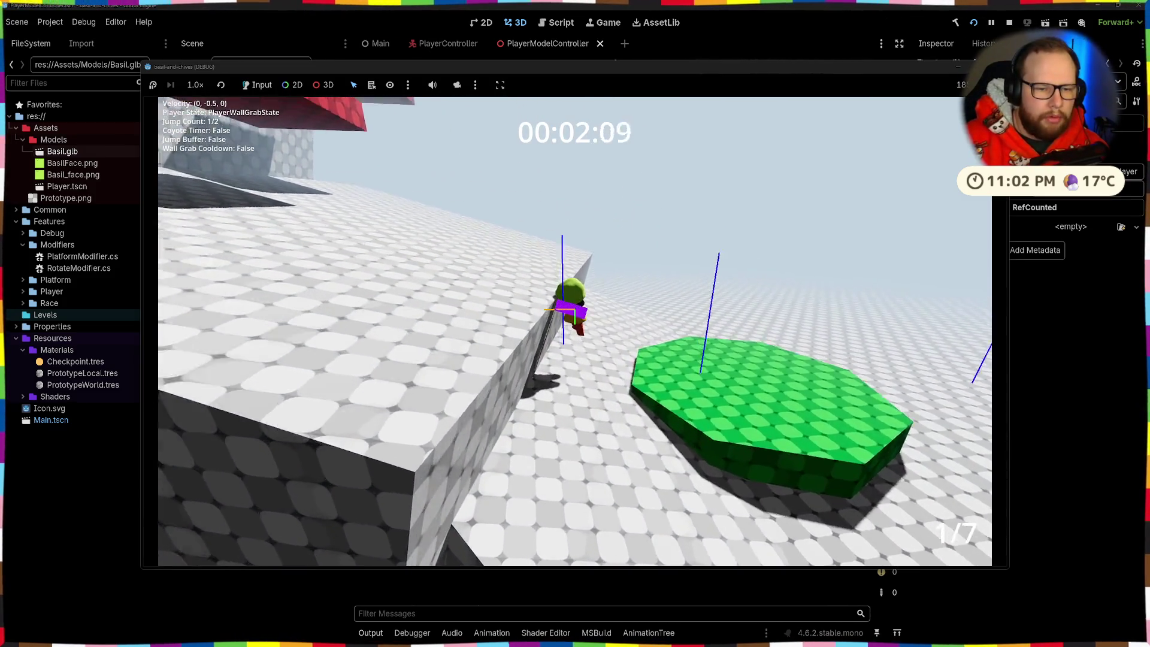
pyautogui.press('space')
# Ledge-grab and climb the red block, walk on to the large wall, then stop the game
pyautogui.press('w')
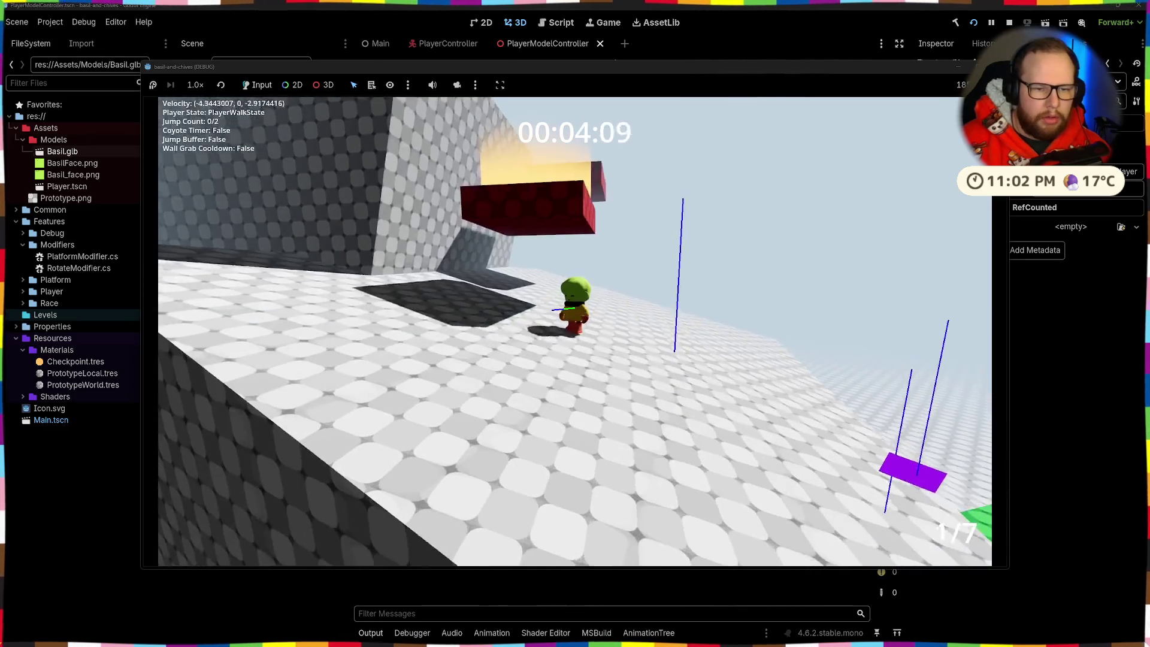
pyautogui.press('w')
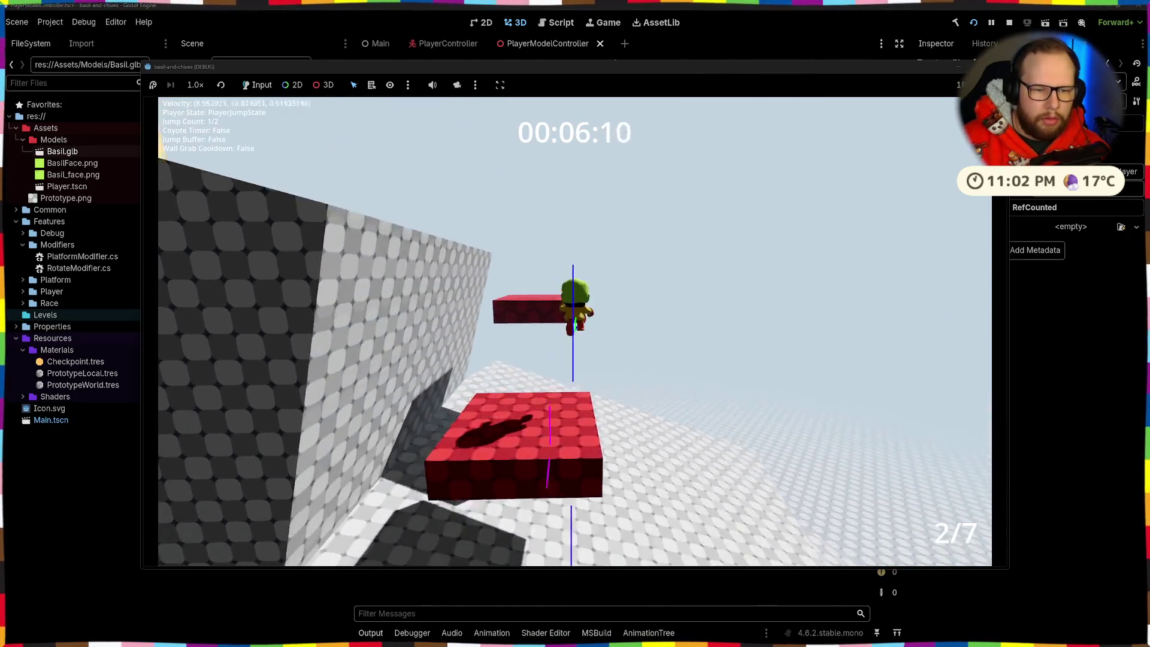
pyautogui.press('s')
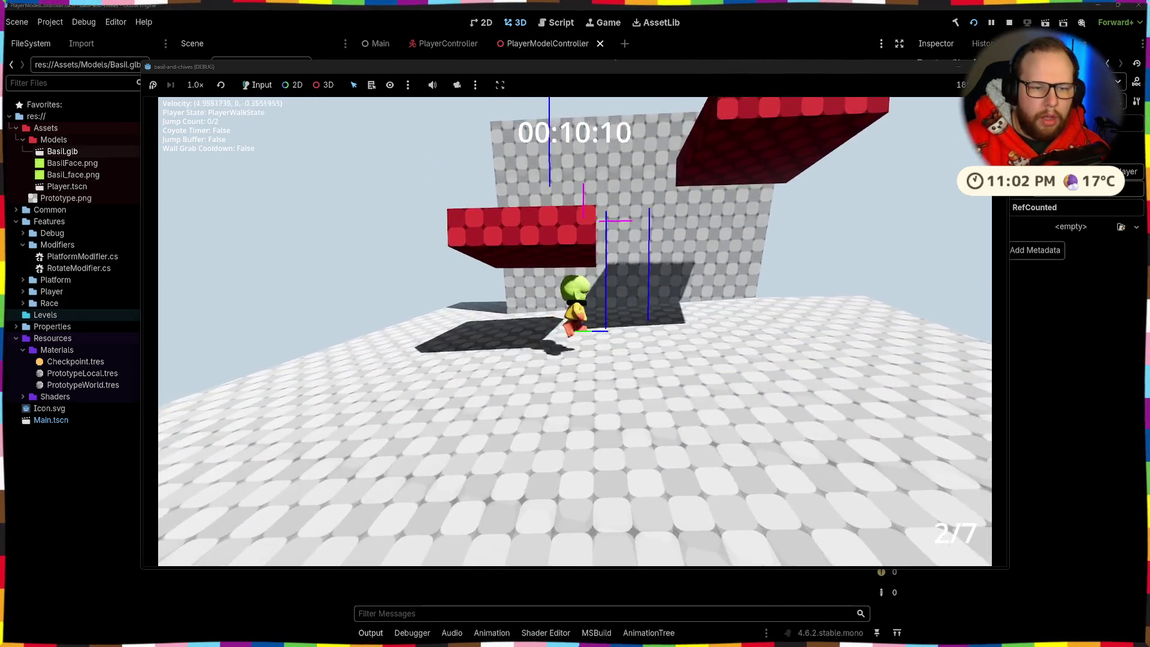
pyautogui.press('w')
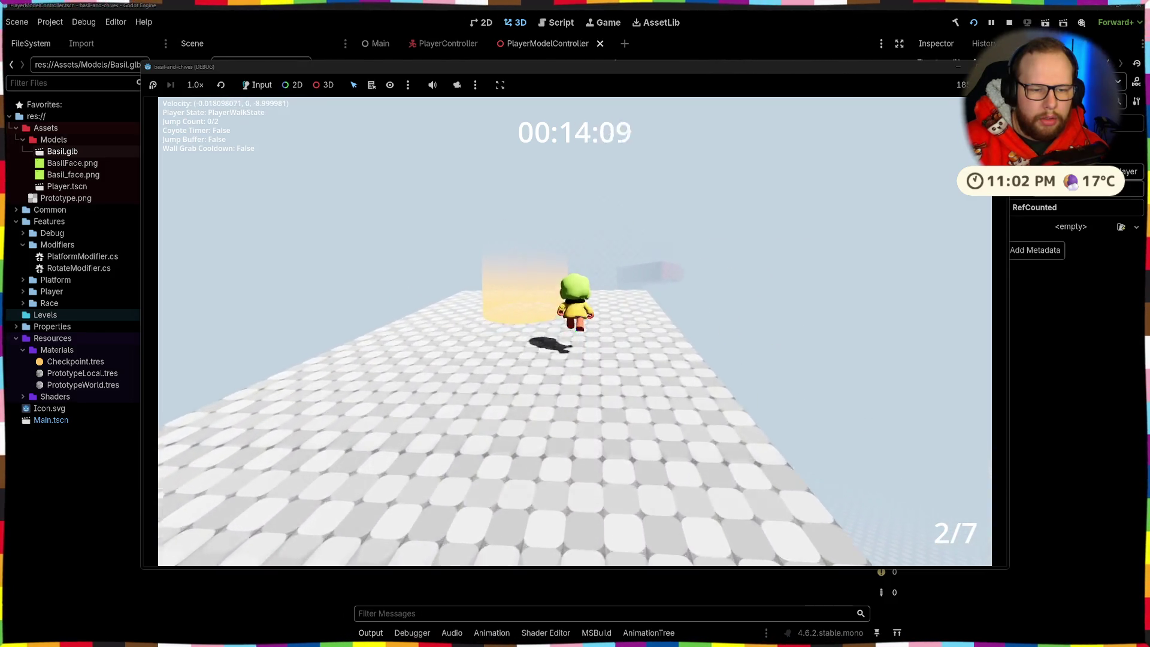
pyautogui.press('space')
pyautogui.press('w')
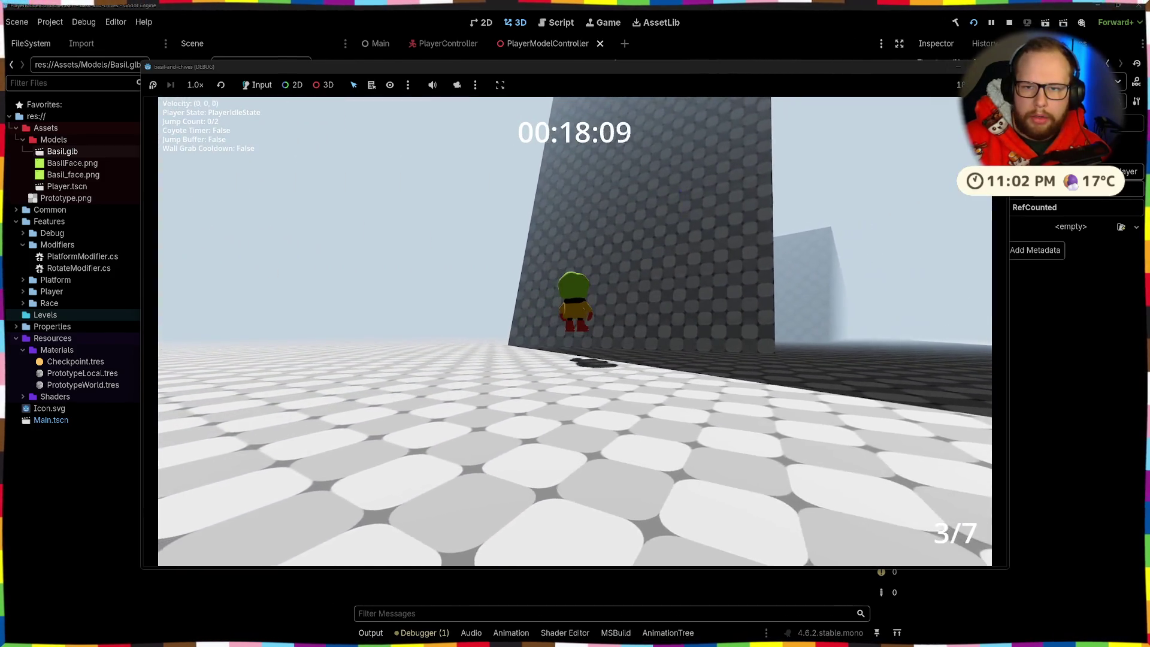
pyautogui.click(998, 67)
# In PlayerController, revert the PlayerModelController node's Position y from -0.75 to 0
pyautogui.click(488, 44)
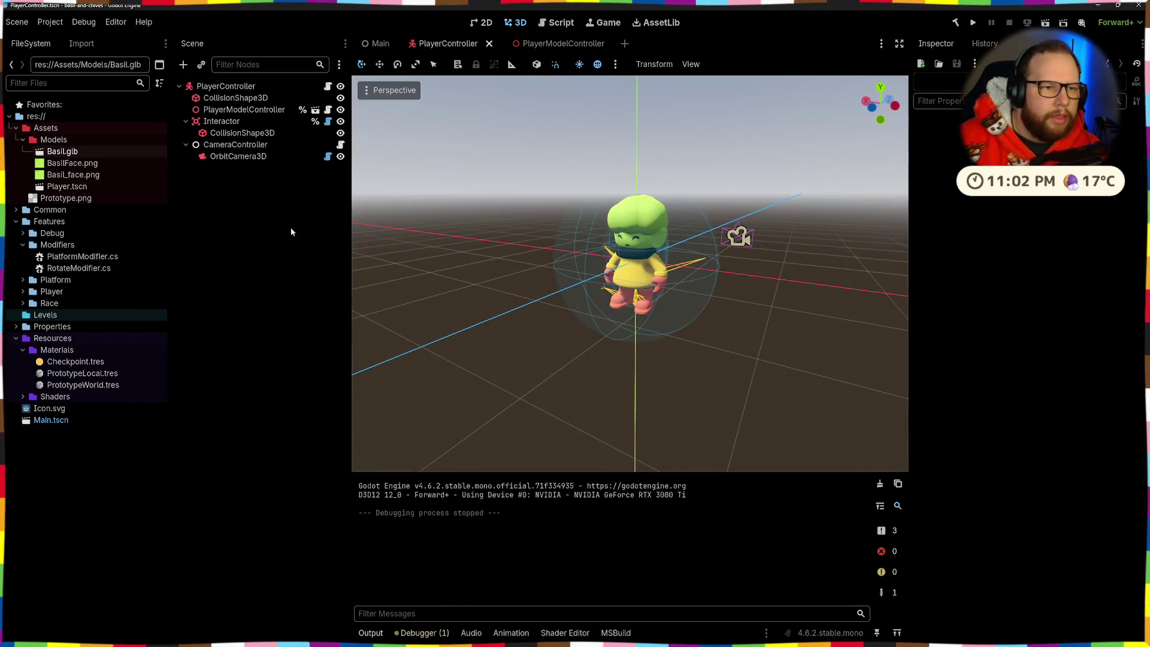
pyautogui.click(241, 110)
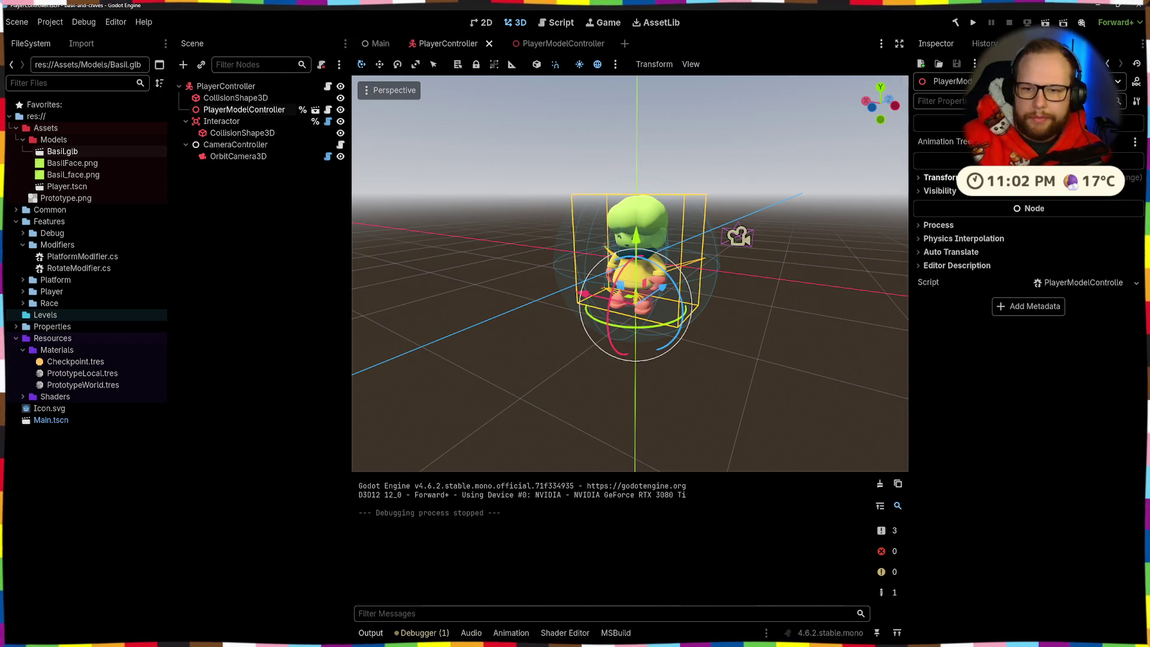
pyautogui.click(943, 177)
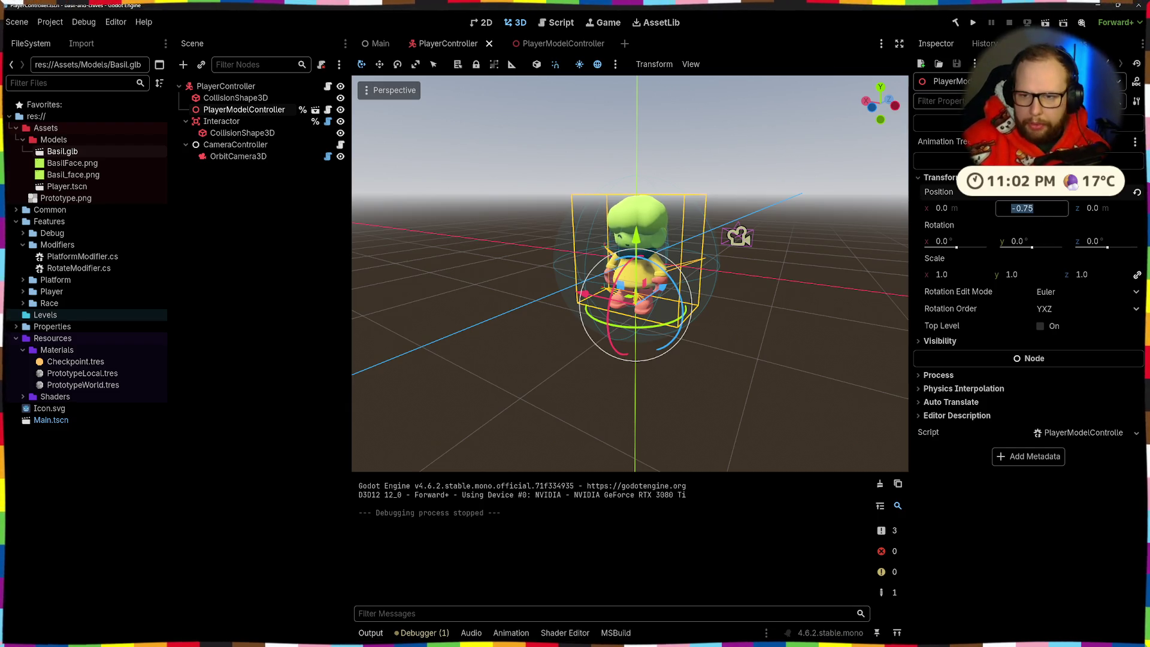
pyautogui.click(1137, 193)
pyautogui.click(539, 262)
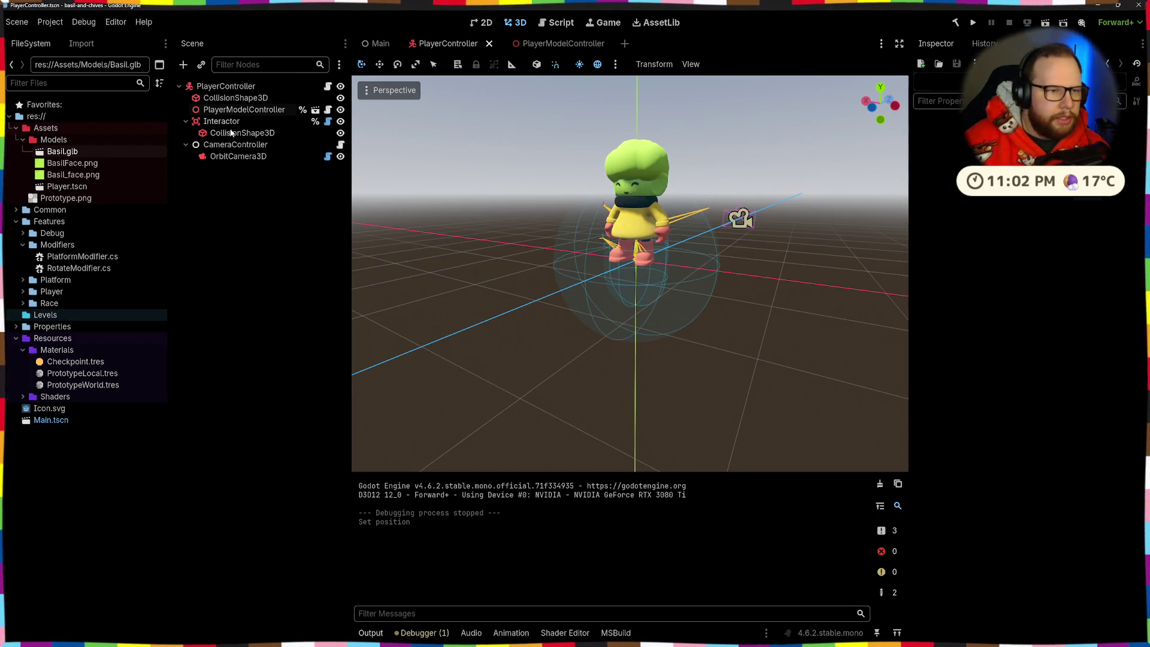
# Open the PlayerModelController scene and set a lower Position y on the Armature node
pyautogui.click(316, 111)
pyautogui.click(250, 90)
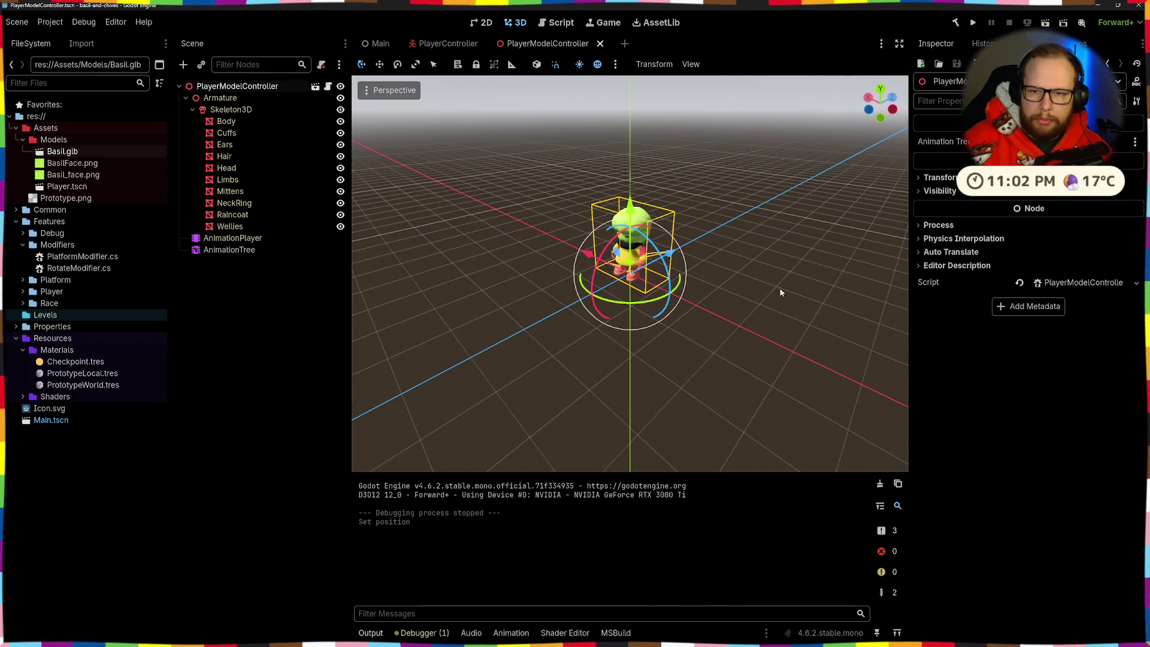
pyautogui.moveTo(780, 292); pyautogui.dragTo(976, 162)
pyautogui.click(257, 98)
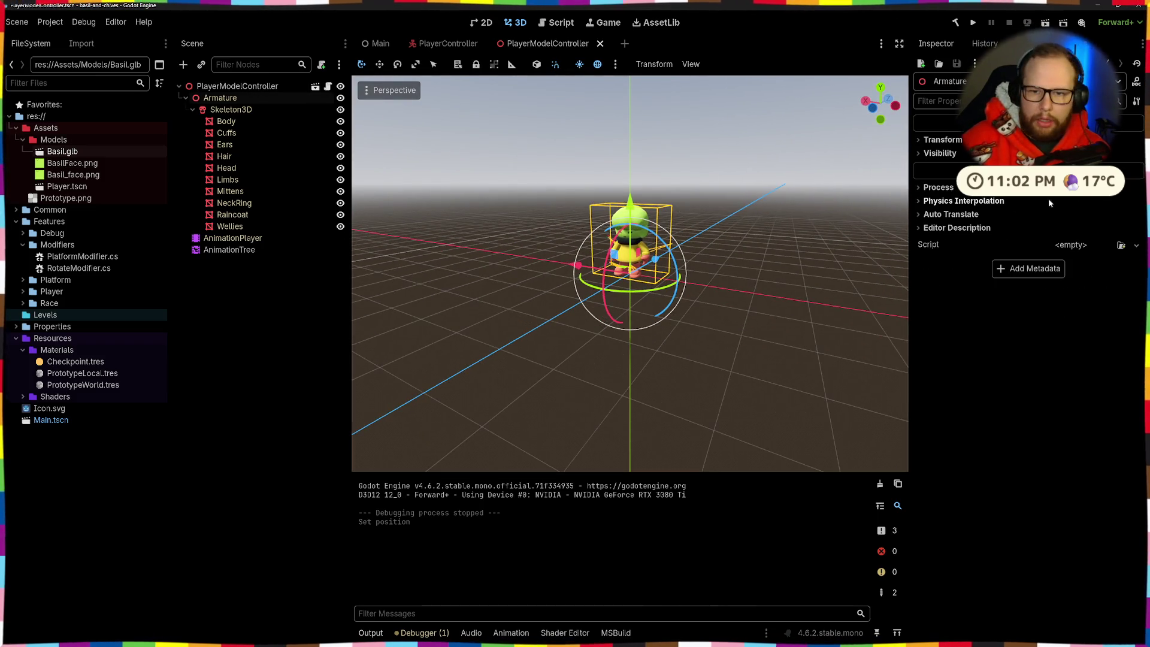
pyautogui.click(950, 142)
pyautogui.press('Return')
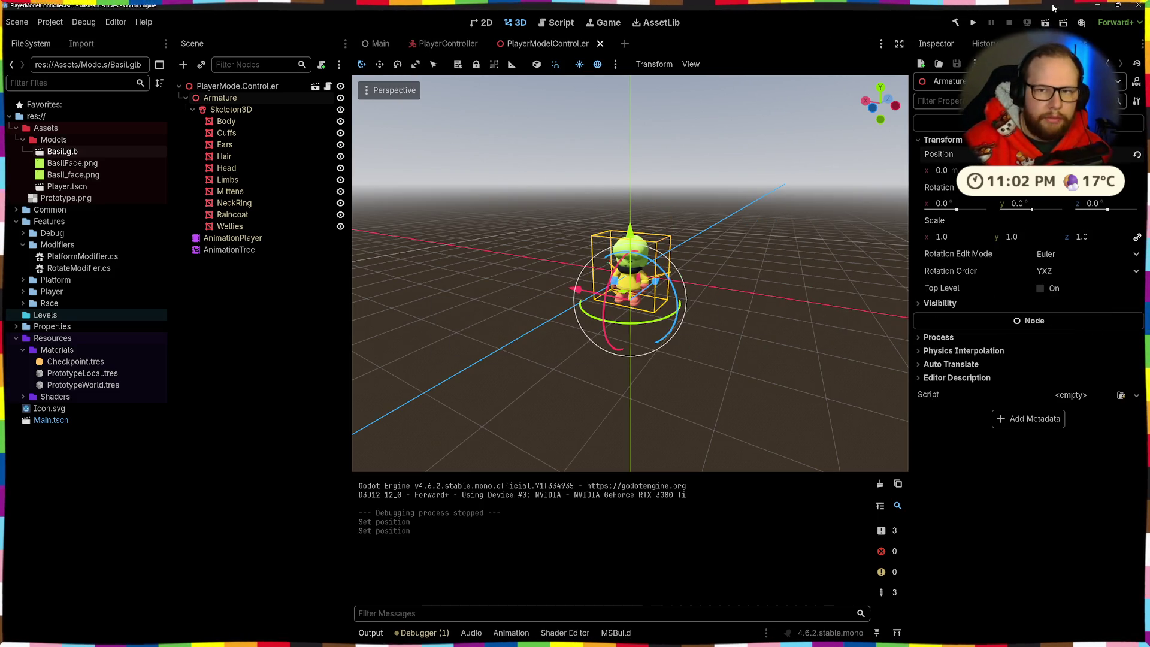
# Run the game, walk past the green checkpoint, and jump to grab the red block's edge
pyautogui.click(971, 23)
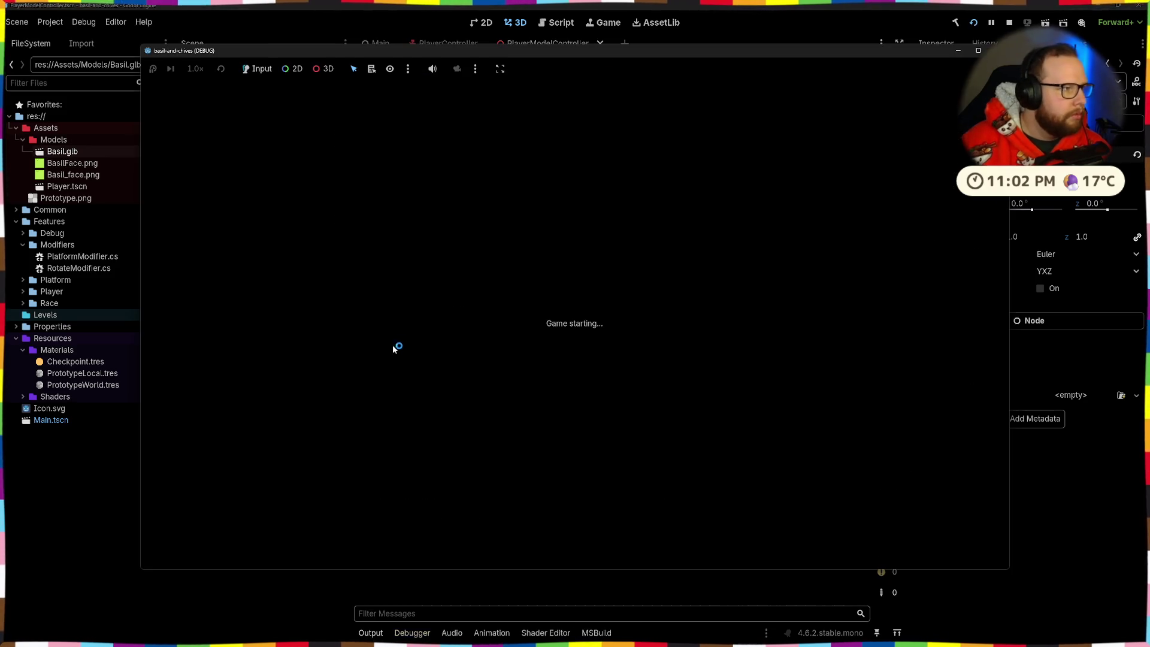
pyautogui.press('w')
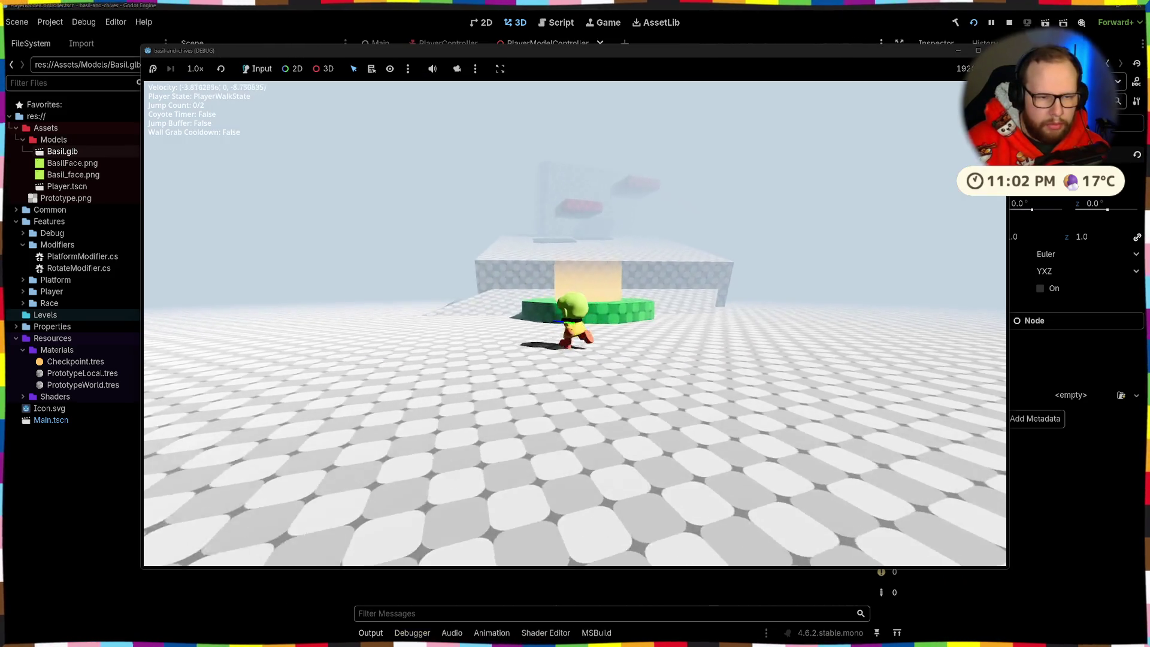
pyautogui.press('d')
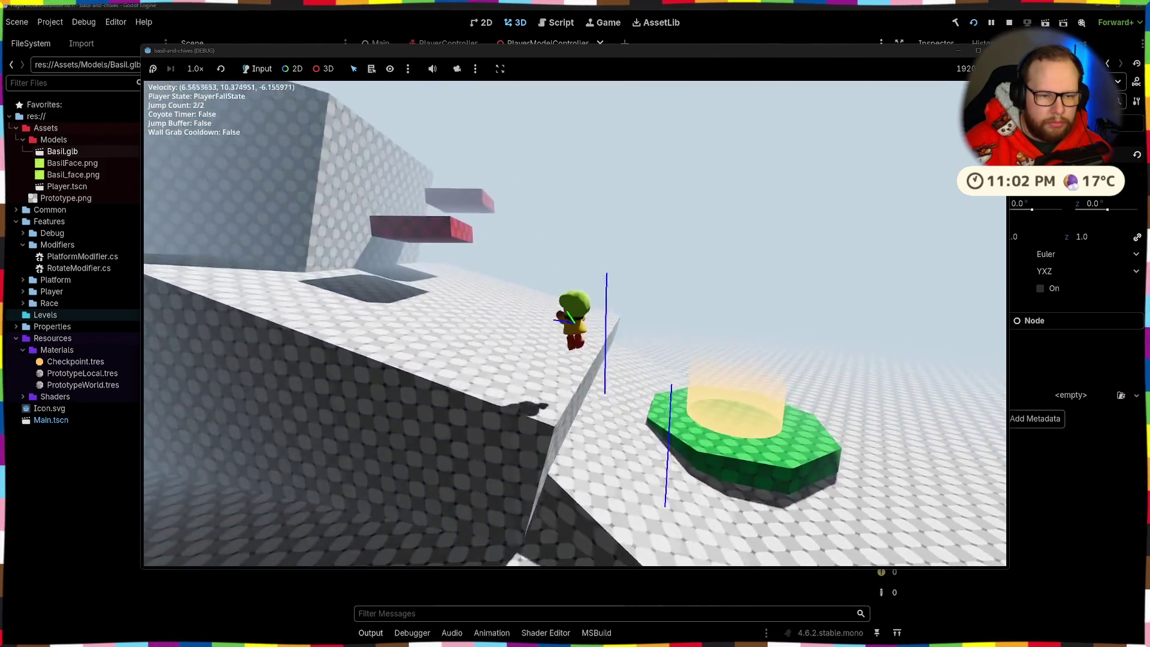
pyautogui.press('space')
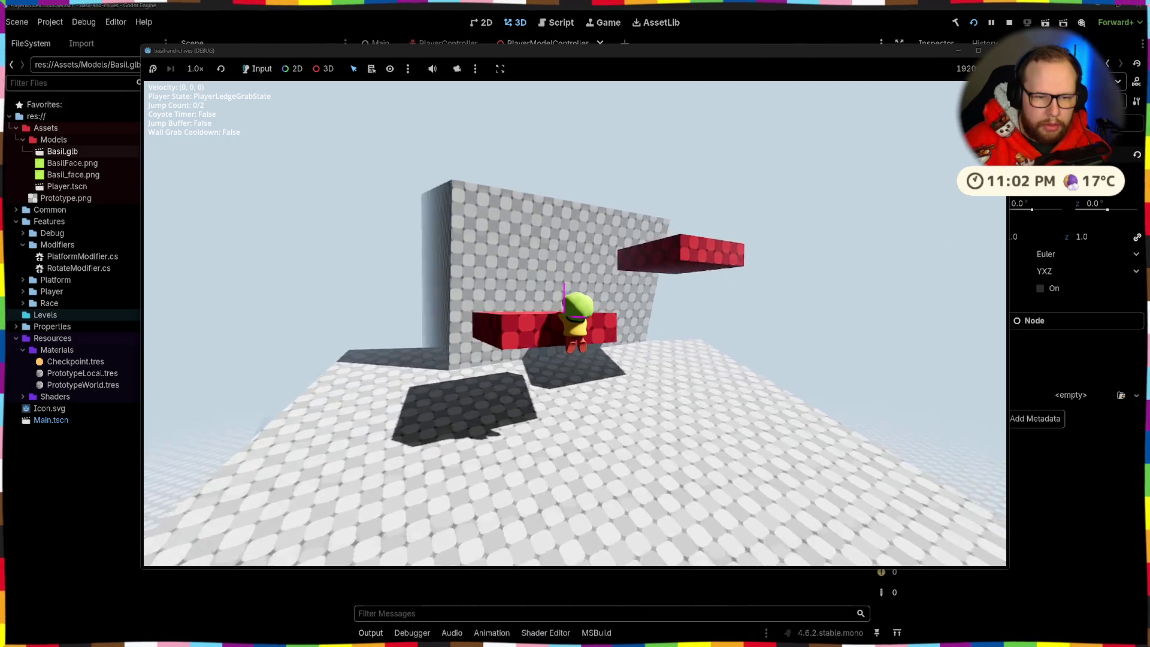
# Stop the game with F8 and open PlayerLedgeGrabState.cs in Visual Studio
pyautogui.press('F8')
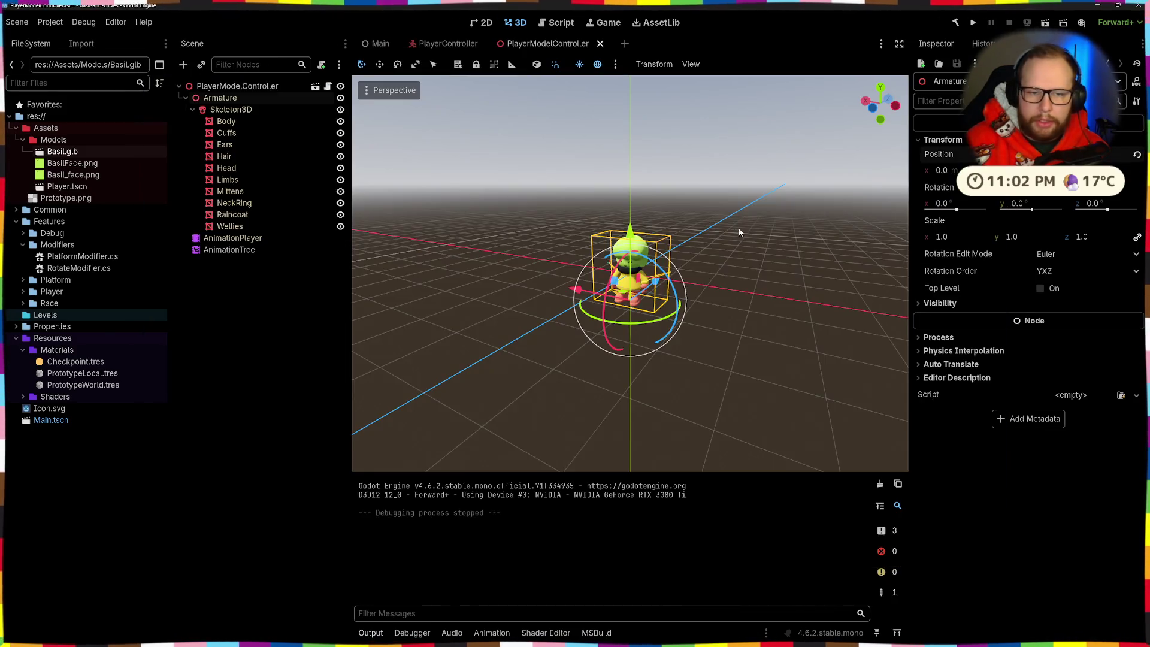
pyautogui.press('ctrl+super+Right')
pyautogui.scroll(-11, 735, 230)
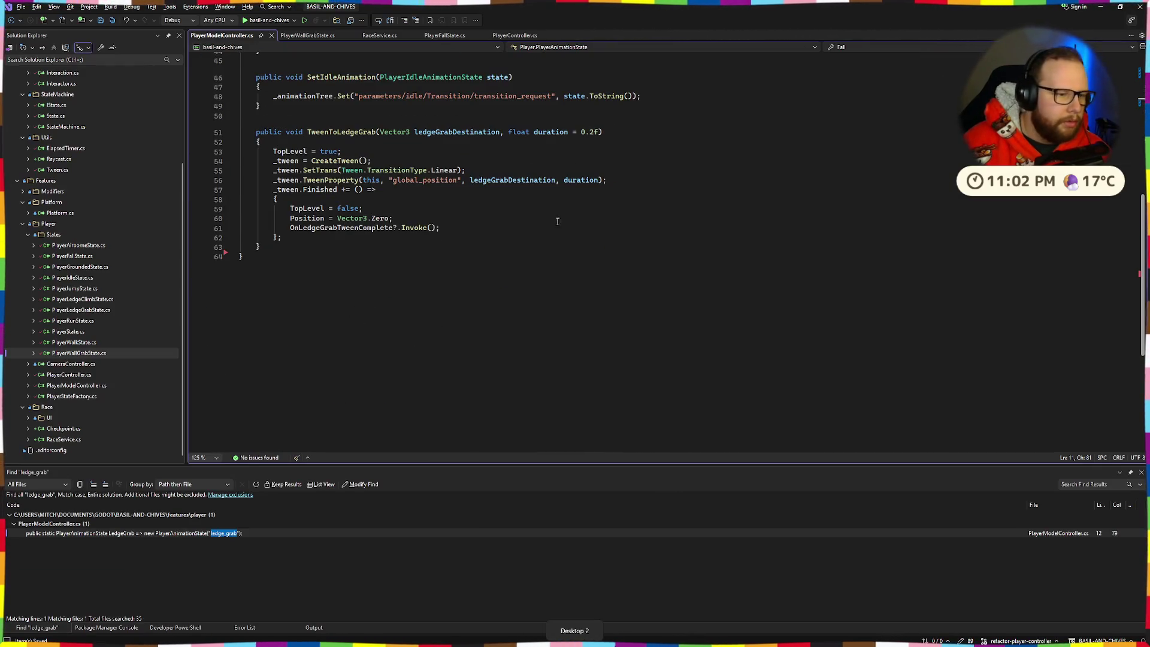
pyautogui.scroll(5, 185, 324)
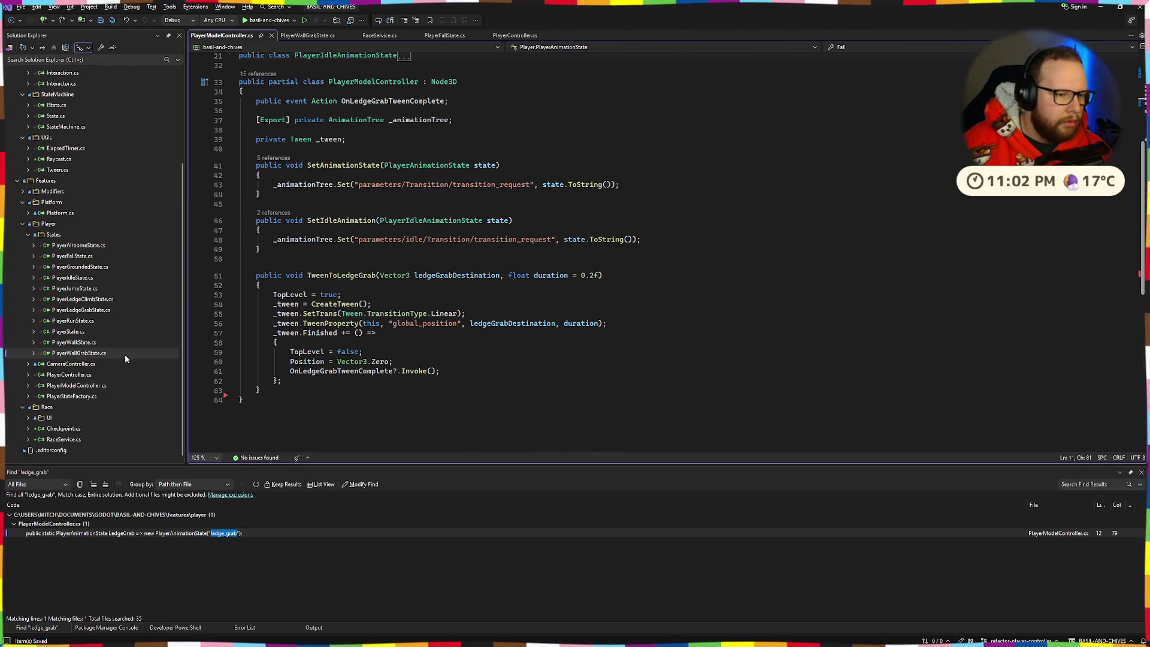
pyautogui.doubleClick(84, 310)
# Change the ledge Y offset on line 73 from -0.3f to -0.2f and start the debug build
pyautogui.scroll(-5, 551, 269)
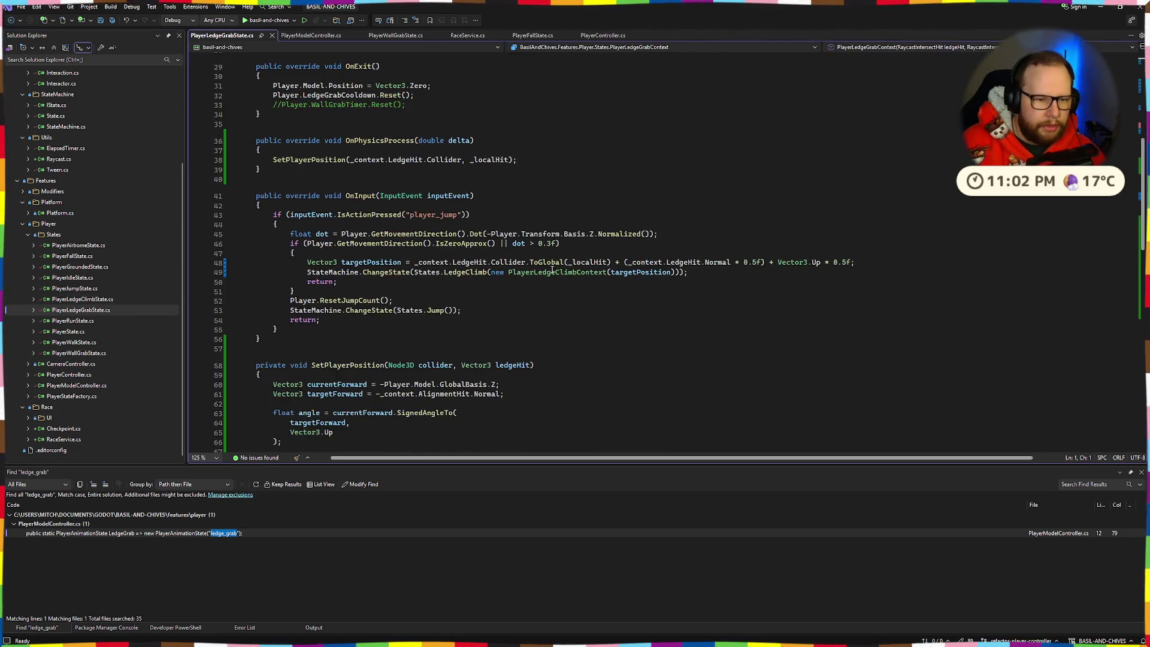
pyautogui.scroll(5, 551, 270)
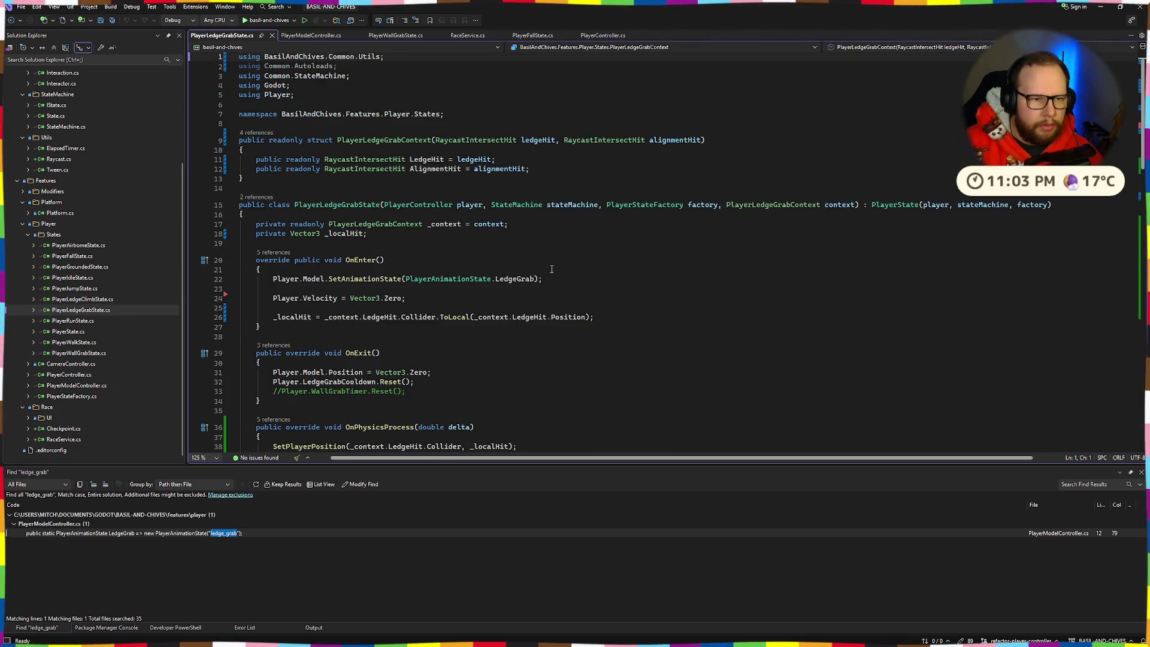
pyautogui.scroll(-20, 552, 269)
pyautogui.scroll(5, 551, 270)
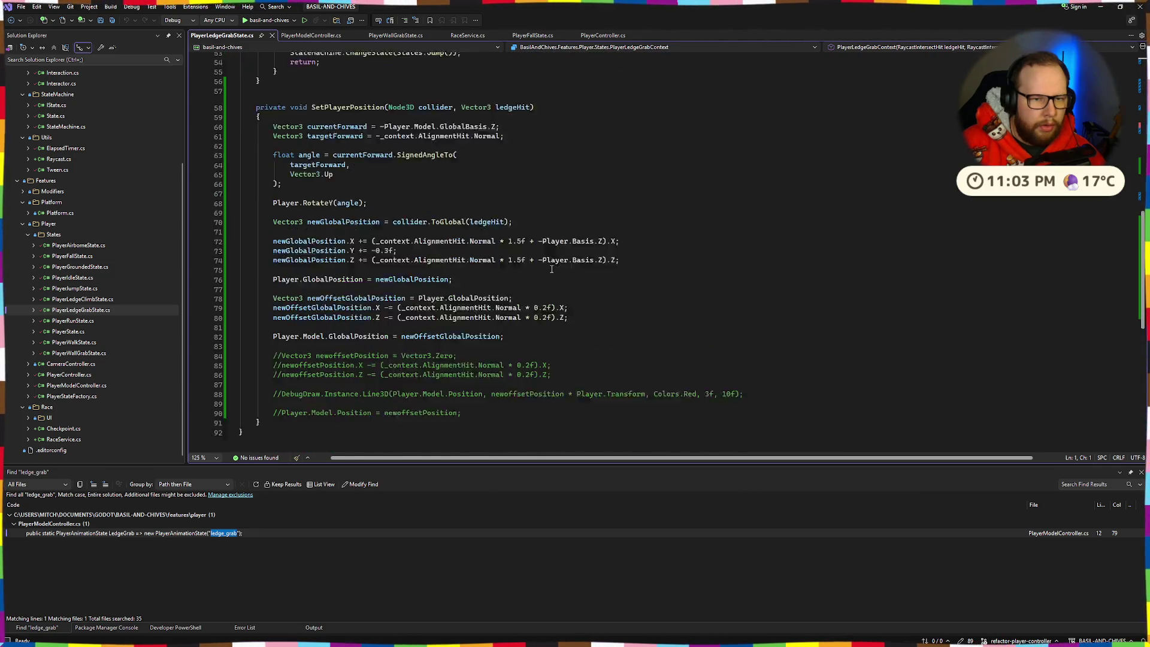
pyautogui.scroll(-2, 549, 270)
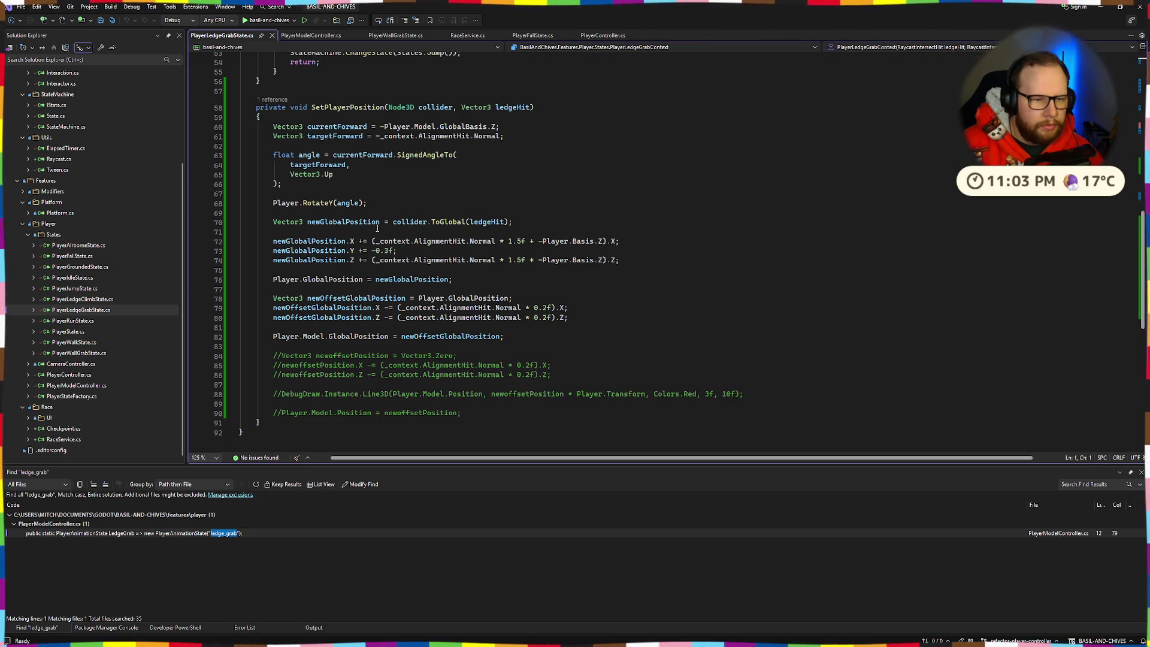
pyautogui.moveTo(384, 252); pyautogui.dragTo(387, 253)
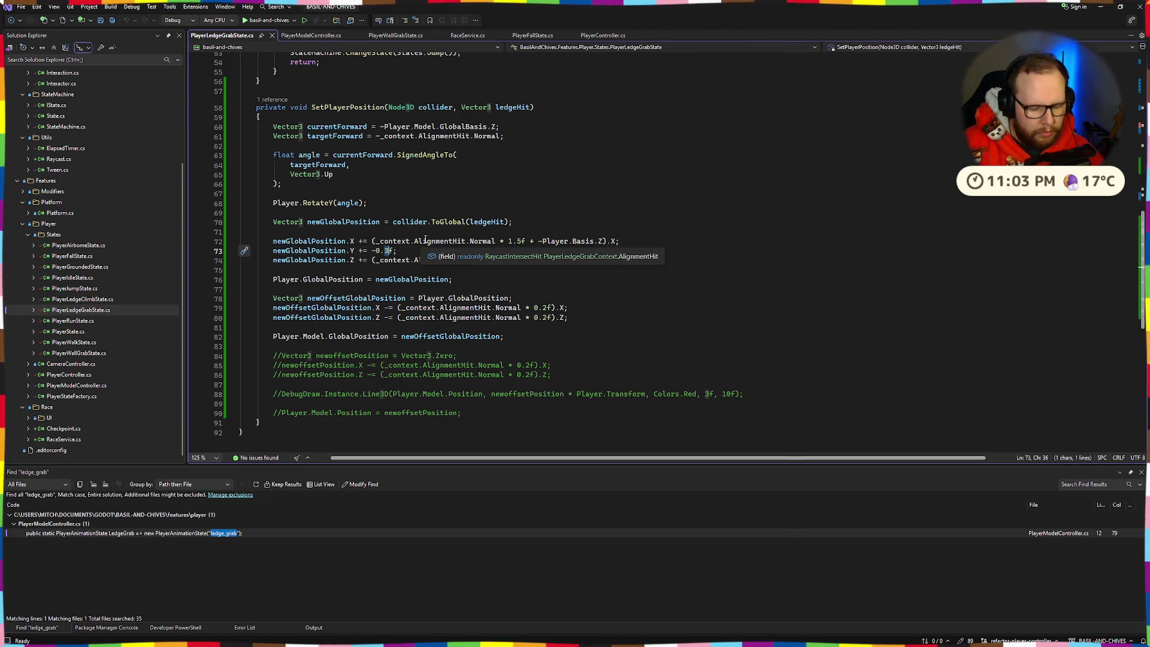
pyautogui.write('2')
pyautogui.click(247, 20)
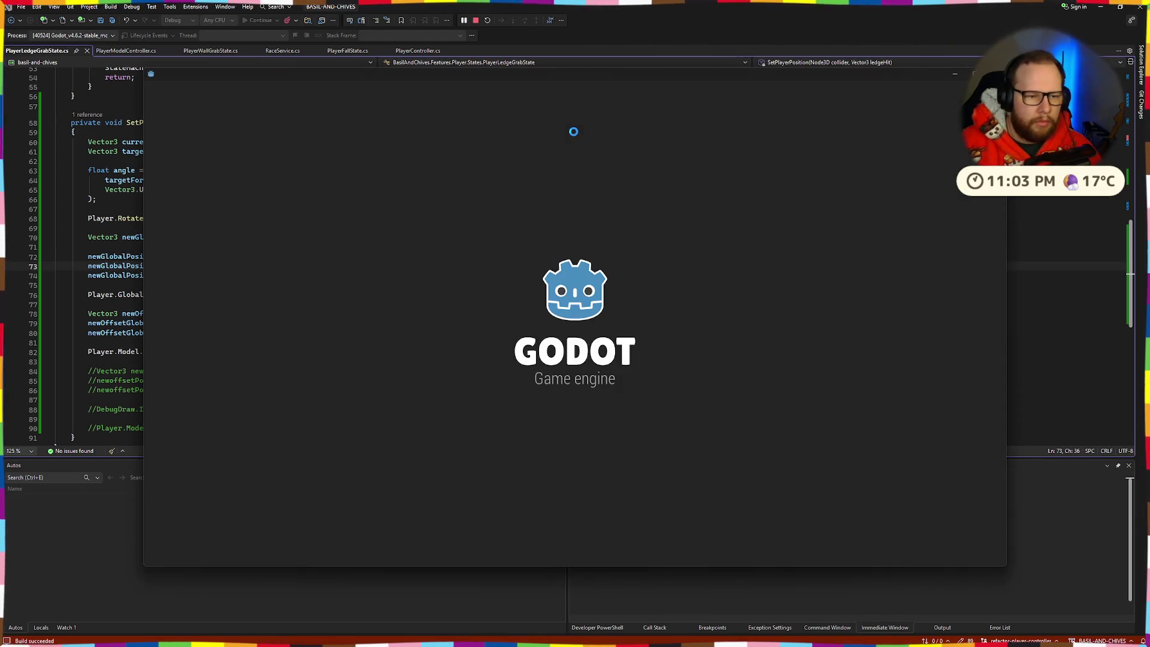
# Walk to the red blocks, jump up to grab the upper red ledge, then close the game
pyautogui.press('w')
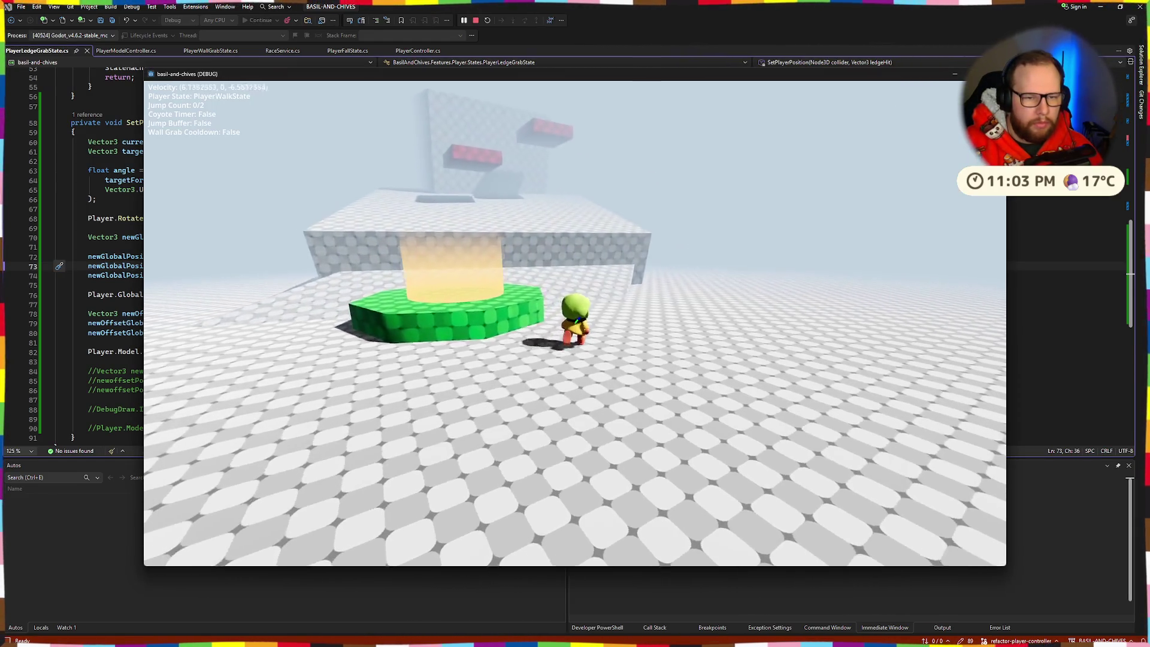
pyautogui.press('space')
pyautogui.press('space')
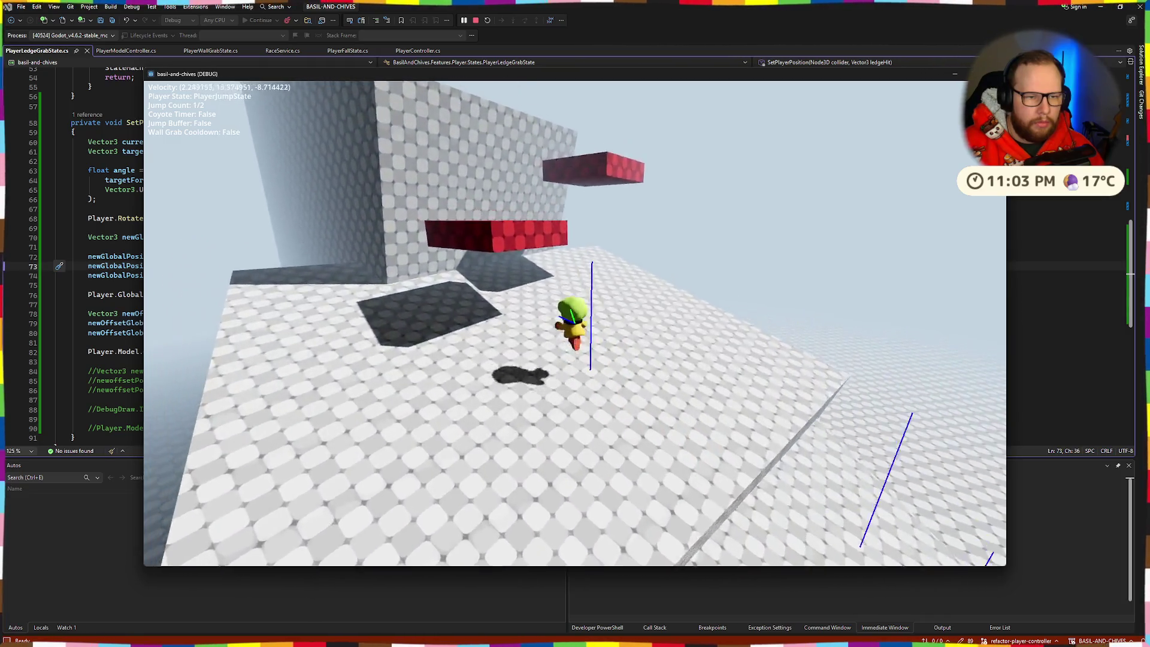
pyautogui.press('w')
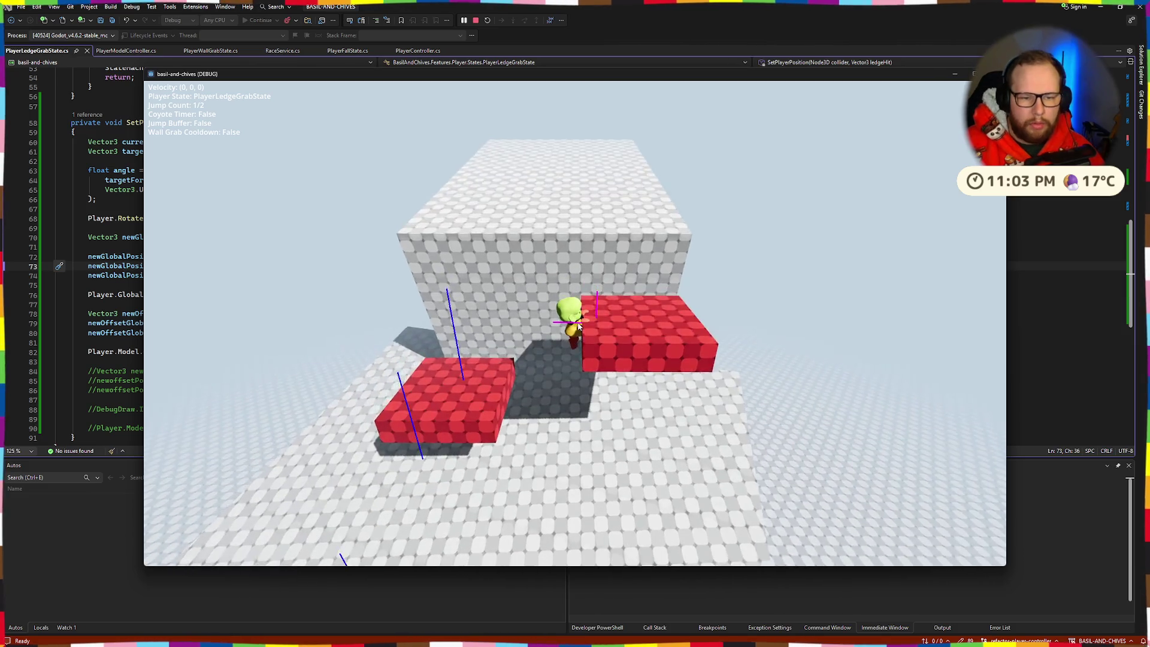
pyautogui.press('Escape')
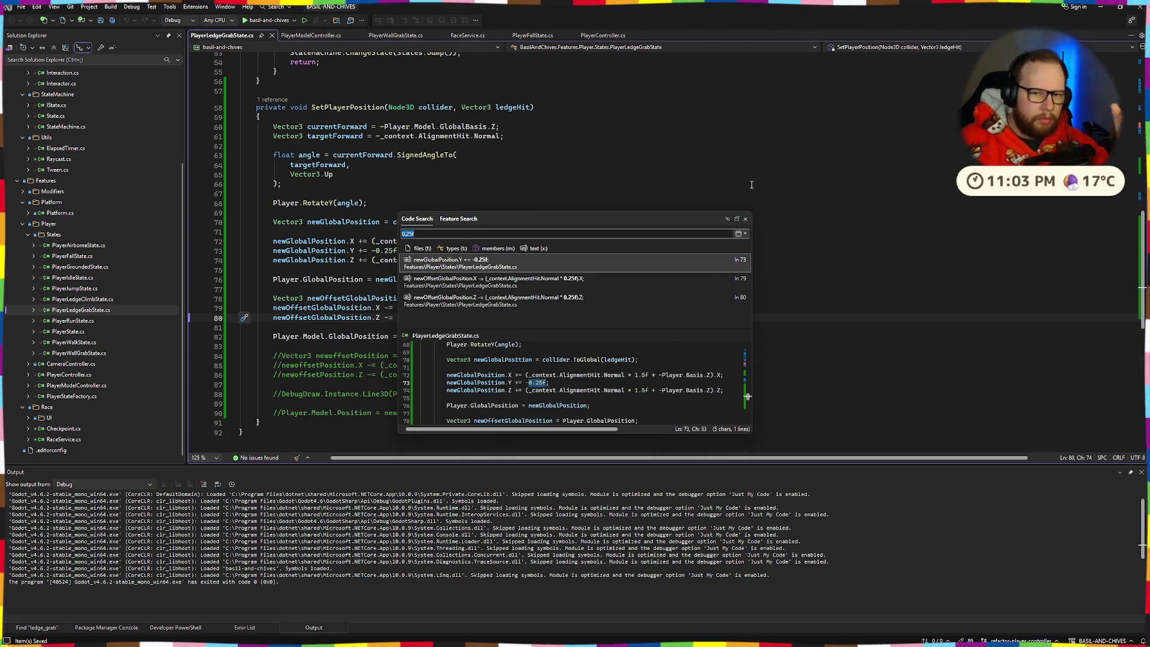
# Launch the rebuilt game with the -0.25f and 0.25f offsets
pyautogui.click(274, 22)
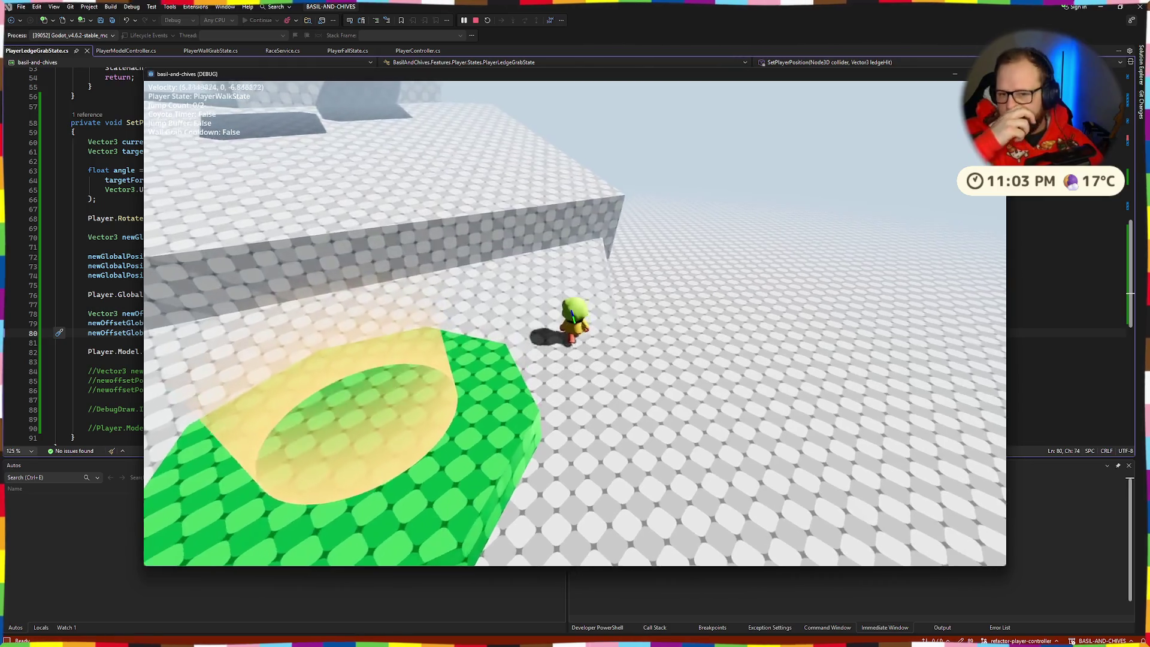
# Double-jump toward the red platforms to retest the ledge grab, then close the game
pyautogui.press('space')
pyautogui.press('space')
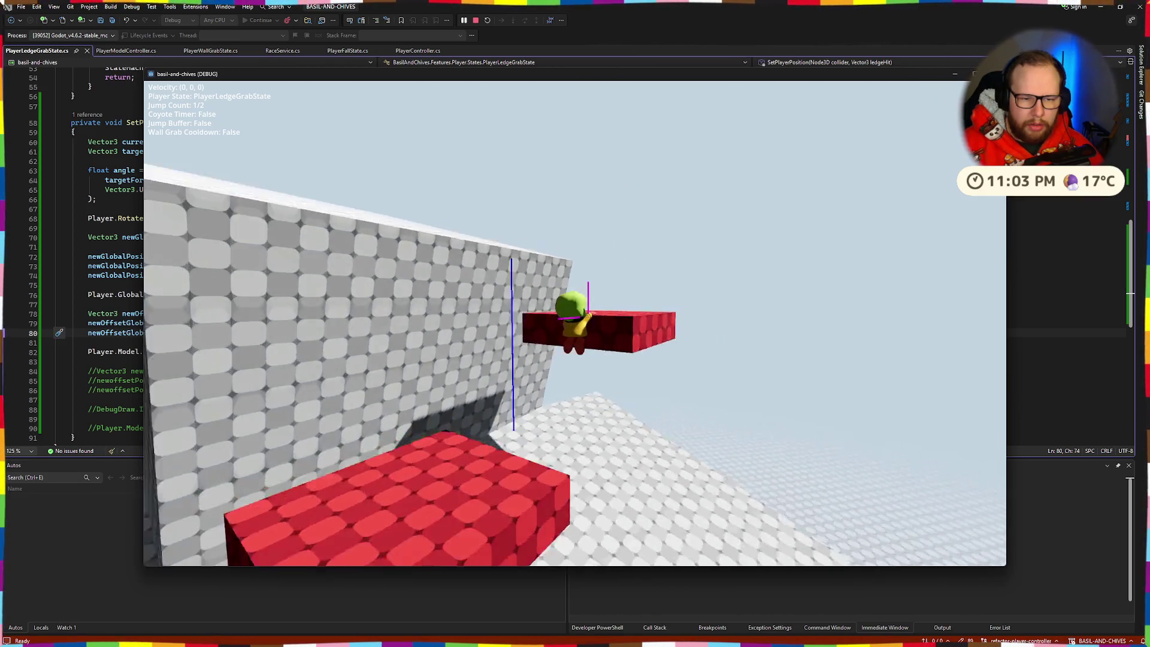
pyautogui.press('Escape')
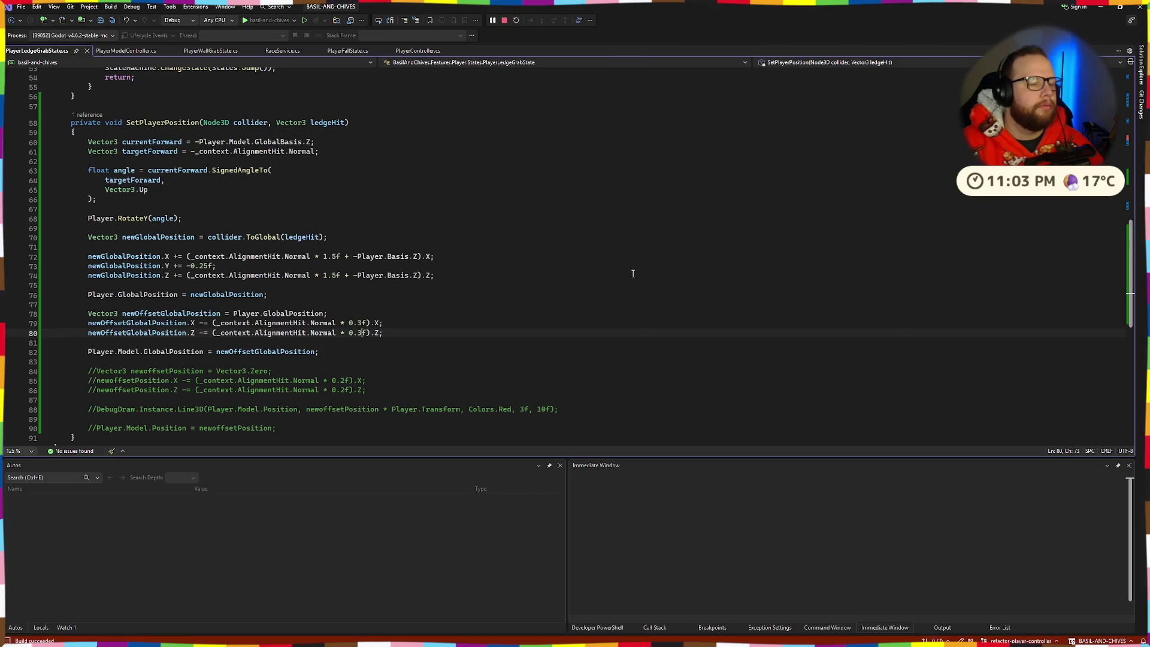
# Walk past the green platform, jump from the red block to the upper ledge, then close the game
pyautogui.press('w')
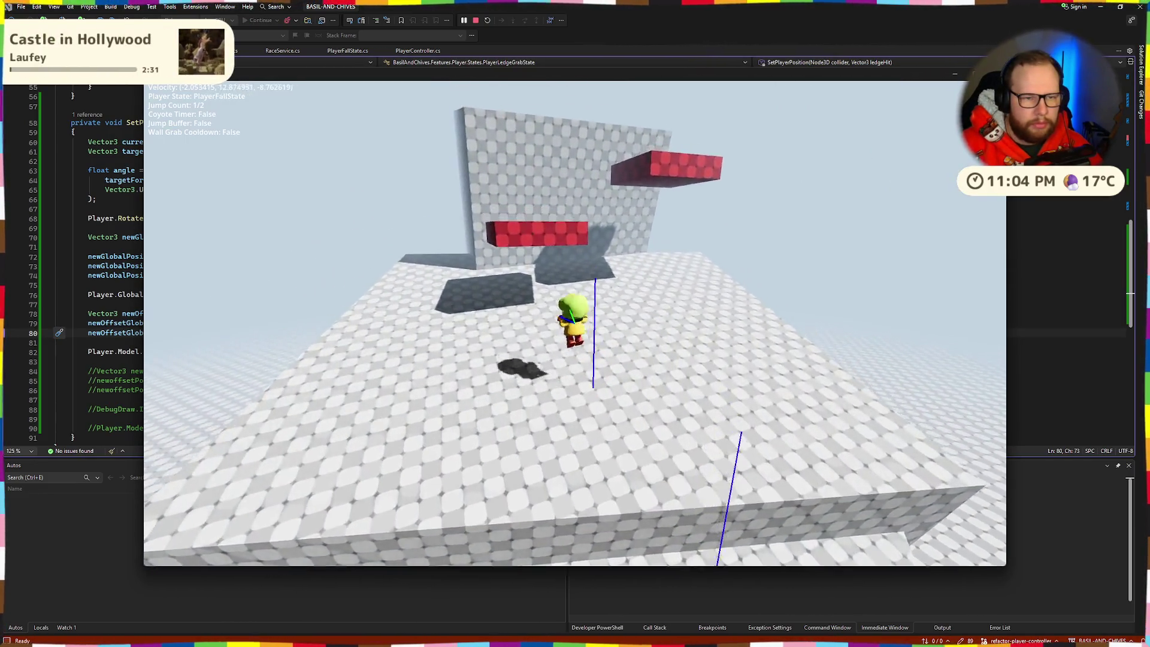
pyautogui.press('space')
pyautogui.press('space')
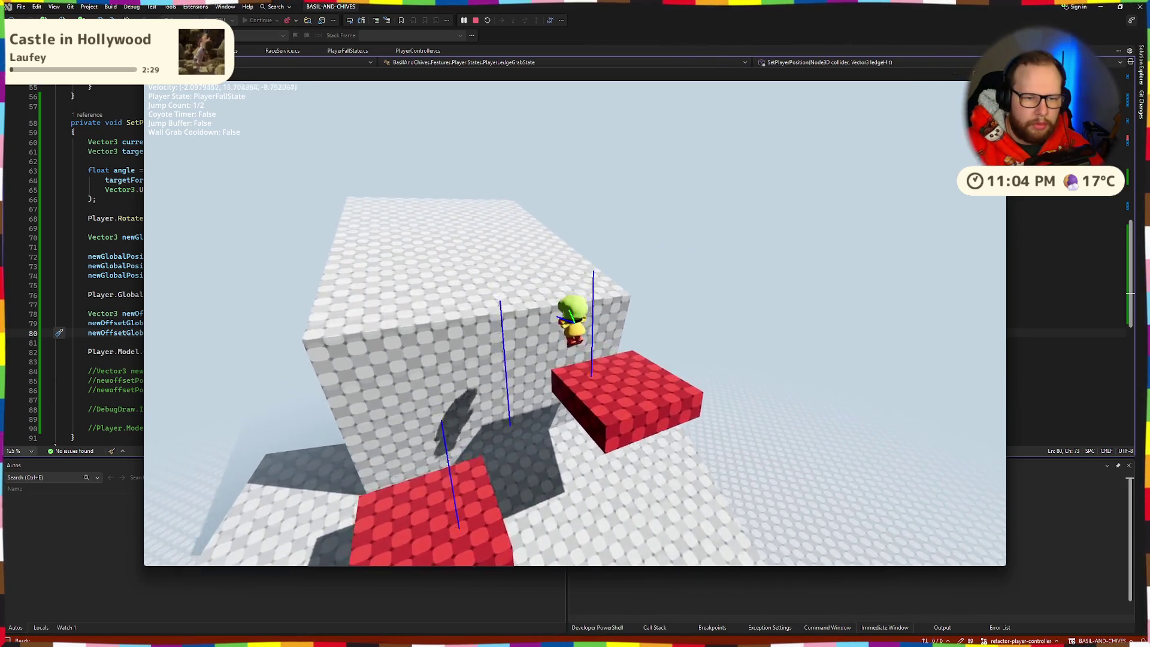
pyautogui.press('space')
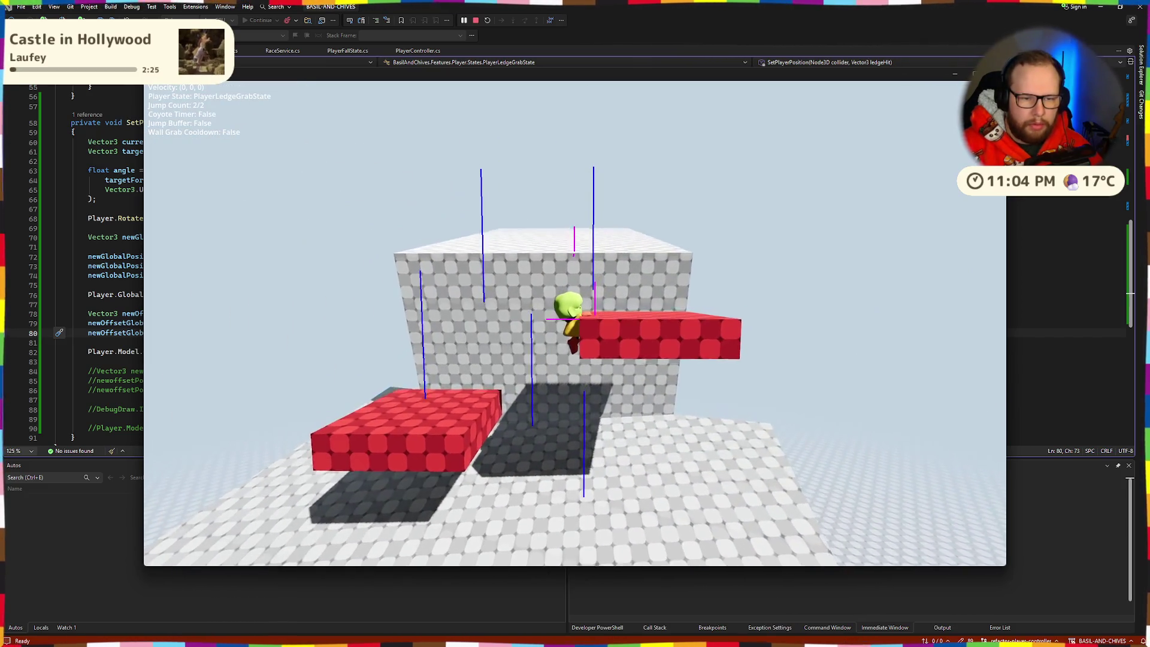
pyautogui.press('Escape')
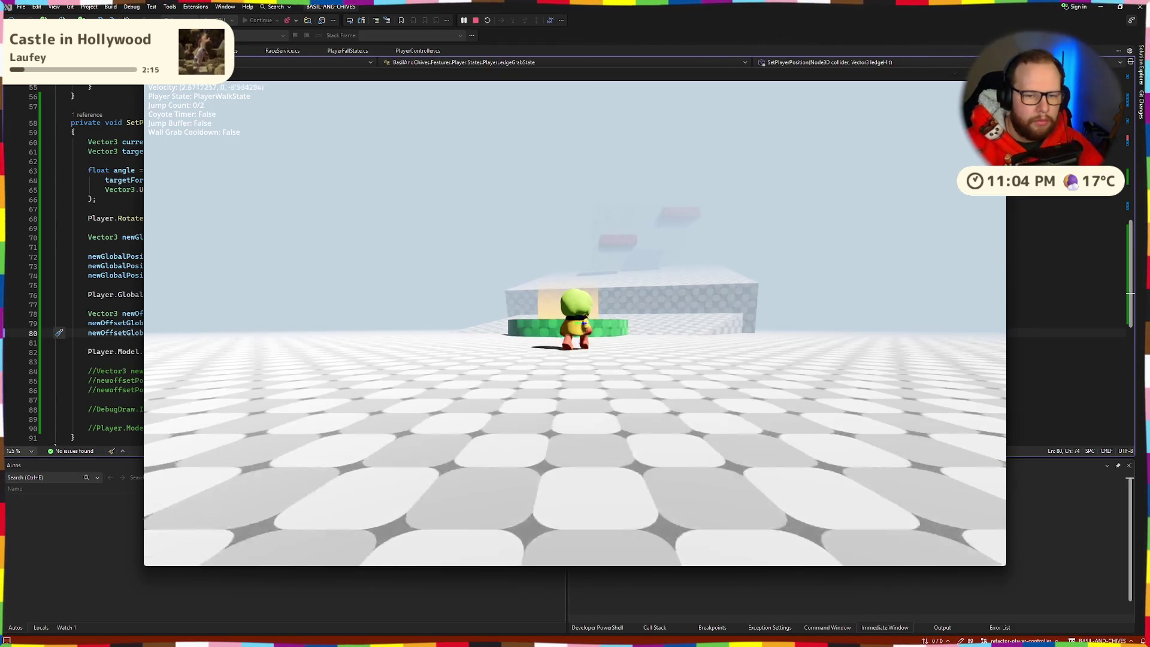
# In the relaunched game, grab and climb the red block, then walk along the long platform
pyautogui.press('w')
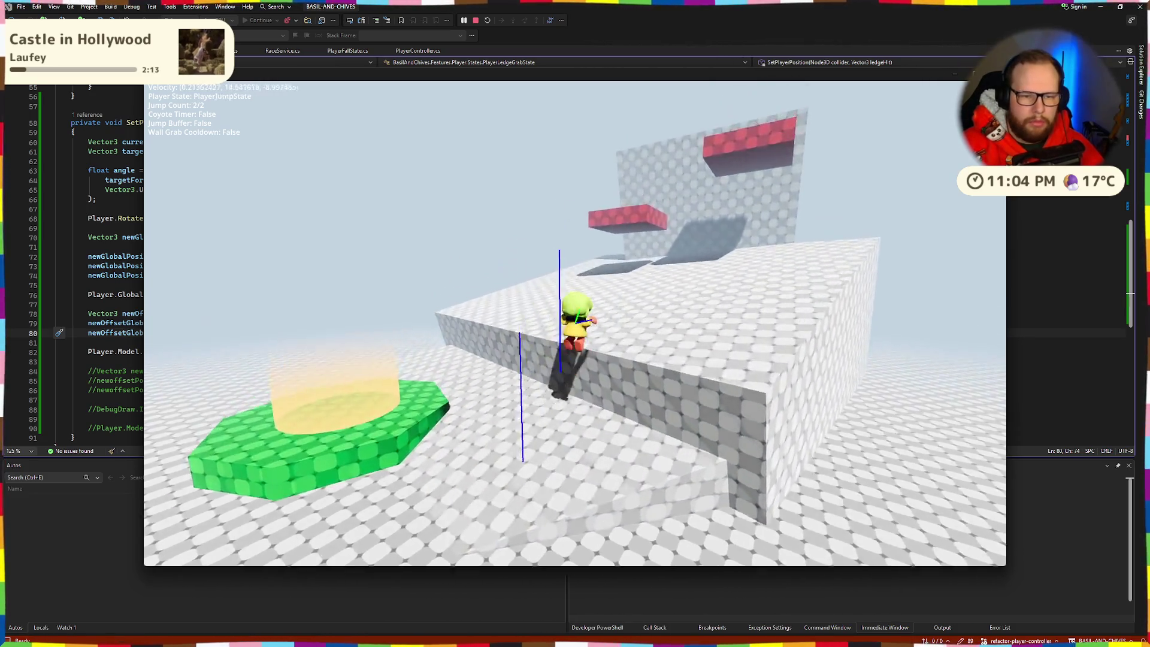
pyautogui.press('space')
pyautogui.press('space')
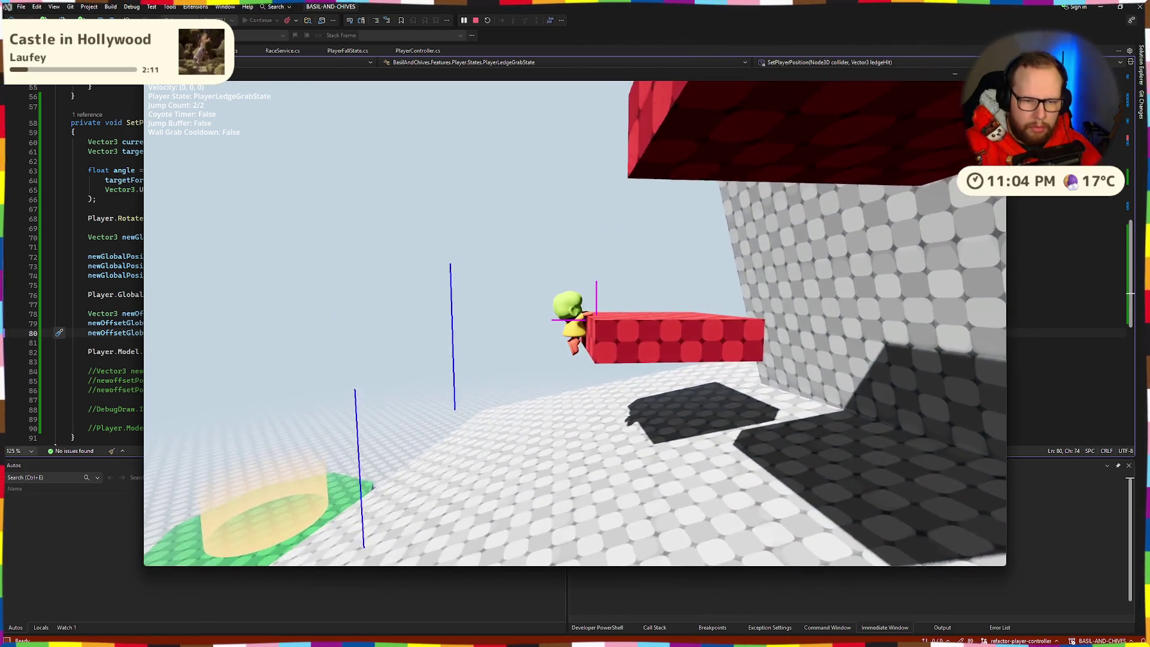
pyautogui.press('w')
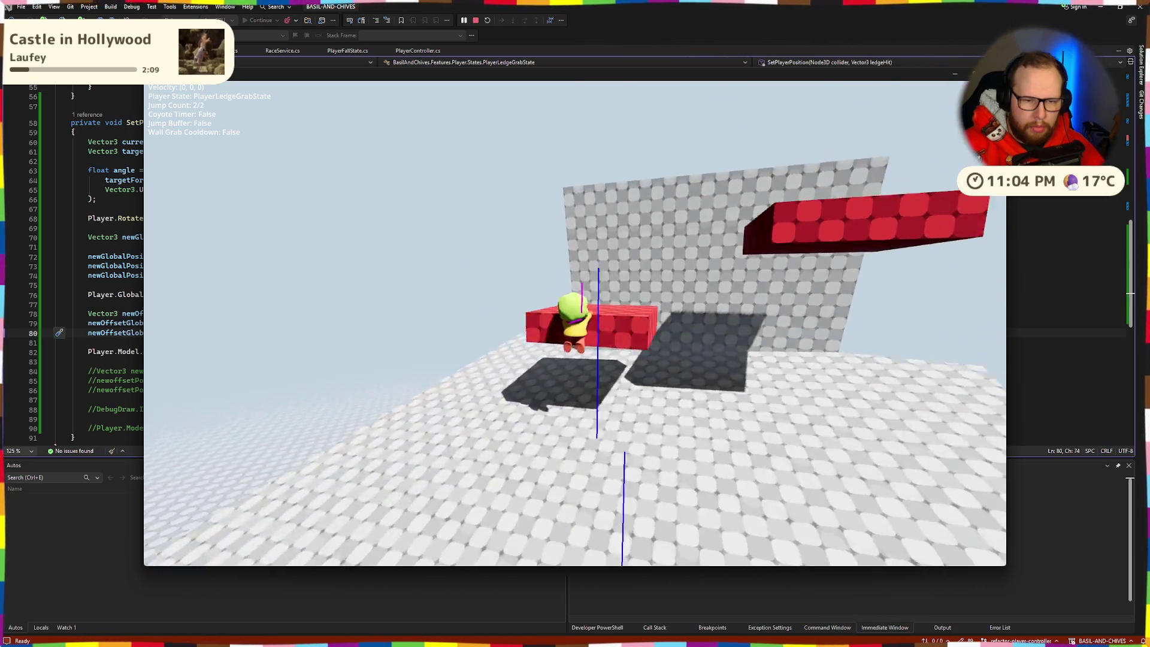
pyautogui.press('w')
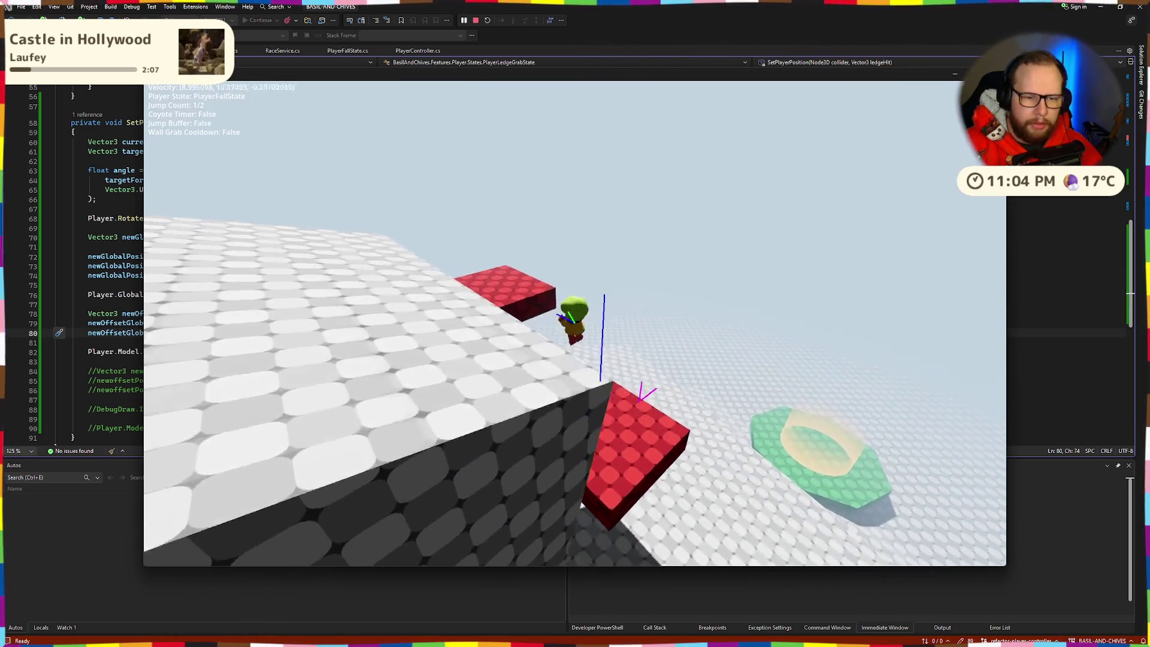
pyautogui.press('w')
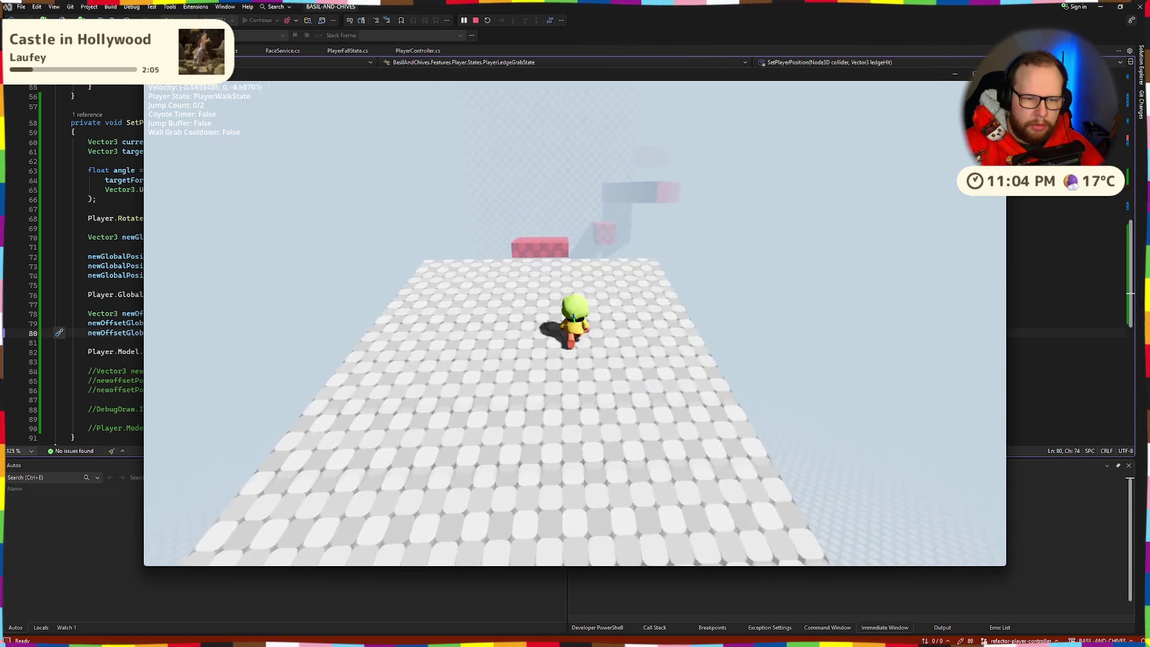
# Jump off the platform's end, then jump alongside the wall and get onto the block top
pyautogui.press('space')
pyautogui.press('space')
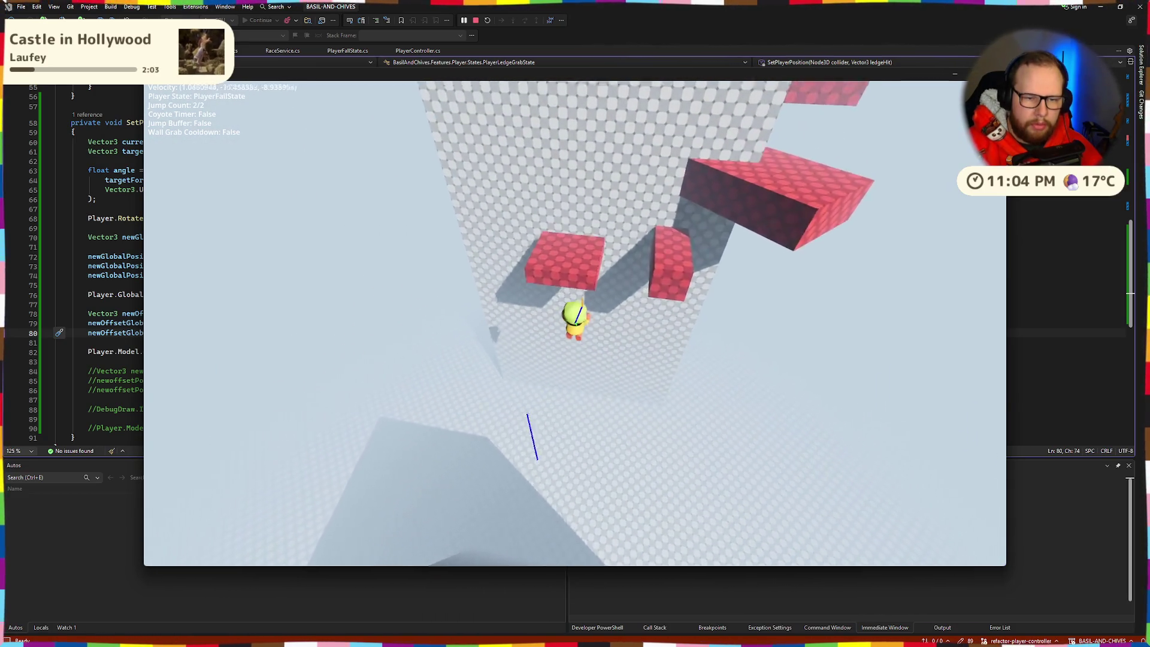
pyautogui.press('w')
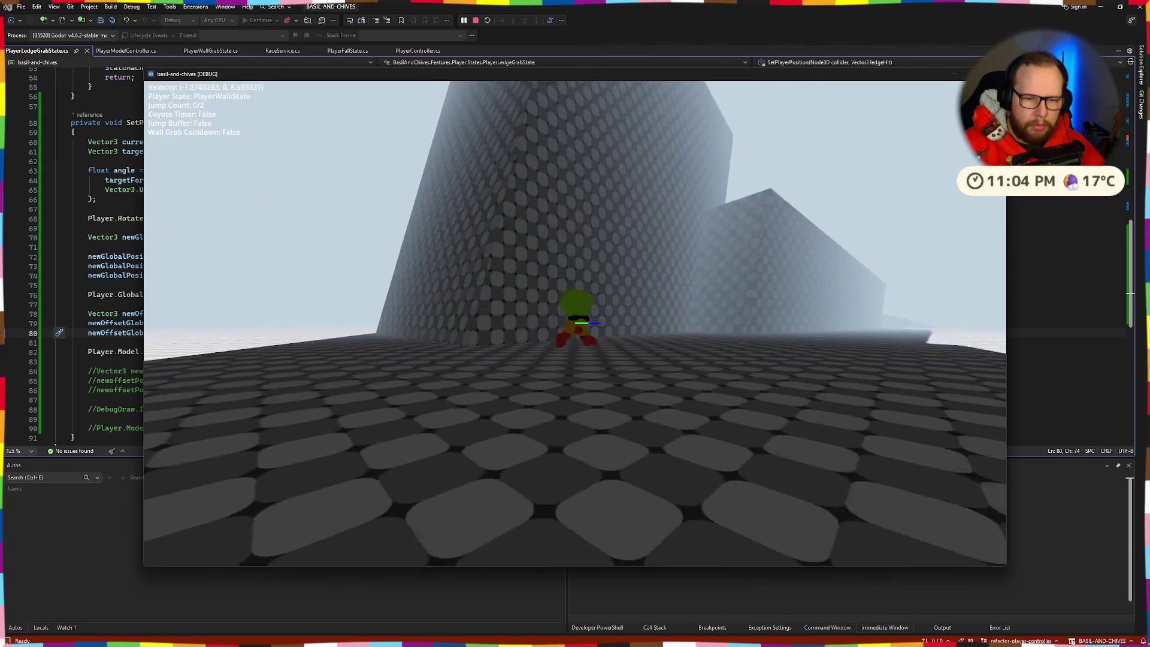
pyautogui.press('space')
pyautogui.press('space')
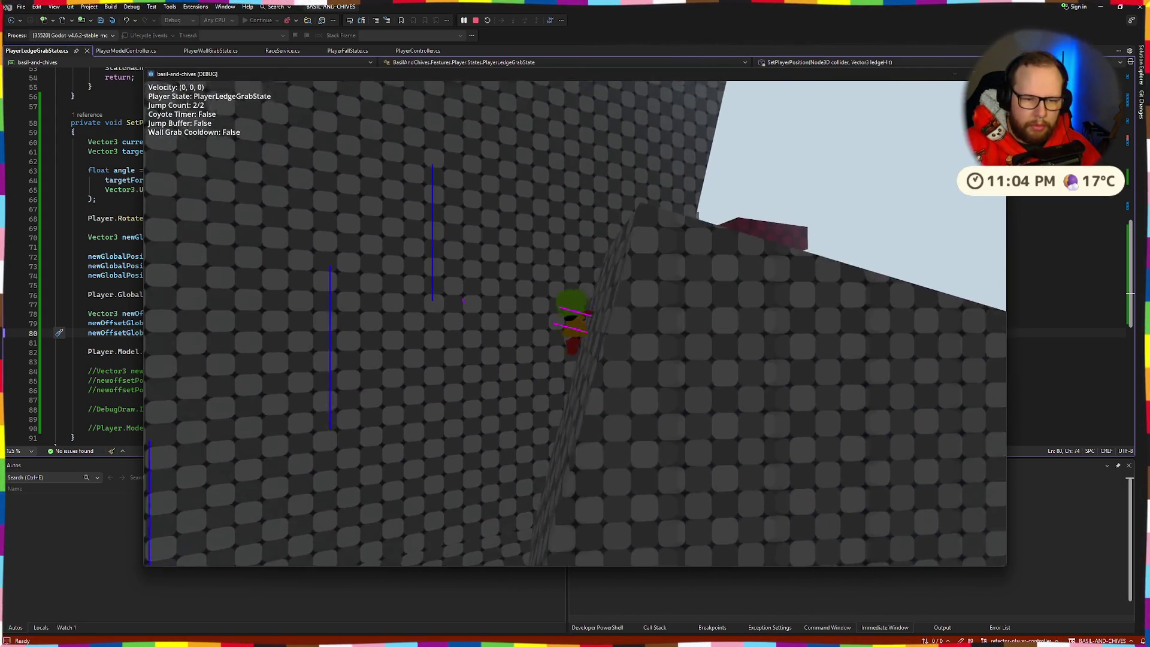
pyautogui.press('w')
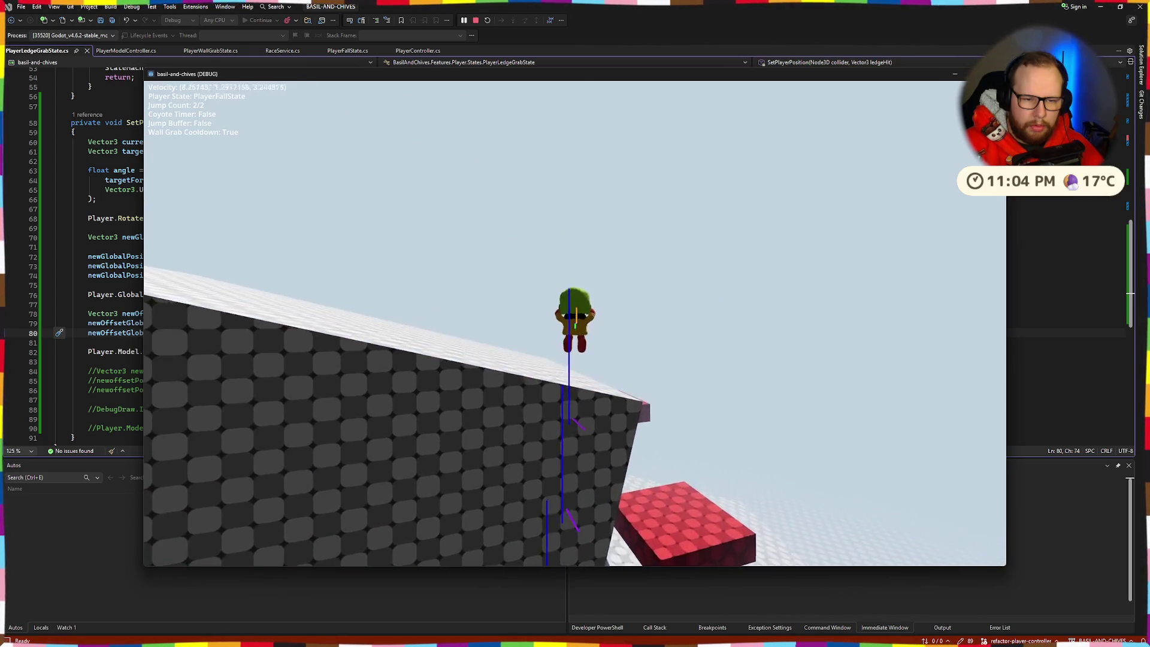
pyautogui.press('w')
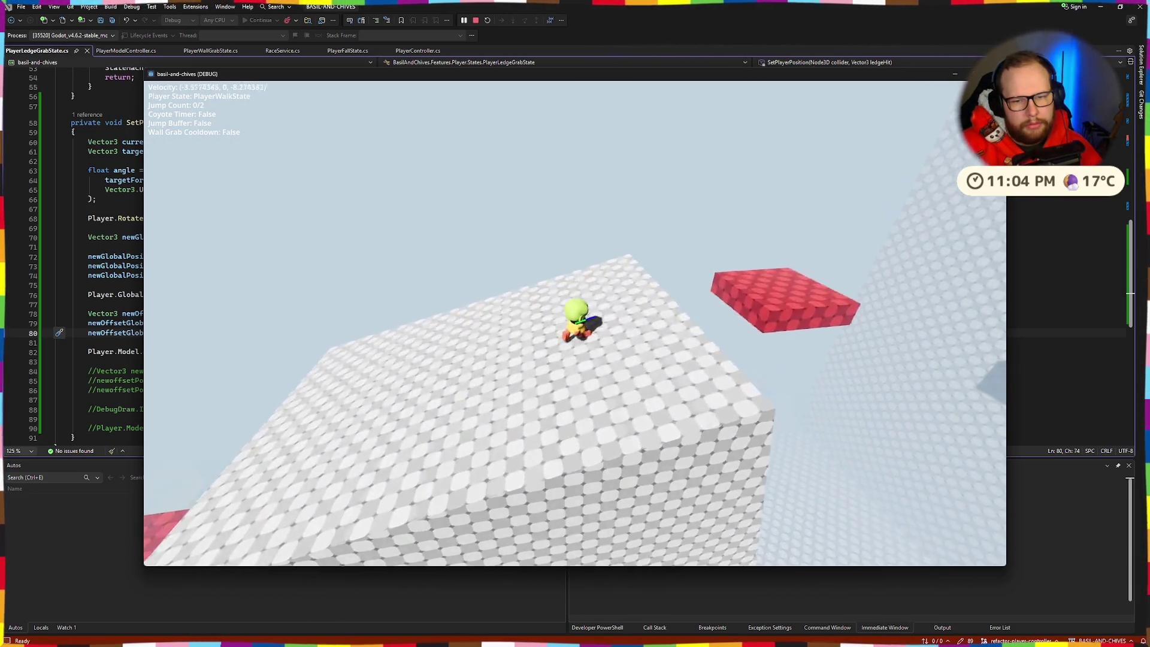
# Jump off the red platform, drop along the wall, then jump back to grab and climb the ledge
pyautogui.press('w')
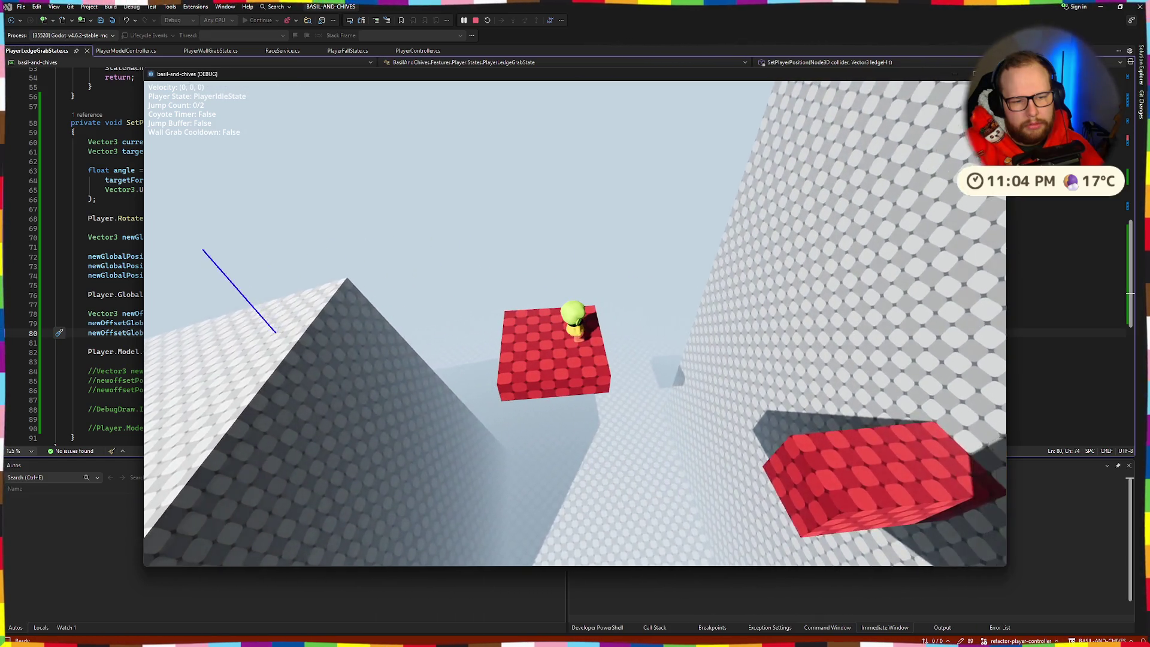
pyautogui.press('space')
pyautogui.press('space')
pyautogui.press('w')
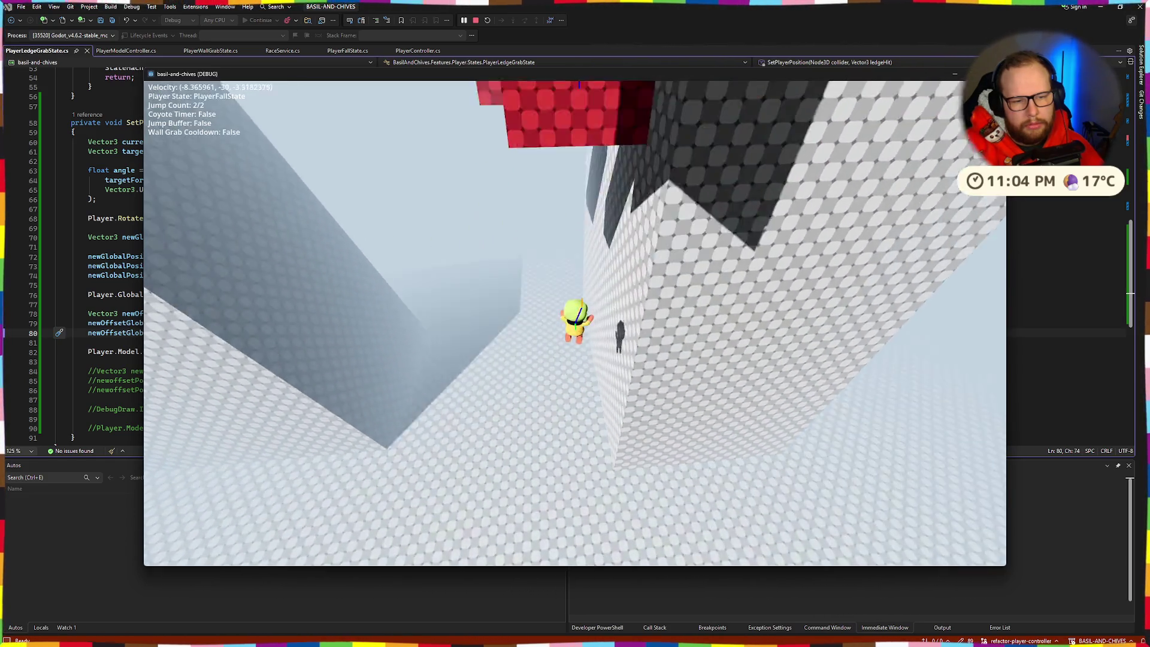
pyautogui.press('w')
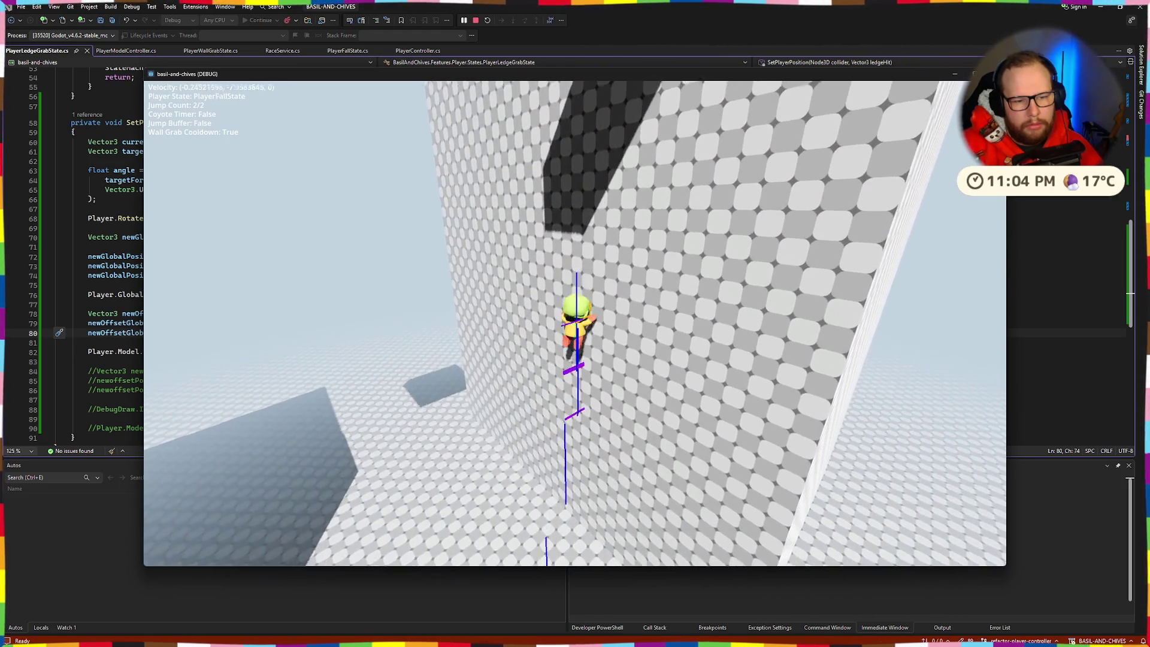
pyautogui.press('space')
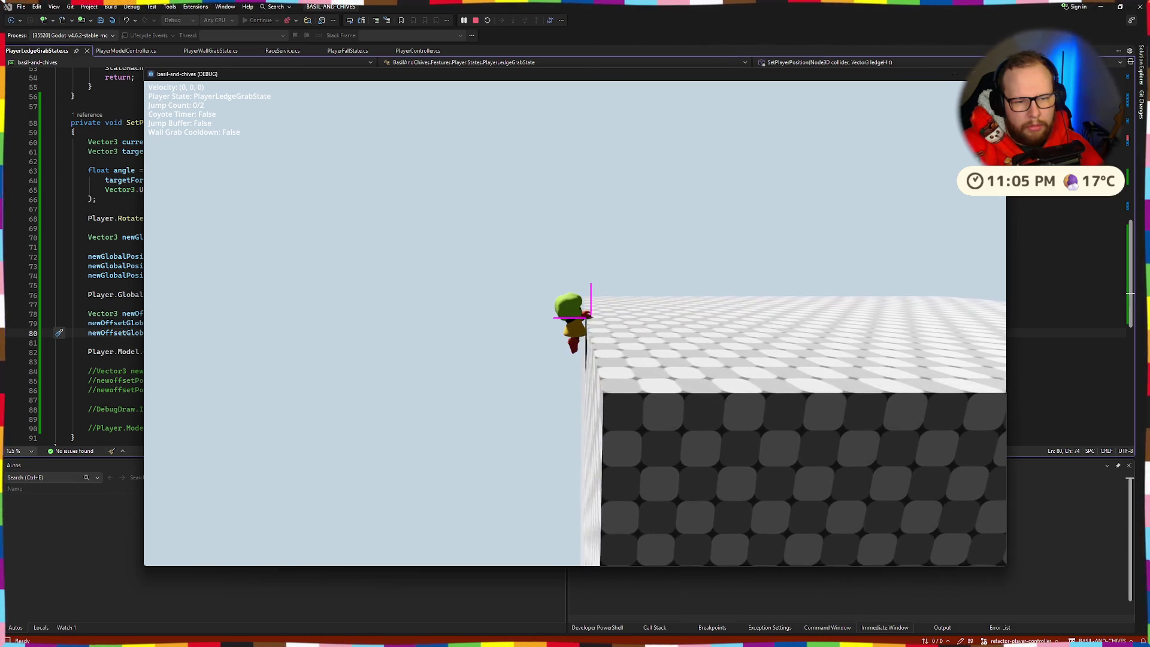
pyautogui.press('space')
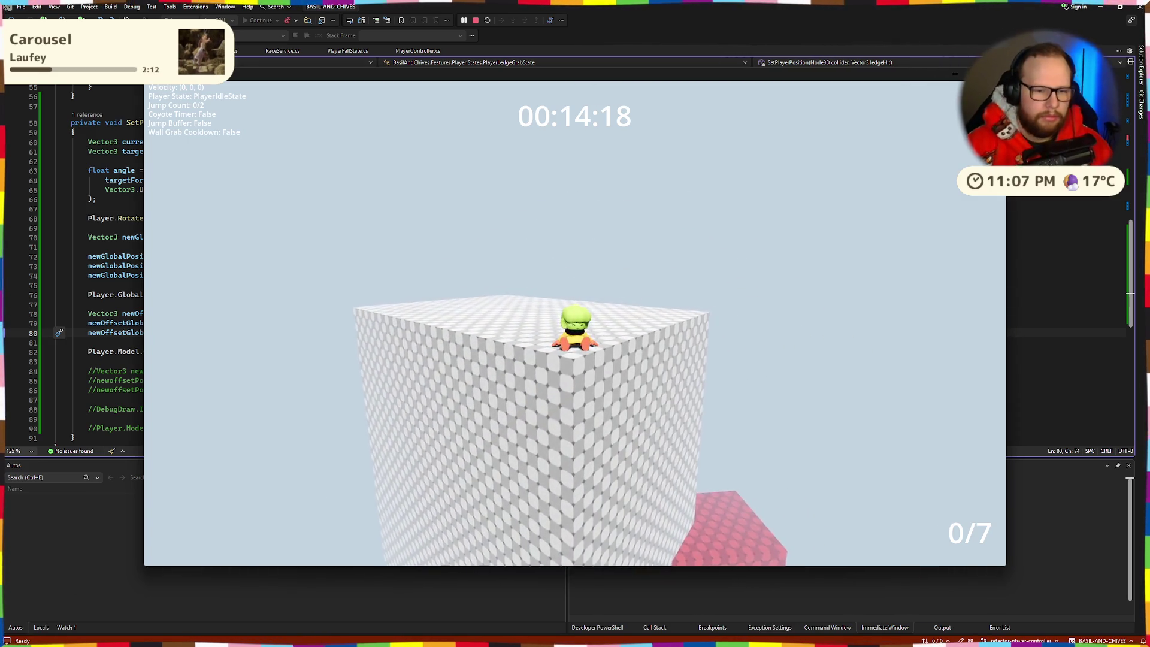
# Run Basil across the first platforms, grab and climb the red ledge, and reach the next checkpoint
pyautogui.press('w')
pyautogui.press('d')
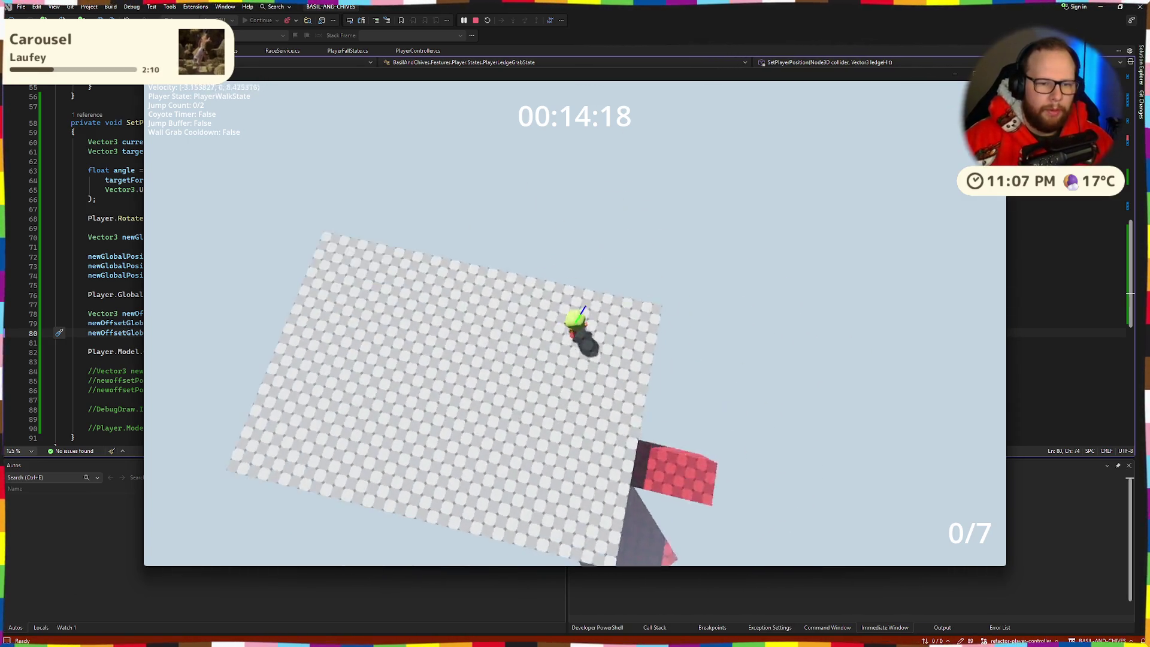
pyautogui.press('space')
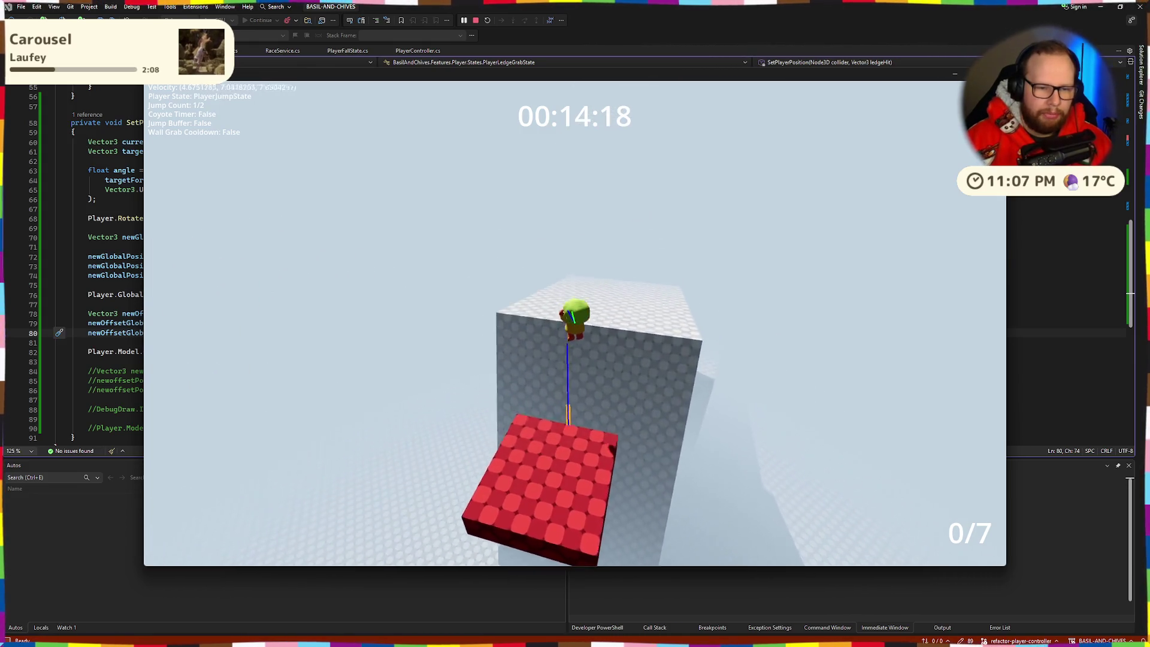
pyautogui.press('w')
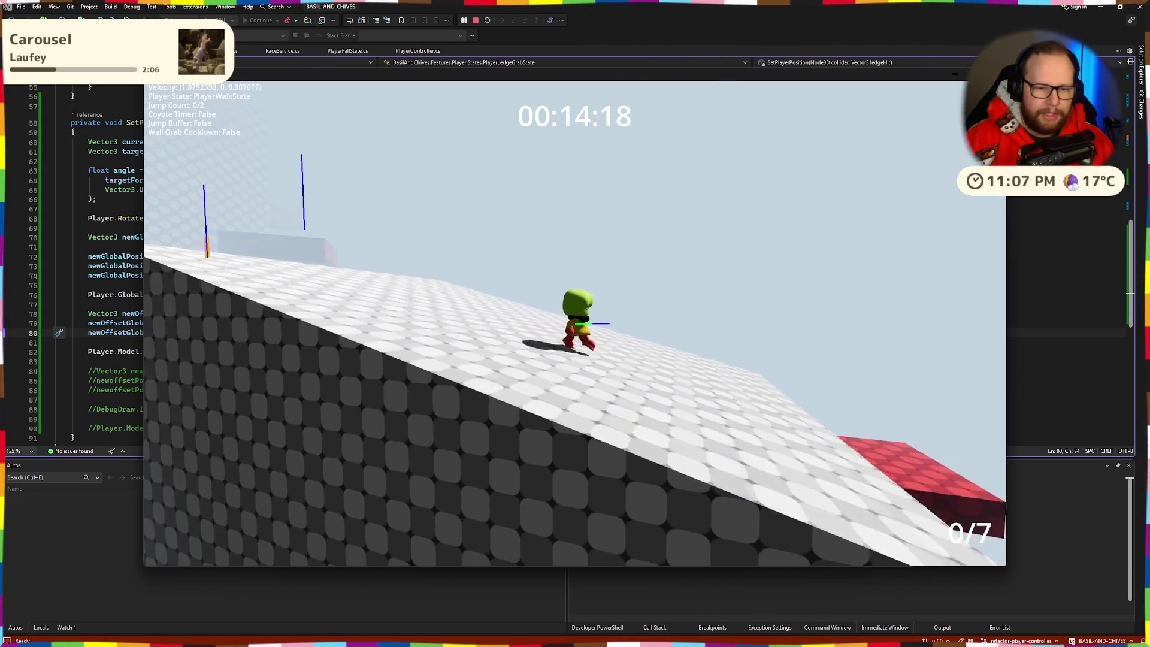
pyautogui.press('w')
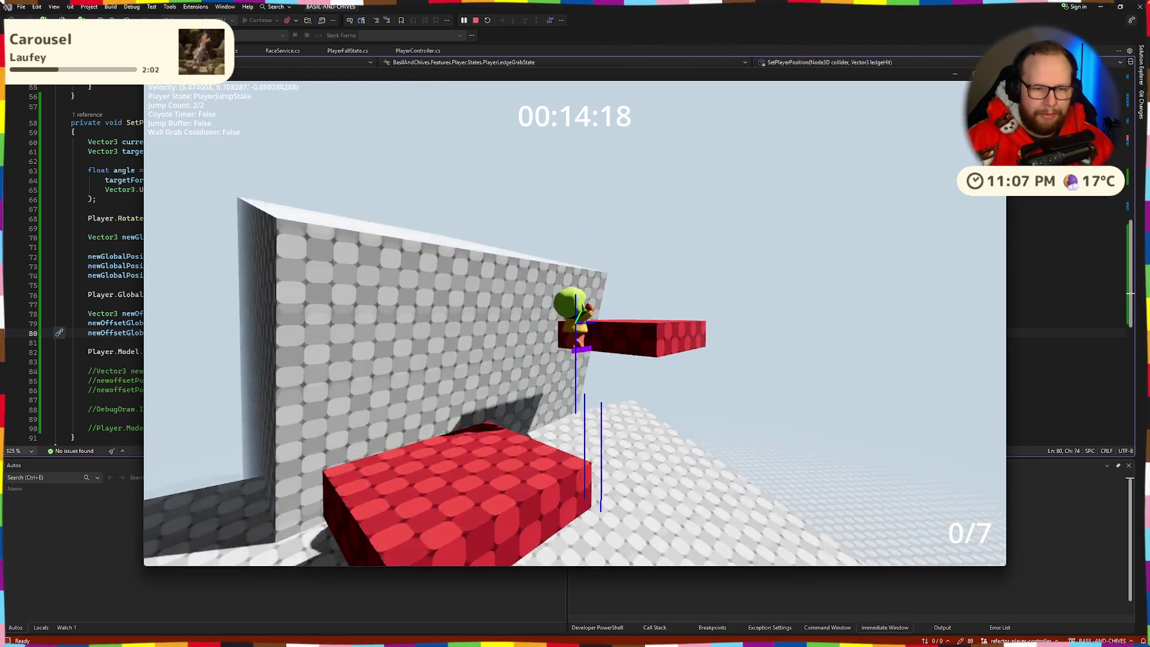
pyautogui.press('space')
pyautogui.press('space')
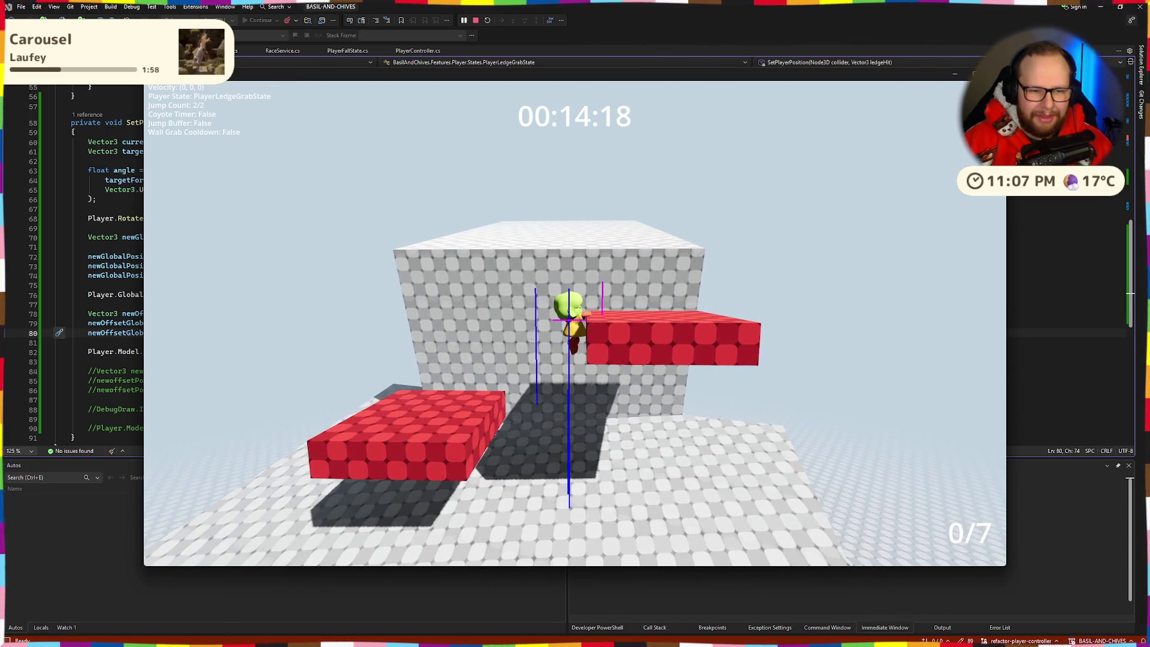
pyautogui.press('w')
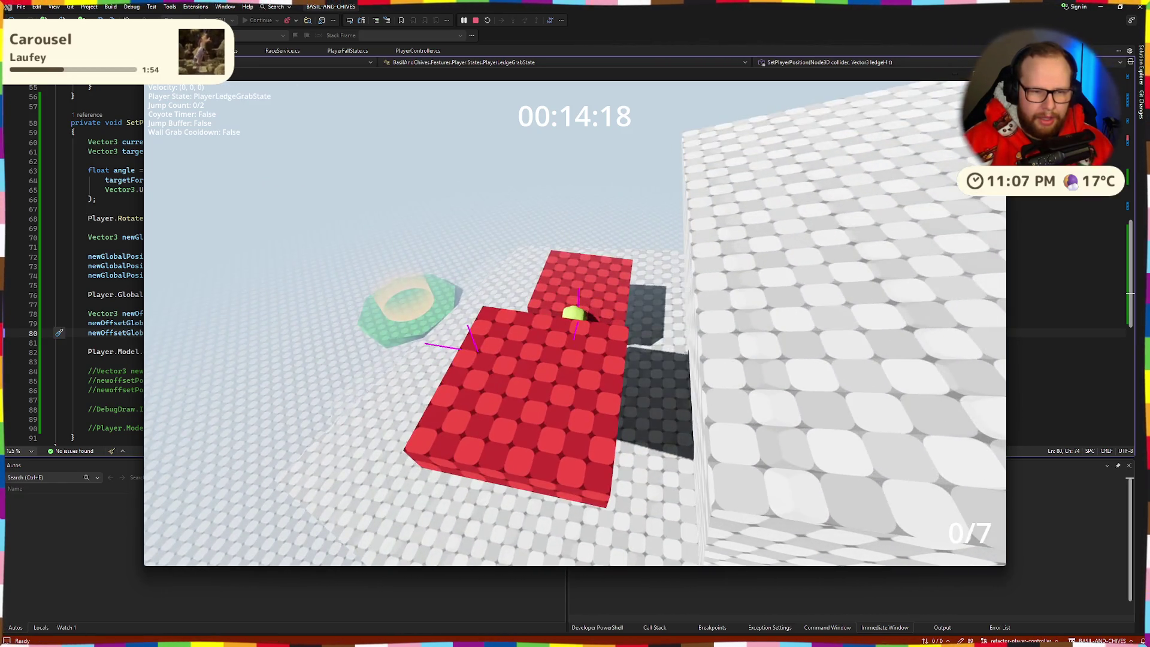
pyautogui.press('space')
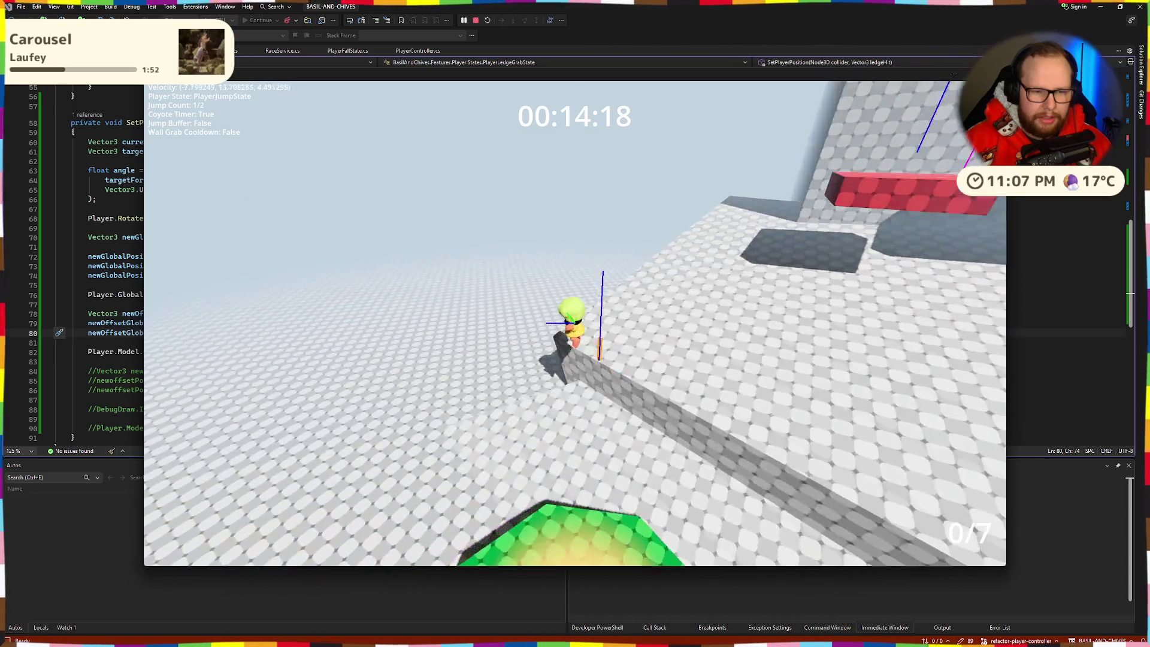
pyautogui.press('w')
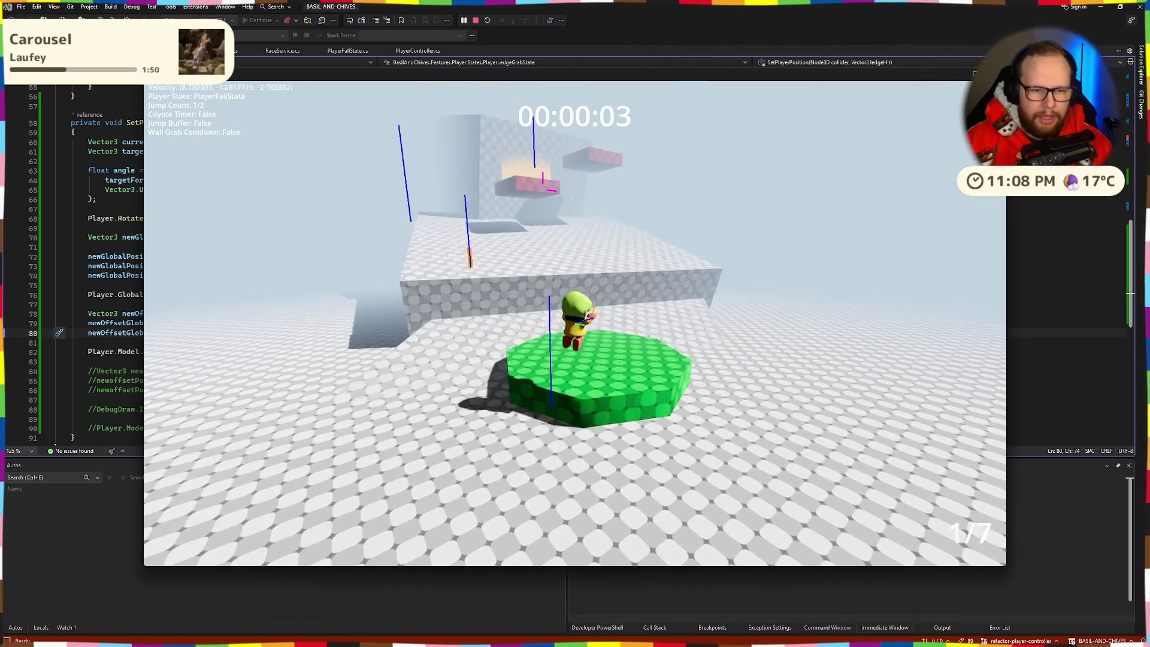
pyautogui.press('w')
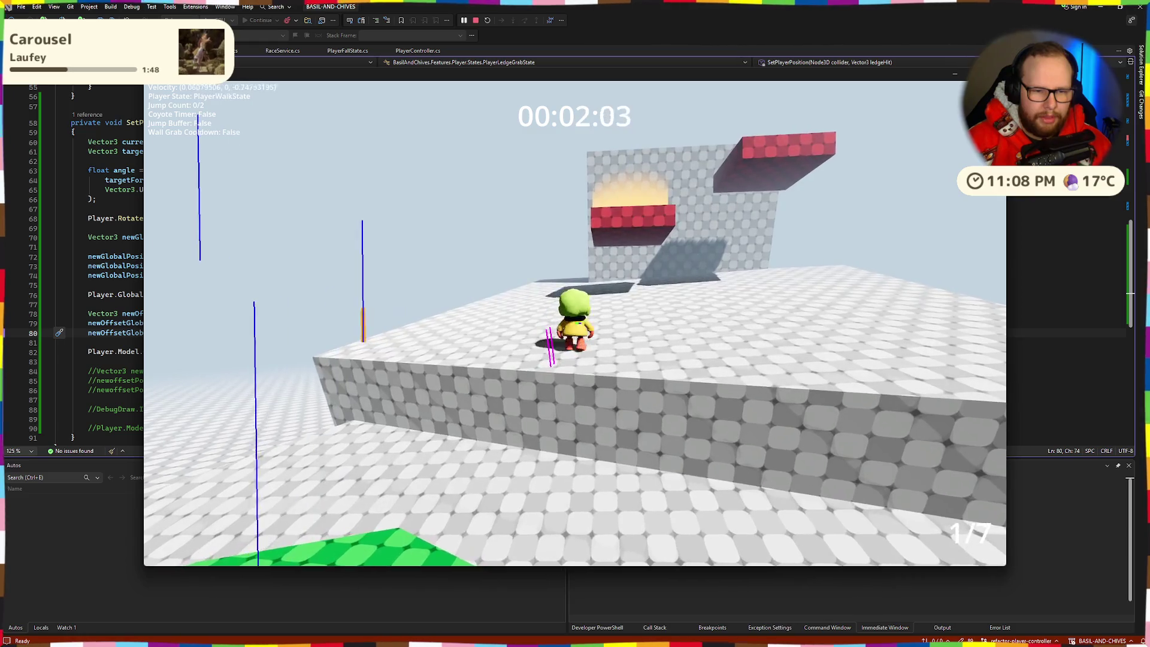
pyautogui.press('space')
pyautogui.press('space')
pyautogui.press('w')
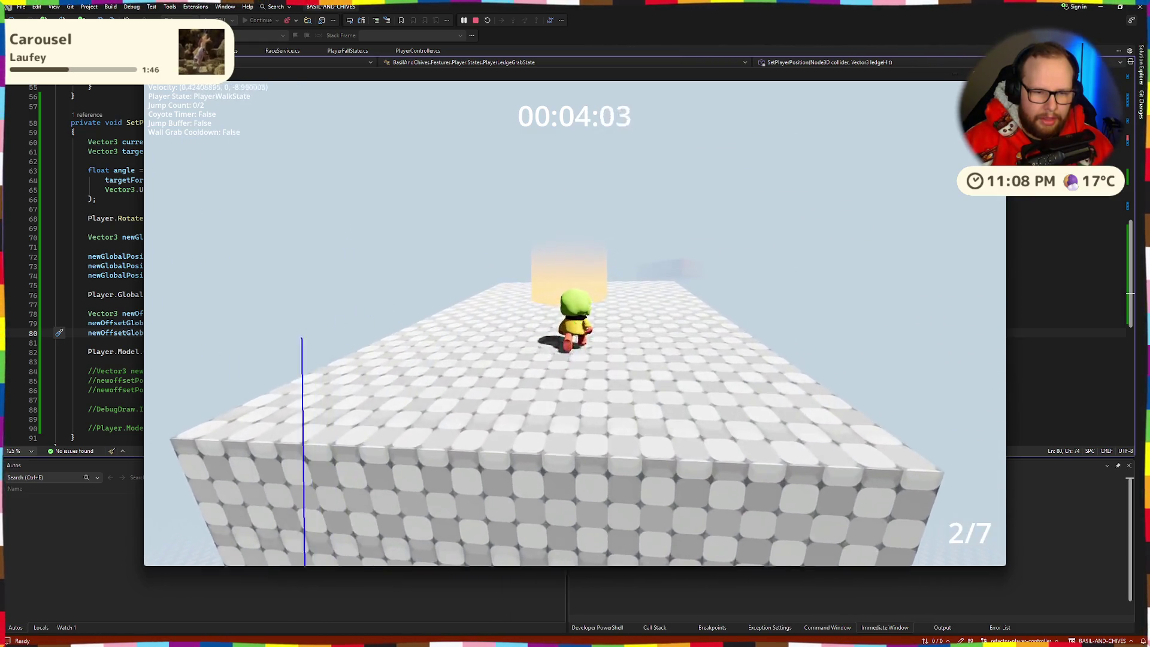
# Jump Basil across the red blocks to the next checkpoint and over the large grey block
pyautogui.press('space')
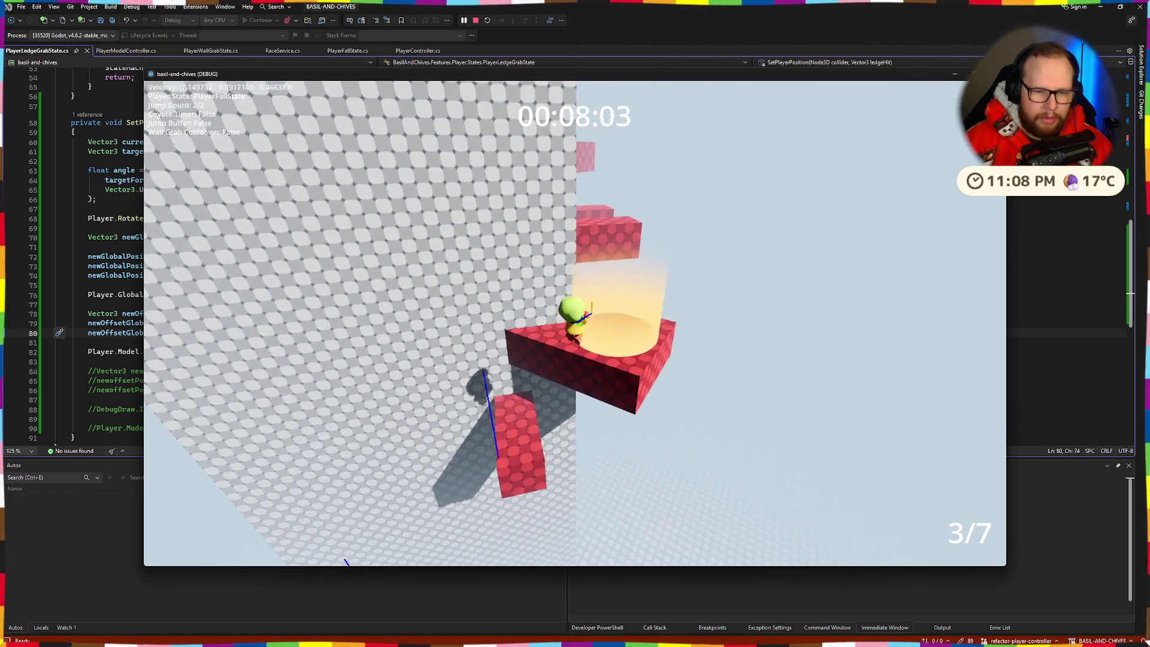
pyautogui.press('space')
pyautogui.press('space')
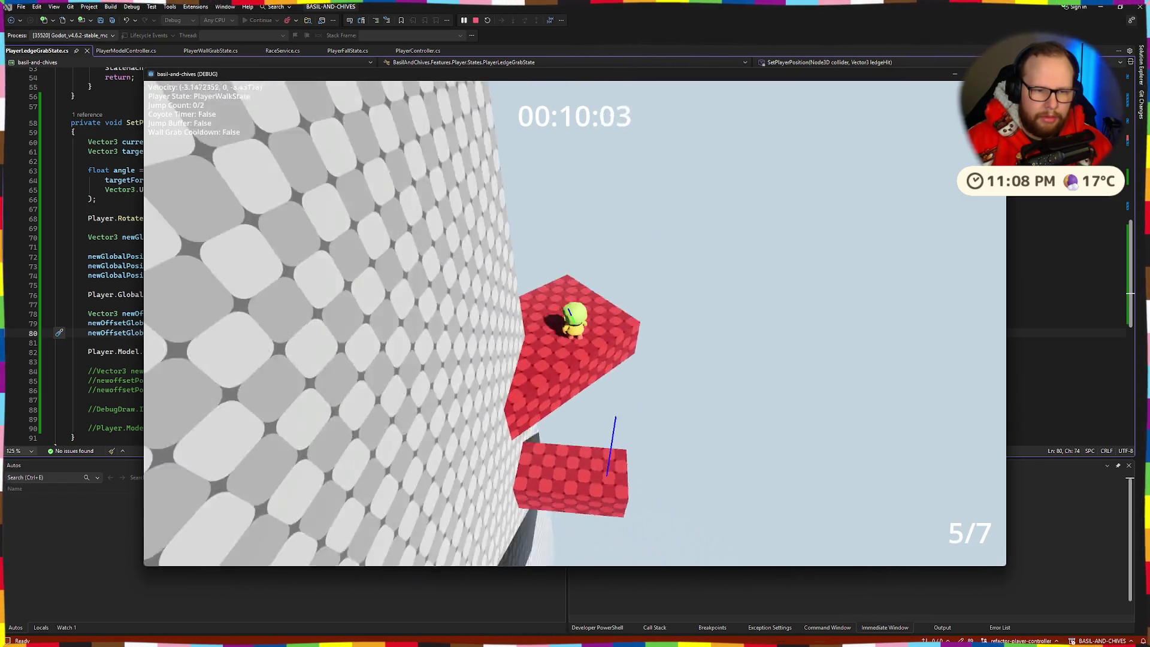
pyautogui.press('space')
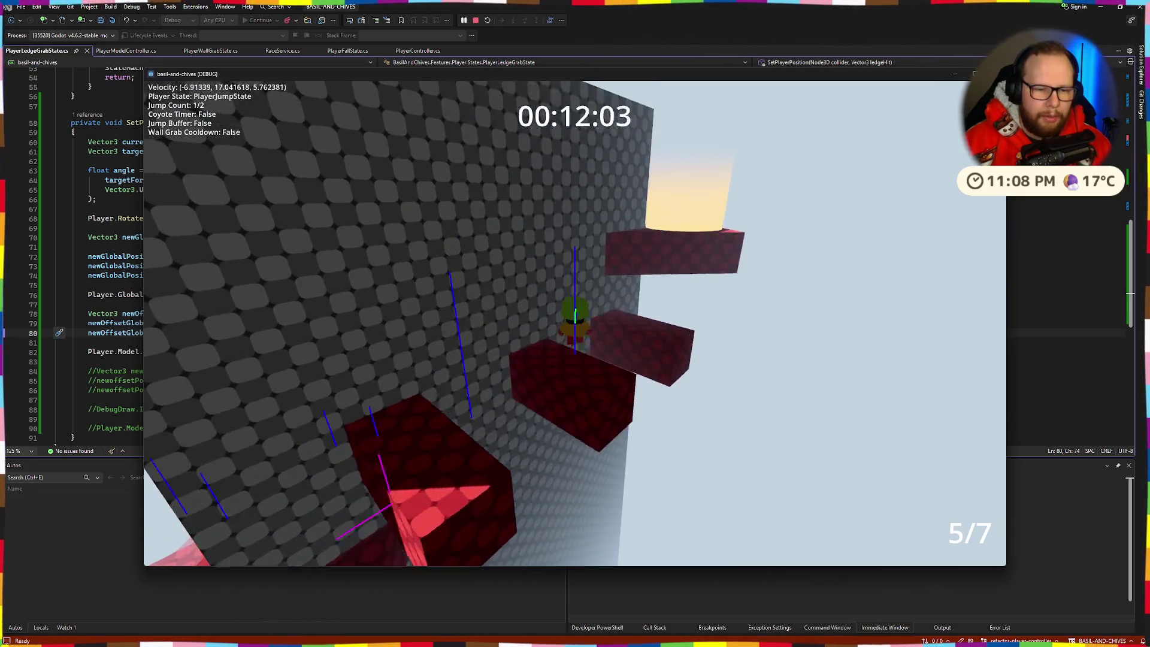
pyautogui.press('space')
pyautogui.press('w')
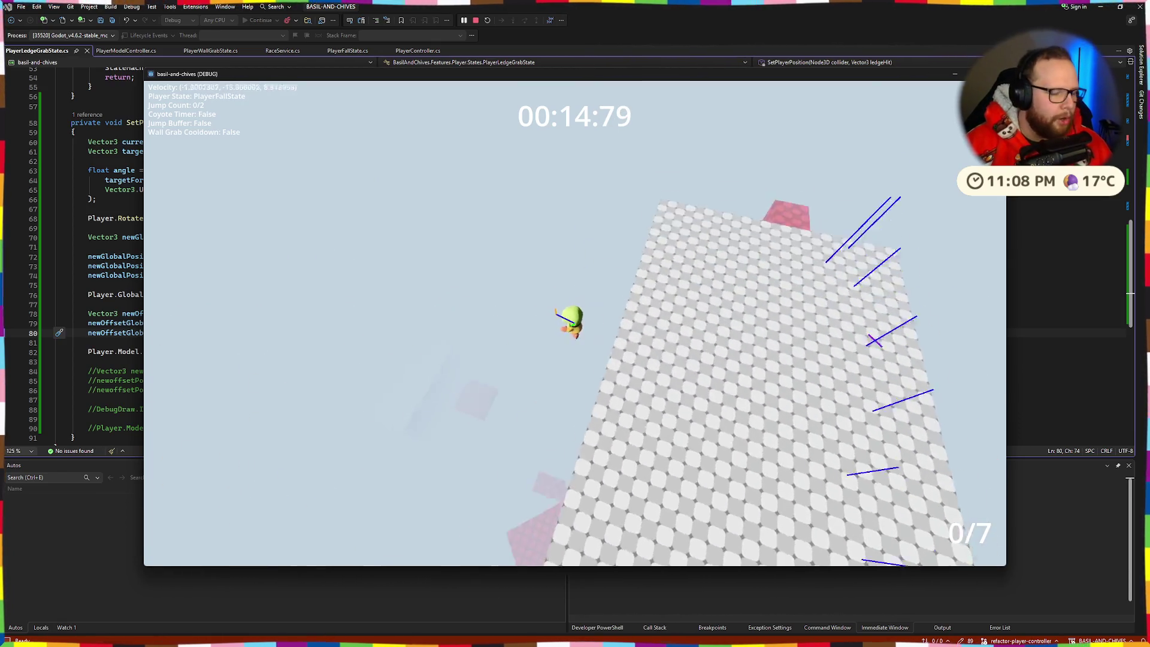
pyautogui.press('space')
pyautogui.press('w')
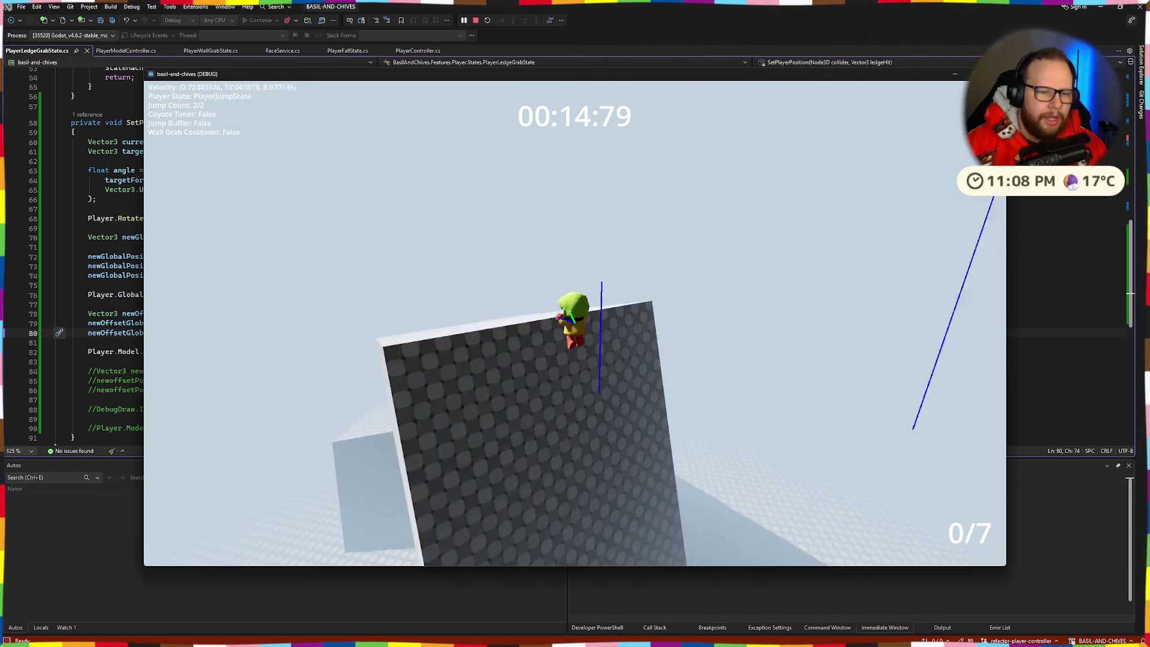
pyautogui.press('w')
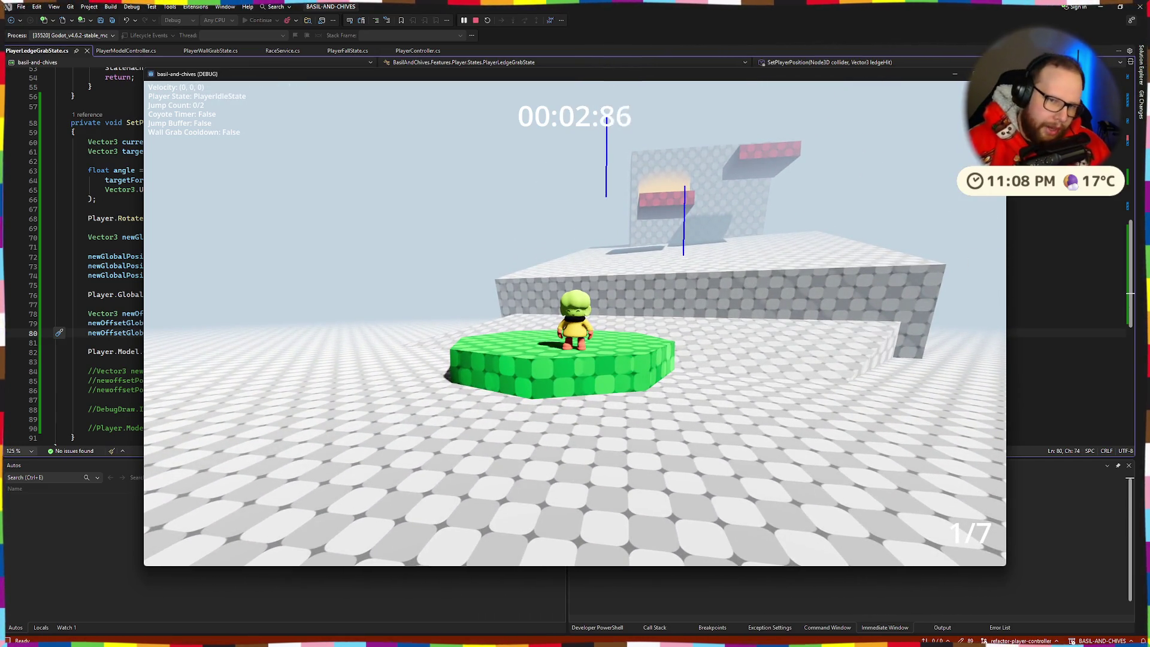
# Double-jump up the red platforms to the last checkpoint, then exit the game and return to Godot
pyautogui.press('w')
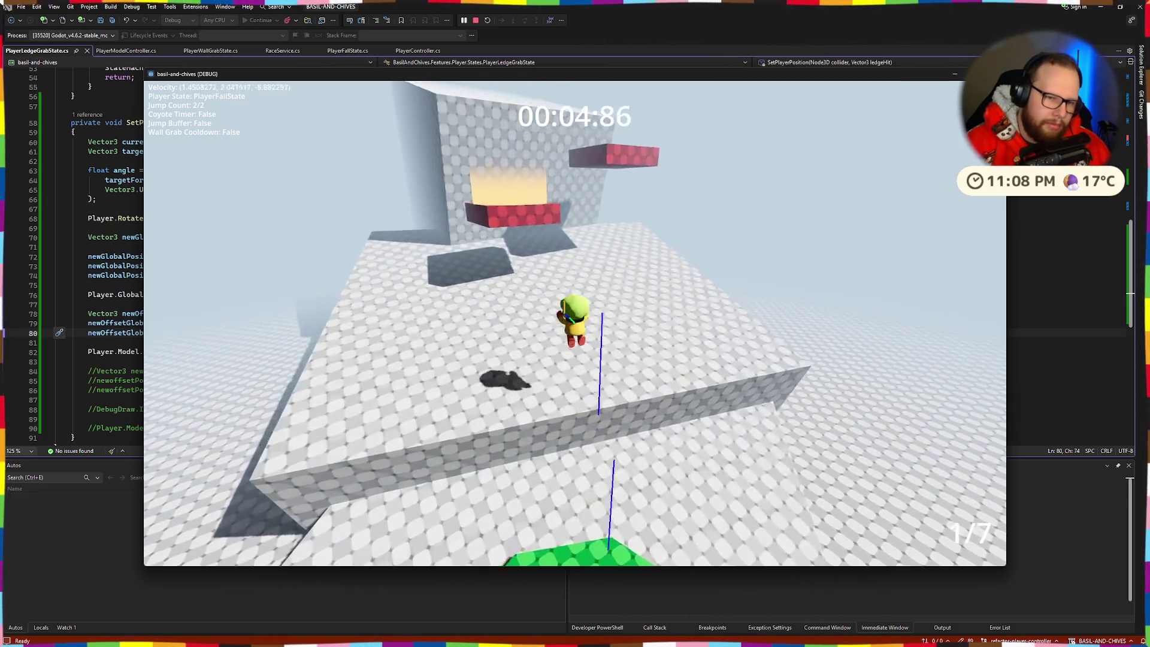
pyautogui.press('space')
pyautogui.press('space')
pyautogui.press('space')
pyautogui.press('w')
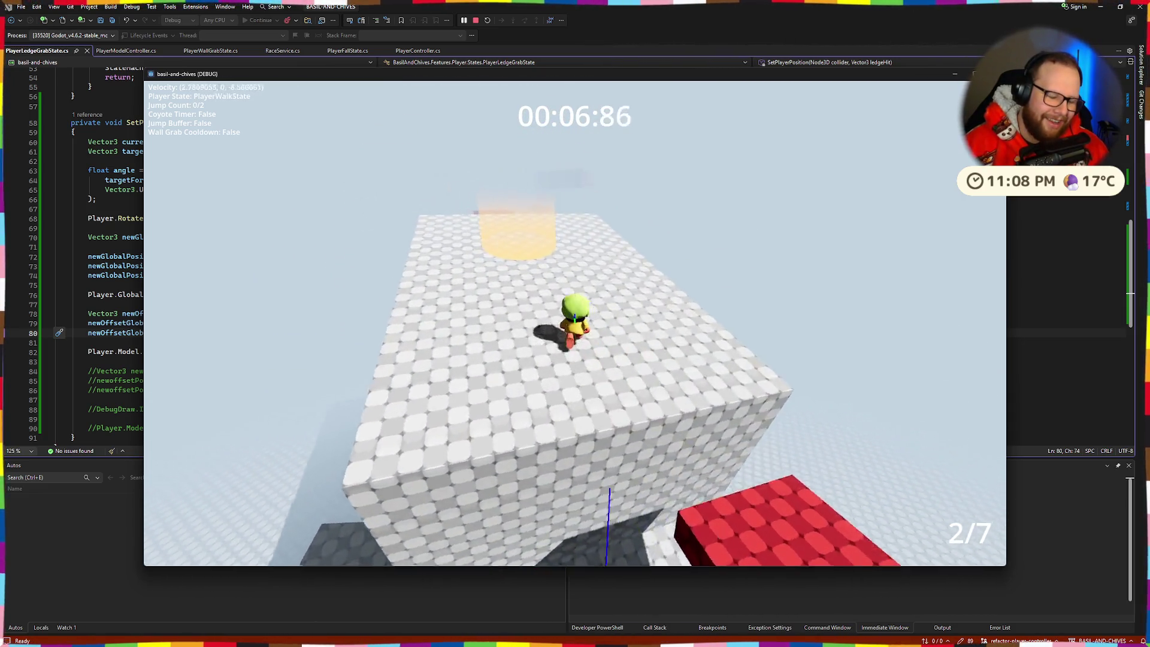
pyautogui.press('space')
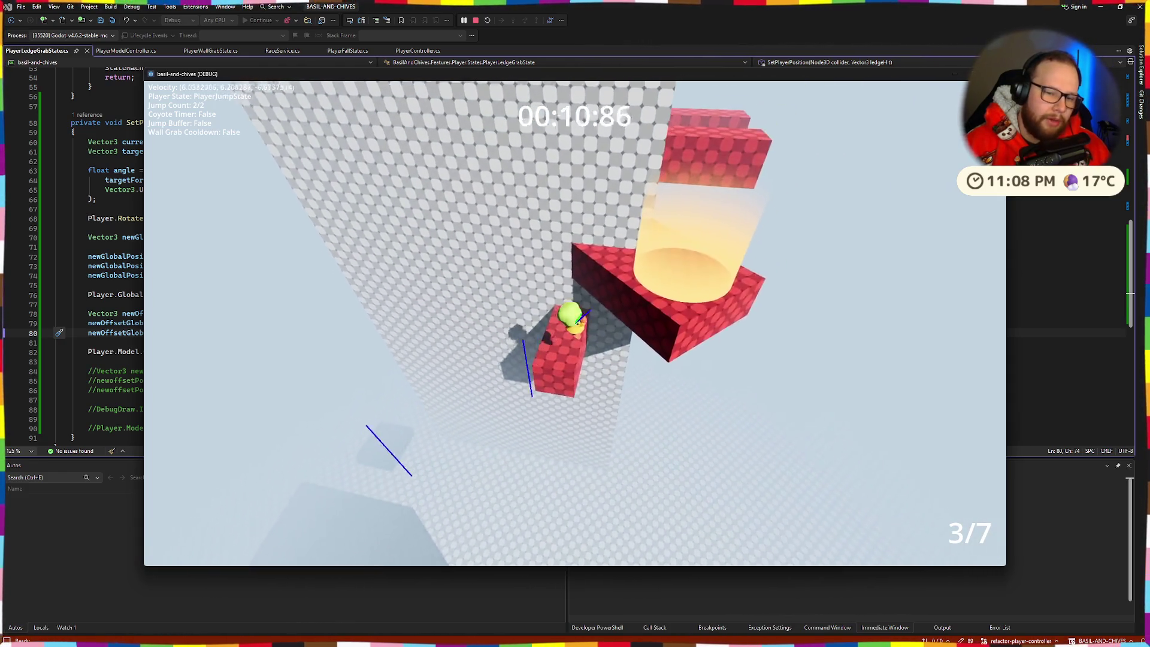
pyautogui.press('space')
pyautogui.press('w')
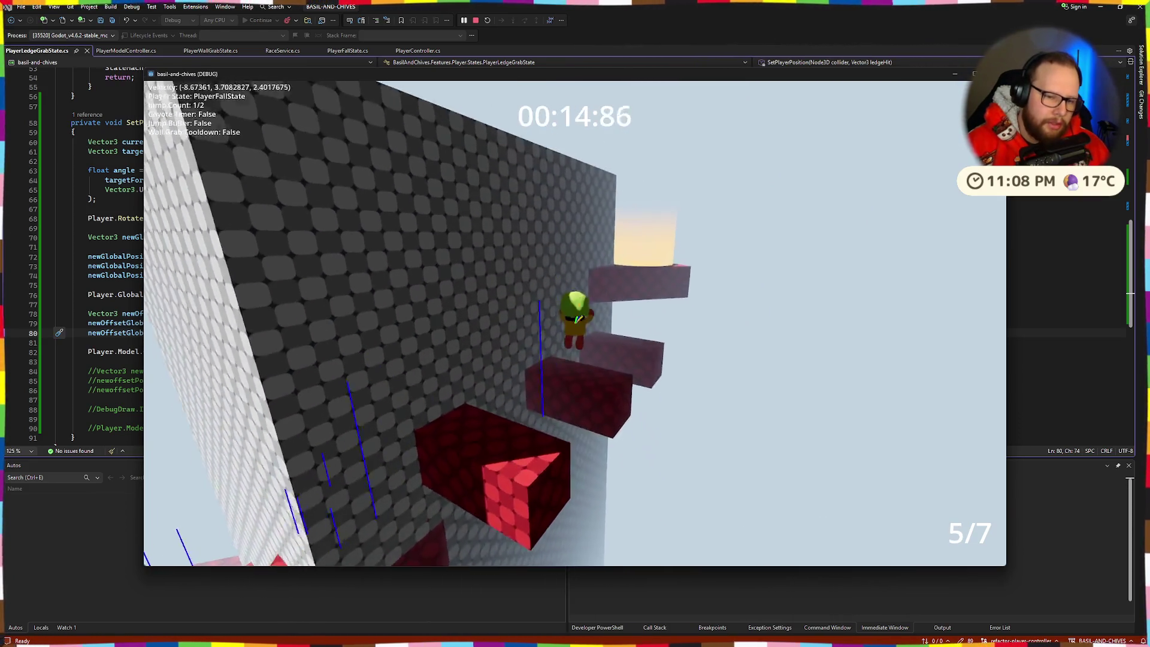
pyautogui.press('space')
pyautogui.press('w')
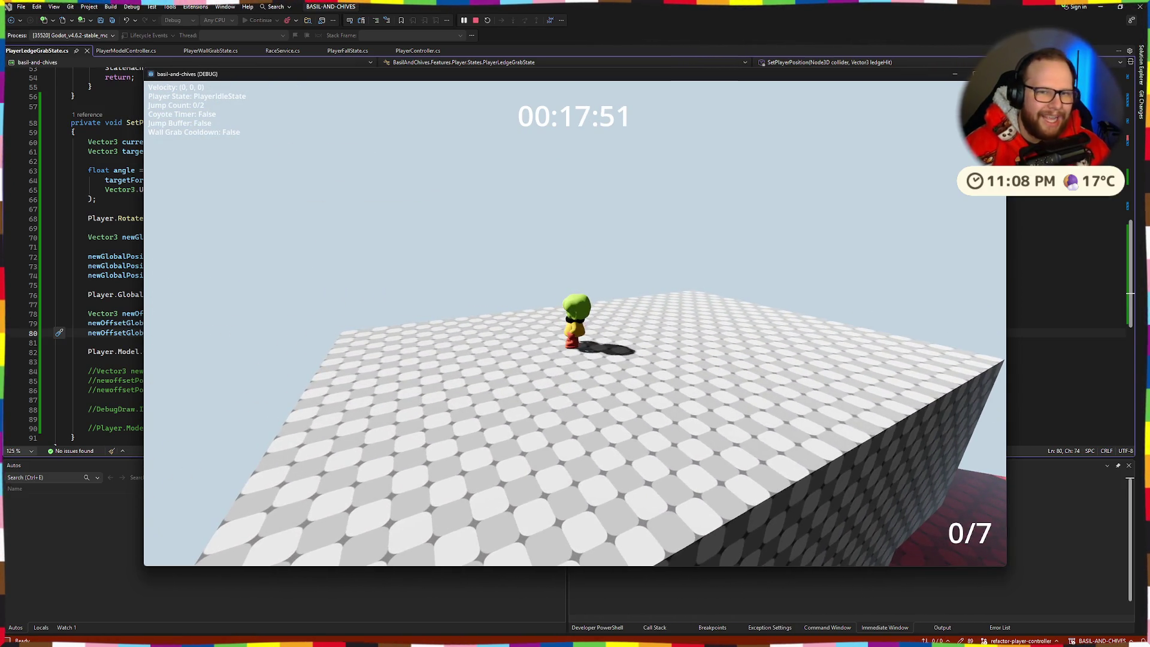
pyautogui.hotkey('alt', 'Tab')
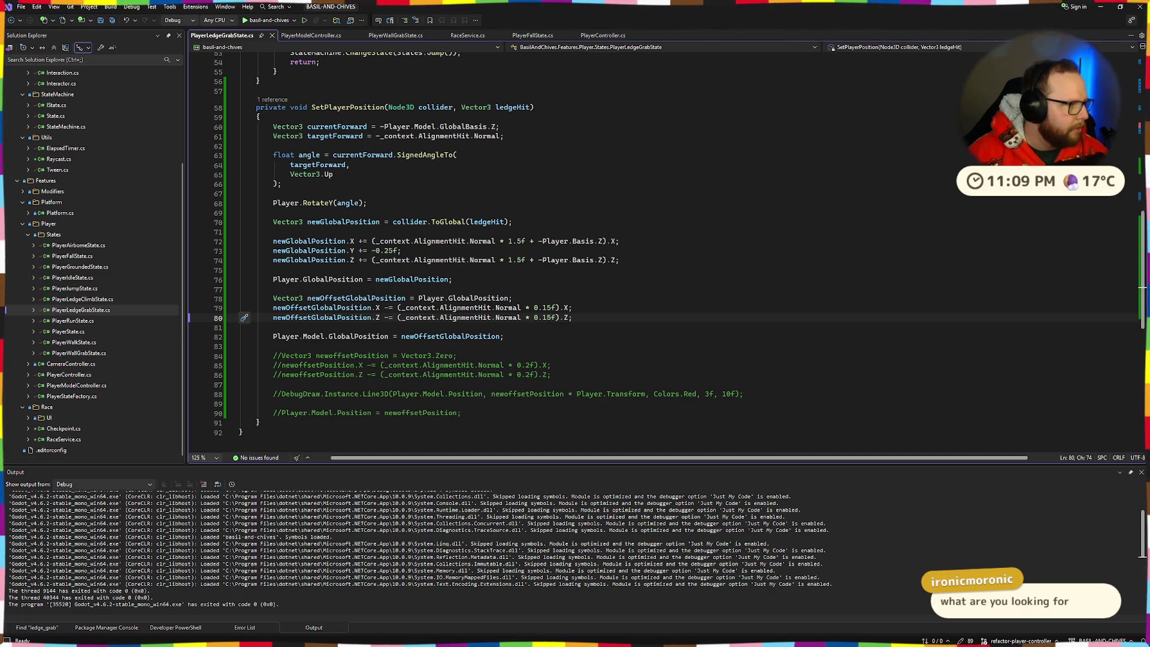
pyautogui.press('ctrl+super+Left')
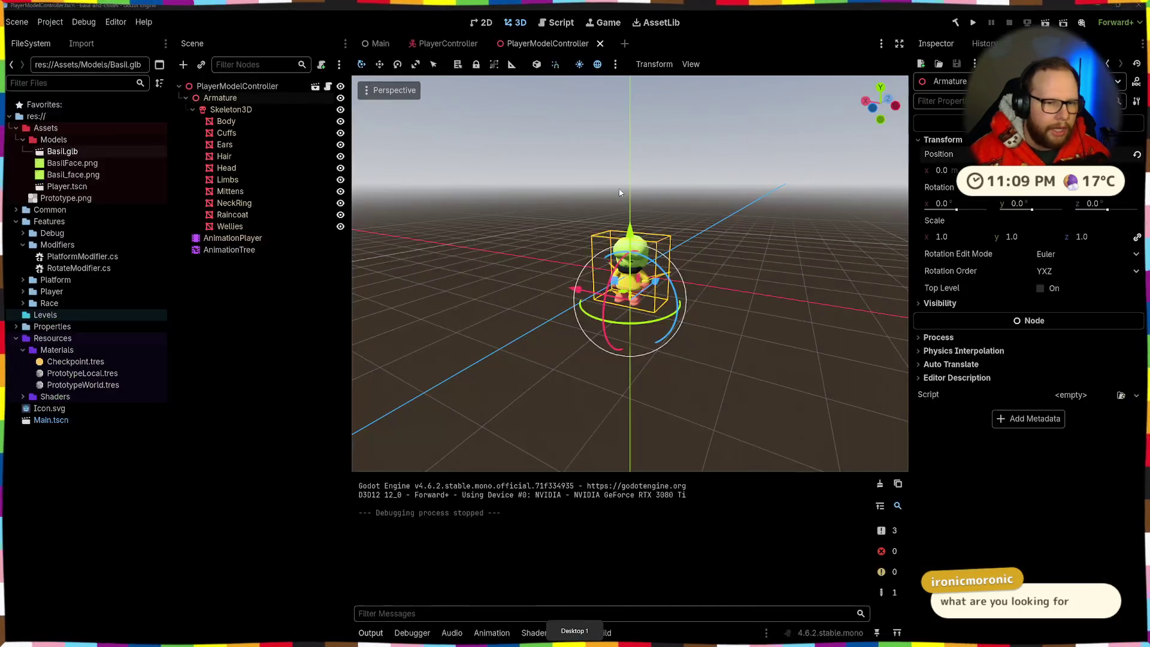
# Add a CanvasGroup child node under the PlayerModelController root
pyautogui.click(226, 123)
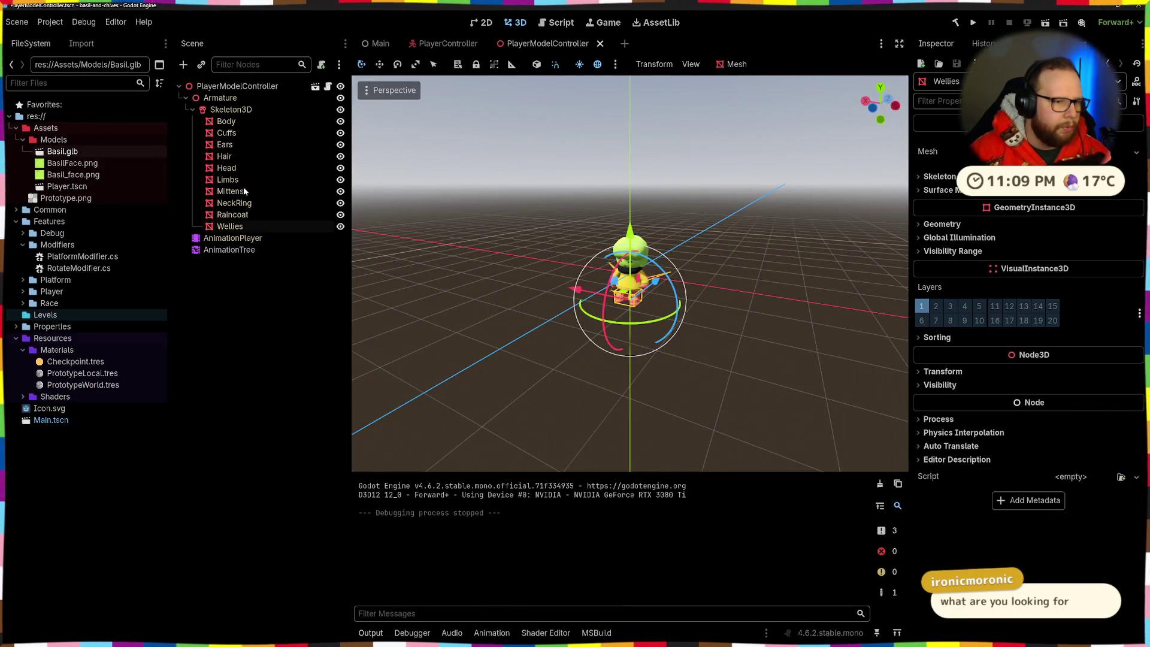
pyautogui.click(246, 358)
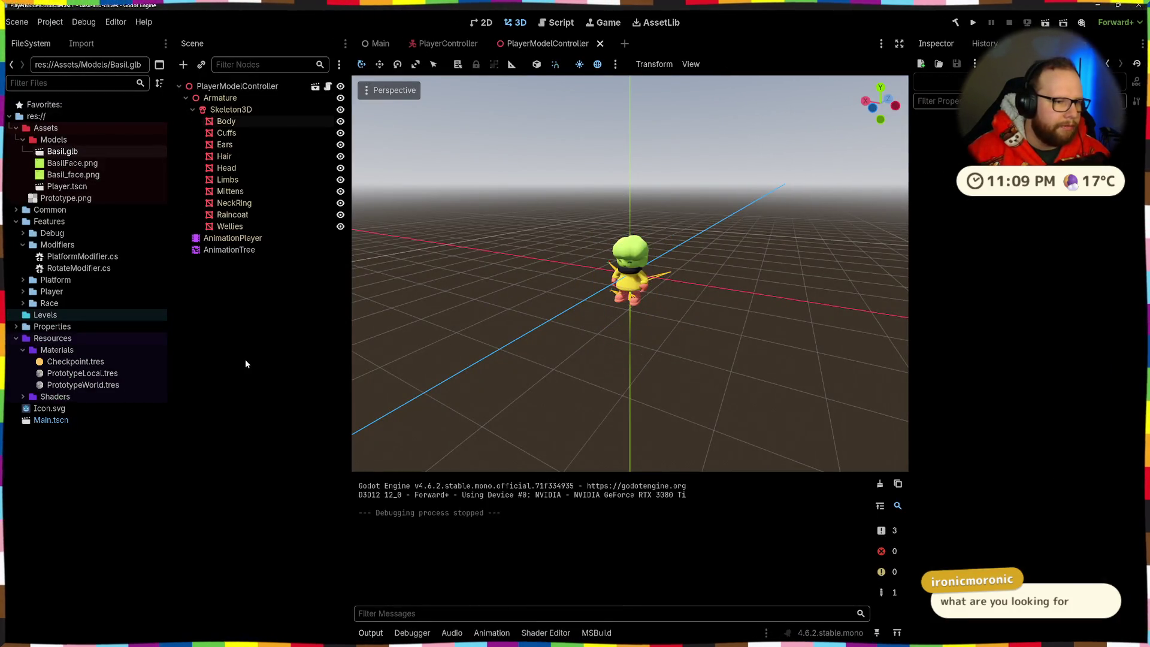
pyautogui.click(227, 87)
pyautogui.click(259, 292)
pyautogui.click(233, 87)
pyautogui.hotkey('ctrl', 'a')
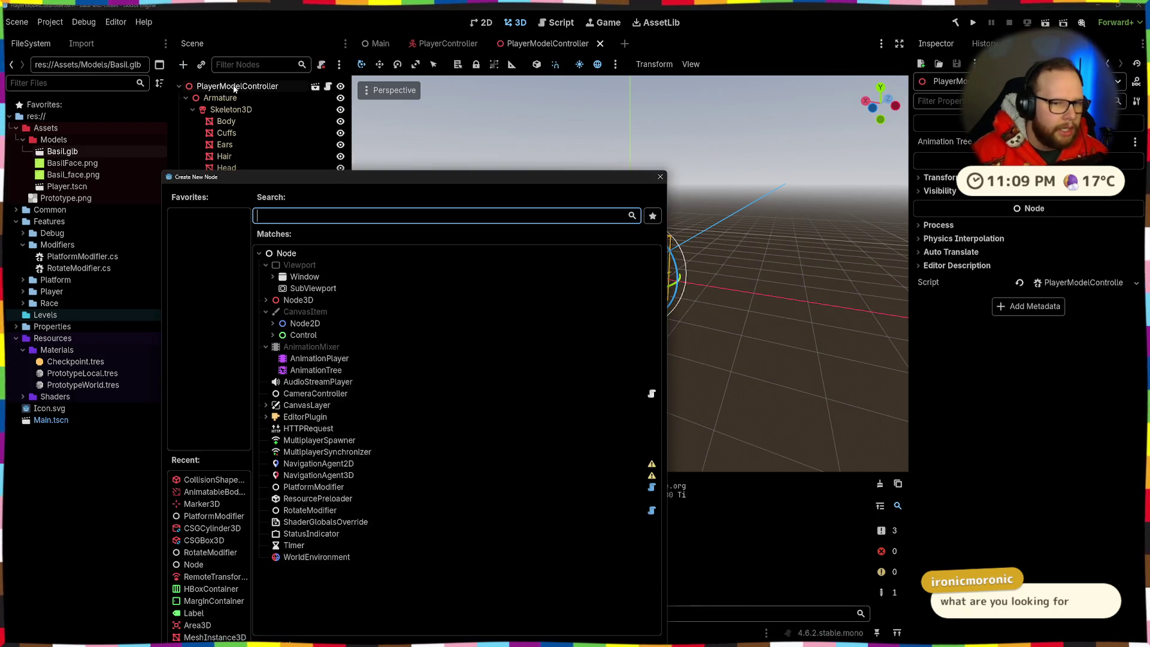
pyautogui.write('canvas')
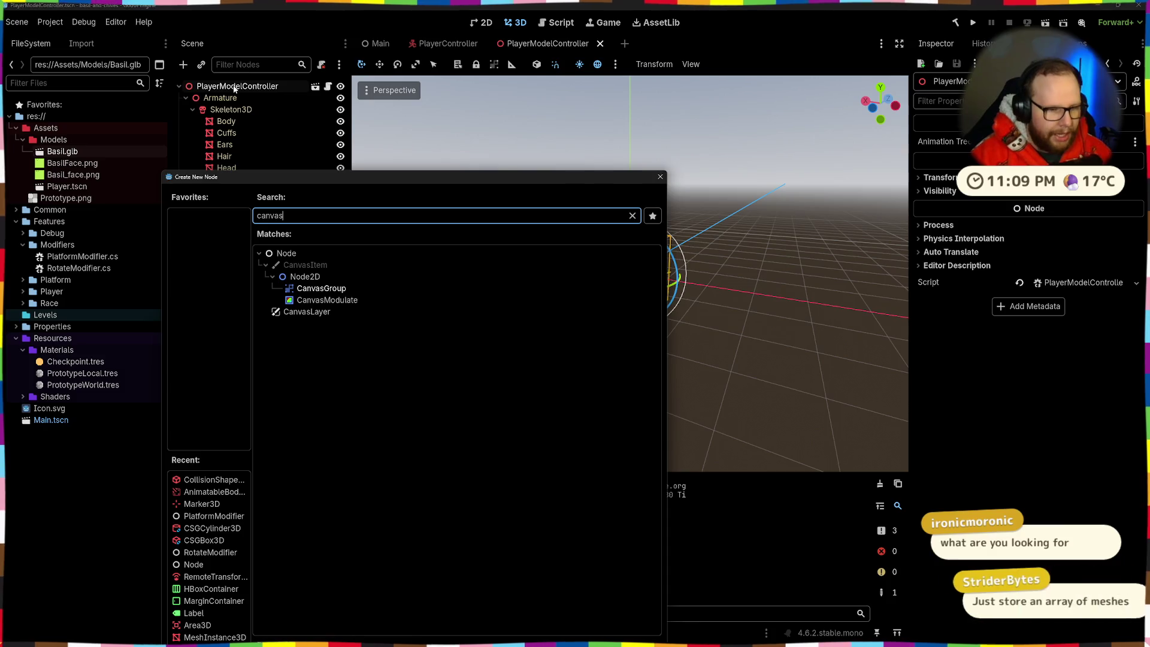
pyautogui.press('Down')
pyautogui.press('Up')
pyautogui.press('Return')
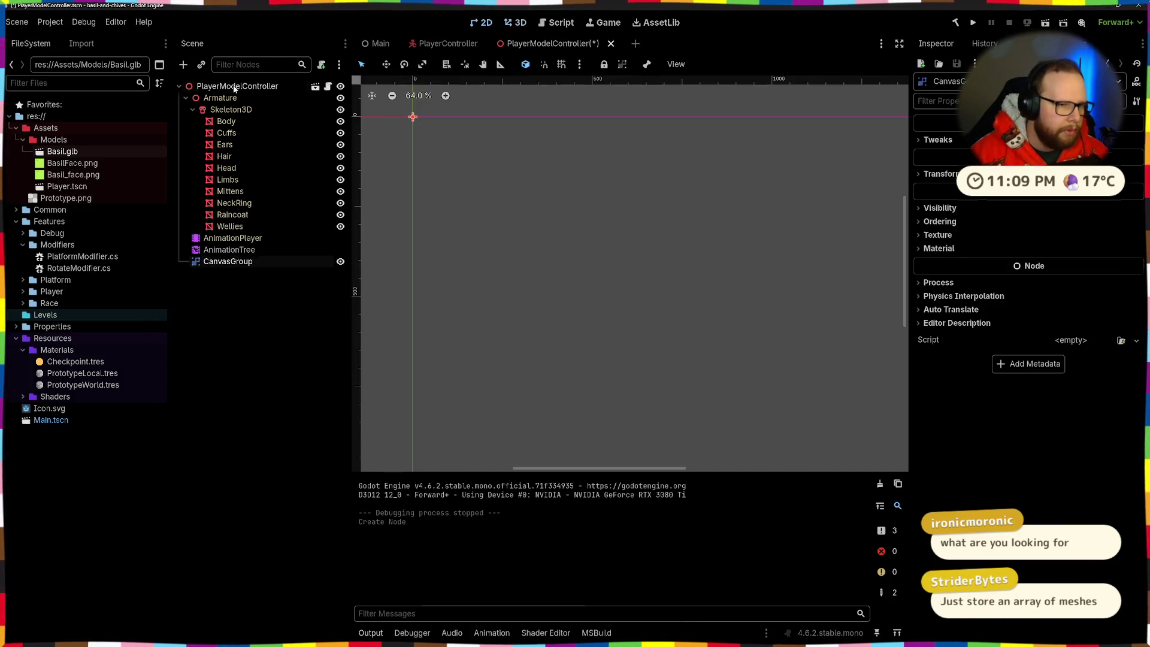
# Delete the CanvasGroup node from the scene tree and confirm the deletion
pyautogui.moveTo(460, 226); pyautogui.dragTo(552, 224)
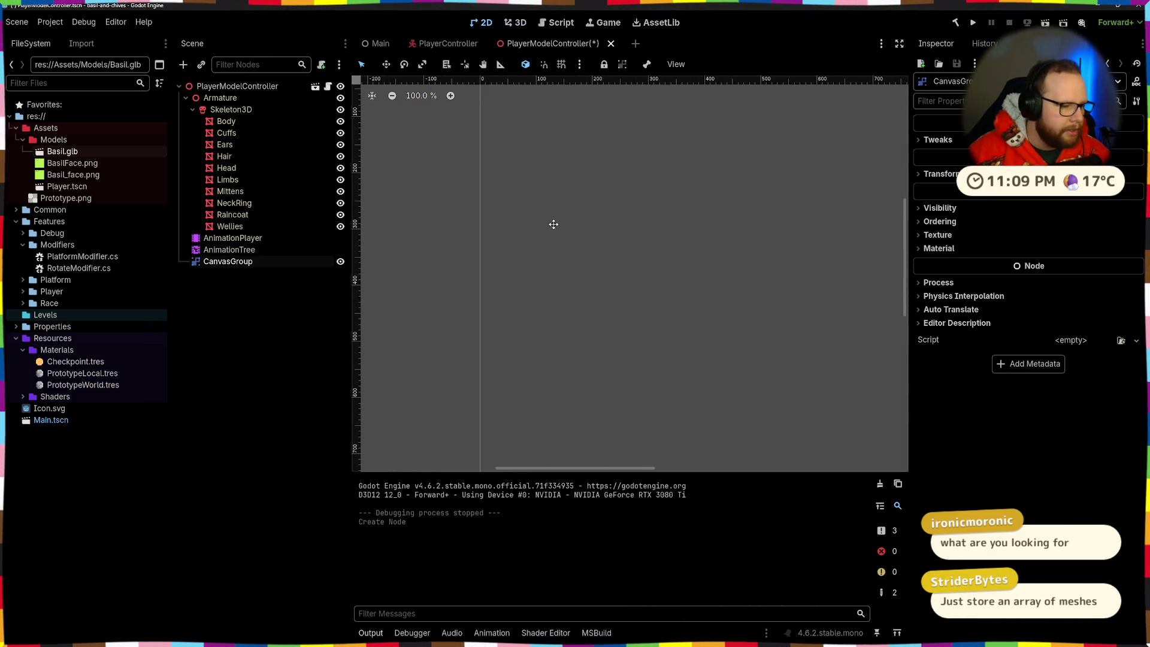
pyautogui.click(229, 250)
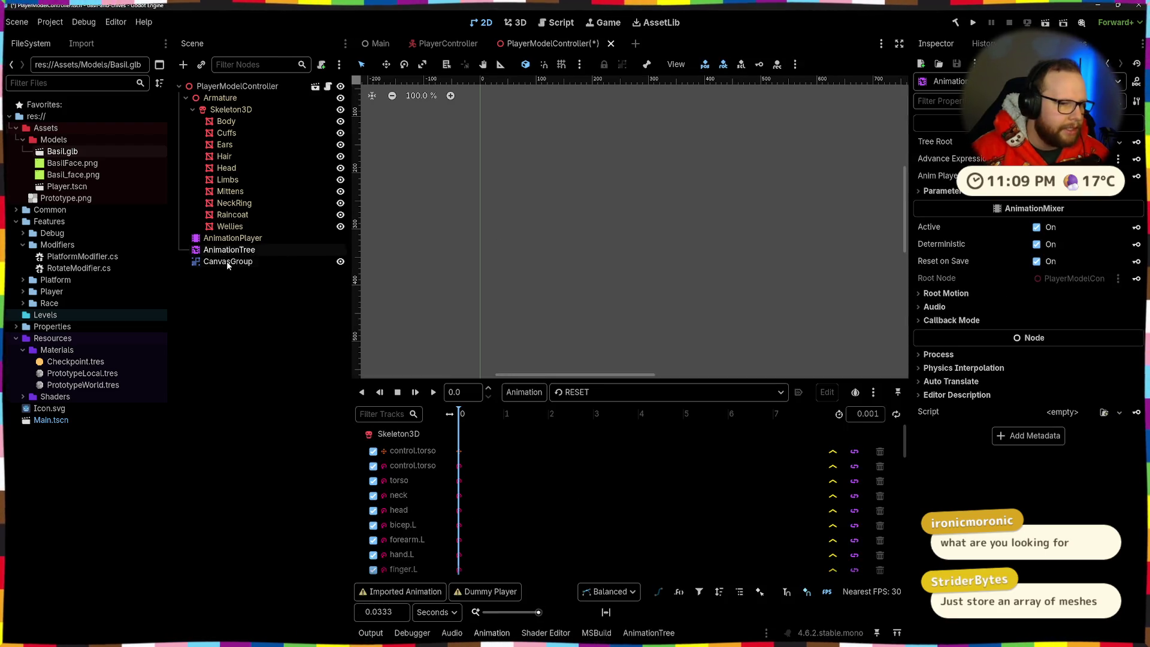
pyautogui.click(228, 263)
pyautogui.hotkey('ctrl', 'a')
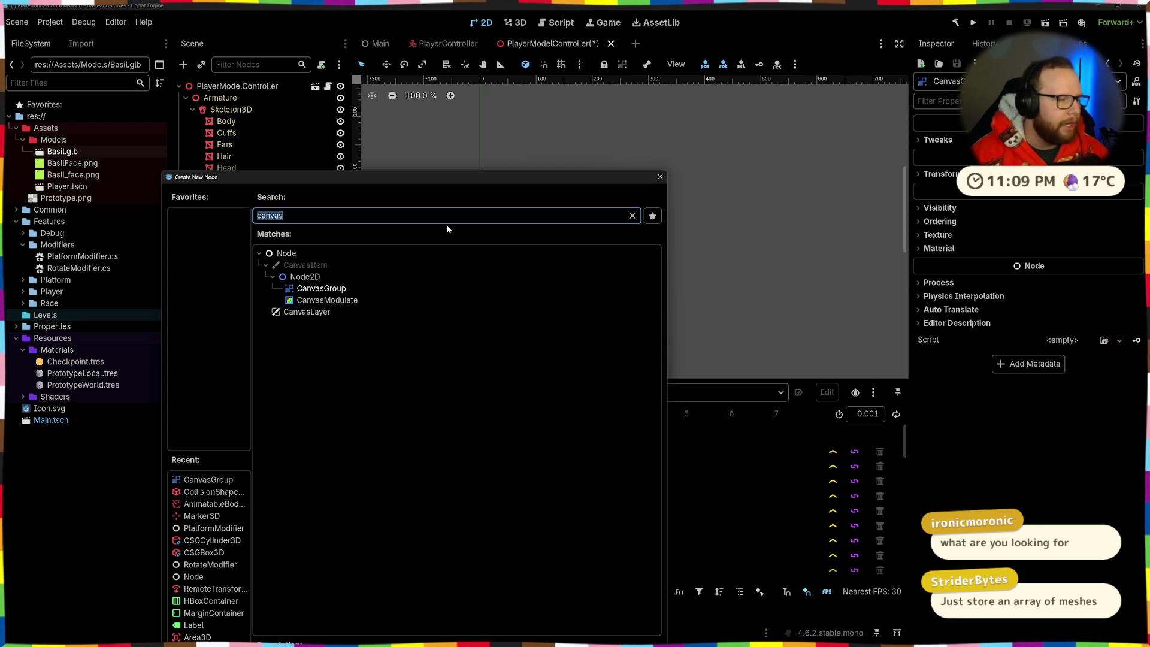
pyautogui.click(660, 177)
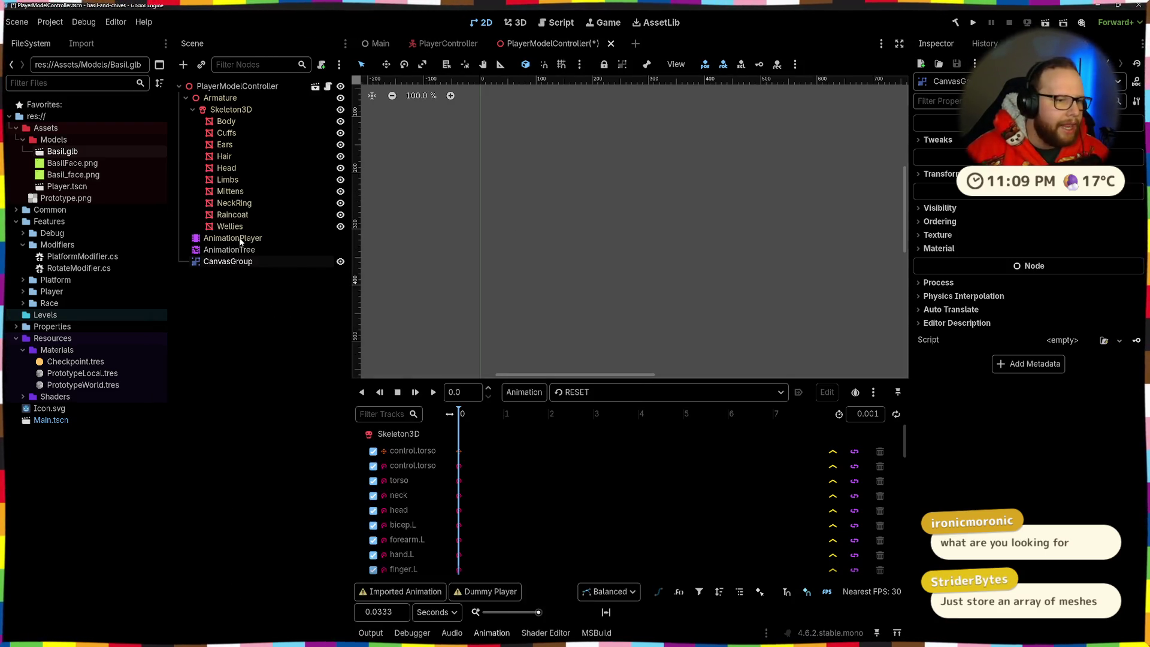
pyautogui.click(220, 263)
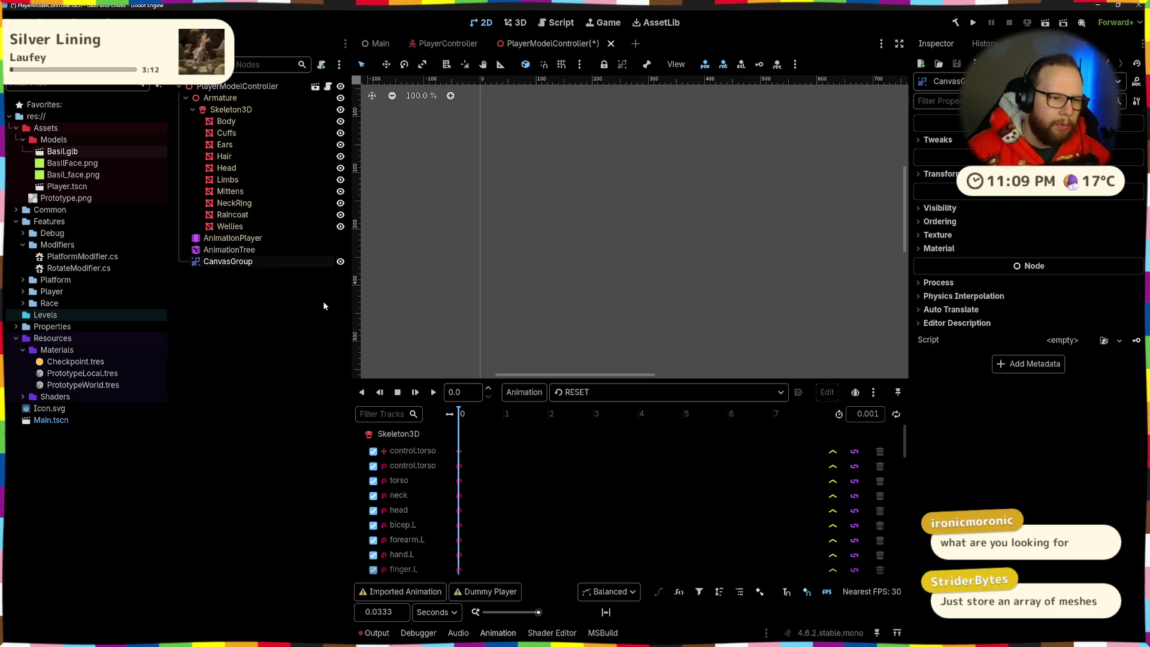
pyautogui.press('Delete')
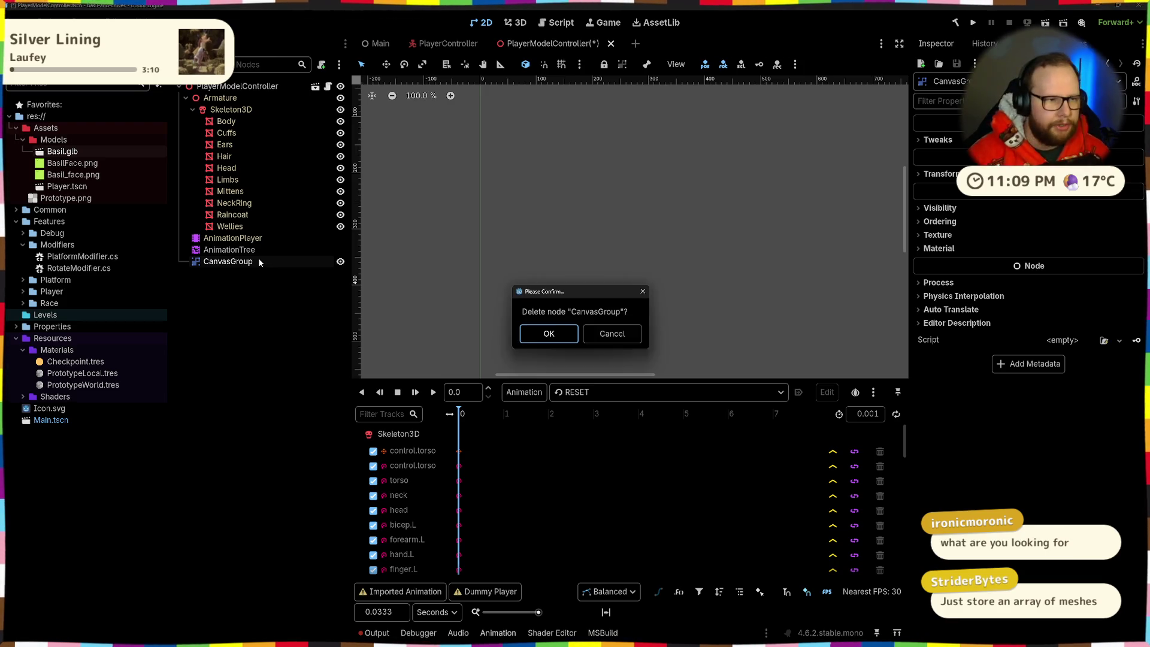
pyautogui.press('Return')
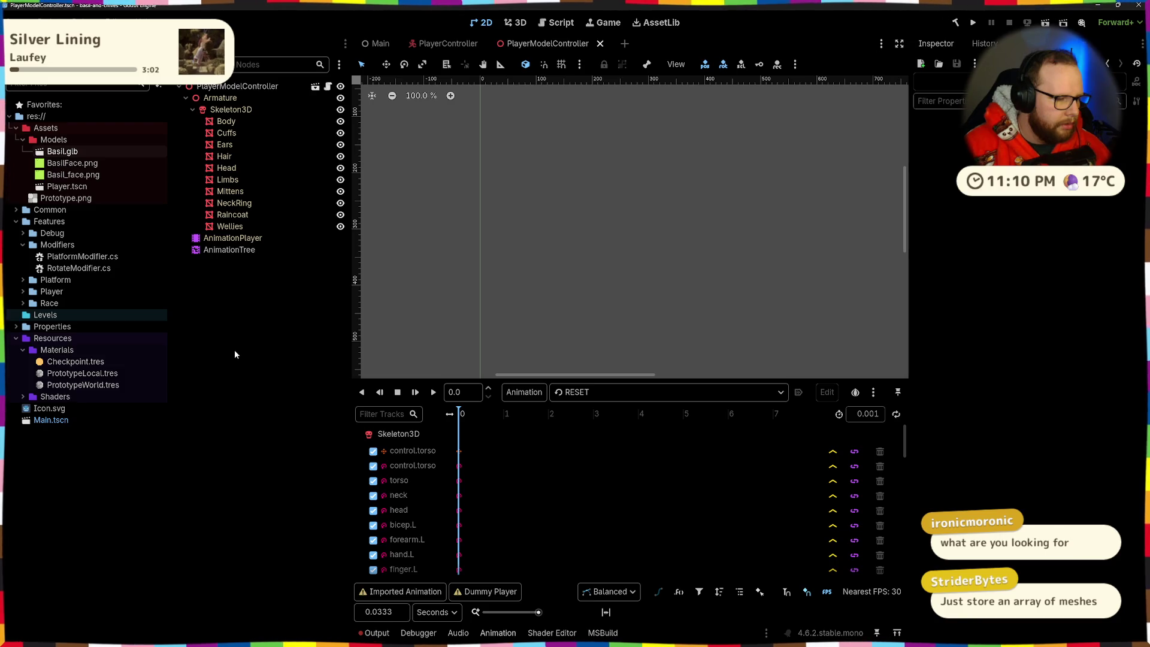
# Switch to the 3D view, save, and inspect the Wellies, Skeleton3D, AnimationPlayer and Armature nodes
pyautogui.click(226, 121)
pyautogui.click(243, 227)
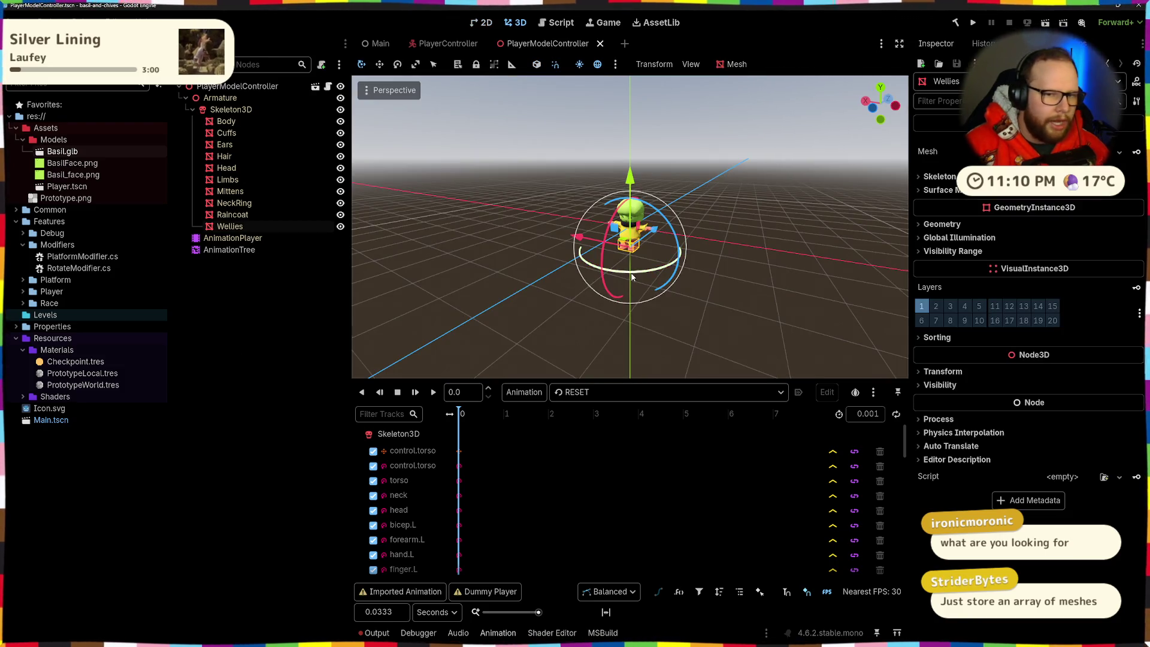
pyautogui.scroll(5, 676, 258)
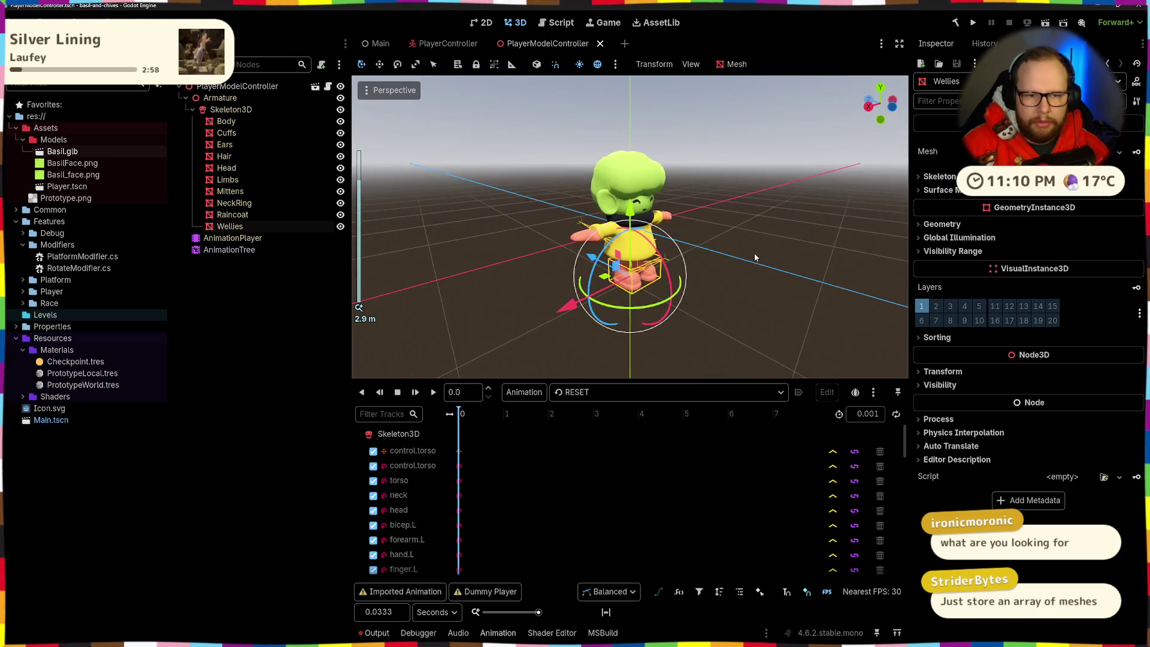
pyautogui.scroll(3, 675, 258)
pyautogui.click(785, 236)
pyautogui.hotkey('ctrl', 's')
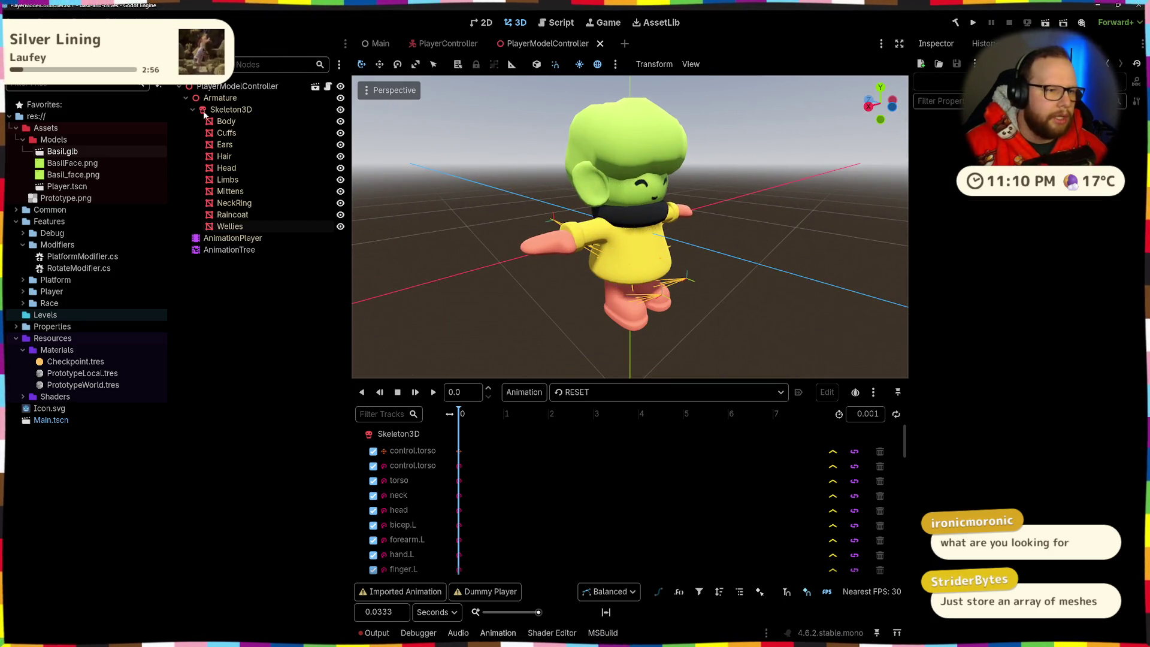
pyautogui.click(230, 109)
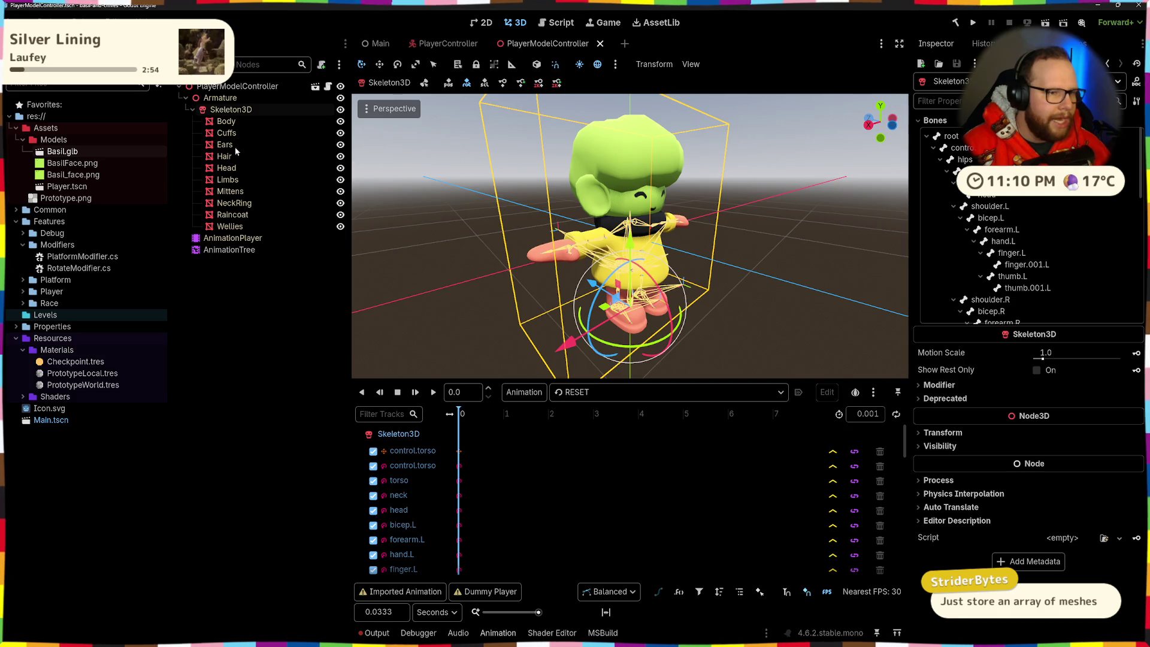
pyautogui.click(254, 227)
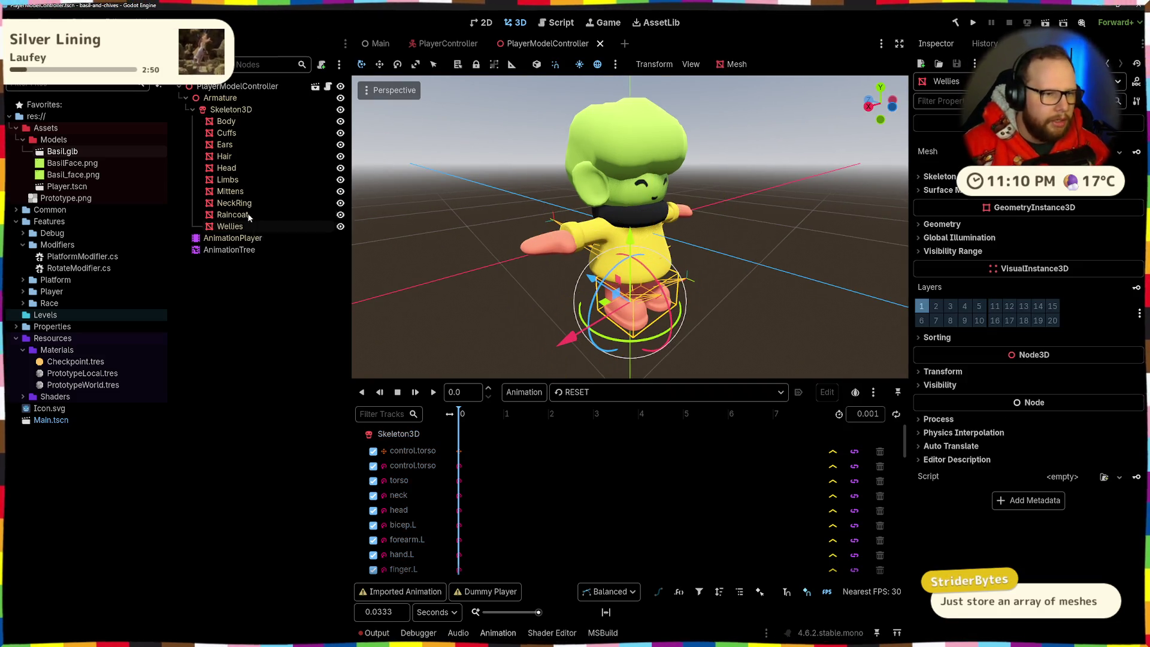
pyautogui.click(239, 238)
pyautogui.moveTo(527, 251)
pyautogui.mouseDown()
pyautogui.moveTo(655, 237)
pyautogui.moveTo(621, 270)
pyautogui.mouseUp()
pyautogui.click(220, 98)
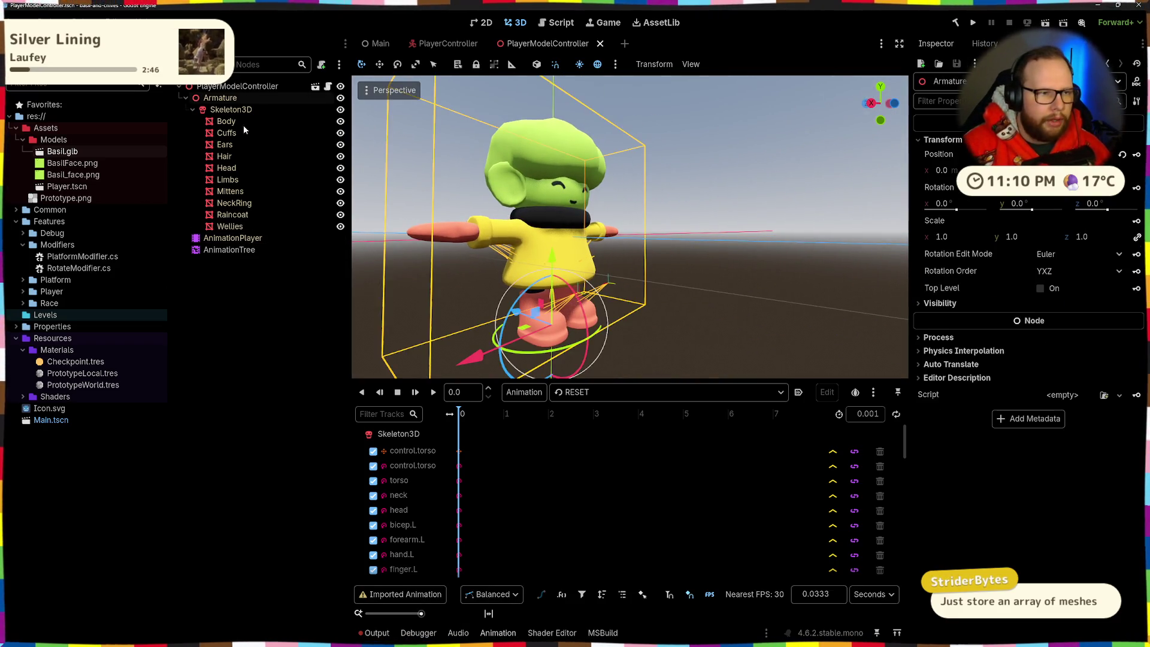
pyautogui.click(241, 372)
pyautogui.click(237, 86)
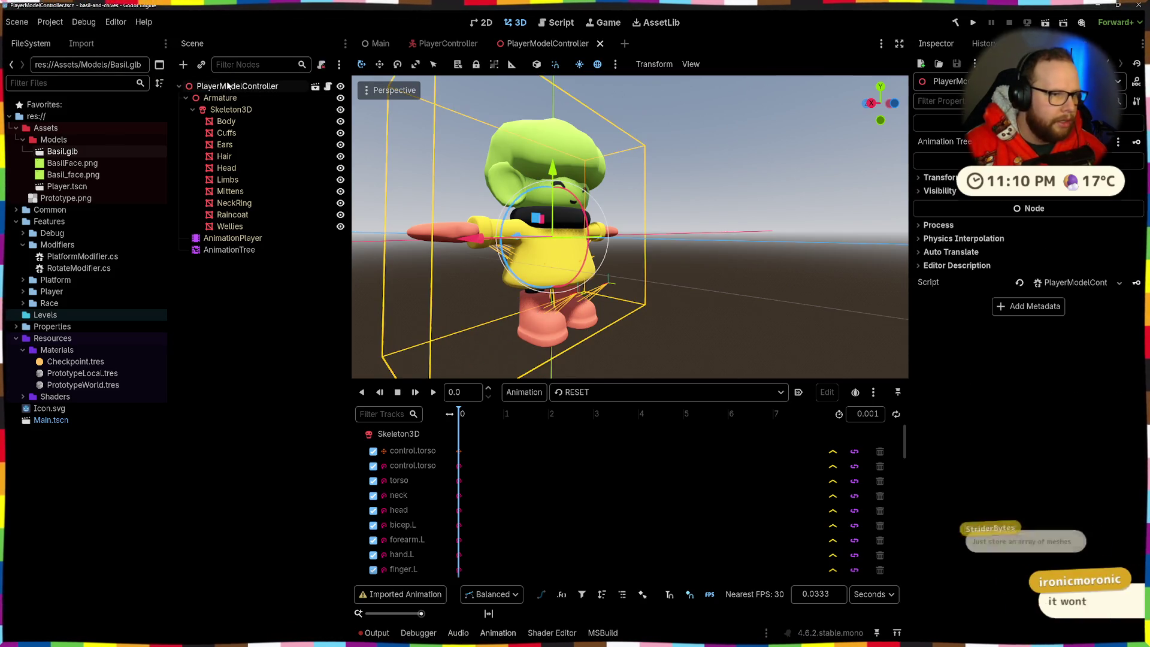
# Add a Node3D, move it under the root above Armature, then delete it again
pyautogui.hotkey('ctrl', 'a')
pyautogui.write('node')
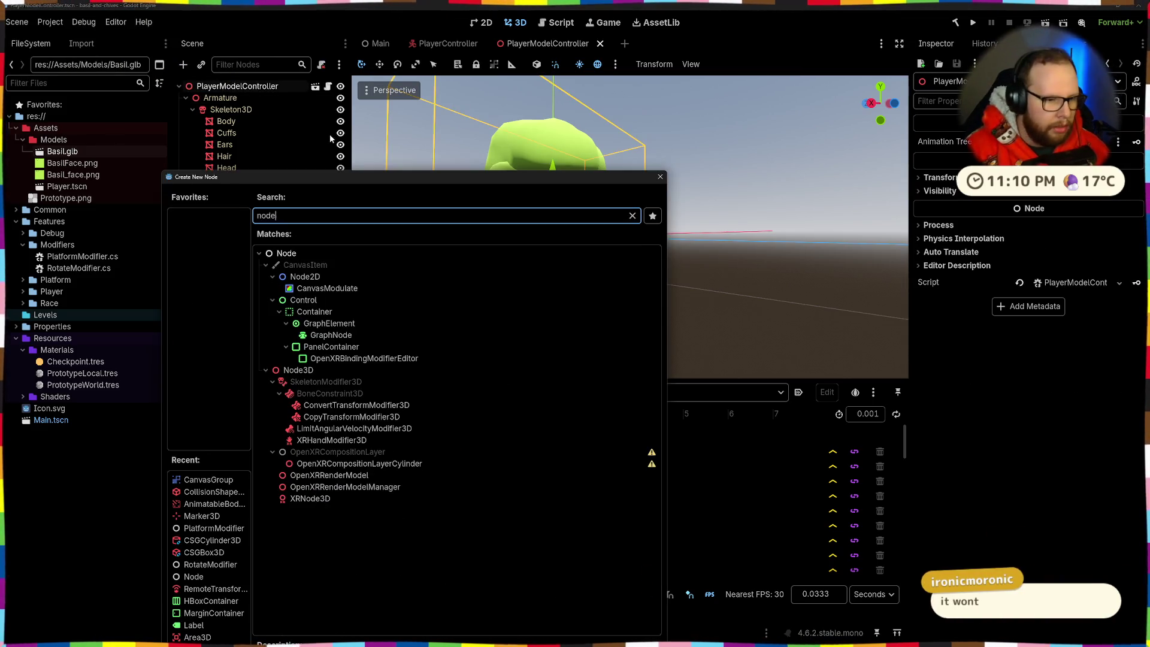
pyautogui.press('Down')
pyautogui.press('Down')
pyautogui.press('Down')
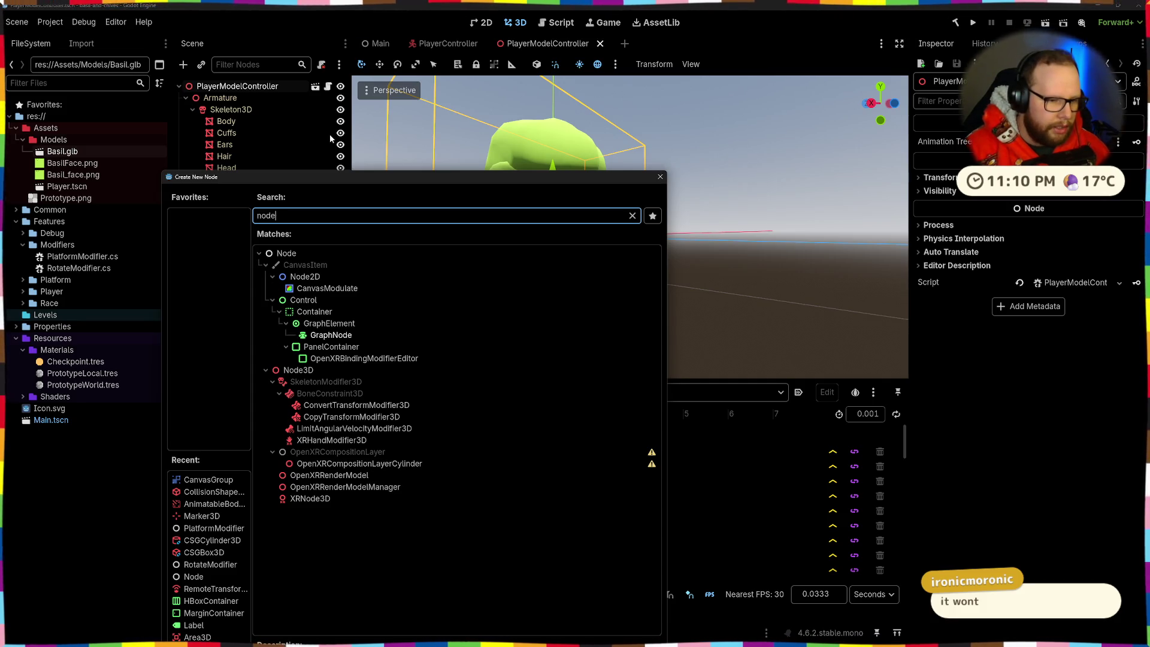
pyautogui.press('Return')
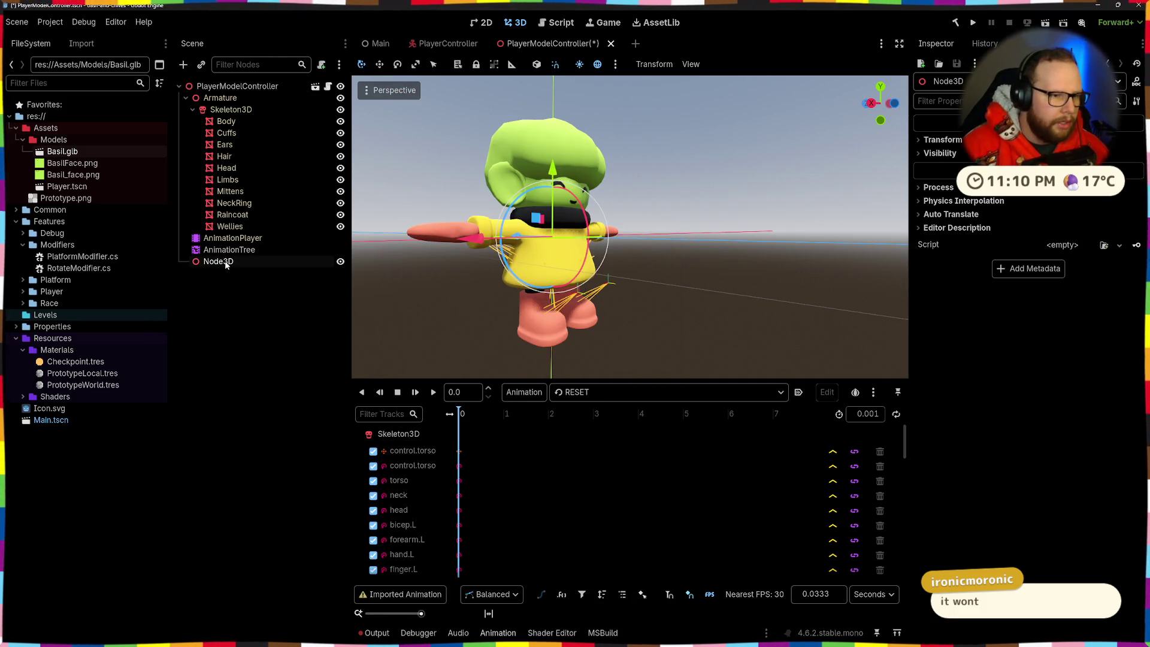
pyautogui.moveTo(227, 261); pyautogui.dragTo(233, 98)
pyautogui.click(590, 338)
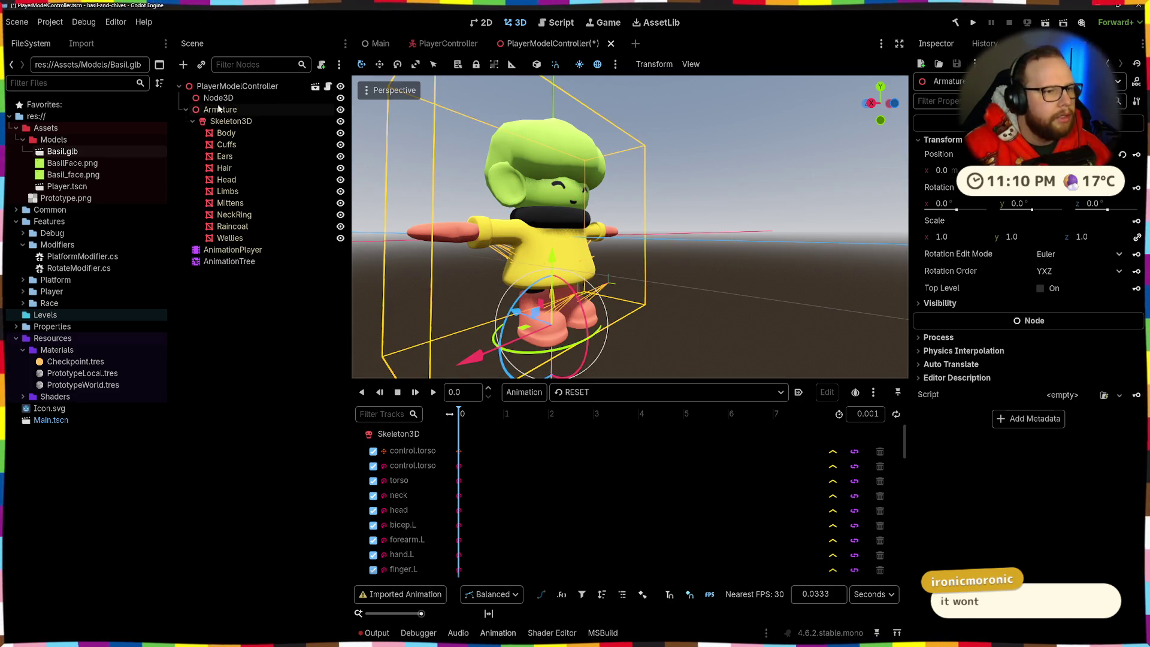
pyautogui.click(218, 98)
pyautogui.press('Delete')
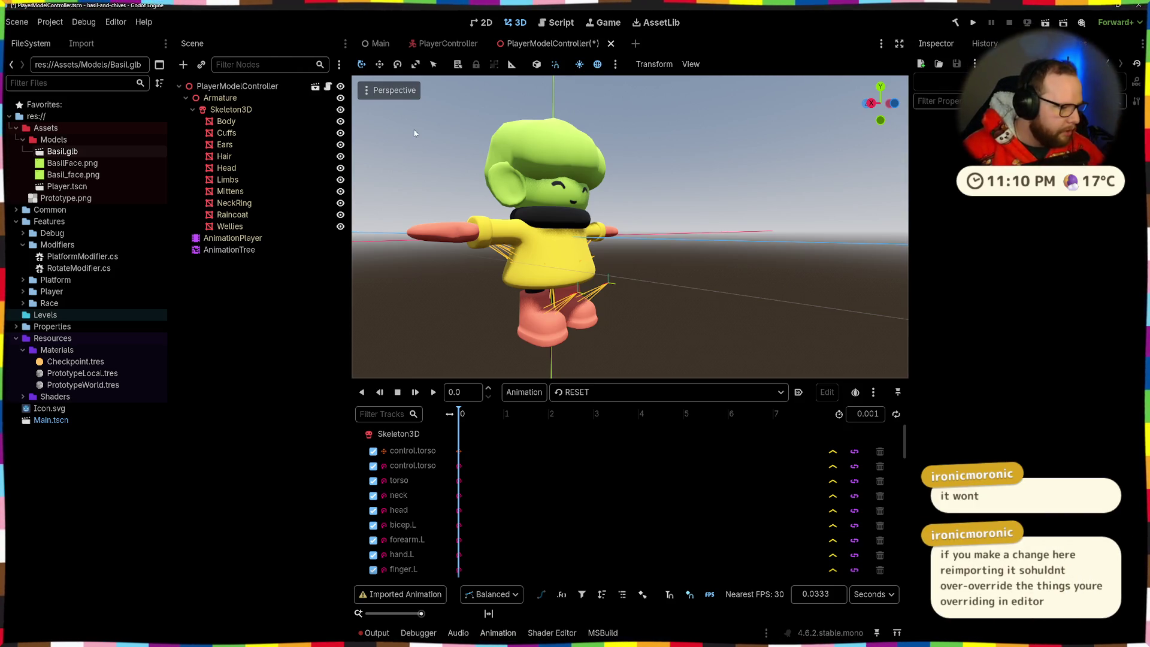
pyautogui.press('Up')
pyautogui.press('Up')
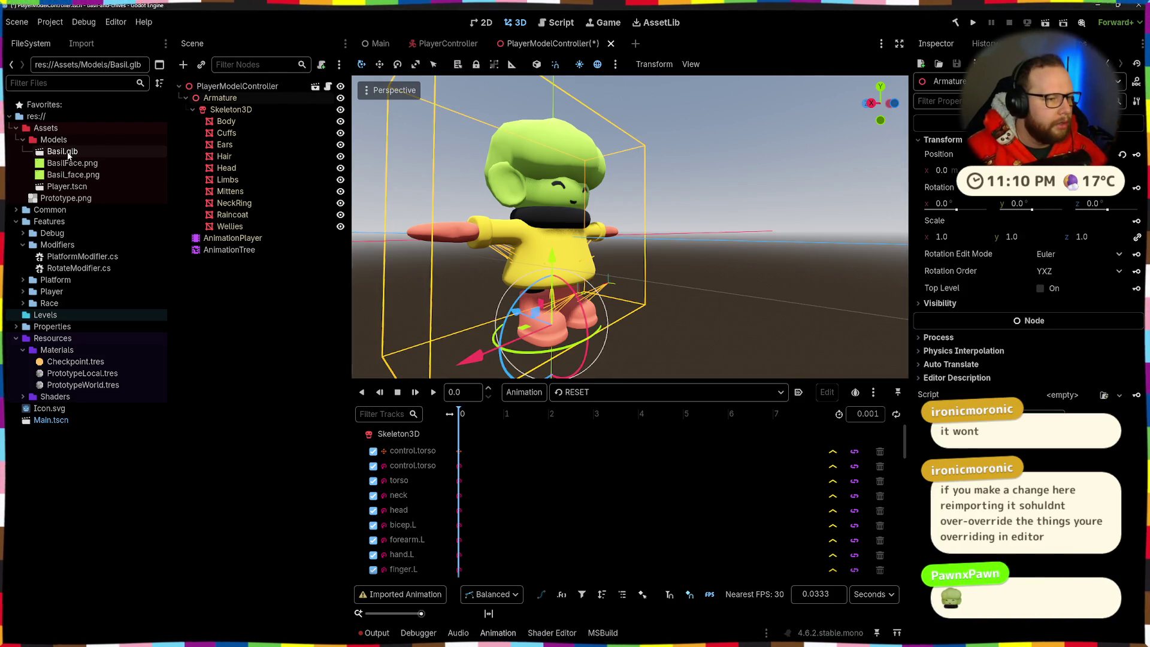
# Reimport Basil.glb, check the Armature's transform, and save the PlayerModelController scene
pyautogui.doubleClick(60, 151)
pyautogui.click(408, 569)
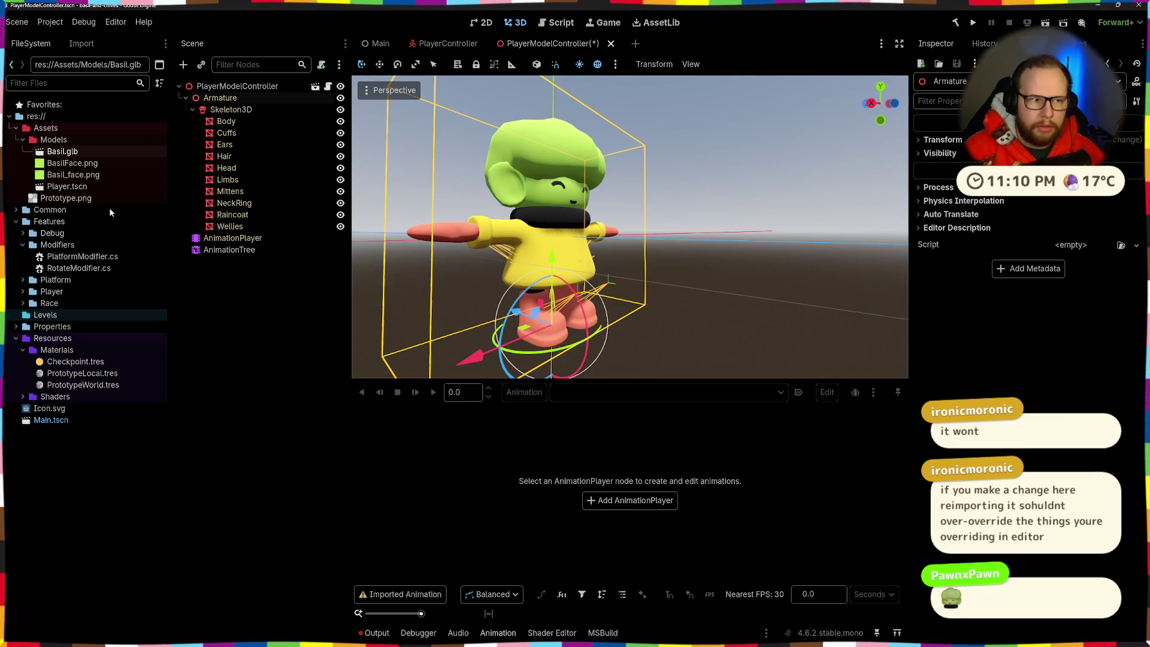
pyautogui.click(943, 139)
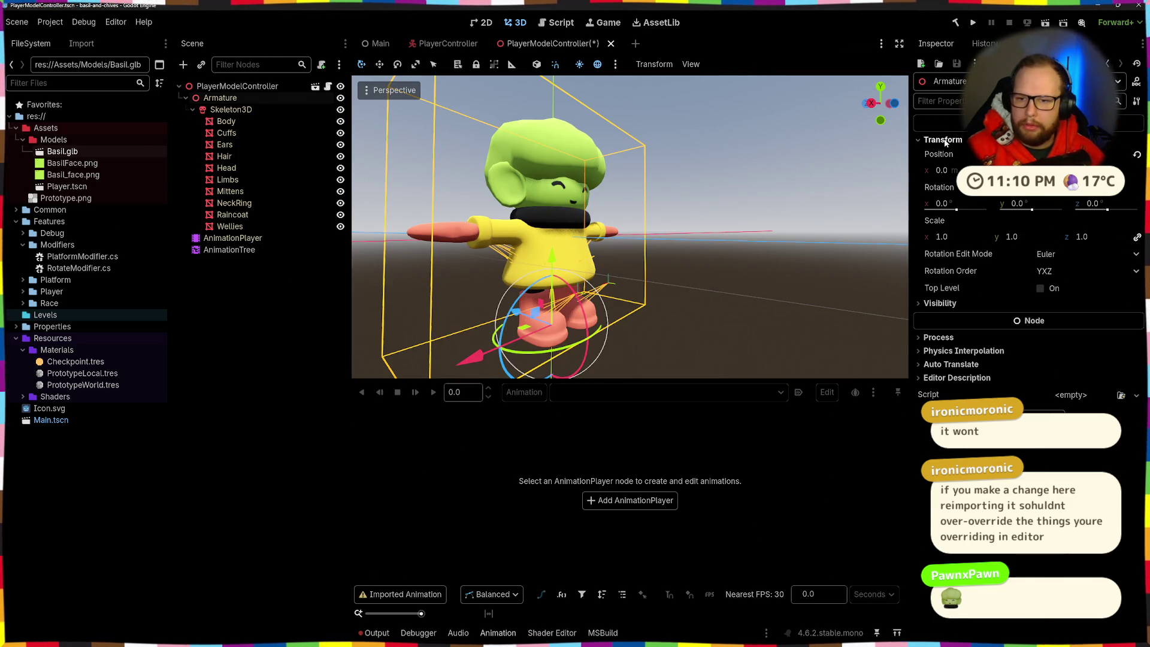
pyautogui.moveTo(688, 263); pyautogui.dragTo(459, 257)
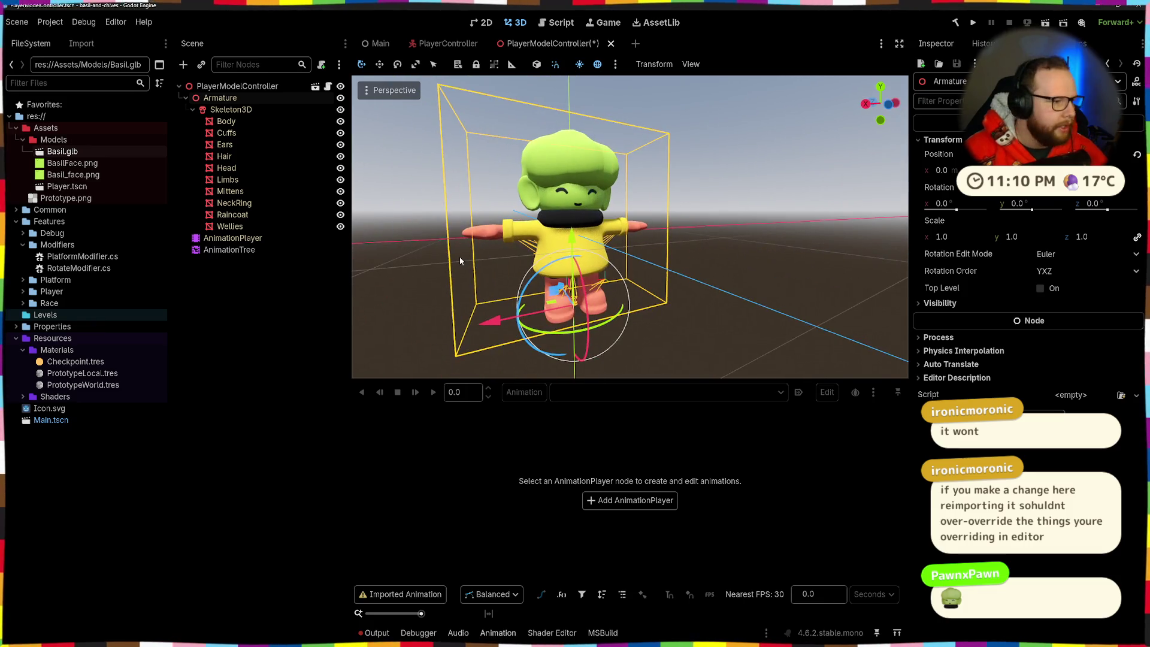
pyautogui.hotkey('ctrl', 's')
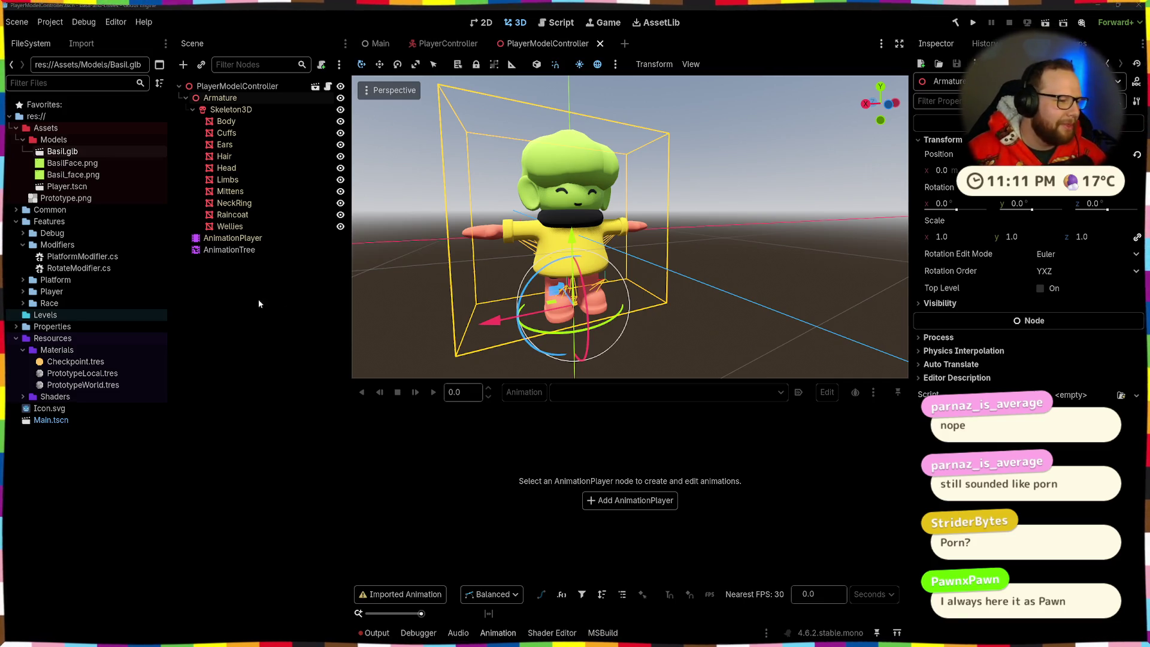
pyautogui.scroll(3, 419, 297)
pyautogui.scroll(-3, 467, 288)
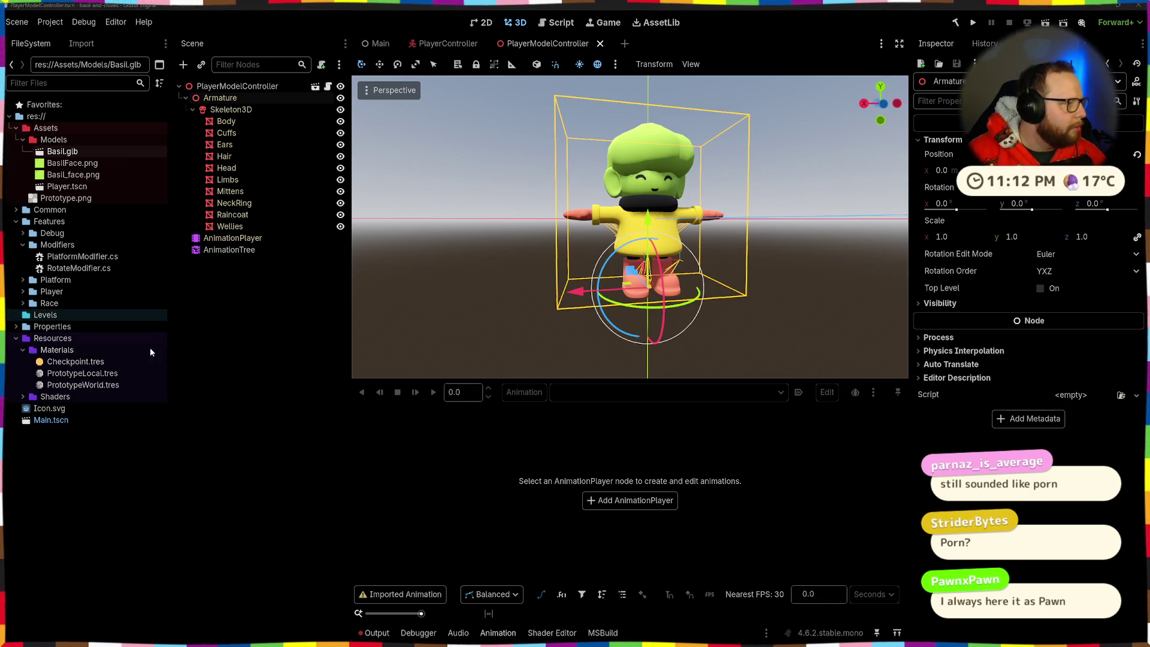
# Add a MultiMeshInstance3D node under the PlayerModelController root
pyautogui.click(234, 87)
pyautogui.hotkey('ctrl', 'a')
pyautogui.write('multi')
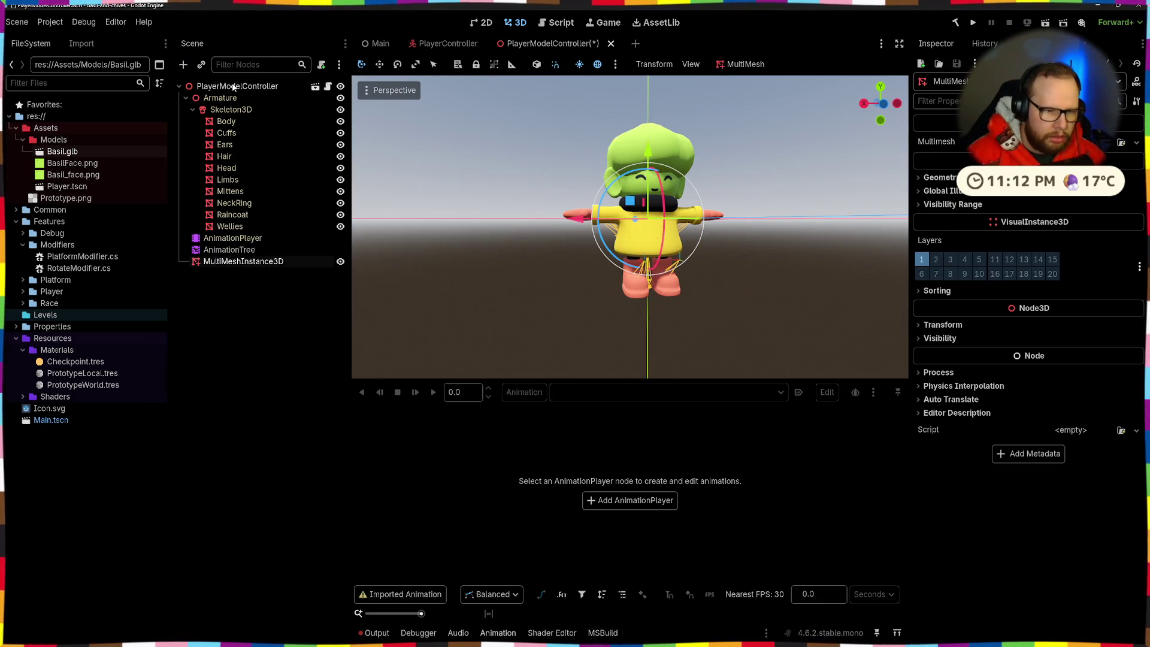
pyautogui.press('Return')
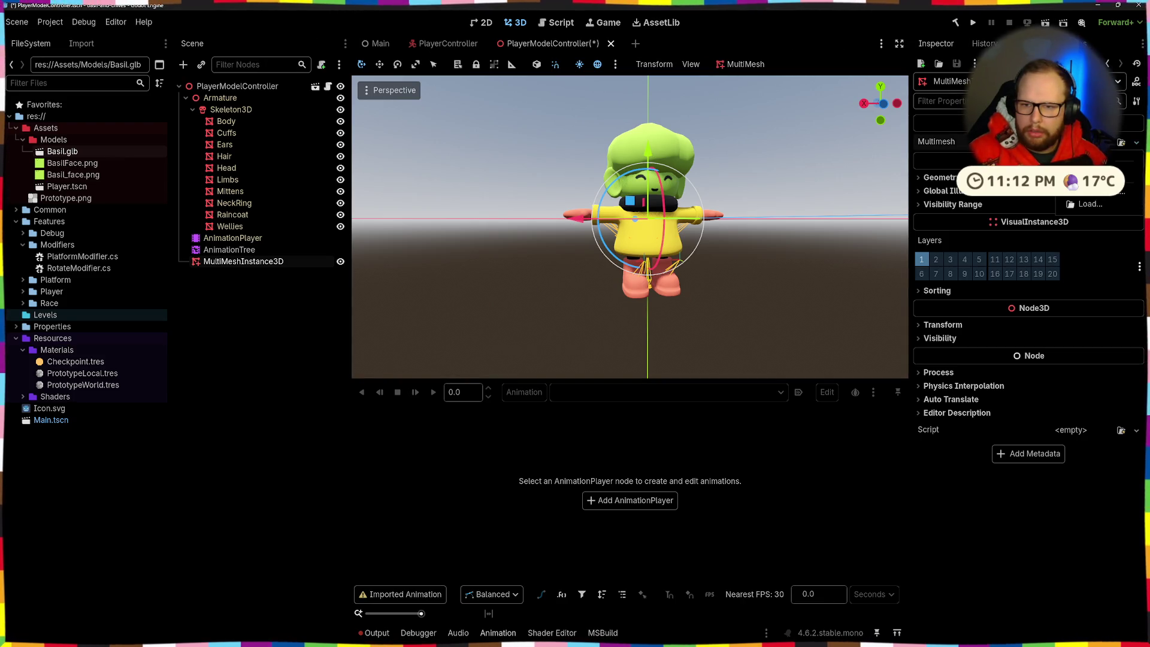
# Create a MultiMesh with an ArrayMesh, clear the mesh, save, then undo back to no MultiMesh
pyautogui.click(1072, 161)
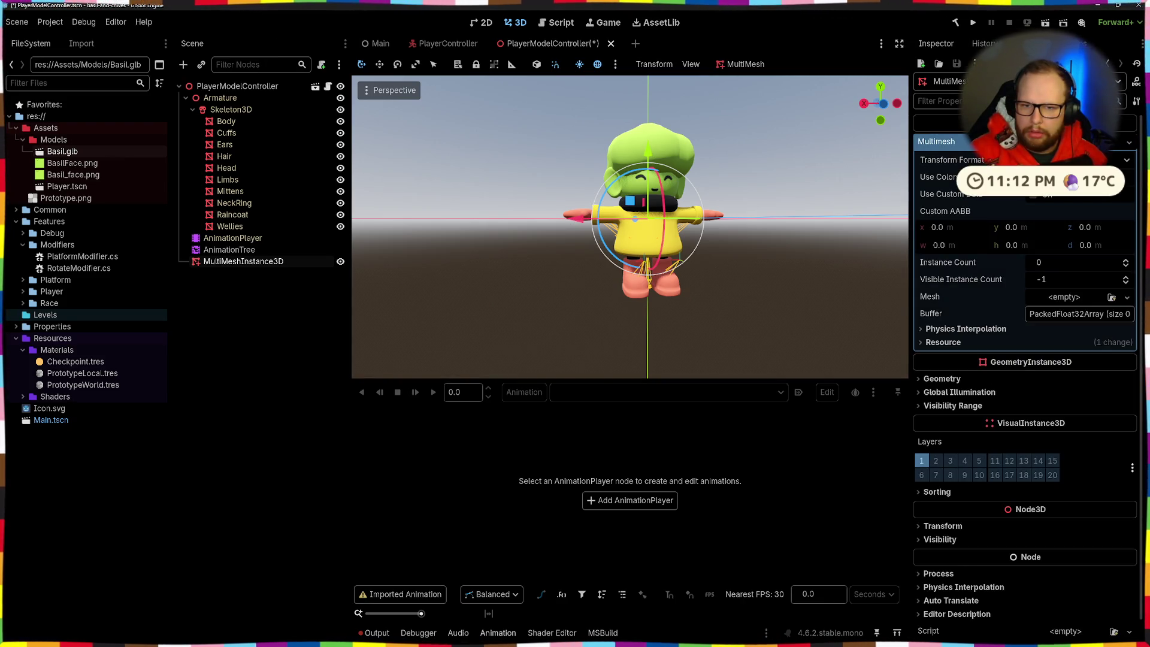
pyautogui.click(1064, 297)
pyautogui.click(932, 355)
pyautogui.click(1063, 297)
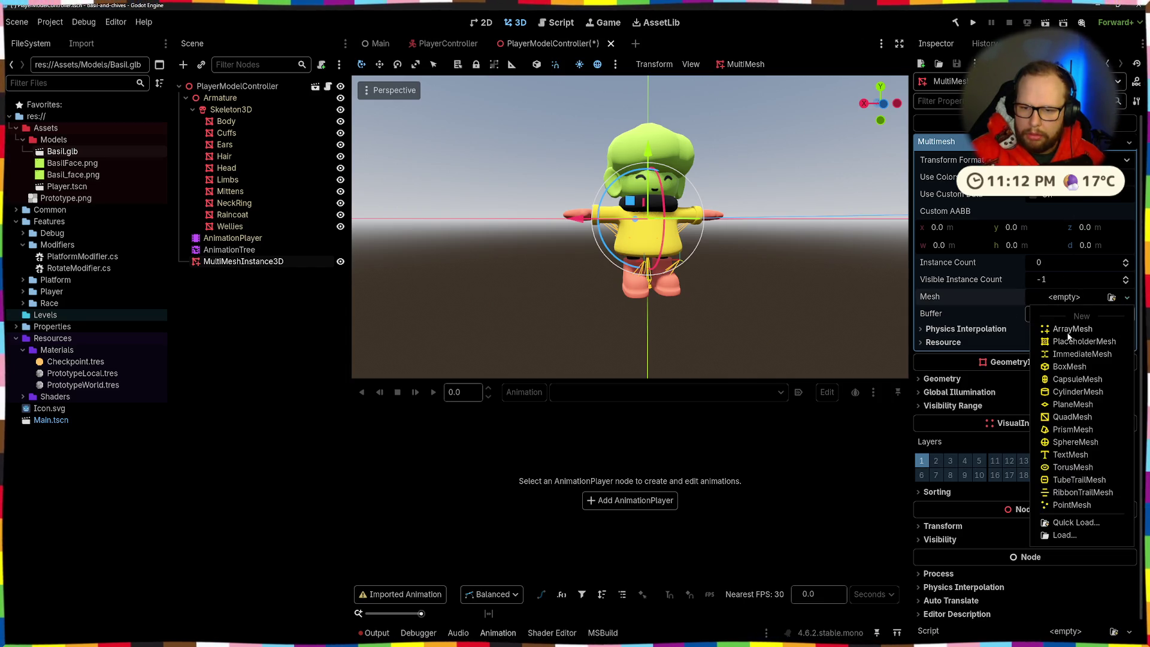
pyautogui.click(1066, 329)
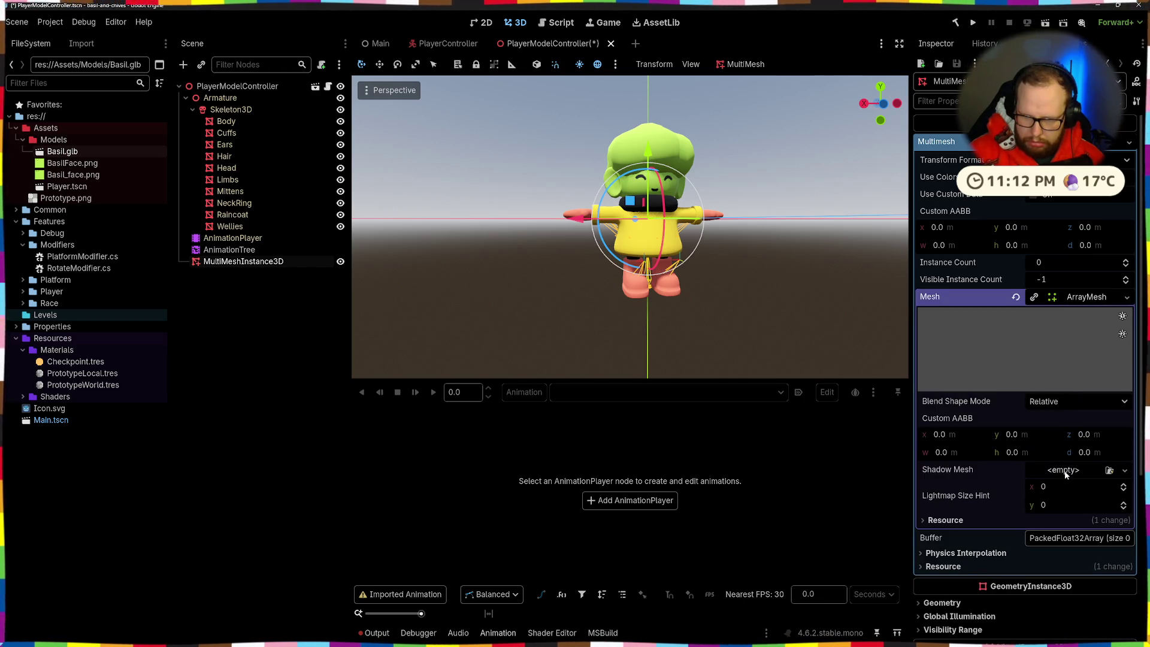
pyautogui.click(1016, 297)
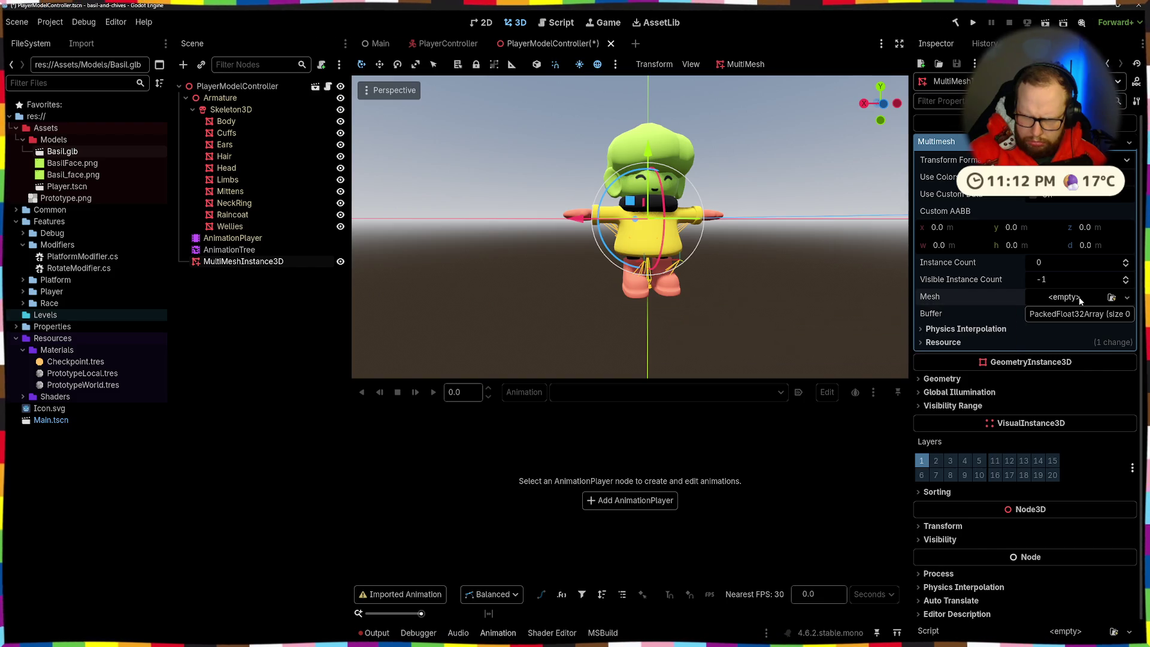
pyautogui.click(1063, 297)
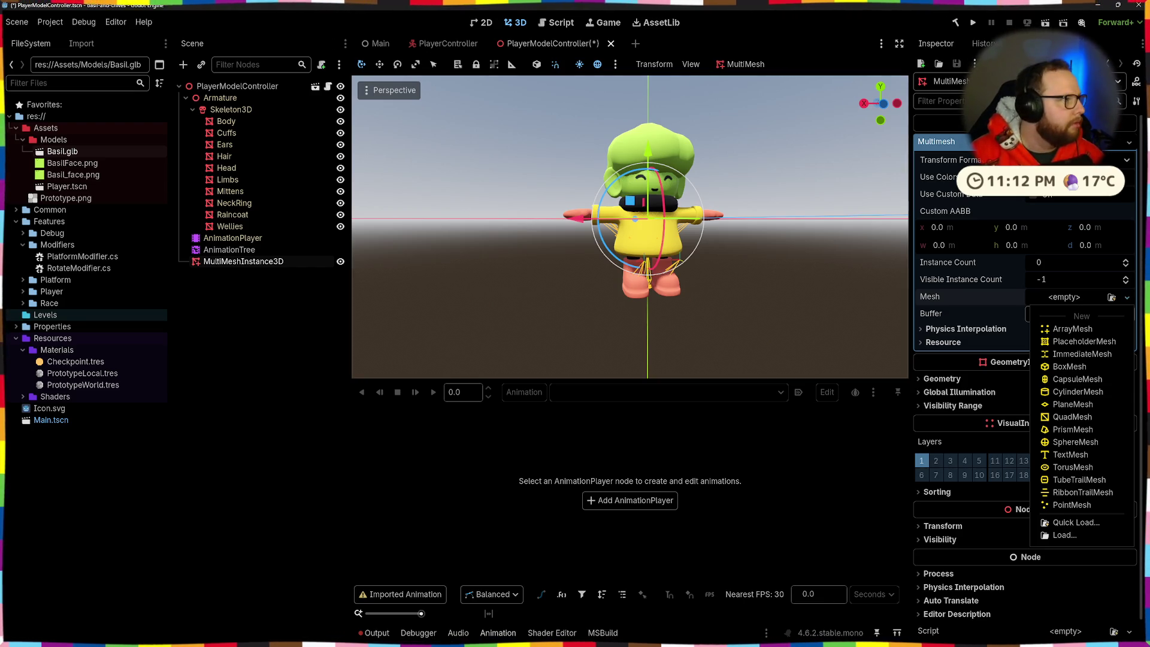
pyautogui.hotkey('ctrl', 's')
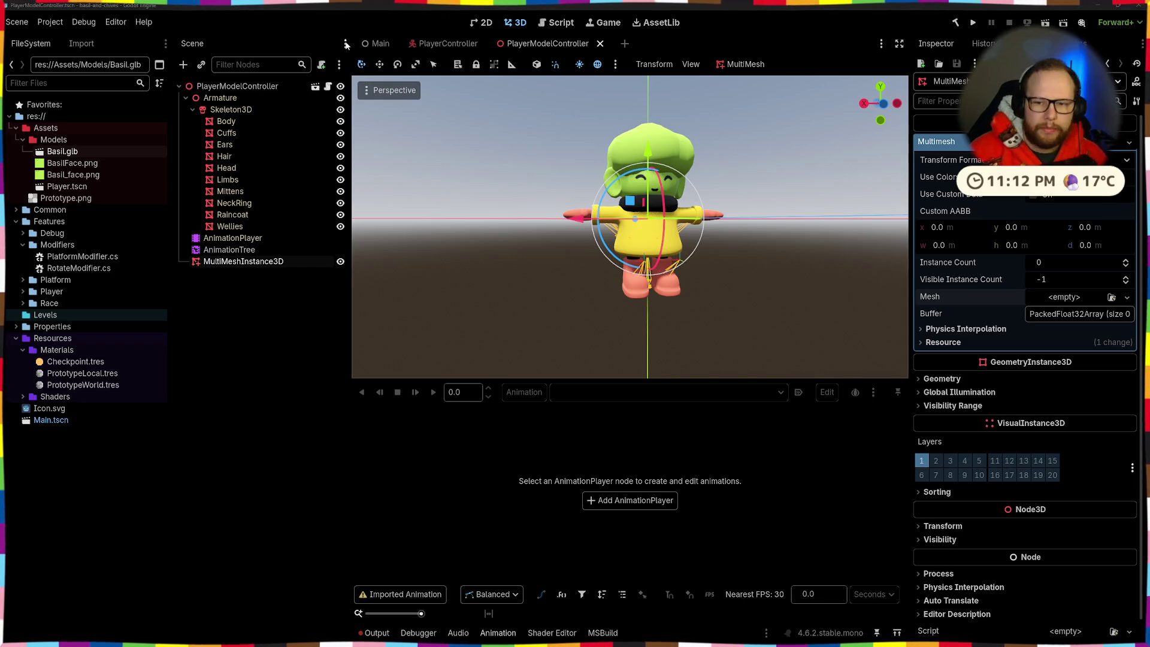
pyautogui.hotkey('ctrl', 'z')
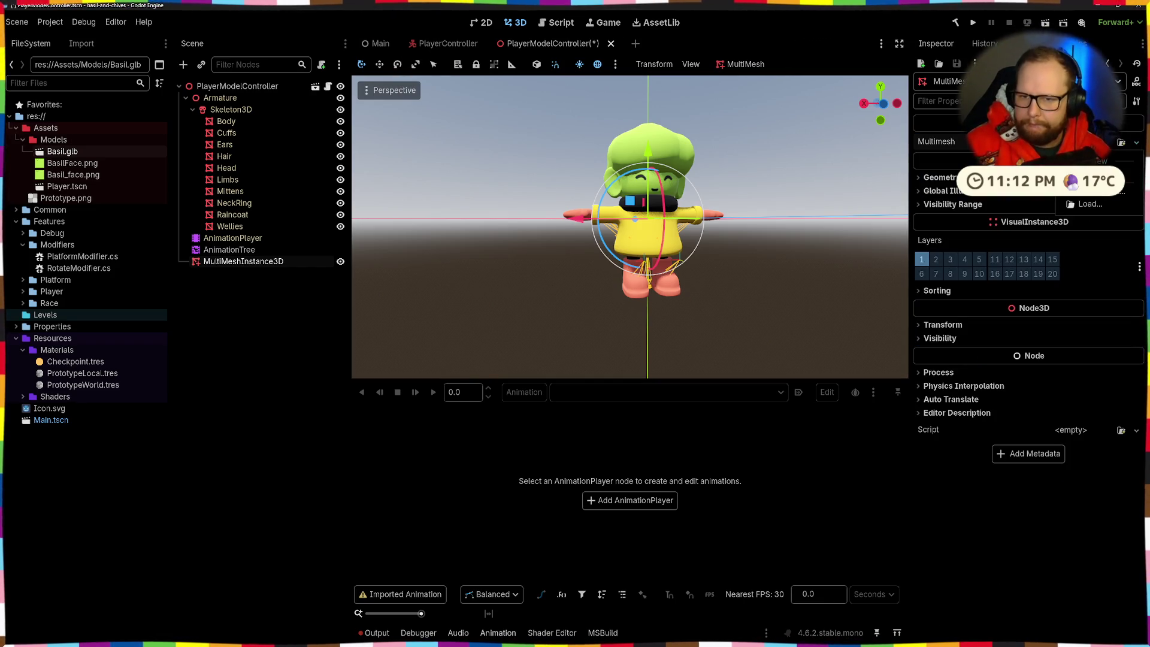
# Check the instance's geometry properties, then select the NeckRing mesh
pyautogui.click(940, 177)
pyautogui.click(940, 177)
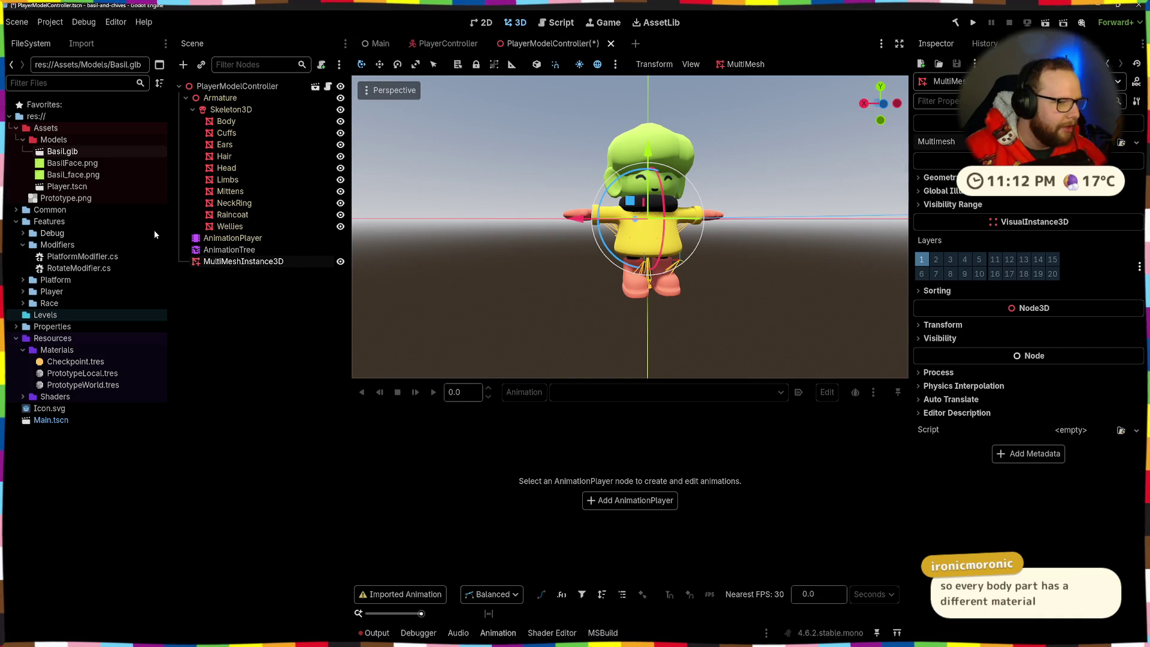
pyautogui.click(263, 225)
pyautogui.click(245, 203)
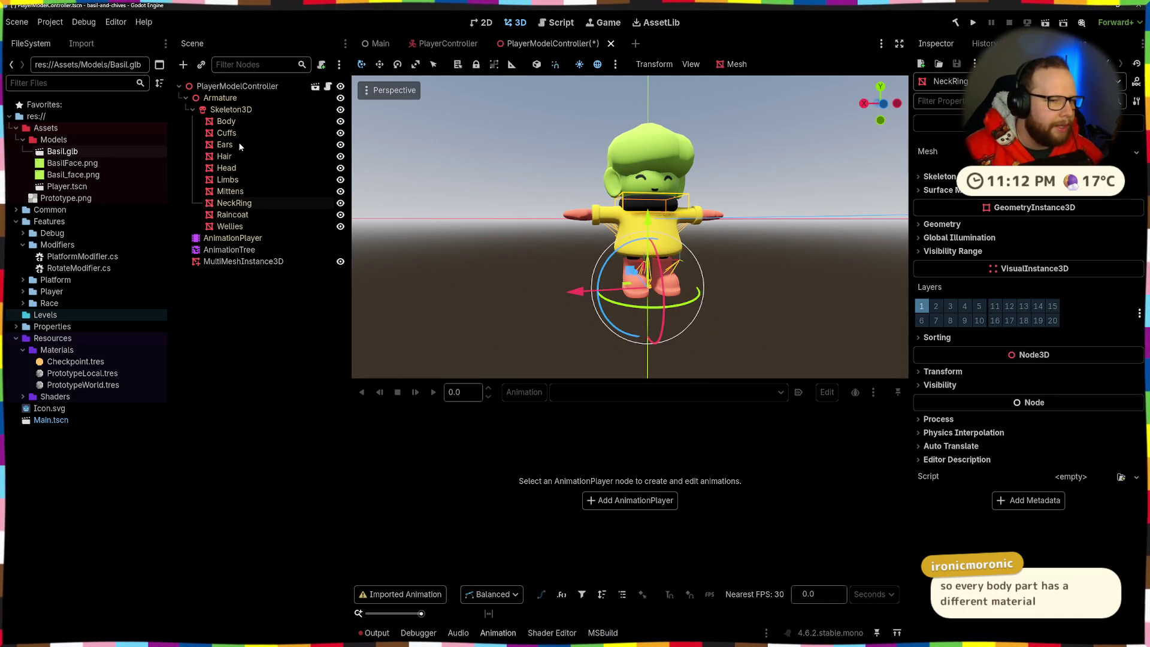
# Open Basil.glb's advanced import settings and compare the Black and Yellow material previews
pyautogui.doubleClick(71, 153)
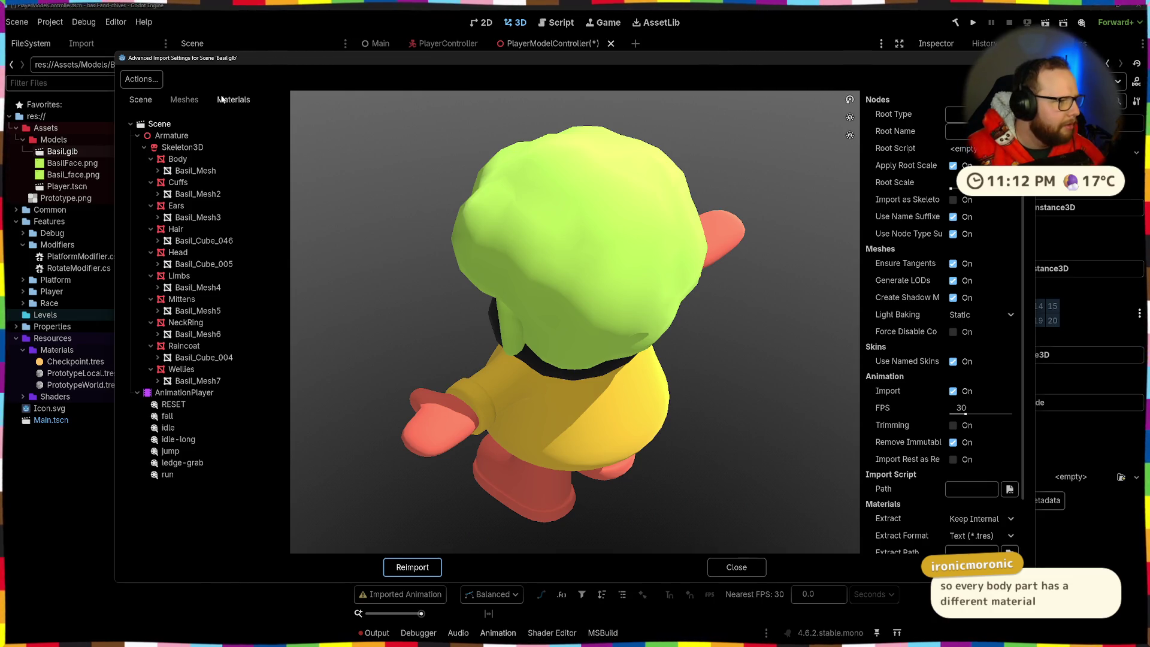
pyautogui.hotkey('ctrl', 's')
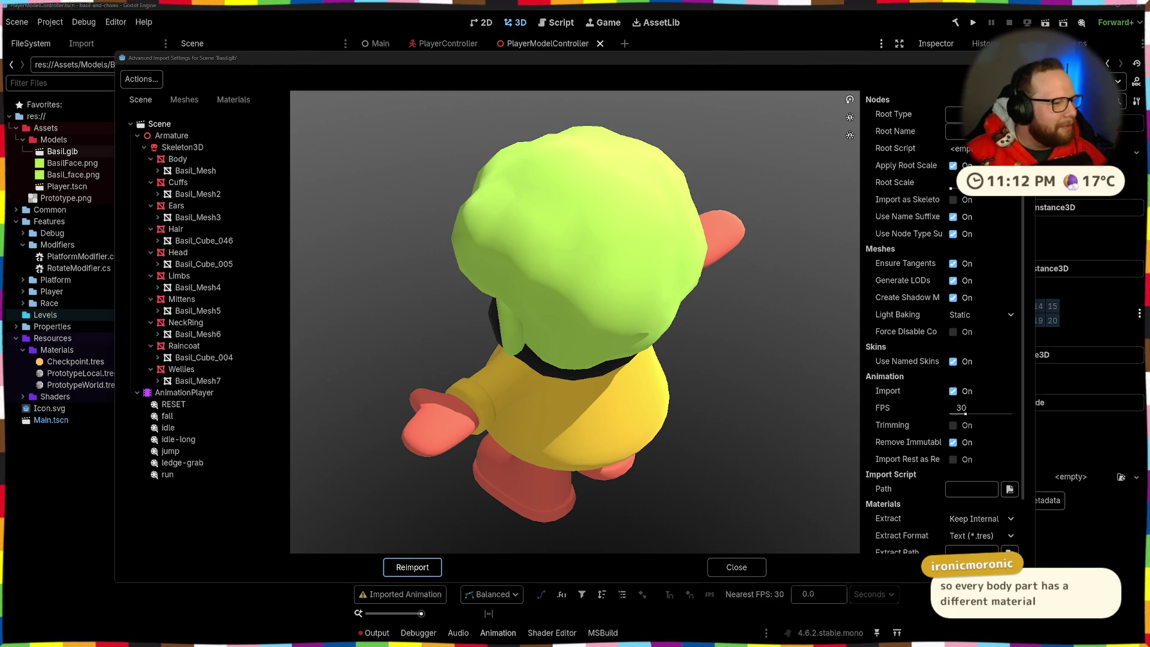
pyautogui.click(184, 100)
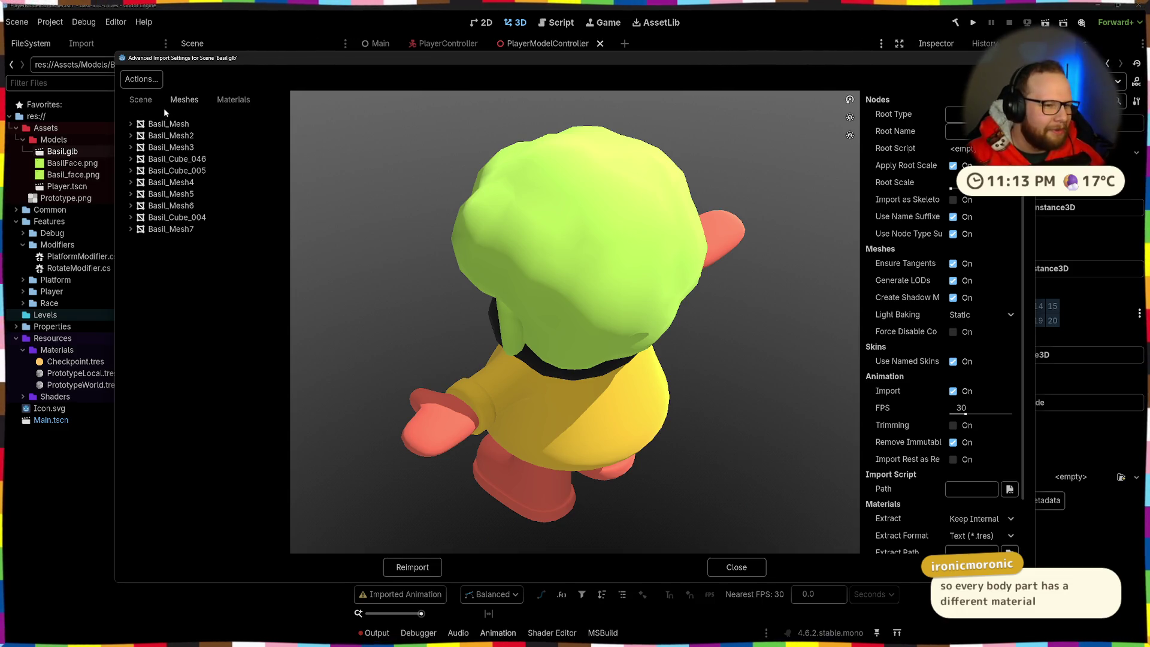
pyautogui.click(157, 103)
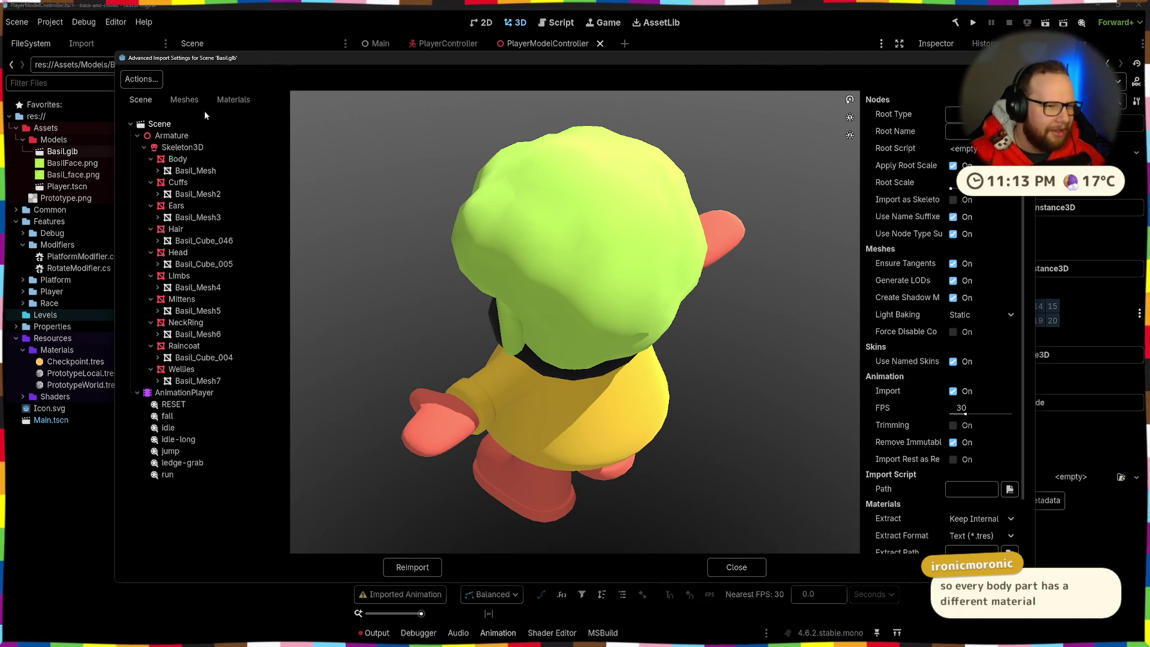
pyautogui.click(185, 98)
pyautogui.click(233, 100)
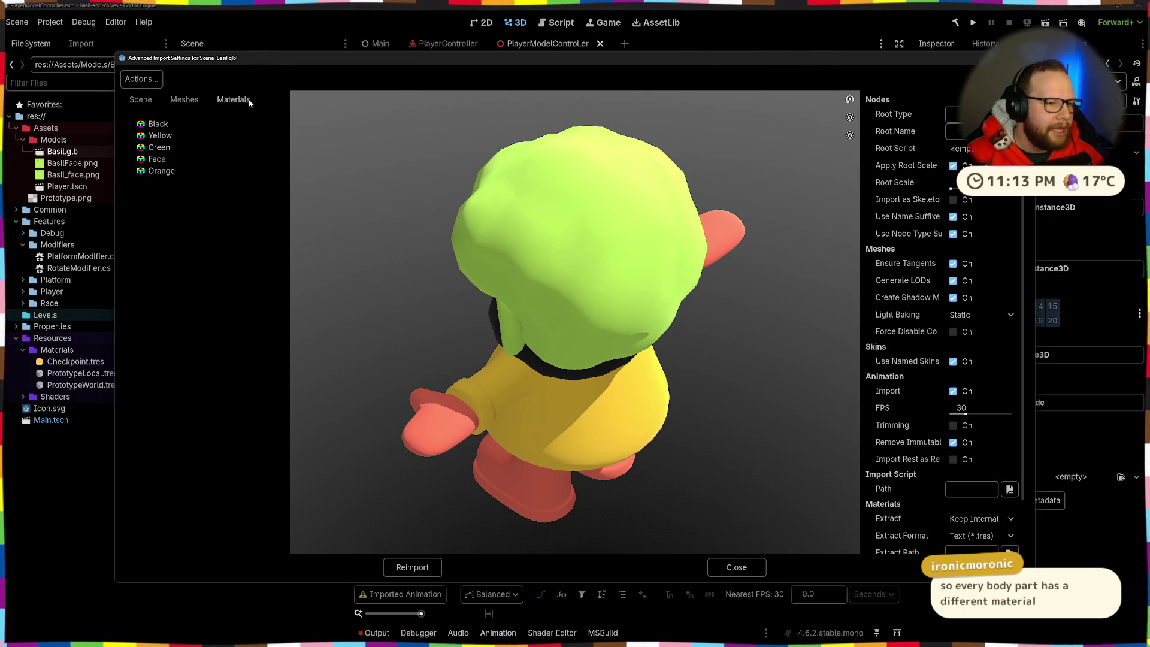
pyautogui.moveTo(465, 351)
pyautogui.mouseDown()
pyautogui.moveTo(490, 381)
pyautogui.moveTo(527, 342)
pyautogui.moveTo(570, 373)
pyautogui.moveTo(588, 343)
pyautogui.moveTo(569, 365)
pyautogui.mouseUp()
pyautogui.scroll(-3, 570, 373)
pyautogui.click(159, 124)
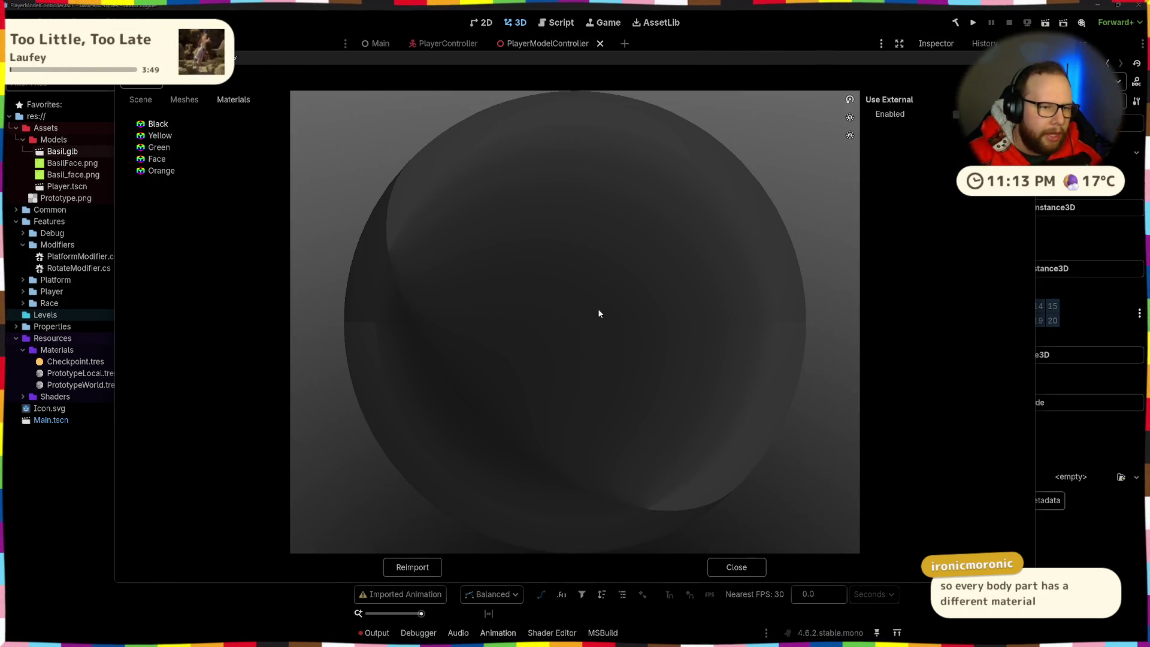
pyautogui.click(183, 99)
pyautogui.click(233, 99)
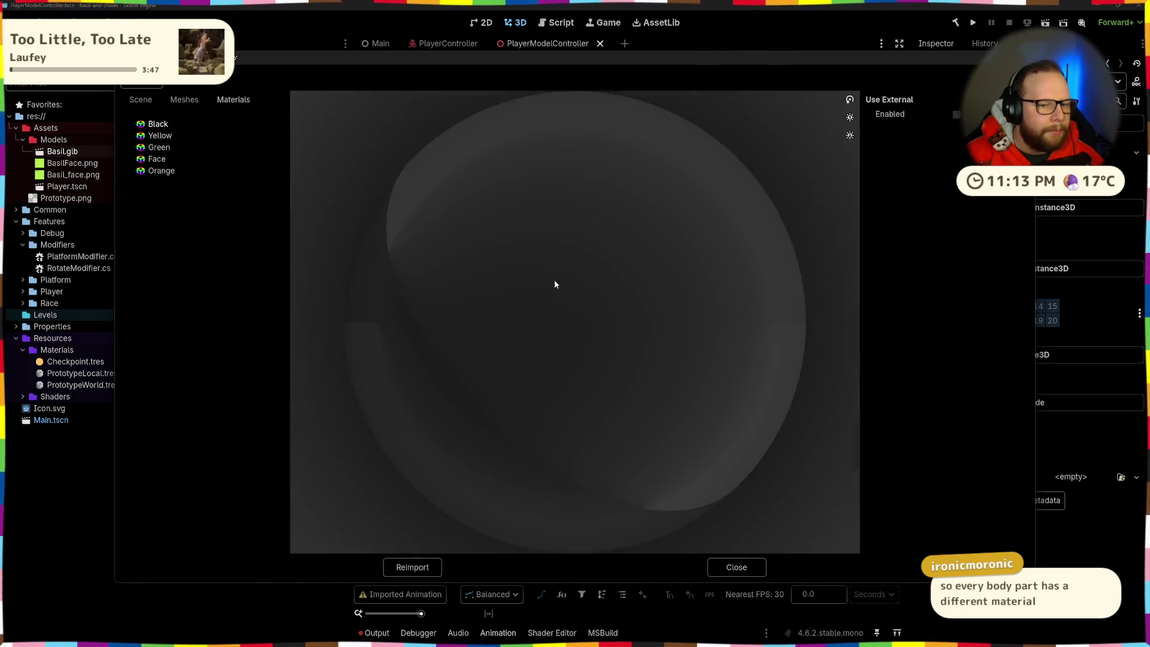
pyautogui.click(160, 136)
pyautogui.click(158, 123)
# Inspect the Wellies, Raincoat, NeckRing and Limbs parts in the imported scene tree preview
pyautogui.click(141, 100)
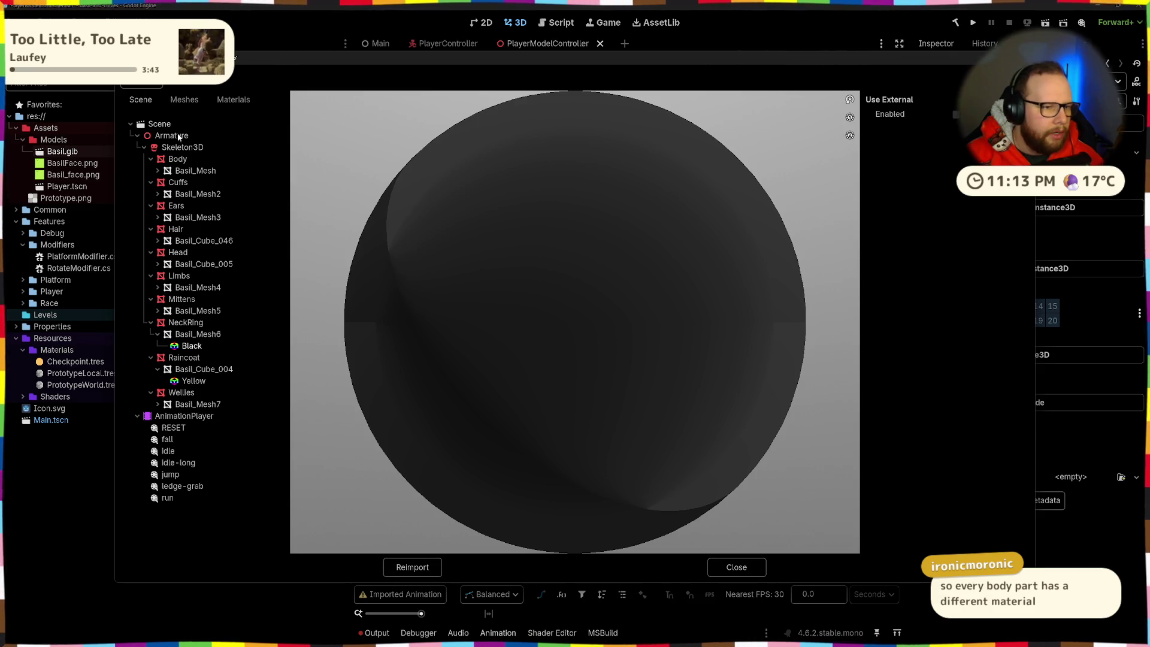
pyautogui.click(178, 393)
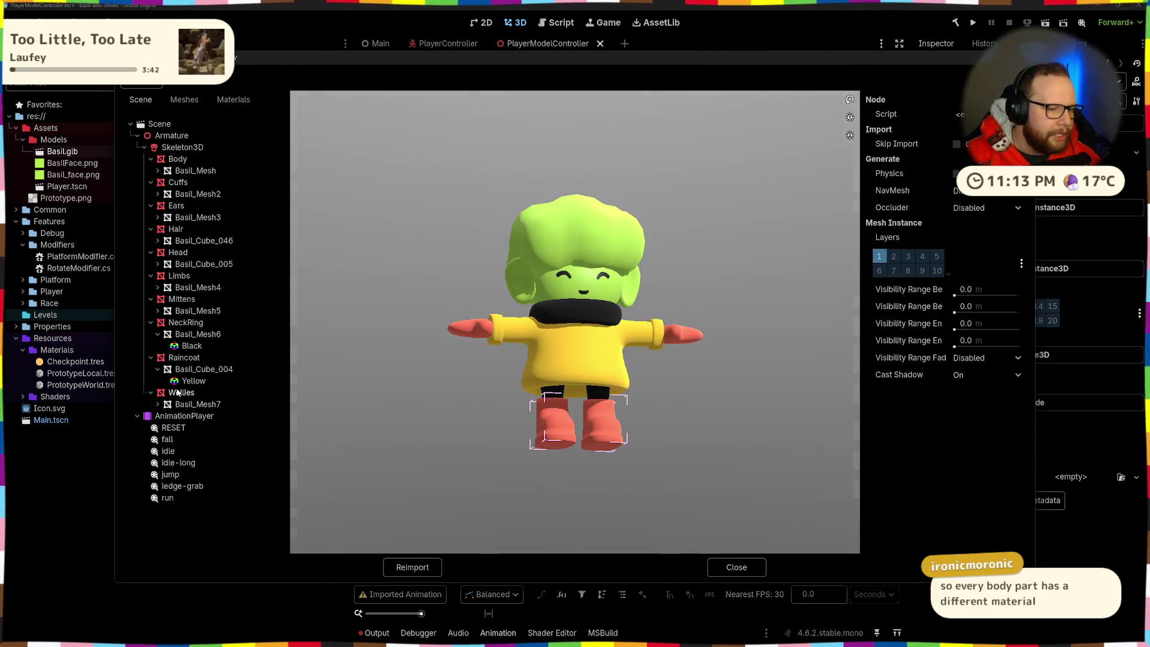
pyautogui.click(184, 358)
pyautogui.moveTo(671, 381)
pyautogui.mouseDown()
pyautogui.moveTo(603, 378)
pyautogui.moveTo(600, 407)
pyautogui.moveTo(498, 404)
pyautogui.mouseUp()
pyautogui.click(183, 322)
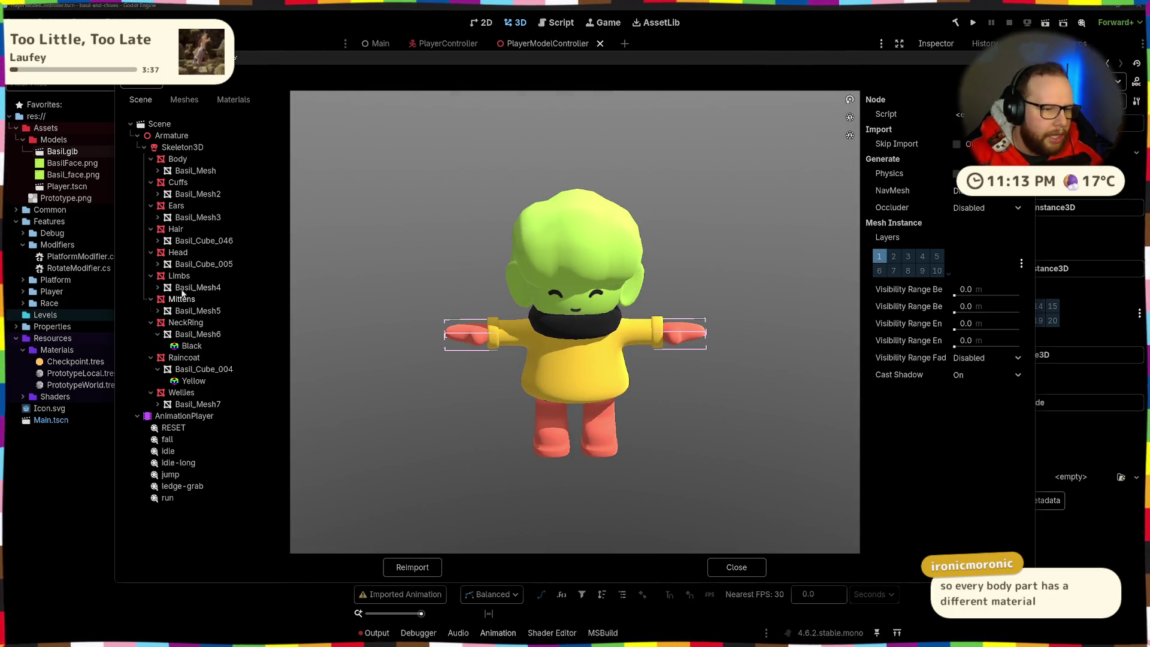
pyautogui.click(189, 277)
pyautogui.moveTo(454, 357)
pyautogui.mouseDown()
pyautogui.moveTo(476, 287)
pyautogui.moveTo(493, 309)
pyautogui.moveTo(479, 352)
pyautogui.mouseUp()
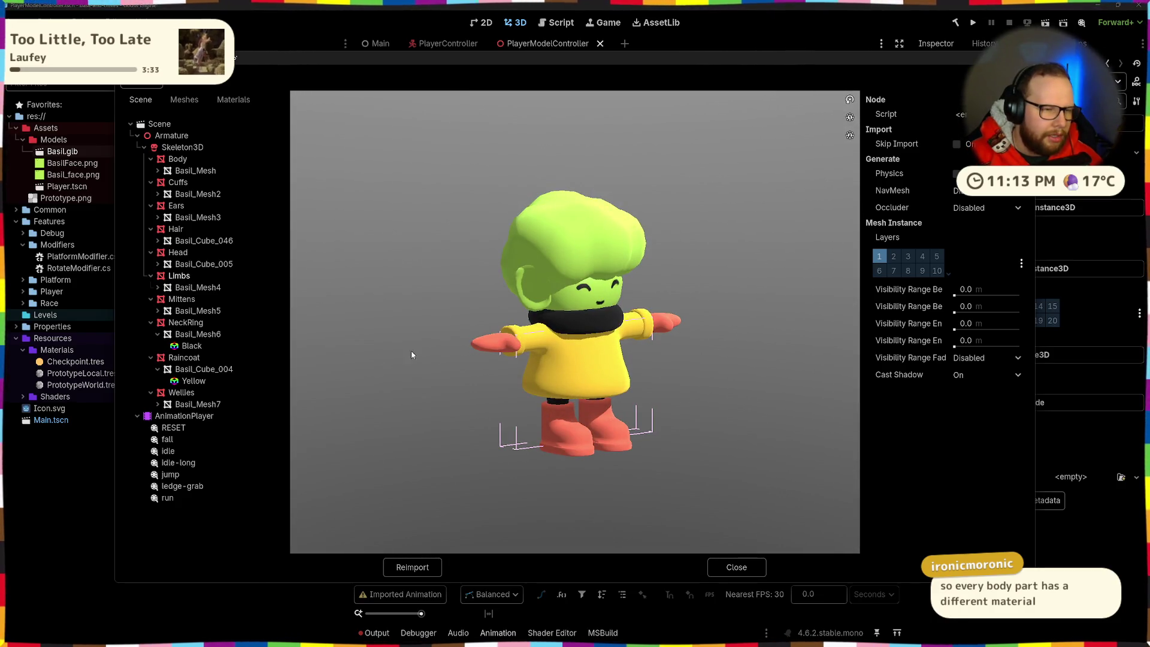
pyautogui.hotkey('alt', 'Tab')
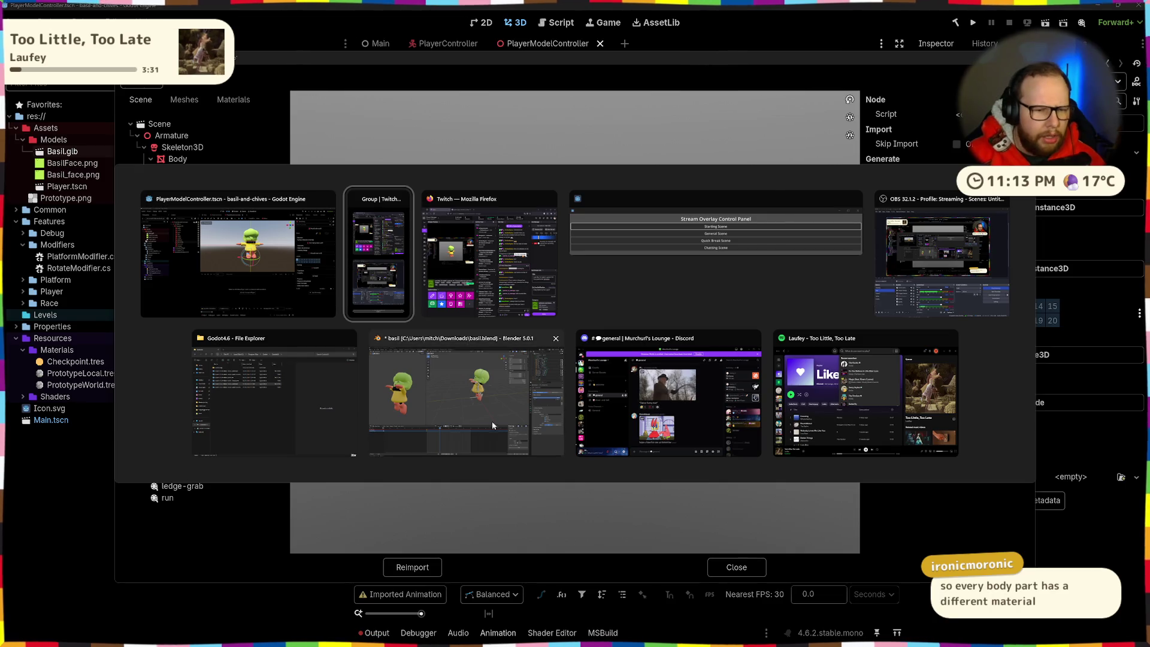
# In Blender, view Basil from the front and inspect the armature's control.torso bone
pyautogui.click(447, 415)
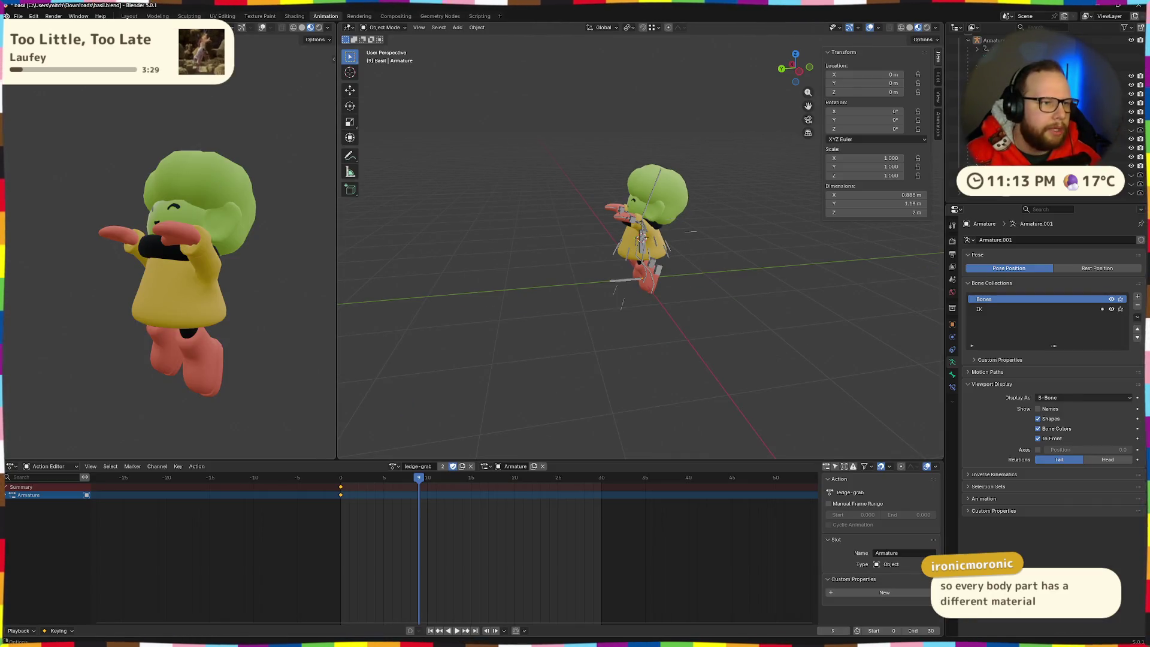
pyautogui.click(158, 16)
pyautogui.press('KP_1')
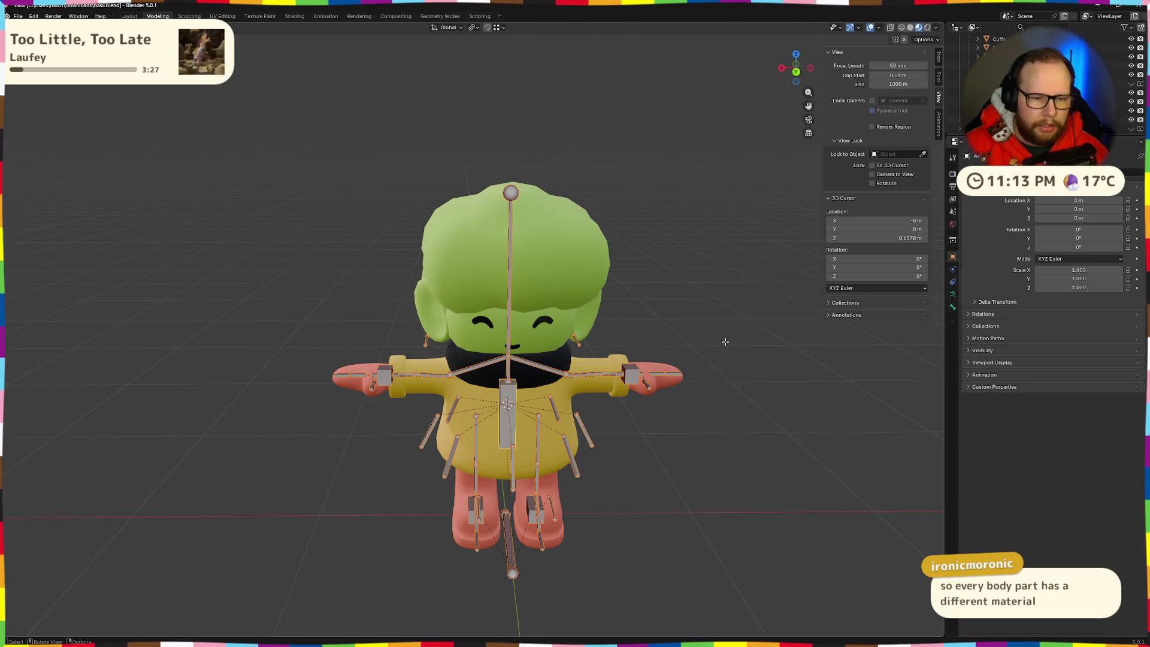
pyautogui.scroll(3, 1019, 72)
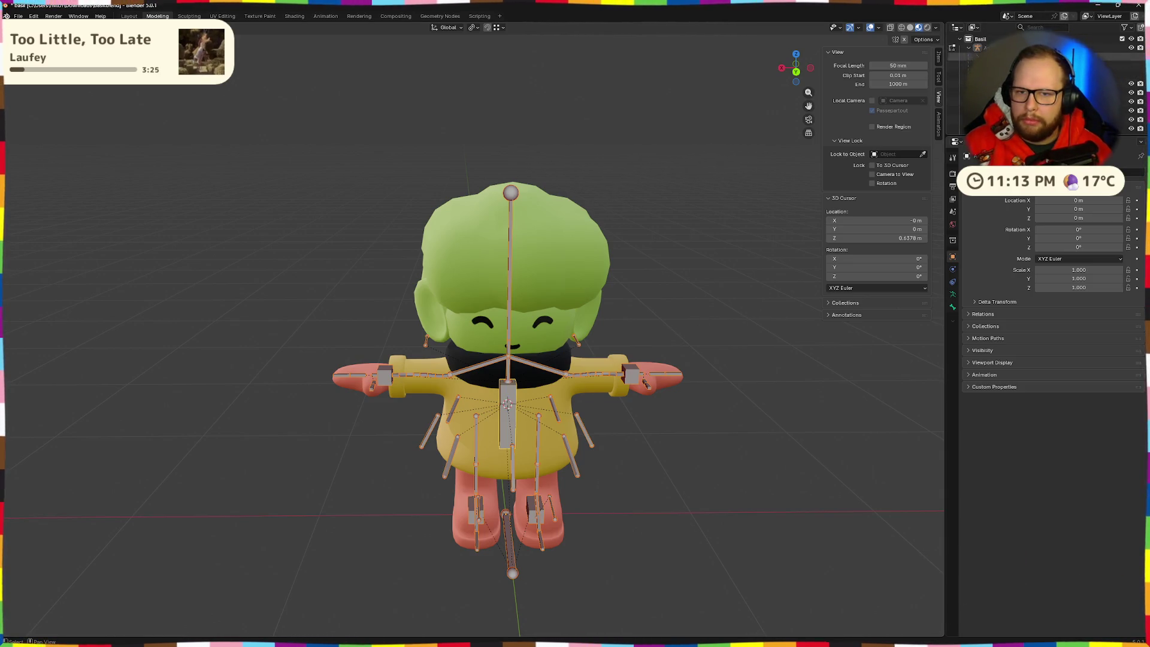
pyautogui.click(985, 47)
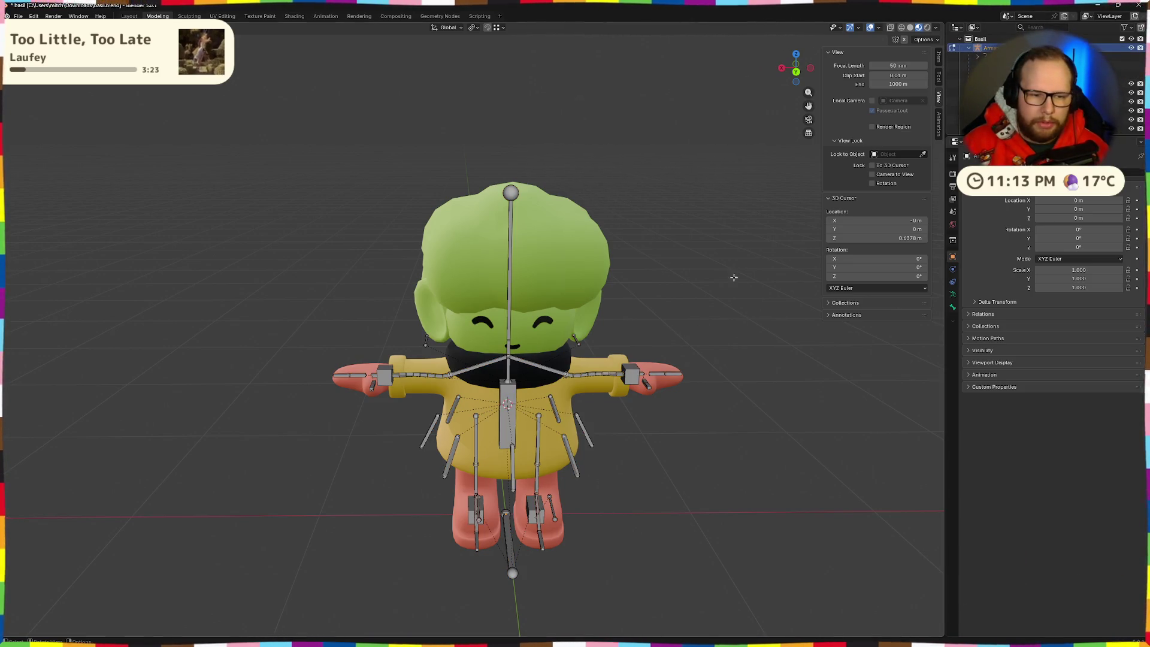
pyautogui.click(512, 393)
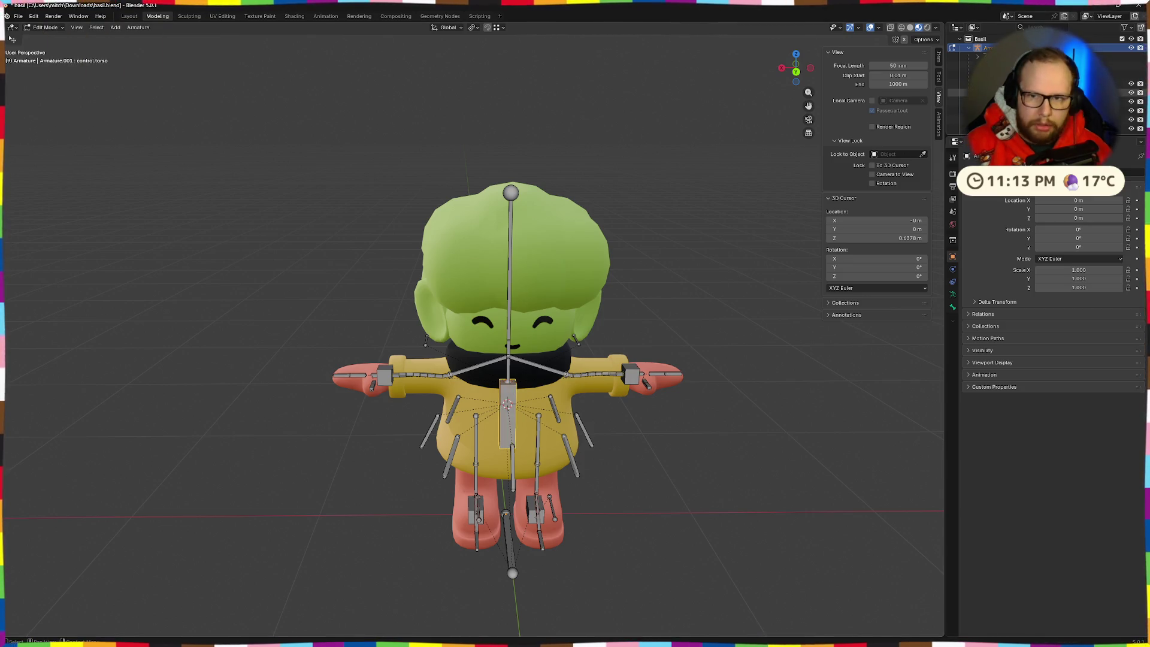
pyautogui.hotkey('alt', 'a')
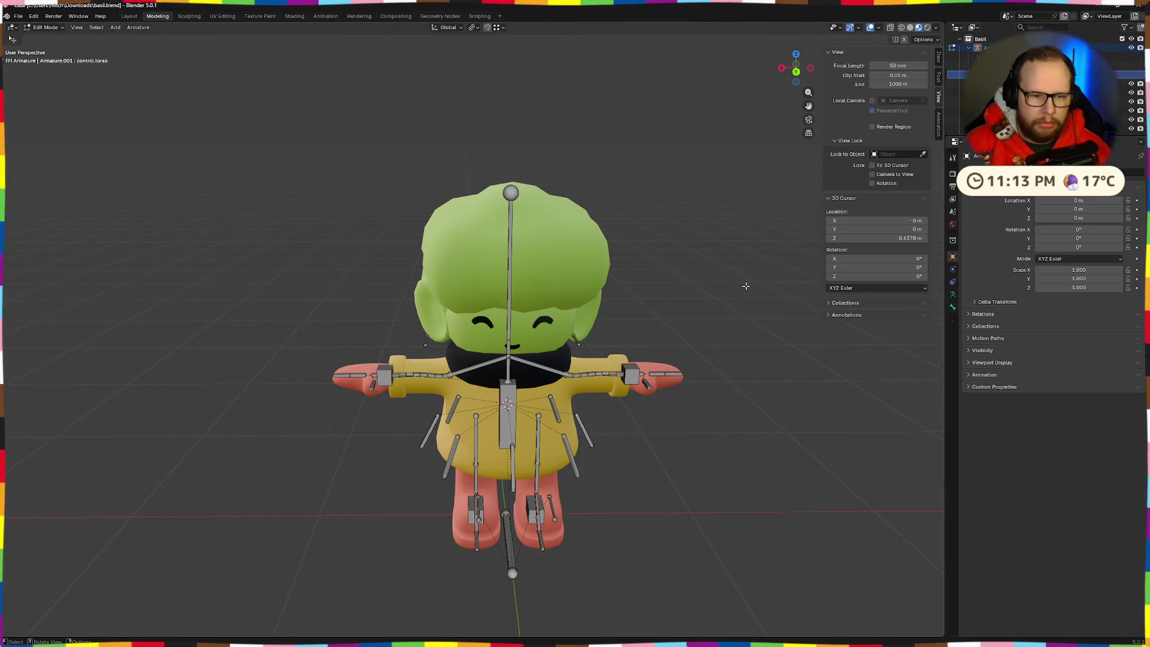
pyautogui.scroll(-4, 745, 286)
pyautogui.press('Tab')
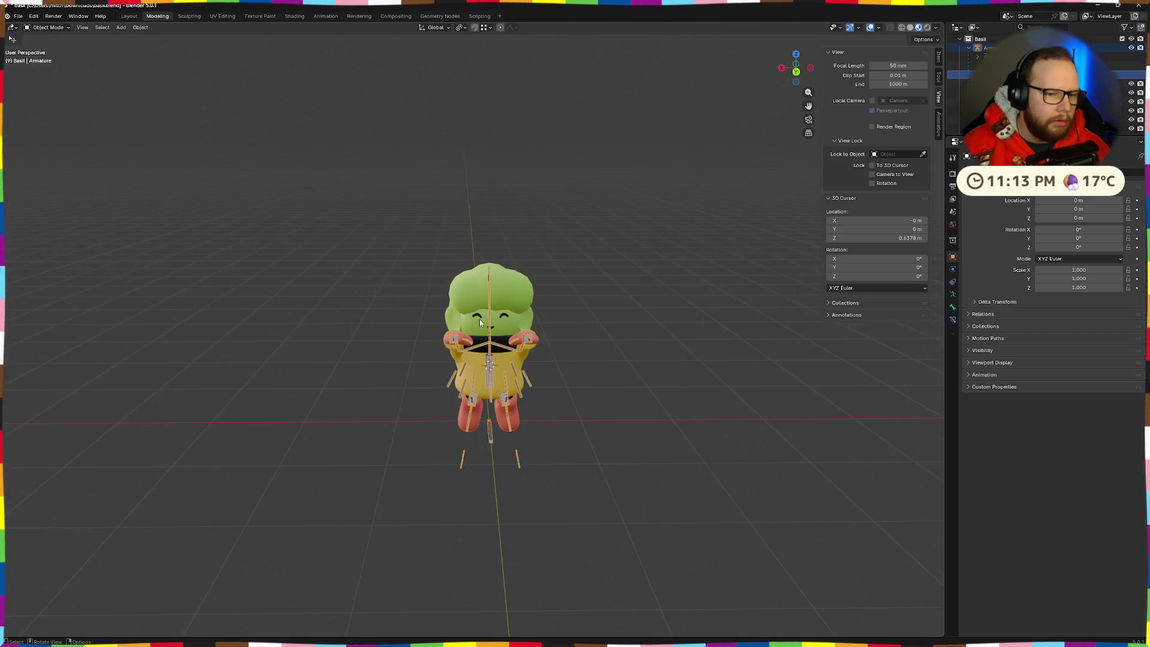
pyautogui.moveTo(655, 330); pyautogui.dragTo(582, 334)
pyautogui.scroll(3, 583, 333)
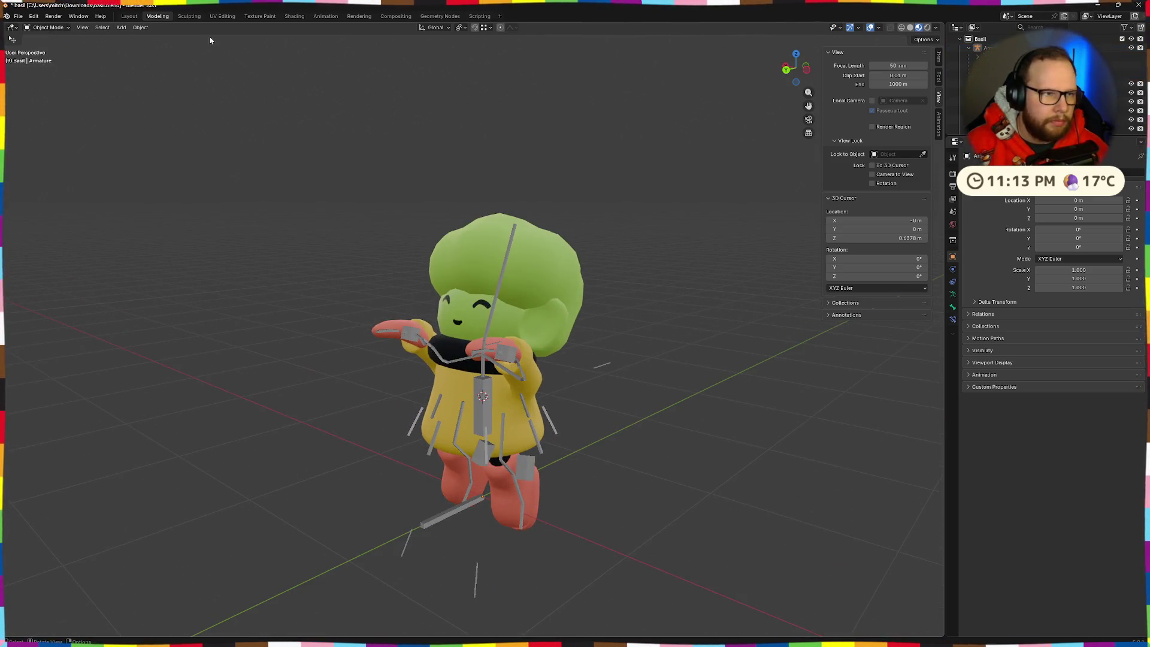
# Set the RESET action, hide the armature, save the Blender file, and return to Godot
pyautogui.click(323, 16)
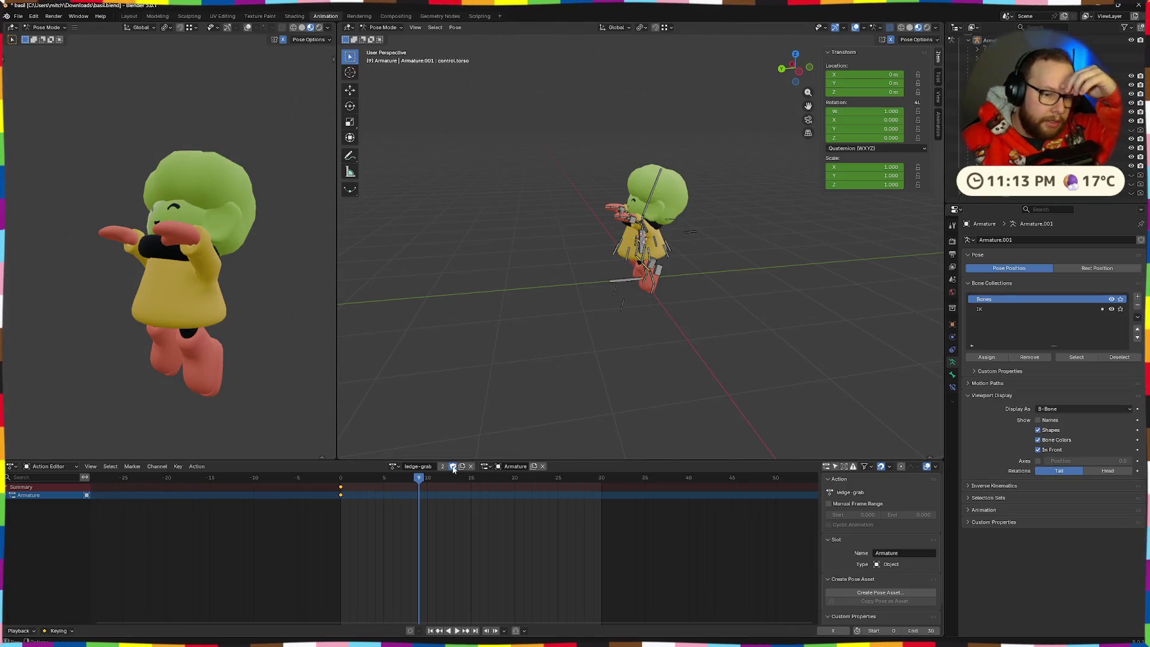
pyautogui.click(393, 466)
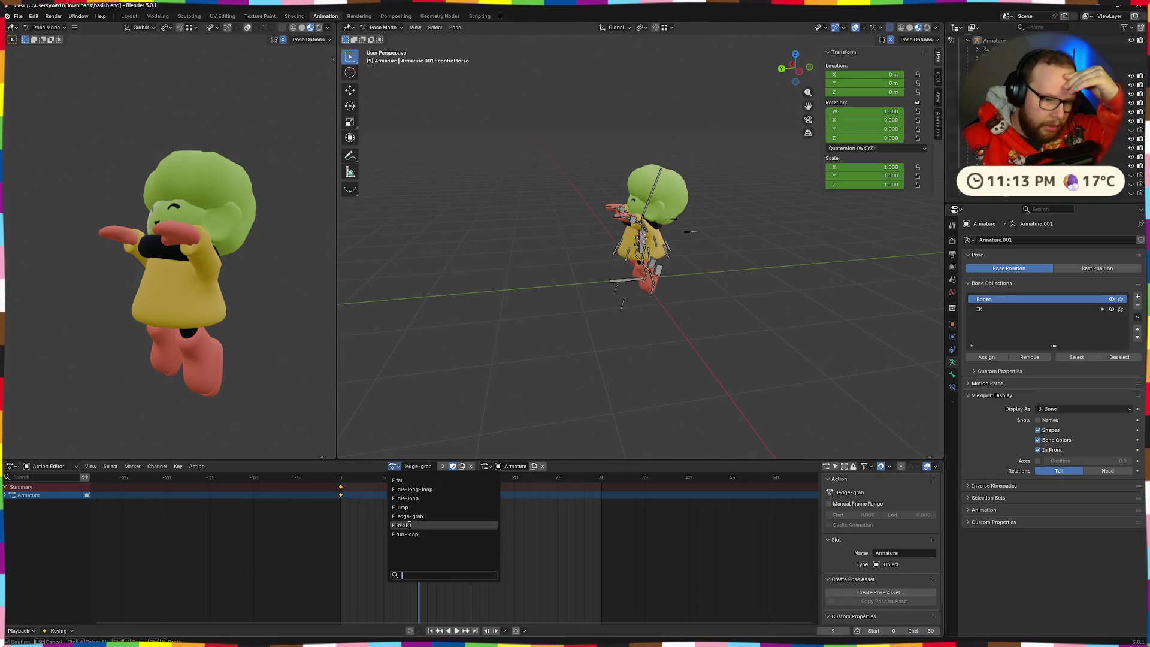
pyautogui.click(404, 524)
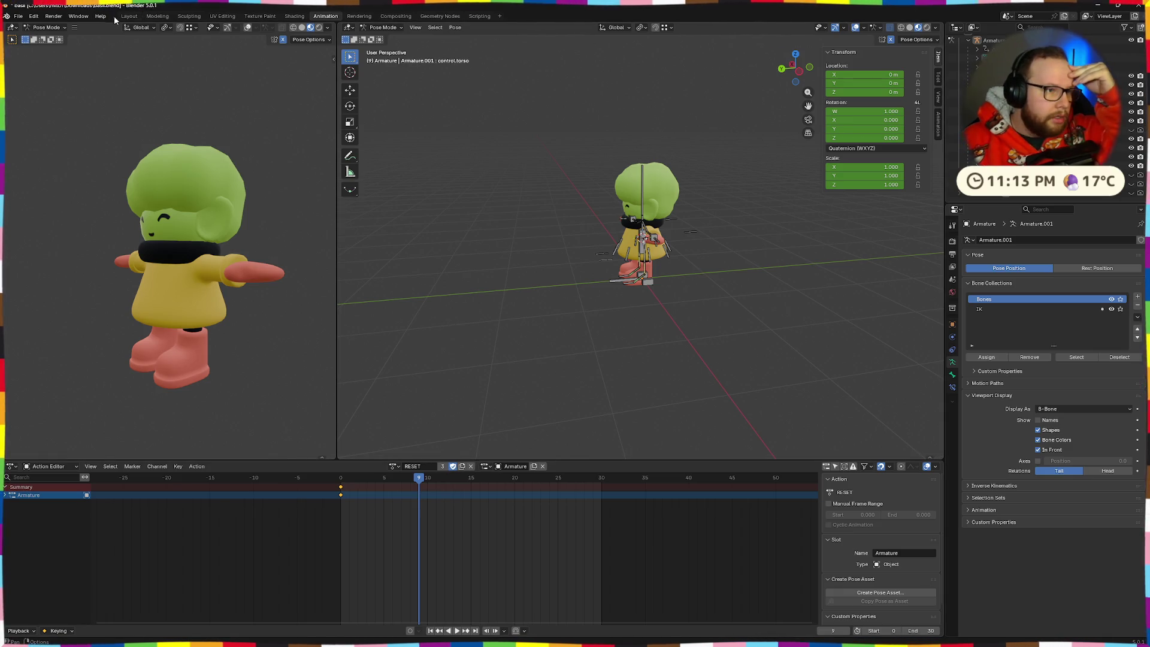
pyautogui.click(158, 16)
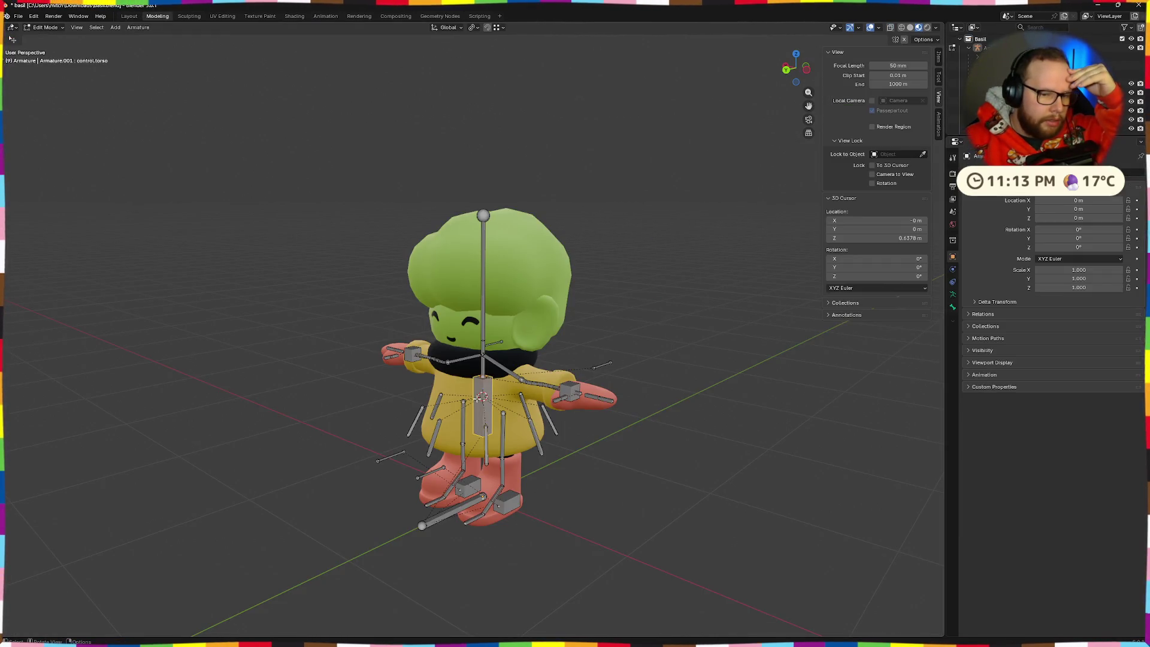
pyautogui.click(45, 26)
pyautogui.click(44, 38)
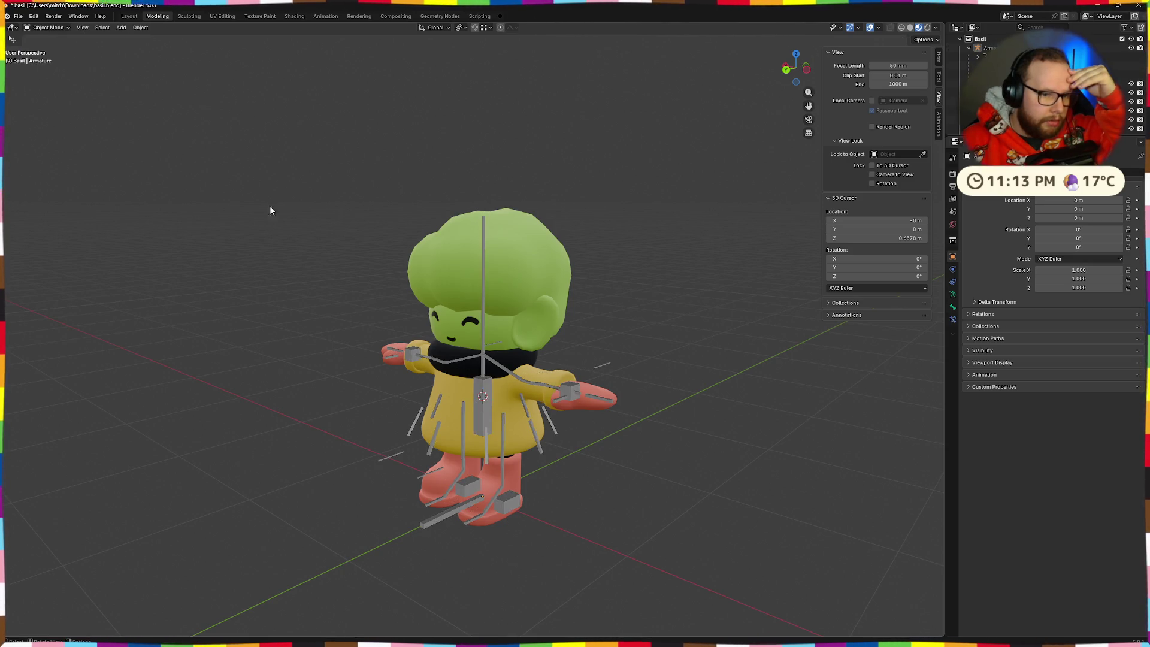
pyautogui.click(490, 393)
pyautogui.press('h')
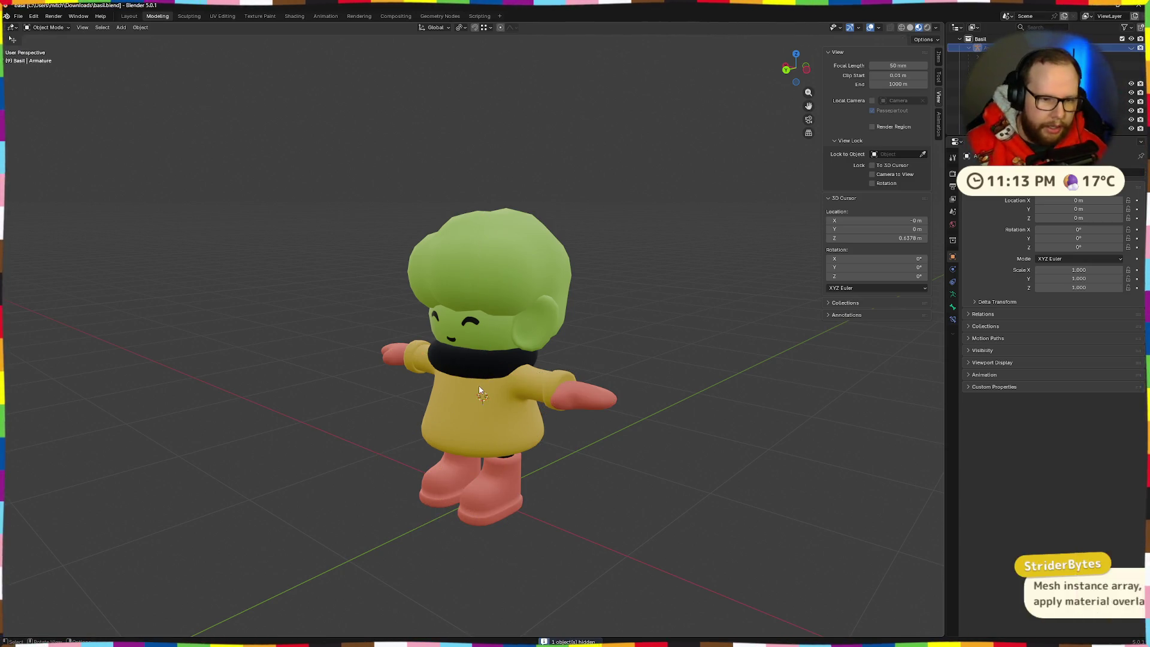
pyautogui.moveTo(637, 359); pyautogui.dragTo(617, 357)
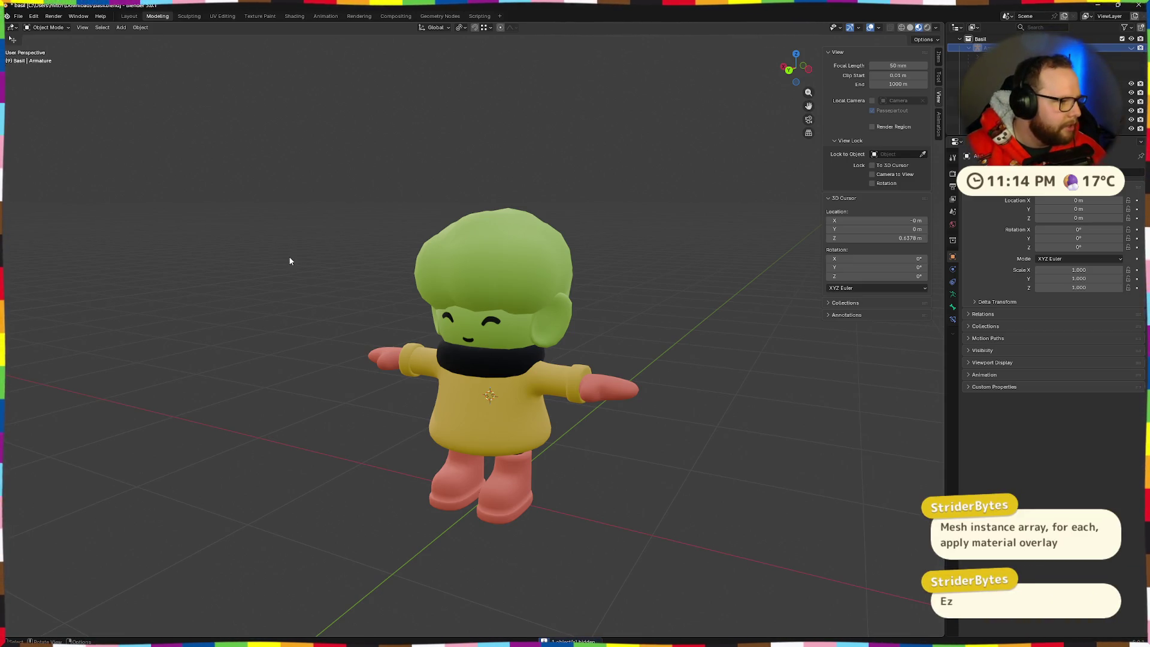
pyautogui.hotkey('ctrl', 's')
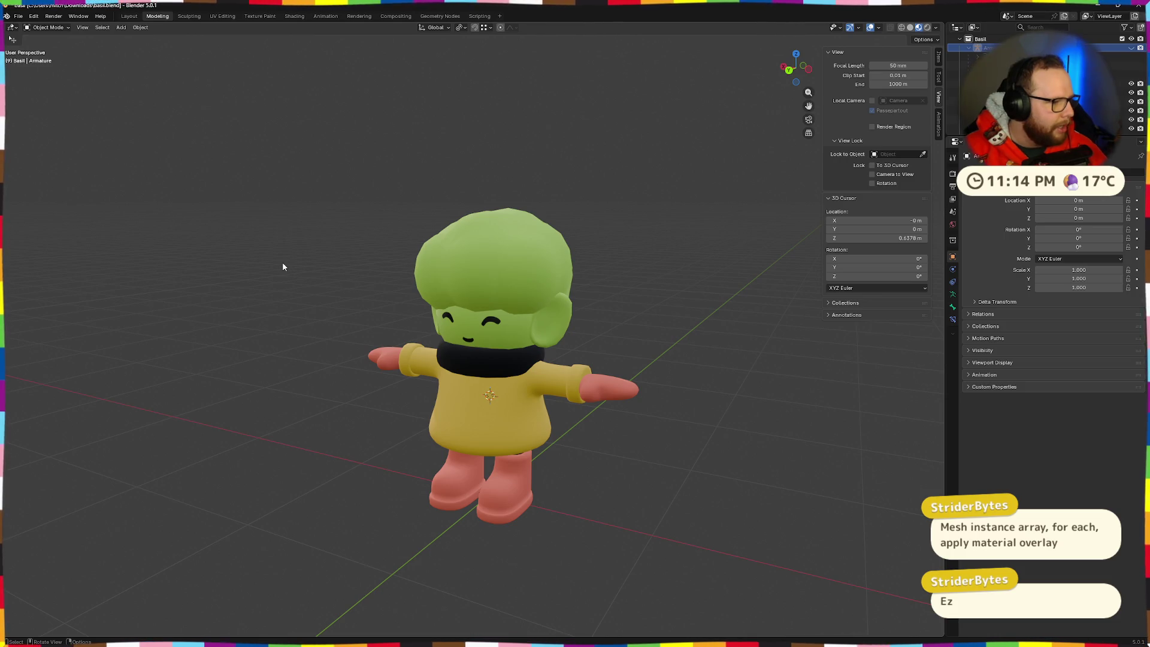
pyautogui.hotkey('ctrl', 'z')
pyautogui.hotkey('alt', 'Tab')
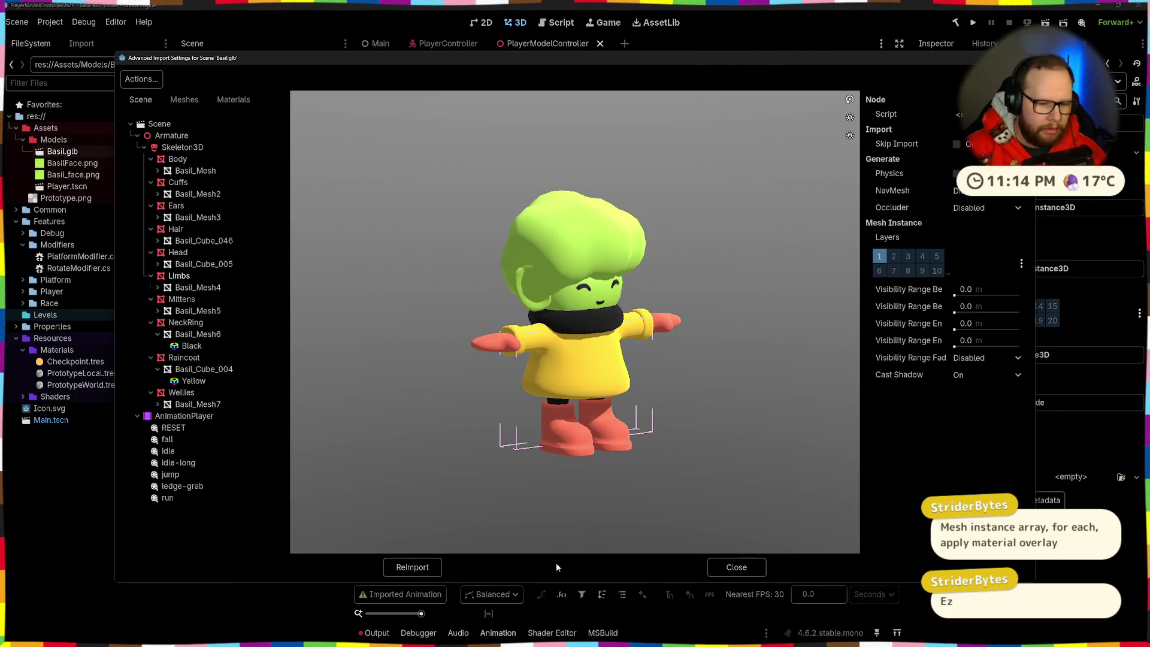
# Close the Basil.glb import settings and cancel deleting the MultiMeshInstance3D node, keeping it selected
pyautogui.click(736, 566)
pyautogui.click(299, 261)
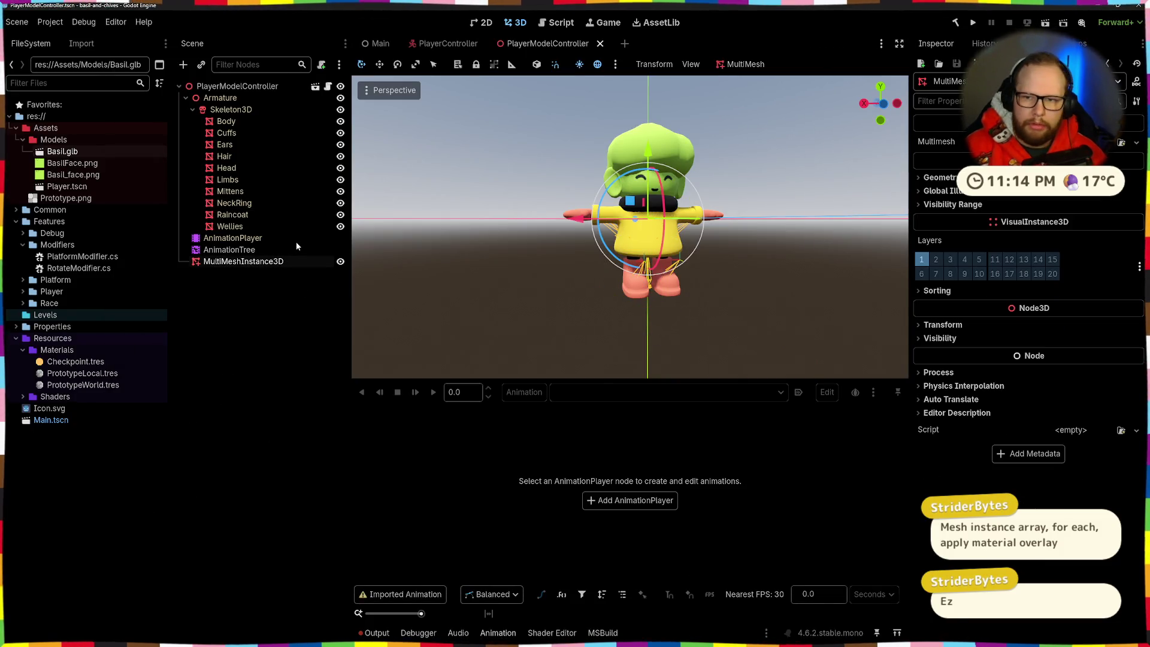
pyautogui.press('Delete')
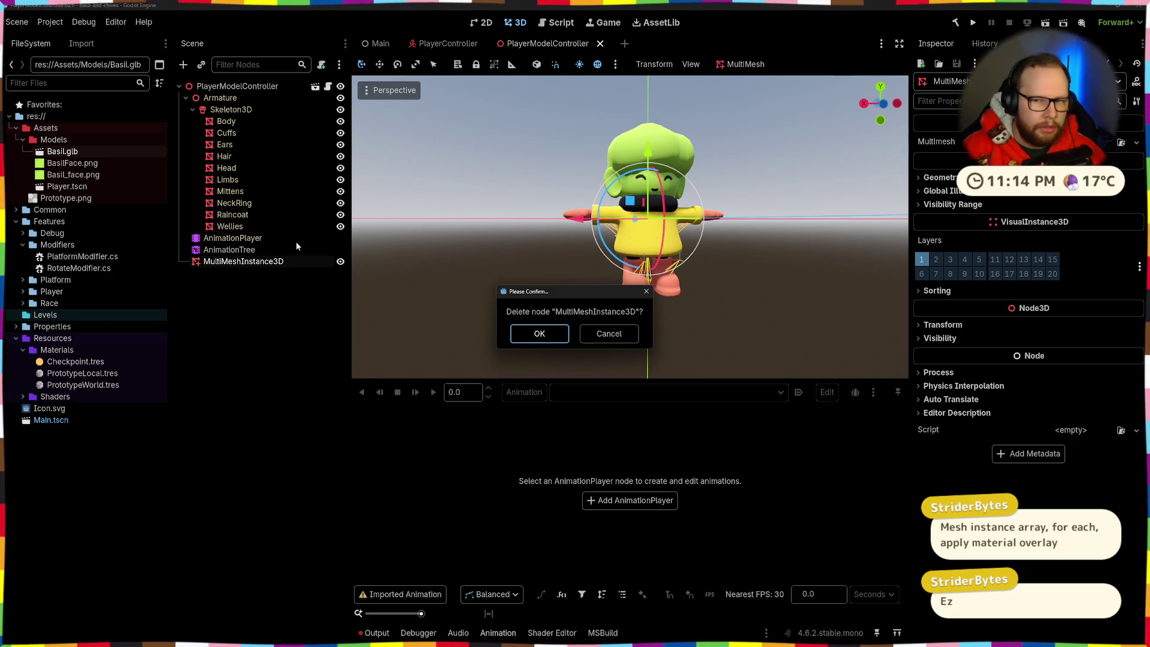
pyautogui.click(618, 333)
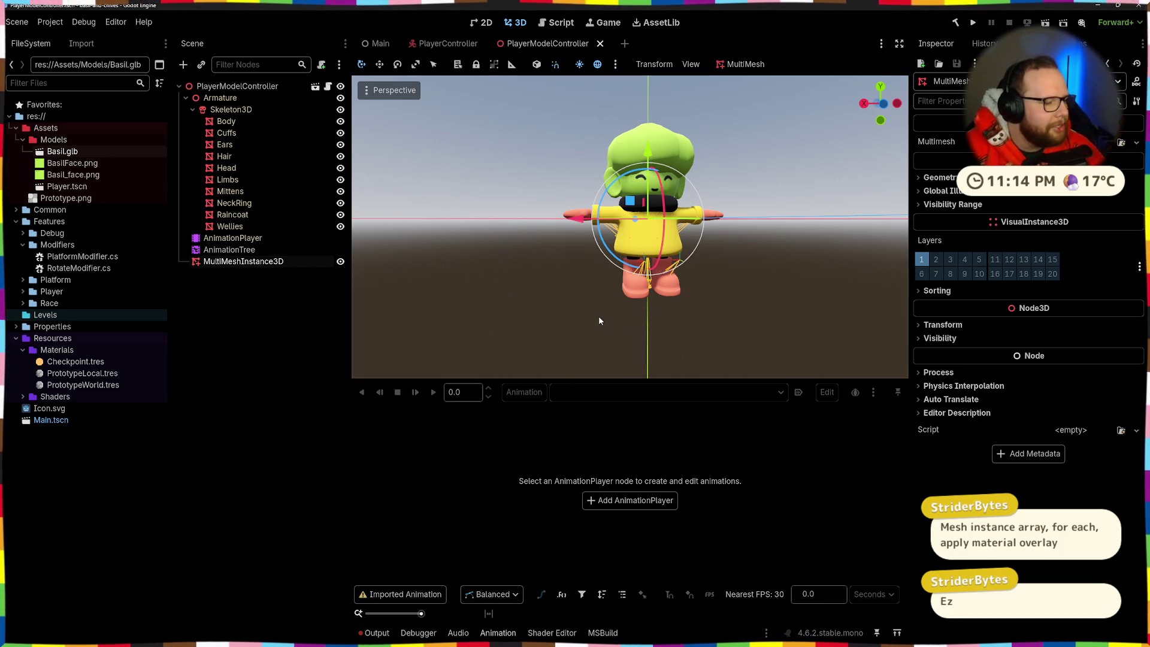
pyautogui.click(250, 268)
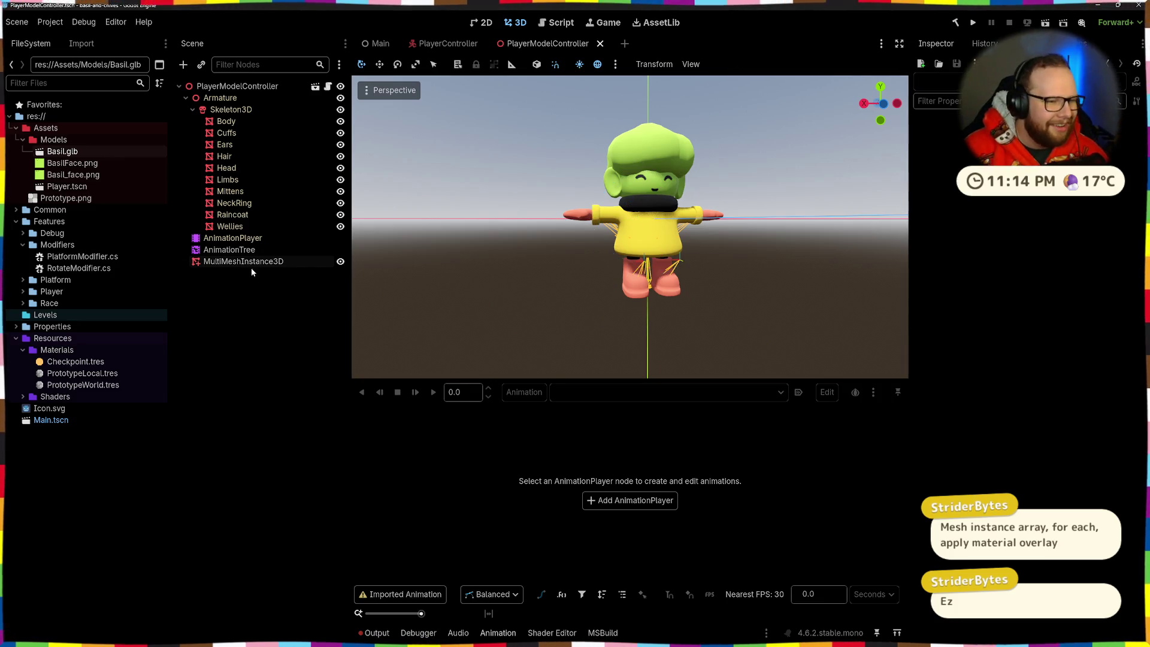
pyautogui.click(254, 263)
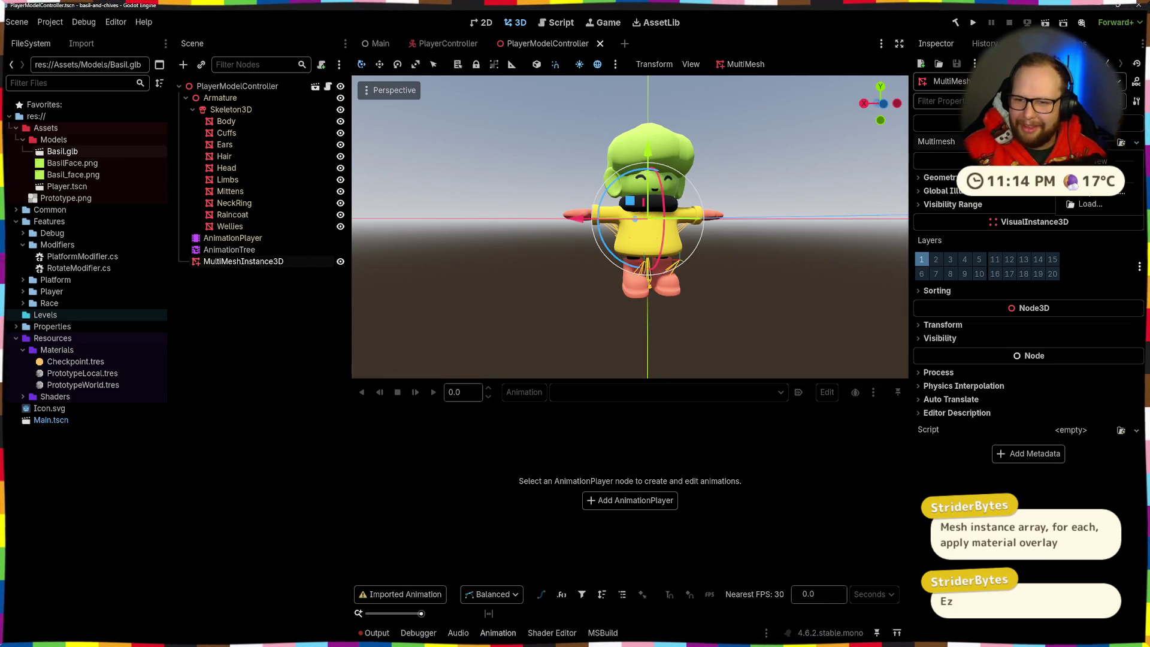
# Give MultiMeshInstance3D a new MultiMesh using a RibbonTrailMesh with the Cross shape
pyautogui.click(1072, 208)
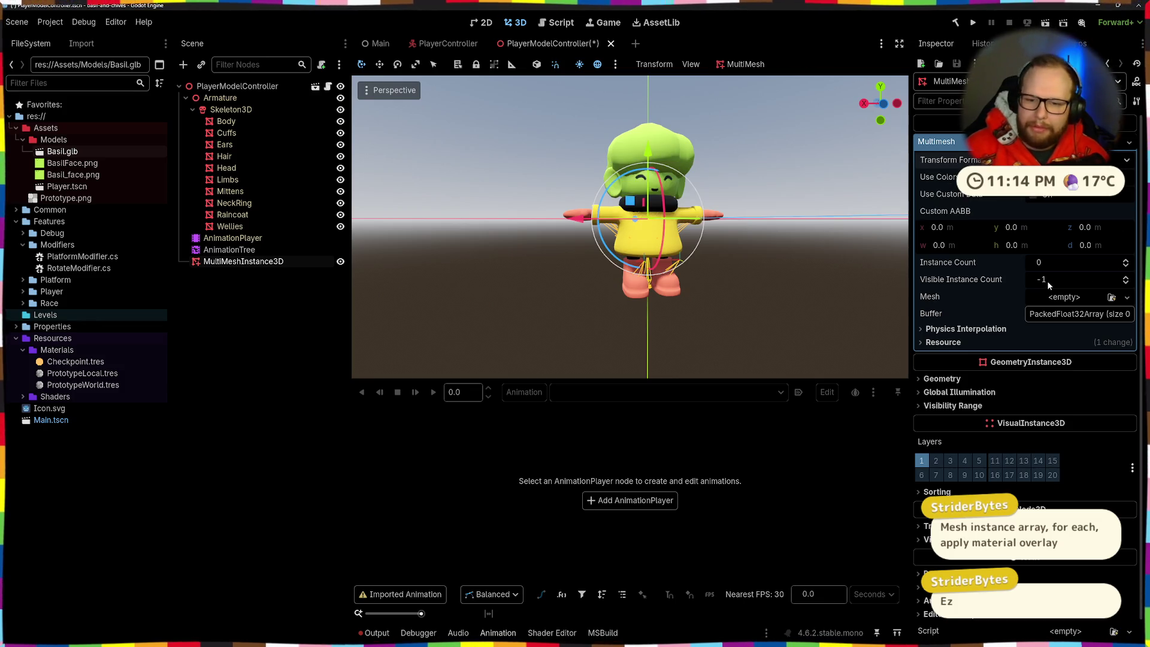
pyautogui.click(1055, 314)
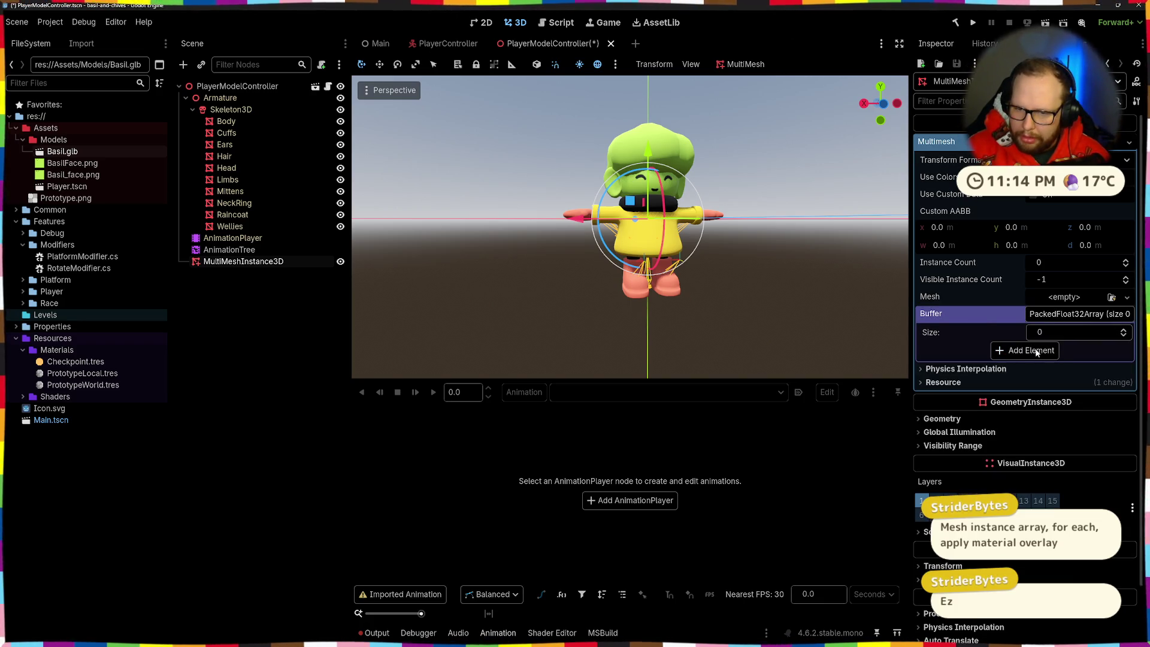
pyautogui.click(1057, 313)
pyautogui.click(1072, 299)
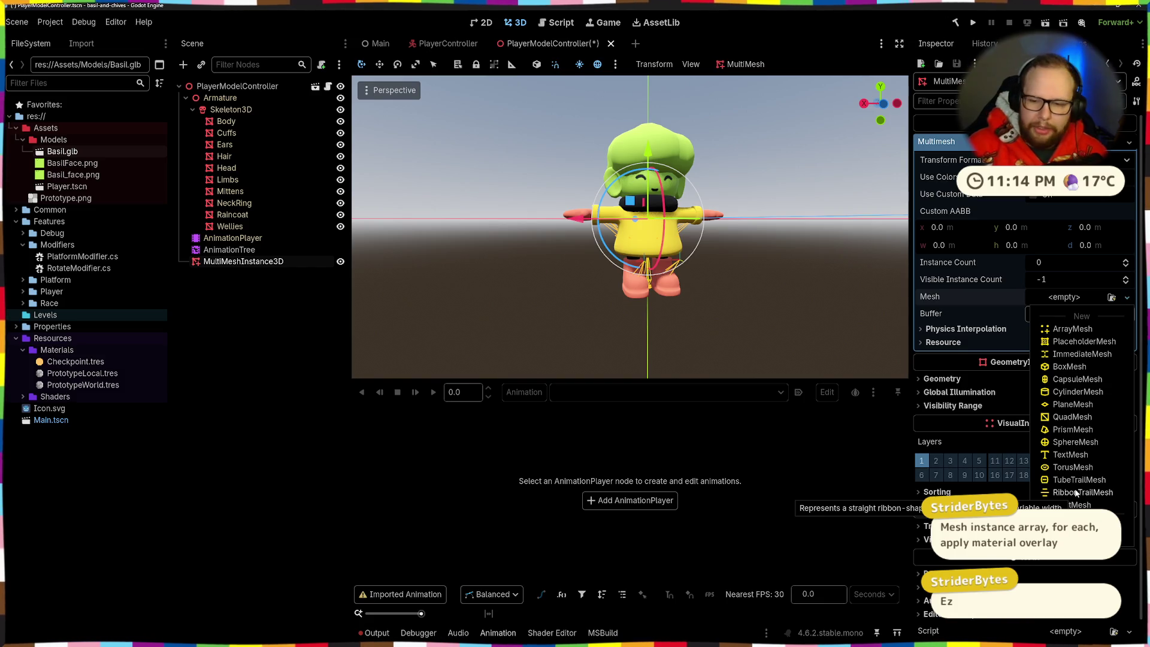
pyautogui.click(1077, 492)
pyautogui.click(1084, 303)
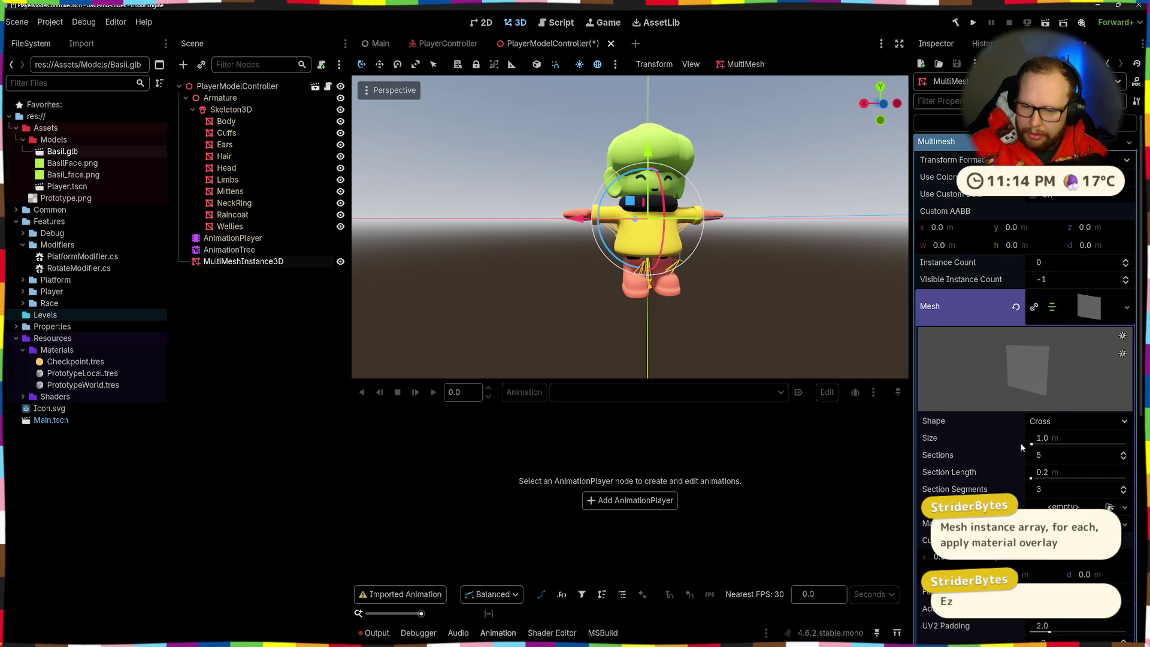
pyautogui.scroll(-5, 1024, 449)
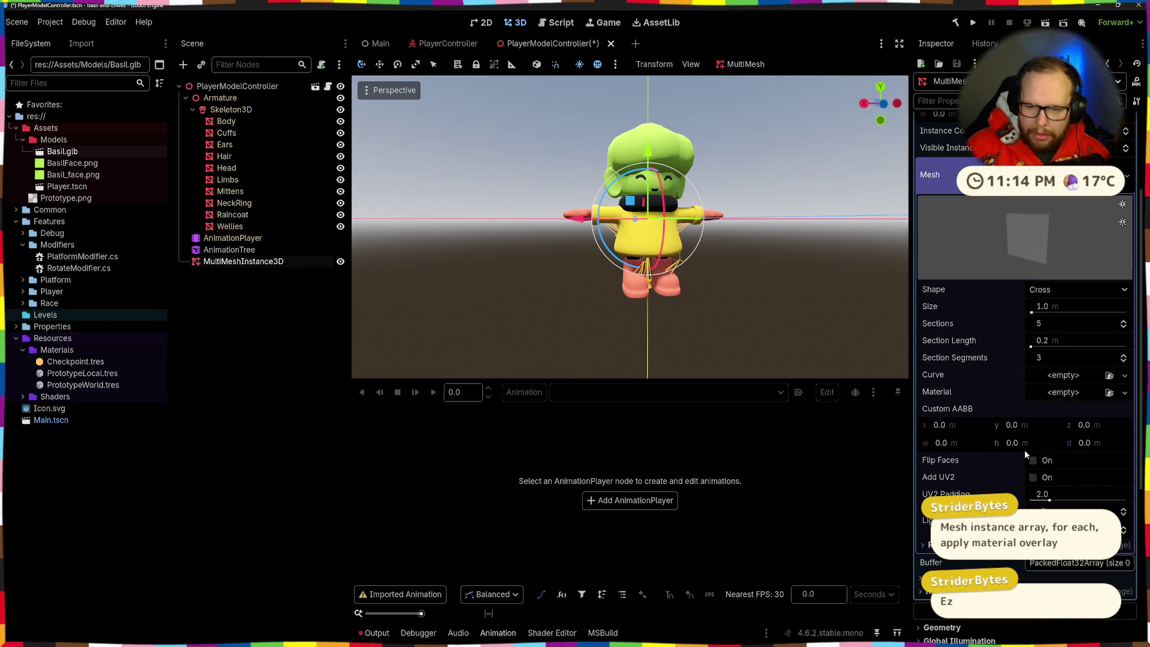
pyautogui.click(1071, 287)
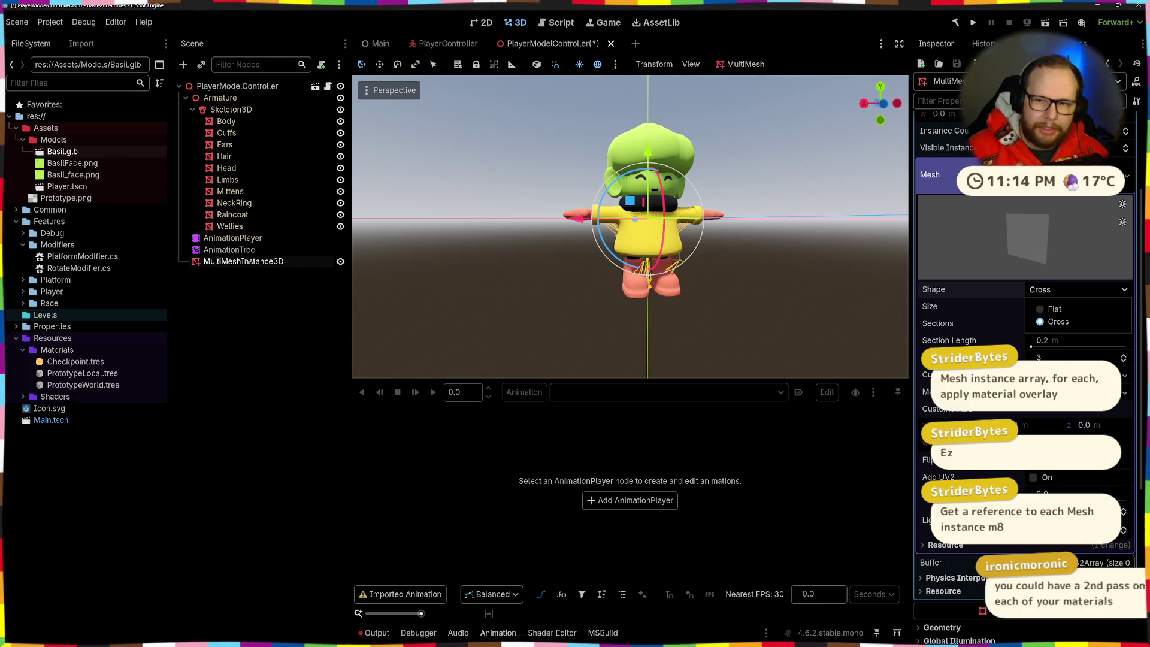
pyautogui.scroll(3, 1057, 265)
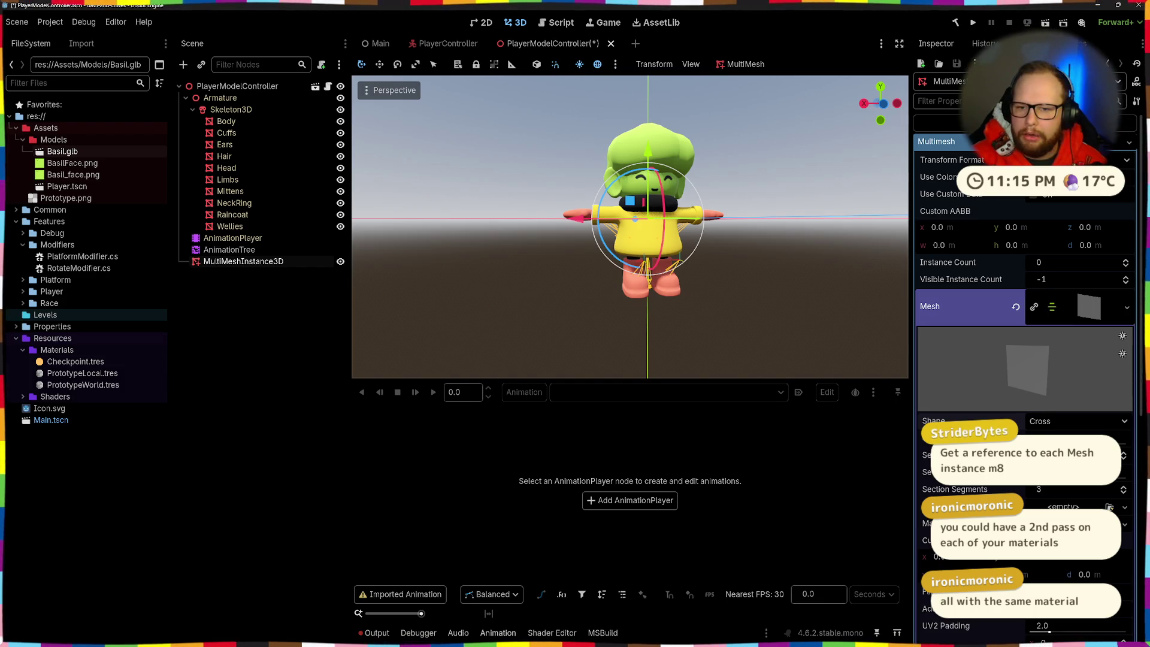
pyautogui.click(967, 141)
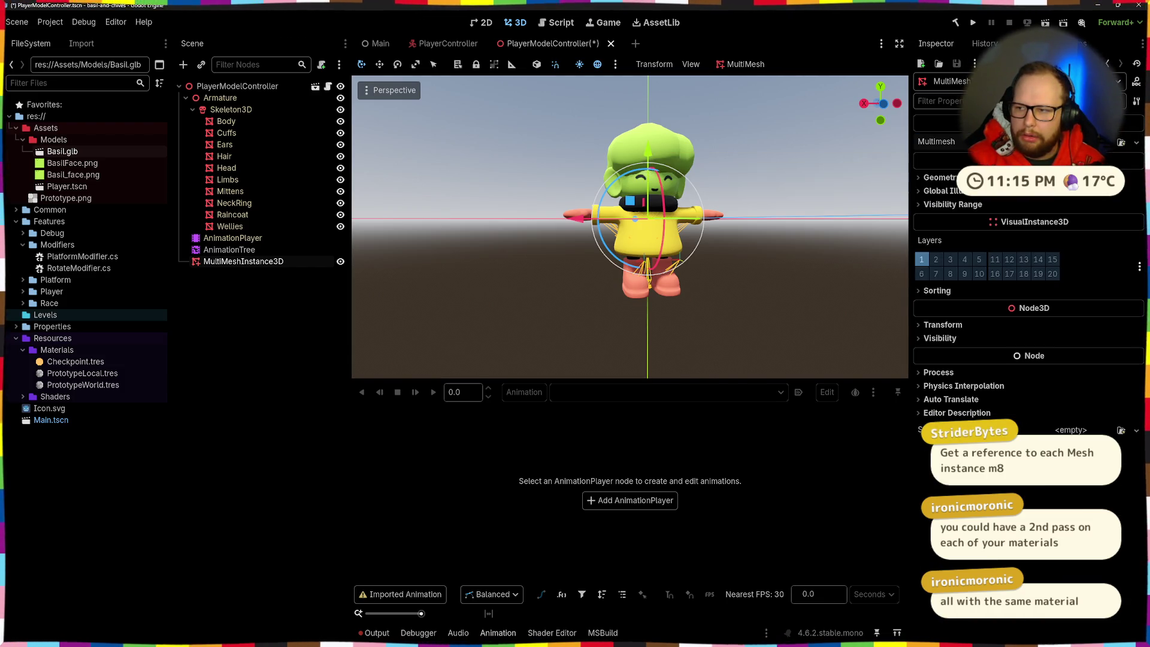
# Set Body's Material Overlay to a new StandardMaterial3D with fully transparent albedo ffffff00
pyautogui.click(226, 121)
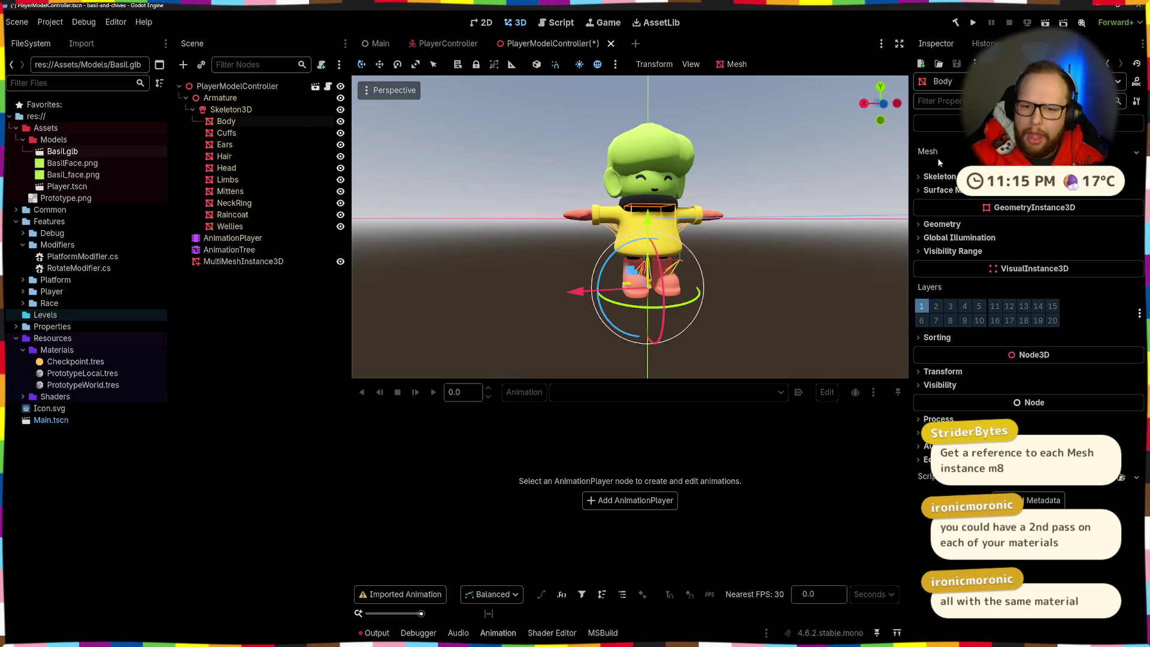
pyautogui.click(949, 225)
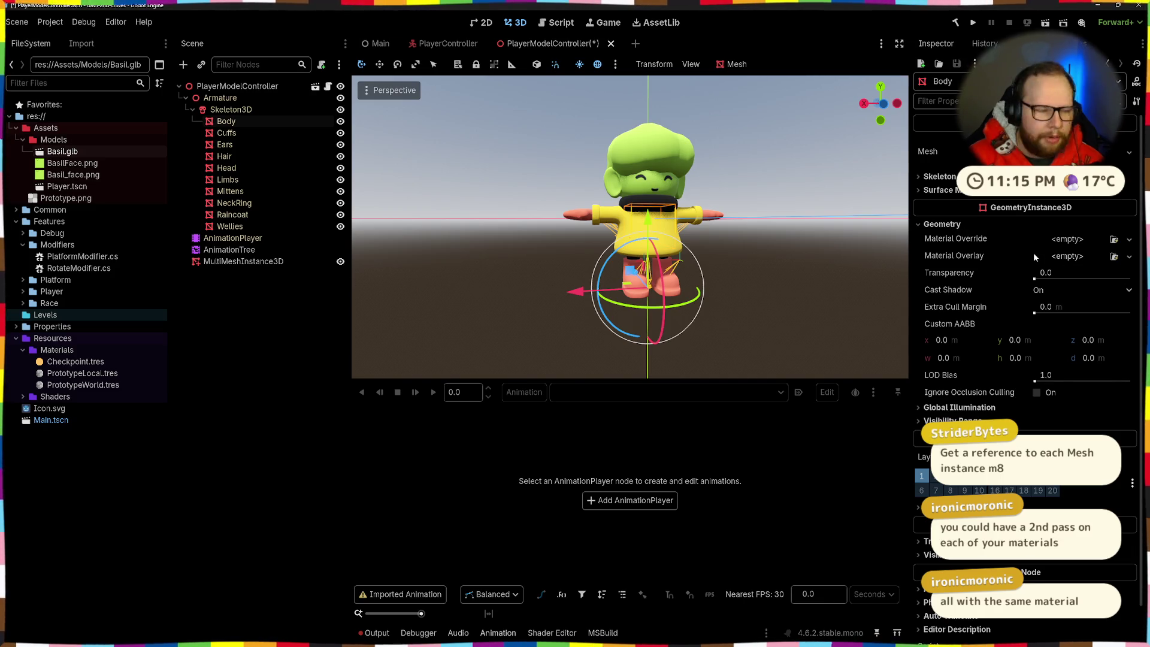
pyautogui.click(1114, 256)
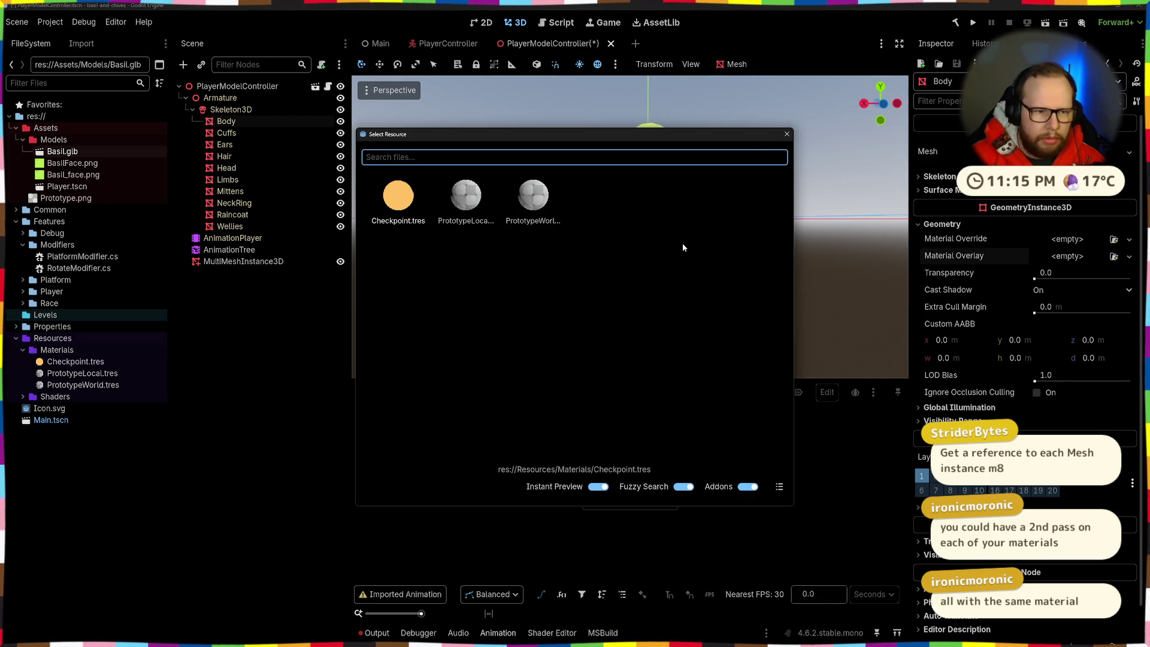
pyautogui.click(787, 135)
pyautogui.rightClick(1075, 265)
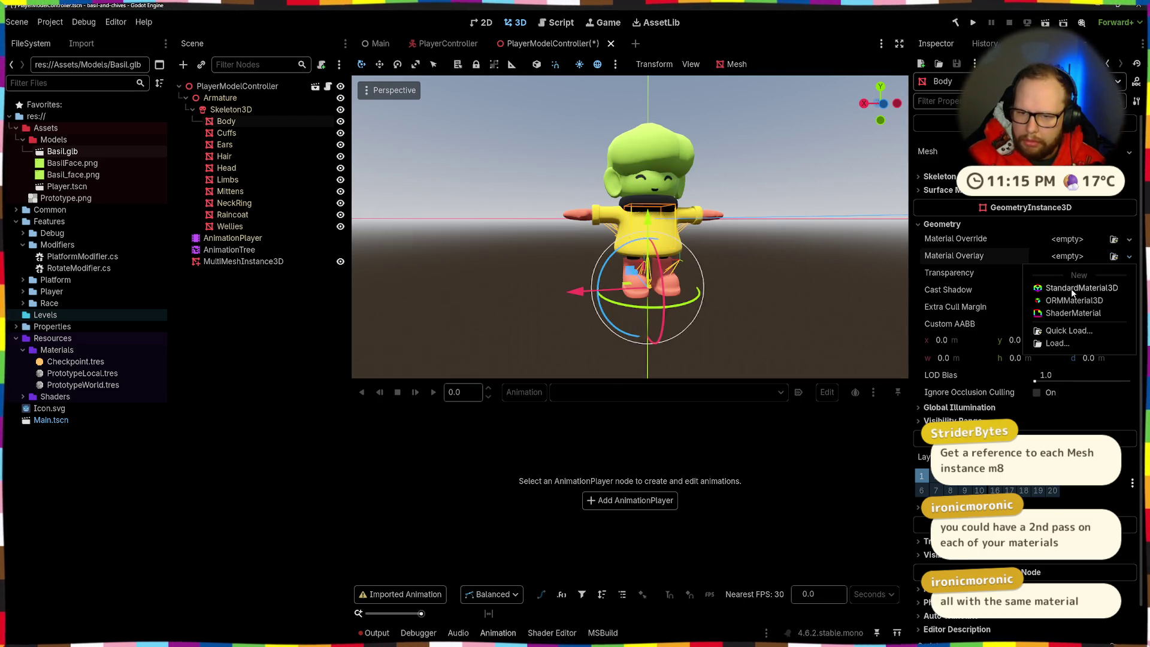
pyautogui.press('Escape')
pyautogui.click(1075, 270)
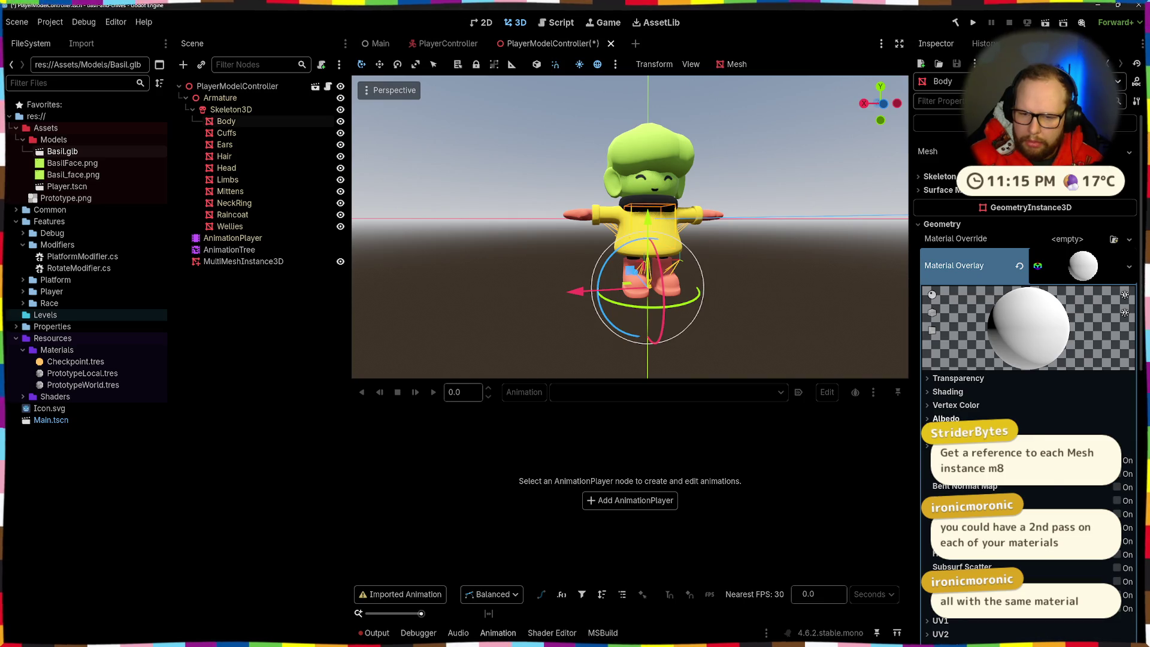
pyautogui.click(1082, 433)
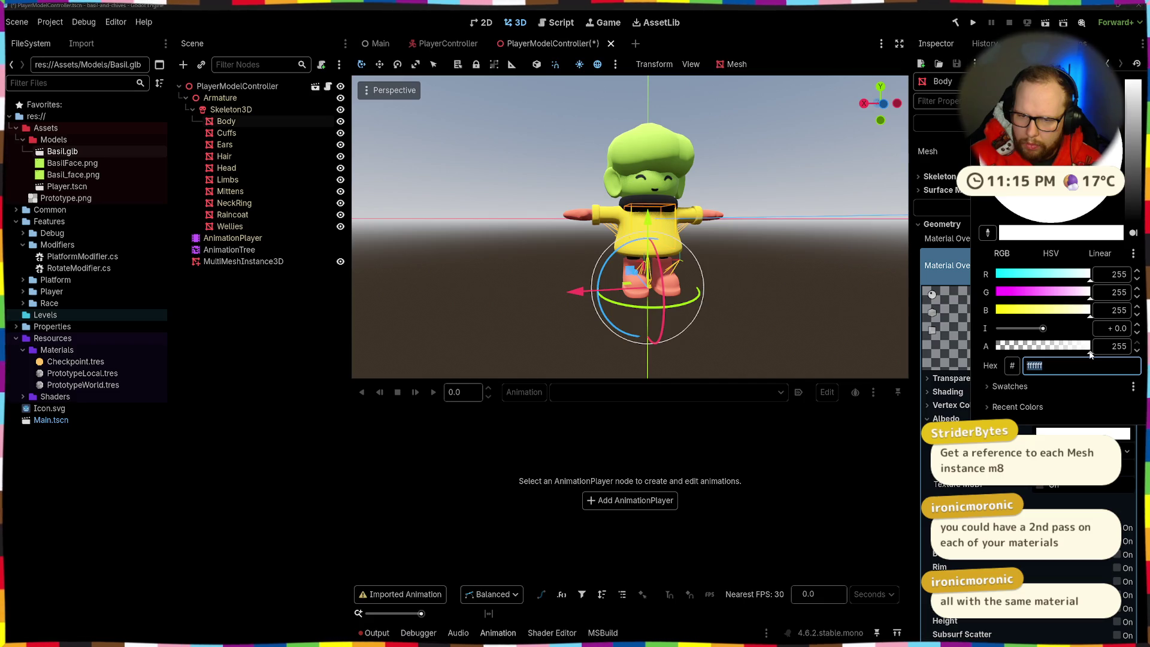
pyautogui.write('ffffff00')
pyautogui.press('Return')
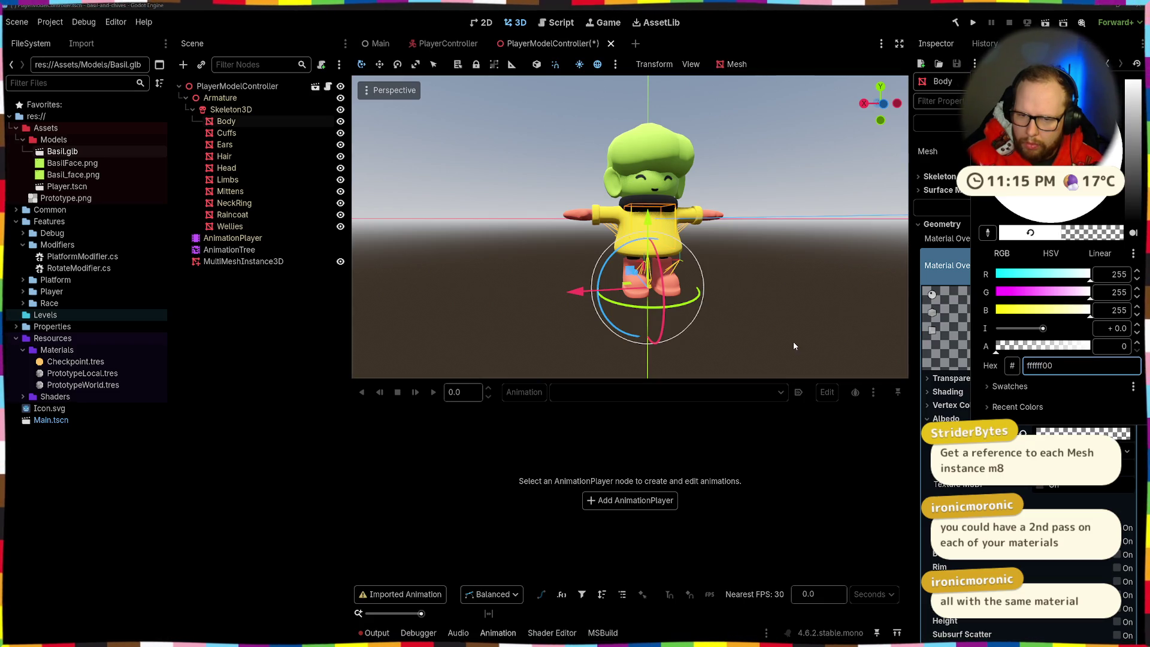
pyautogui.click(792, 342)
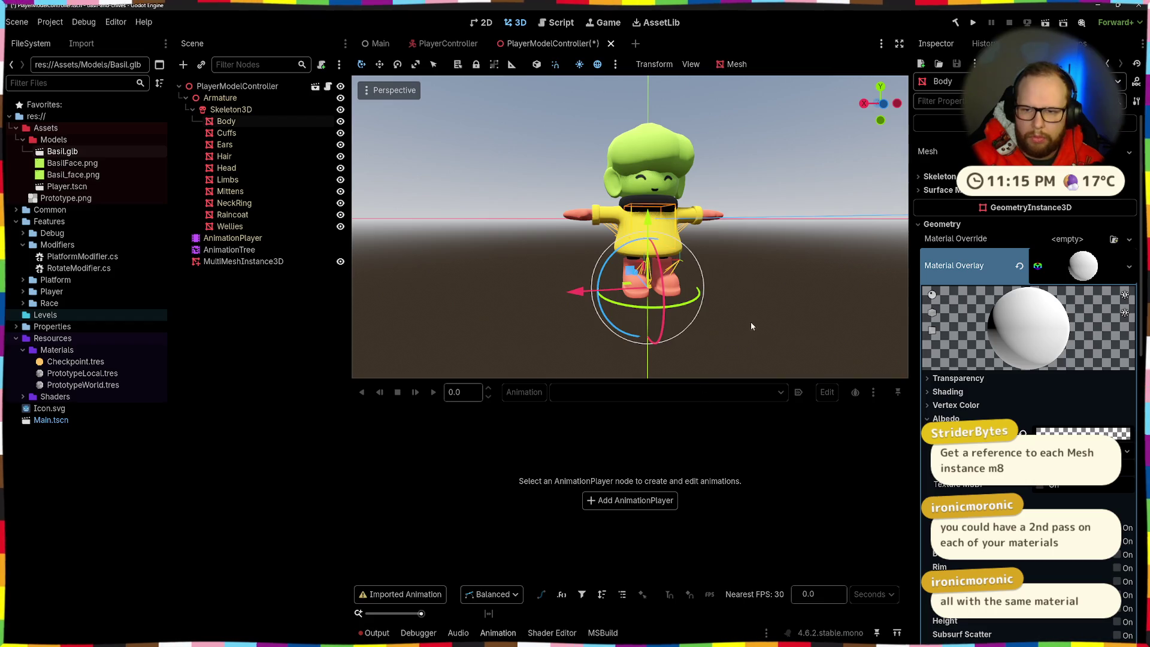
# Add an X-Ray next pass to the overlay material and copy the material
pyautogui.scroll(-2, 749, 322)
pyautogui.scroll(-5, 1081, 414)
pyautogui.scroll(3, 1075, 411)
pyautogui.scroll(-6, 1075, 411)
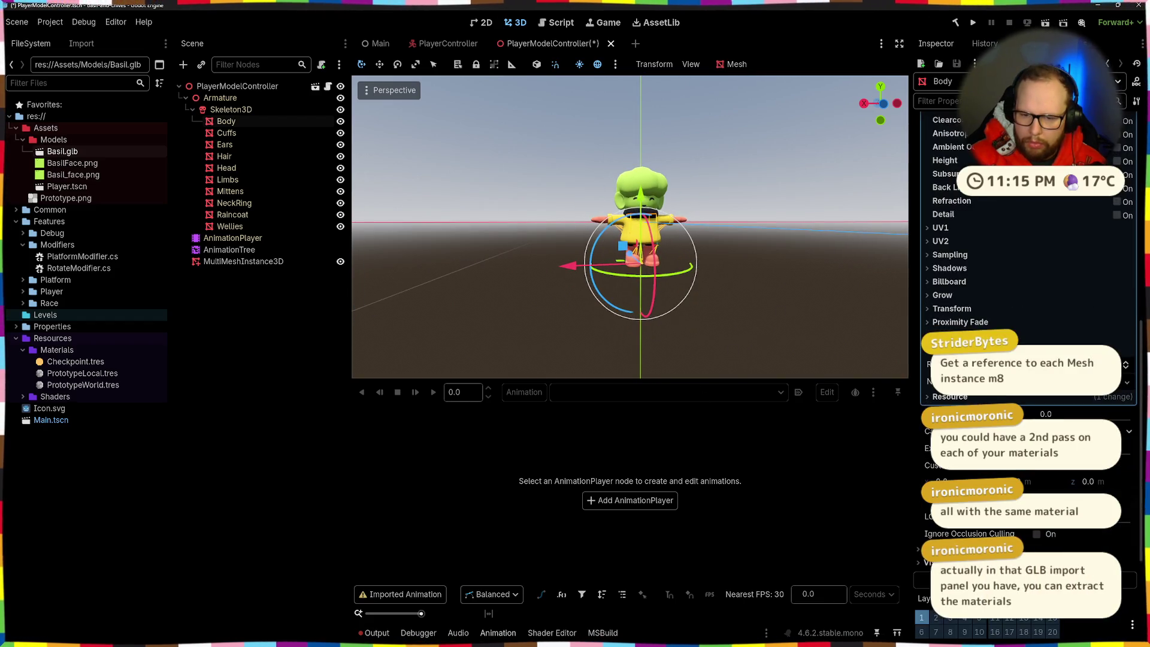
pyautogui.click(1048, 396)
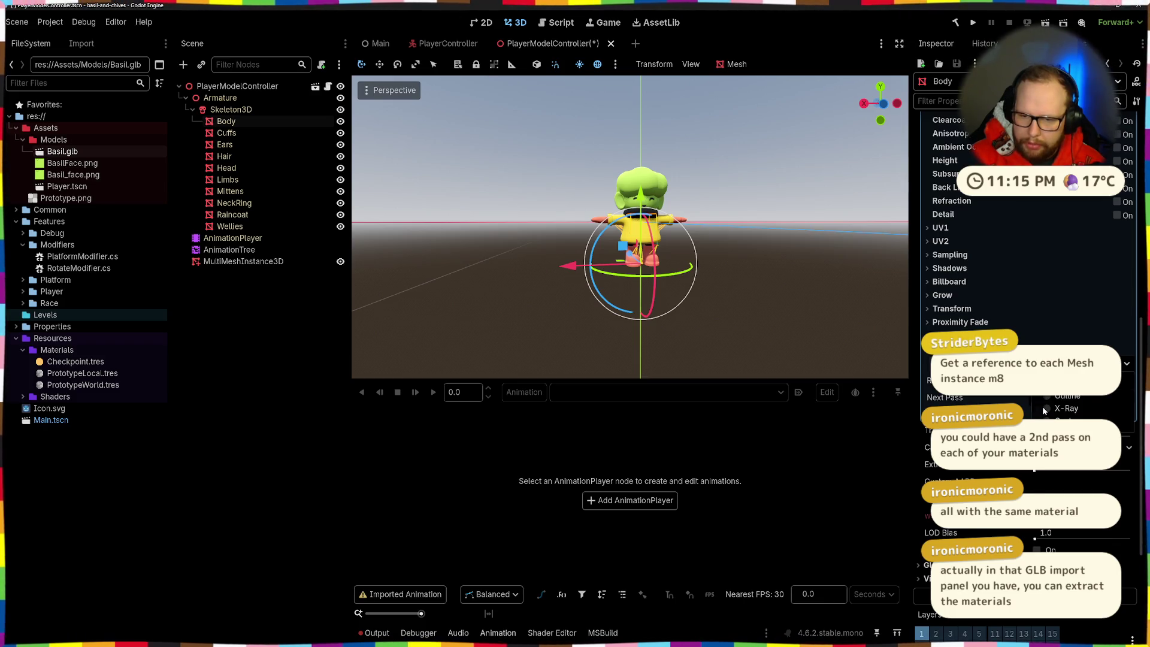
pyautogui.click(1044, 408)
pyautogui.scroll(5, 740, 223)
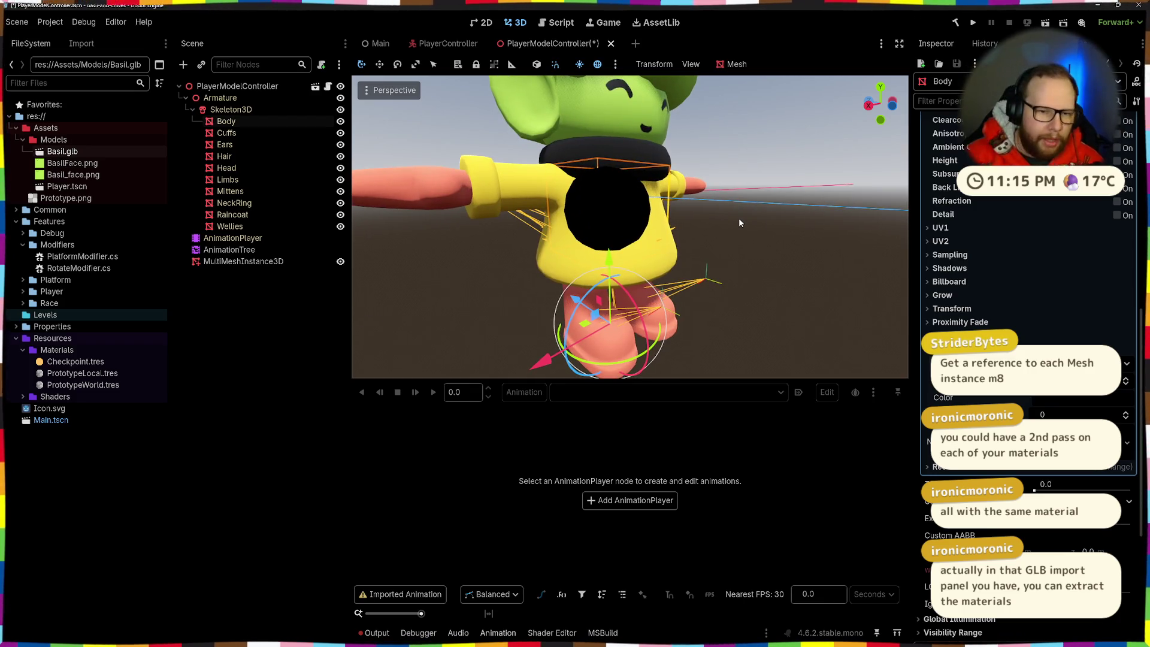
pyautogui.scroll(5, 1039, 339)
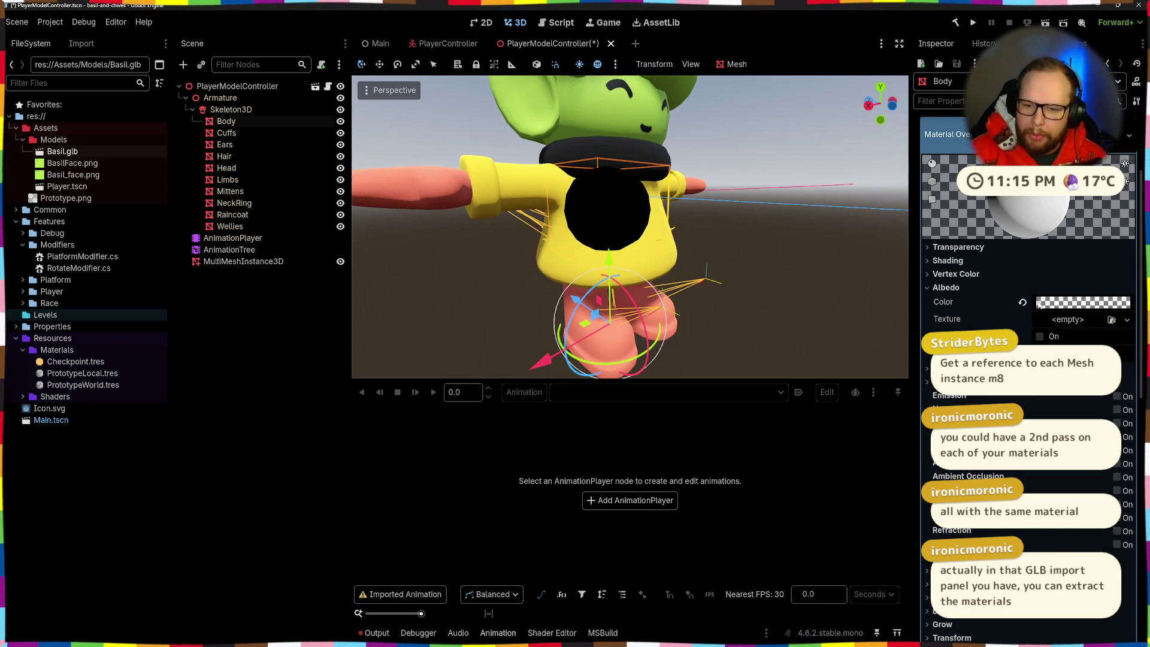
pyautogui.click(1130, 134)
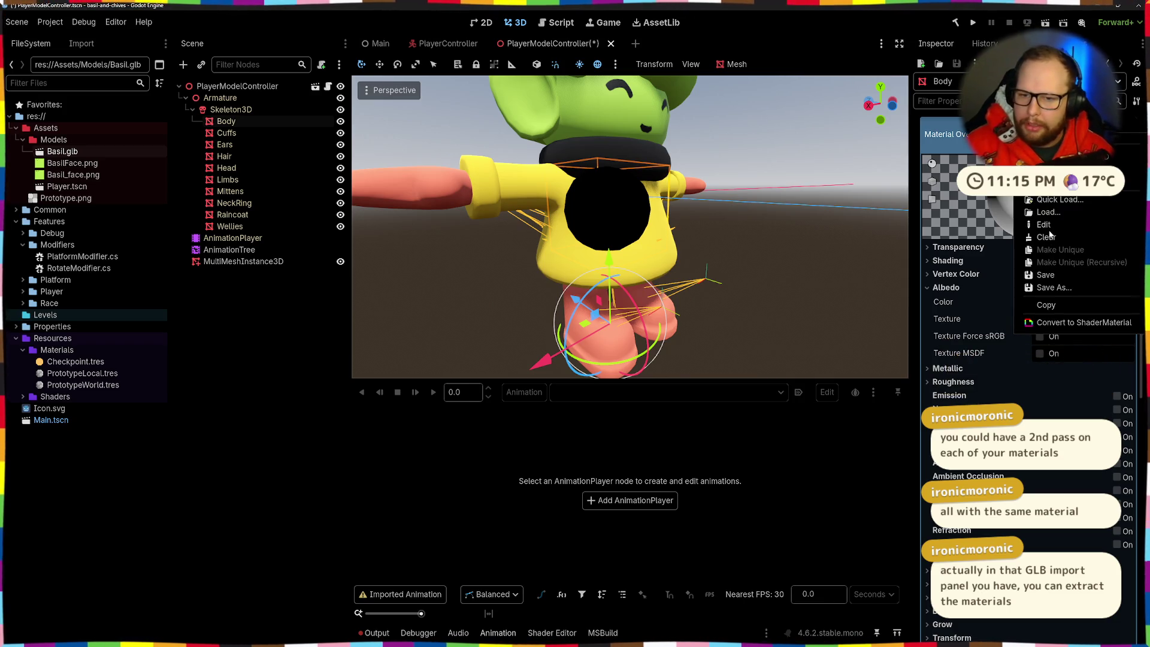
pyautogui.click(1046, 305)
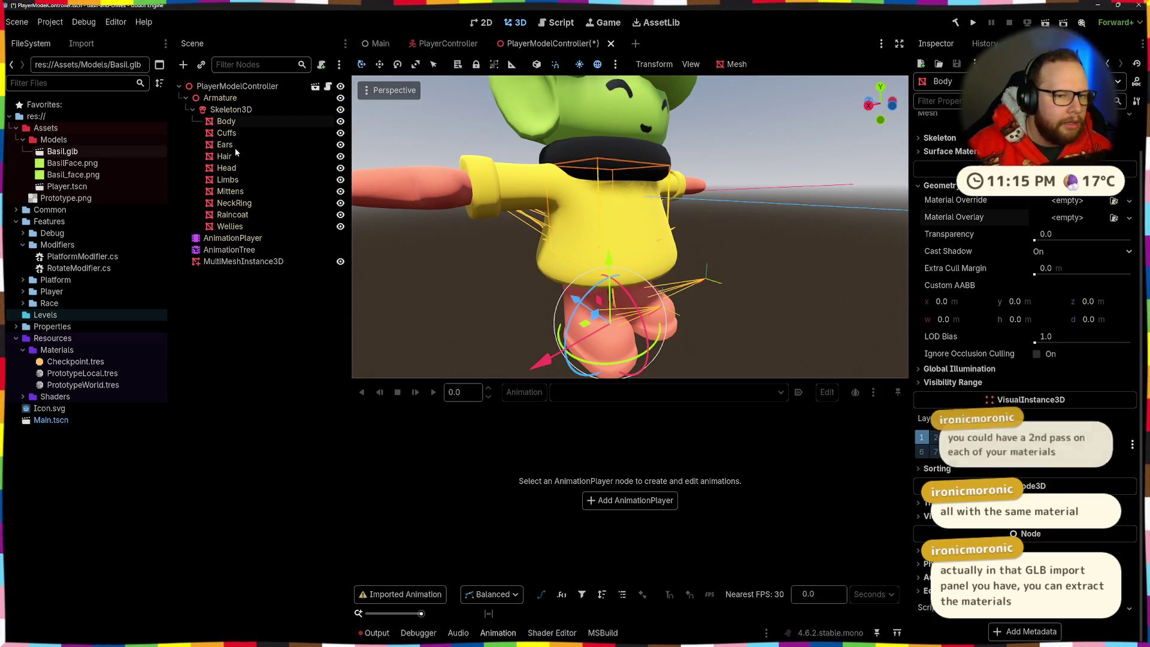
pyautogui.moveTo(683, 250); pyautogui.dragTo(536, 225)
pyautogui.scroll(3, 633, 238)
pyautogui.click(536, 225)
pyautogui.scroll(-3, 402, 249)
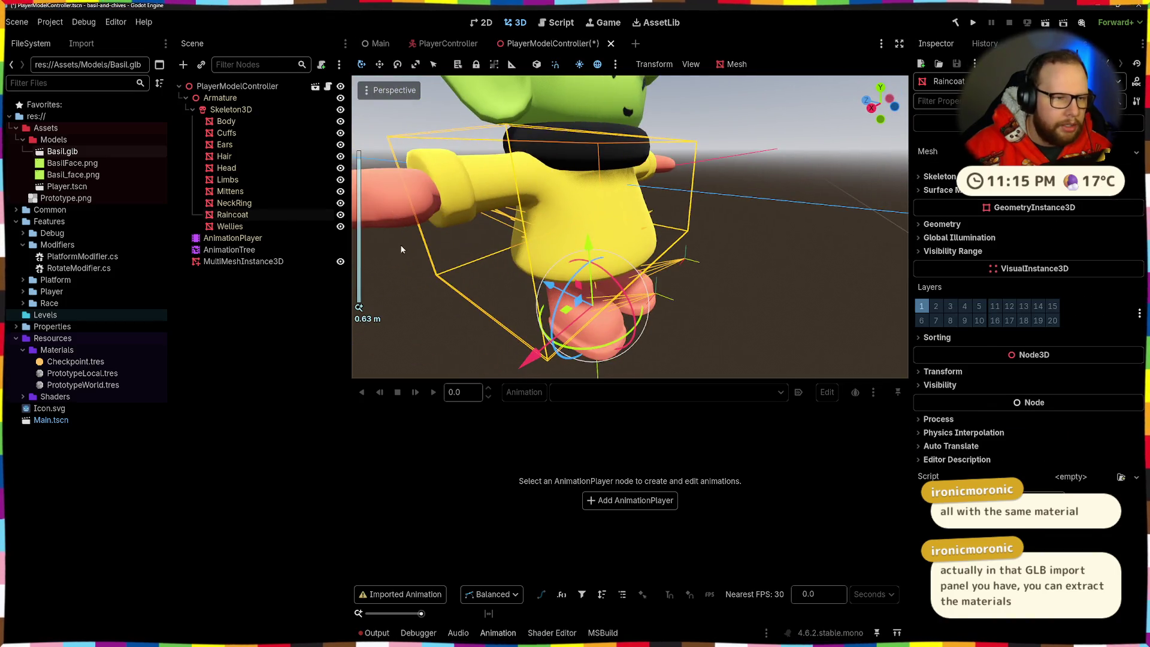
pyautogui.click(239, 226)
pyautogui.moveTo(719, 282); pyautogui.dragTo(787, 293)
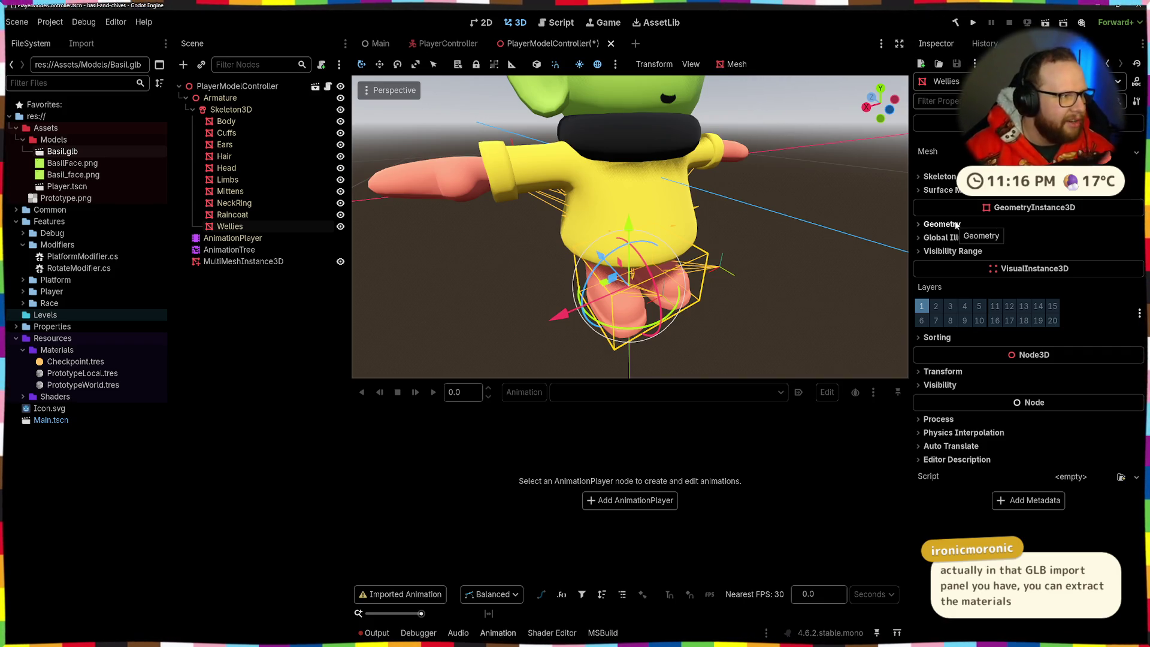
pyautogui.click(947, 238)
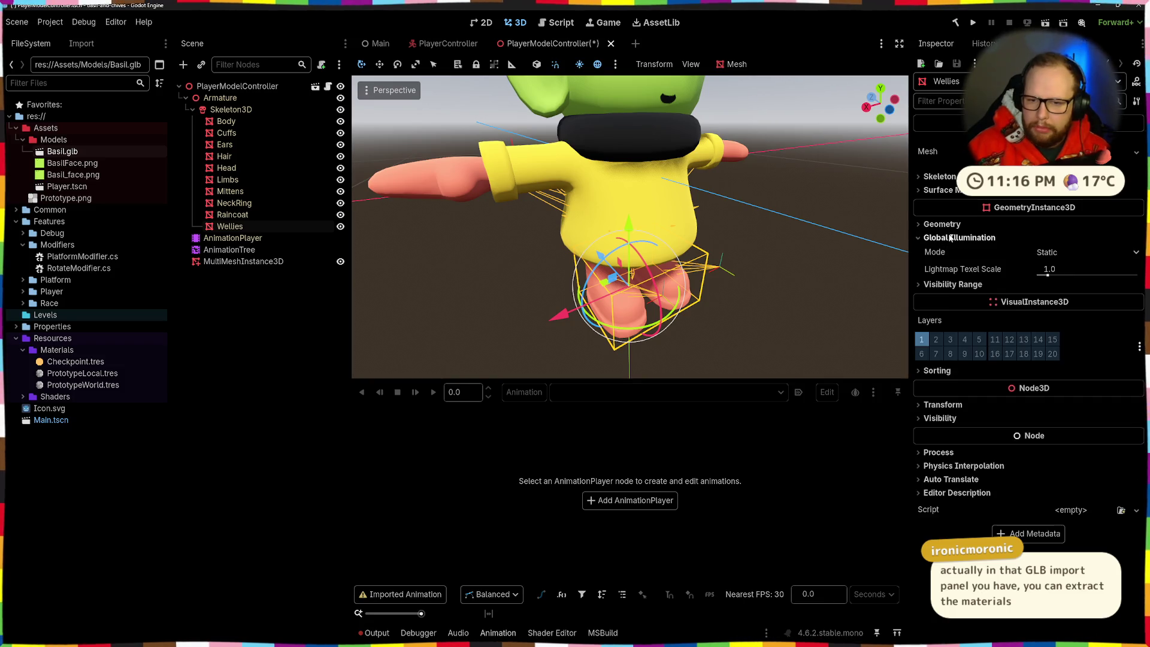
pyautogui.click(946, 237)
pyautogui.click(941, 224)
pyautogui.click(1075, 257)
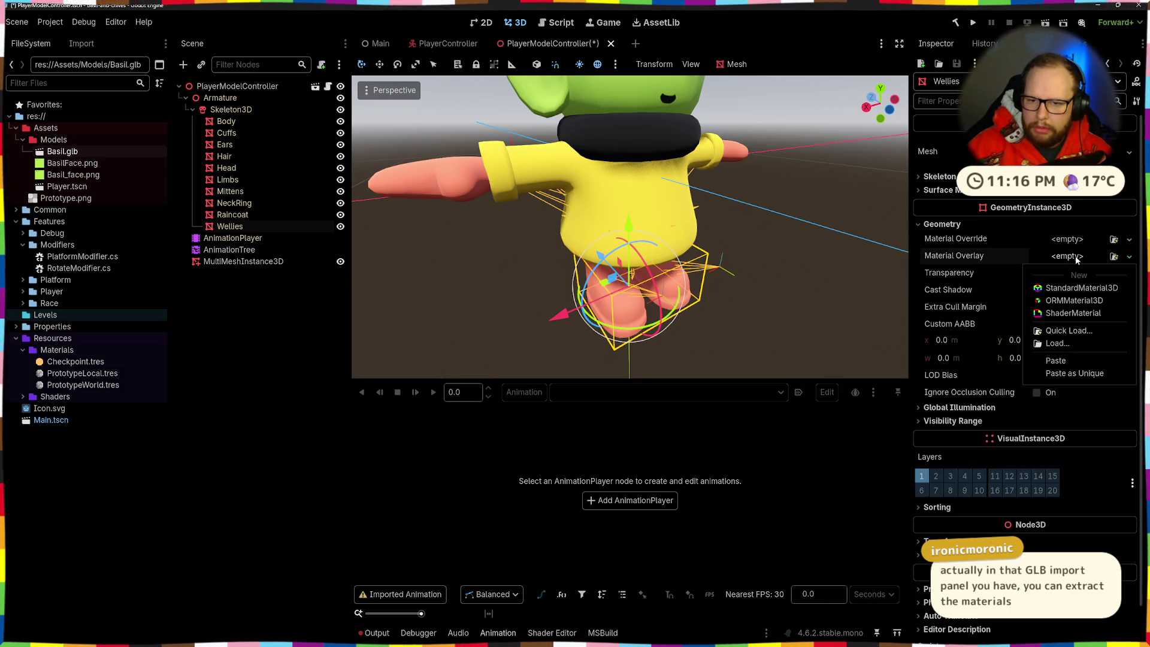
pyautogui.click(1063, 259)
pyautogui.click(1063, 259)
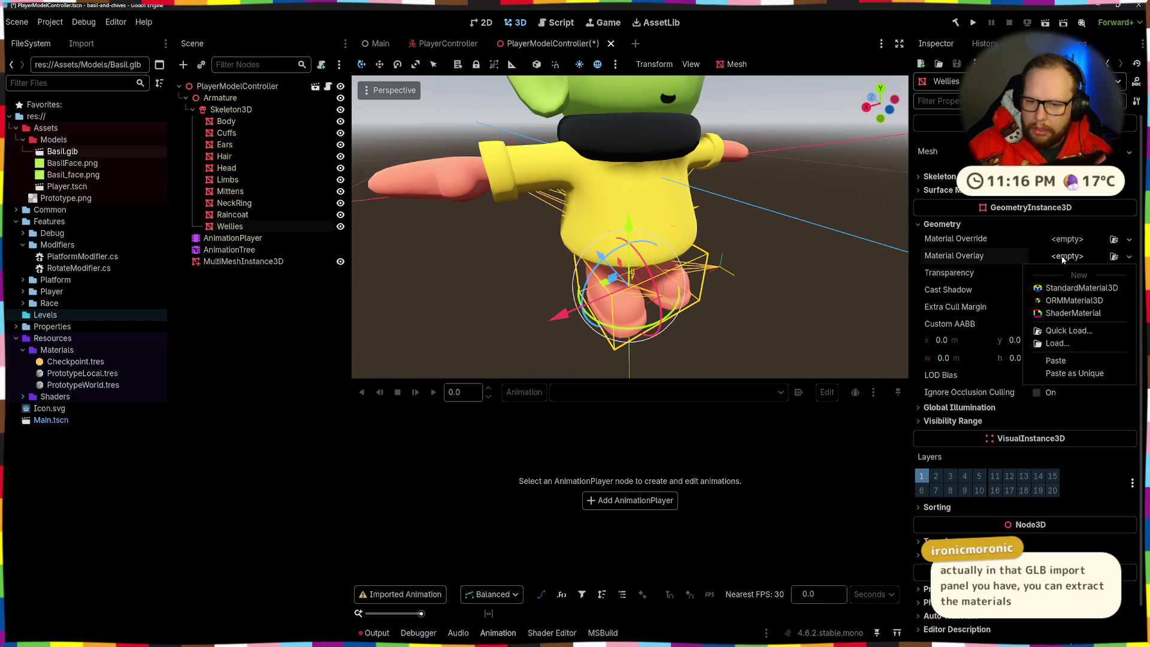
pyautogui.click(1055, 361)
pyautogui.moveTo(683, 269)
pyautogui.mouseDown()
pyautogui.moveTo(728, 343)
pyautogui.moveTo(757, 322)
pyautogui.mouseUp()
pyautogui.click(1088, 267)
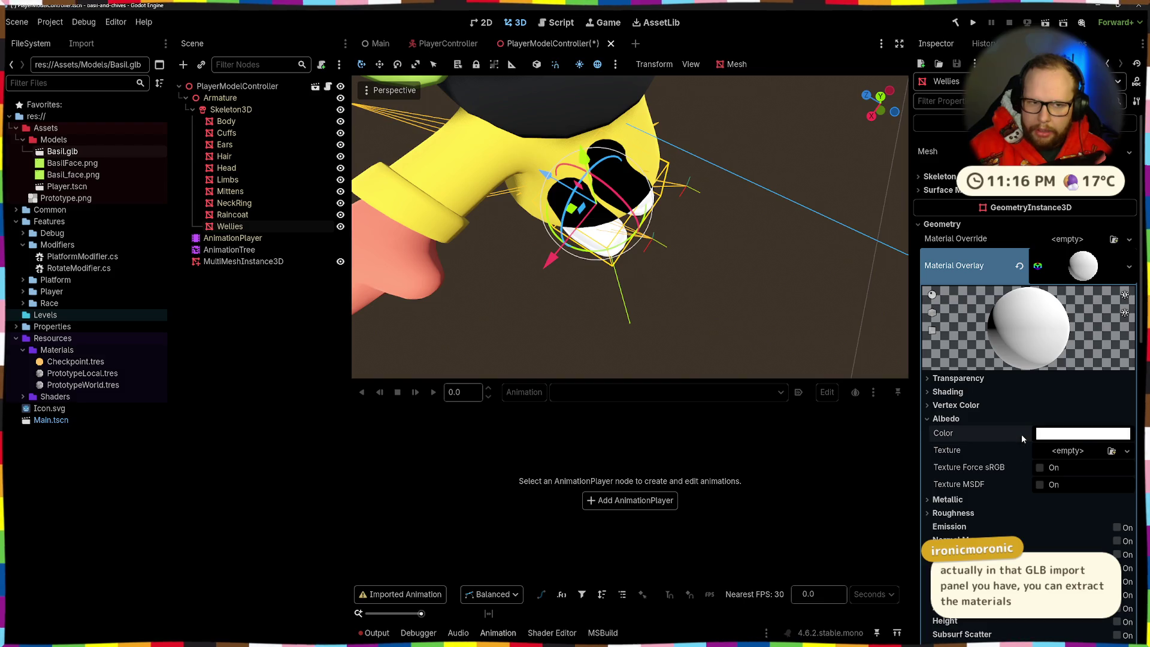
pyautogui.moveTo(868, 335)
pyautogui.mouseDown()
pyautogui.moveTo(782, 275)
pyautogui.moveTo(747, 197)
pyautogui.moveTo(739, 359)
pyautogui.moveTo(690, 235)
pyautogui.moveTo(695, 271)
pyautogui.moveTo(788, 247)
pyautogui.moveTo(755, 253)
pyautogui.moveTo(612, 139)
pyautogui.moveTo(681, 205)
pyautogui.moveTo(685, 169)
pyautogui.moveTo(701, 304)
pyautogui.moveTo(684, 157)
pyautogui.moveTo(683, 204)
pyautogui.mouseUp()
pyautogui.scroll(-2, 691, 235)
pyautogui.scroll(2, 690, 235)
pyautogui.scroll(-3, 747, 226)
pyautogui.scroll(3, 746, 227)
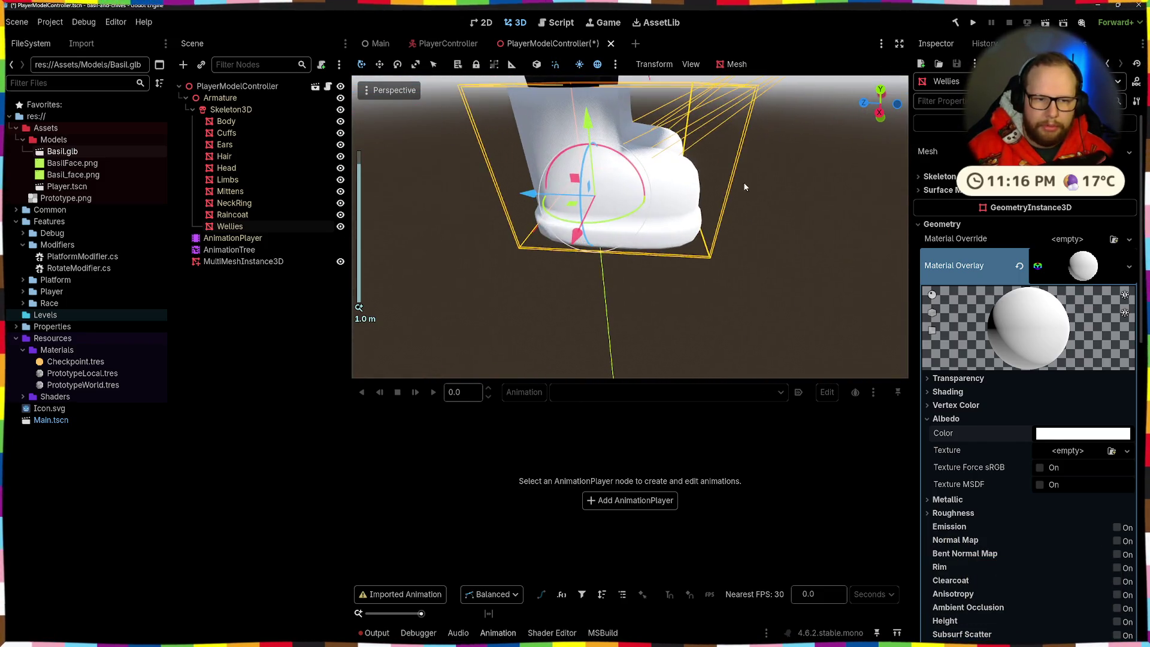
pyautogui.scroll(-3, 742, 246)
pyautogui.scroll(-5, 989, 363)
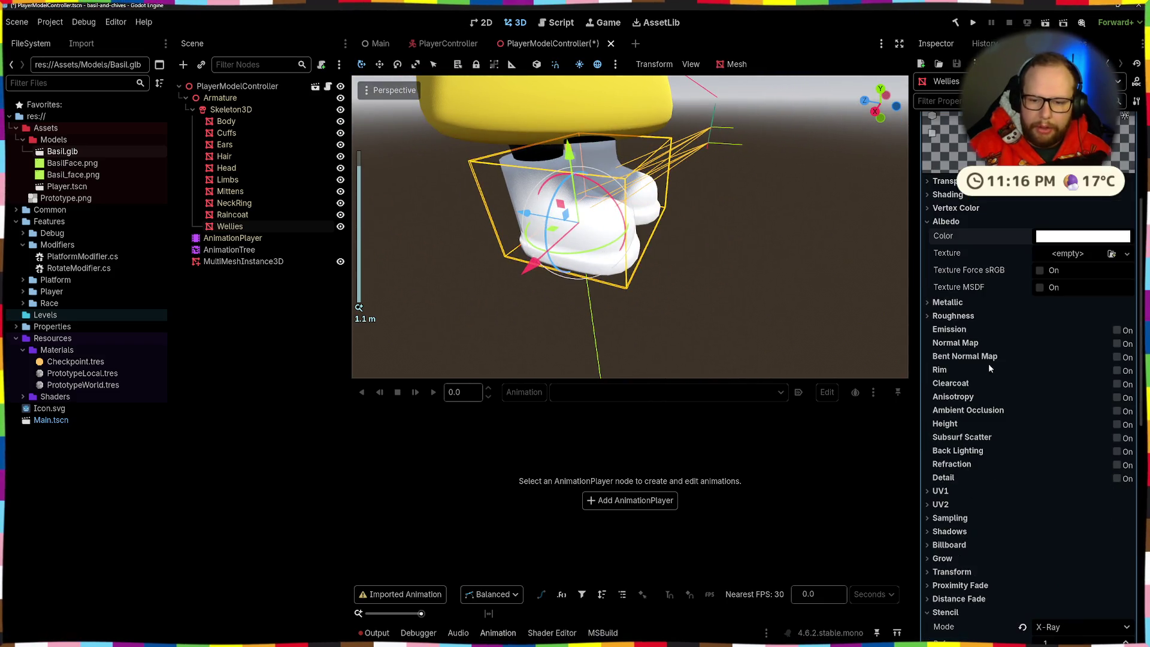
pyautogui.click(929, 225)
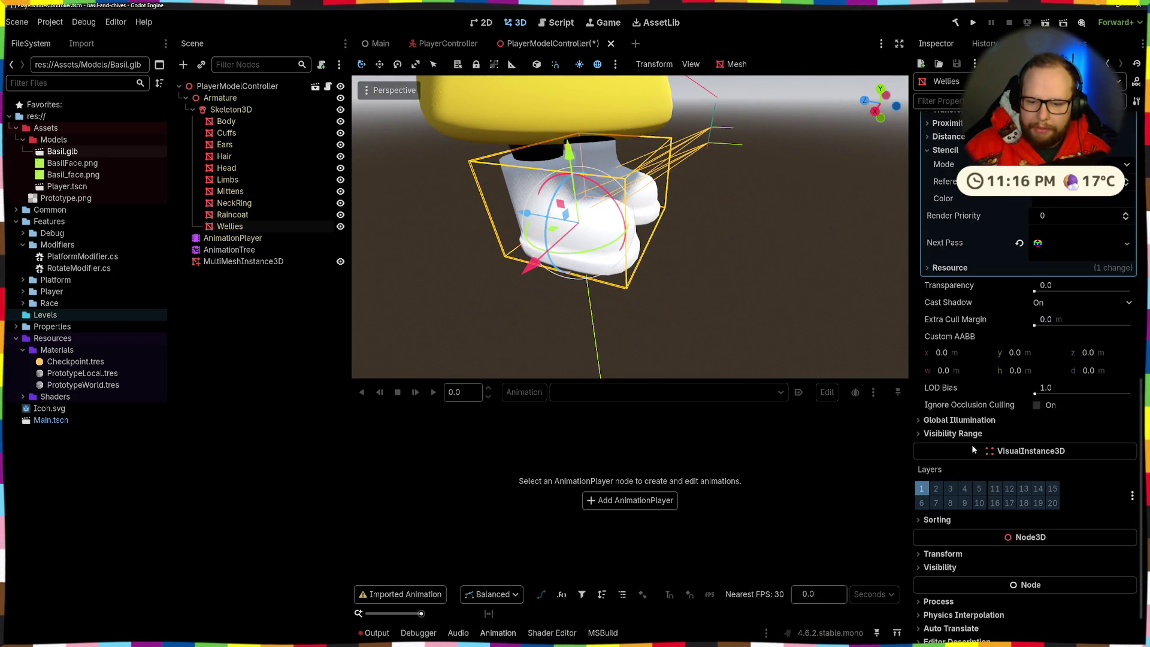
pyautogui.scroll(-5, 971, 444)
pyautogui.scroll(3, 1003, 310)
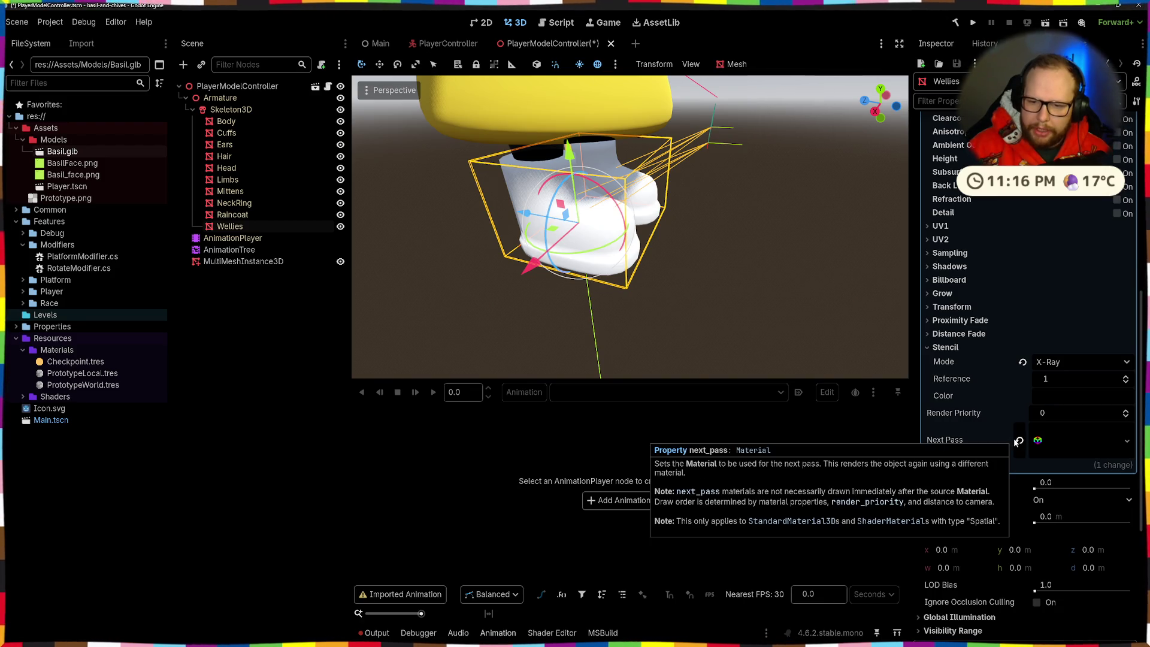
pyautogui.click(1075, 440)
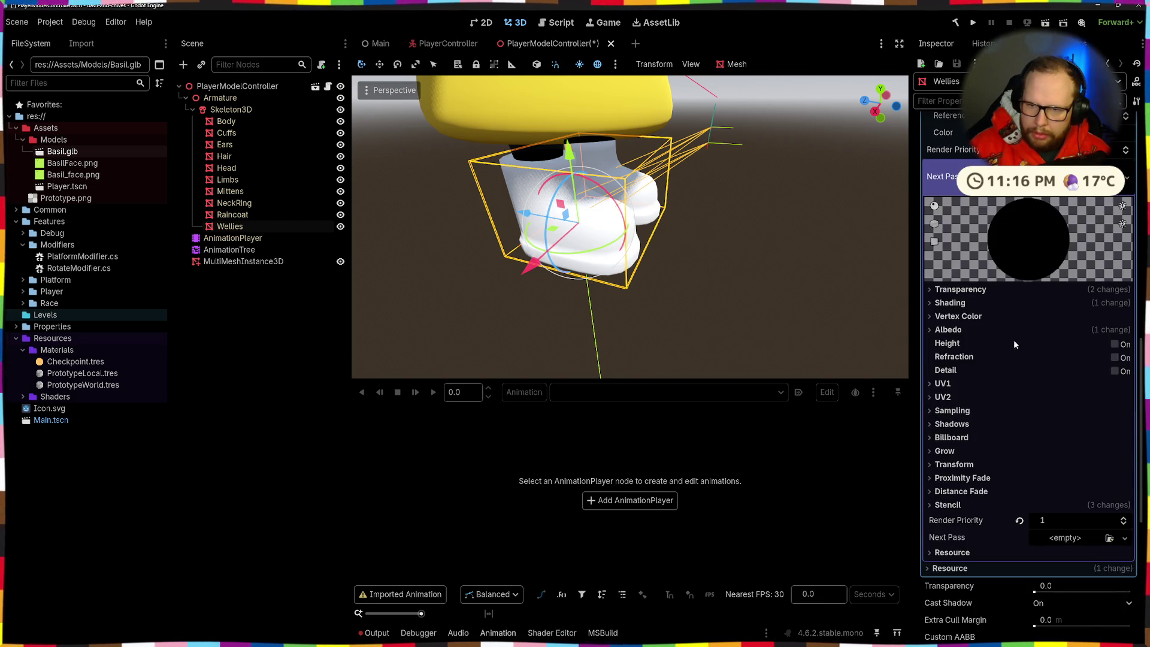
pyautogui.scroll(3, 993, 300)
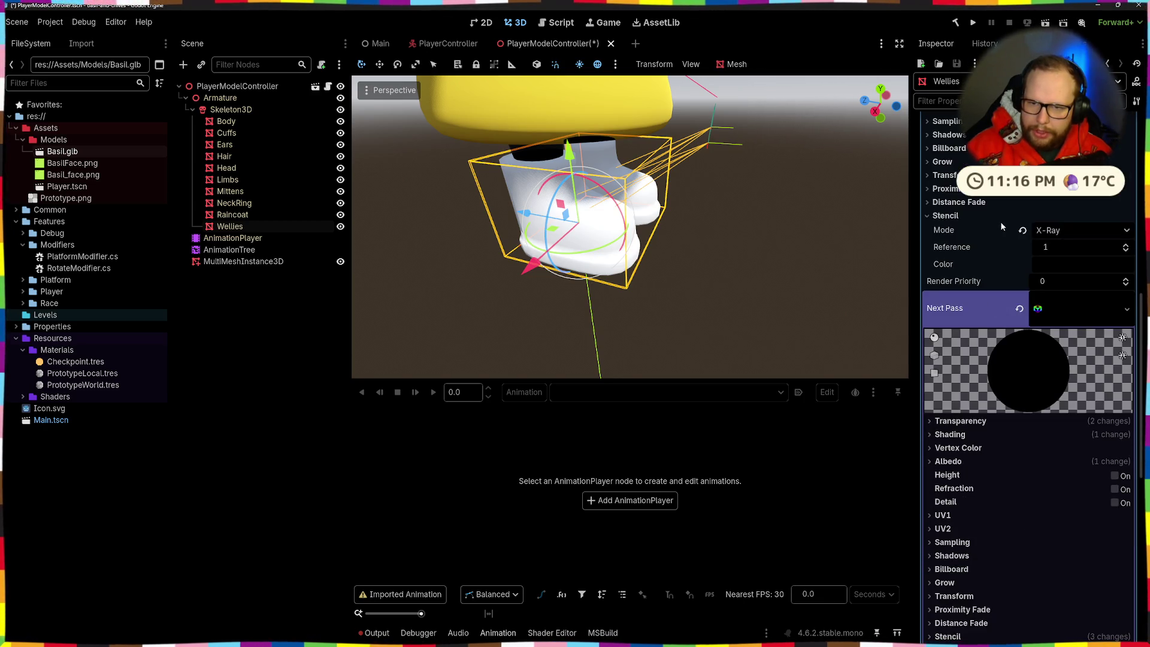
pyautogui.click(939, 217)
pyautogui.click(1022, 257)
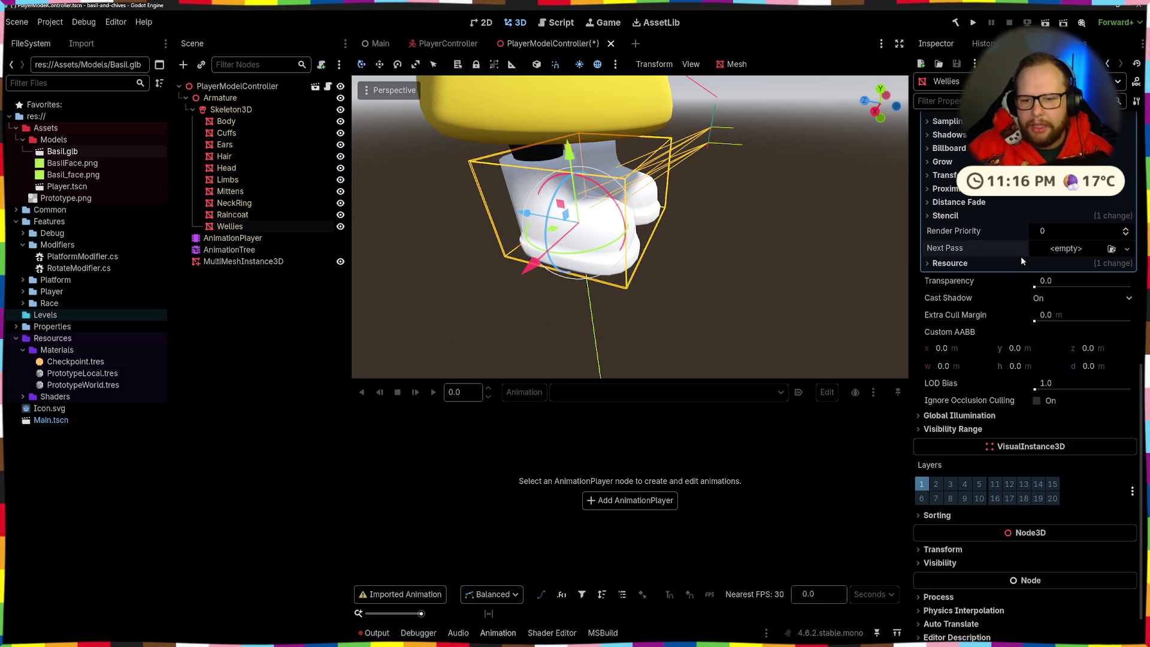
pyautogui.scroll(10, 1036, 317)
pyautogui.click(1019, 265)
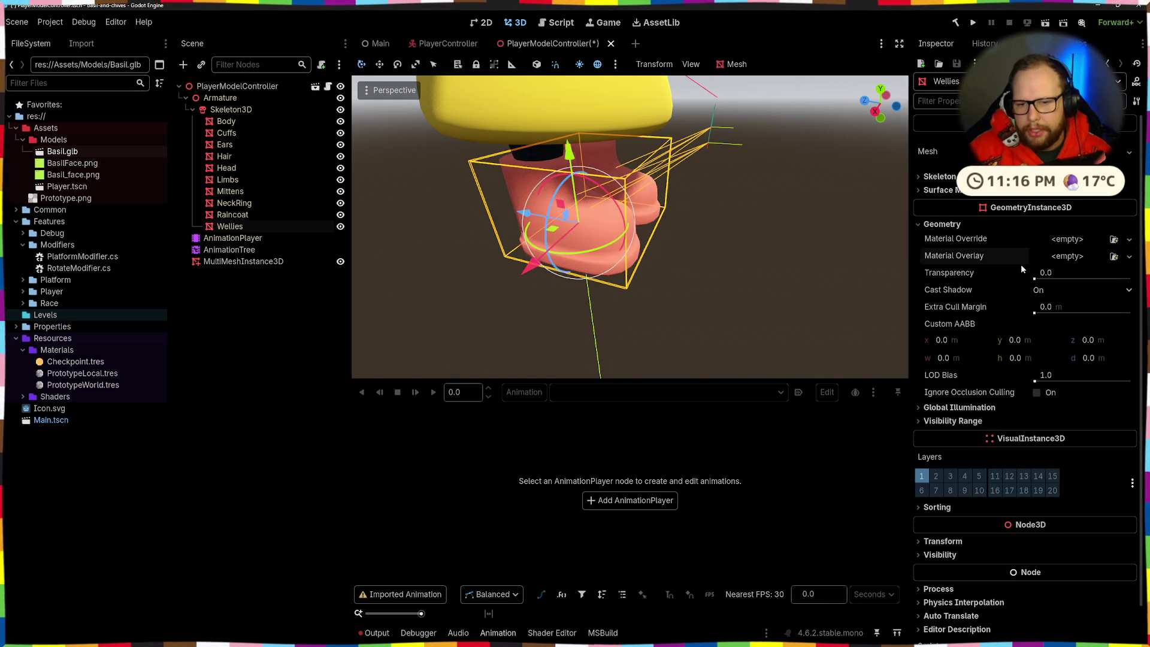
pyautogui.click(256, 326)
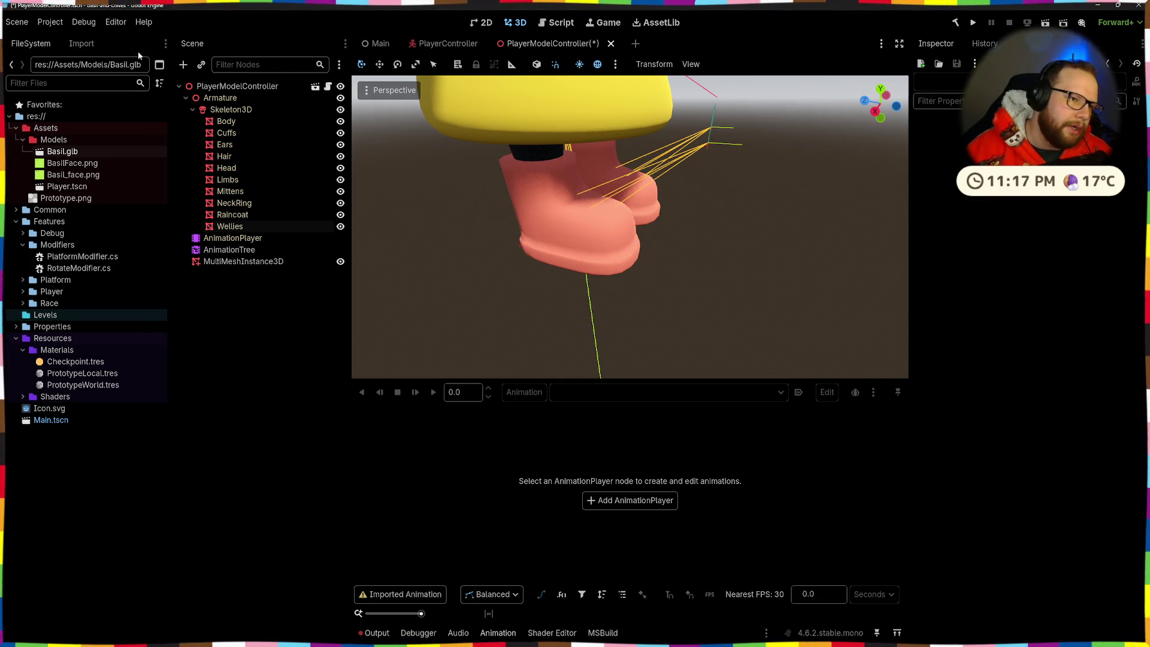
# Review Basil.glb's Black, Yellow, Face and Orange materials in the advanced import settings
pyautogui.doubleClick(62, 151)
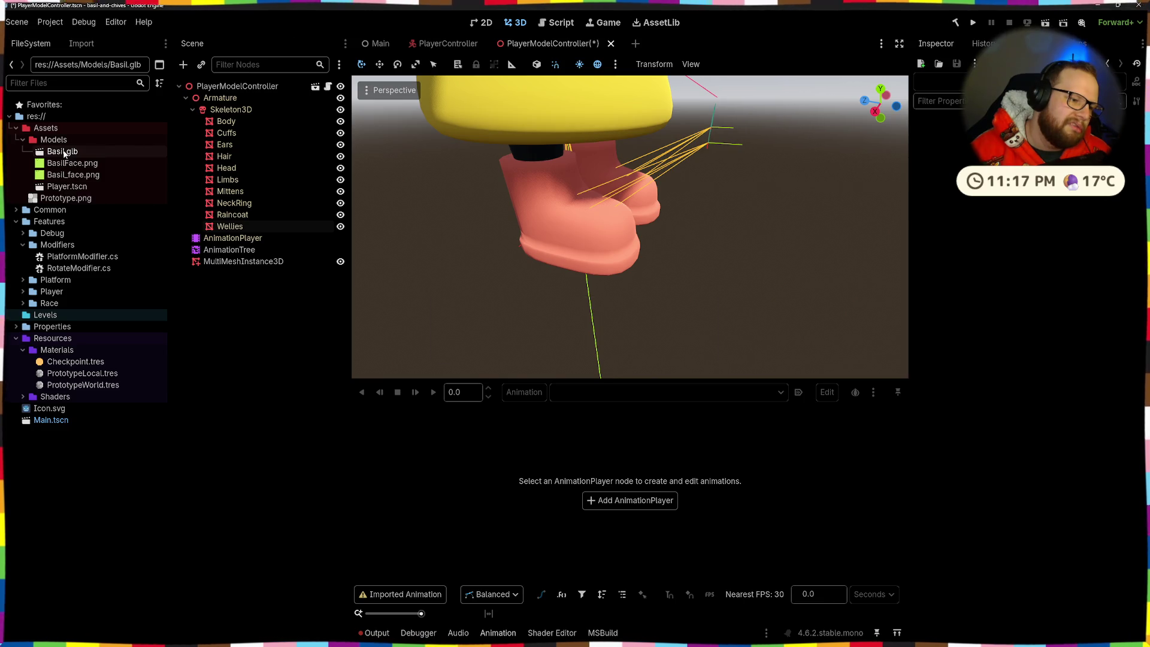
pyautogui.click(233, 100)
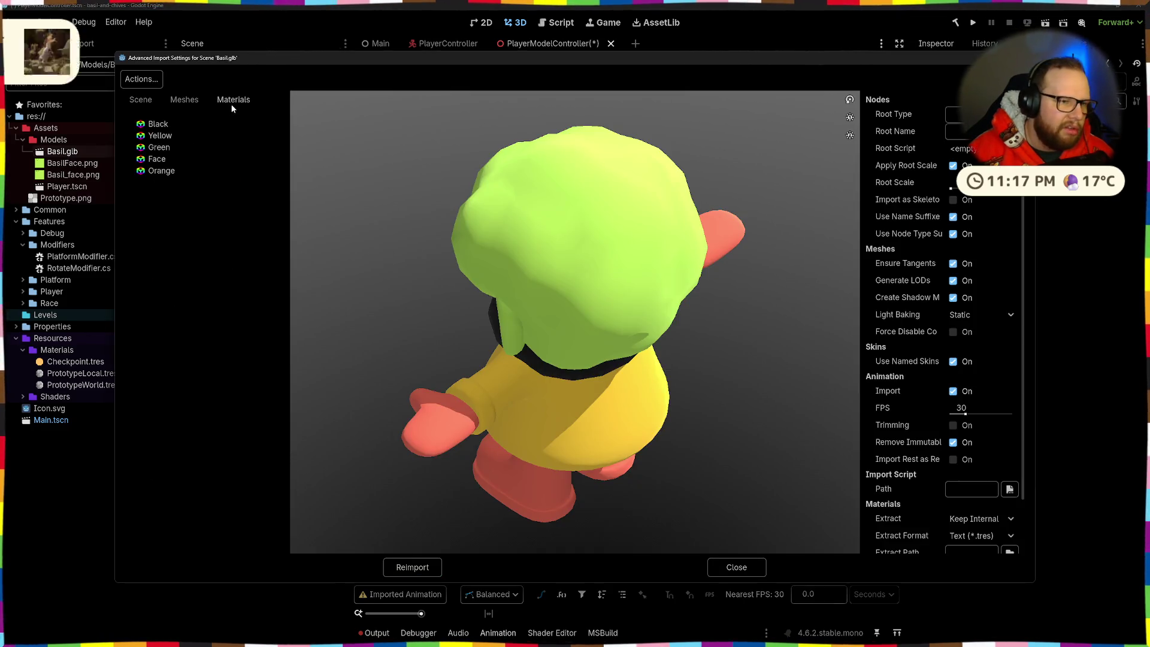
pyautogui.click(154, 126)
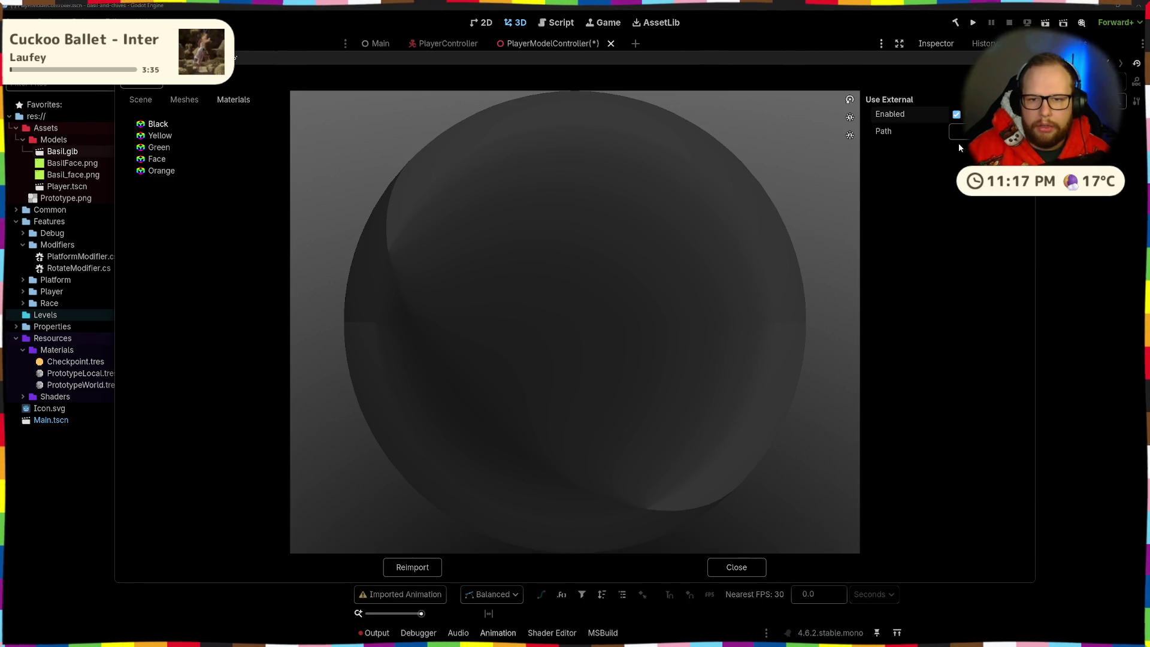
pyautogui.click(958, 133)
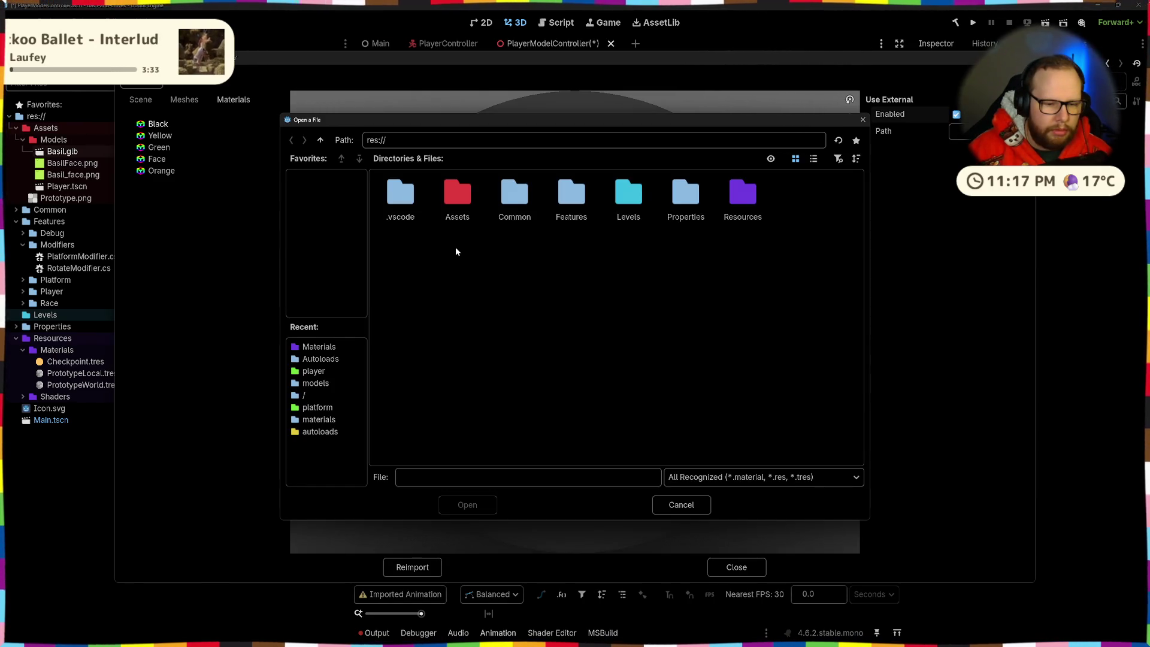
pyautogui.click(703, 503)
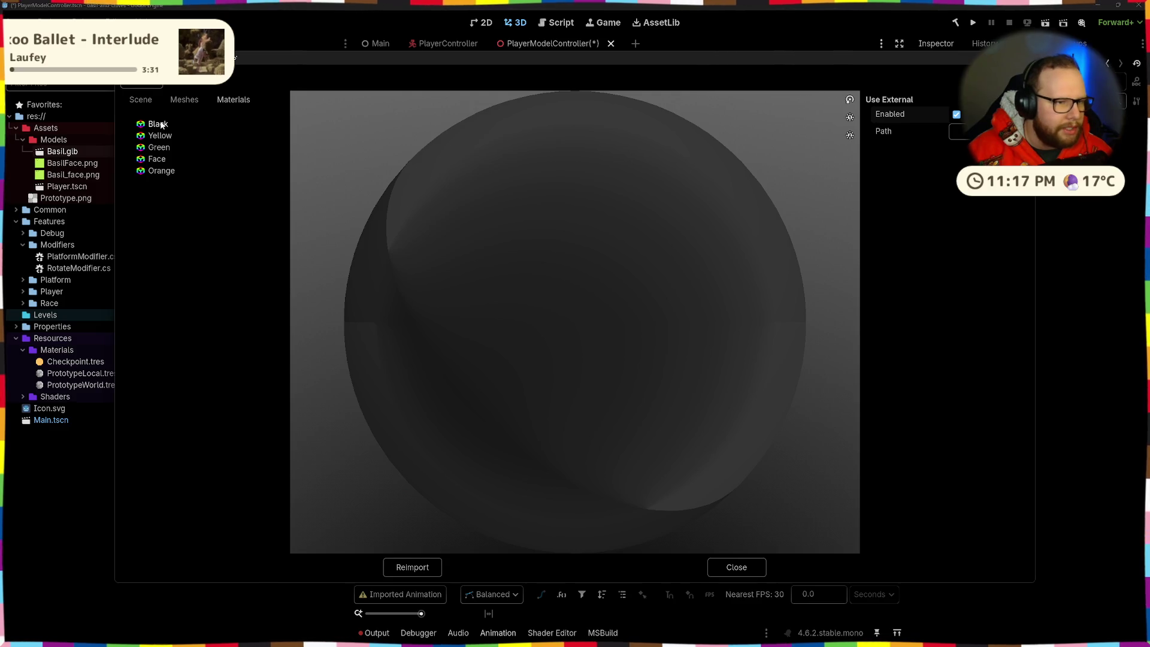
pyautogui.click(156, 159)
pyautogui.click(159, 170)
pyautogui.click(154, 147)
pyautogui.click(158, 125)
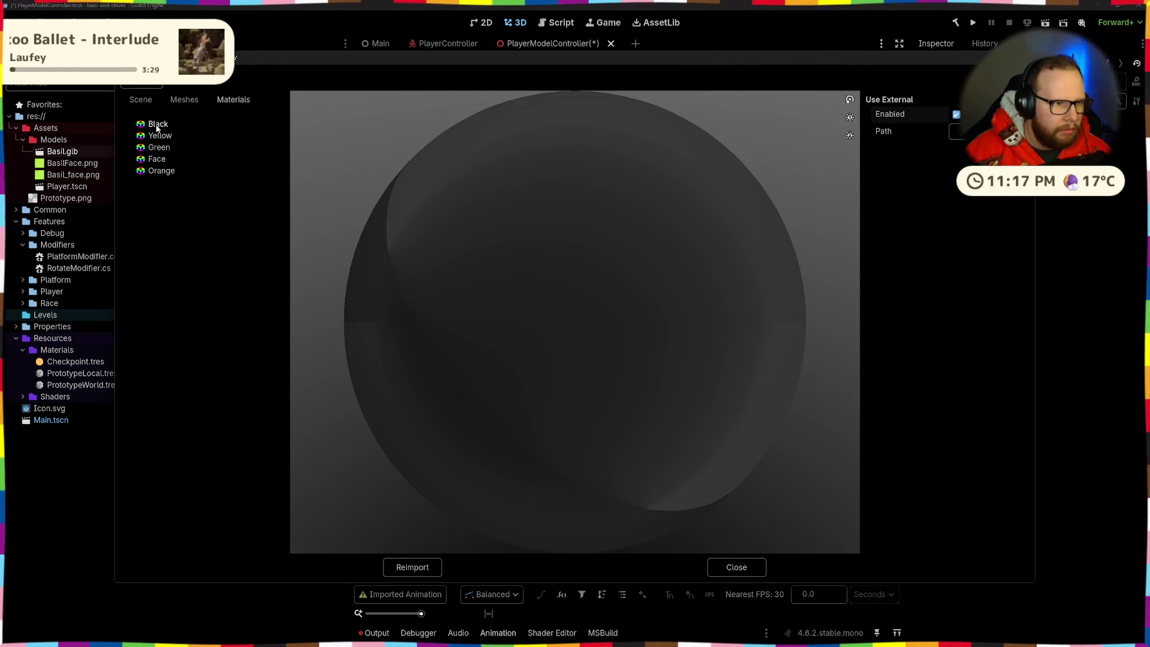
pyautogui.click(158, 135)
pyautogui.click(157, 159)
pyautogui.click(160, 171)
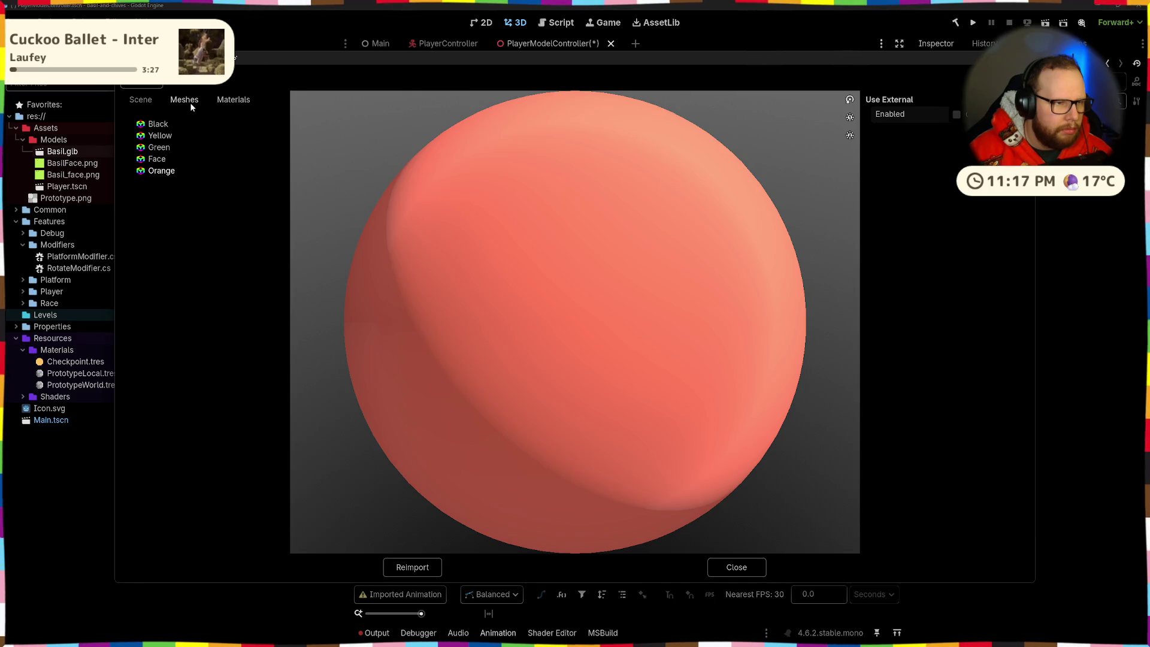
pyautogui.click(188, 101)
# Extract the model's materials into a new Basil folder under Resources/Materials
pyautogui.click(141, 83)
pyautogui.click(231, 84)
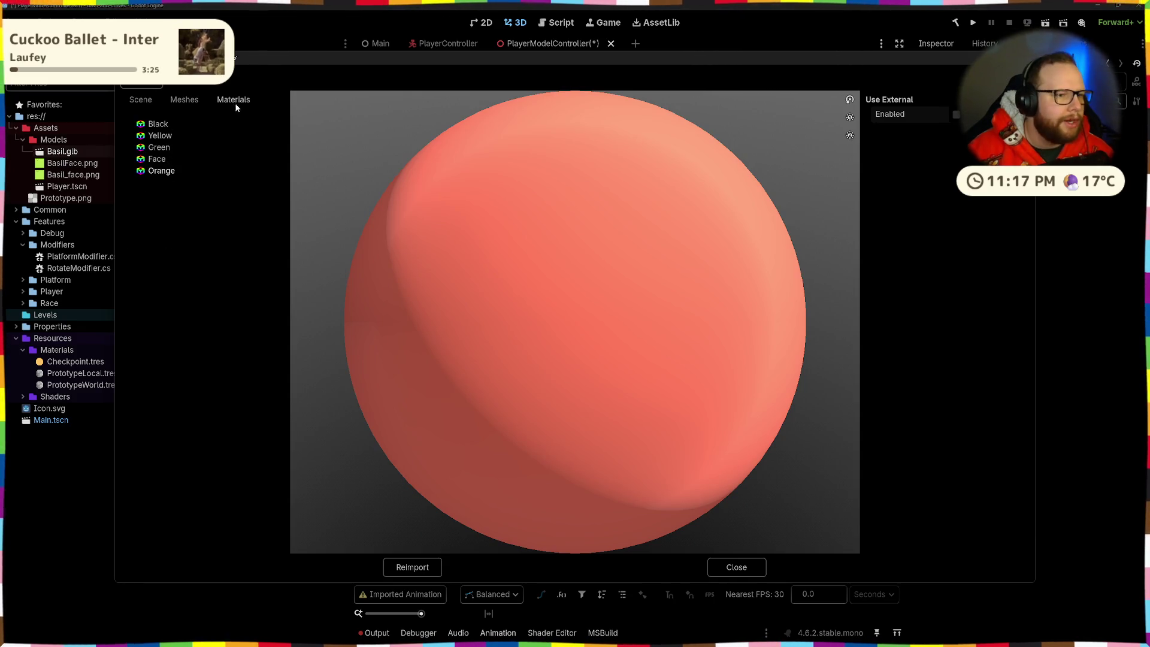
pyautogui.click(142, 84)
pyautogui.click(164, 100)
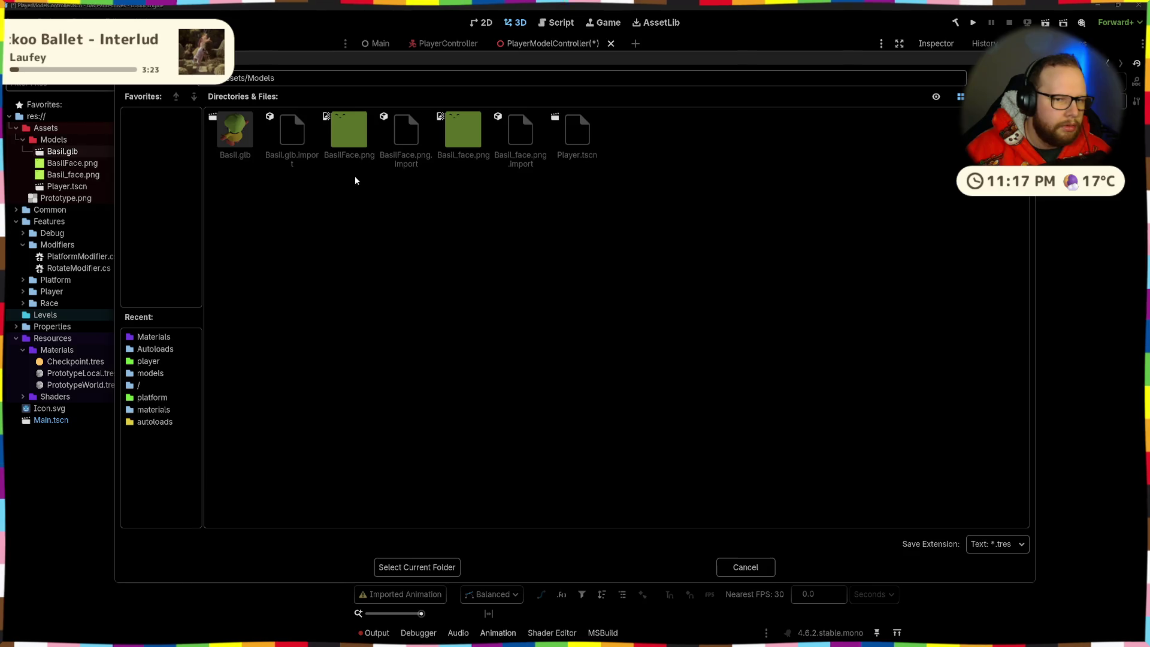
pyautogui.click(153, 81)
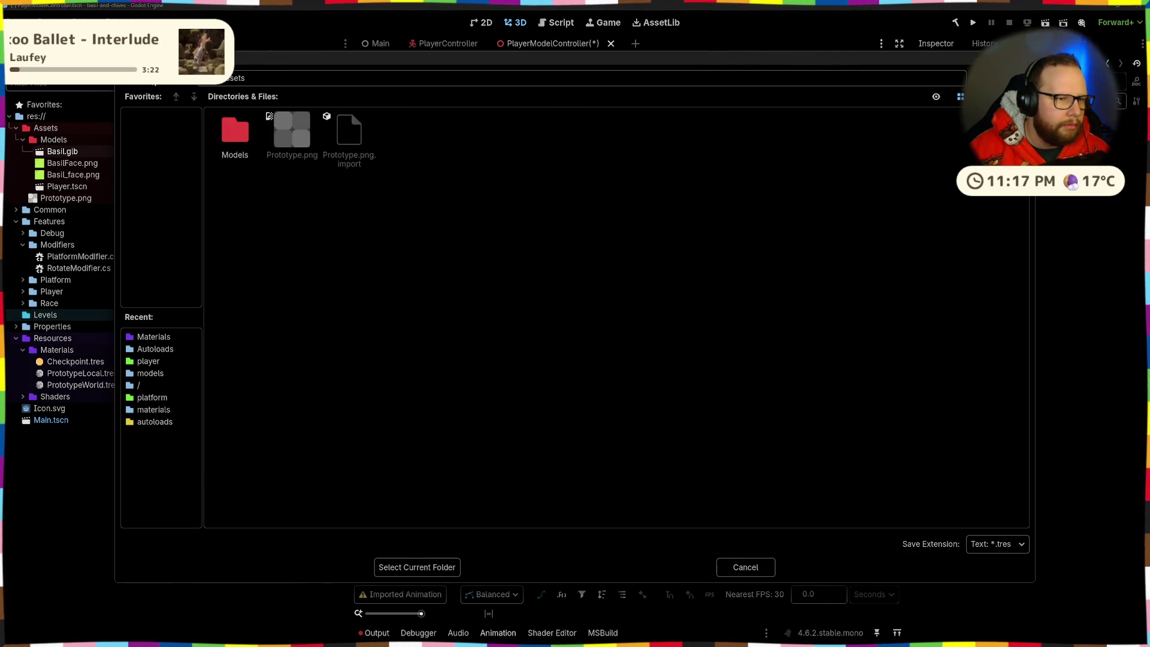
pyautogui.click(152, 80)
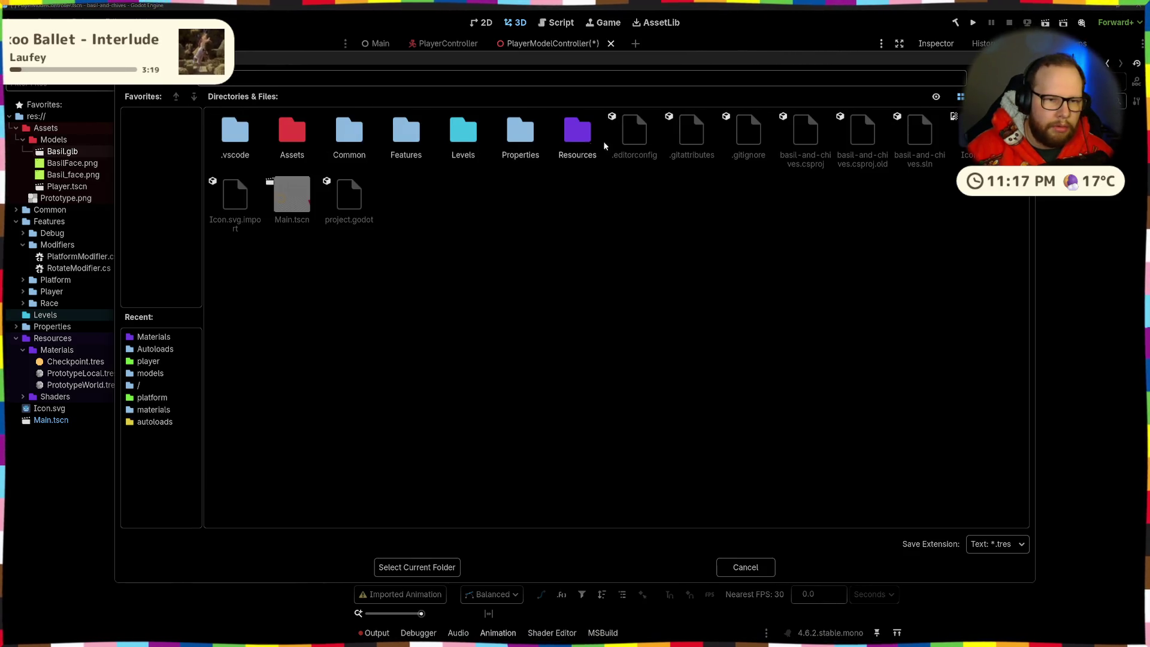
pyautogui.doubleClick(579, 129)
pyautogui.doubleClick(243, 132)
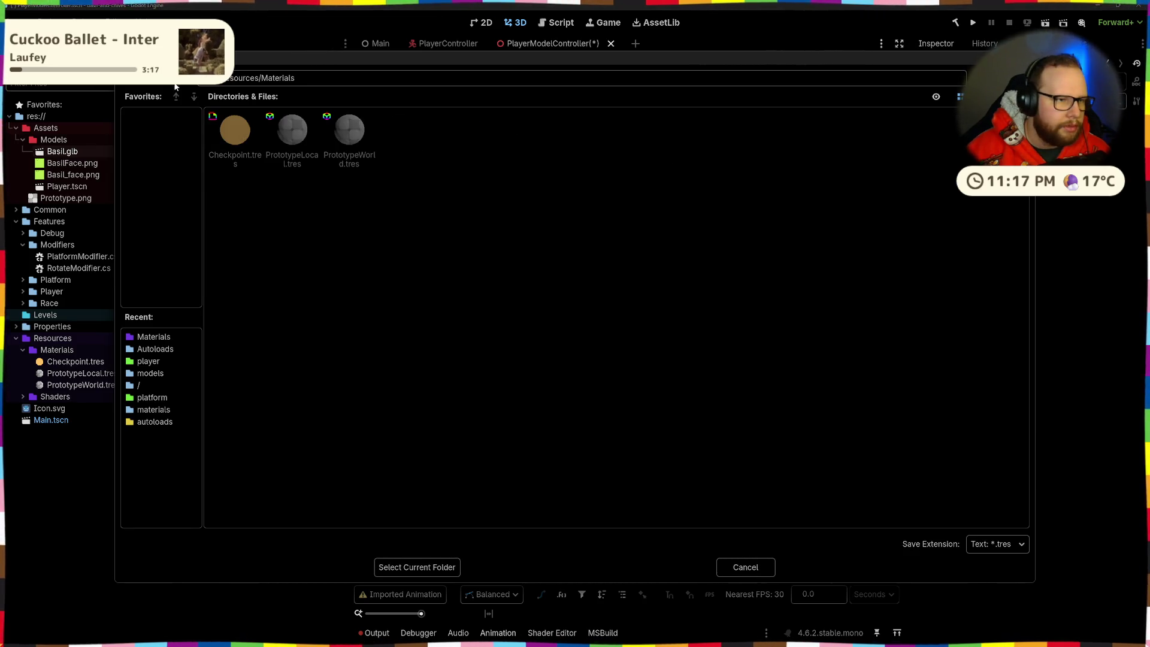
pyautogui.hotkey('ctrl', 'n')
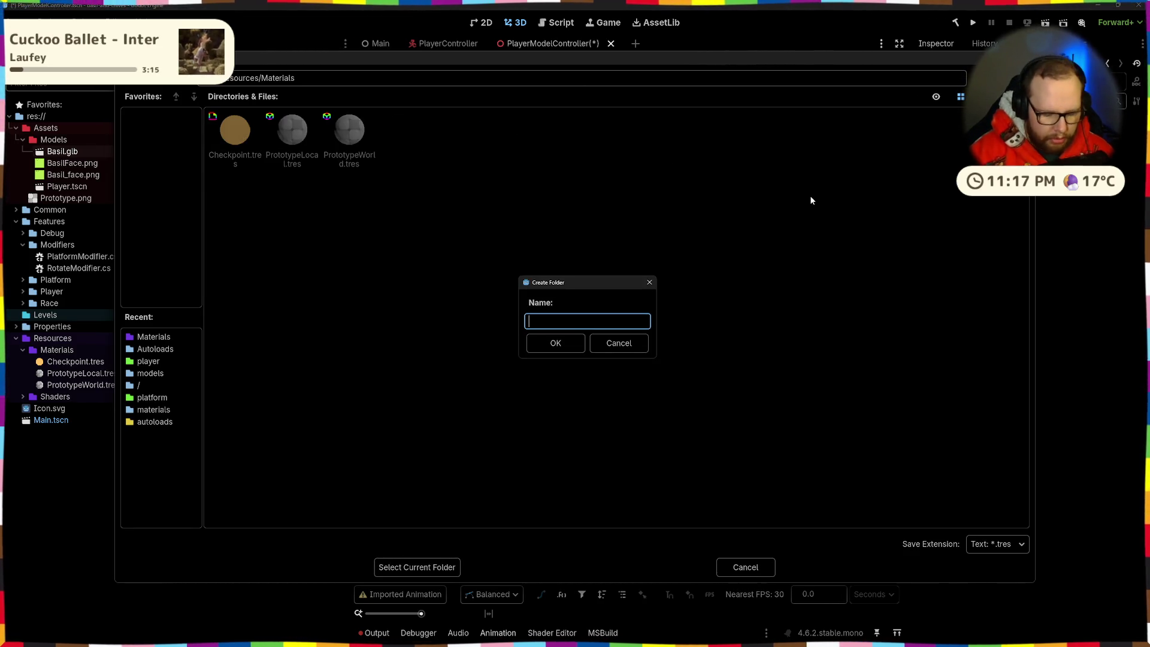
pyautogui.write('Basil')
pyautogui.press('Return')
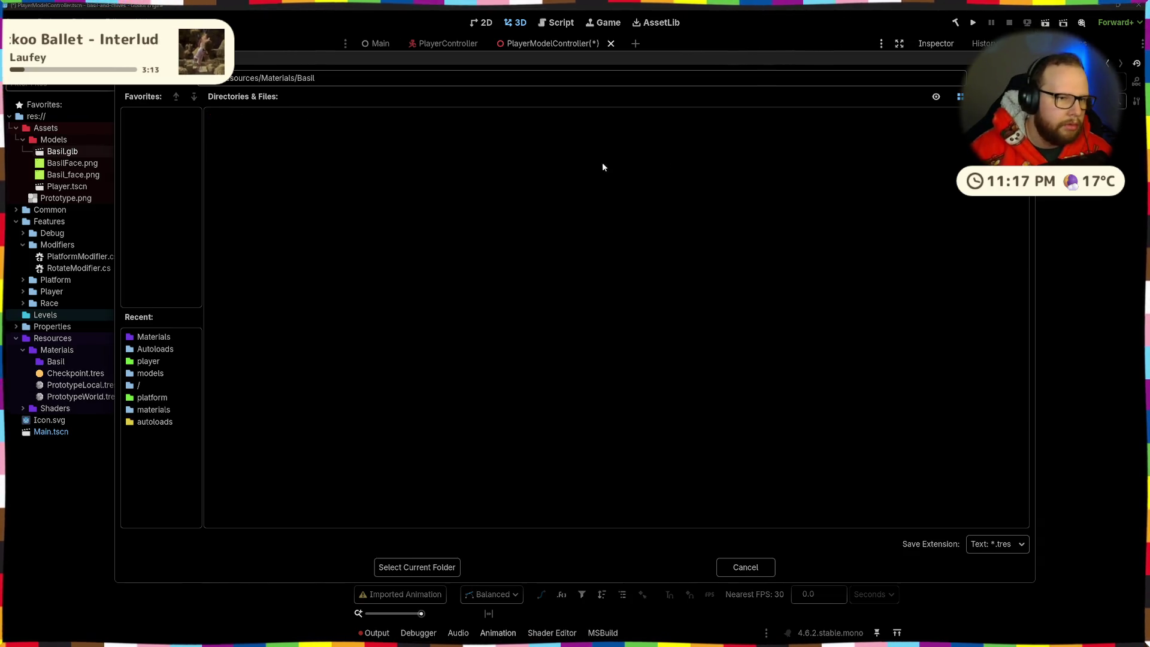
pyautogui.click(422, 568)
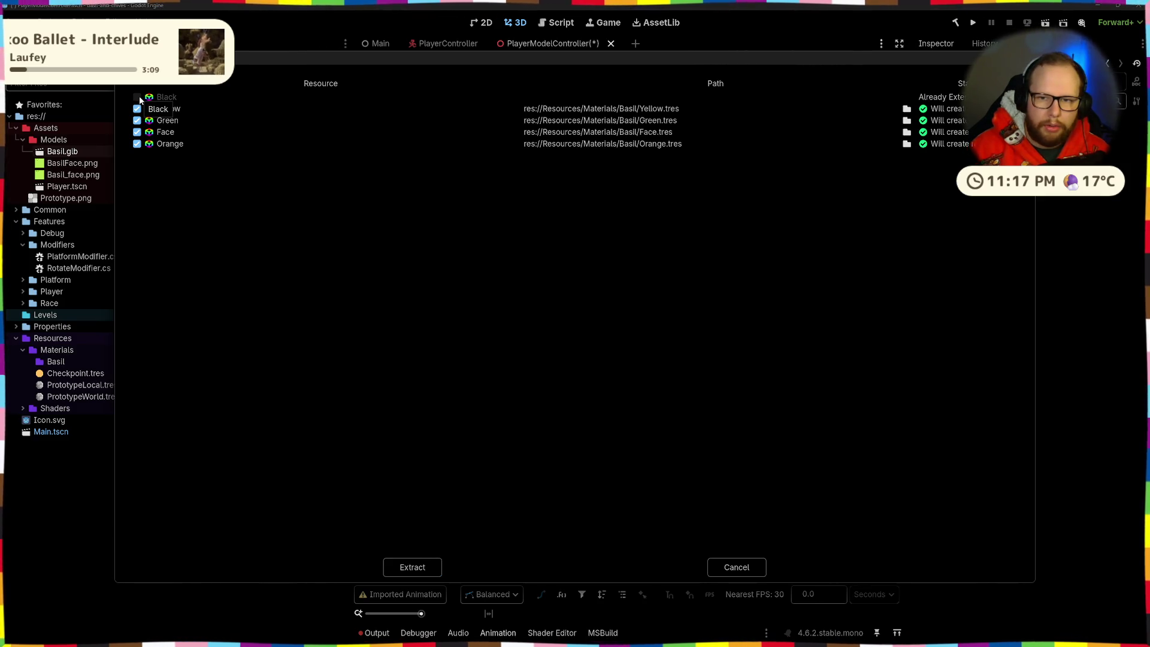
pyautogui.click(730, 561)
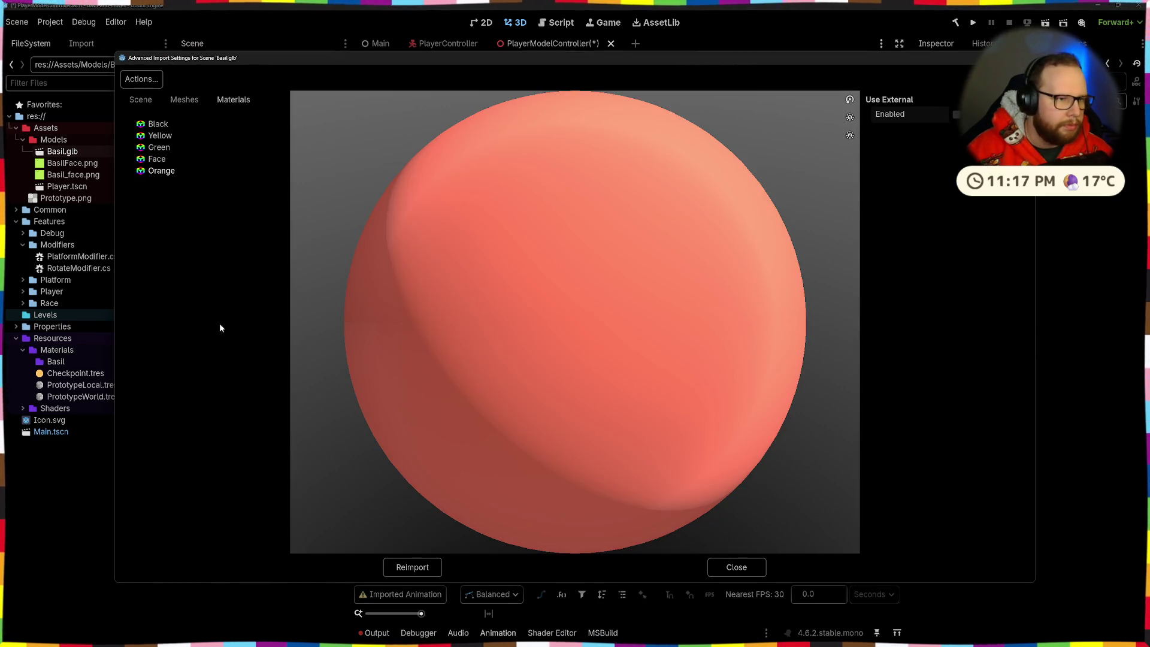
# Turn off external use for the Black material and restart Extract Materials from the project root
pyautogui.click(957, 114)
pyautogui.click(142, 79)
pyautogui.click(159, 106)
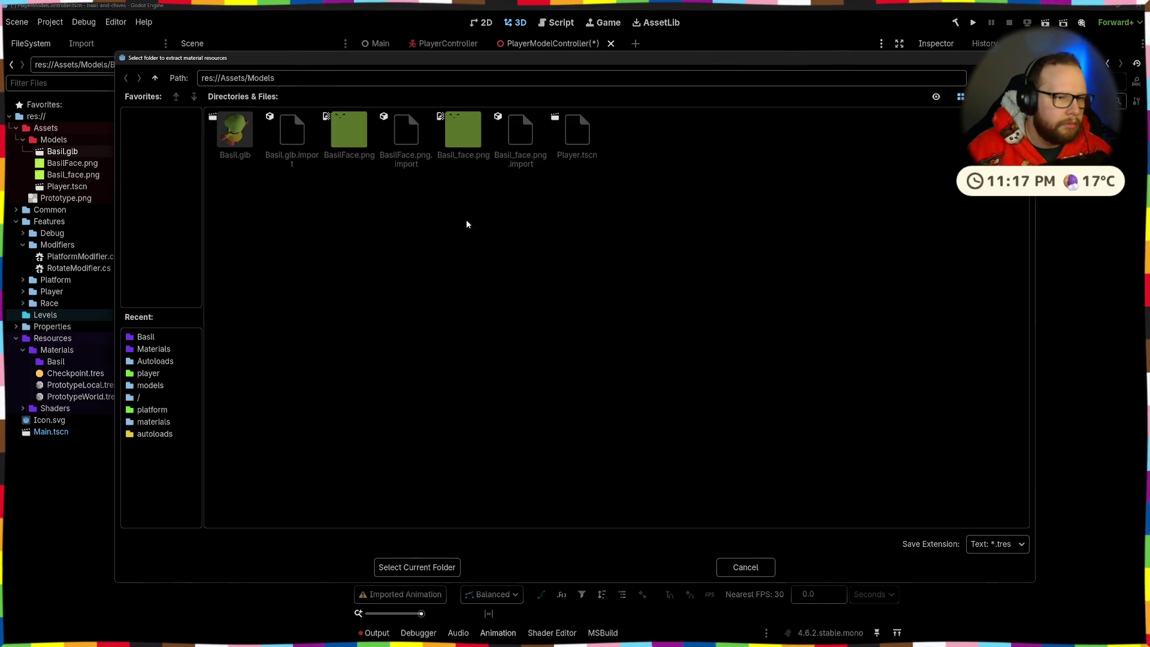
pyautogui.click(155, 78)
pyautogui.click(155, 78)
# Close the import settings and open Black.tres from Resources/Materials/Basil
pyautogui.click(417, 567)
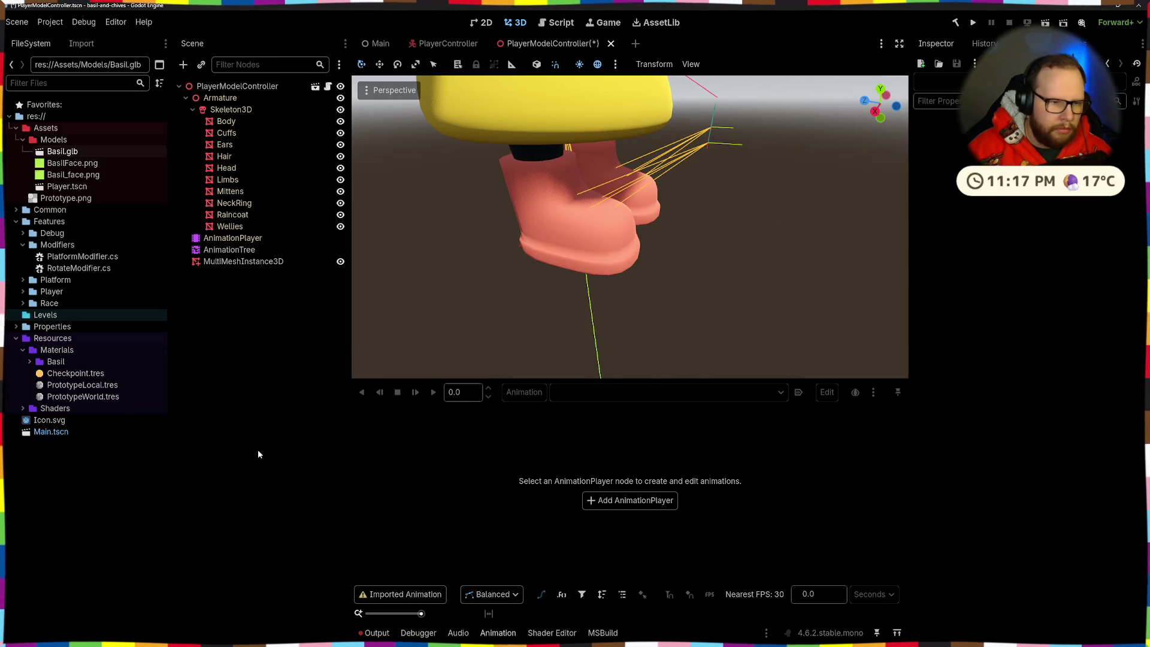
pyautogui.click(23, 408)
pyautogui.click(24, 408)
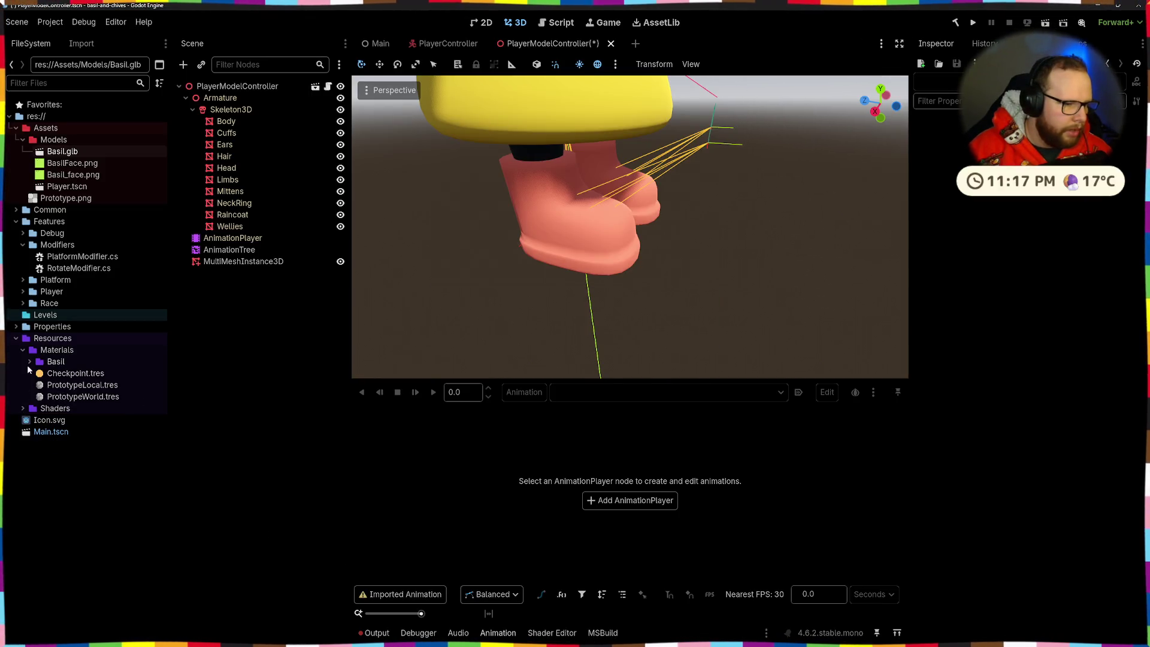
pyautogui.click(29, 362)
pyautogui.click(69, 373)
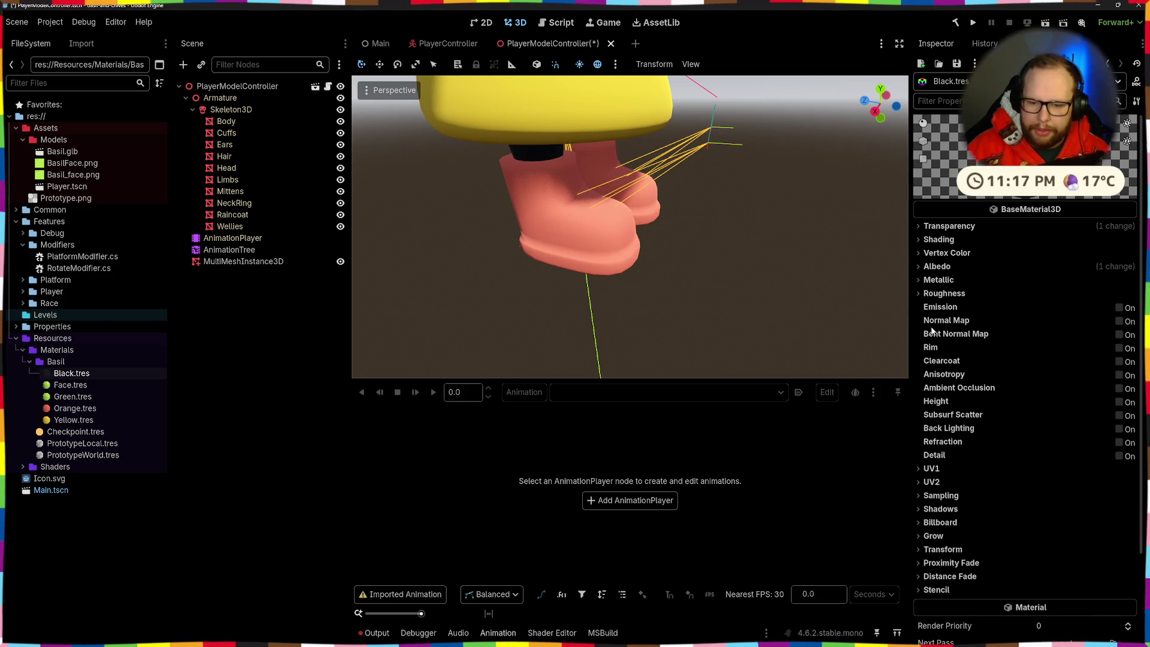
# Try X-Ray stencil mode on Black.tres, then undo it back to Disabled
pyautogui.scroll(-3, 982, 474)
pyautogui.click(918, 485)
pyautogui.click(1066, 497)
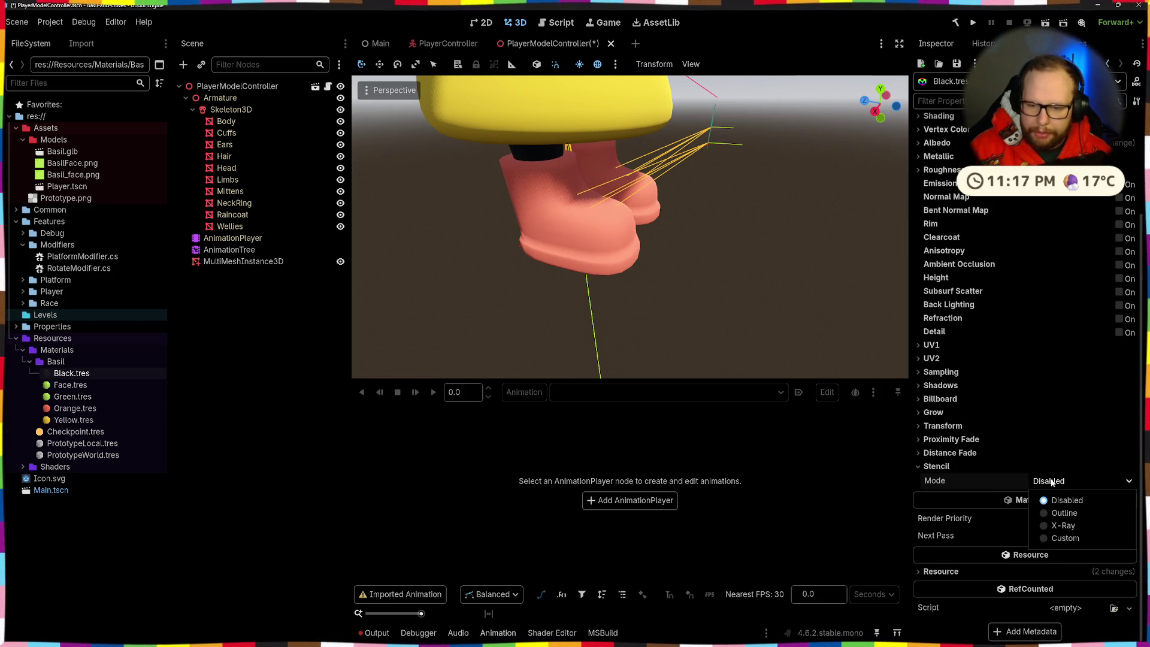
pyautogui.click(1057, 537)
pyautogui.scroll(-10, 648, 225)
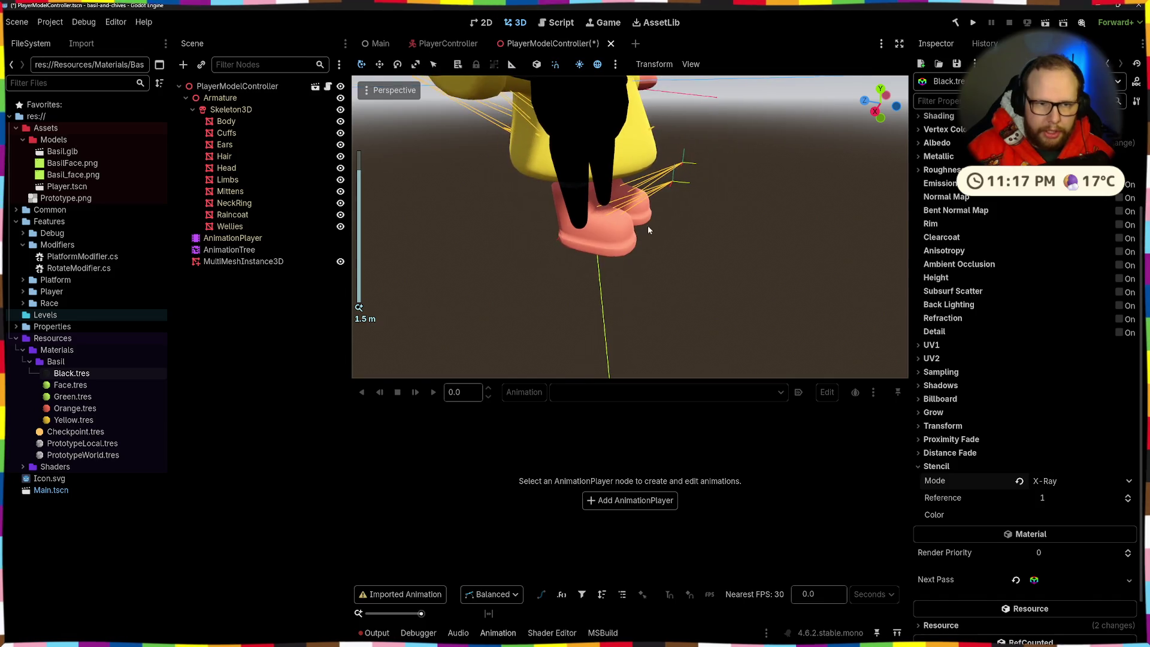
pyautogui.scroll(10, 627, 196)
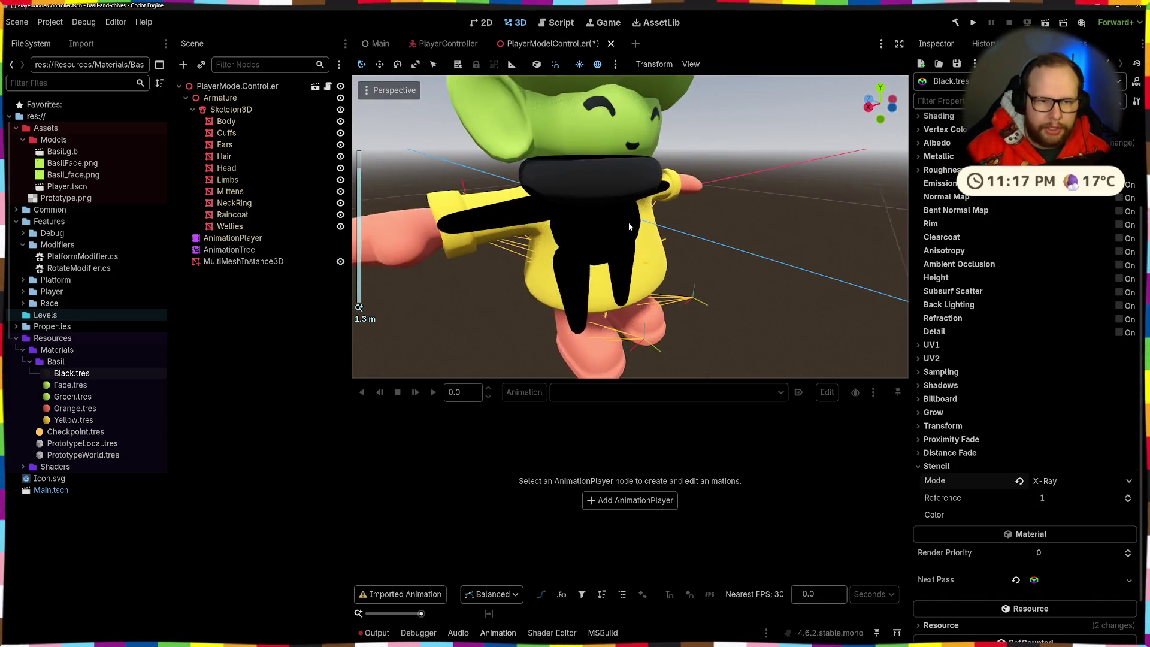
pyautogui.hotkey('ctrl', 'z')
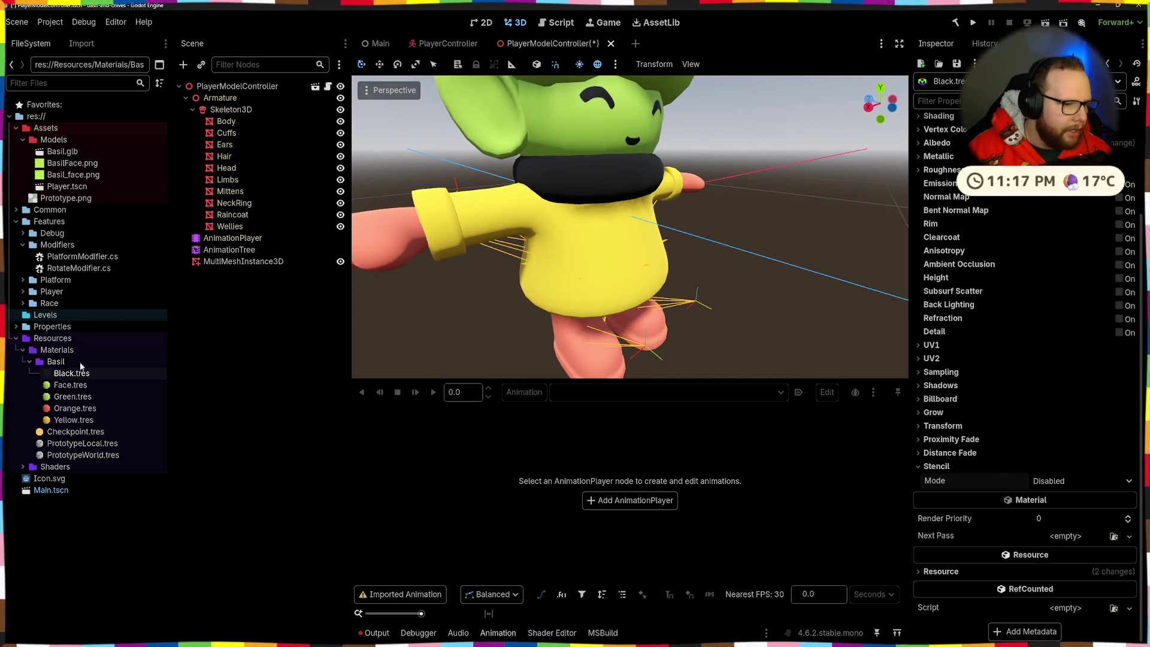
# Open Face.tres and orbit the view to see the character from below
pyautogui.click(70, 385)
pyautogui.scroll(-3, 684, 328)
pyautogui.moveTo(684, 328)
pyautogui.mouseDown()
pyautogui.moveTo(680, 246)
pyautogui.moveTo(654, 287)
pyautogui.mouseUp()
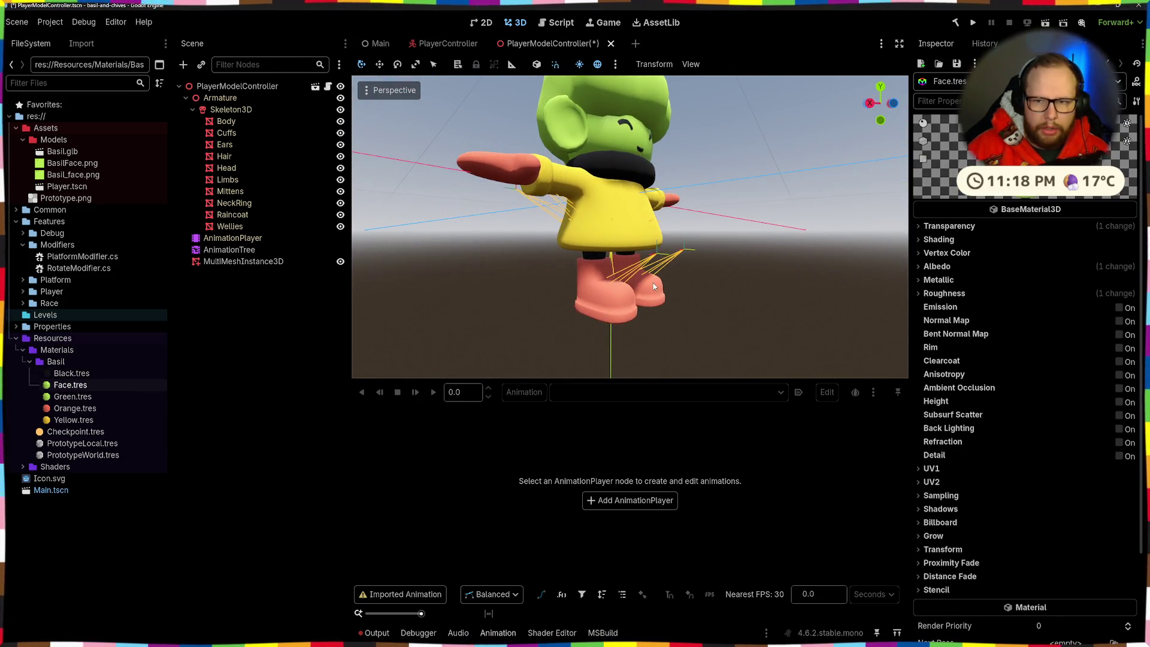
# Try X-Ray stencil on Face.tres, reset it to Disabled, and open Green.tres
pyautogui.click(935, 589)
pyautogui.scroll(-3, 958, 539)
pyautogui.click(1060, 481)
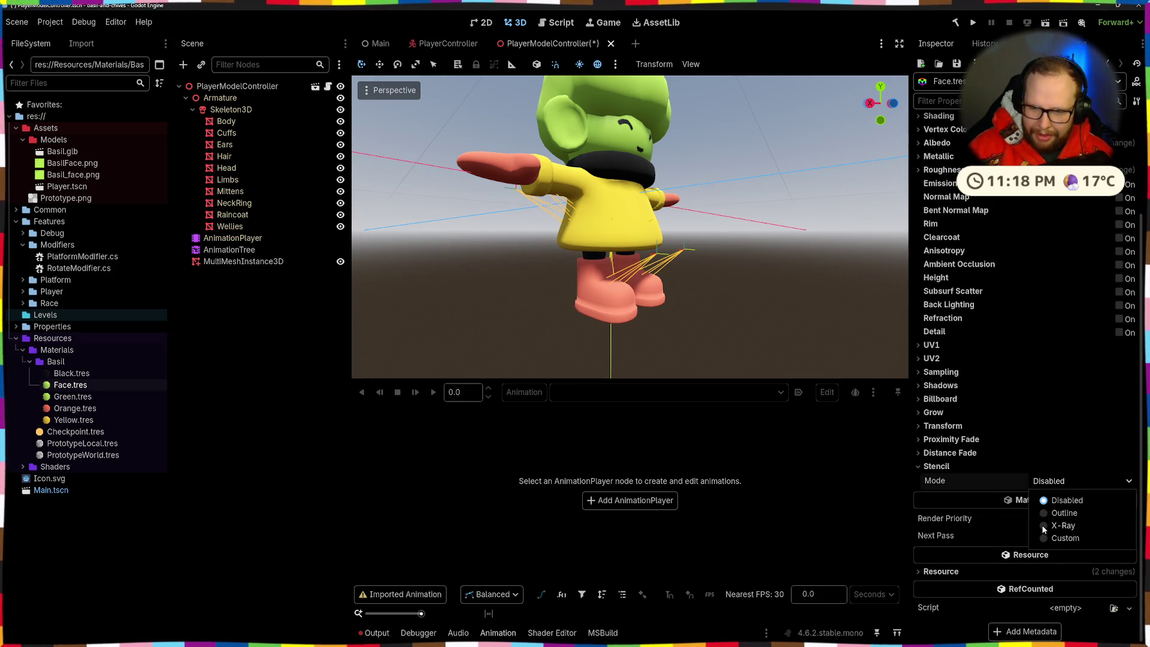
pyautogui.click(1042, 527)
pyautogui.moveTo(718, 323)
pyautogui.mouseDown()
pyautogui.moveTo(623, 311)
pyautogui.moveTo(576, 289)
pyautogui.moveTo(650, 225)
pyautogui.moveTo(790, 226)
pyautogui.moveTo(584, 306)
pyautogui.mouseUp()
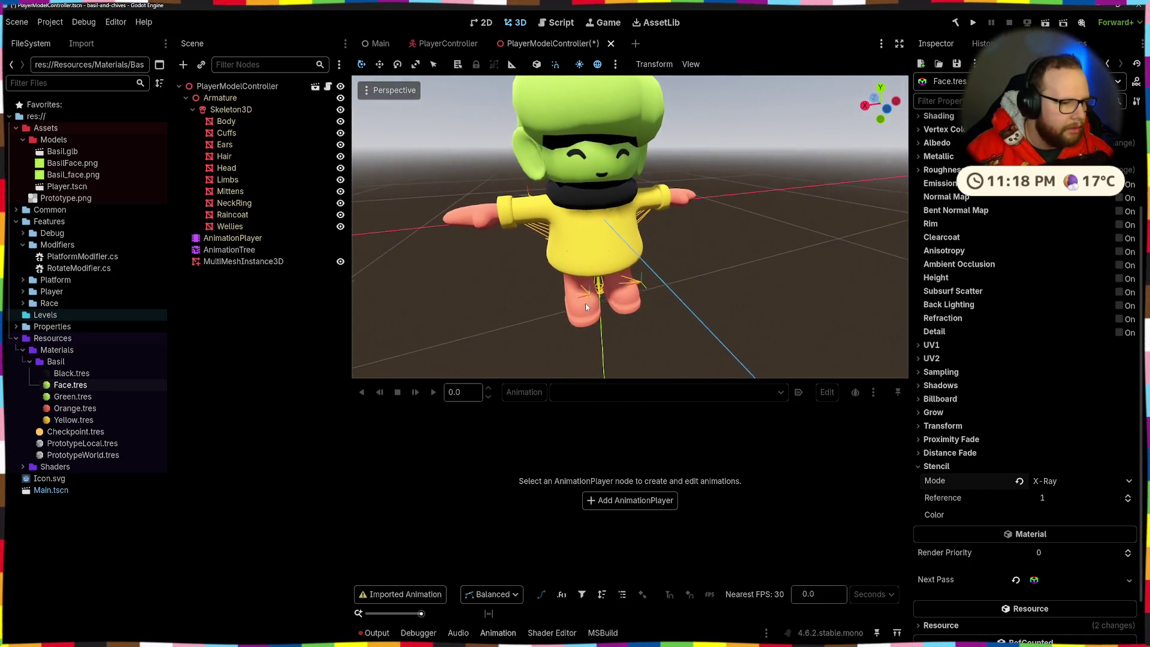
pyautogui.click(1019, 481)
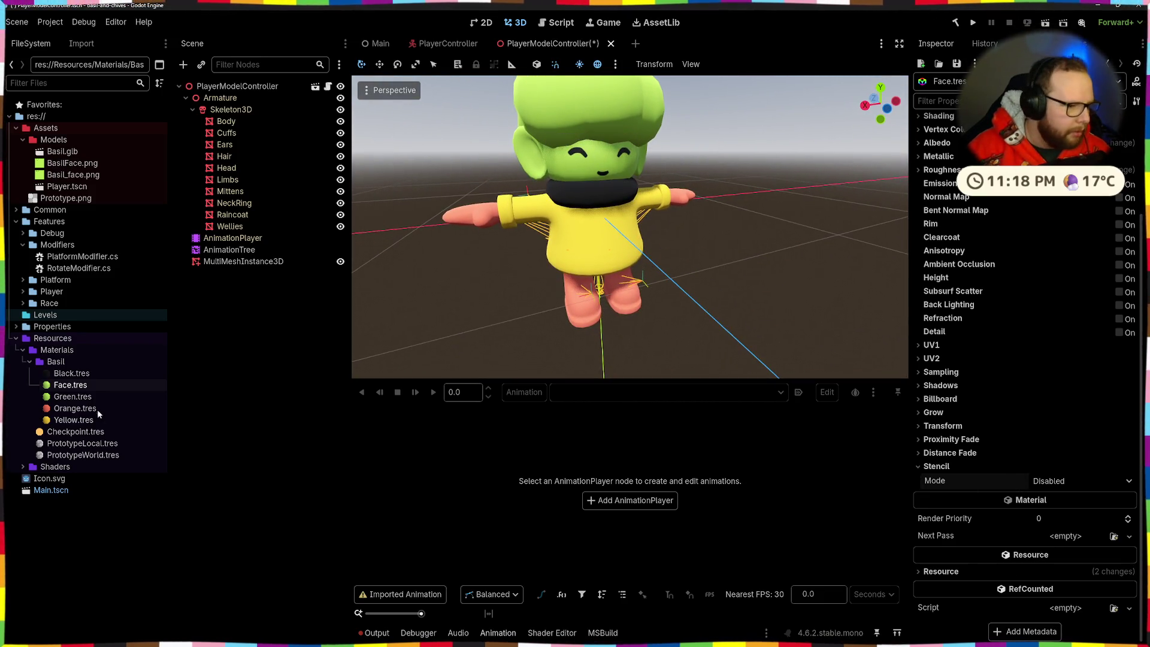
pyautogui.click(72, 396)
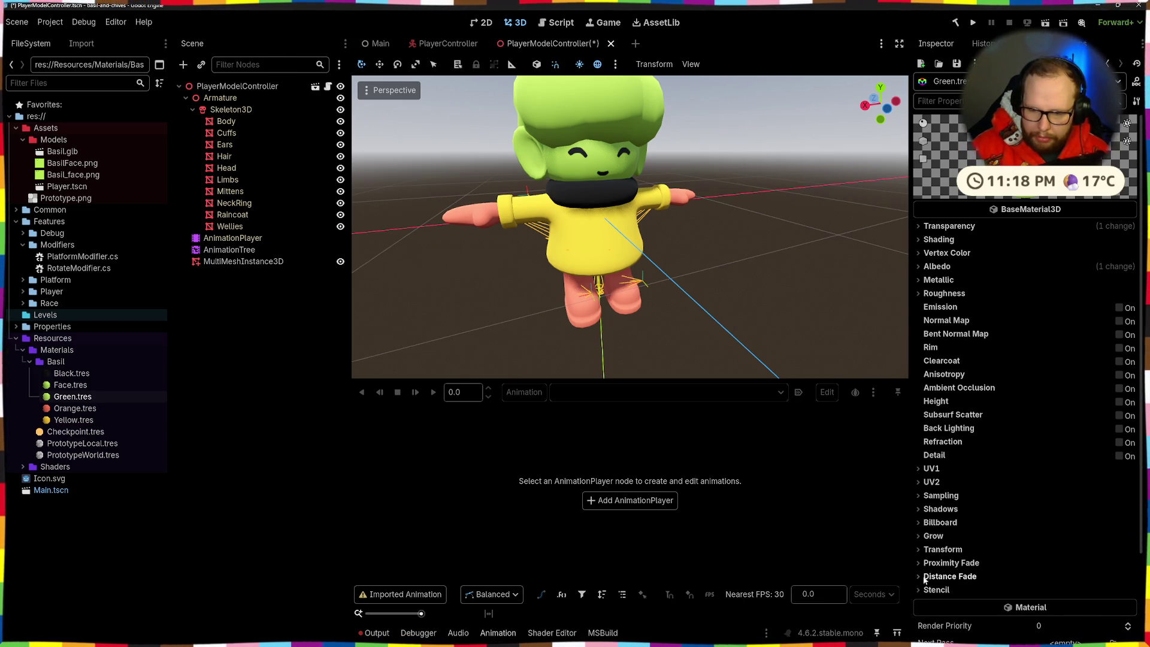
# Set Green.tres stencil mode to X-Ray, keeping stencil reference 1
pyautogui.click(937, 590)
pyautogui.scroll(-3, 986, 527)
pyautogui.click(1054, 481)
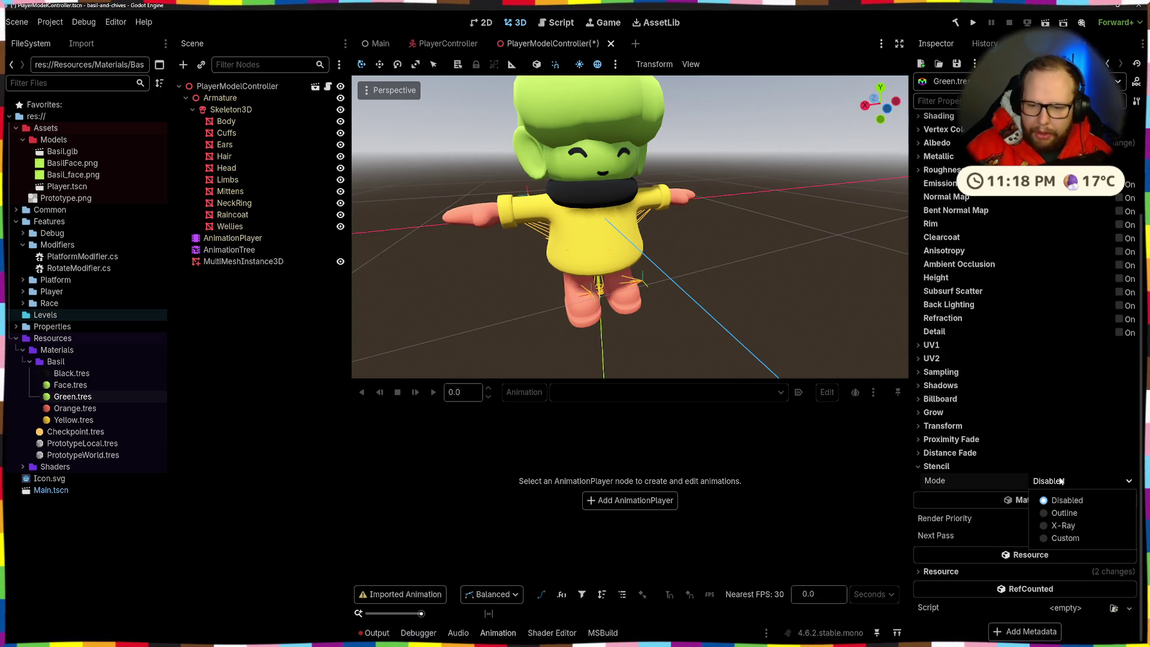
pyautogui.click(1044, 523)
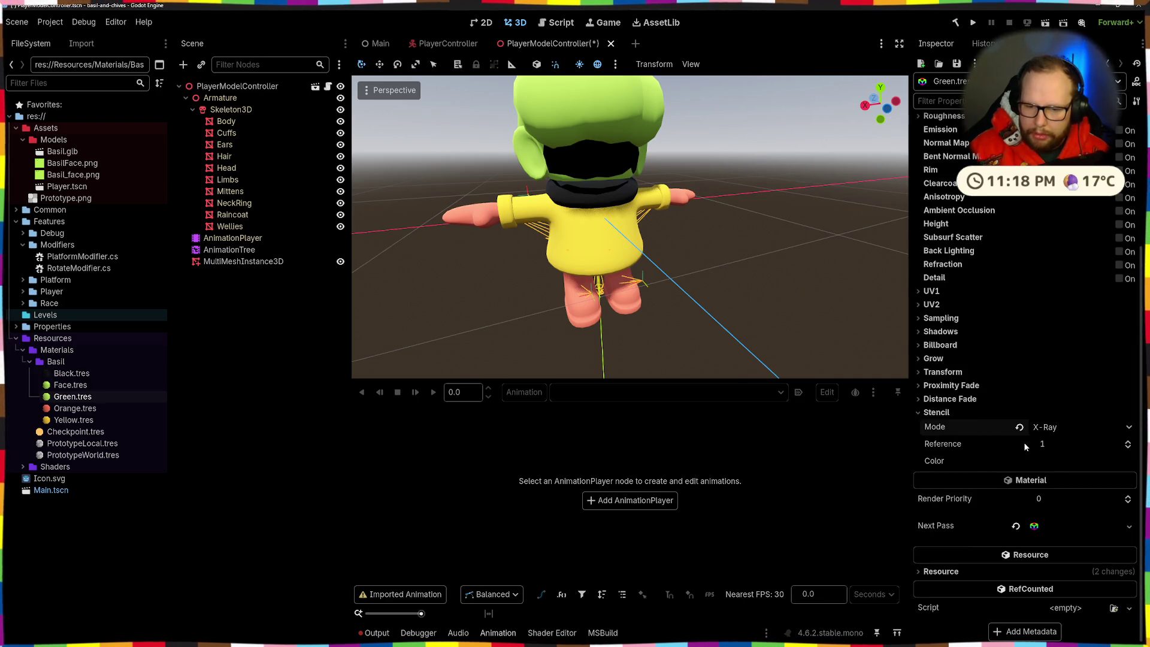
pyautogui.click(1070, 443)
pyautogui.click(951, 445)
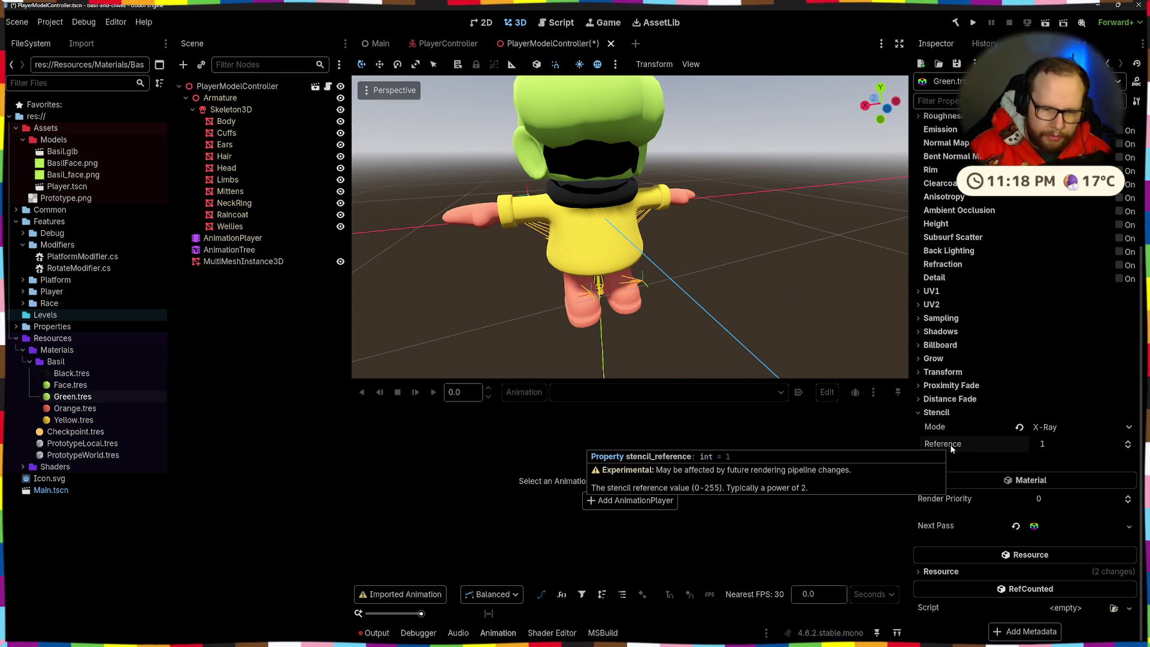
# Sample the head's light green with the eyedropper as the stencil colour
pyautogui.click(1063, 458)
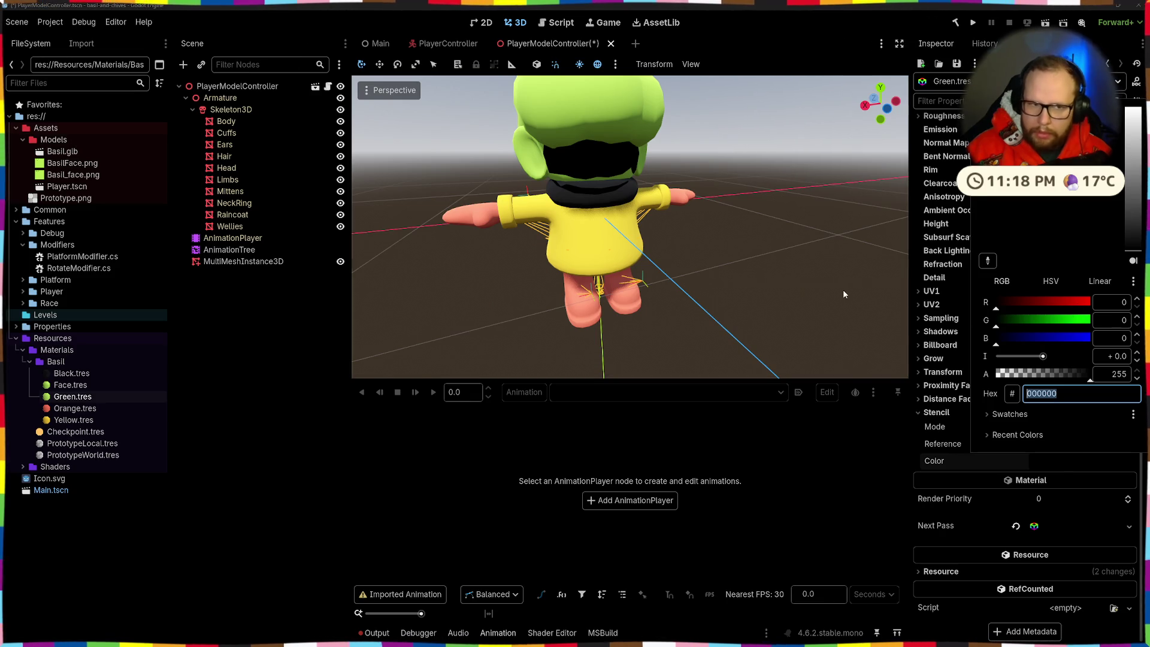
pyautogui.write('4a463b')
pyautogui.press('Return')
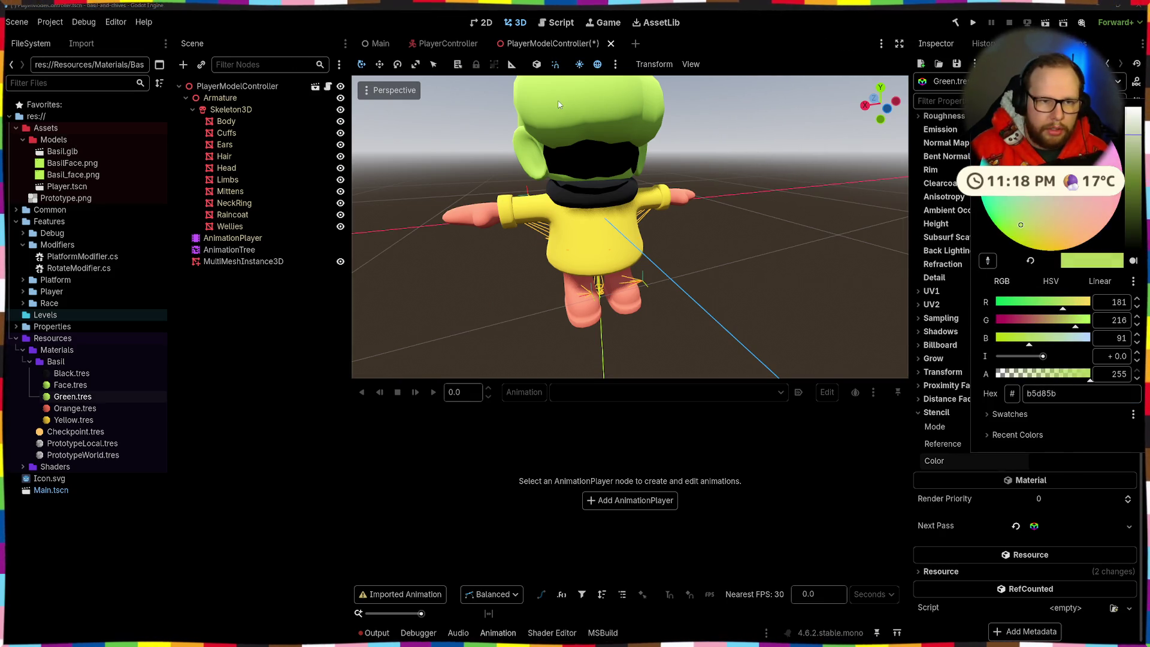
pyautogui.click(656, 204)
pyautogui.moveTo(657, 204)
pyautogui.mouseDown()
pyautogui.moveTo(777, 197)
pyautogui.moveTo(620, 159)
pyautogui.moveTo(512, 188)
pyautogui.moveTo(714, 224)
pyautogui.mouseUp()
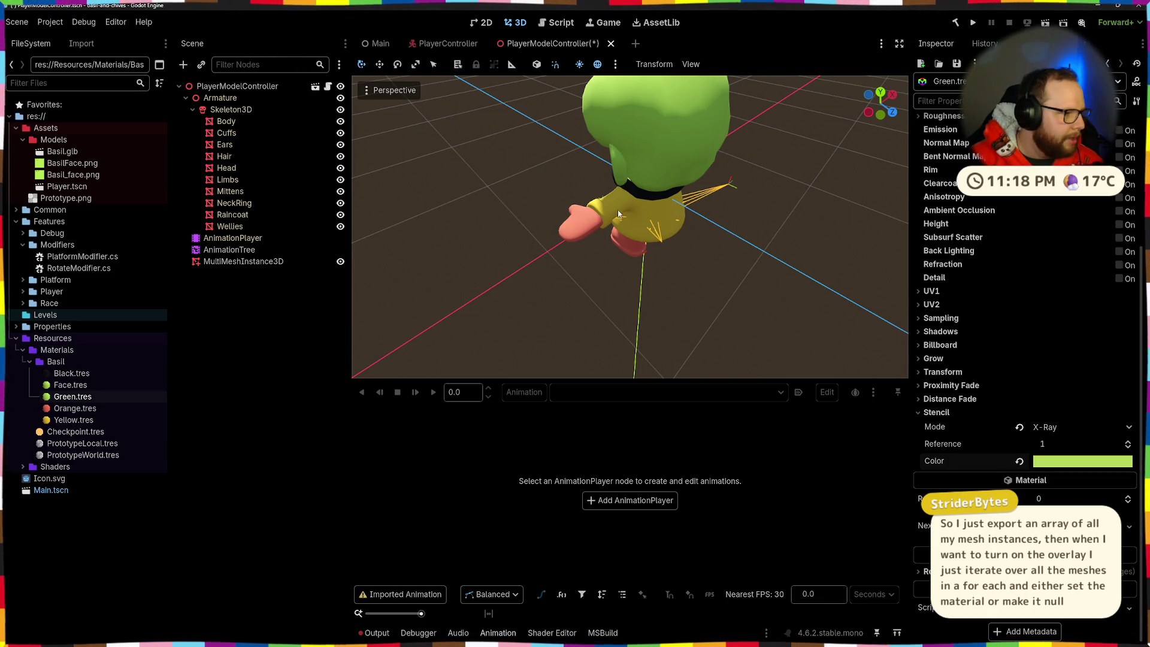
# Orbit and zoom around the character to check the lime X-Ray overlay
pyautogui.moveTo(619, 213)
pyautogui.mouseDown()
pyautogui.moveTo(662, 171)
pyautogui.moveTo(655, 200)
pyautogui.moveTo(678, 217)
pyautogui.moveTo(774, 192)
pyautogui.moveTo(602, 237)
pyautogui.moveTo(741, 217)
pyautogui.moveTo(649, 229)
pyautogui.moveTo(689, 201)
pyautogui.mouseUp()
pyautogui.scroll(-3, 689, 202)
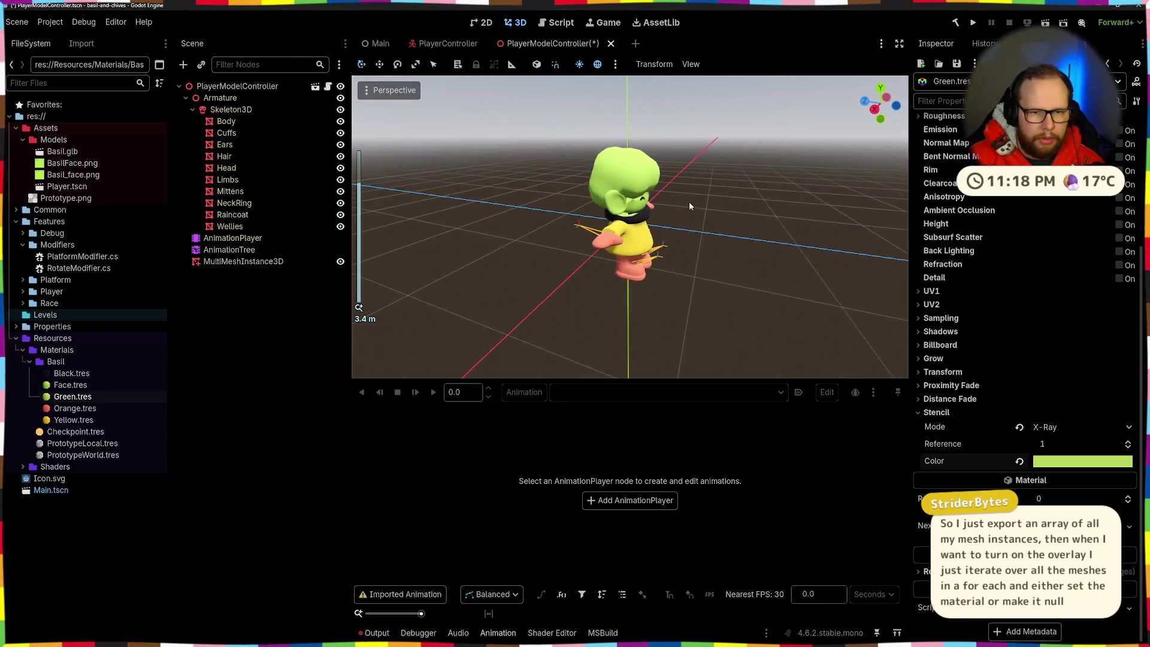
pyautogui.scroll(-2, 689, 202)
pyautogui.moveTo(710, 242)
pyautogui.mouseDown()
pyautogui.moveTo(656, 199)
pyautogui.moveTo(616, 120)
pyautogui.moveTo(637, 141)
pyautogui.moveTo(606, 236)
pyautogui.moveTo(717, 242)
pyautogui.mouseUp()
pyautogui.scroll(5, 656, 199)
pyautogui.scroll(-4, 670, 229)
pyautogui.scroll(-2, 607, 233)
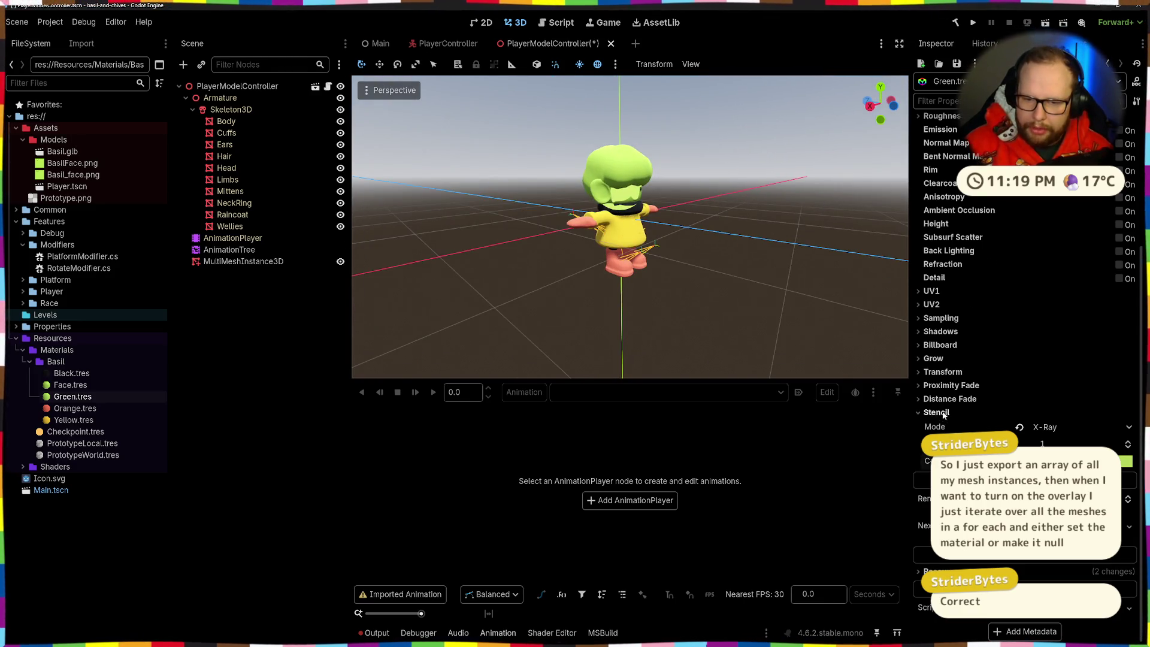
pyautogui.scroll(2, 986, 322)
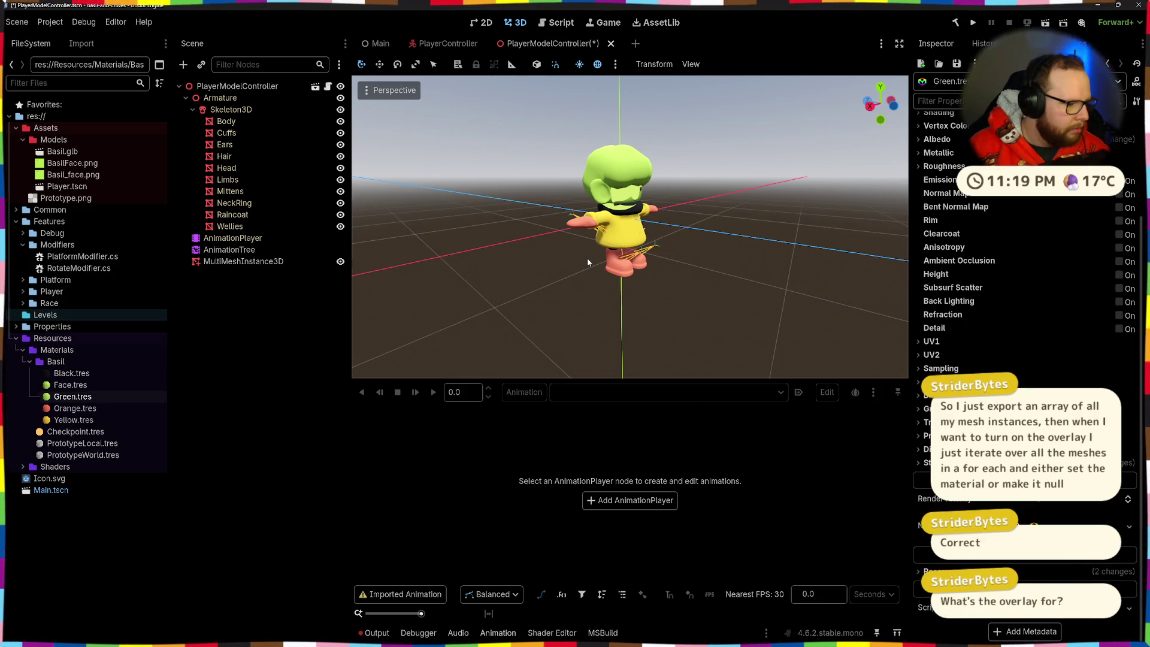
pyautogui.scroll(3, 588, 262)
pyautogui.scroll(-2, 591, 242)
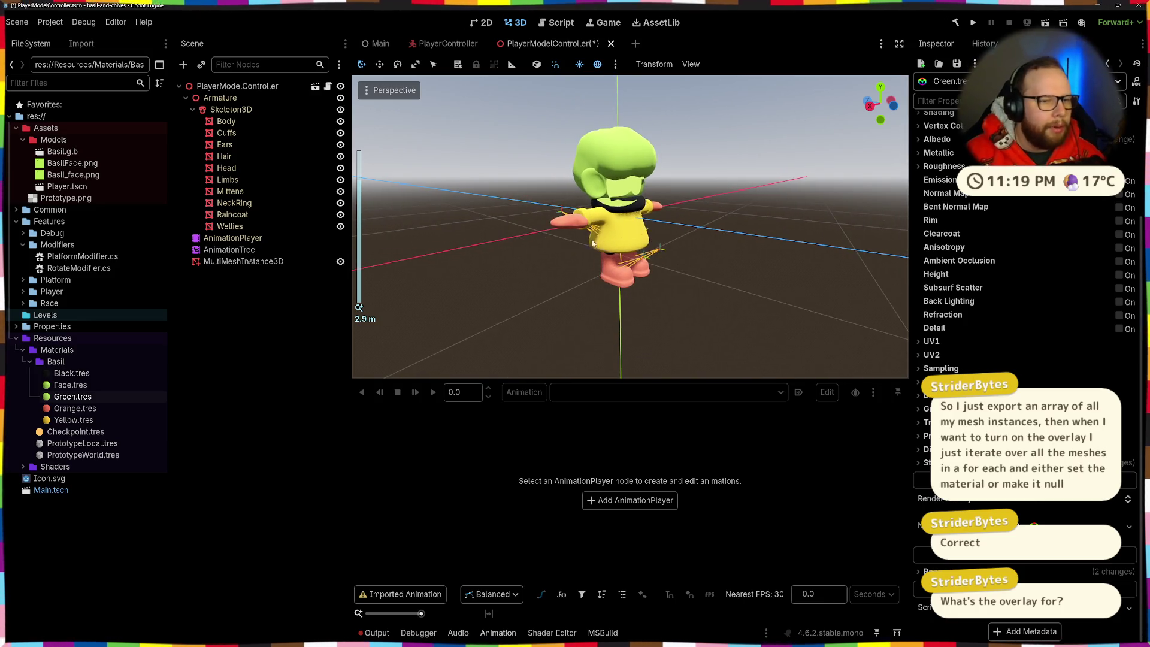
# Save the scene, run the game, and walk Basil around the level
pyautogui.hotkey('ctrl', 's')
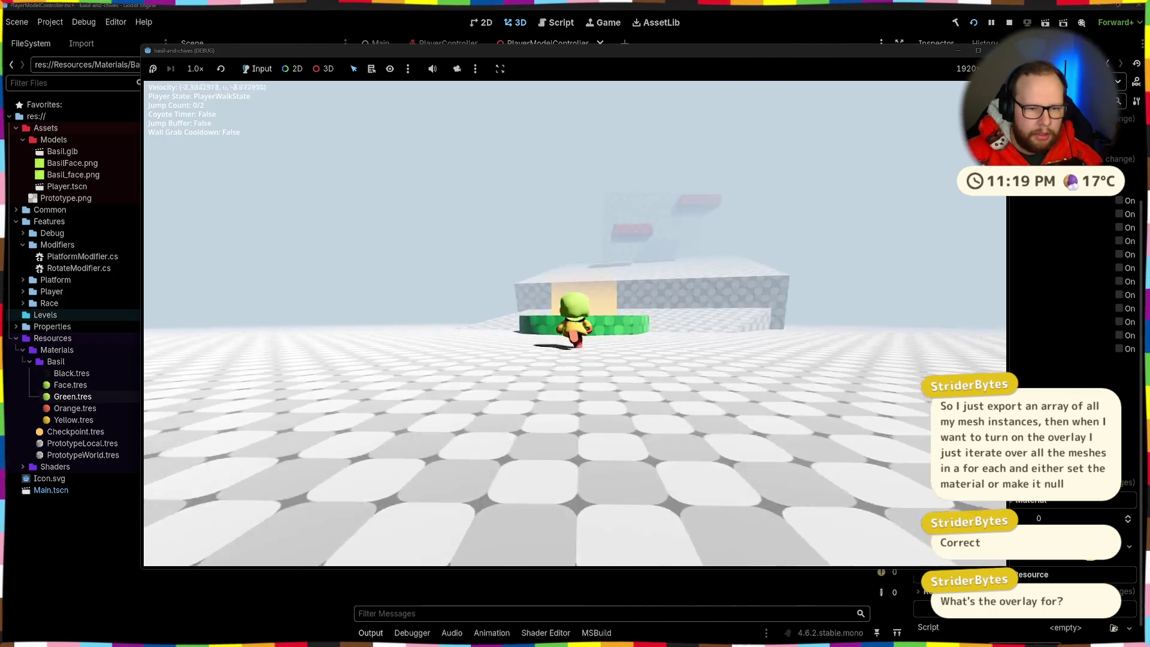
pyautogui.press('w')
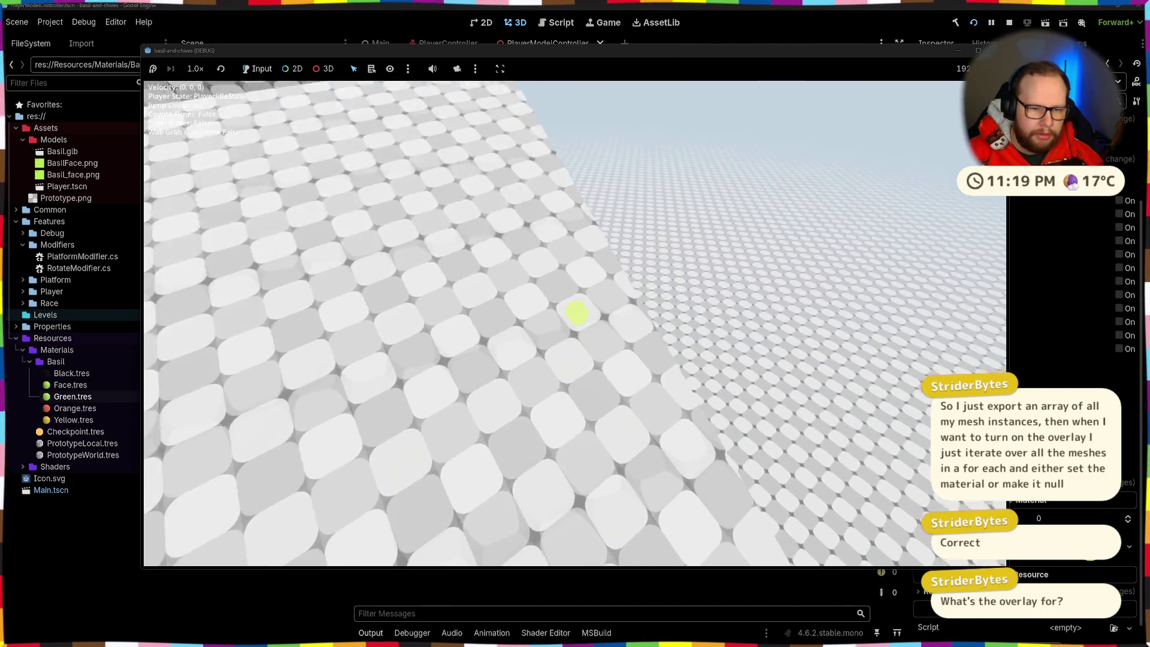
pyautogui.press('w')
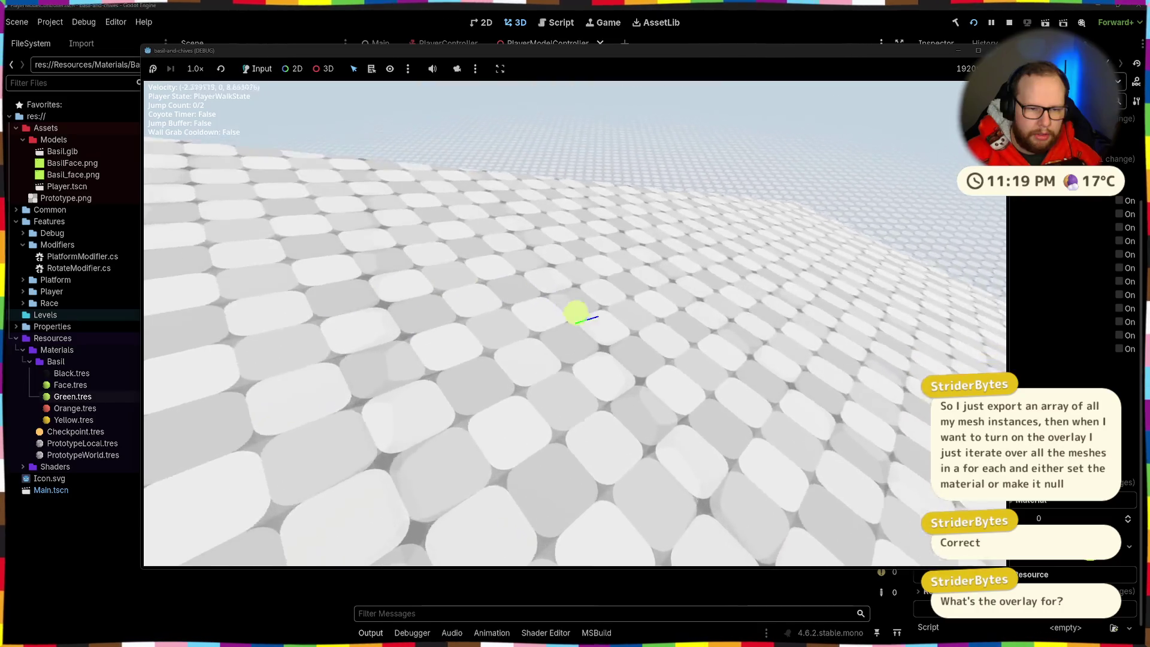
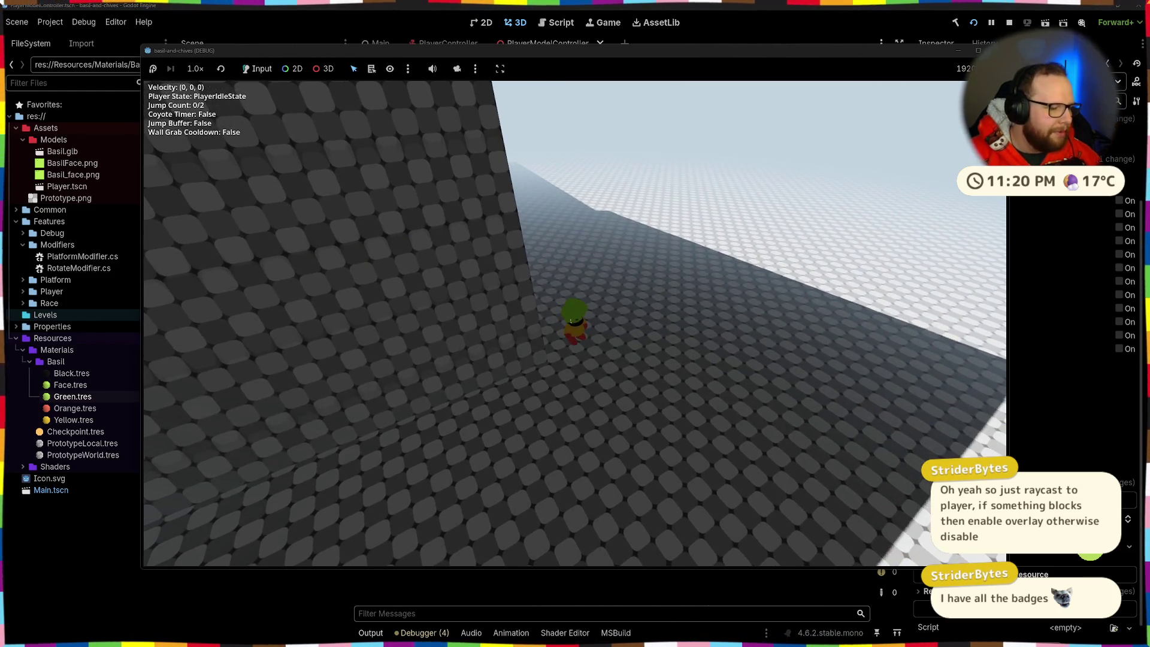
# Walk the player forward and around the wall, then stop the running game with F8
pyautogui.press('w')
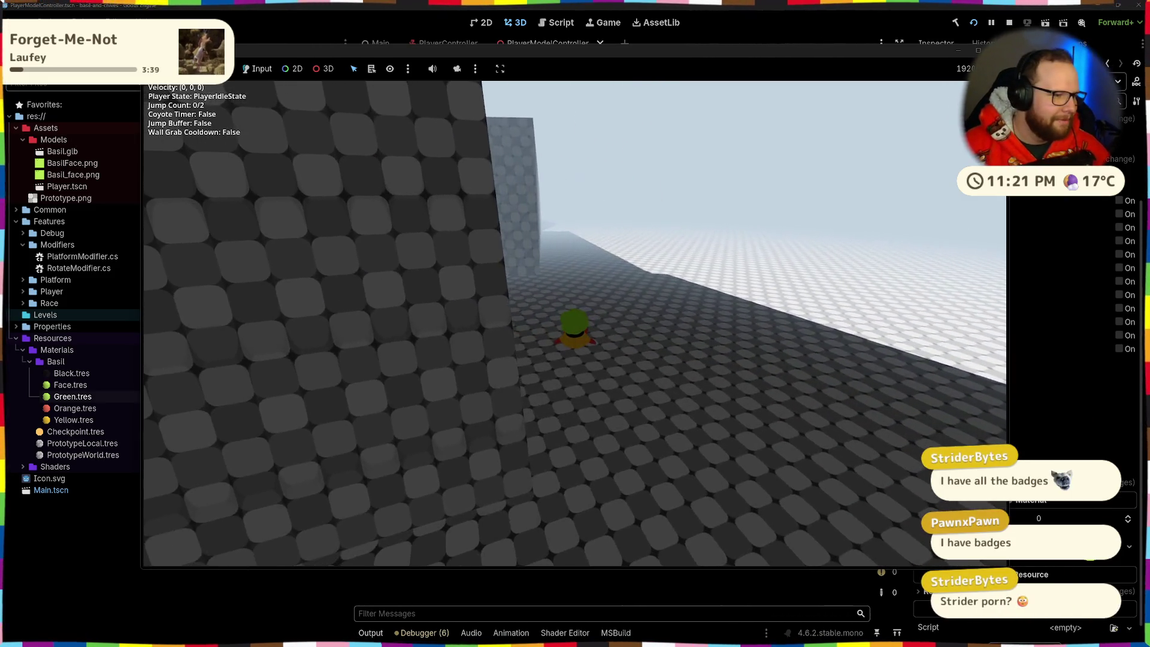
pyautogui.press('w')
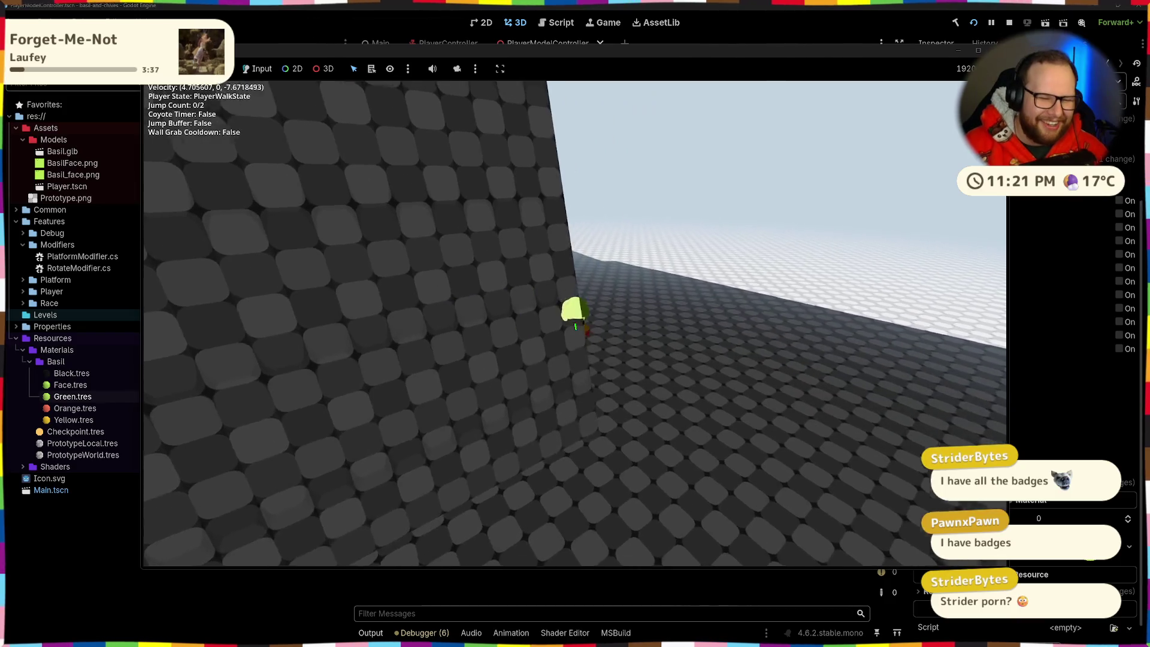
pyautogui.press('F8')
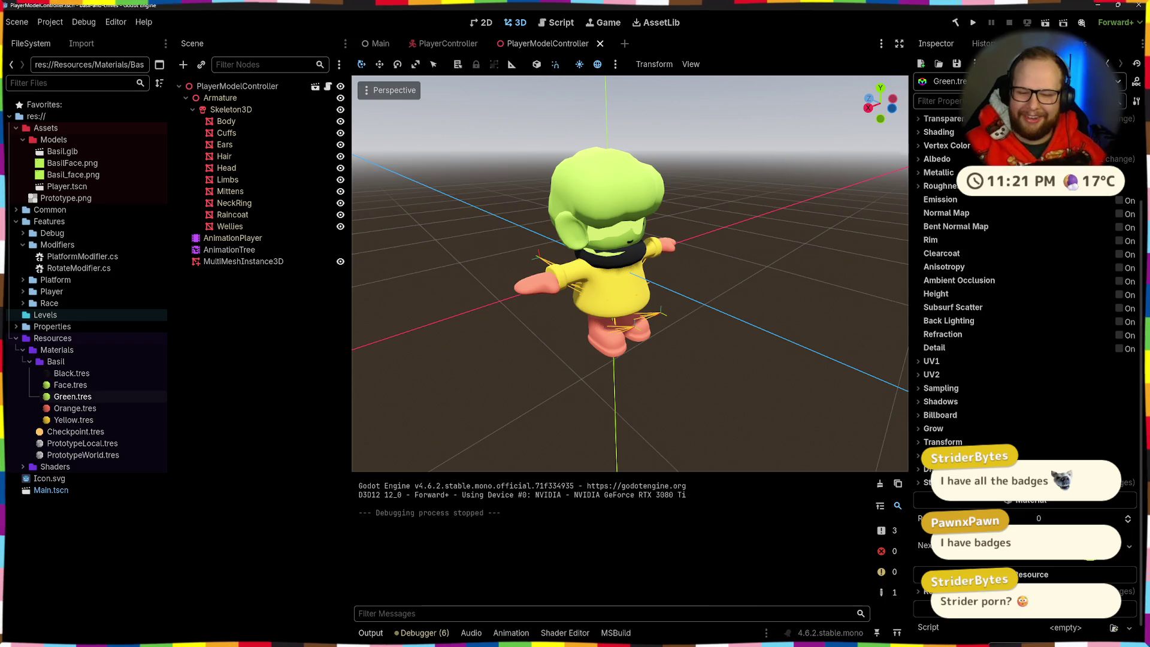
# Expand Green.tres's Next Pass material and reveal its Shading, Transparency and Stencil sections
pyautogui.scroll(-1, 1000, 356)
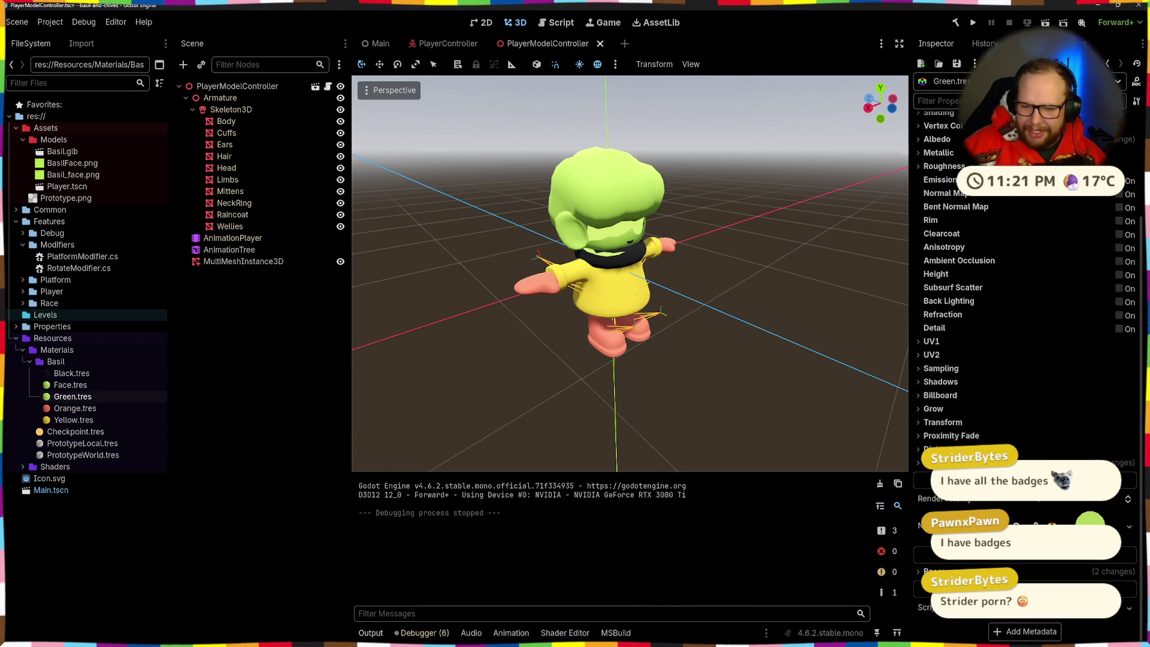
pyautogui.hotkey('ctrl', 'z')
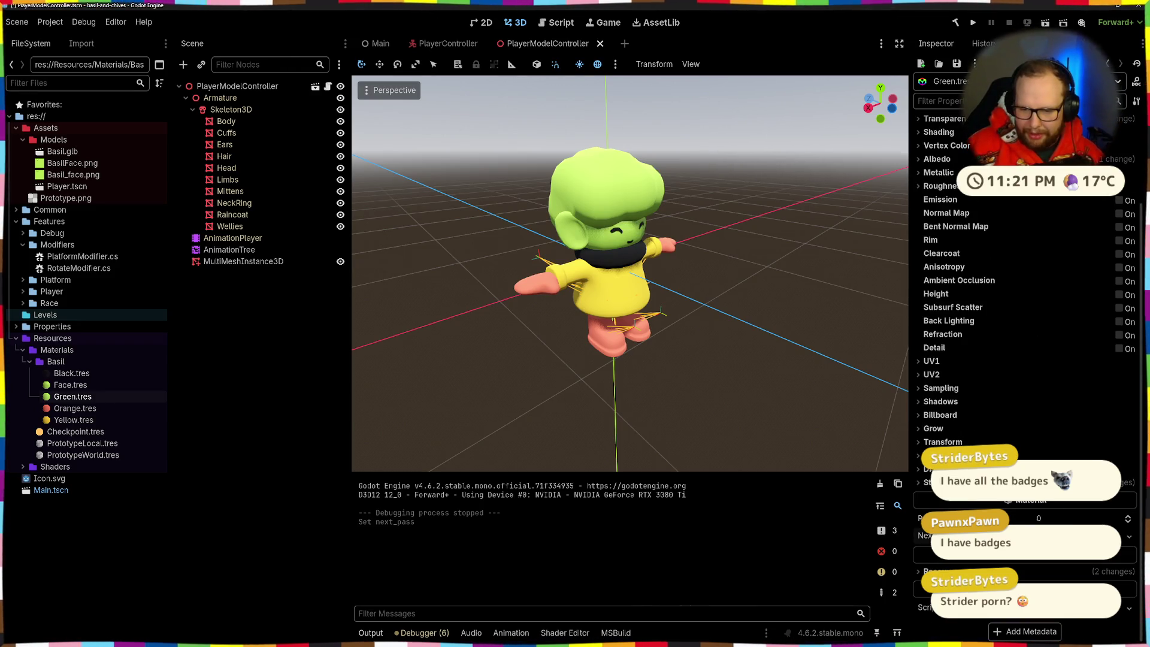
pyautogui.hotkey('ctrl', 'z')
pyautogui.click(1066, 545)
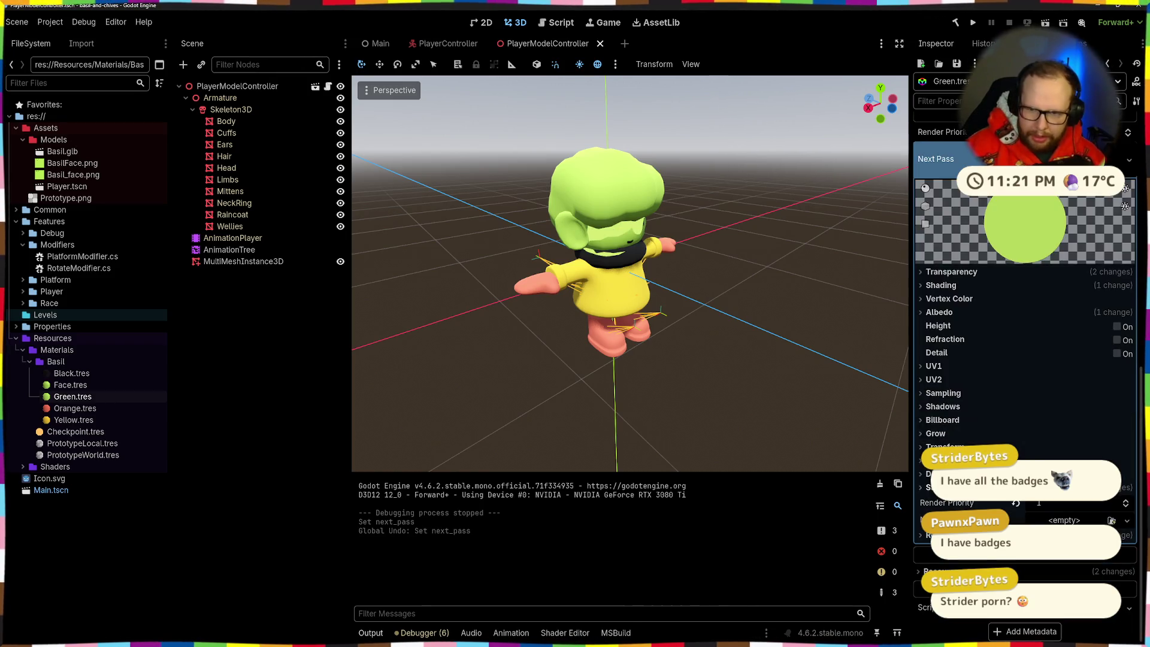
pyautogui.click(940, 287)
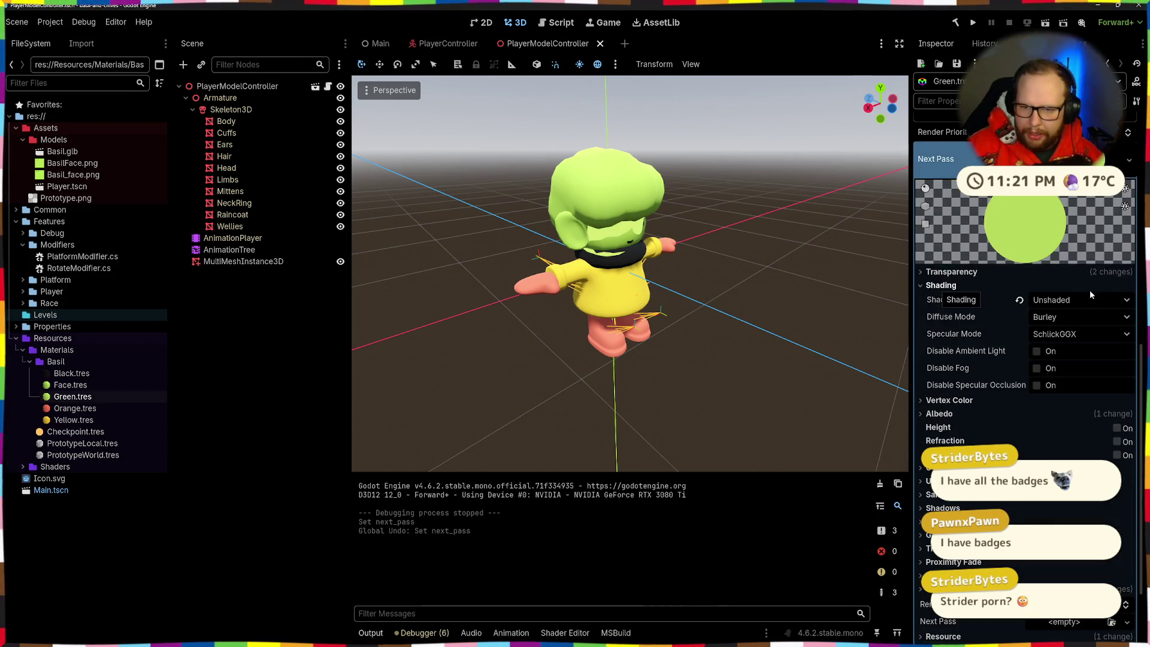
pyautogui.click(946, 286)
pyautogui.click(946, 273)
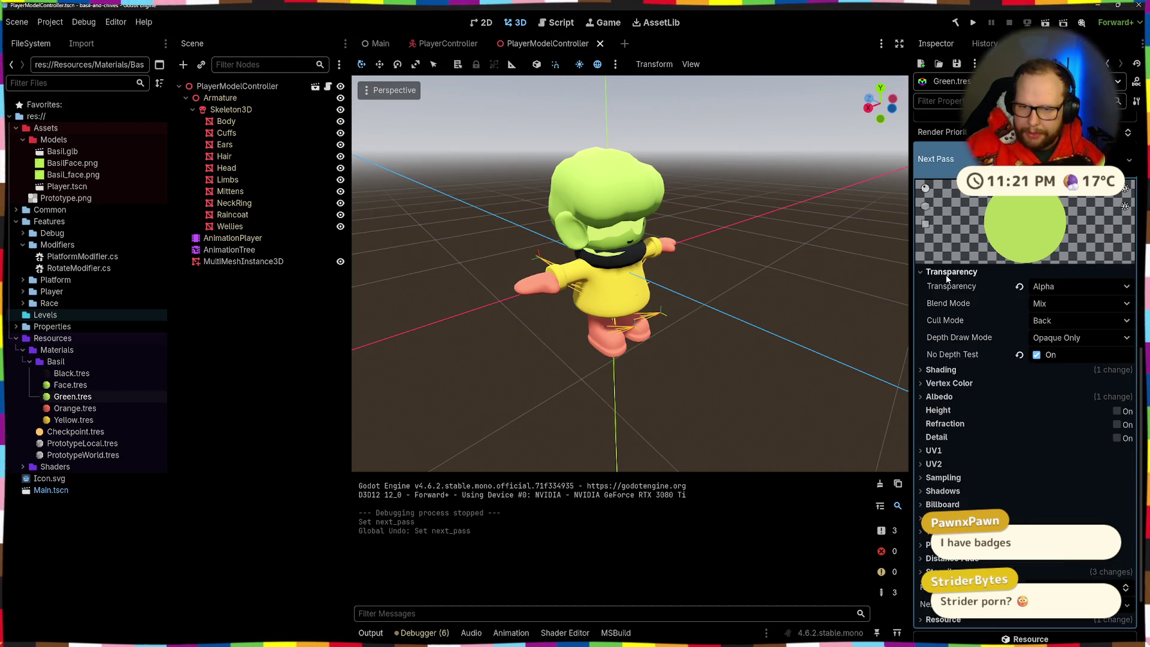
pyautogui.click(949, 273)
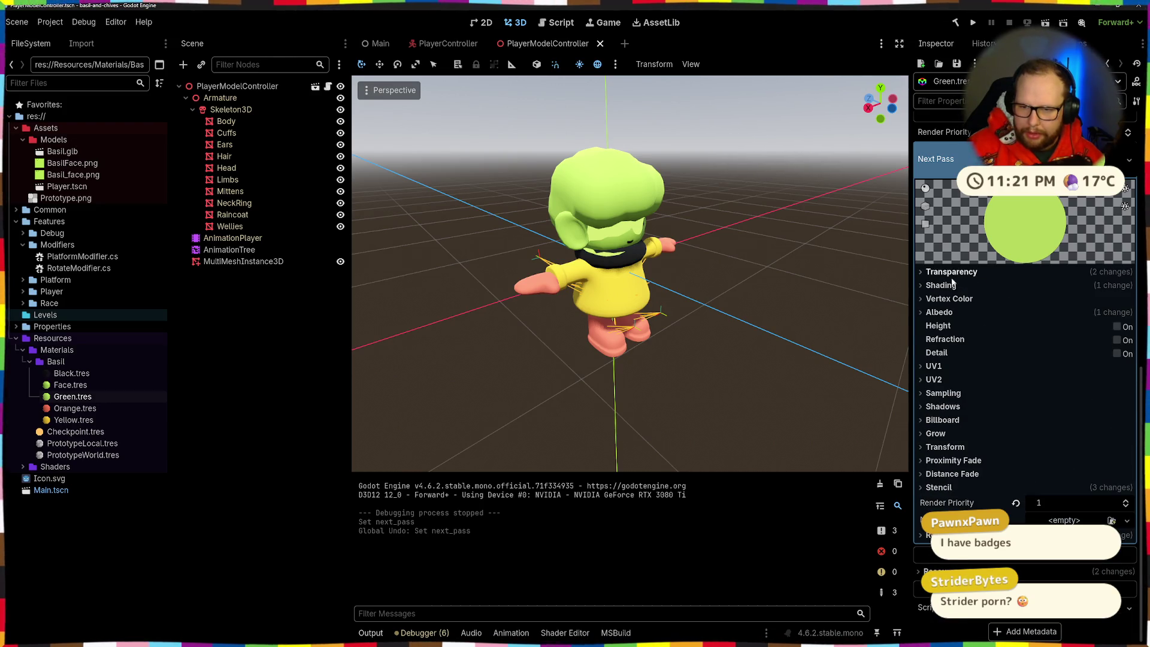
pyautogui.click(958, 486)
pyautogui.scroll(-2, 971, 478)
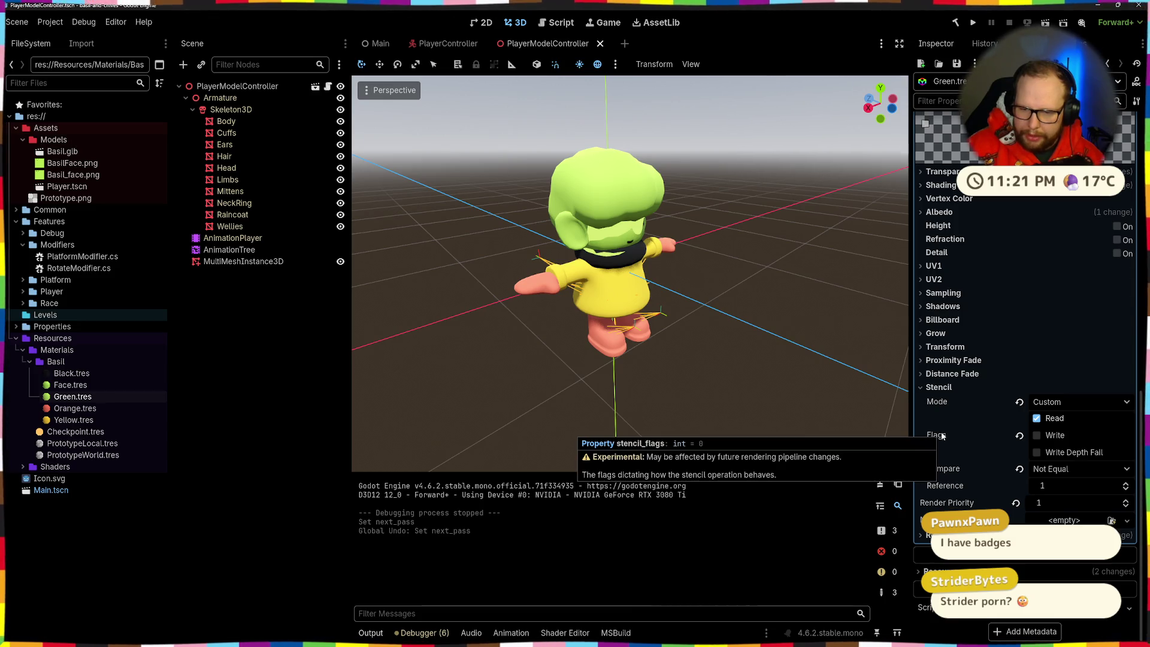
# Toggle the stencil Write and Read flags, leaving stencil reading enabled
pyautogui.click(1037, 439)
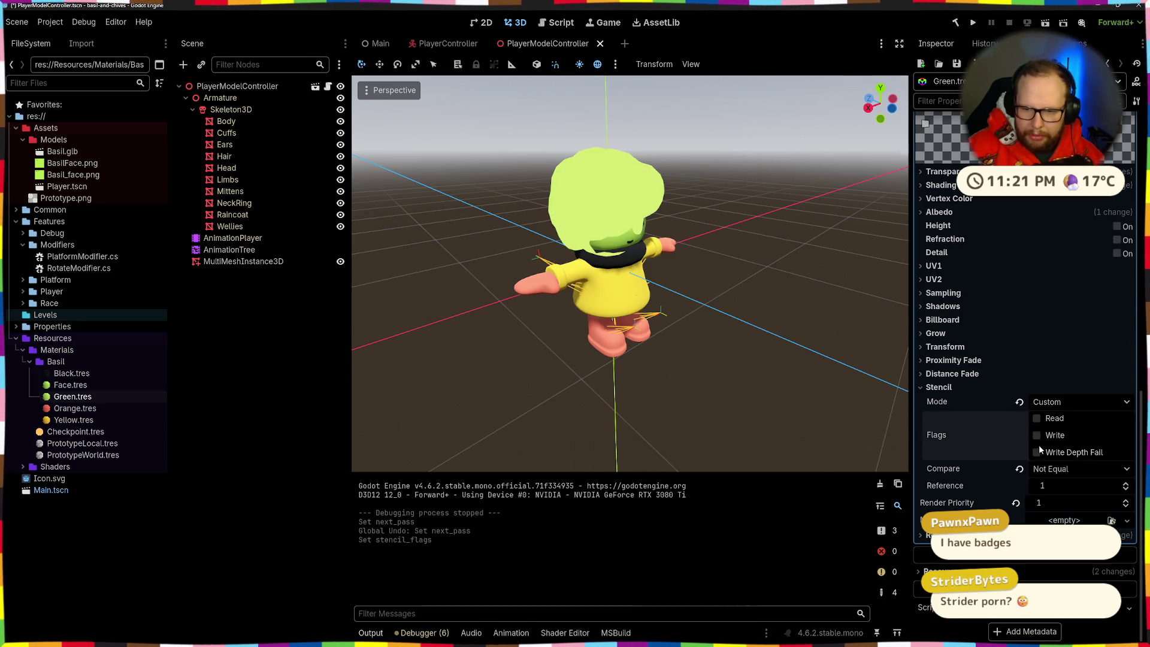
pyautogui.click(1038, 439)
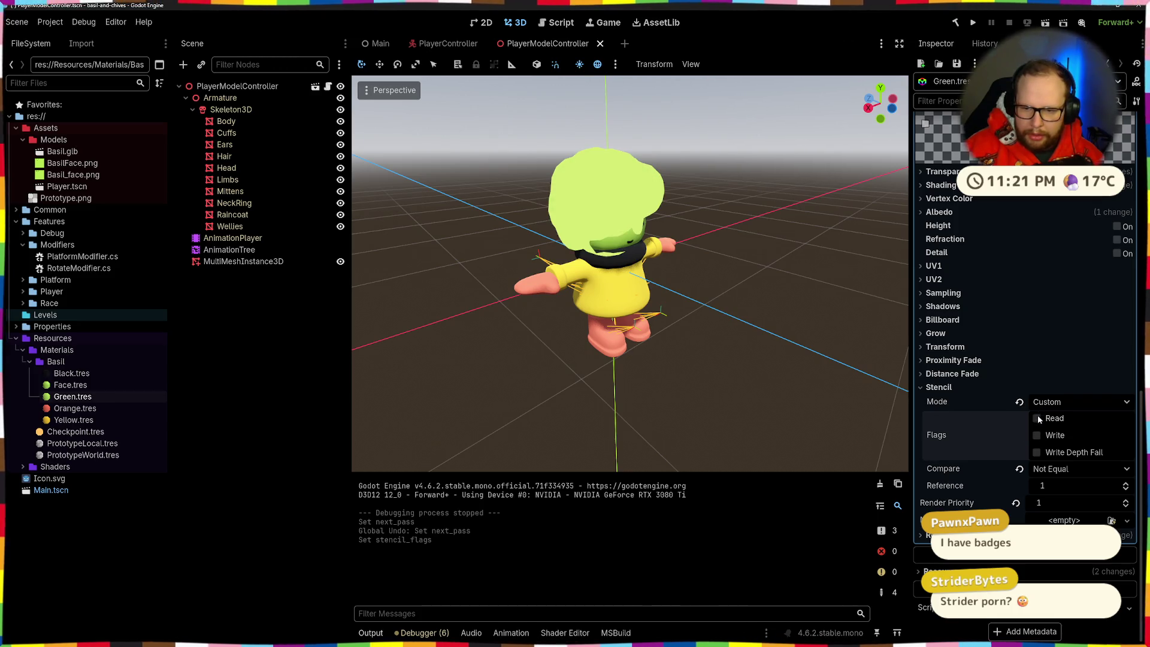
pyautogui.click(1038, 418)
pyautogui.click(1038, 419)
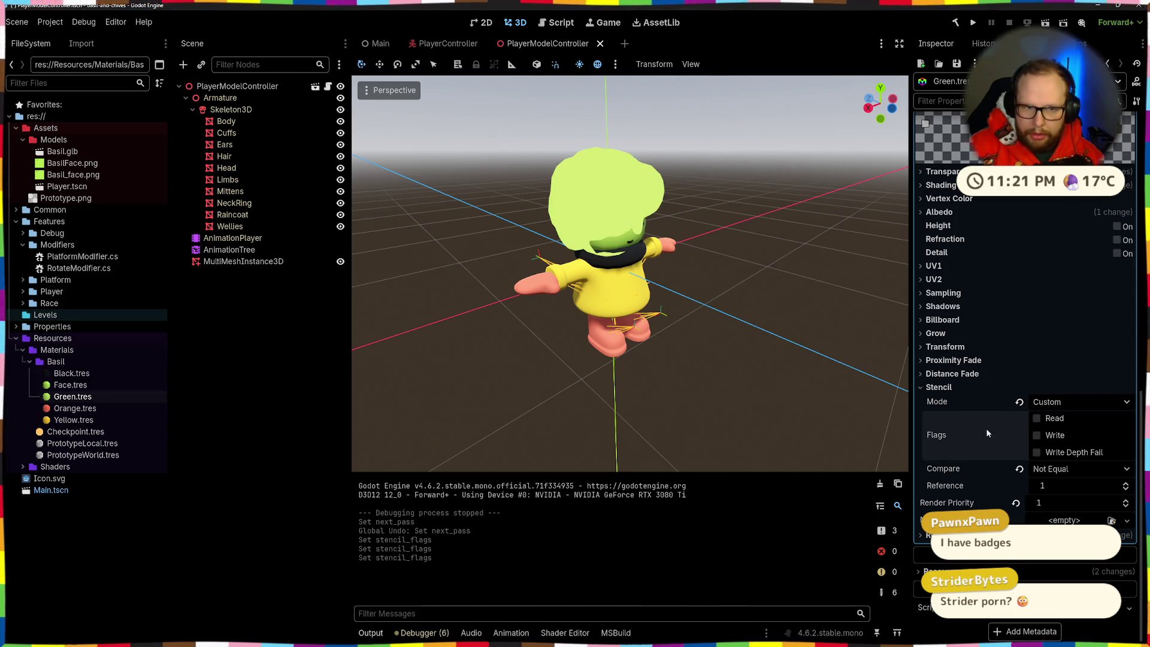
pyautogui.moveTo(707, 338)
pyautogui.mouseDown()
pyautogui.moveTo(521, 344)
pyautogui.moveTo(511, 379)
pyautogui.moveTo(923, 413)
pyautogui.mouseUp()
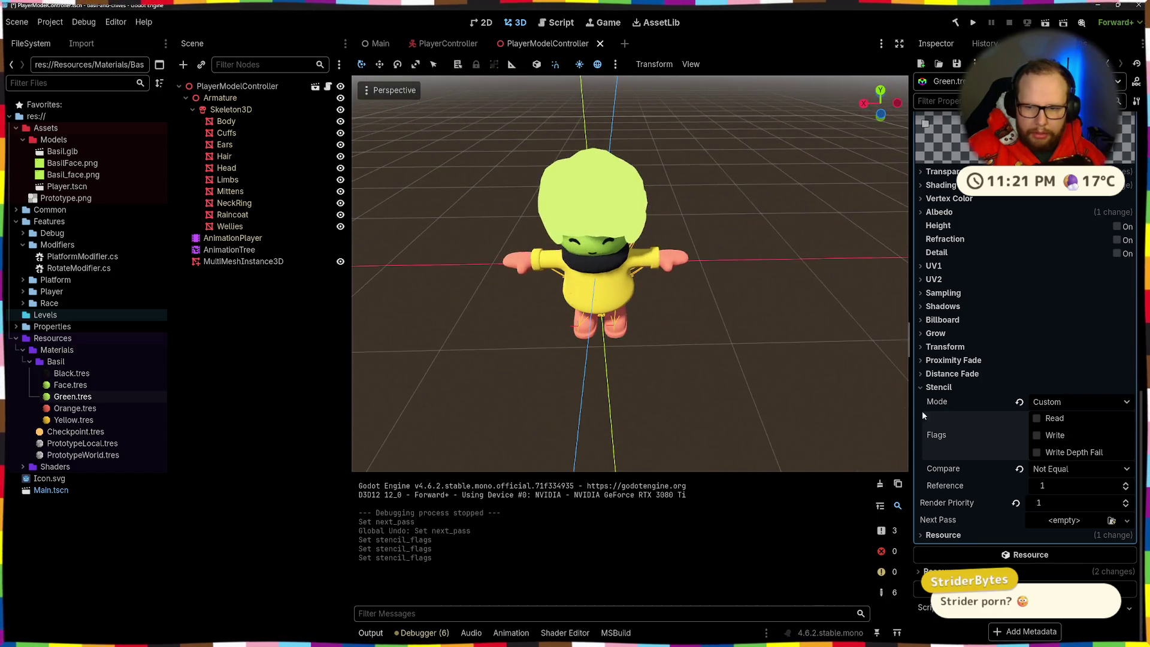
pyautogui.click(1035, 420)
pyautogui.moveTo(630, 368)
pyautogui.mouseDown()
pyautogui.moveTo(718, 332)
pyautogui.moveTo(691, 310)
pyautogui.moveTo(648, 317)
pyautogui.moveTo(874, 377)
pyautogui.mouseUp()
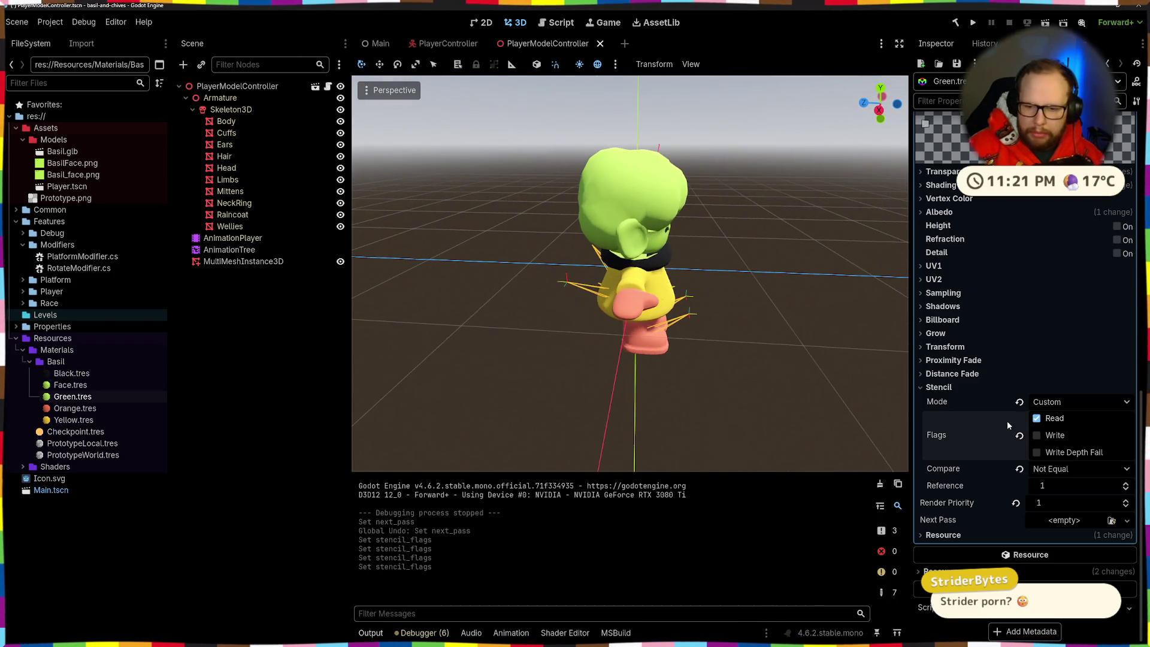
# Try stencil Compare values Always, Less and Equal while orbiting around the character
pyautogui.click(1045, 469)
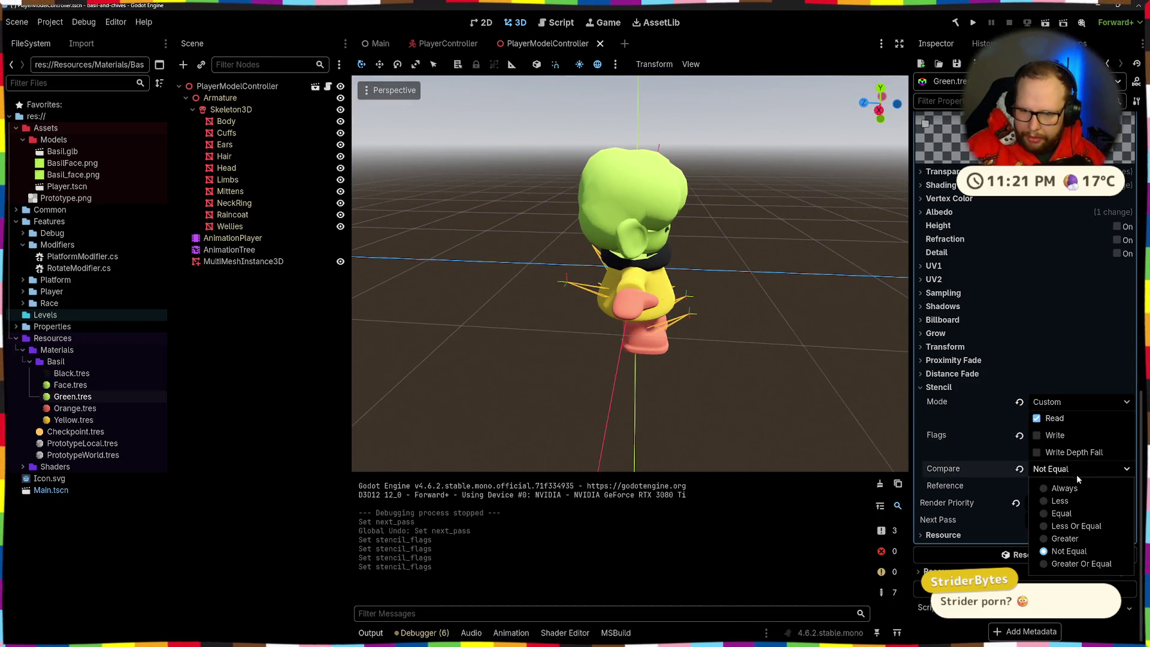
pyautogui.click(1049, 488)
pyautogui.moveTo(827, 407); pyautogui.dragTo(727, 370)
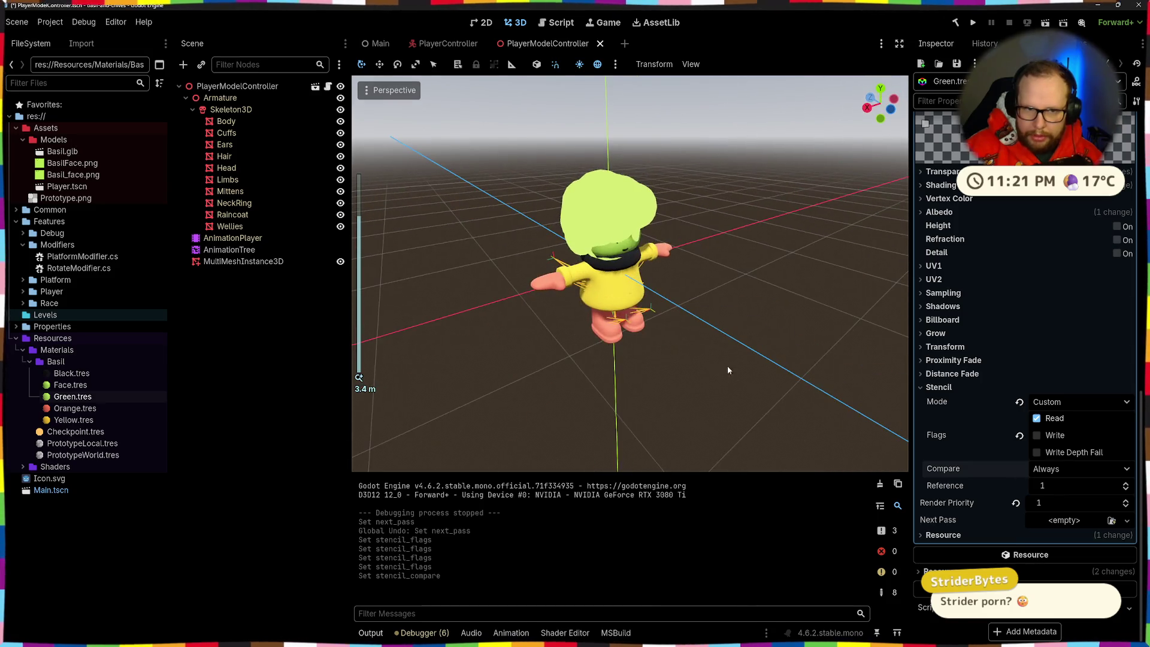
pyautogui.click(1048, 472)
pyautogui.click(1049, 505)
pyautogui.moveTo(791, 406)
pyautogui.mouseDown()
pyautogui.moveTo(769, 376)
pyautogui.moveTo(896, 434)
pyautogui.moveTo(788, 229)
pyautogui.mouseUp()
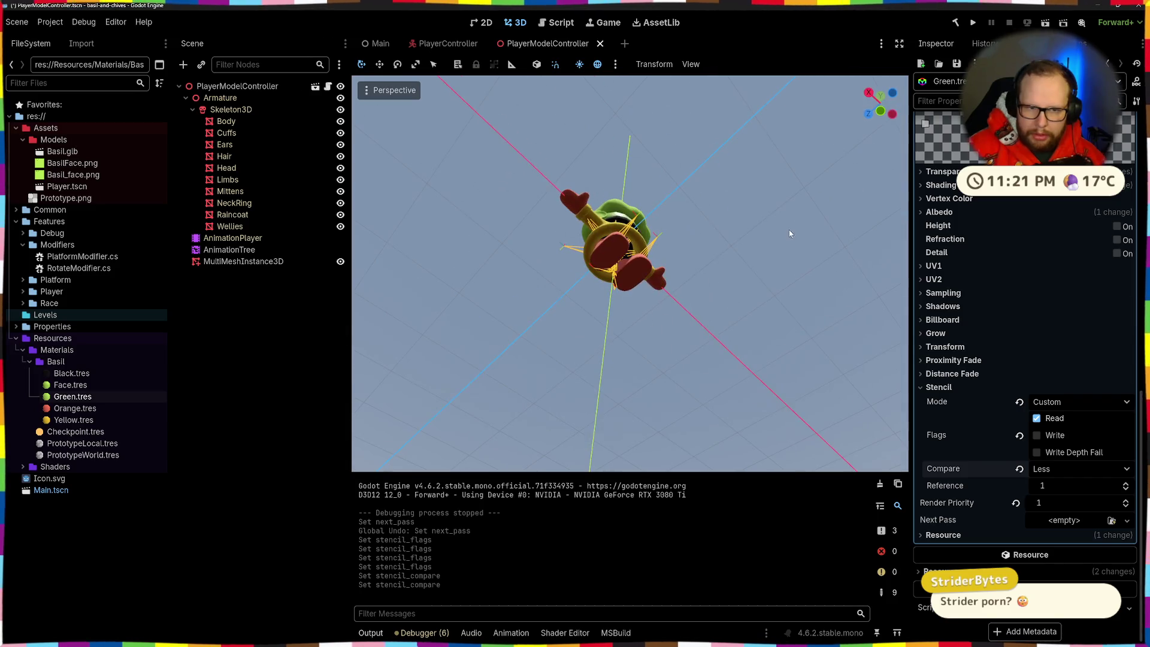
pyautogui.click(1054, 468)
pyautogui.click(1050, 522)
pyautogui.moveTo(718, 288); pyautogui.dragTo(610, 448)
pyautogui.scroll(3, 610, 187)
pyautogui.moveTo(610, 187)
pyautogui.mouseDown()
pyautogui.moveTo(716, 229)
pyautogui.moveTo(774, 200)
pyautogui.moveTo(641, 190)
pyautogui.mouseUp()
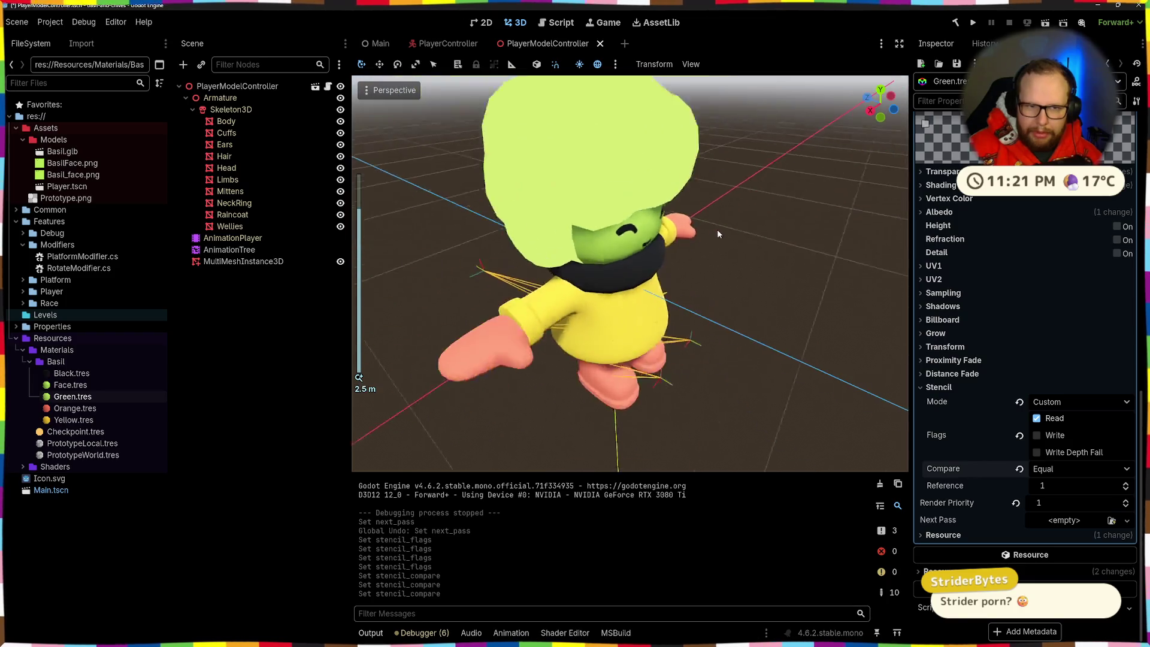
# Try Less Or Equal, Greater, Not Equal and Greater Or Equal, then reset Compare to Always
pyautogui.click(1066, 469)
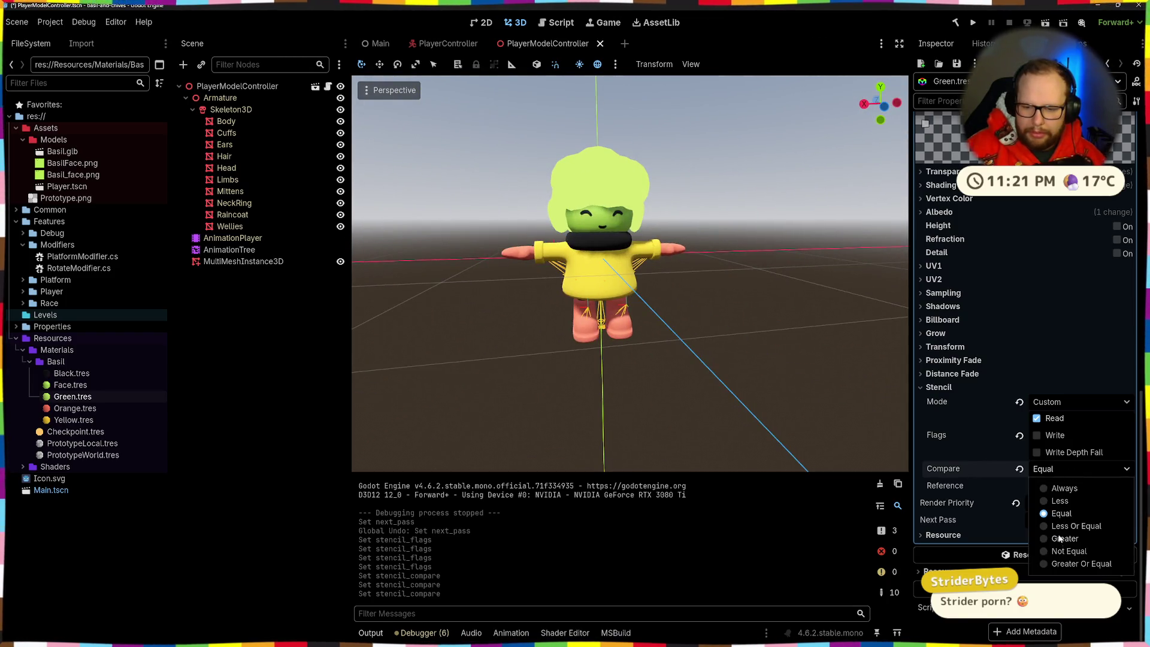
pyautogui.click(1055, 527)
pyautogui.click(1052, 471)
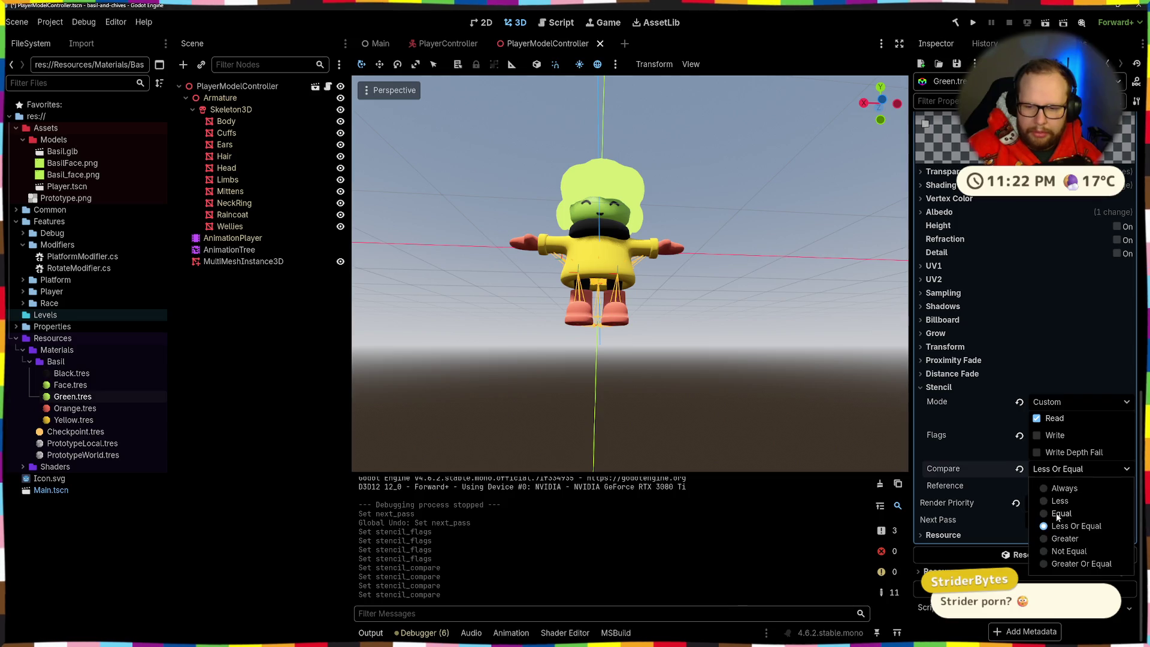
pyautogui.click(1048, 537)
pyautogui.moveTo(688, 282)
pyautogui.mouseDown()
pyautogui.moveTo(665, 293)
pyautogui.moveTo(793, 249)
pyautogui.moveTo(847, 442)
pyautogui.moveTo(696, 272)
pyautogui.moveTo(700, 226)
pyautogui.moveTo(655, 366)
pyautogui.moveTo(803, 395)
pyautogui.moveTo(600, 334)
pyautogui.mouseUp()
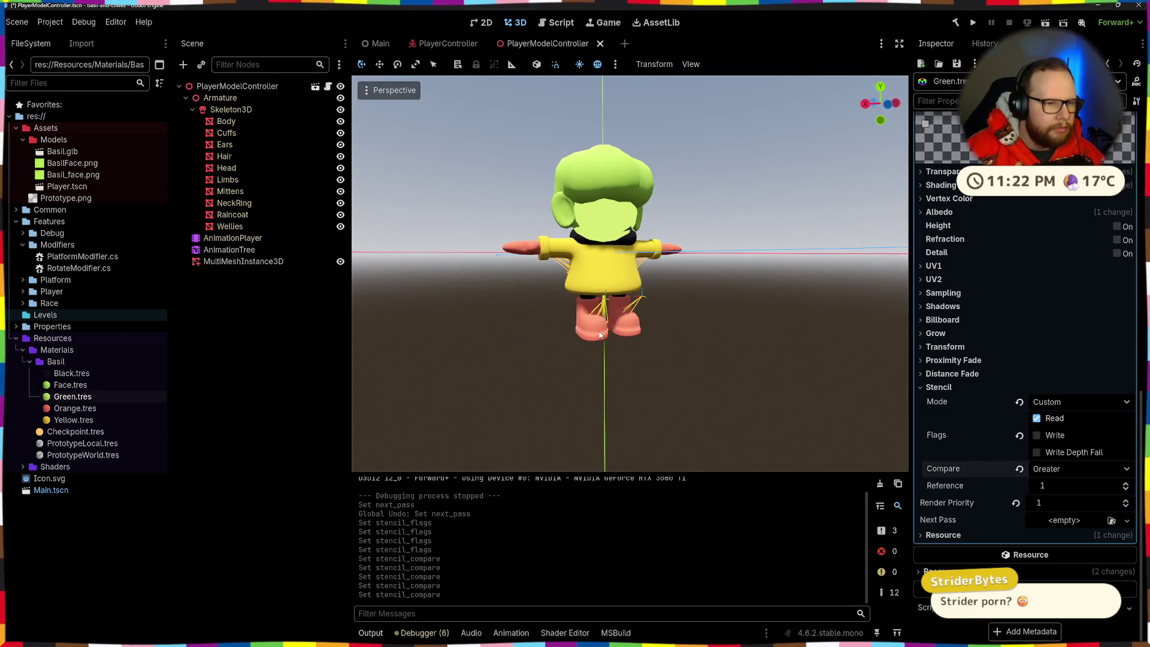
pyautogui.click(1072, 469)
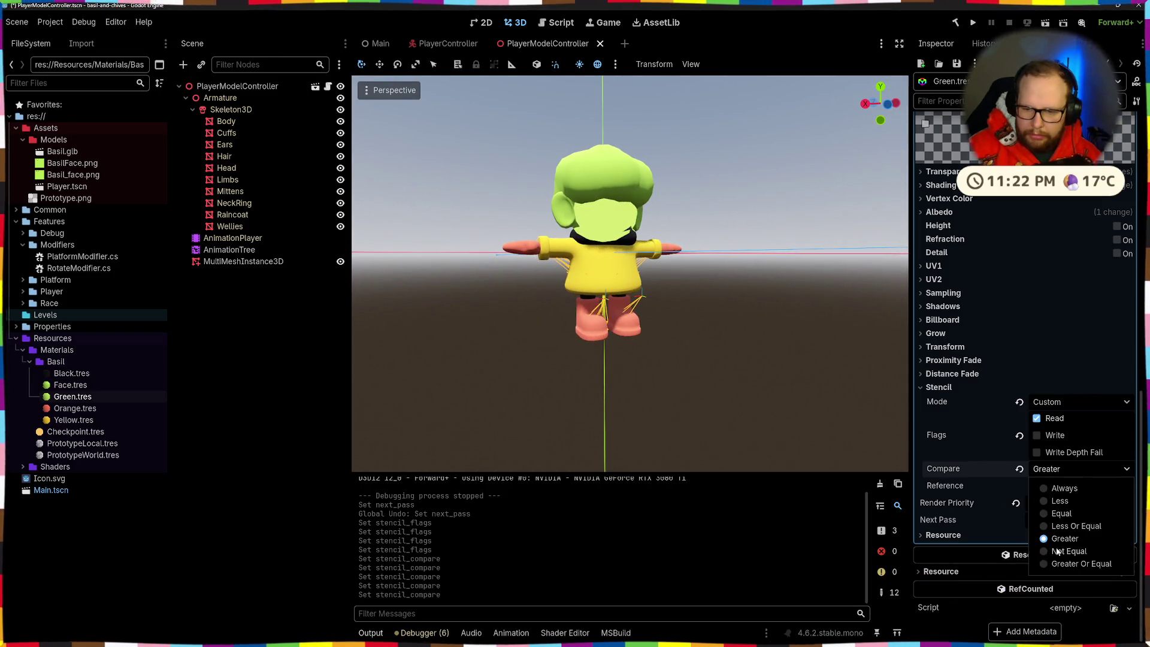
pyautogui.click(1049, 547)
pyautogui.moveTo(670, 389)
pyautogui.mouseDown()
pyautogui.moveTo(817, 315)
pyautogui.moveTo(811, 254)
pyautogui.moveTo(605, 359)
pyautogui.moveTo(707, 374)
pyautogui.moveTo(833, 367)
pyautogui.moveTo(514, 368)
pyautogui.moveTo(541, 417)
pyautogui.moveTo(647, 437)
pyautogui.moveTo(672, 376)
pyautogui.moveTo(779, 407)
pyautogui.mouseUp()
pyautogui.click(1070, 467)
pyautogui.click(1058, 564)
pyautogui.click(1020, 469)
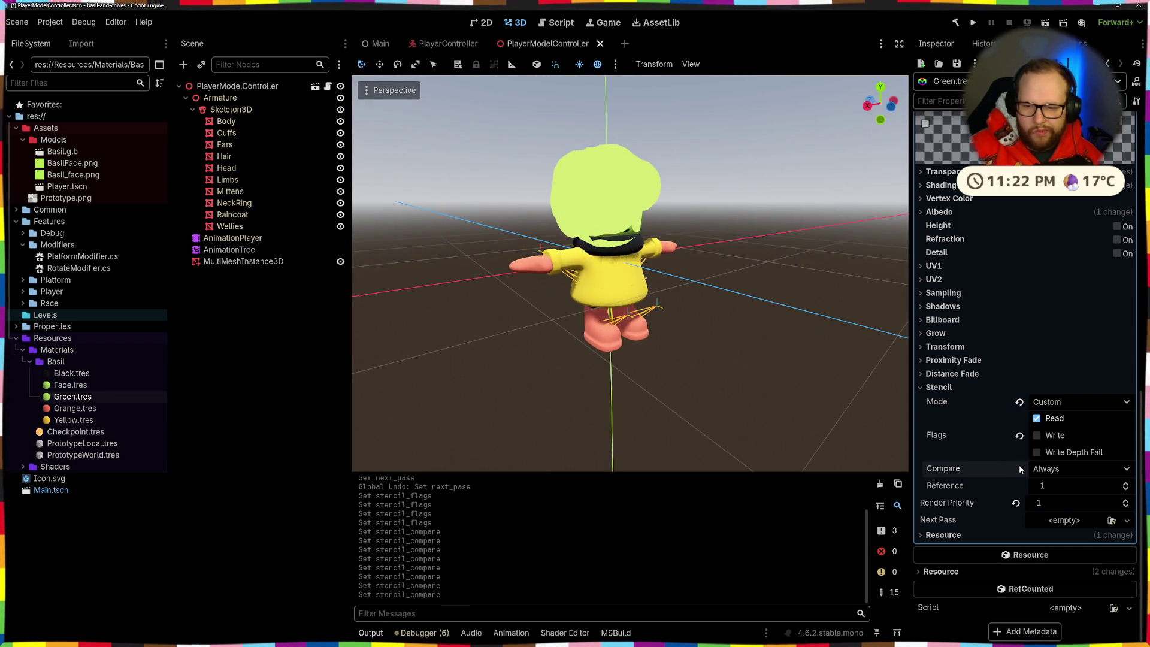
# Preview the Outline stencil mode, then reset it to Disabled and collapse Stencil
pyautogui.click(1061, 405)
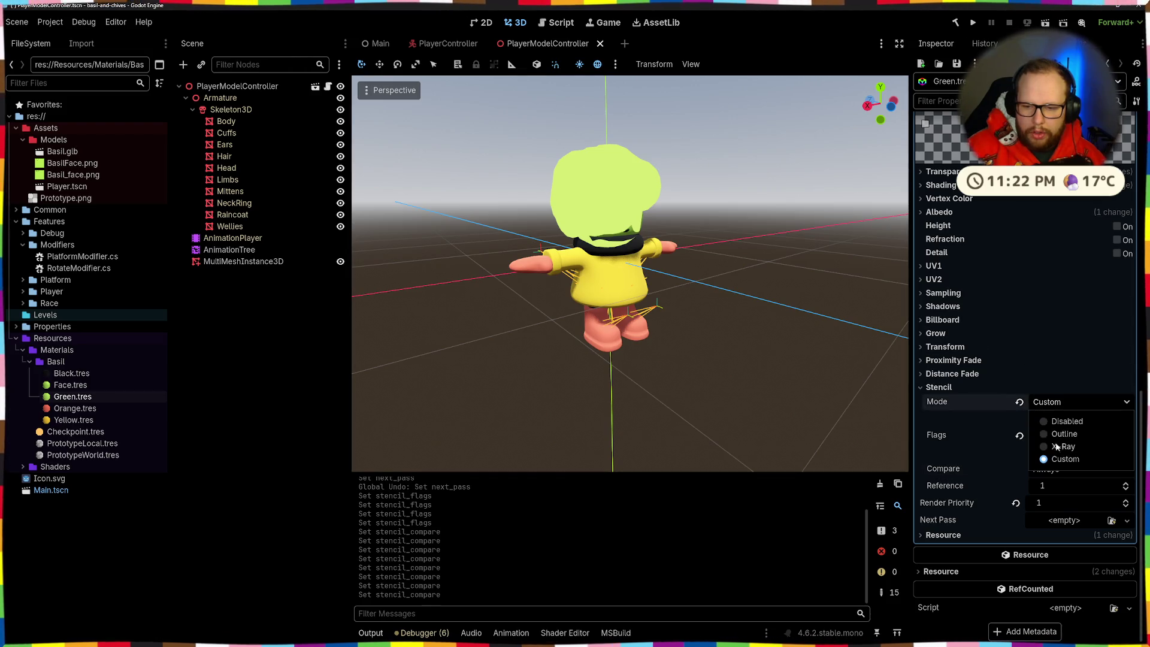
pyautogui.click(1043, 433)
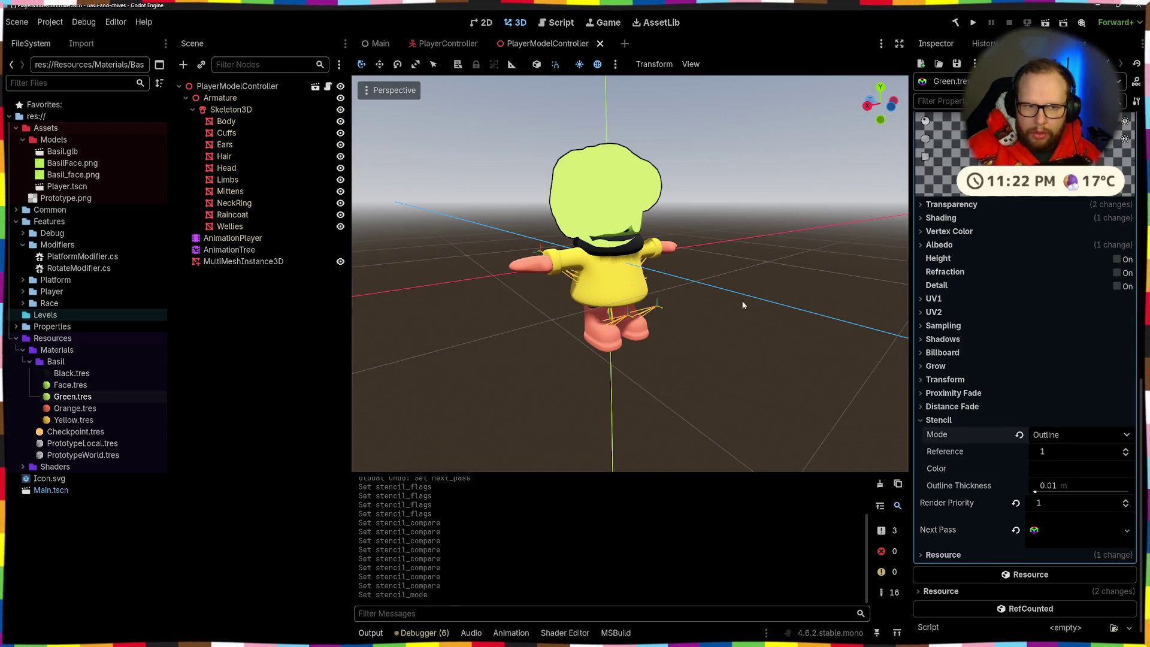
pyautogui.moveTo(689, 299)
pyautogui.mouseDown()
pyautogui.moveTo(551, 293)
pyautogui.moveTo(573, 357)
pyautogui.moveTo(746, 301)
pyautogui.moveTo(862, 323)
pyautogui.mouseUp()
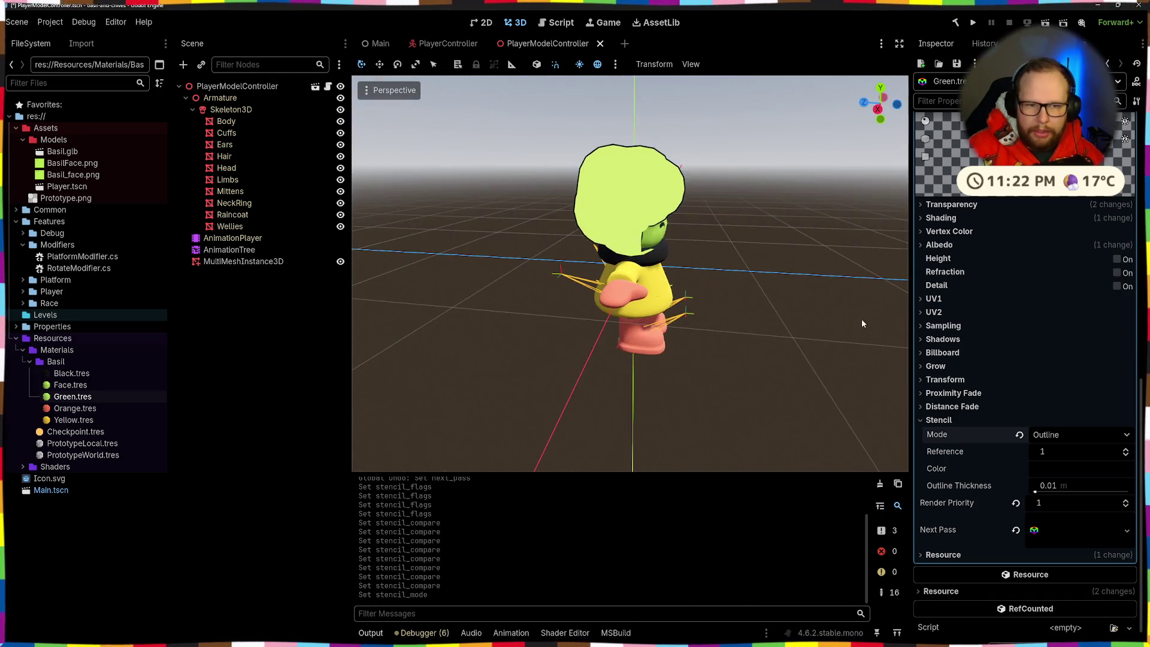
pyautogui.moveTo(1020, 437)
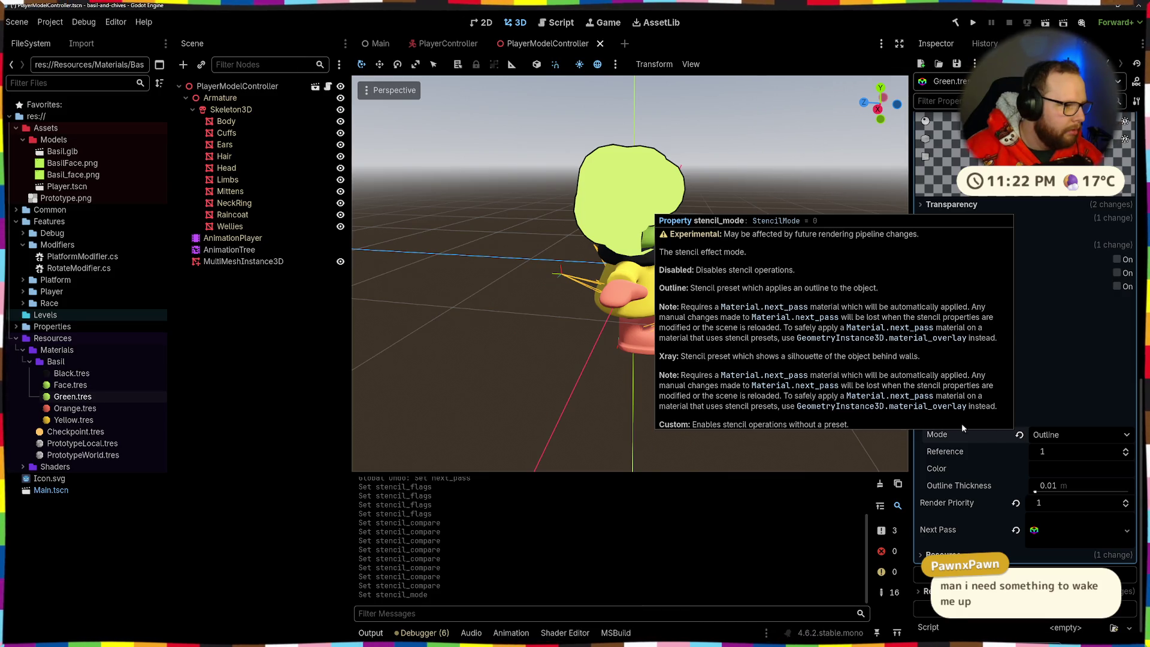
pyautogui.click(1020, 434)
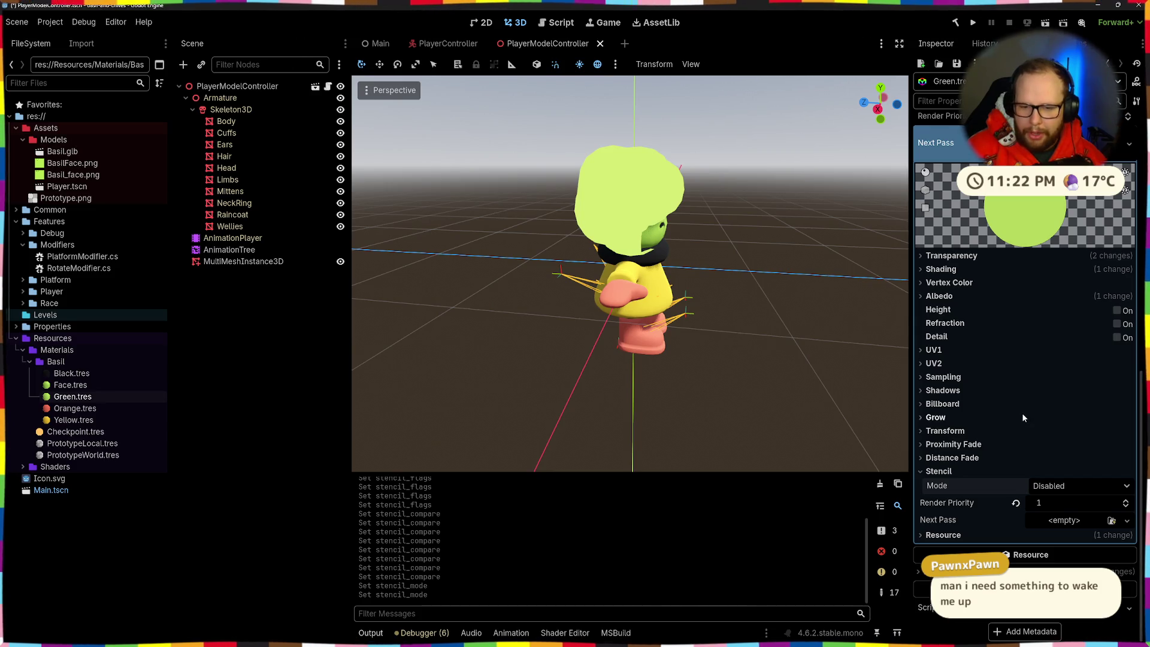
pyautogui.click(947, 470)
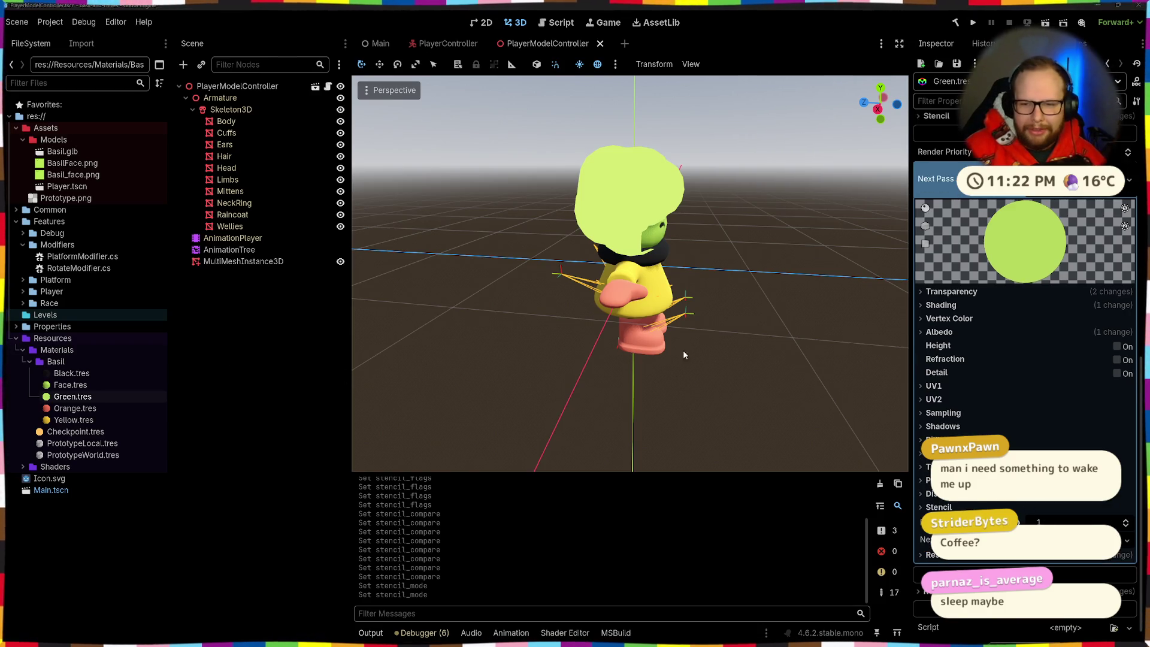
# Reopen the Stencil settings and set the hair material's stencil Mode to Outline
pyautogui.scroll(-1, 984, 358)
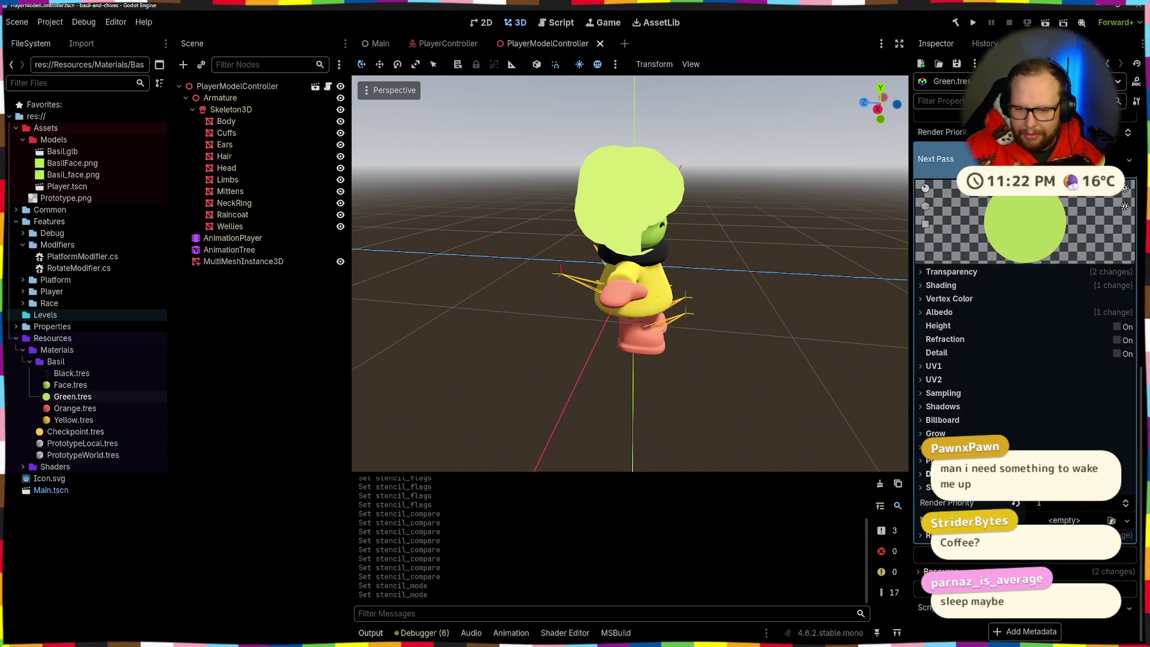
pyautogui.click(934, 487)
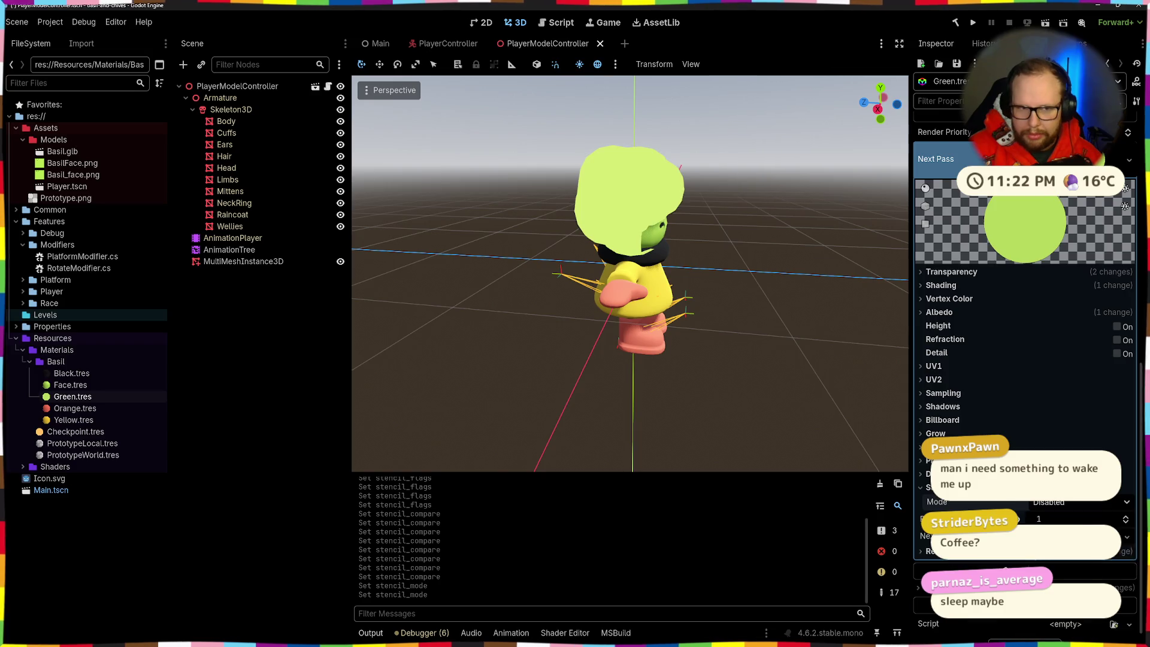
pyautogui.click(1072, 530)
pyautogui.moveTo(718, 395); pyautogui.dragTo(623, 359)
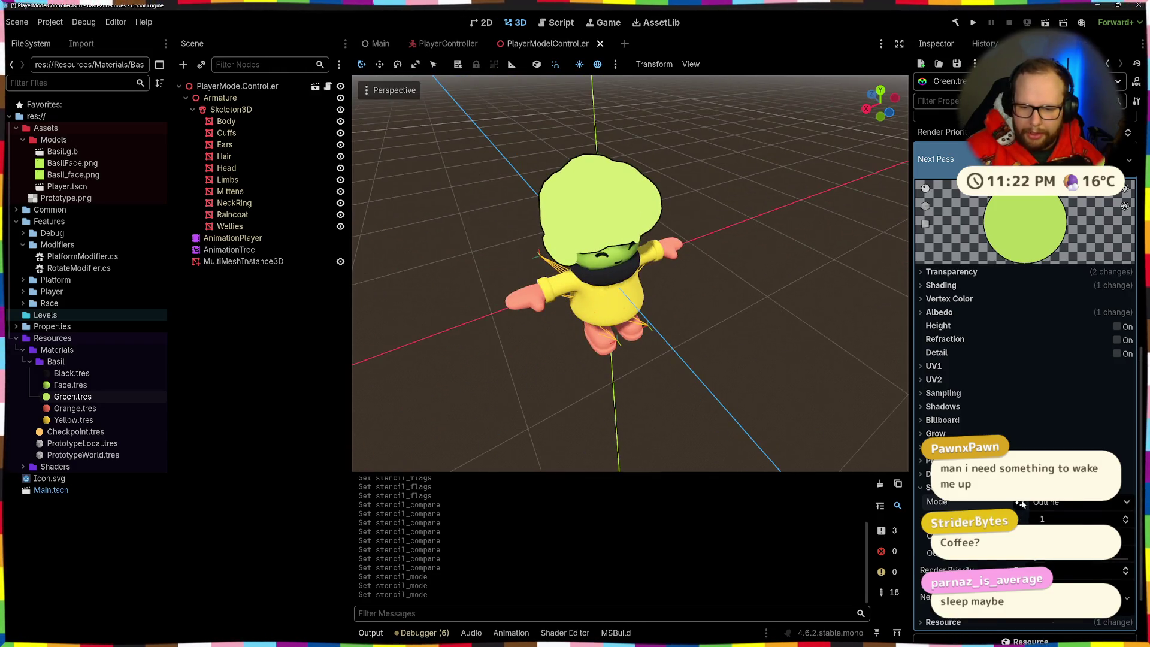
pyautogui.scroll(-3, 1083, 424)
pyautogui.scroll(2, 1083, 424)
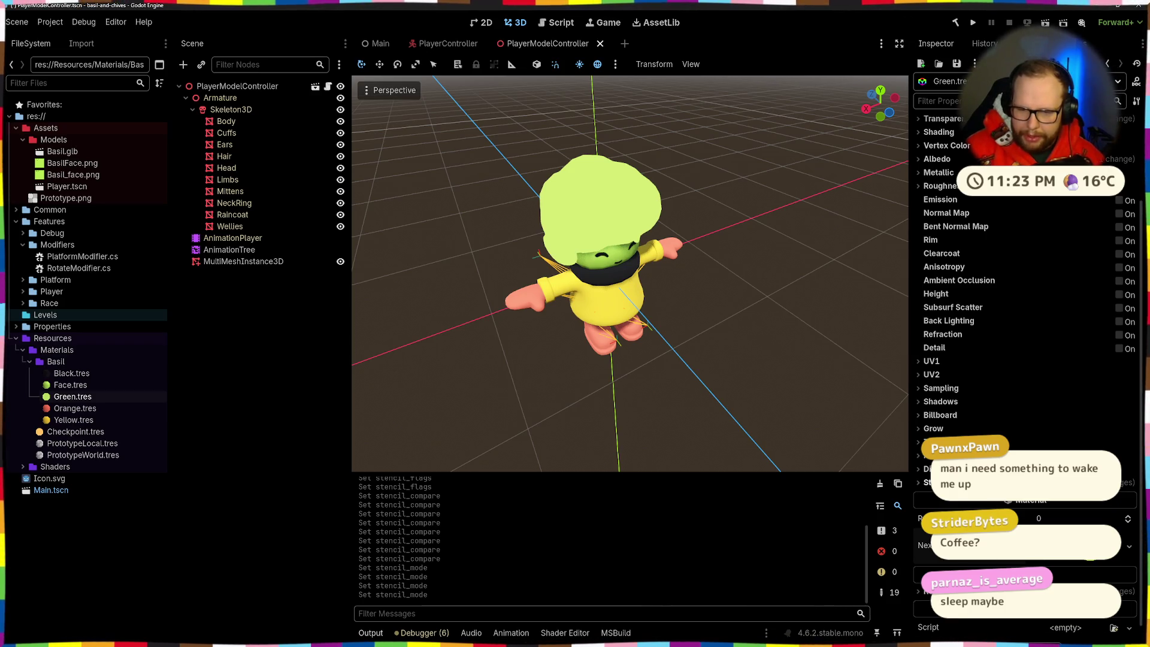
# Set the green hair's stencil Mode to Disabled and save the scene
pyautogui.click(927, 482)
pyautogui.click(1063, 501)
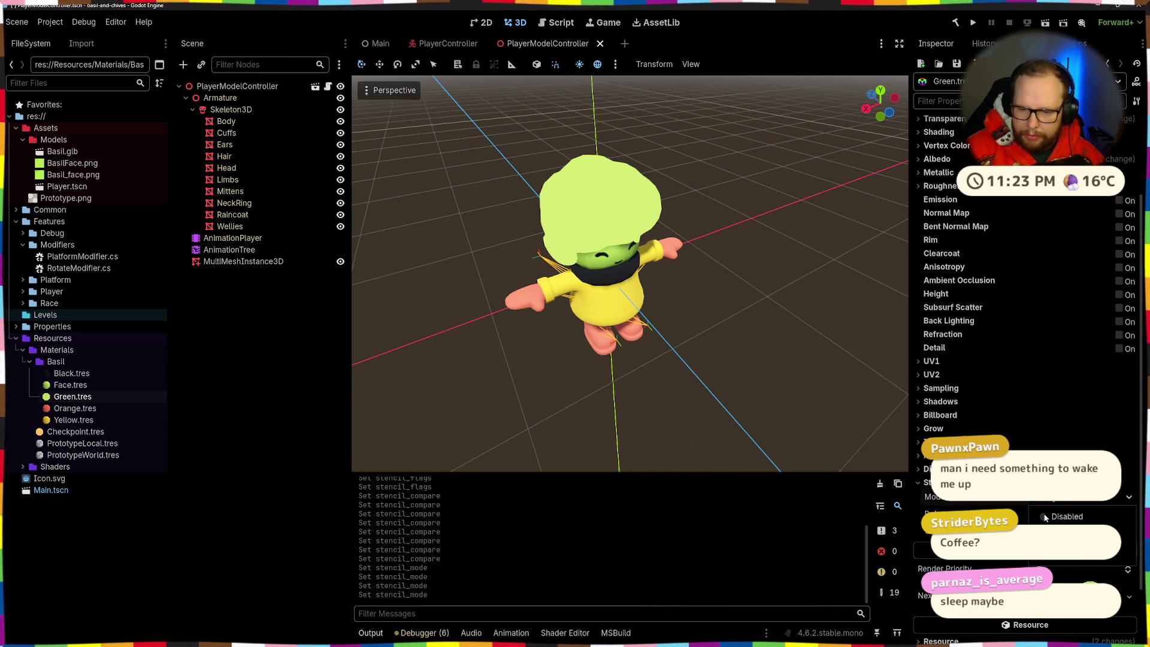
pyautogui.click(1045, 516)
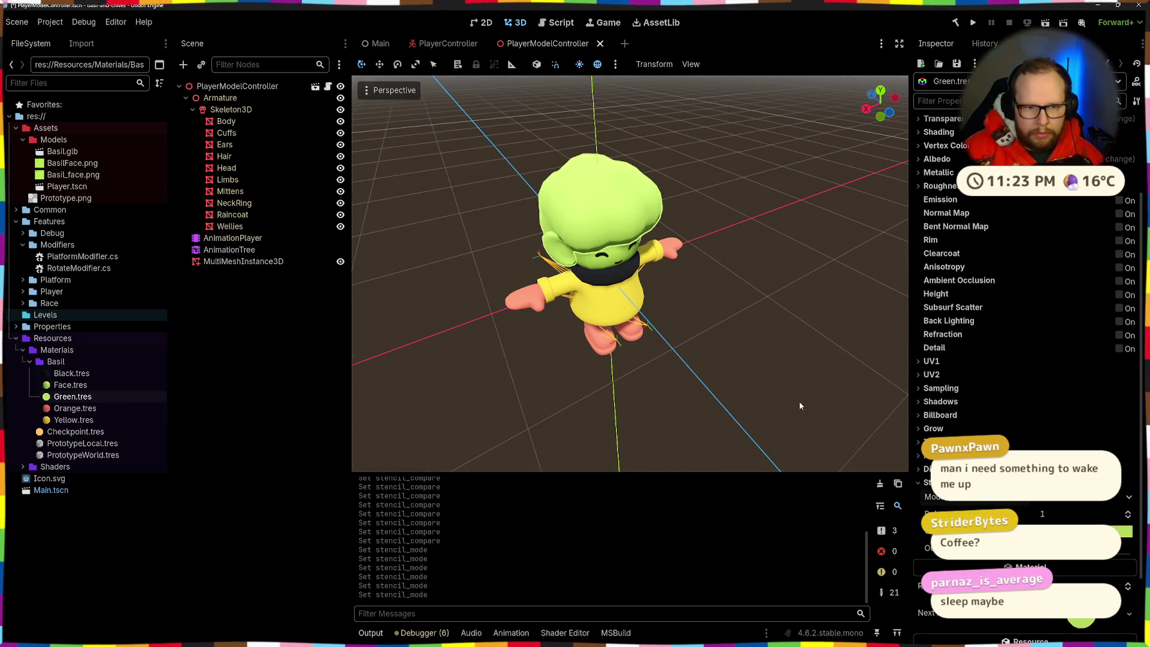
pyautogui.moveTo(799, 402)
pyautogui.mouseDown()
pyautogui.moveTo(727, 339)
pyautogui.moveTo(811, 354)
pyautogui.mouseUp()
pyautogui.scroll(5, 687, 231)
pyautogui.moveTo(687, 231)
pyautogui.mouseDown()
pyautogui.moveTo(713, 228)
pyautogui.moveTo(663, 203)
pyautogui.moveTo(622, 207)
pyautogui.mouseUp()
pyautogui.scroll(-4, 742, 225)
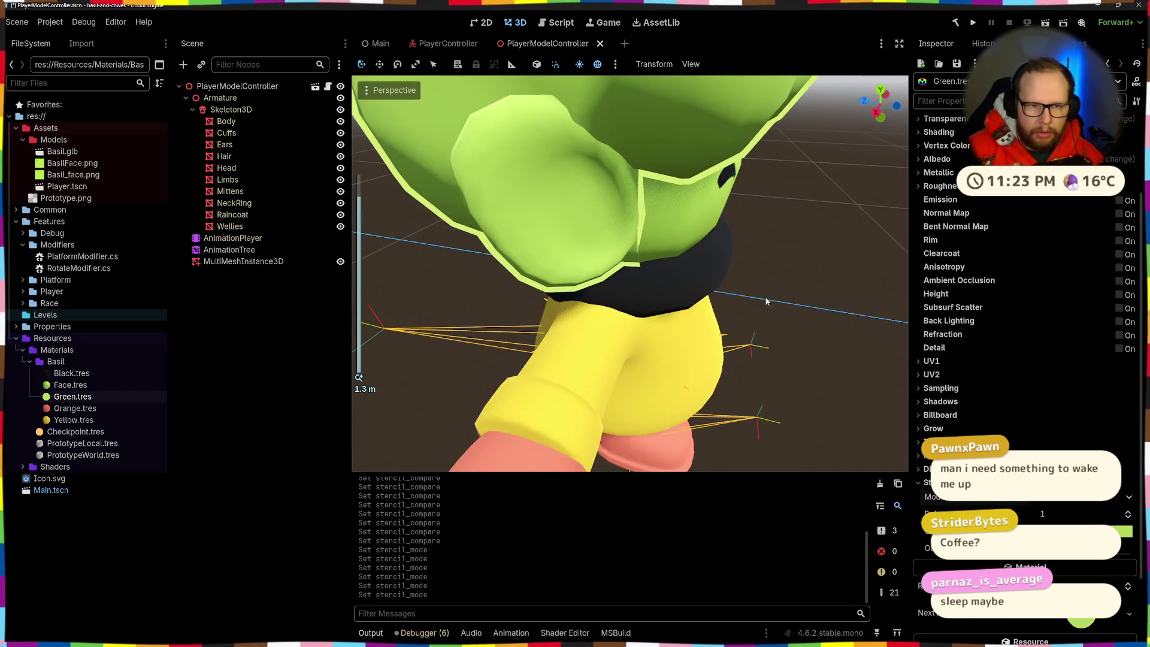
pyautogui.scroll(6, 623, 209)
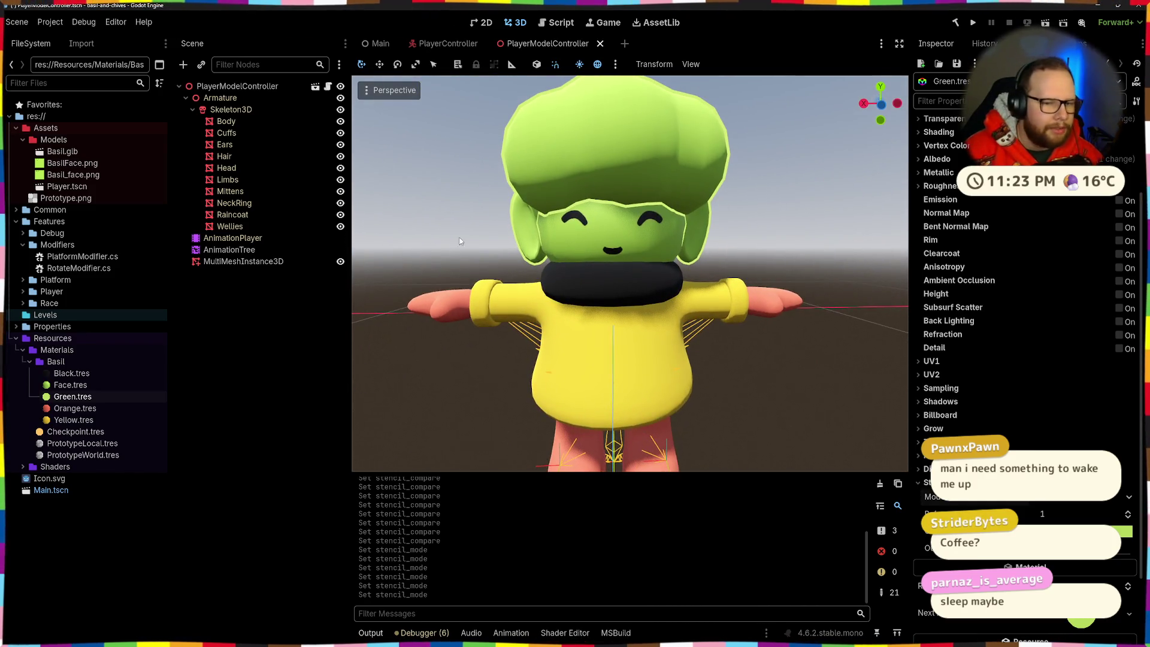
pyautogui.hotkey('ctrl', 's')
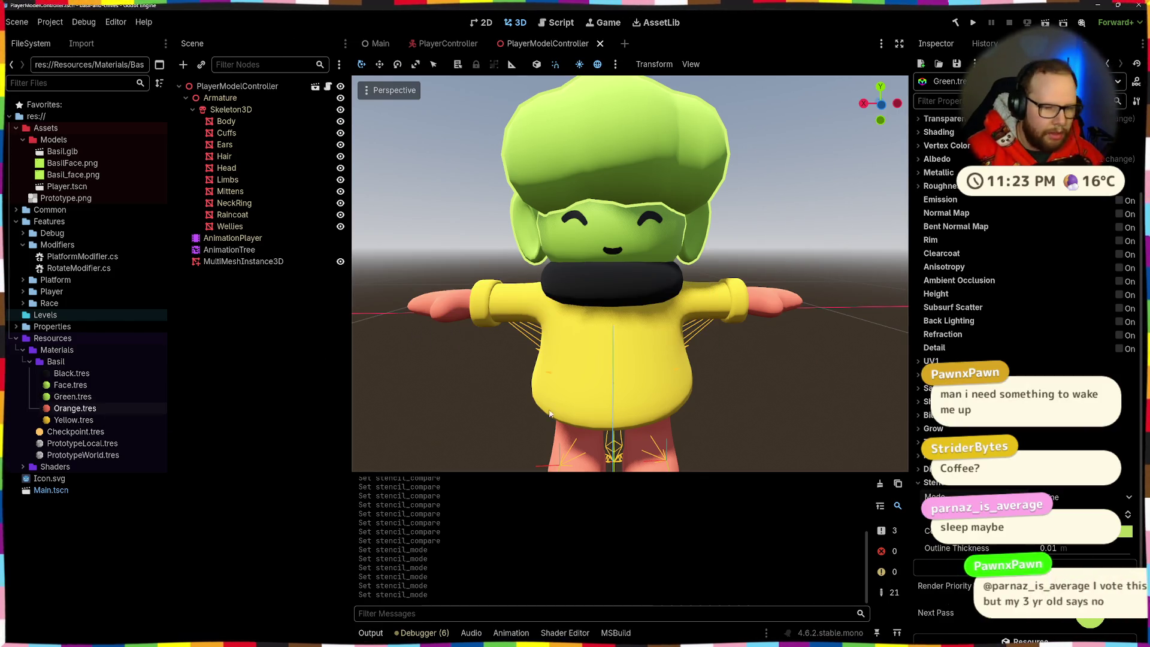
# Inspect the outline-free hair from an elevated view and collapse the Stencil section
pyautogui.scroll(5, 934, 428)
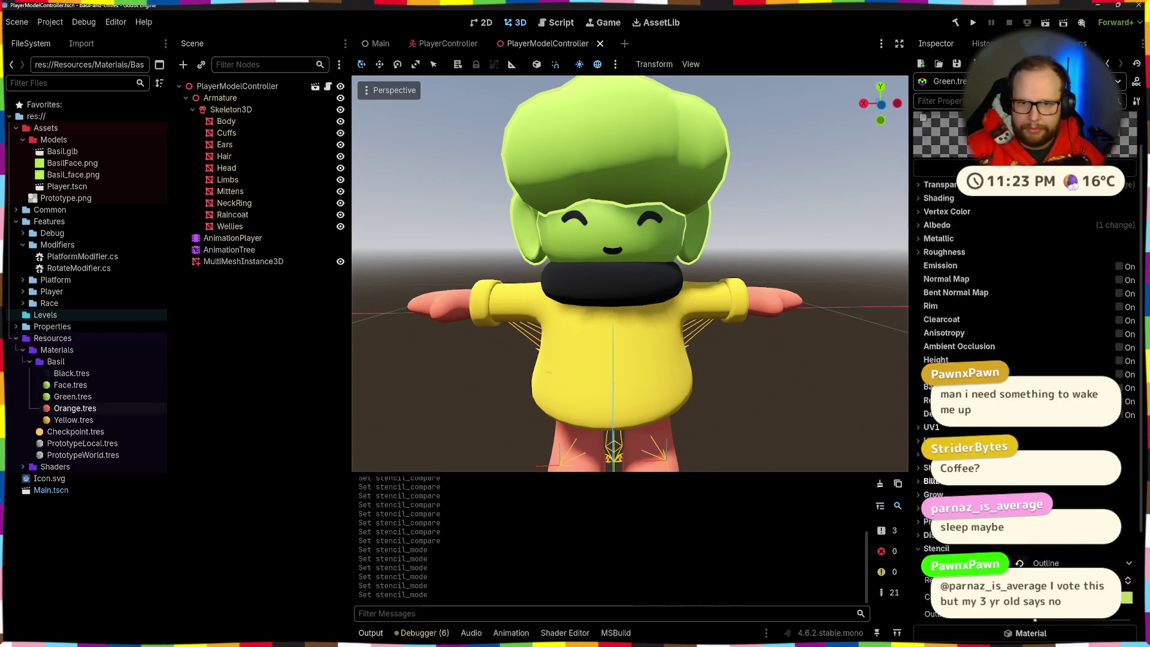
pyautogui.scroll(-5, 822, 261)
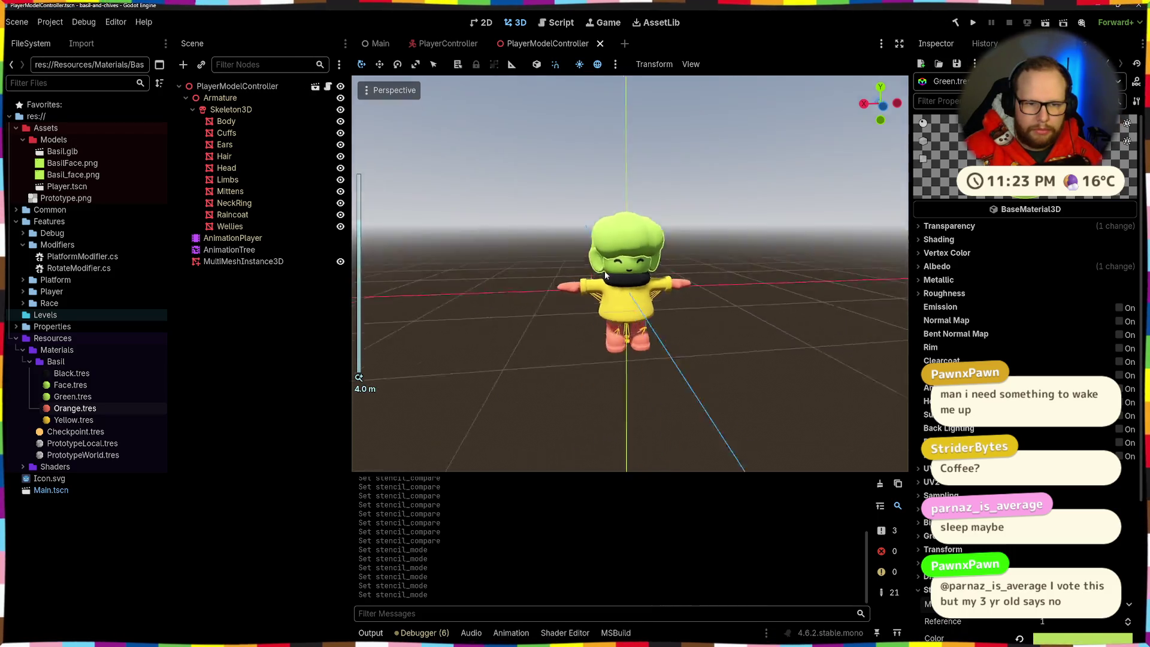
pyautogui.moveTo(822, 262)
pyautogui.mouseDown()
pyautogui.moveTo(854, 325)
pyautogui.moveTo(833, 273)
pyautogui.moveTo(726, 262)
pyautogui.moveTo(602, 196)
pyautogui.moveTo(691, 306)
pyautogui.moveTo(751, 278)
pyautogui.mouseUp()
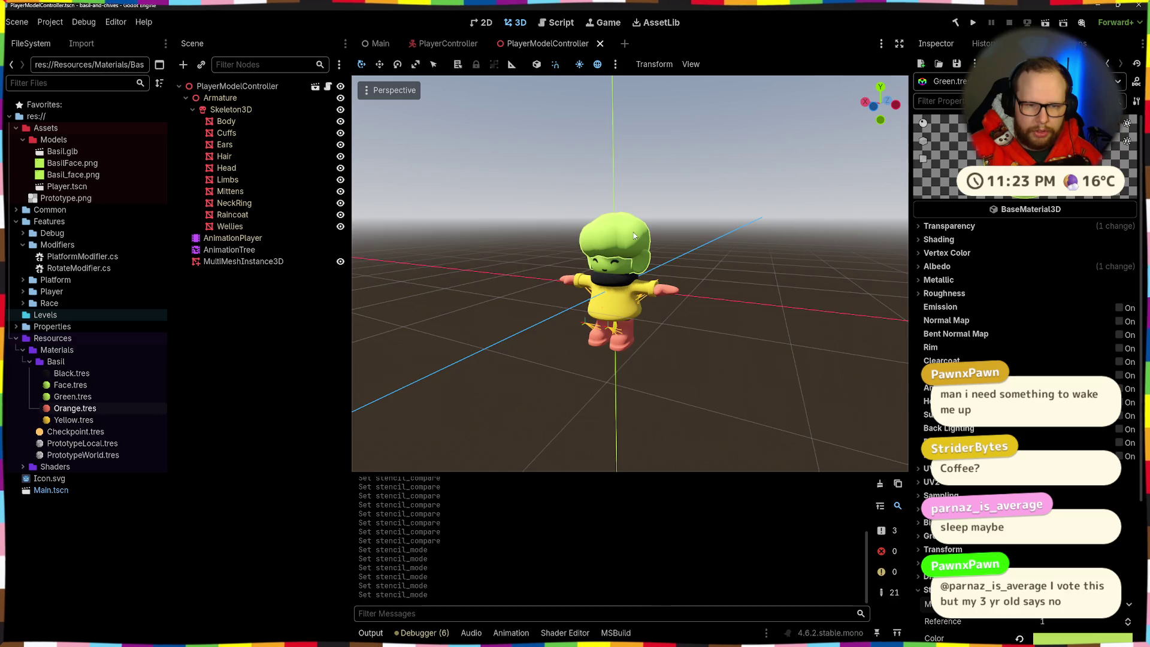
pyautogui.scroll(4, 726, 262)
pyautogui.scroll(-4, 1018, 299)
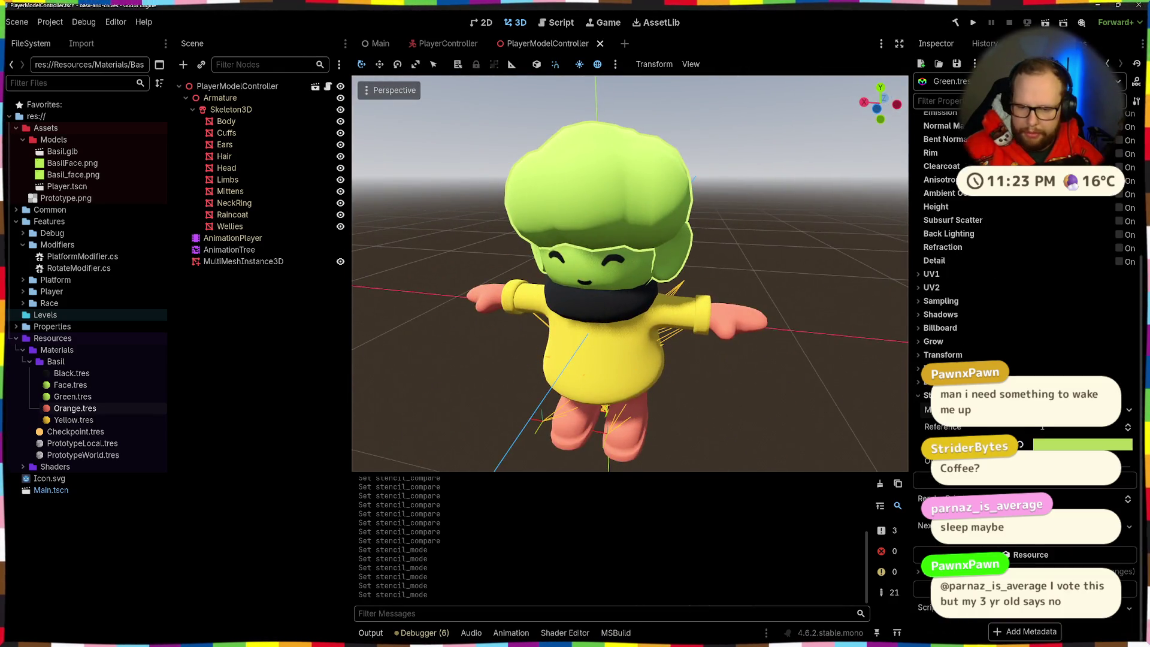
pyautogui.moveTo(503, 326)
pyautogui.mouseDown()
pyautogui.moveTo(807, 279)
pyautogui.moveTo(806, 303)
pyautogui.moveTo(991, 406)
pyautogui.mouseUp()
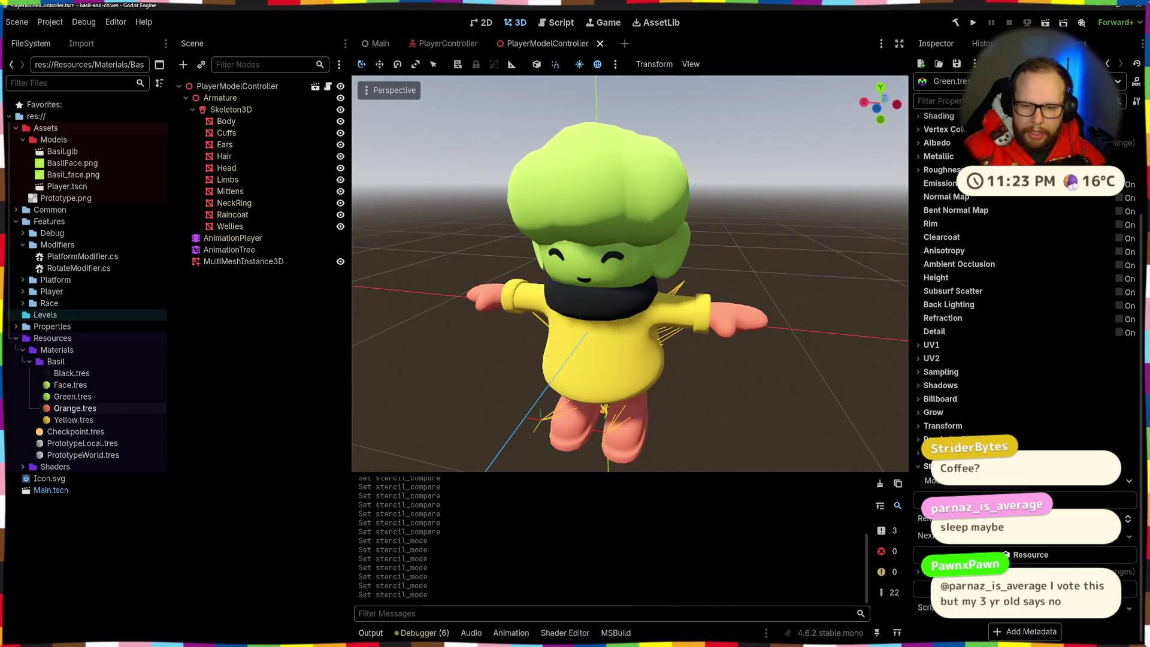
pyautogui.click(920, 468)
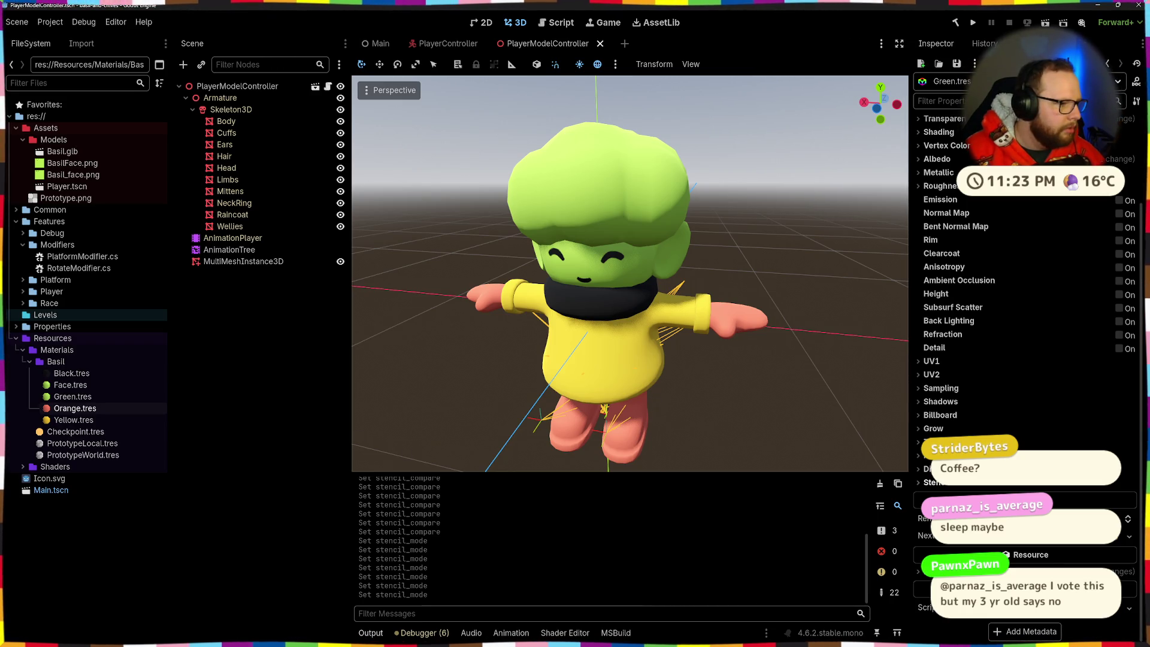
pyautogui.scroll(-5, 376, 342)
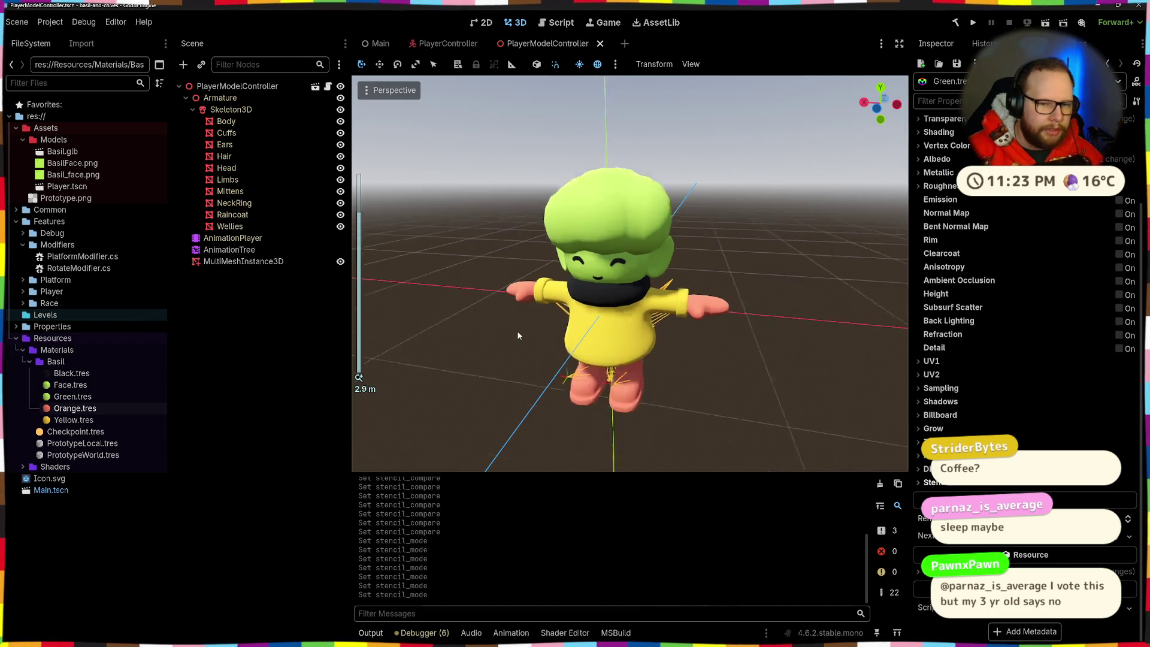
pyautogui.moveTo(658, 299); pyautogui.dragTo(760, 298)
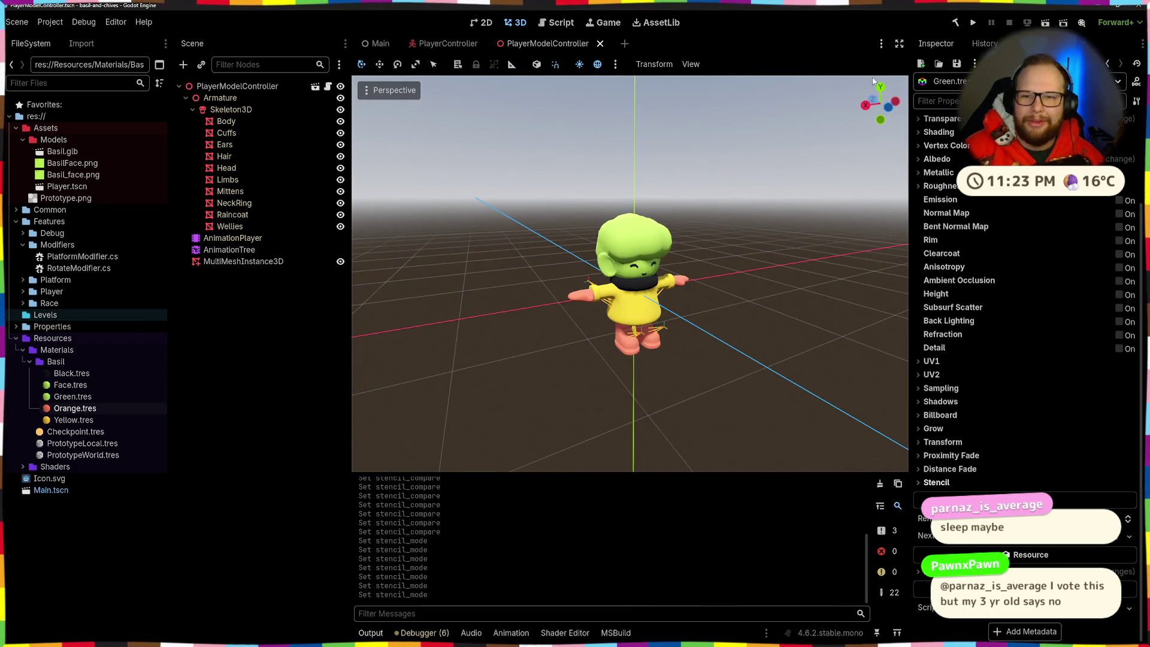
# Run the project and jump across the green and red platforms to reach the checkpoint
pyautogui.click(978, 24)
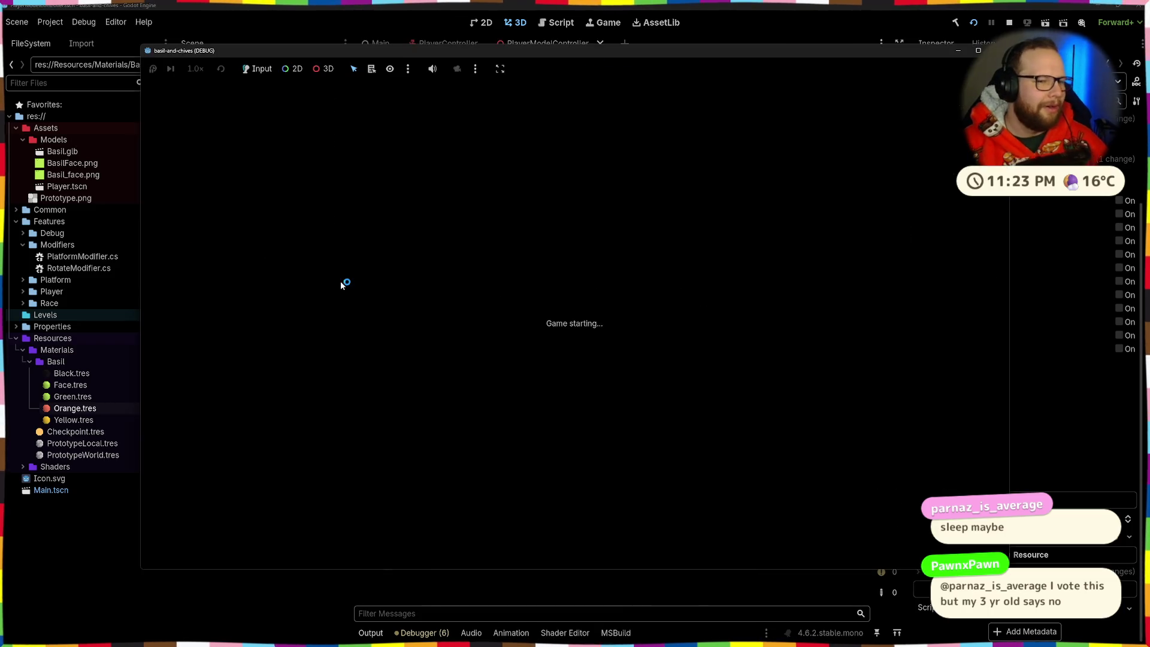
pyautogui.press('w')
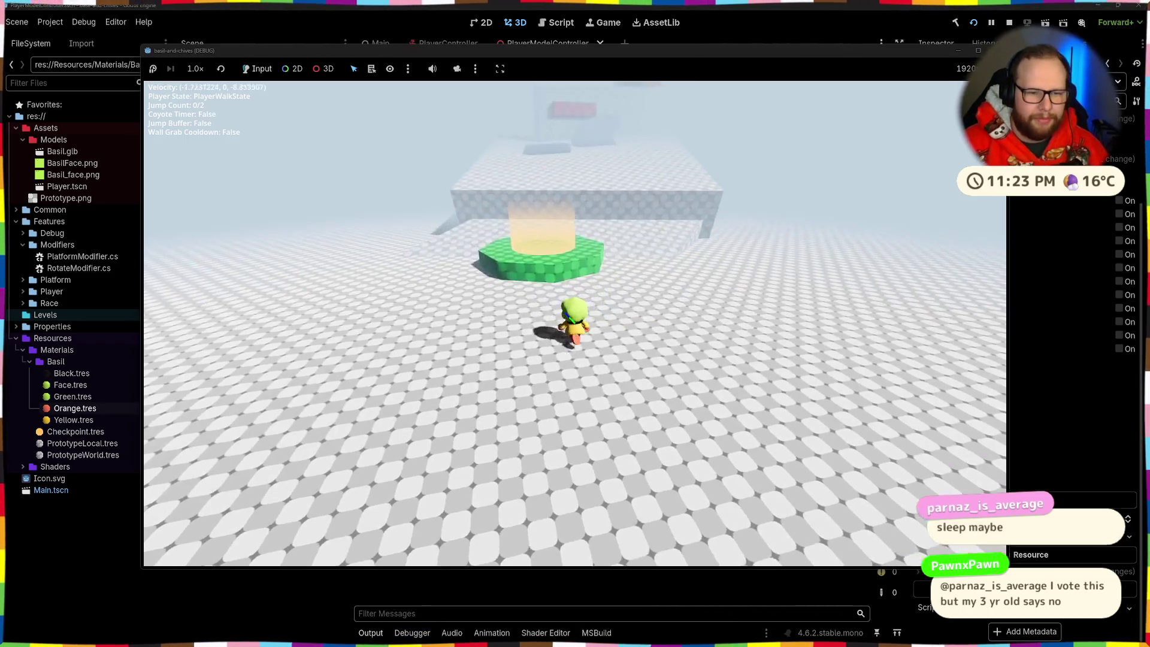
pyautogui.press('space')
pyautogui.press('space')
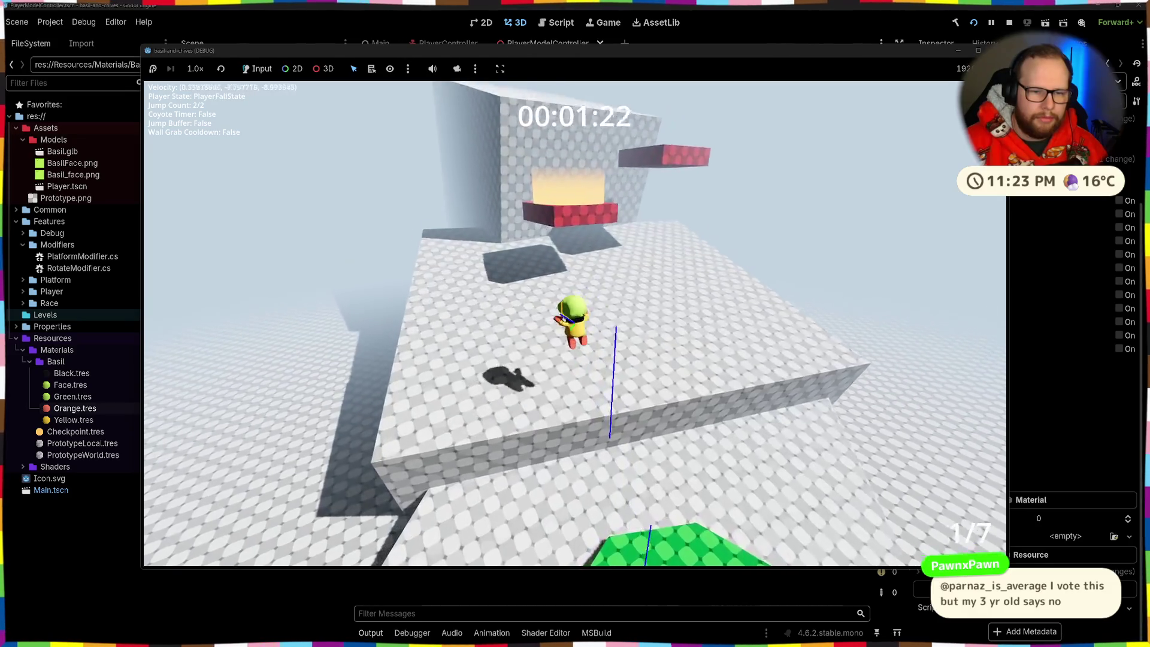
pyautogui.press('w')
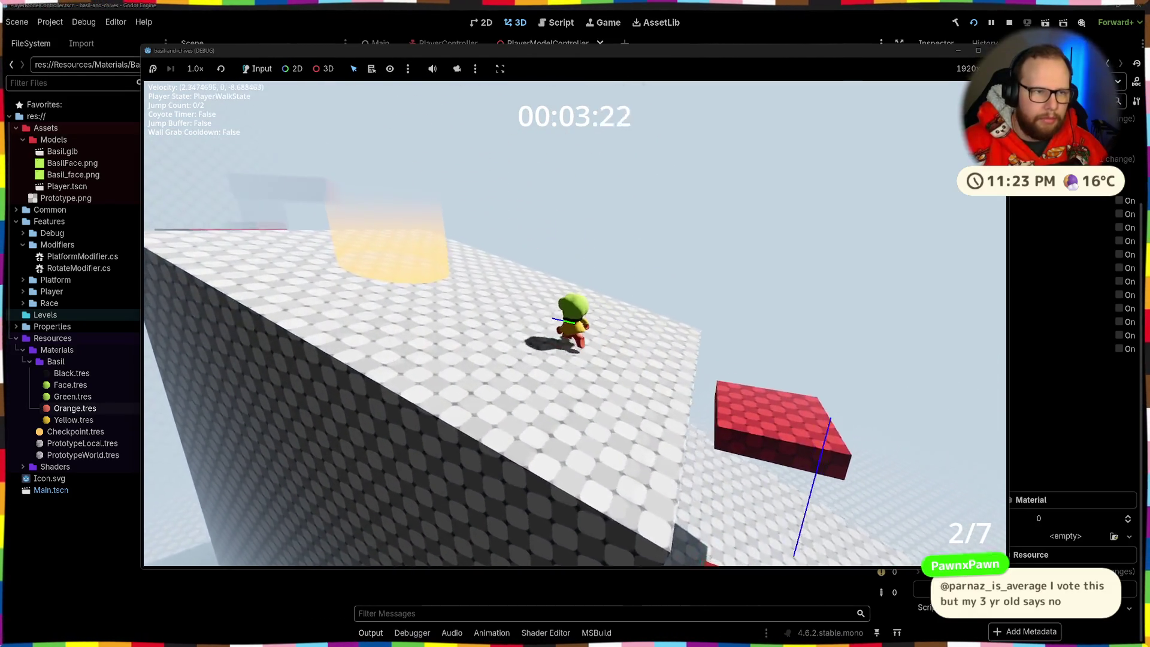
pyautogui.press('space')
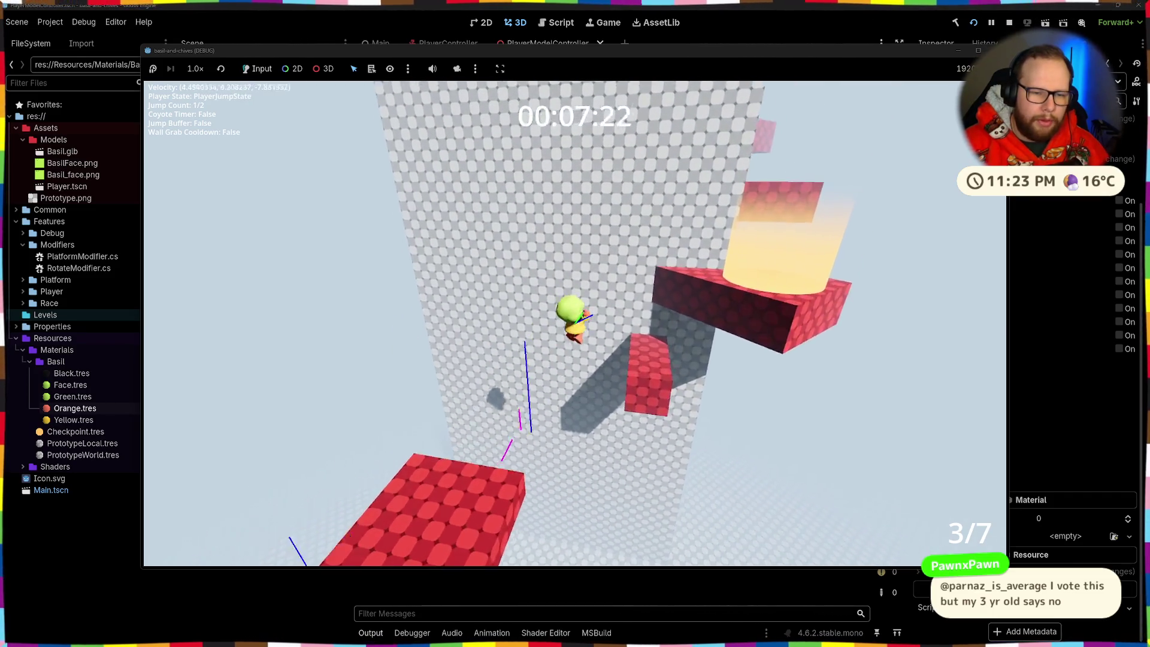
pyautogui.press('space')
pyautogui.press('space')
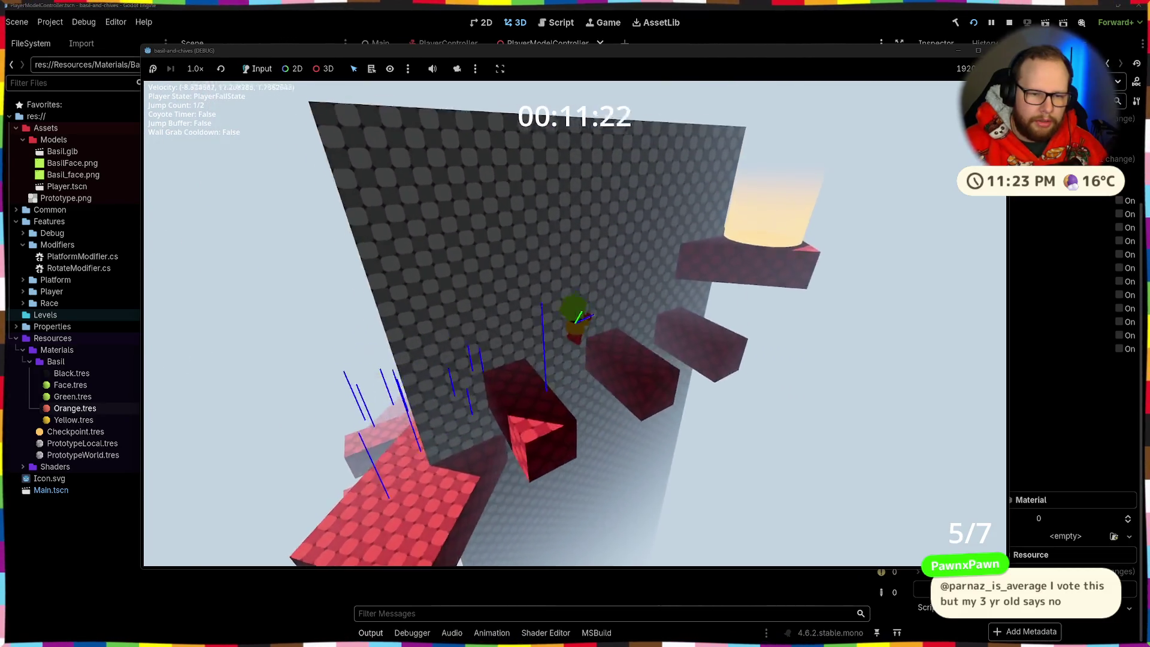
pyautogui.press('space')
pyautogui.press('space')
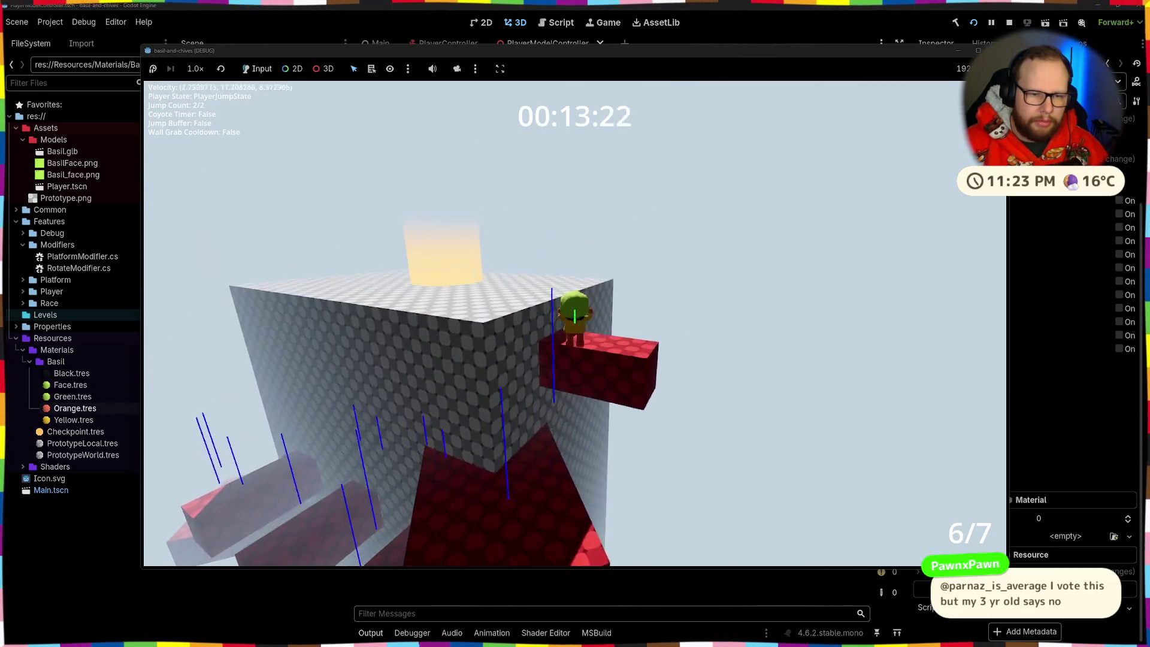
pyautogui.press('w')
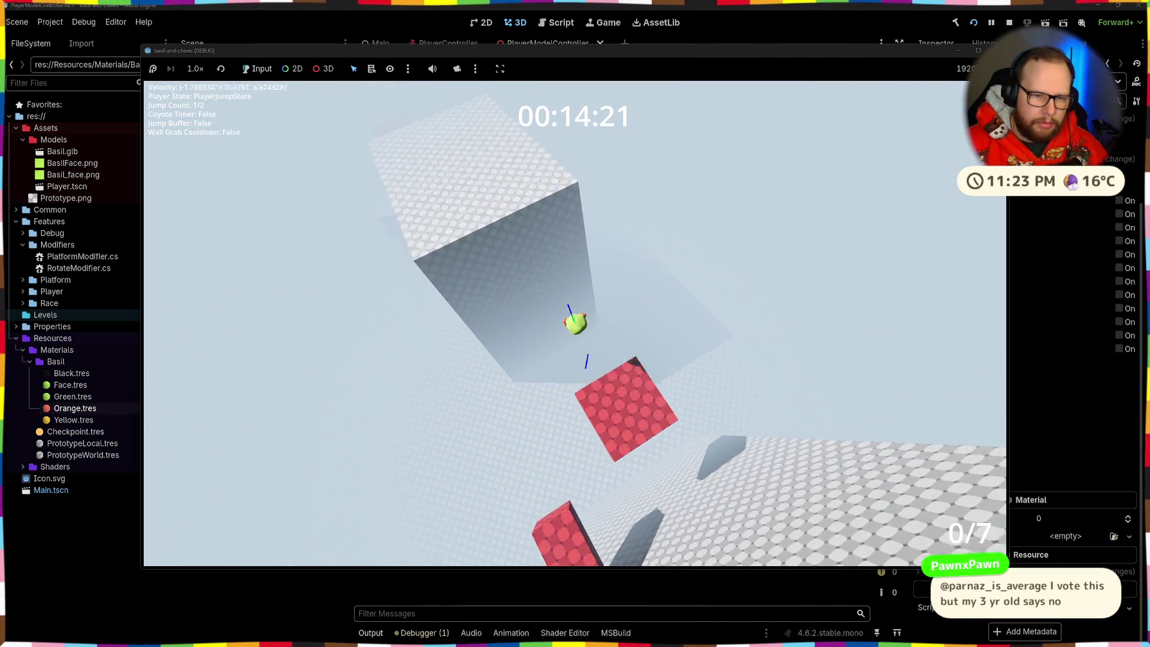
pyautogui.press('space')
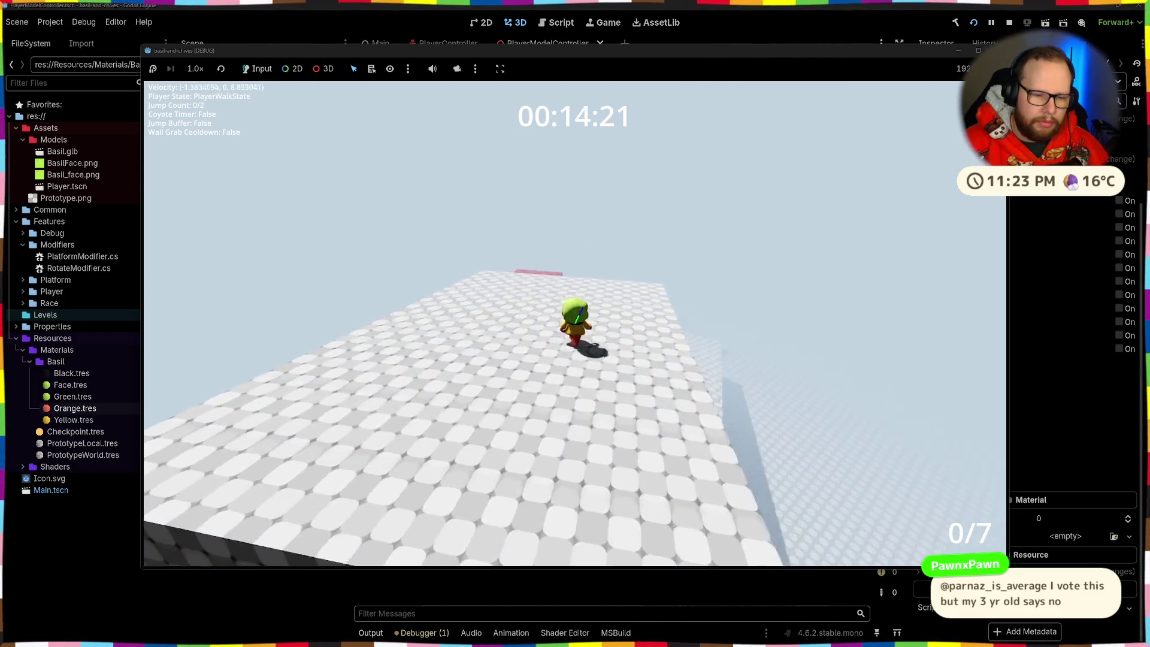
pyautogui.press('w')
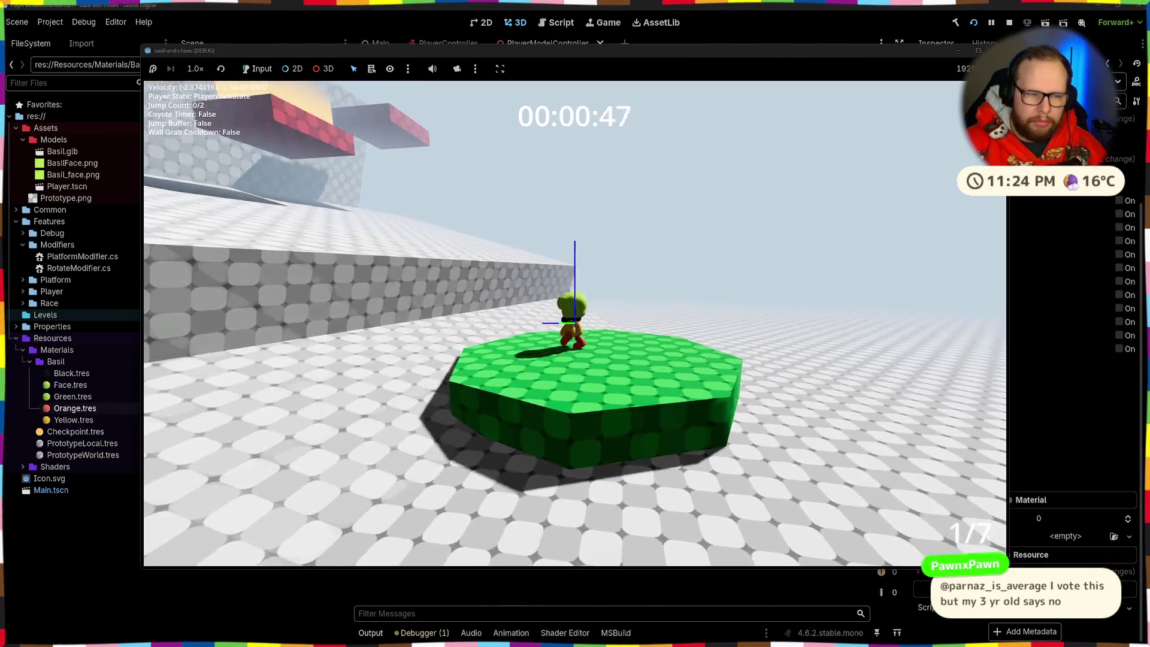
pyautogui.press('space')
pyautogui.press('space')
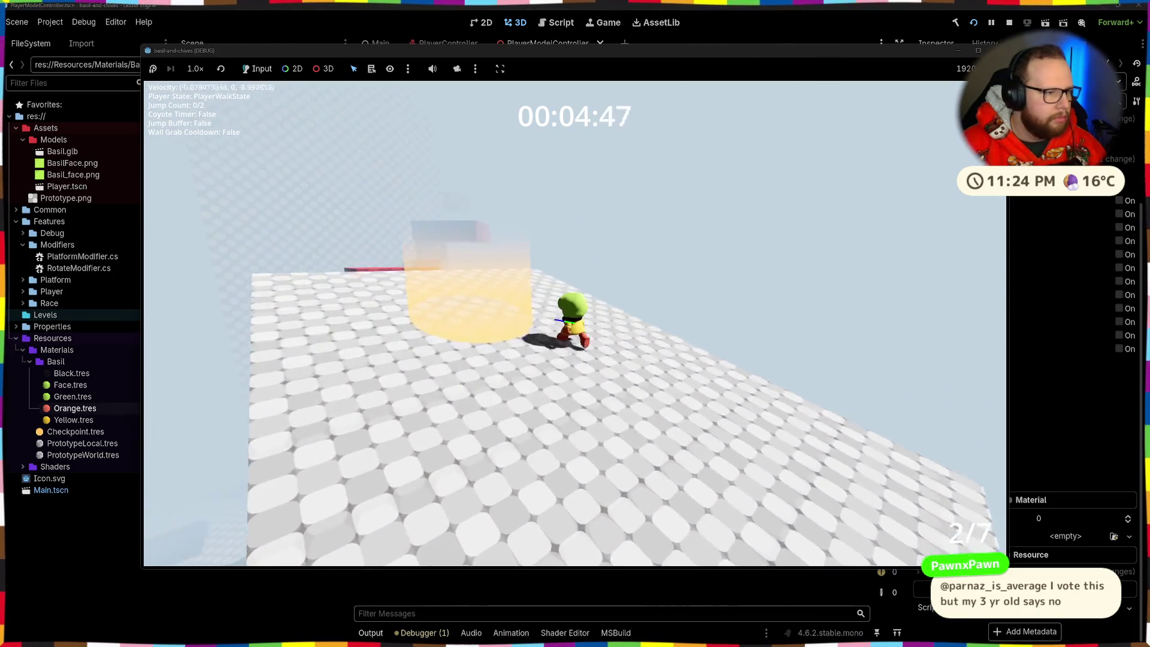
pyautogui.press('space')
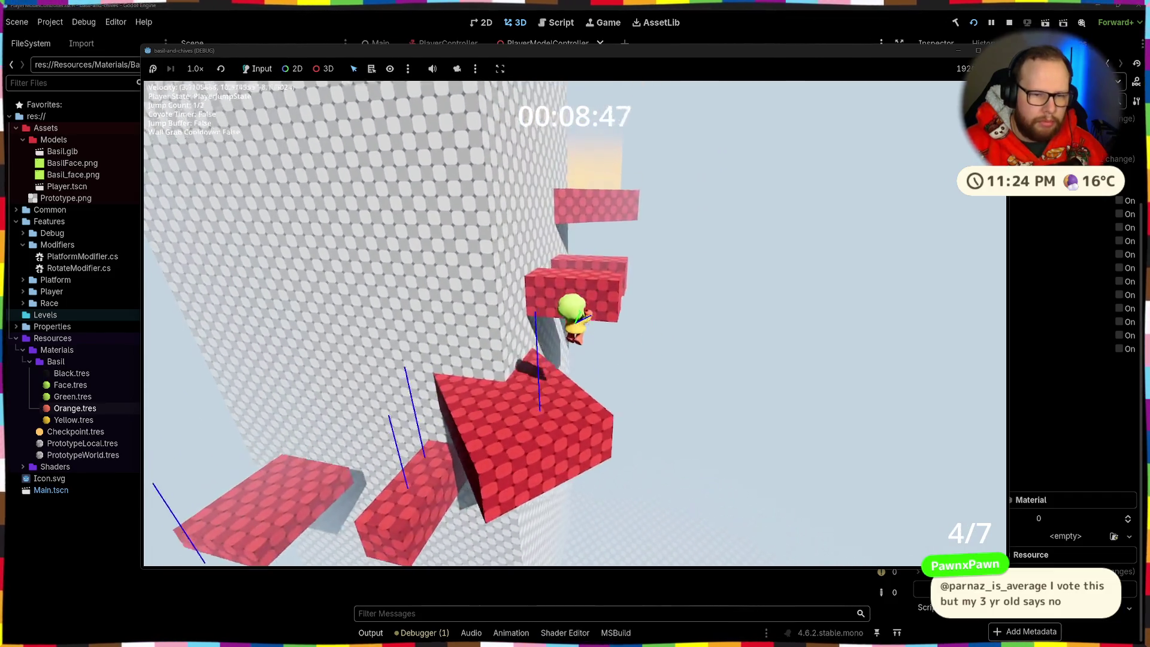
pyautogui.press('space')
pyautogui.press('space')
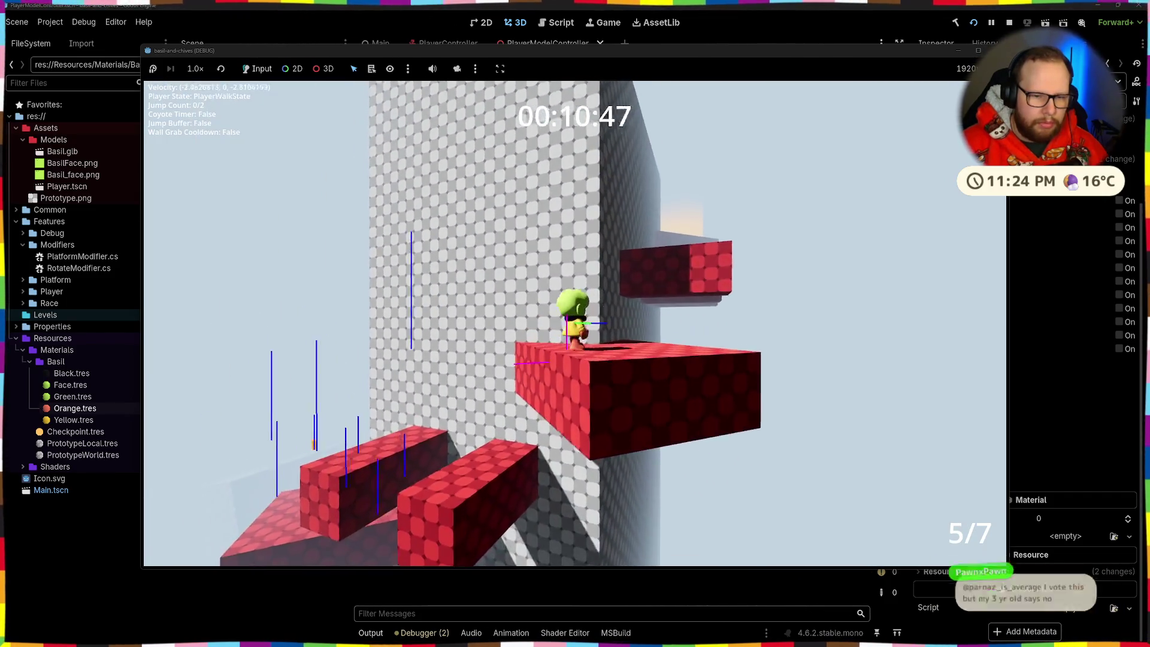
pyautogui.press('space')
pyautogui.press('space')
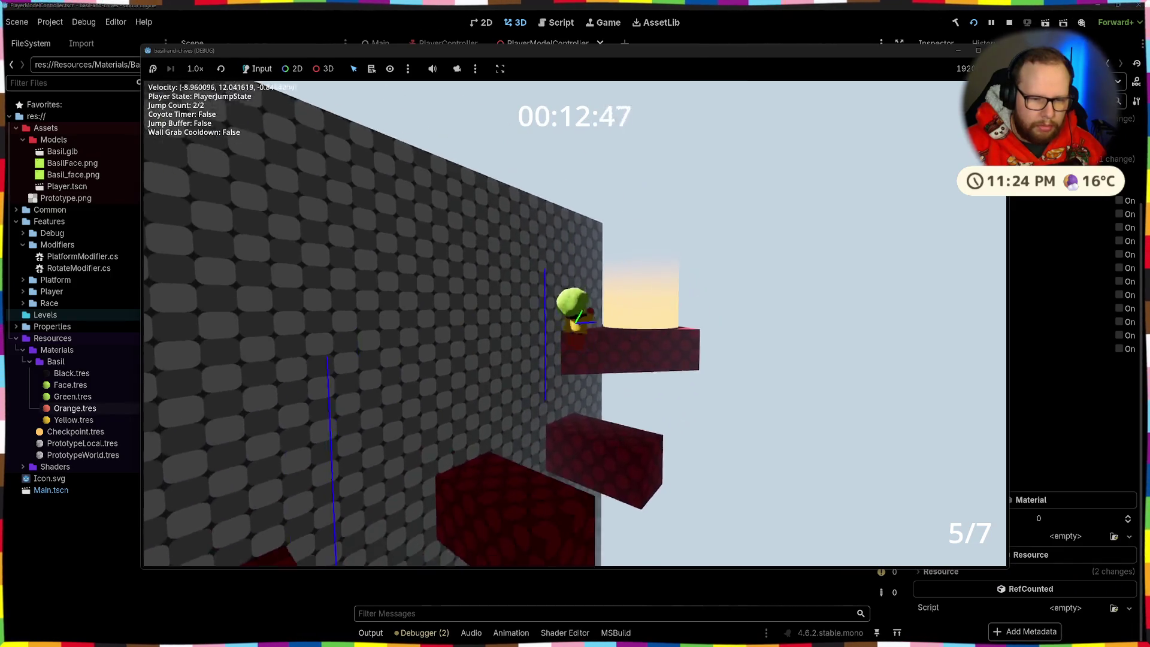
pyautogui.press('w')
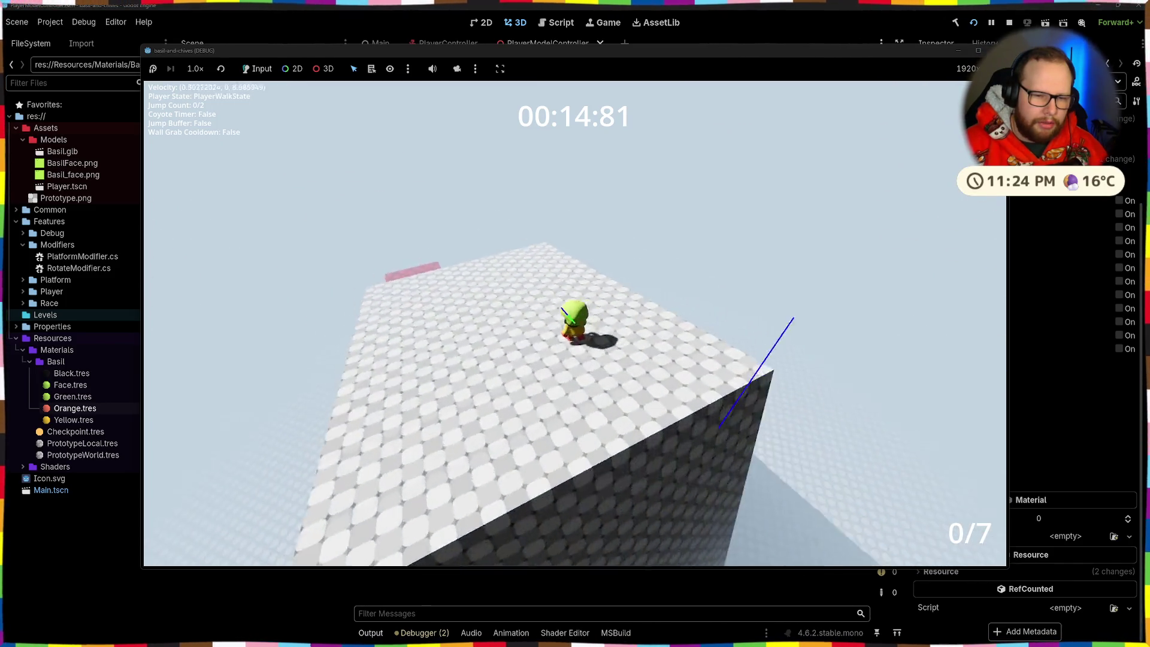
pyautogui.press('w')
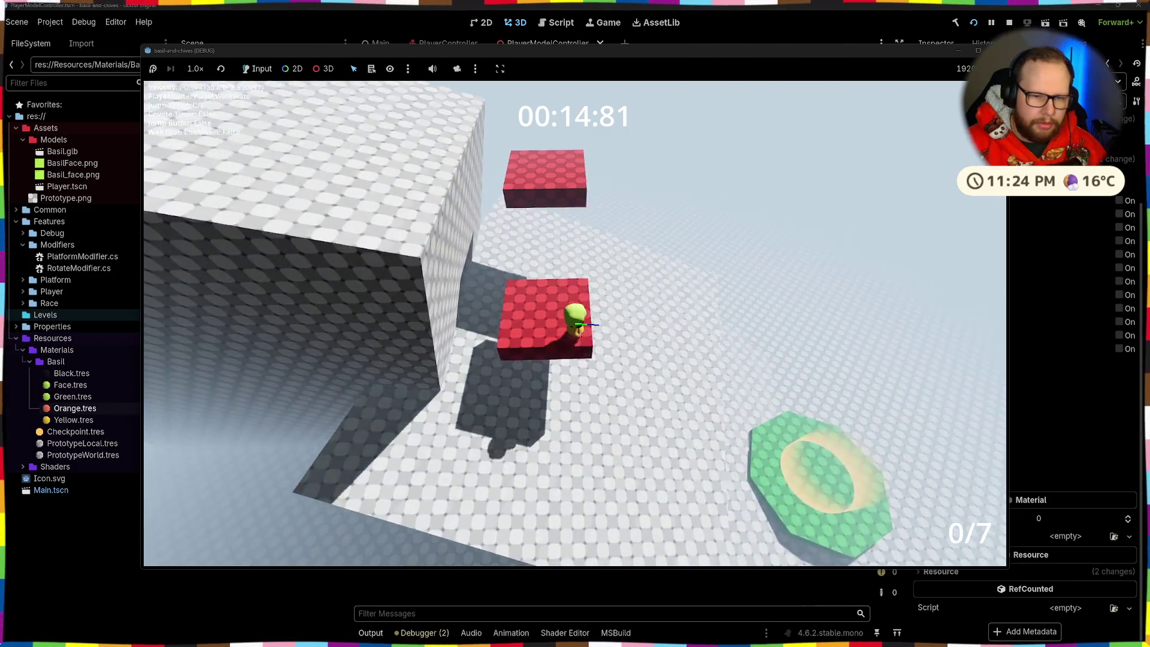
pyautogui.press('space')
pyautogui.press('space')
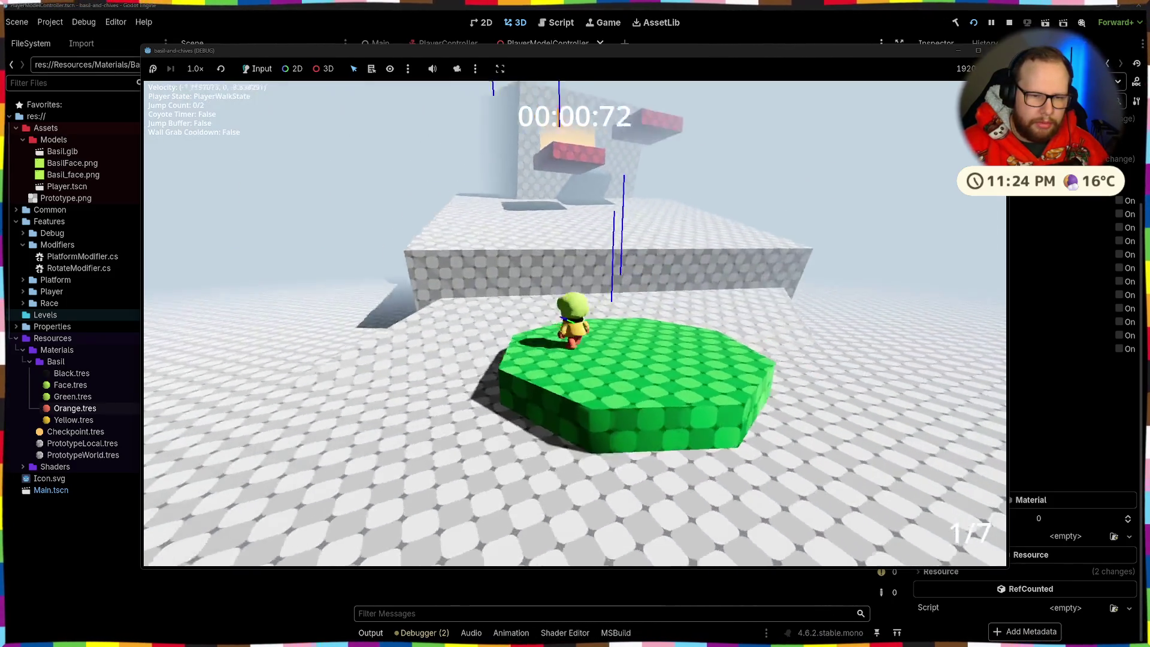
pyautogui.press('space')
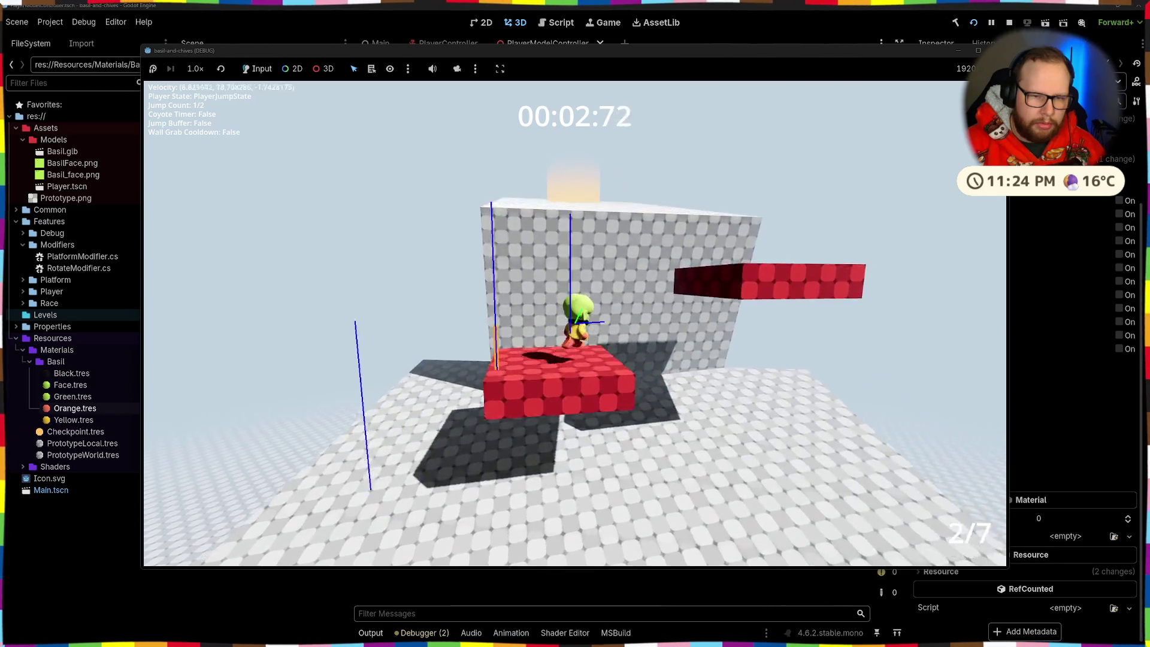
pyautogui.press('space')
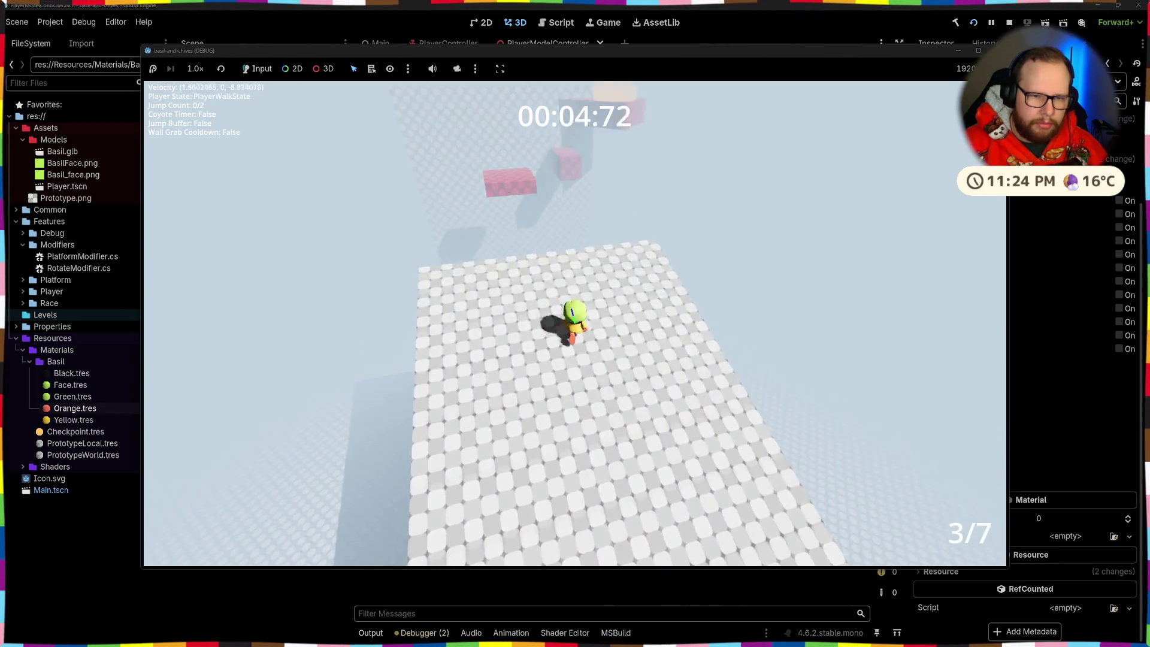
pyautogui.press('space')
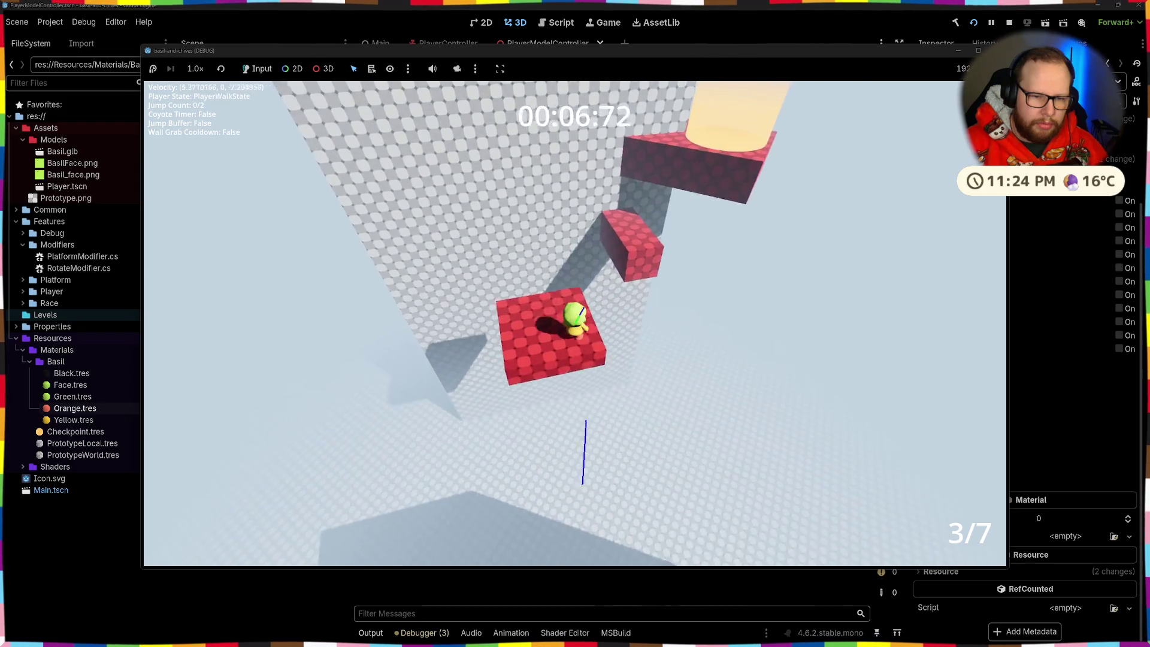
pyautogui.press('space')
pyautogui.press('space')
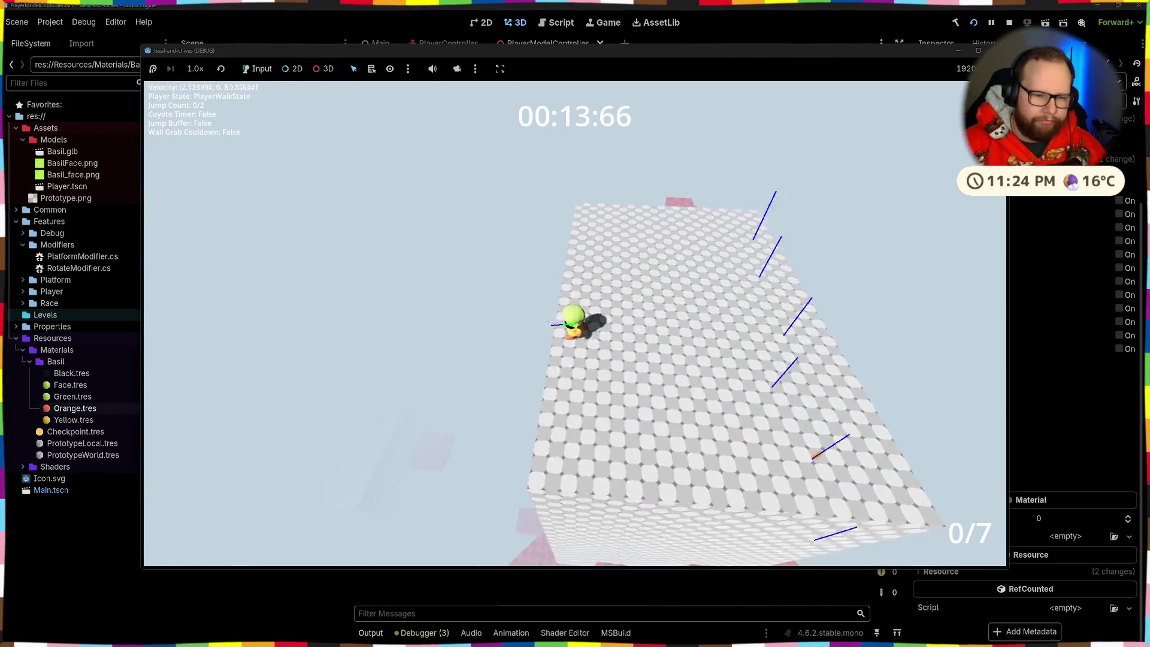
# Jump between the walls, run across the block toward the red platforms, then stop with F8
pyautogui.press('space')
pyautogui.press('space')
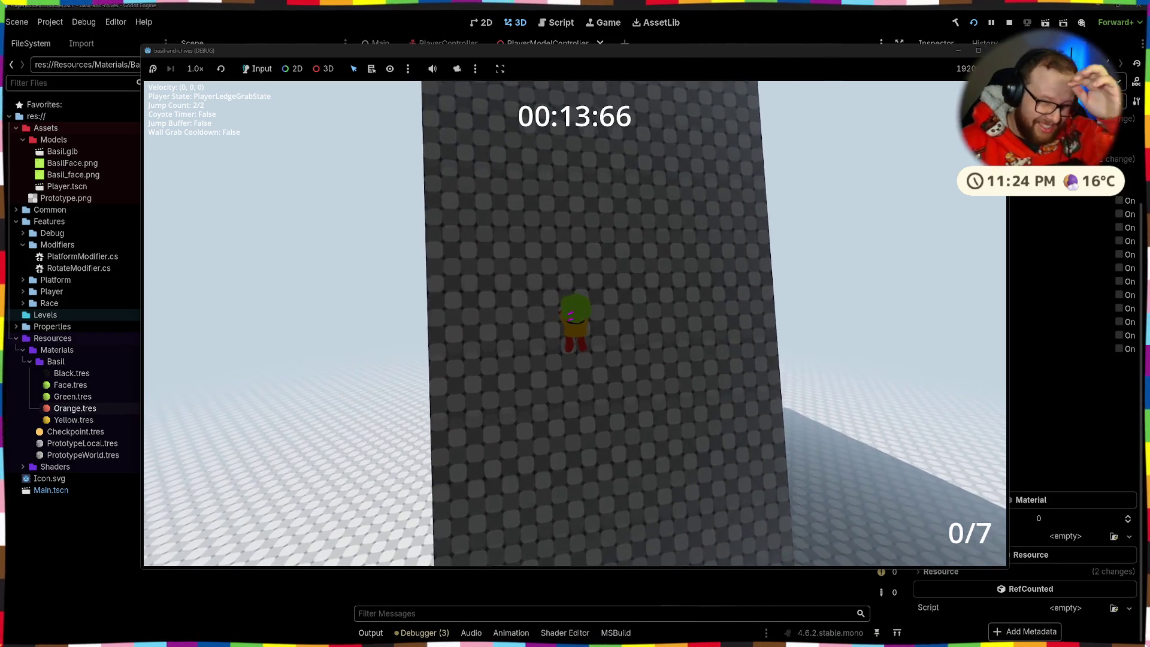
pyautogui.press('space')
pyautogui.press('space')
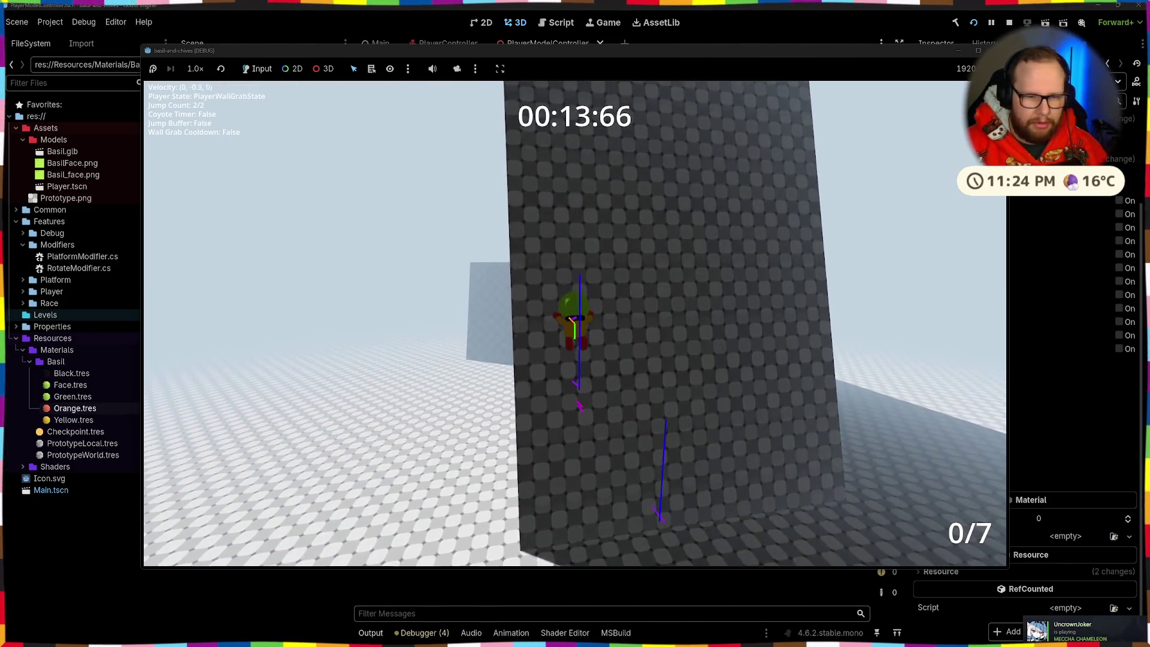
pyautogui.press('space')
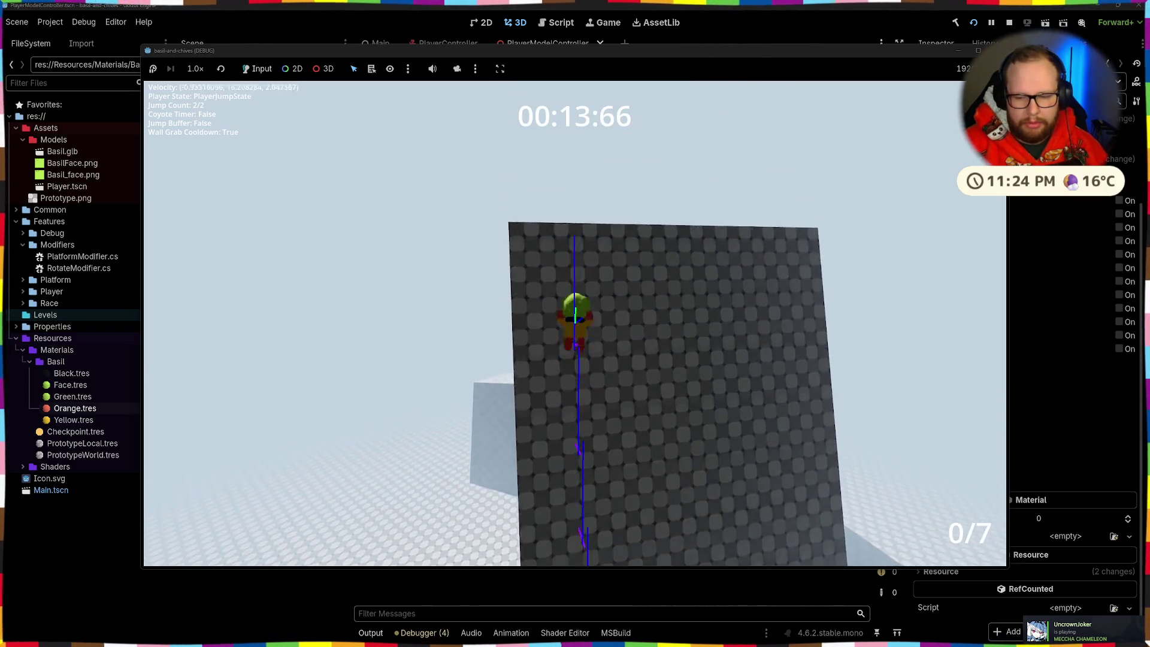
pyautogui.press('w')
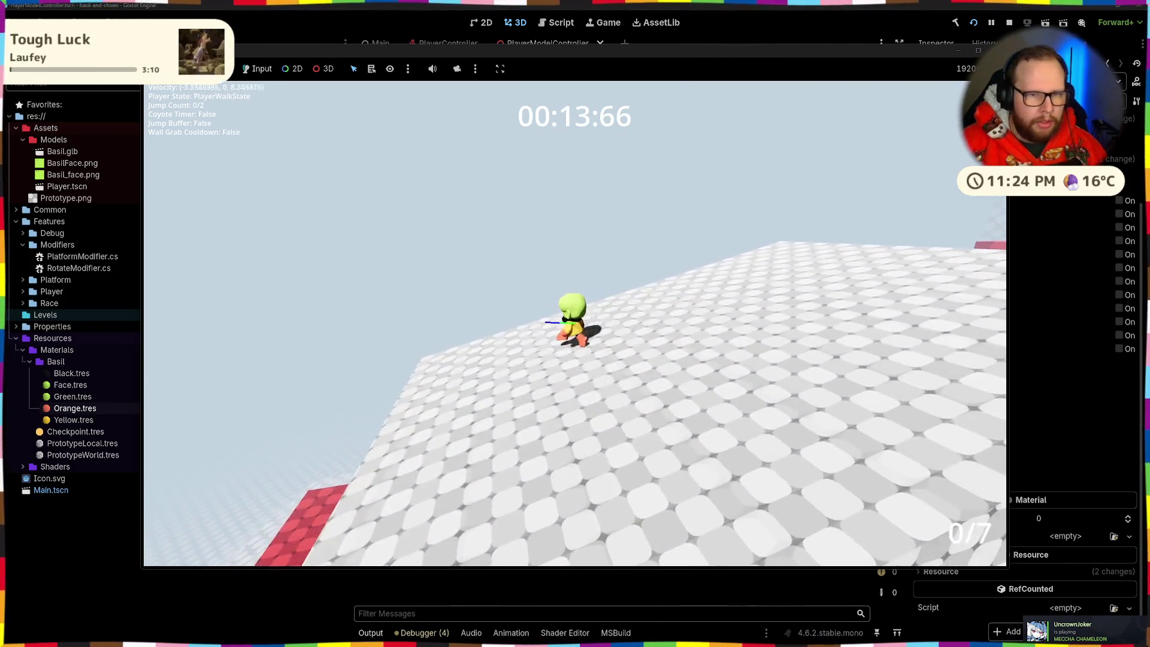
pyautogui.press('d')
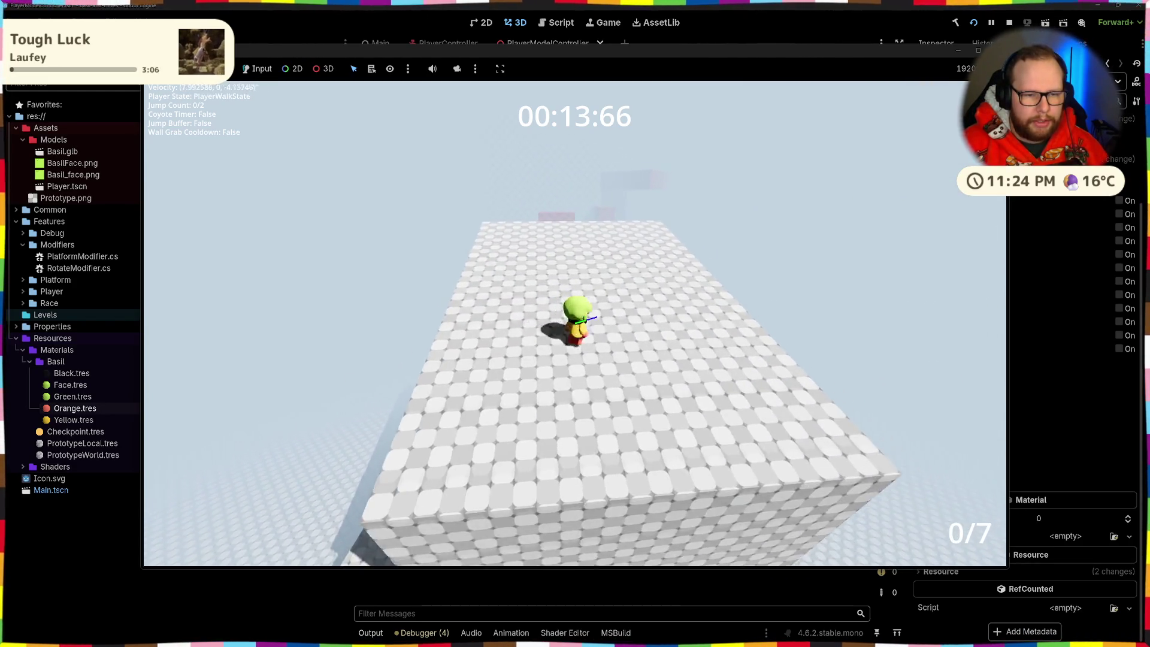
pyautogui.press('a')
pyautogui.press('a')
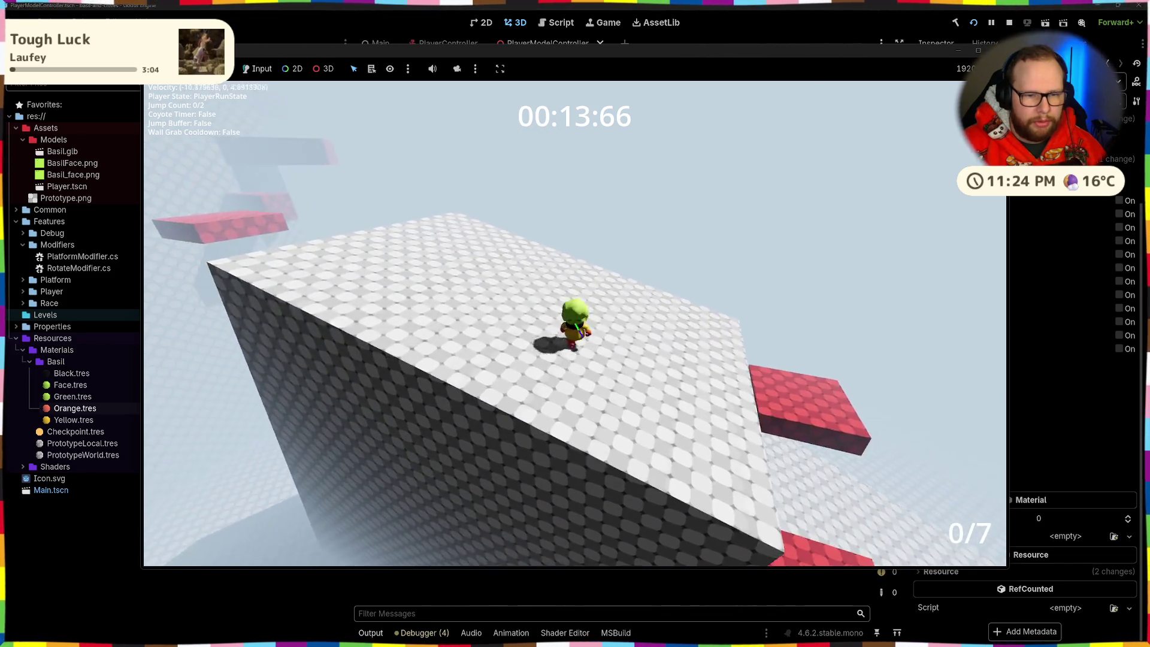
pyautogui.press('a')
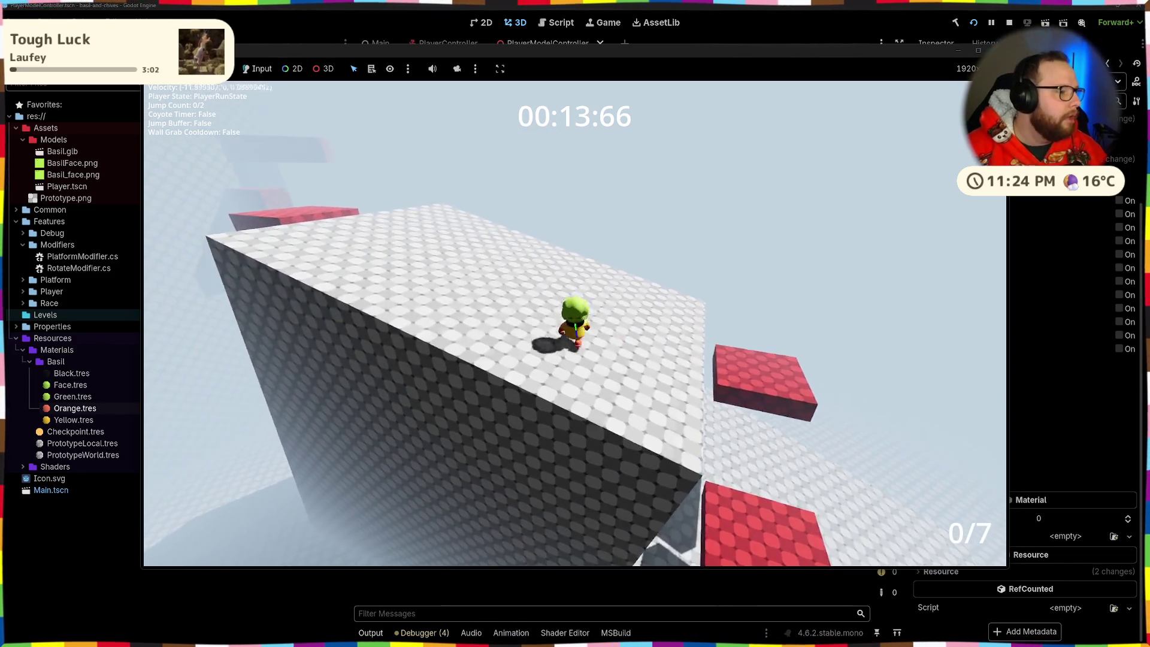
pyautogui.press('a')
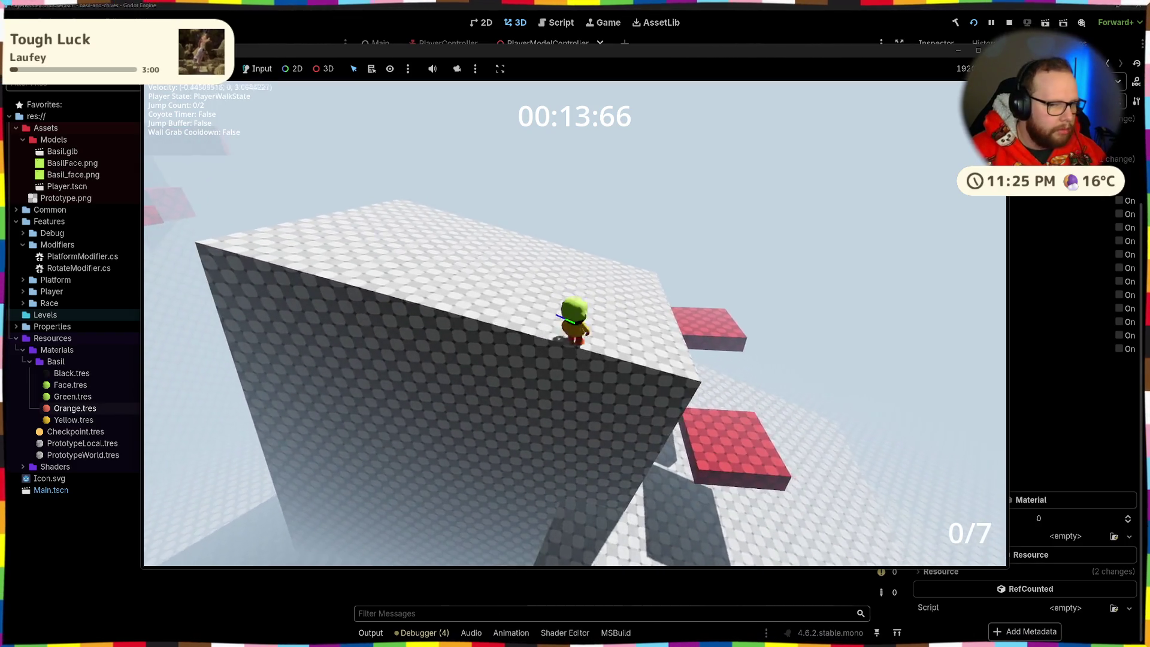
pyautogui.press('a')
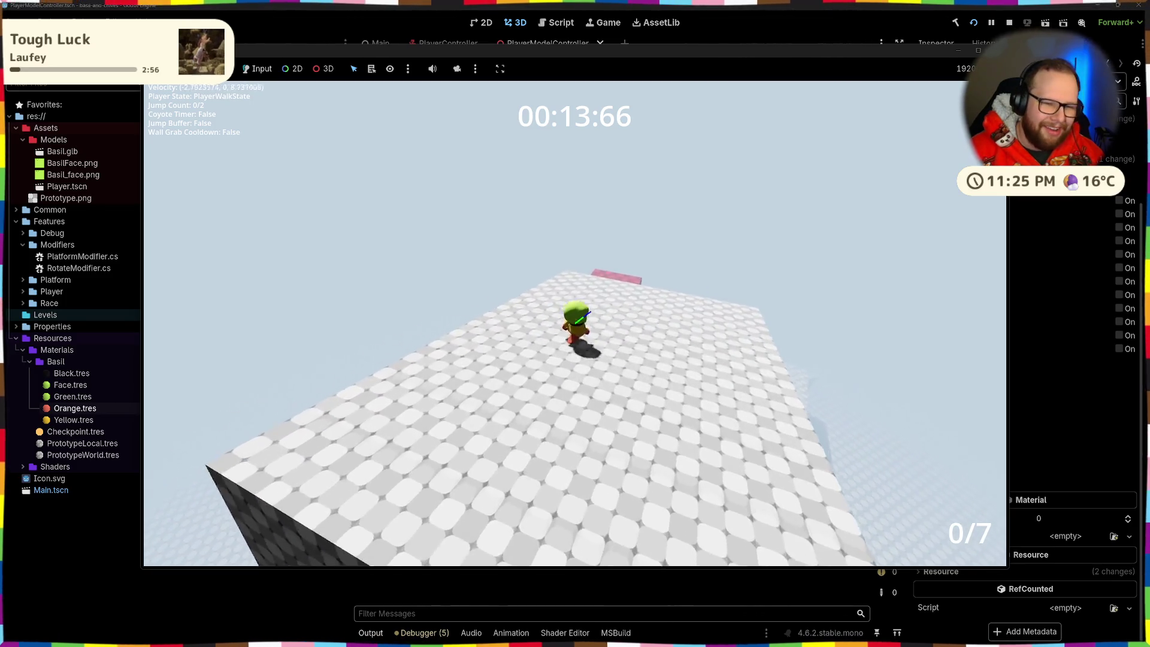
pyautogui.press('space')
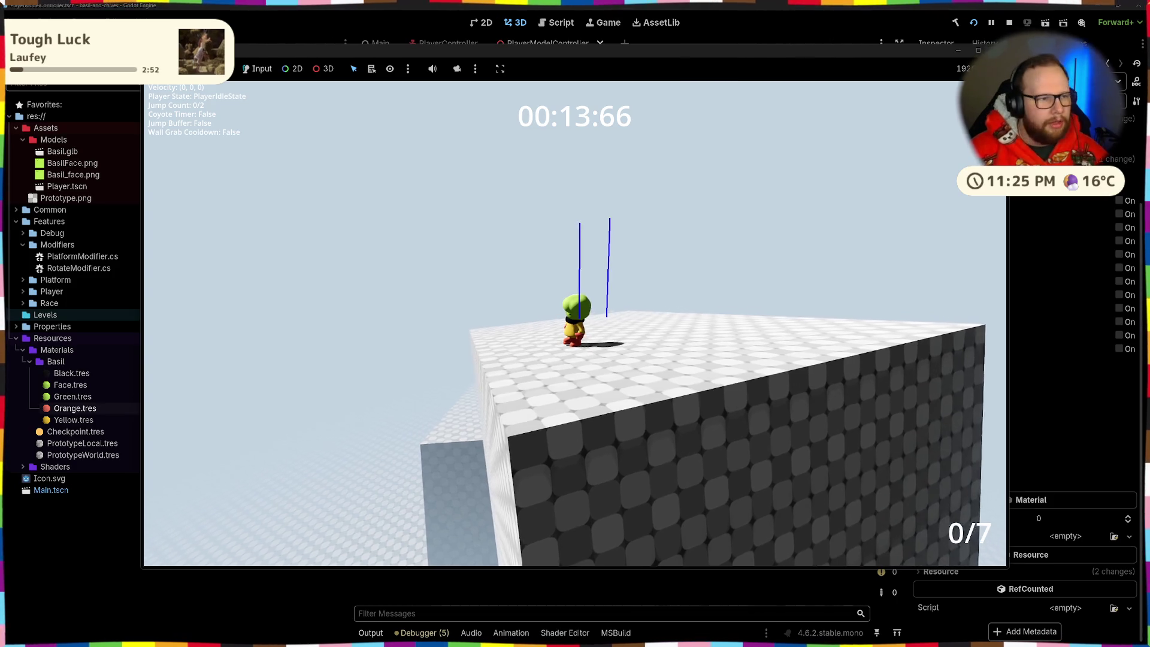
pyautogui.press('w')
pyautogui.press('F8')
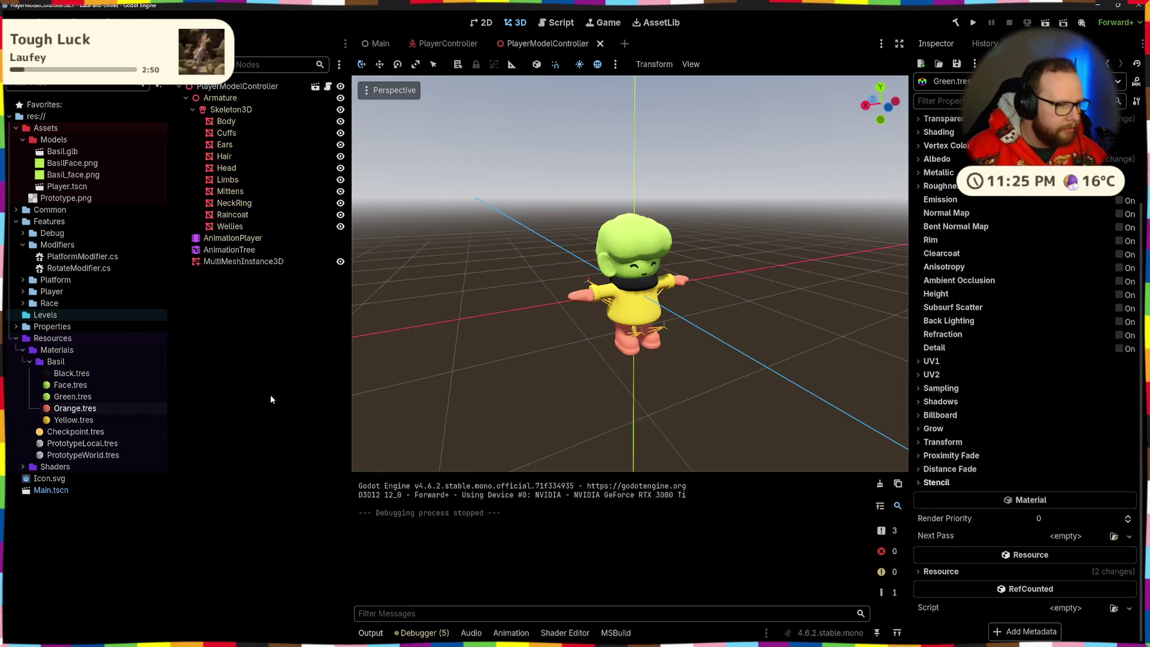
# Collapse the Resources and Modifiers folders, then delete the Features/Platform folder
pyautogui.doubleClick(60, 337)
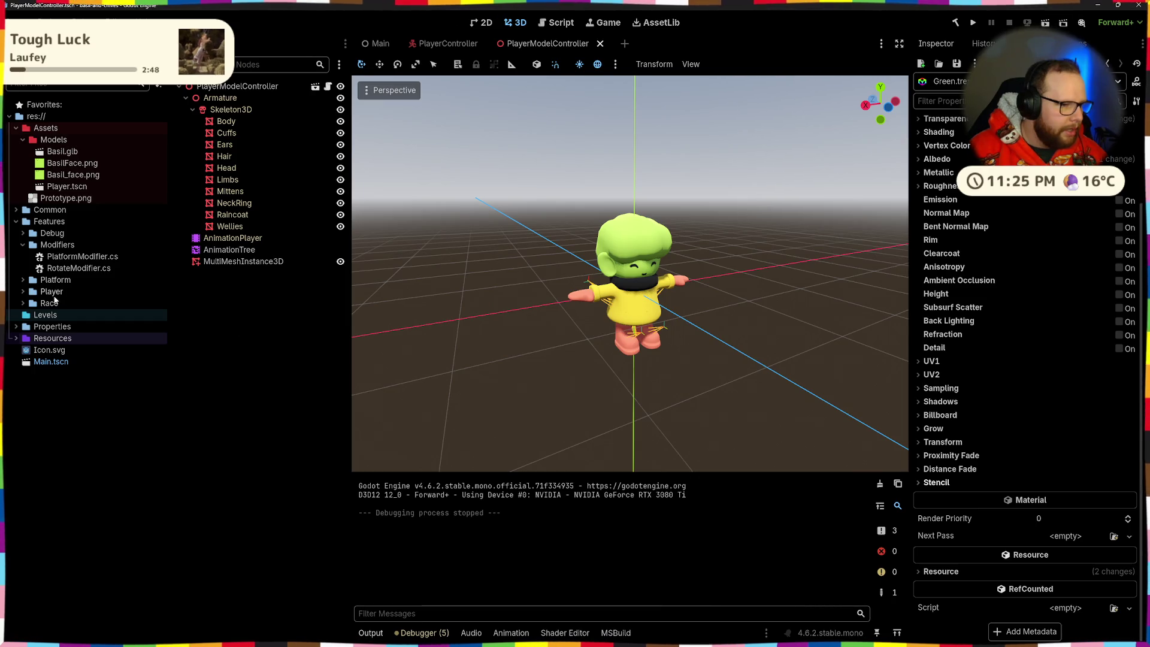
pyautogui.doubleClick(57, 244)
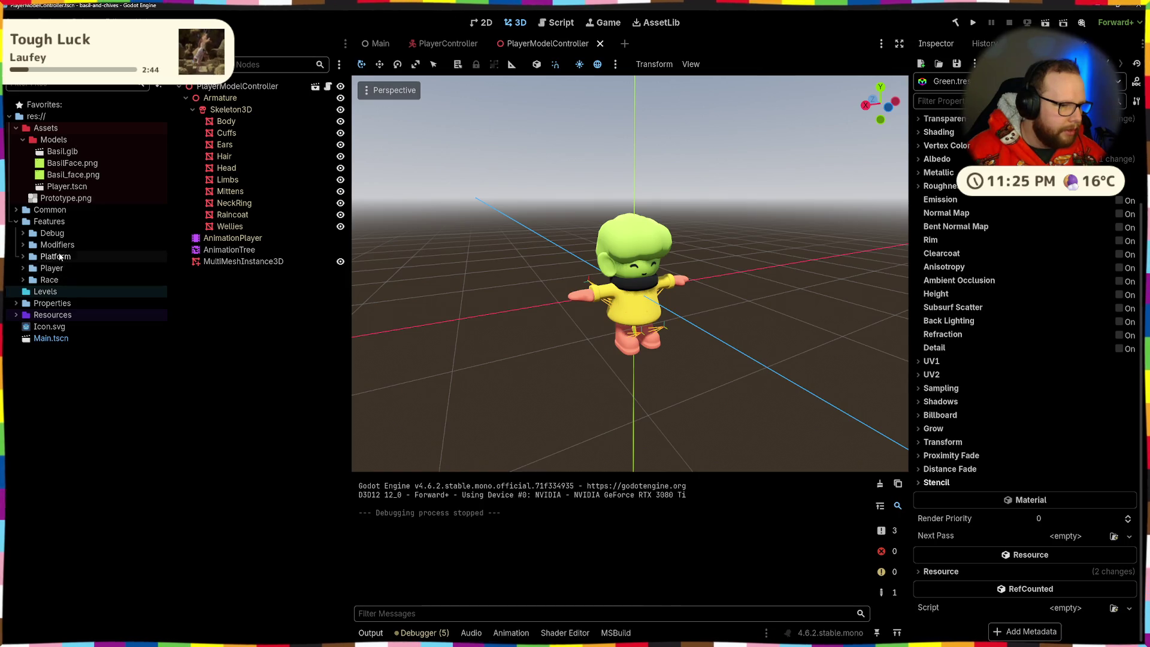
pyautogui.doubleClick(59, 256)
pyautogui.rightClick(35, 258)
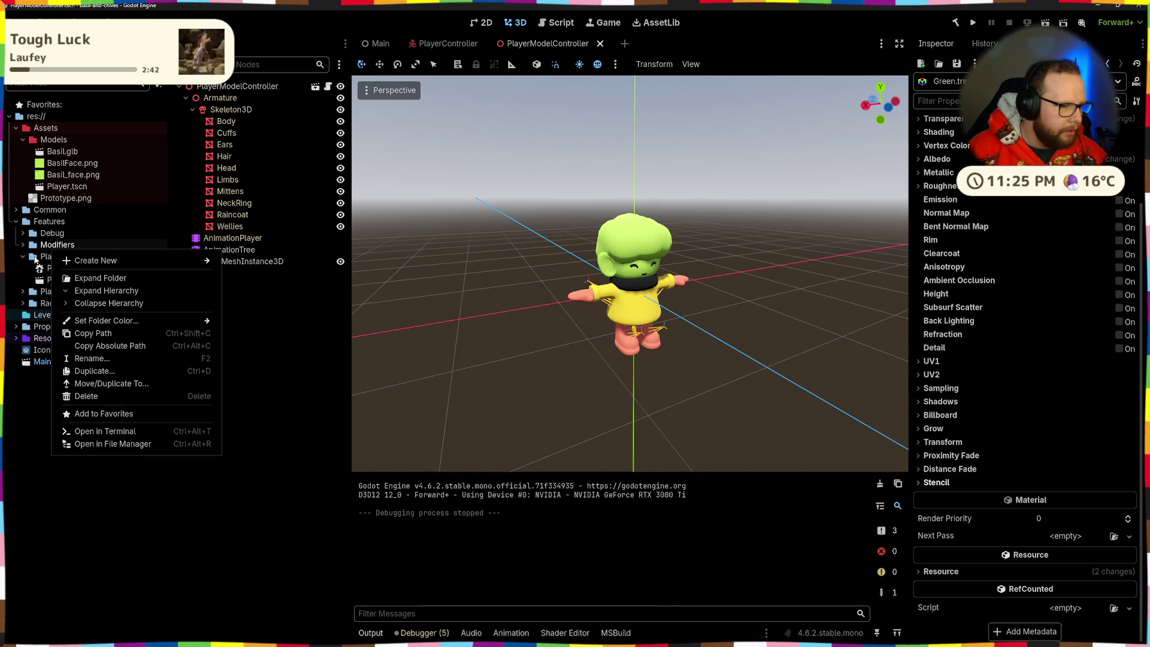
pyautogui.rightClick(52, 258)
pyautogui.rightClick(52, 258)
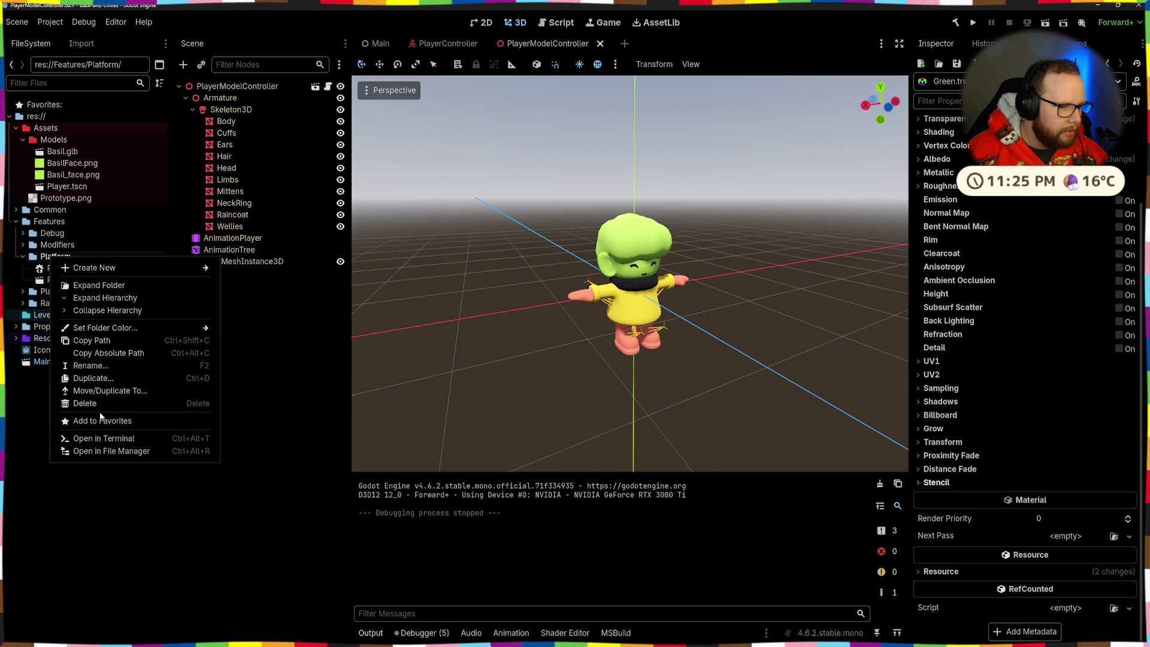
pyautogui.click(105, 390)
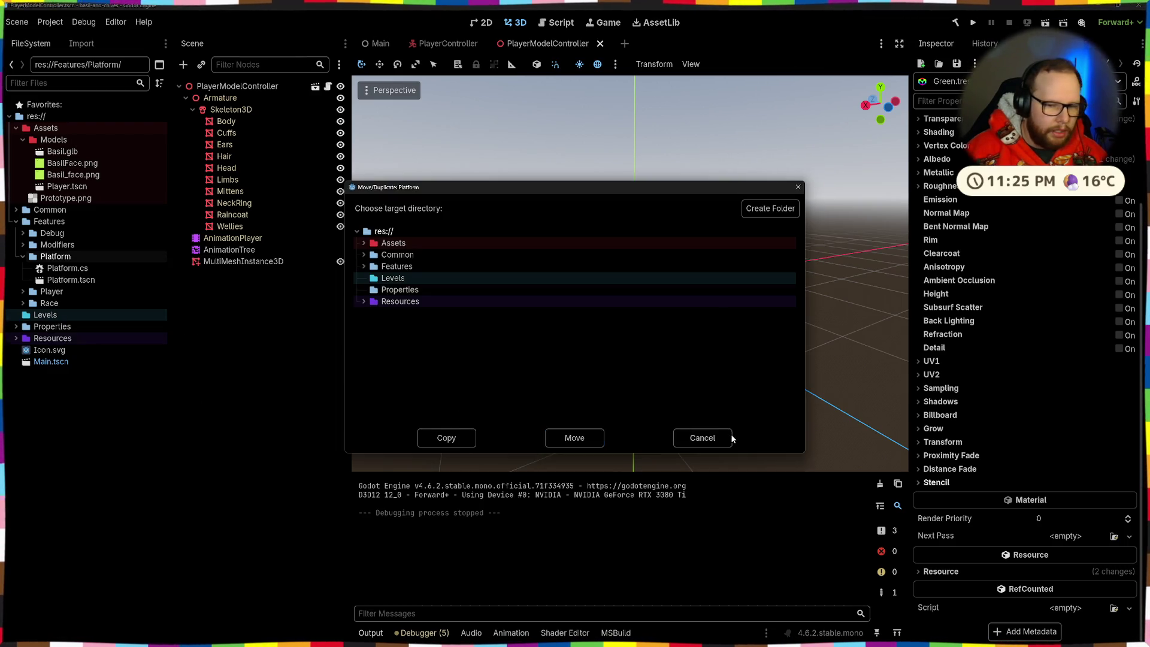
pyautogui.click(732, 438)
pyautogui.rightClick(69, 257)
pyautogui.click(101, 397)
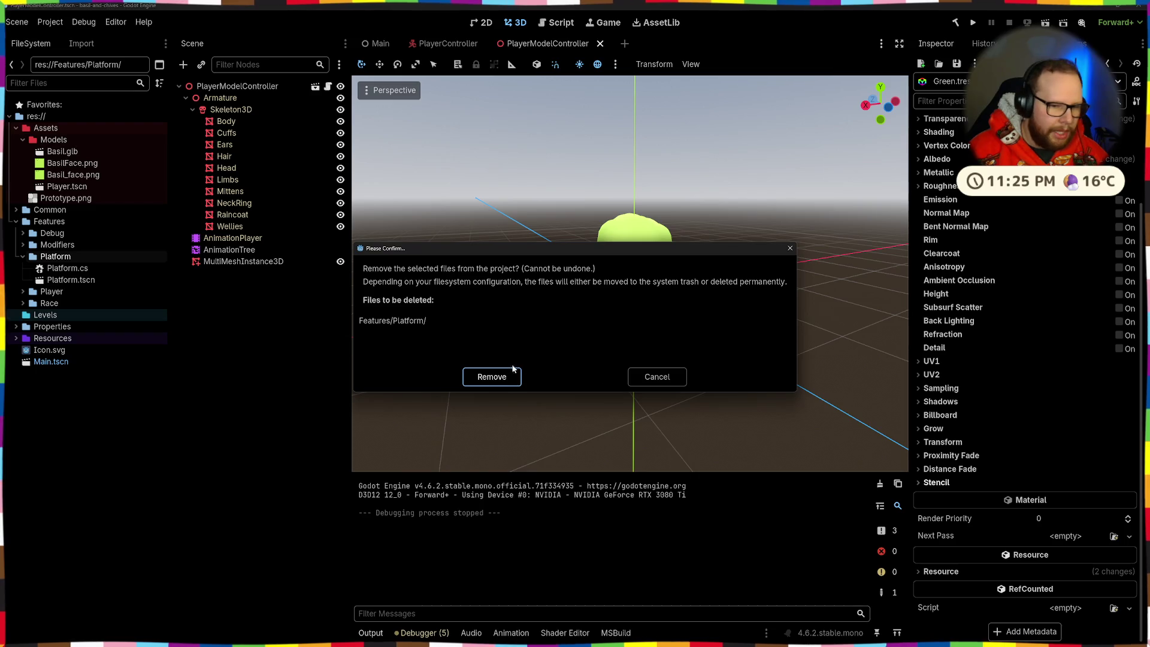
pyautogui.click(491, 376)
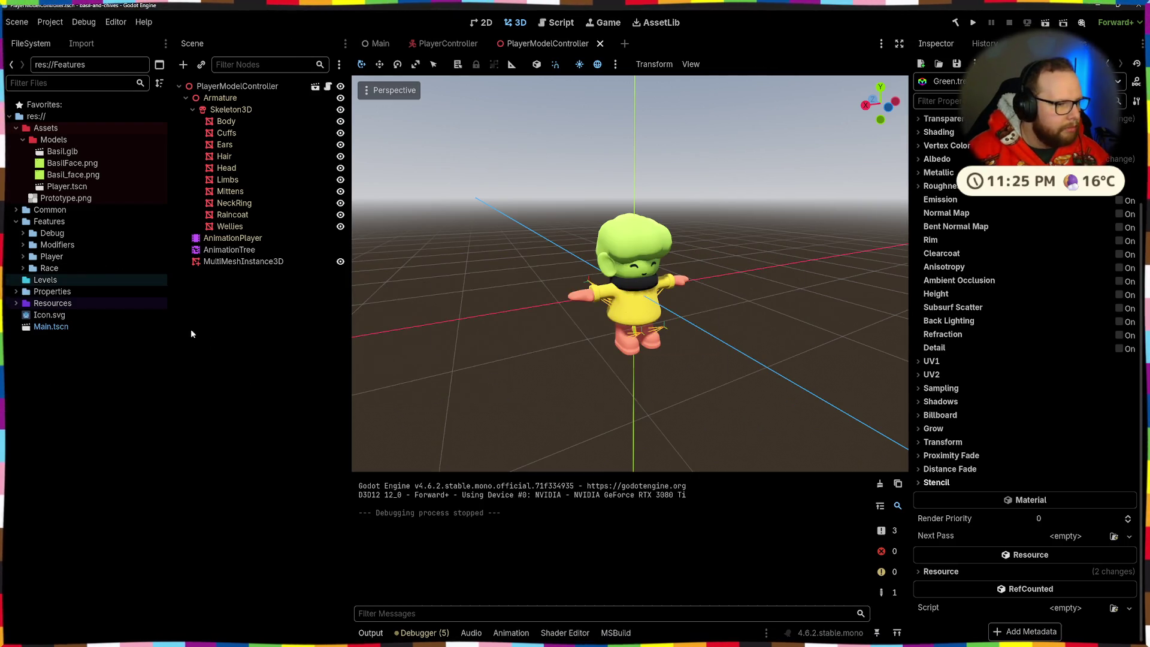
# Create a new folder named LoadingScreen under Features
pyautogui.rightClick(49, 222)
pyautogui.moveTo(90, 233)
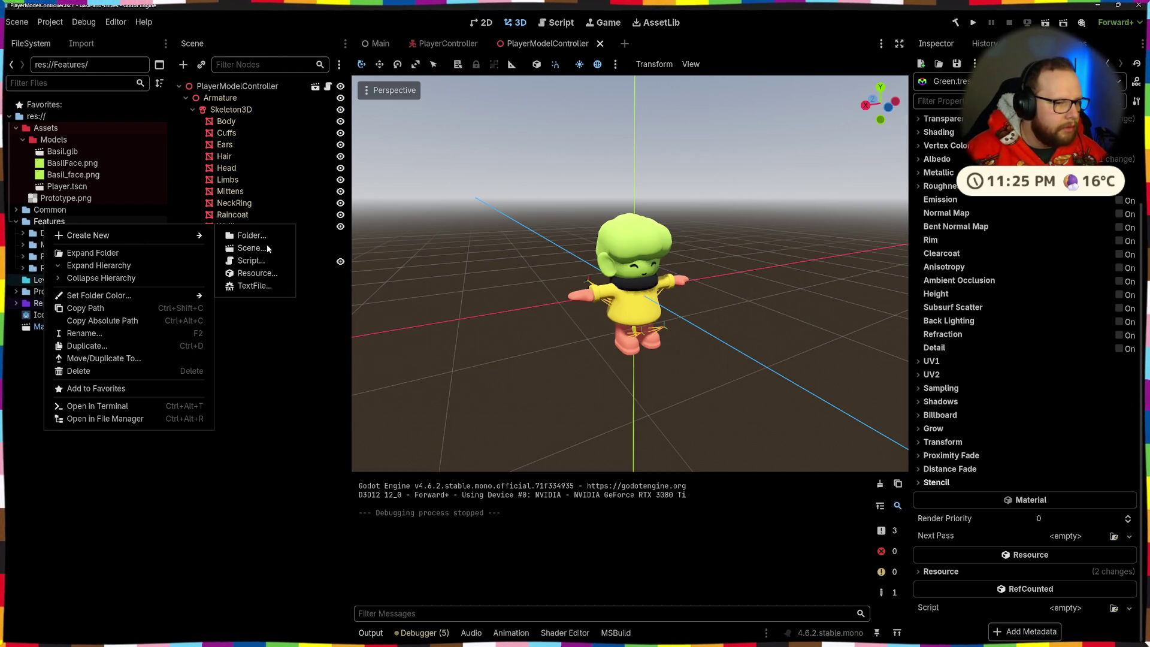
pyautogui.click(251, 235)
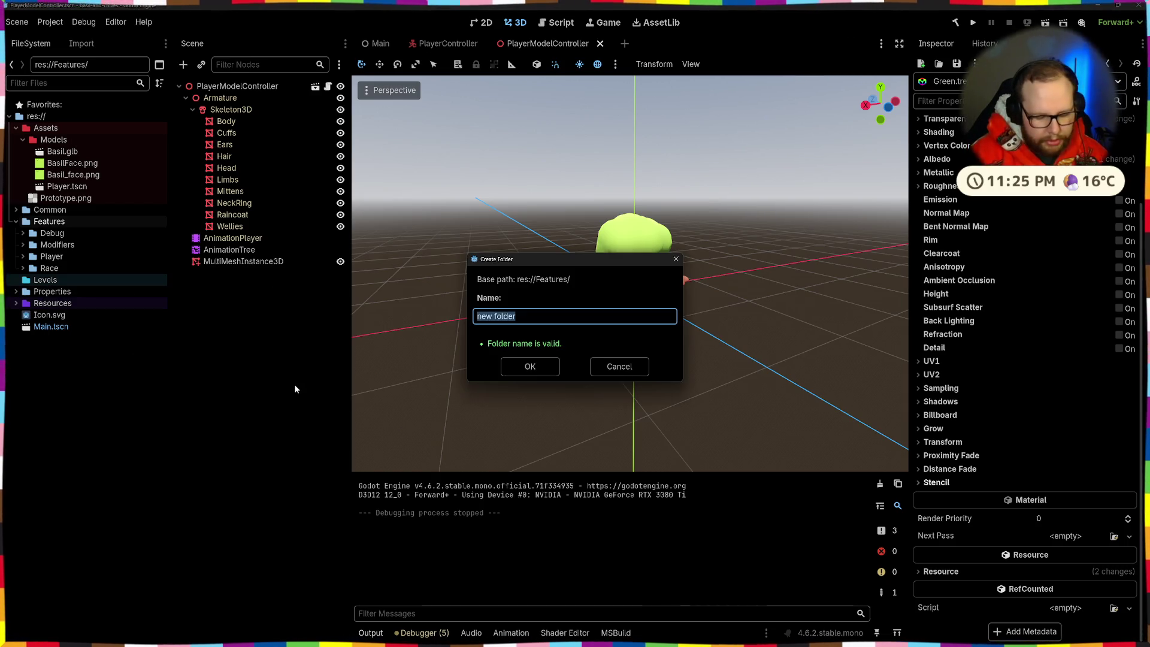
pyautogui.write('LoadingScreen')
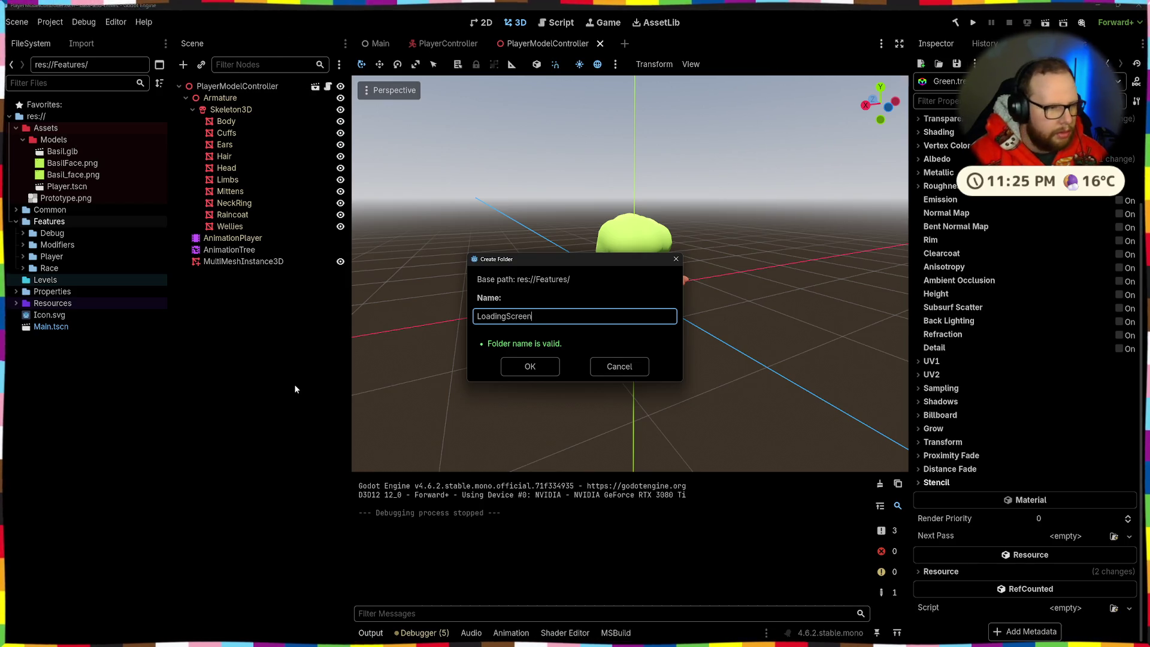
pyautogui.press('Return')
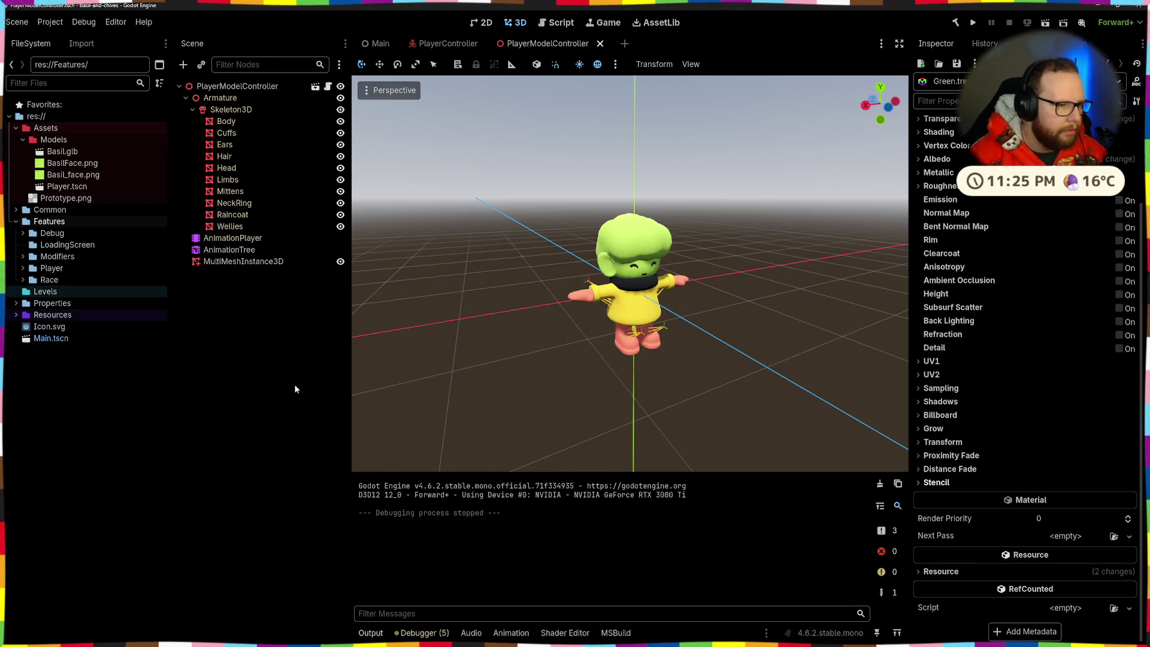
pyautogui.rightClick(70, 250)
# Create a new user-interface scene LoadingScreen.tscn inside the LoadingScreen folder
pyautogui.moveTo(96, 256)
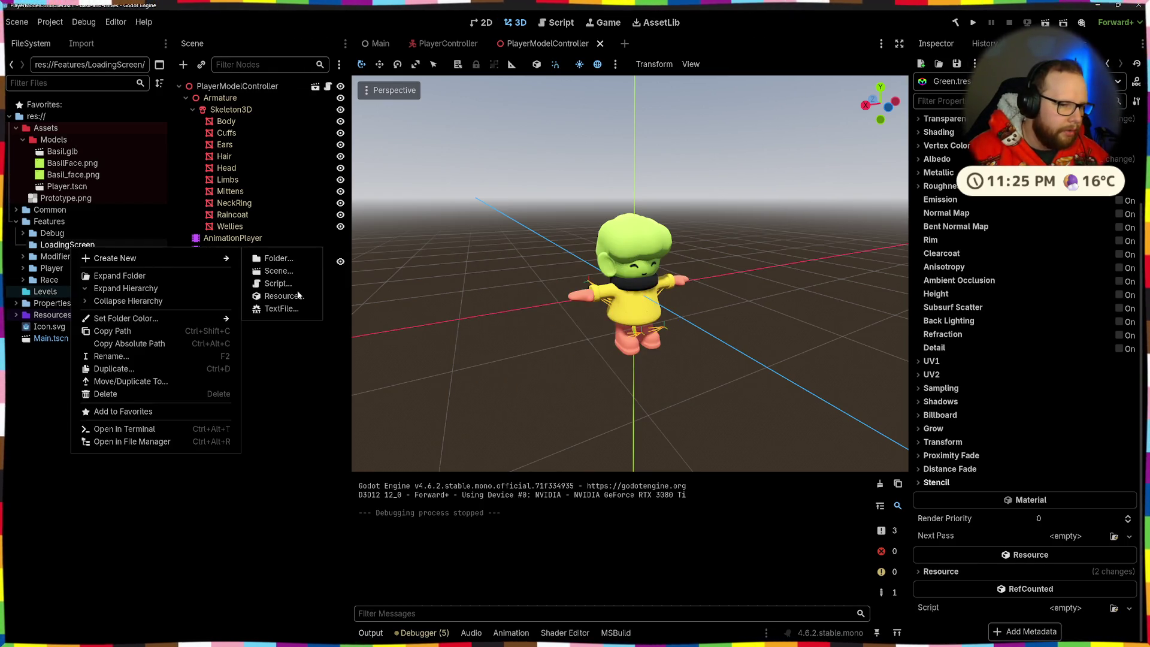
pyautogui.click(275, 269)
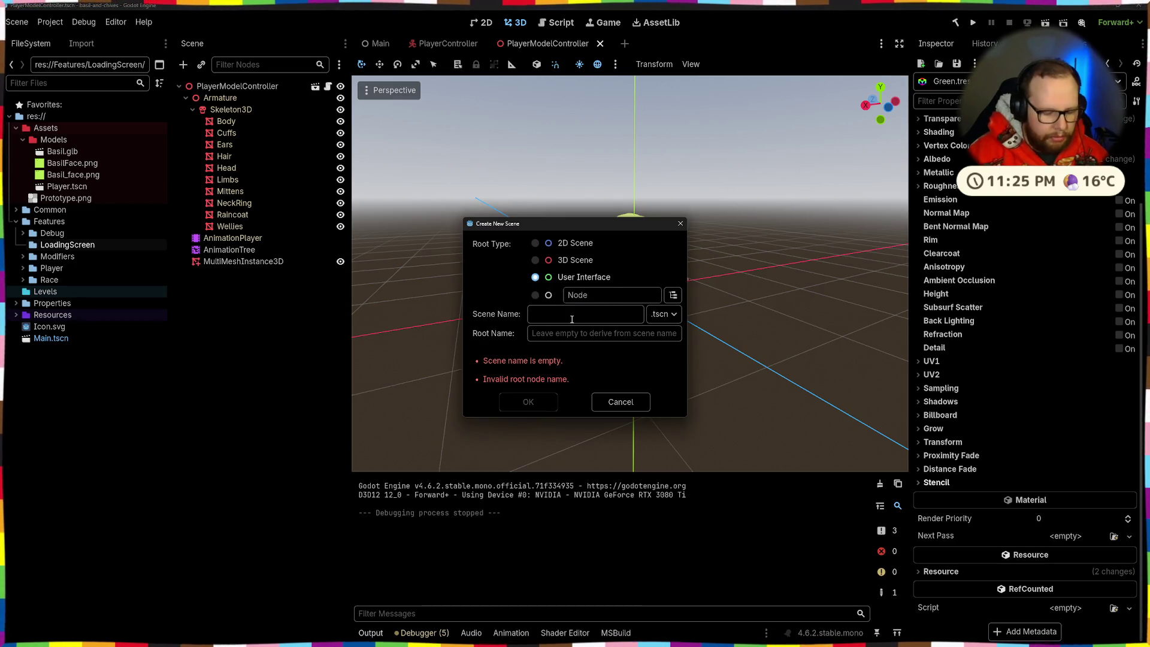
pyautogui.write('LoadingScreen')
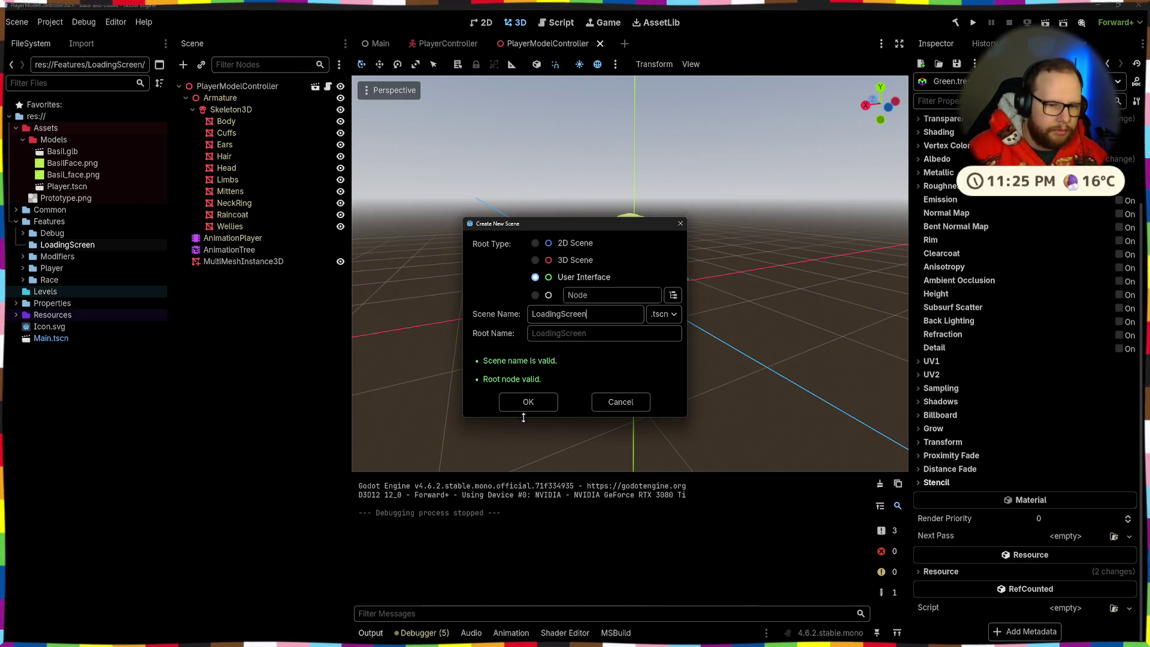
pyautogui.click(527, 402)
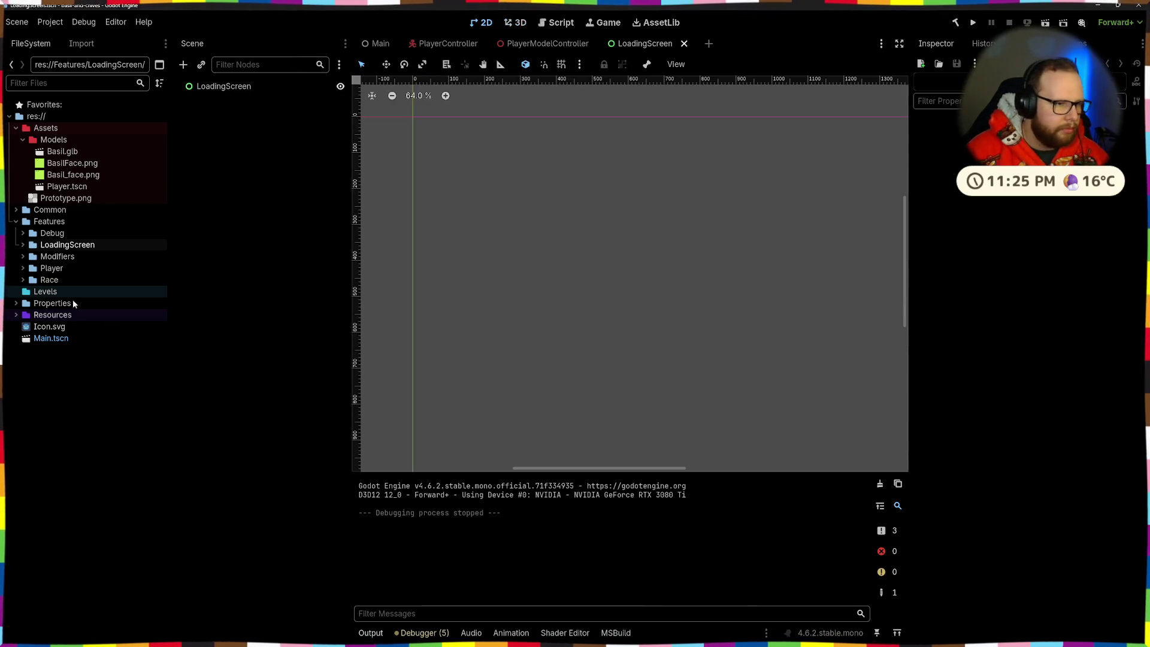
pyautogui.click(23, 270)
pyautogui.click(70, 259)
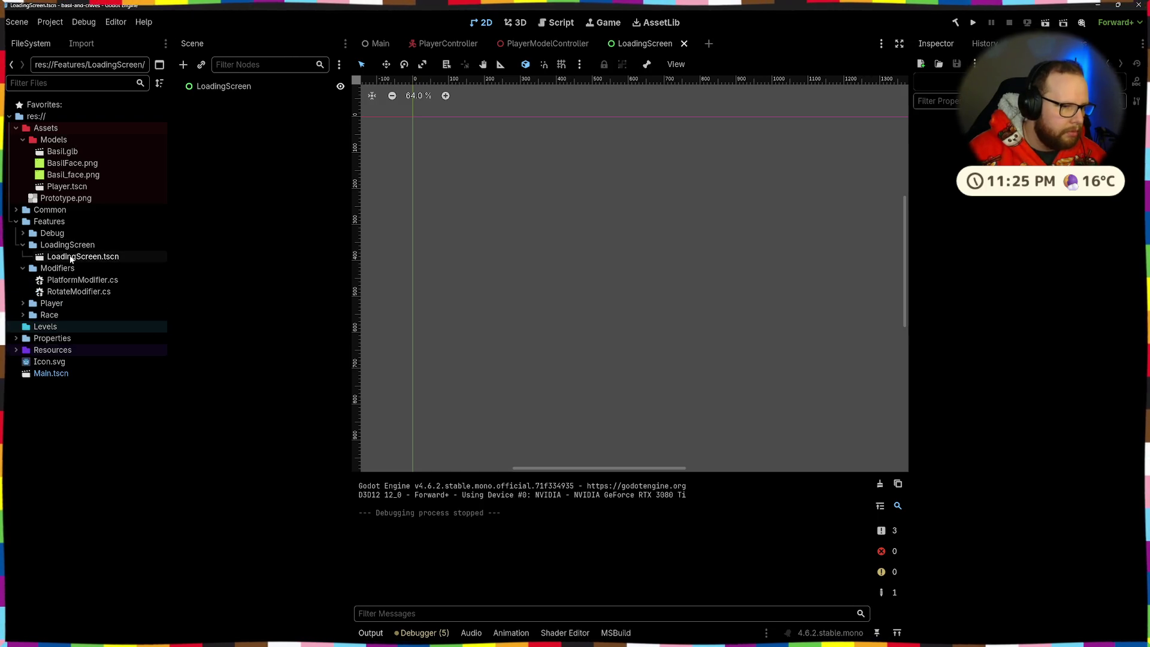
pyautogui.scroll(-1, 508, 198)
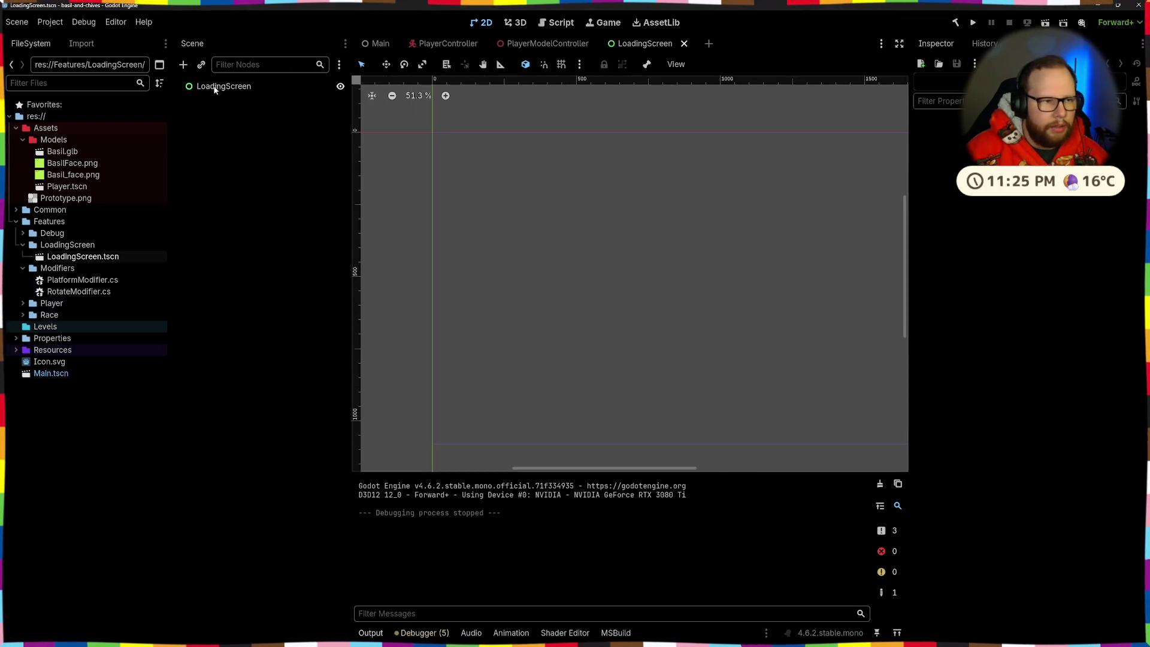
# Add a ColorRect under the LoadingScreen root and give it the Full Rect anchor preset
pyautogui.click(223, 87)
pyautogui.hotkey('ctrl', 'a')
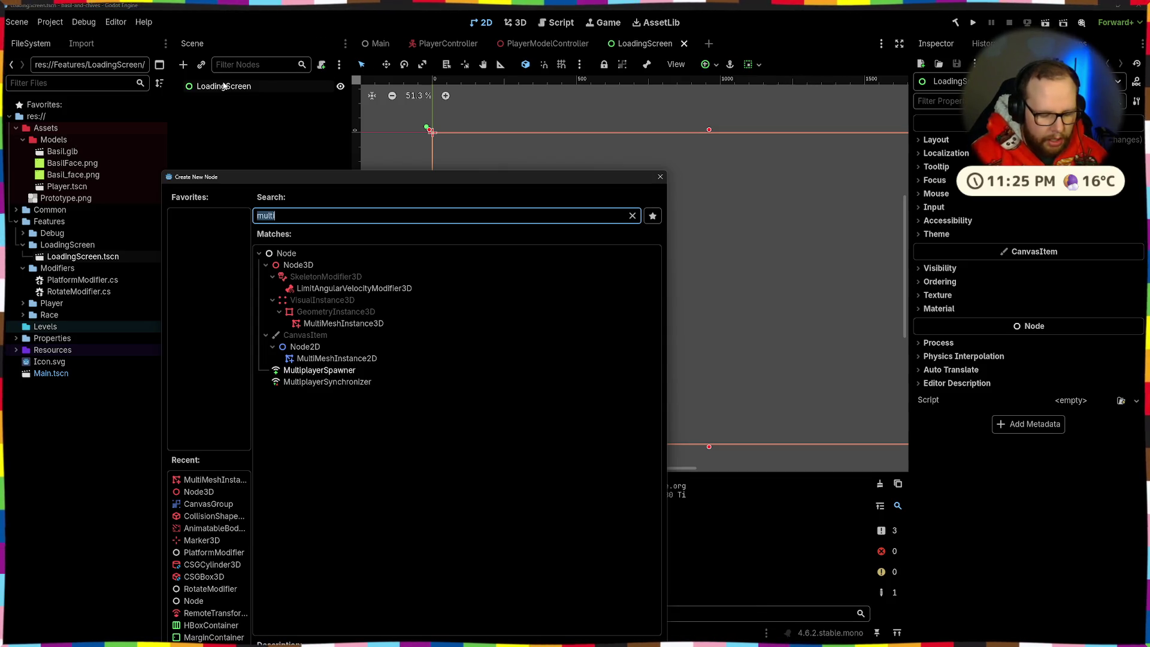
pyautogui.write('color')
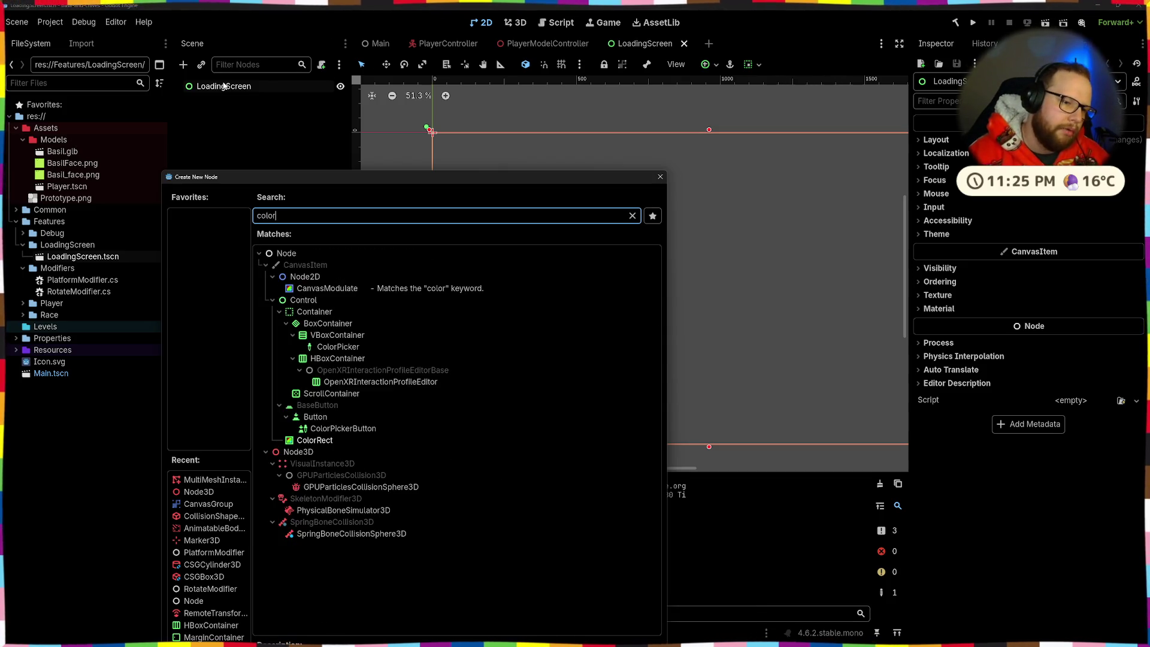
pyautogui.doubleClick(326, 440)
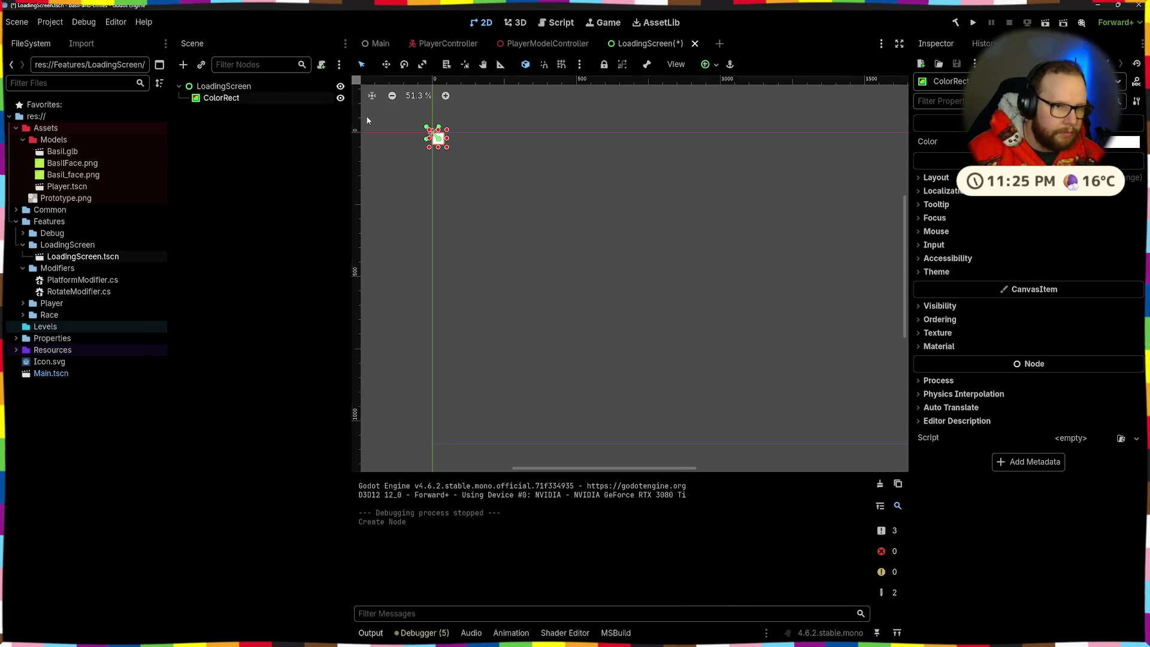
pyautogui.click(706, 65)
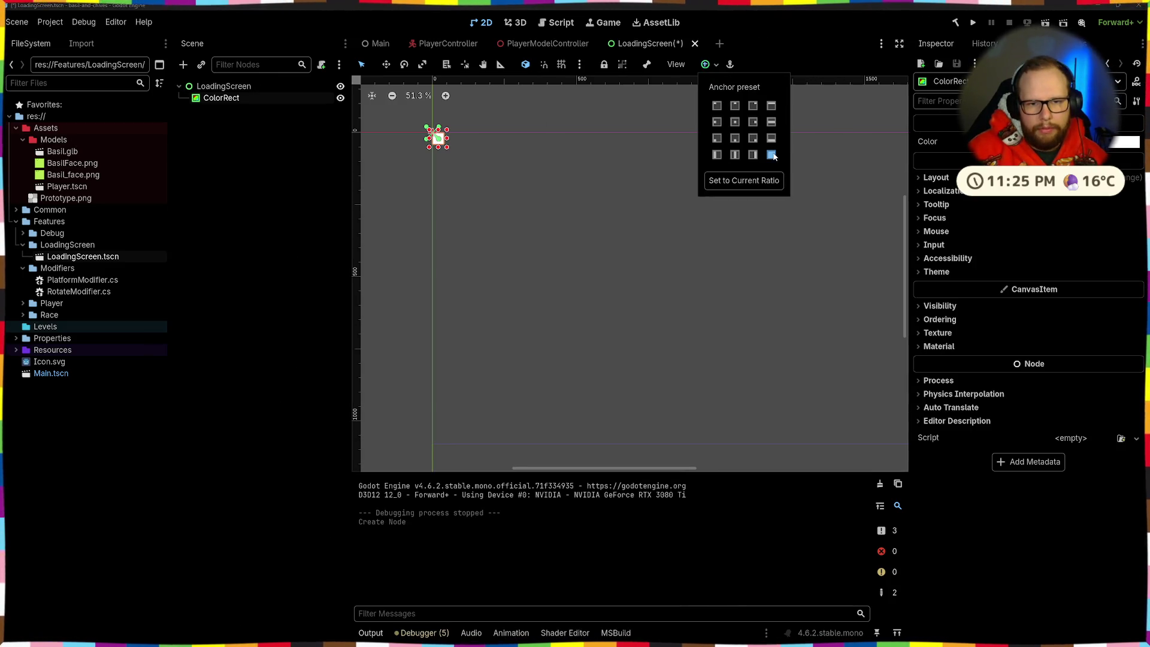
pyautogui.click(772, 156)
# Set the ColorRect's colour to black (000000)
pyautogui.click(1124, 142)
pyautogui.moveTo(1133, 168); pyautogui.dragTo(1142, 390)
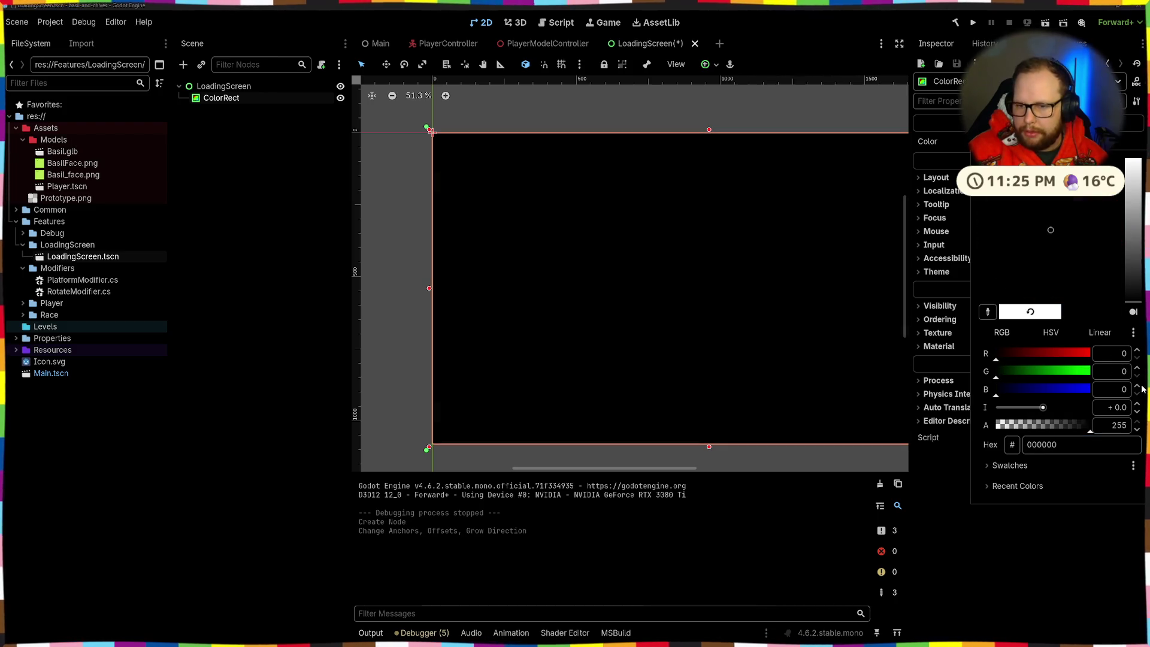
pyautogui.click(327, 314)
pyautogui.scroll(-2, 634, 129)
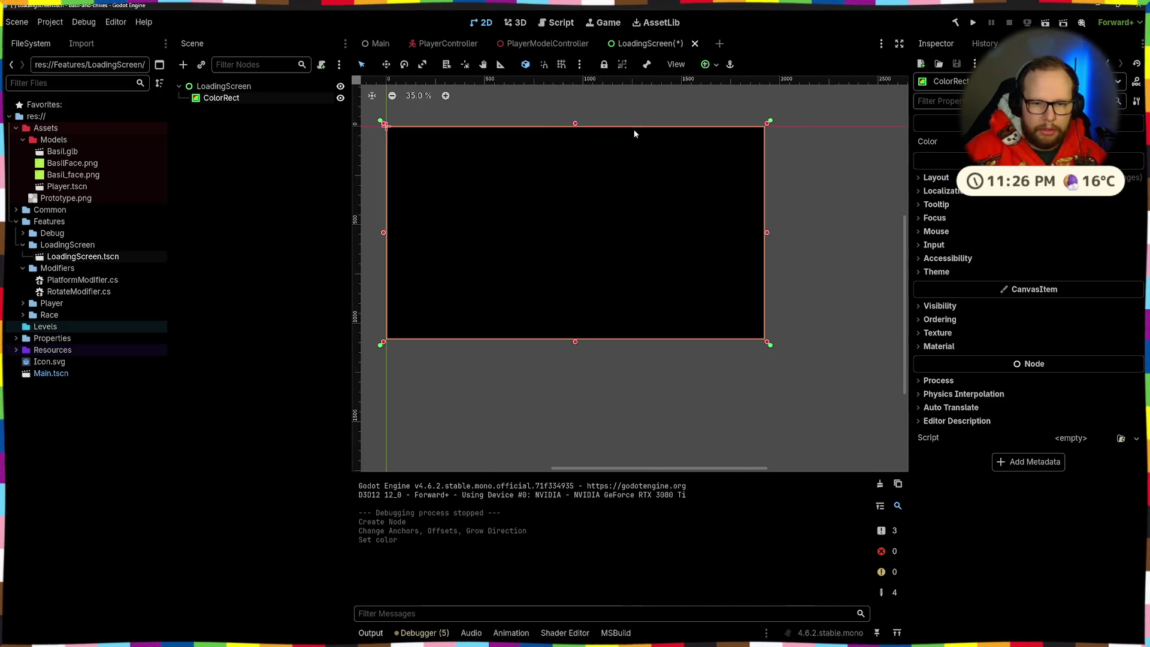
pyautogui.click(527, 110)
pyautogui.click(225, 87)
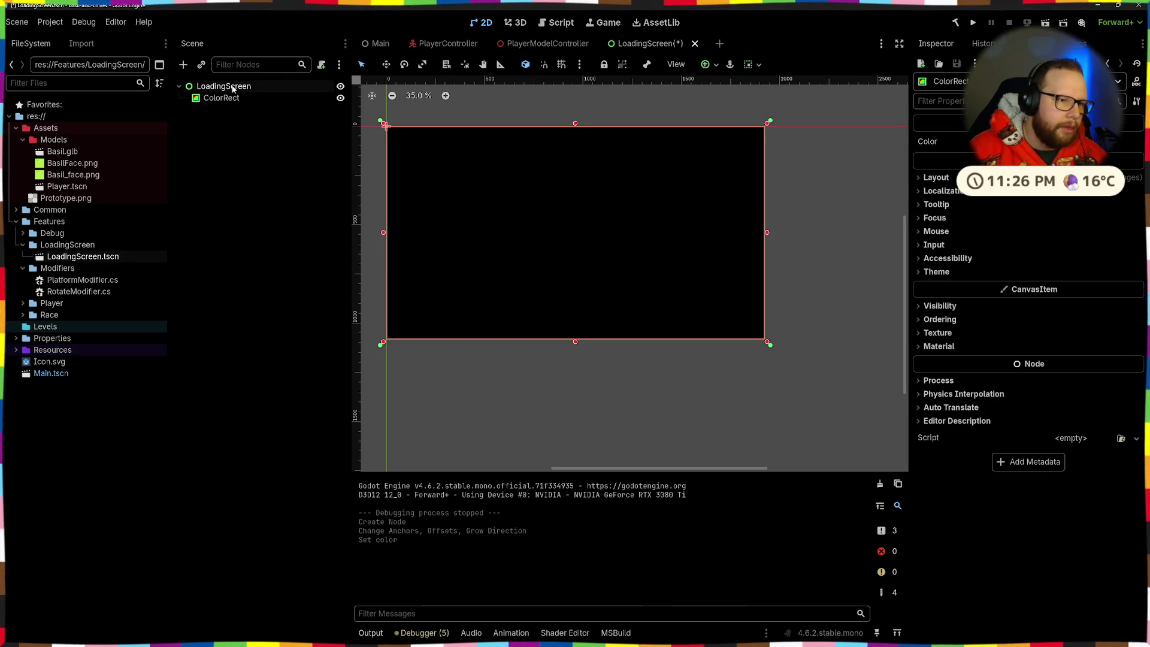
pyautogui.hotkey('ctrl', 'a')
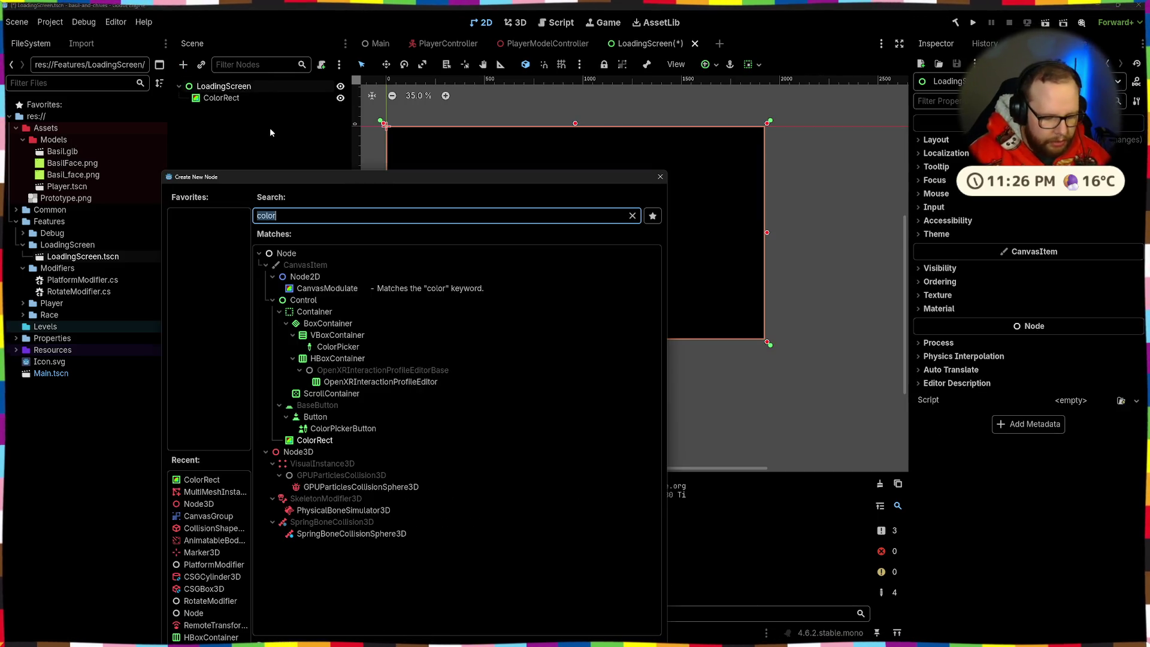
# Add a SubViewportContainer node under LoadingScreen
pyautogui.write('viewpo')
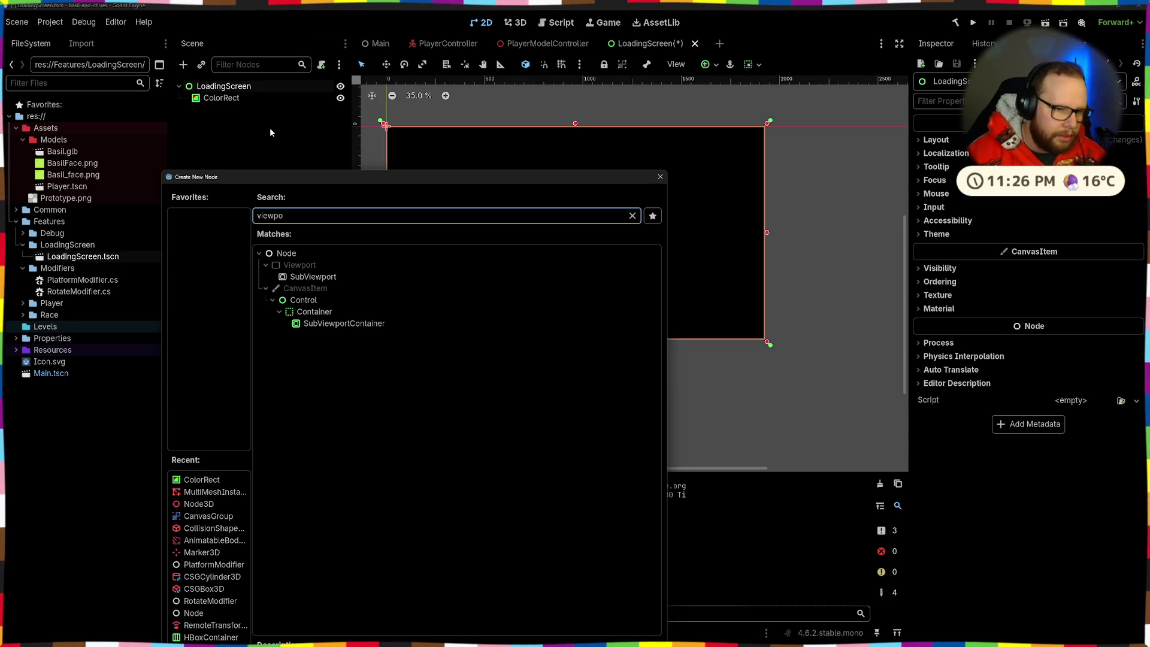
pyautogui.press('Down')
pyautogui.press('Return')
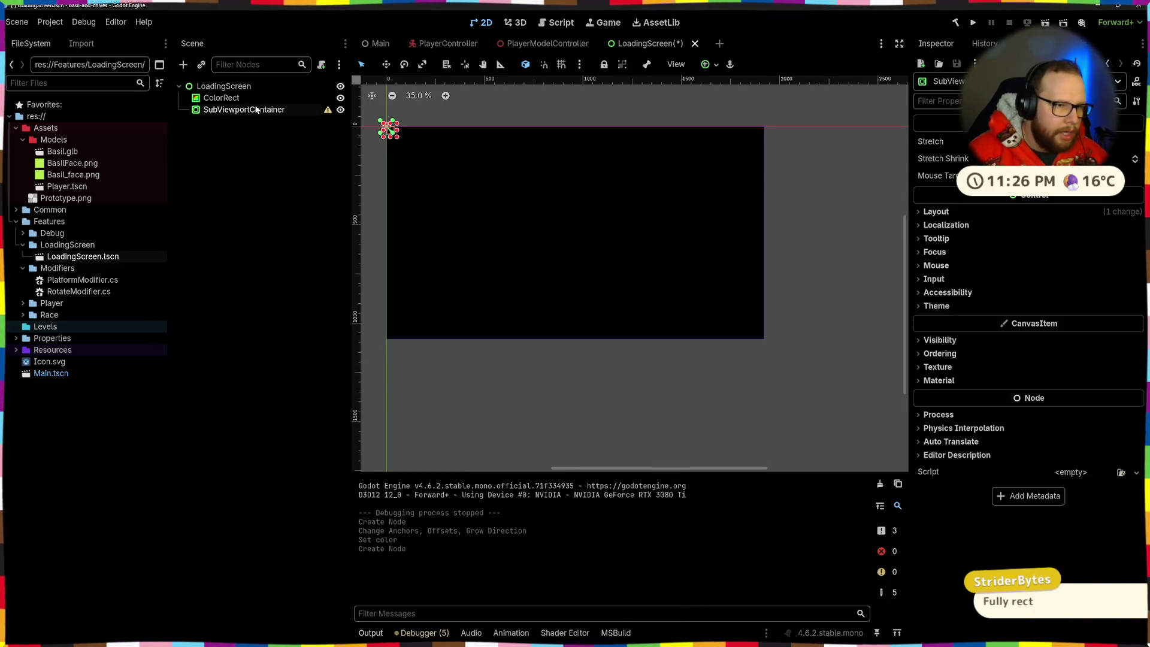
# Add a SubViewport as a child of the SubViewportContainer
pyautogui.hotkey('ctrl', 'a')
pyautogui.write('view')
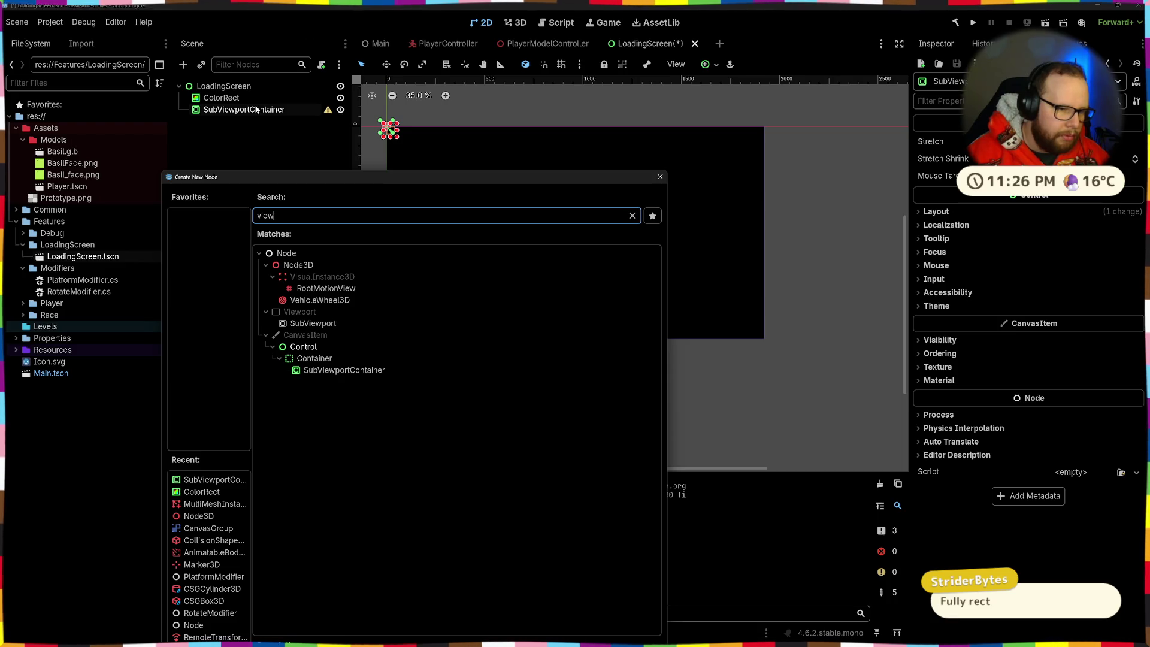
pyautogui.press('Down')
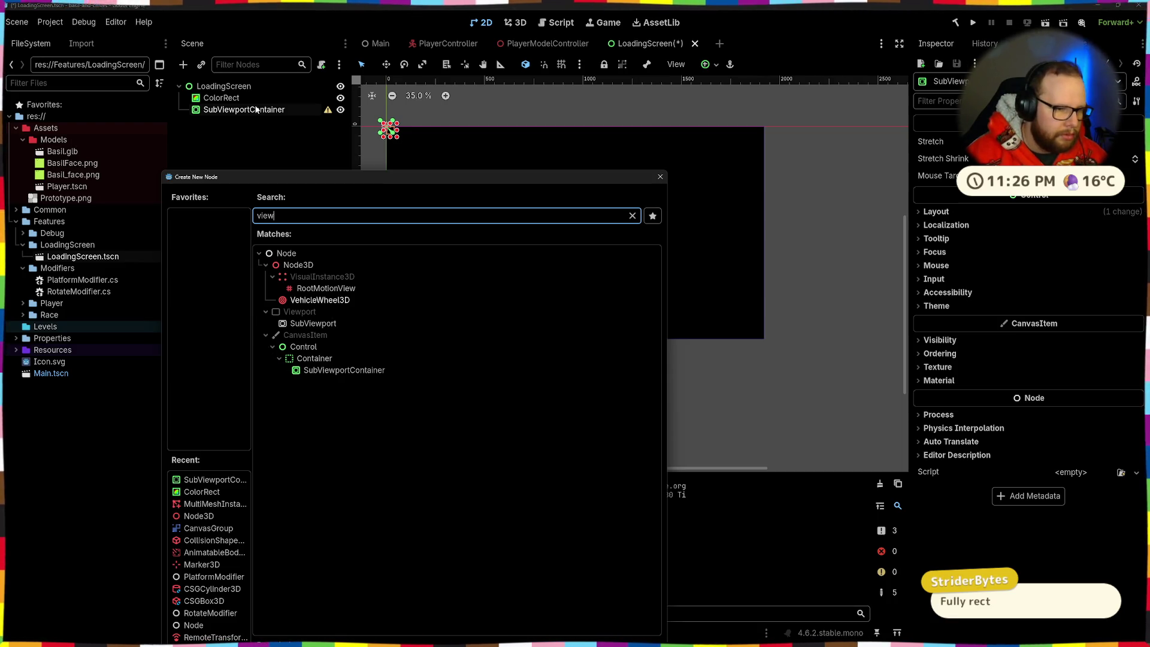
pyautogui.press('Down')
pyautogui.press('Return')
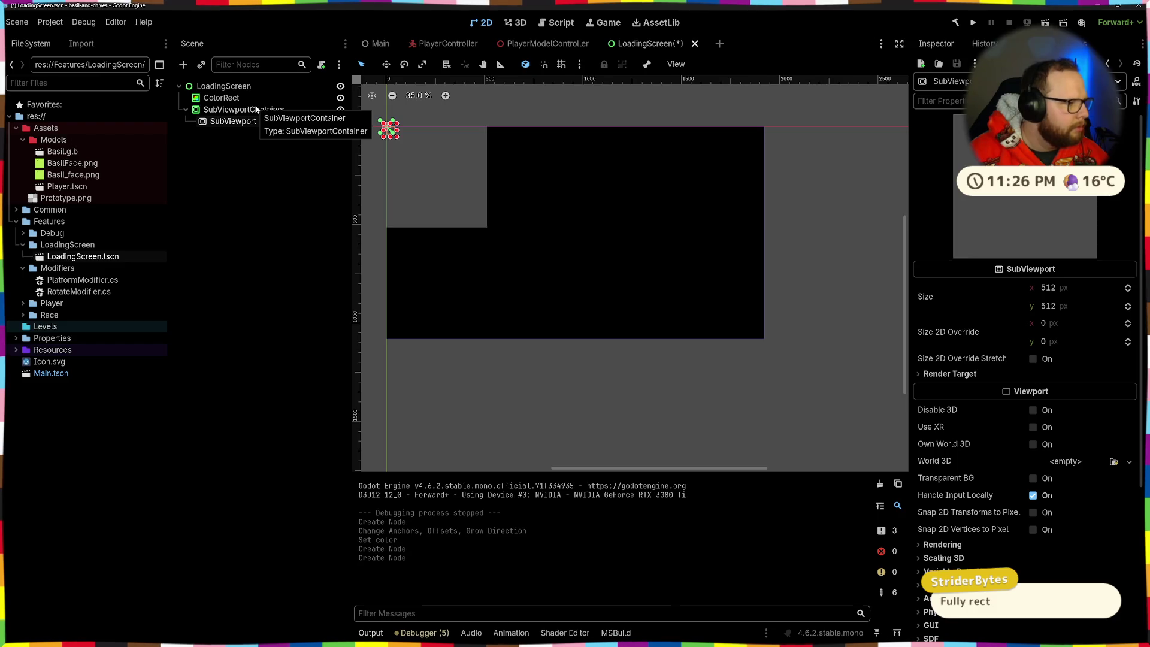
# Turn on Transparent BG in the SubViewport's render target settings
pyautogui.click(272, 195)
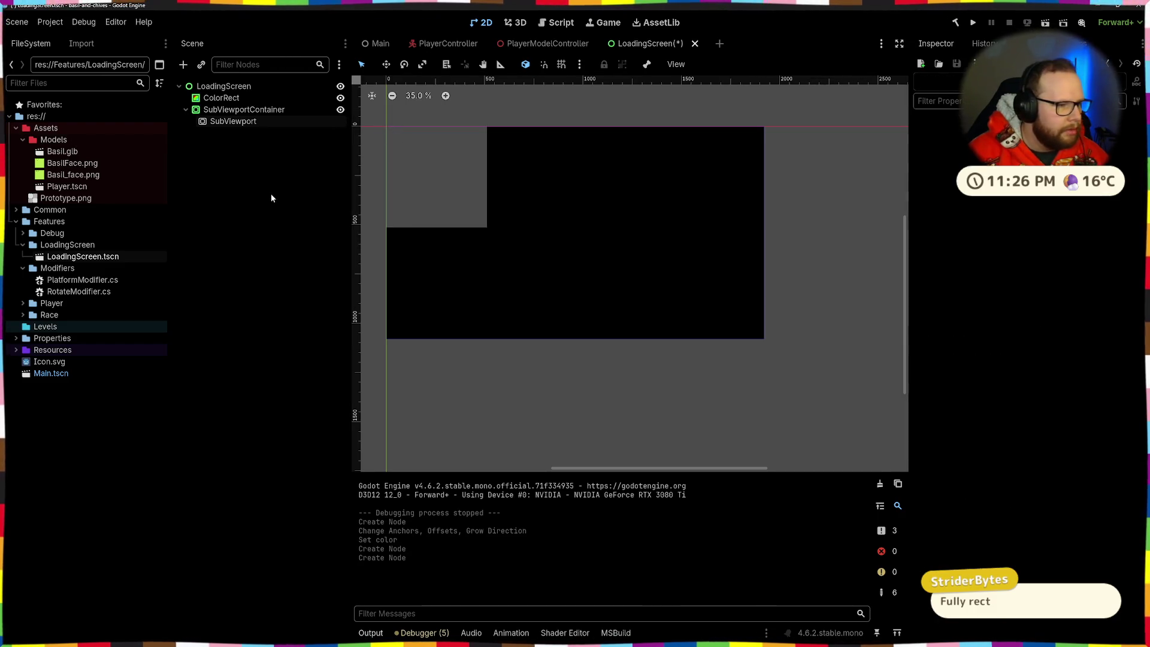
pyautogui.click(240, 122)
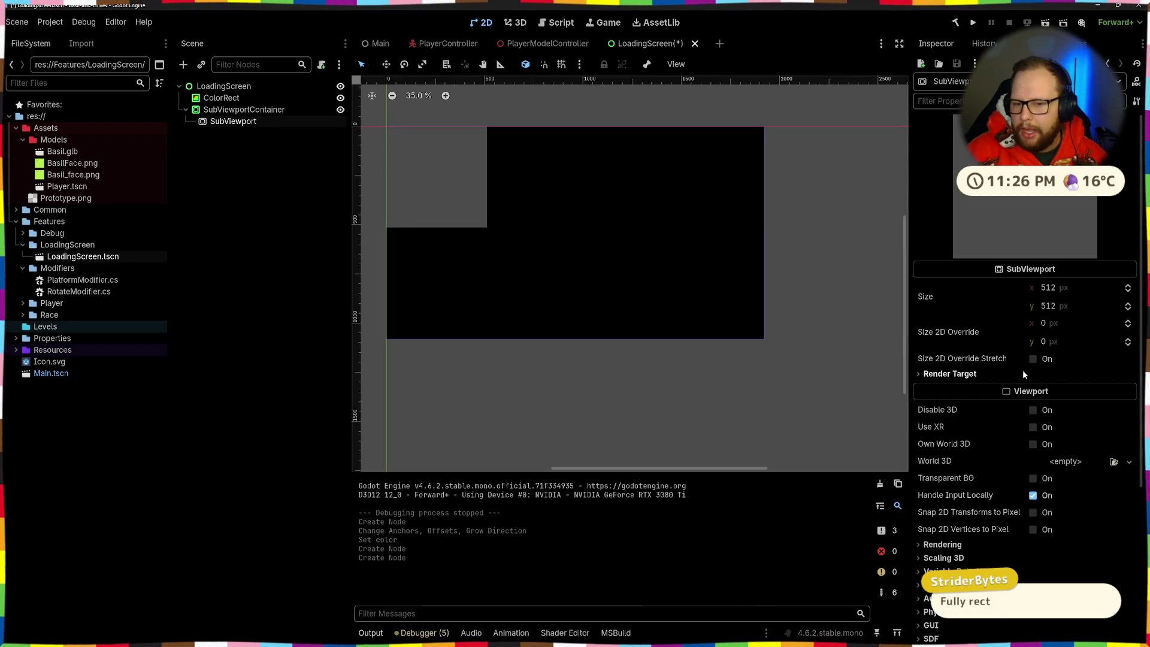
pyautogui.click(958, 374)
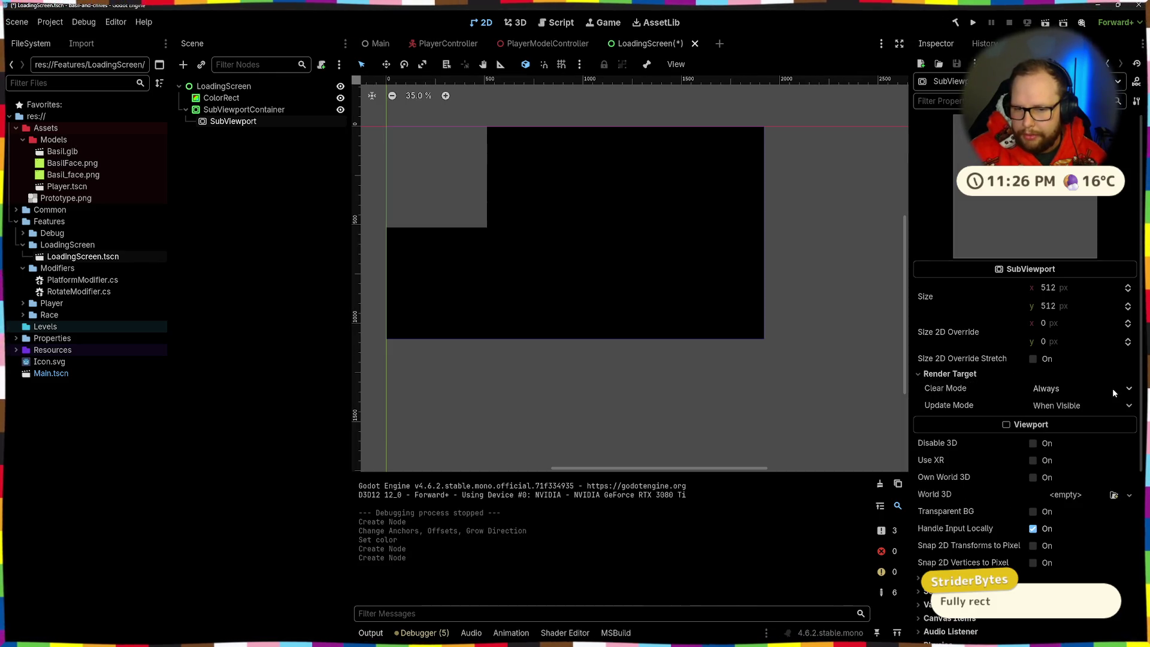
pyautogui.click(1033, 511)
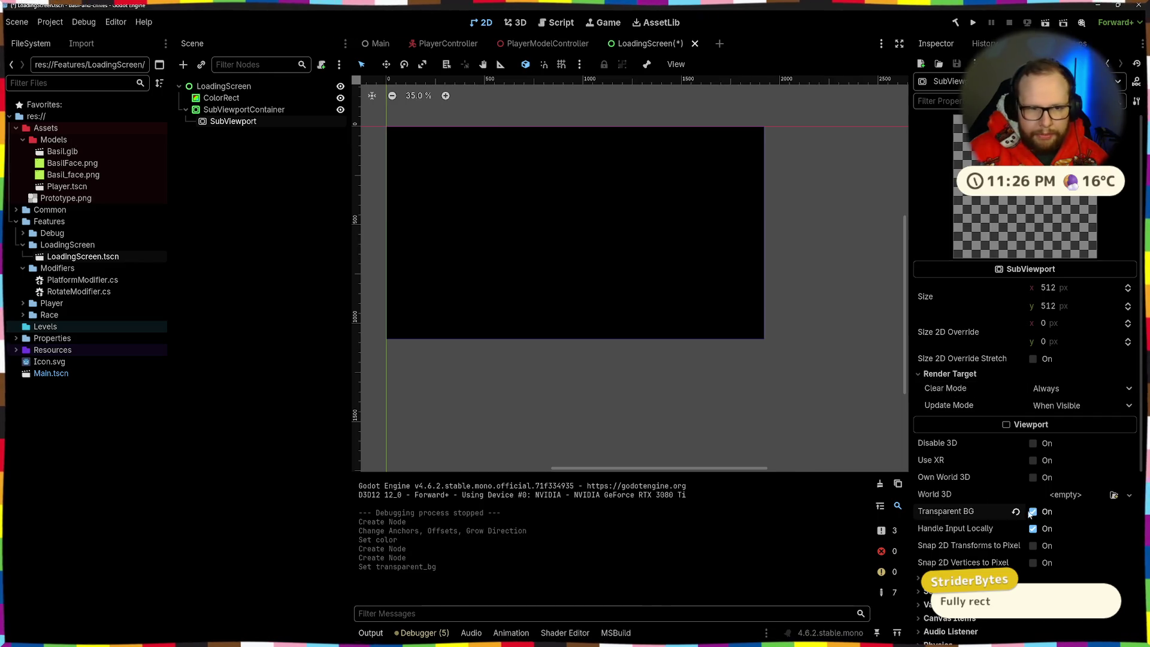
# Switch selection between SubViewportContainer and SubViewport, ending on the SubViewportContainer
pyautogui.click(250, 110)
pyautogui.click(242, 122)
pyautogui.click(239, 111)
pyautogui.click(245, 122)
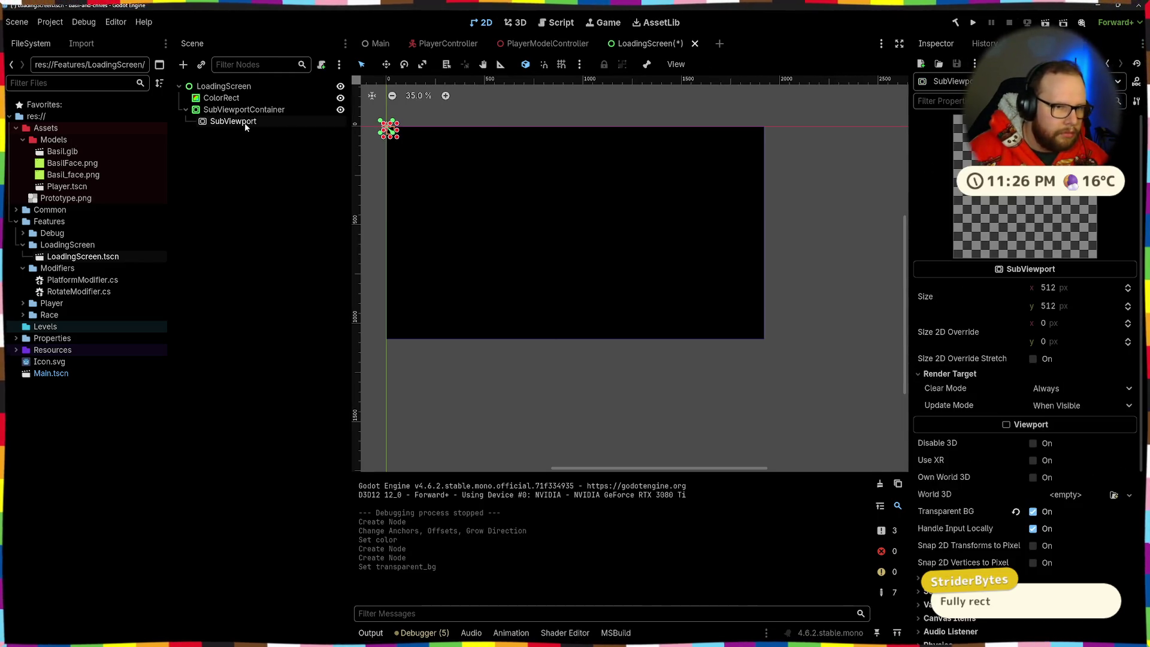
pyautogui.click(236, 110)
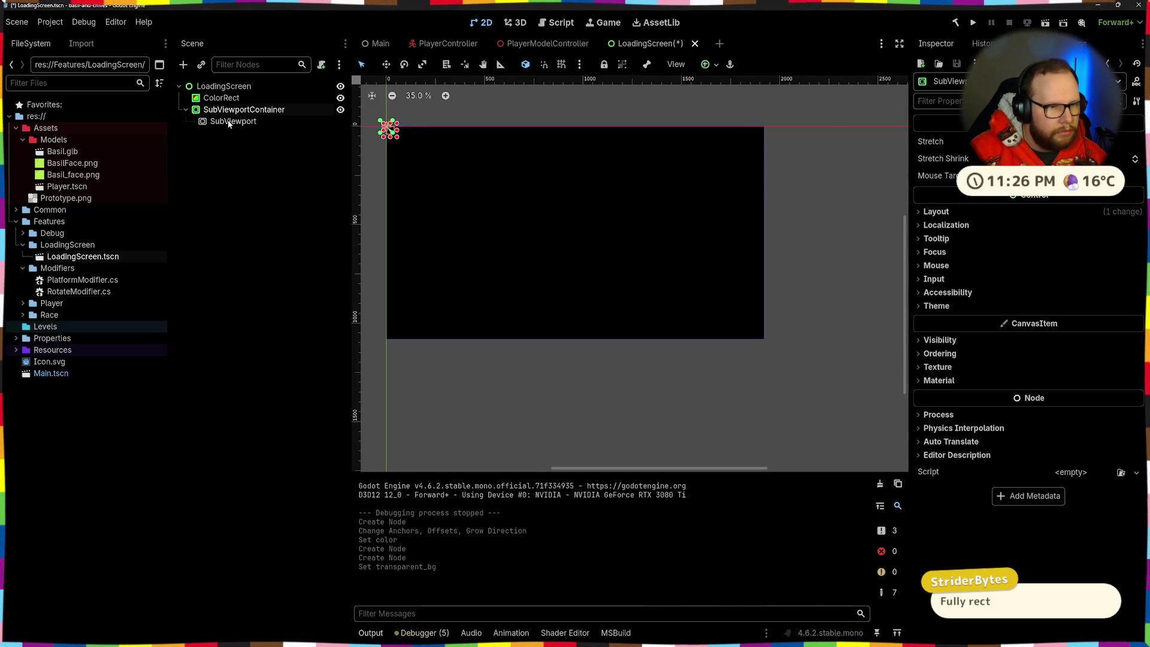
pyautogui.click(231, 122)
pyautogui.click(240, 110)
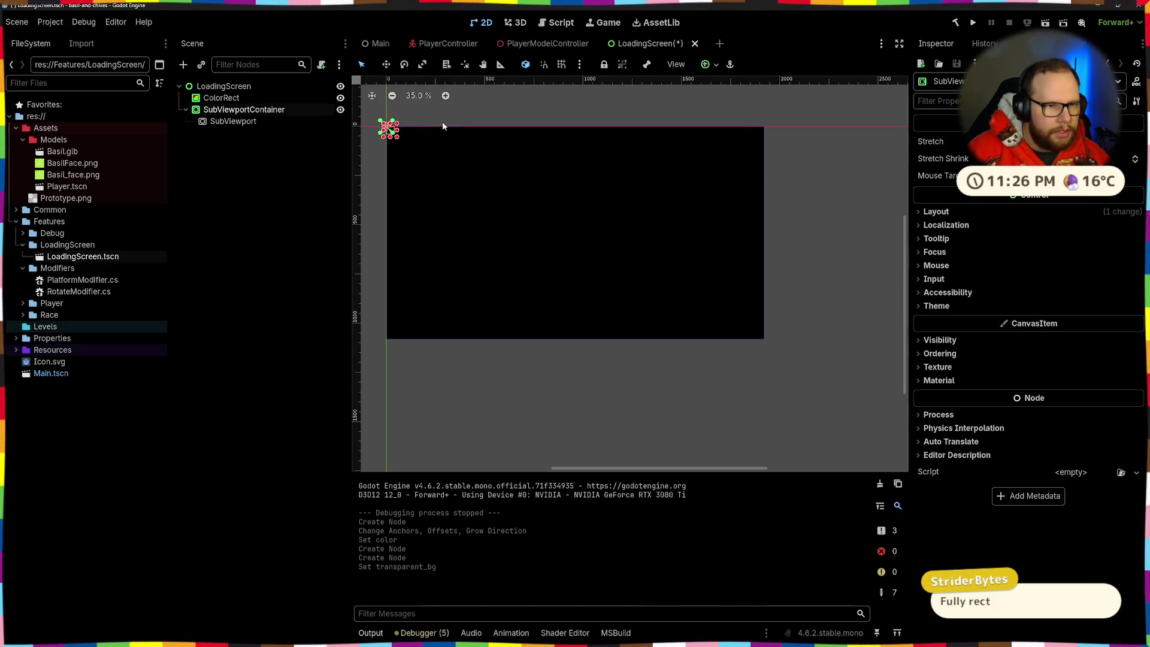
# Anchor the SubViewportContainer to the bottom-right corner
pyautogui.click(719, 64)
pyautogui.click(771, 155)
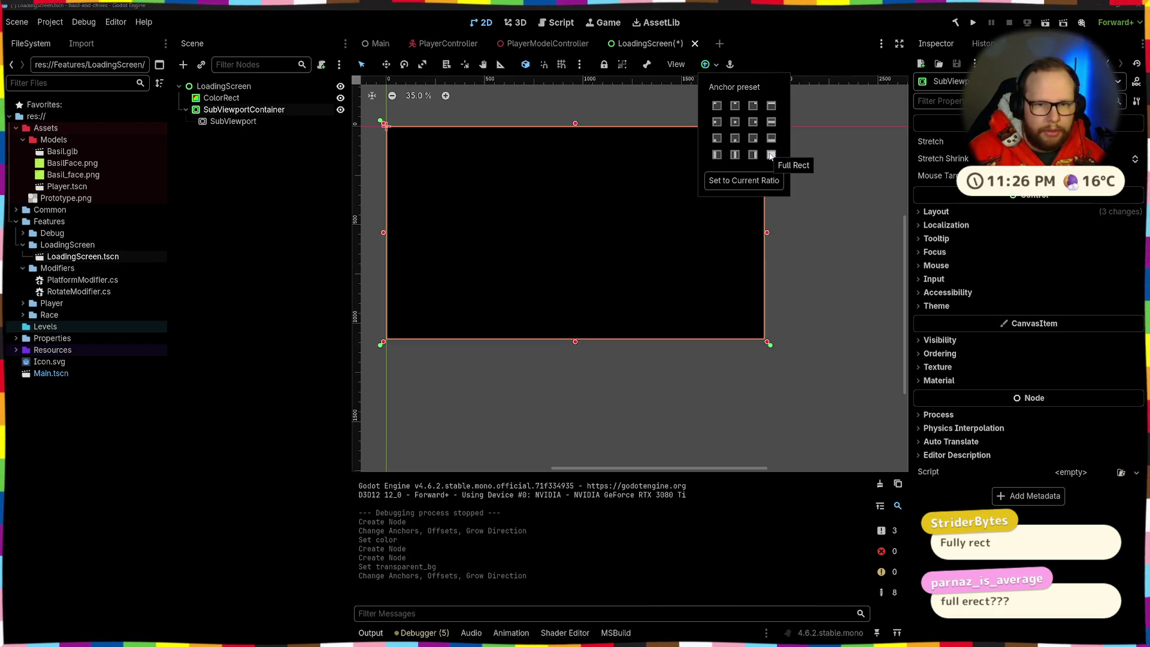
pyautogui.click(770, 155)
pyautogui.scroll(2, 779, 288)
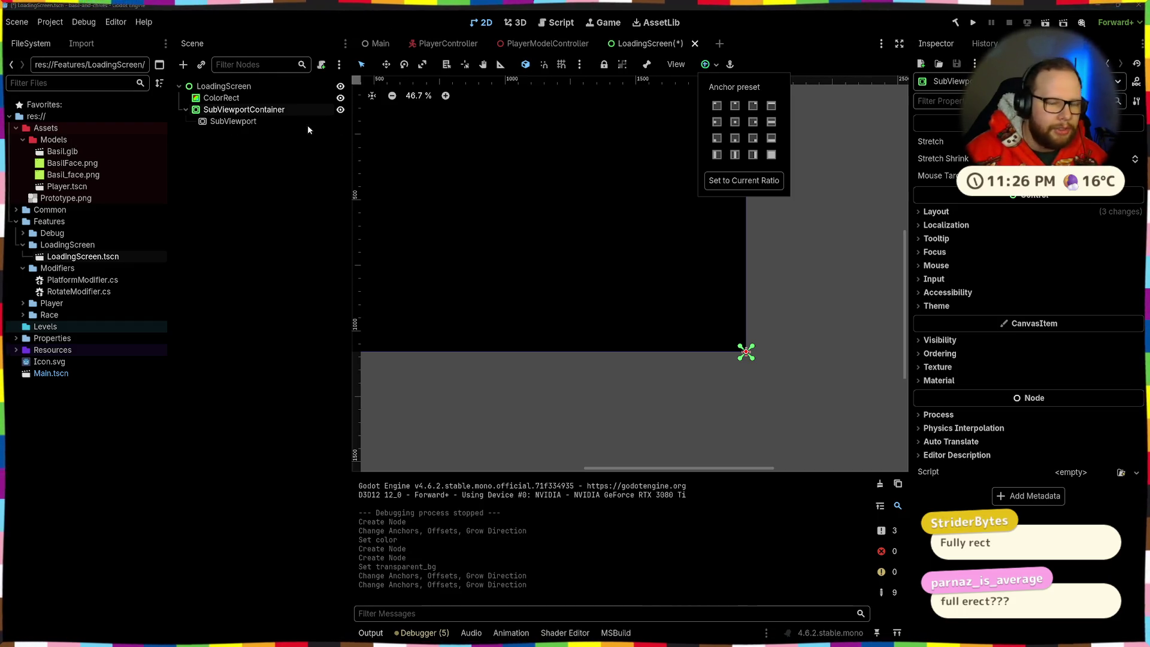
pyautogui.click(934, 211)
# Give the container a trial minimum size of 100 × 100
pyautogui.click(934, 211)
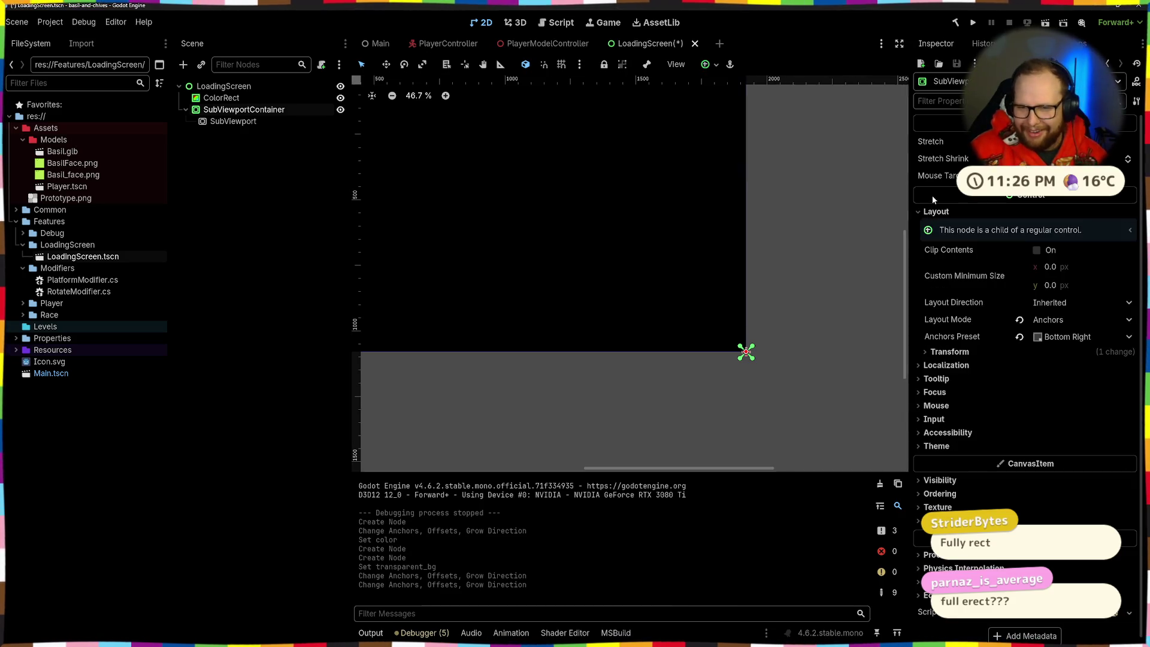
pyautogui.click(1083, 270)
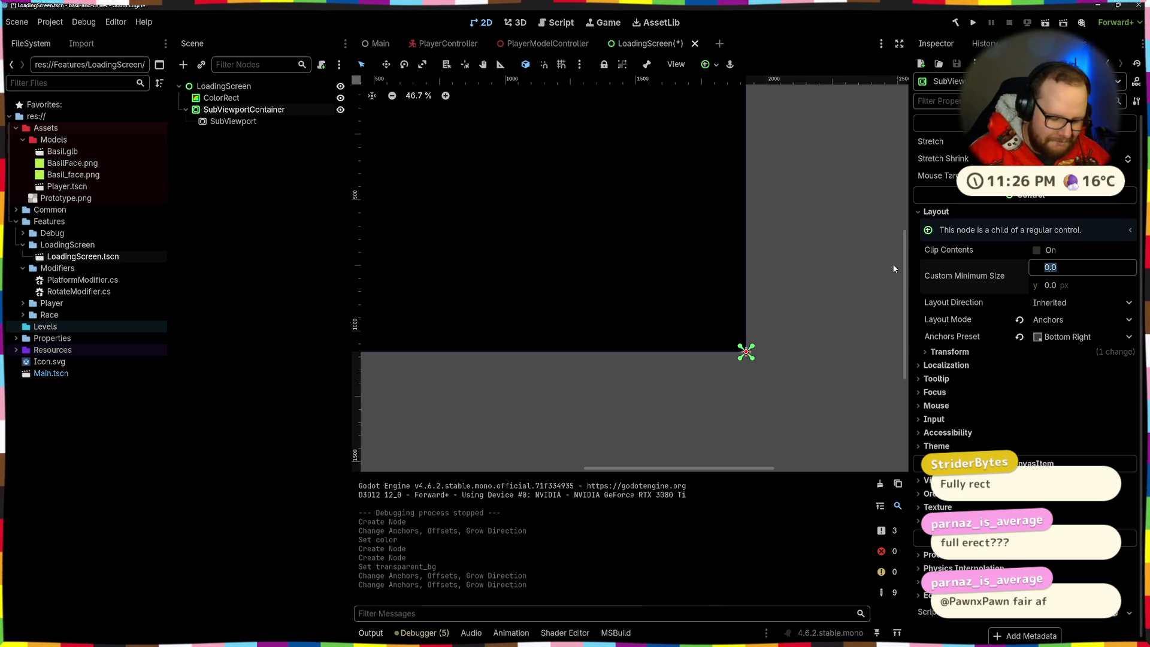
pyautogui.write('100')
pyautogui.press('Return')
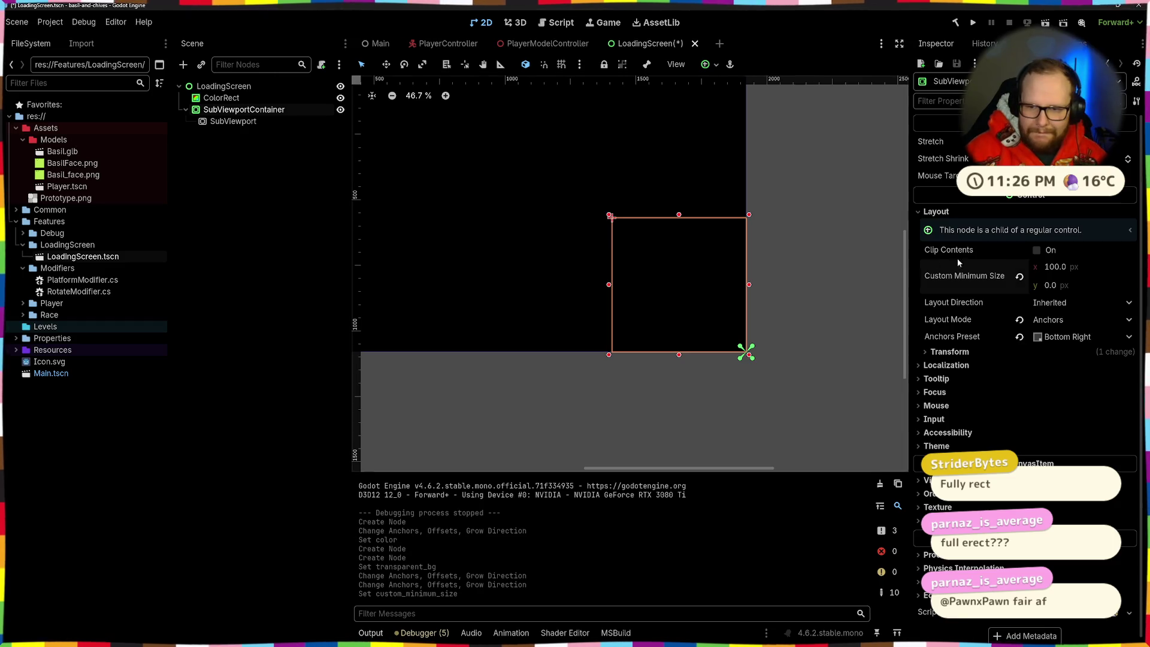
pyautogui.click(1104, 285)
pyautogui.write('0')
pyautogui.press('Return')
pyautogui.scroll(-5, 576, 188)
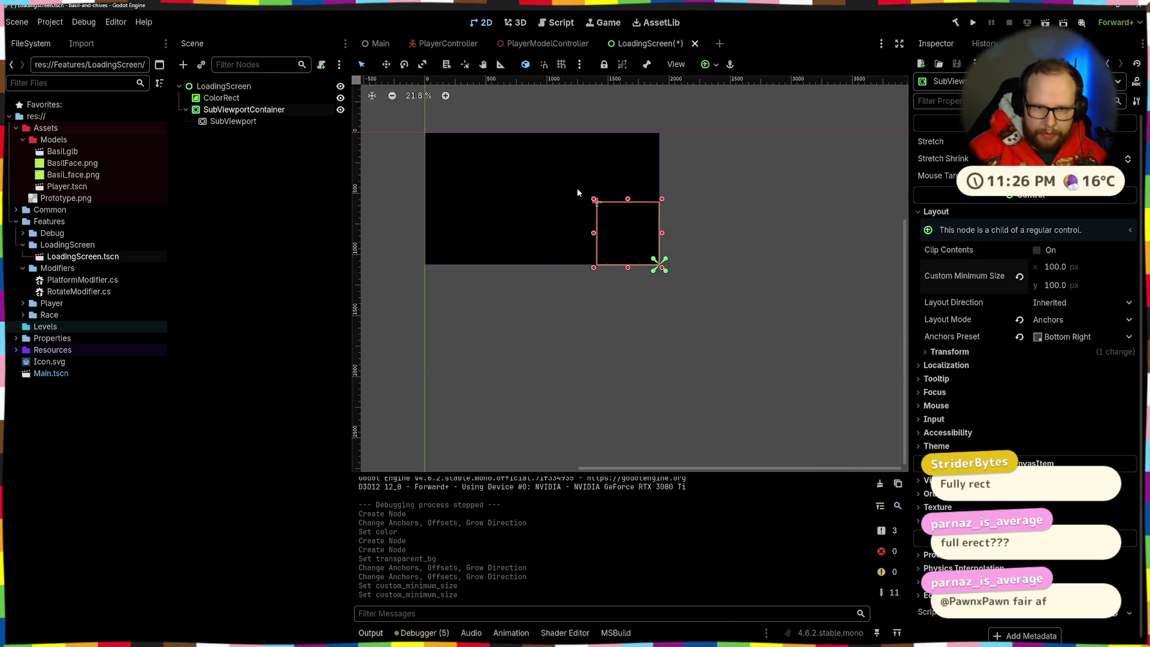
# Change the container's minimum size to 135 × 135
pyautogui.click(1078, 269)
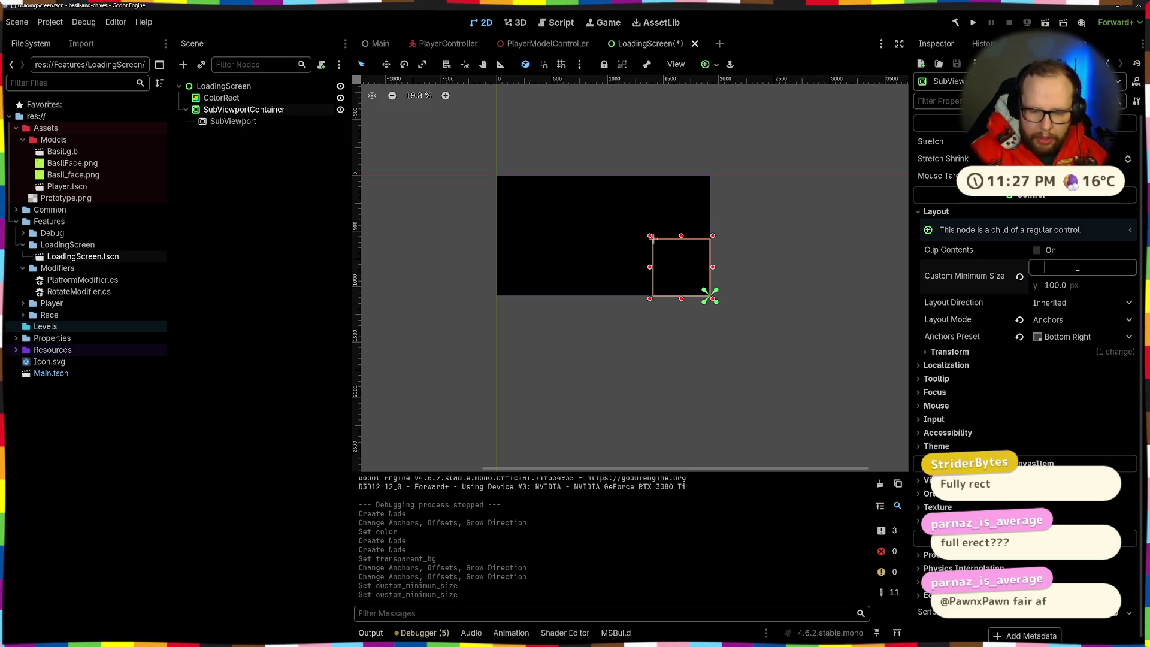
pyautogui.write('1080/8')
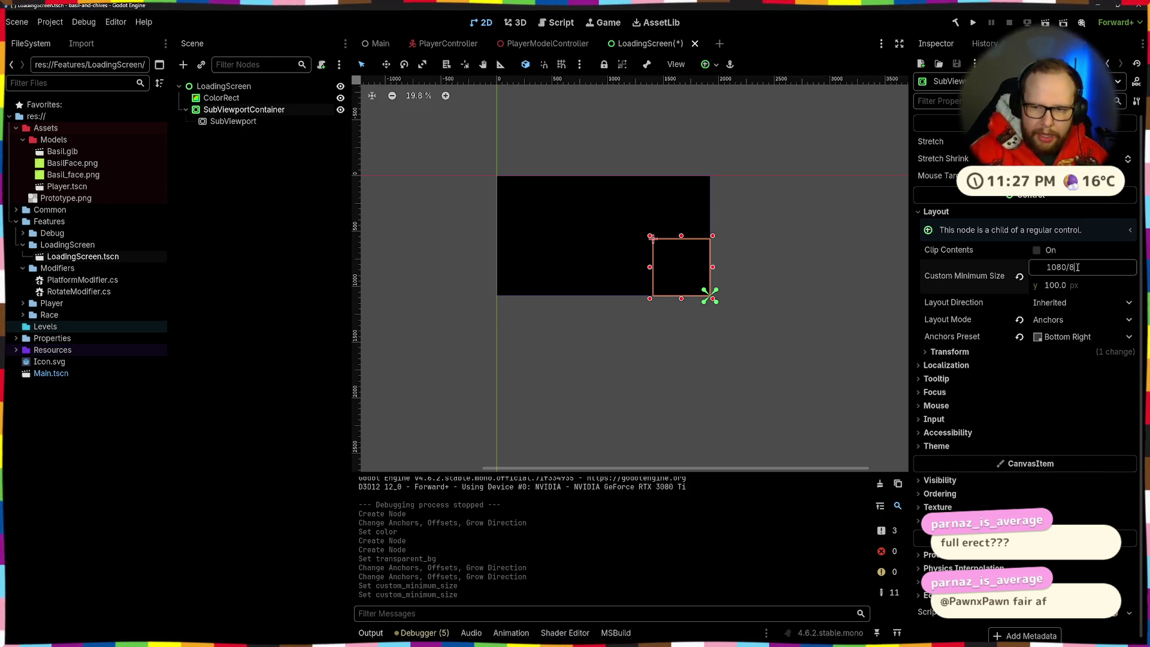
pyautogui.press('Return')
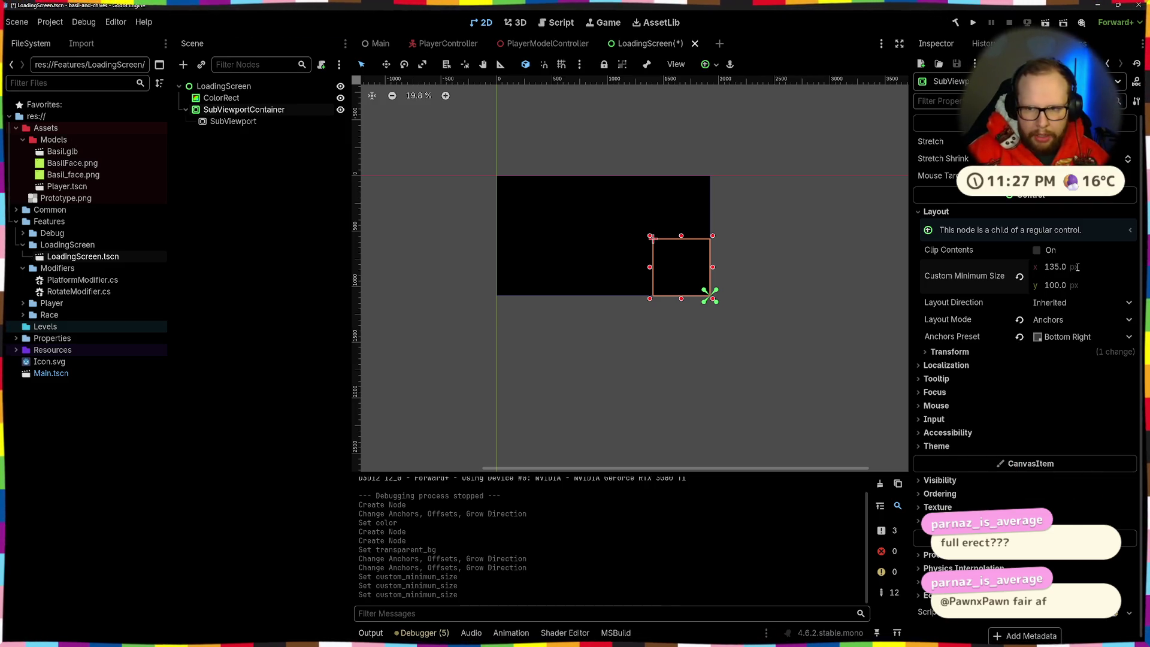
pyautogui.scroll(5, 695, 287)
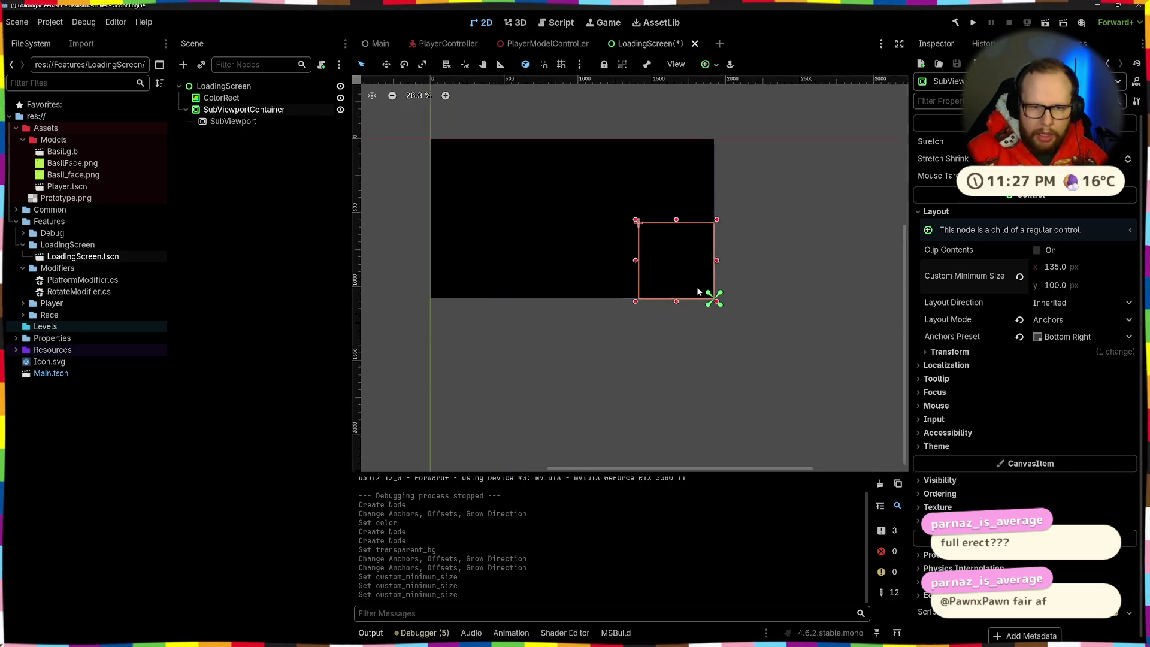
pyautogui.click(787, 247)
pyautogui.click(673, 279)
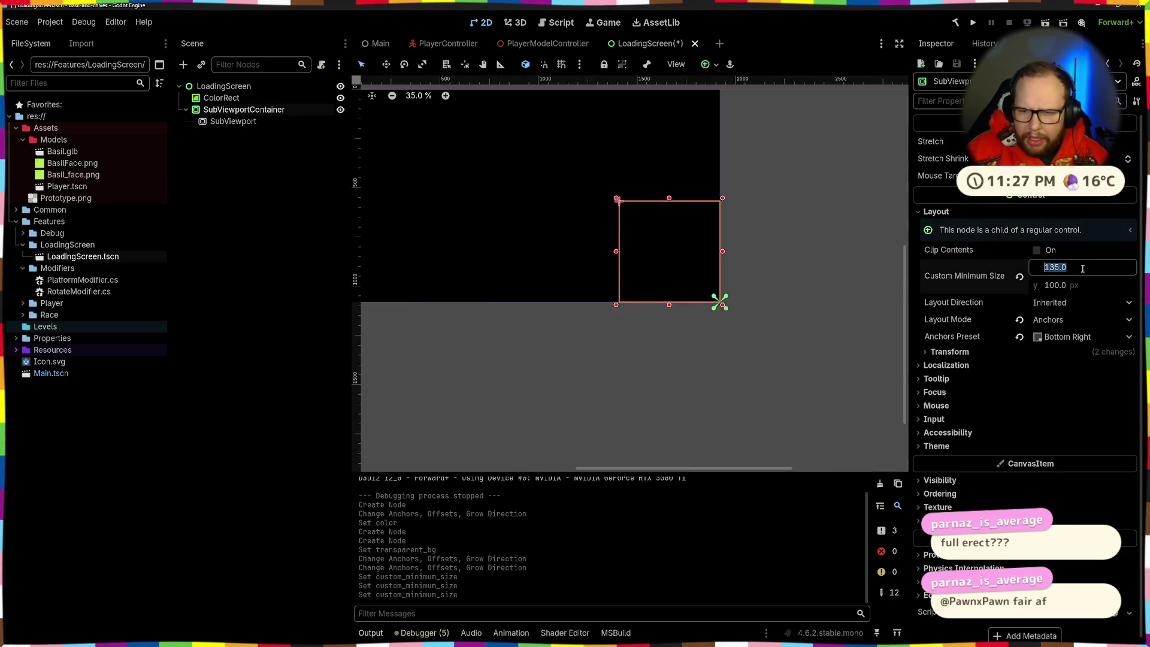
pyautogui.click(1055, 285)
pyautogui.write('135')
pyautogui.press('Return')
pyautogui.click(668, 246)
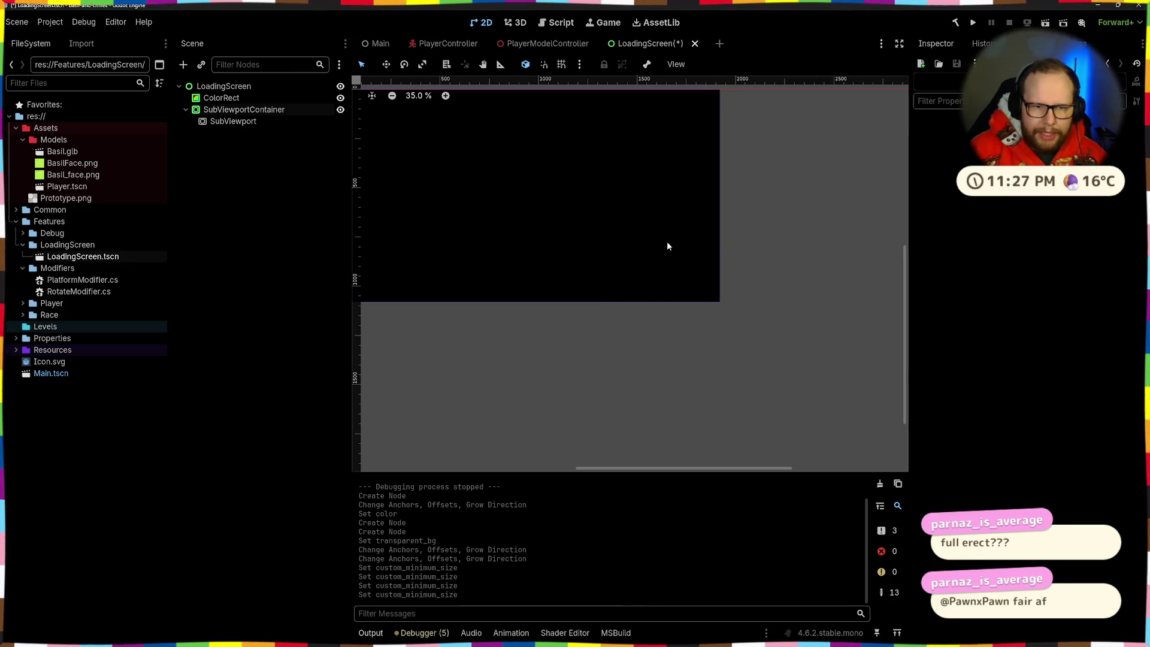
pyautogui.click(611, 213)
# Set the SubViewport's size to 135 × 135 px
pyautogui.click(262, 121)
pyautogui.click(1081, 290)
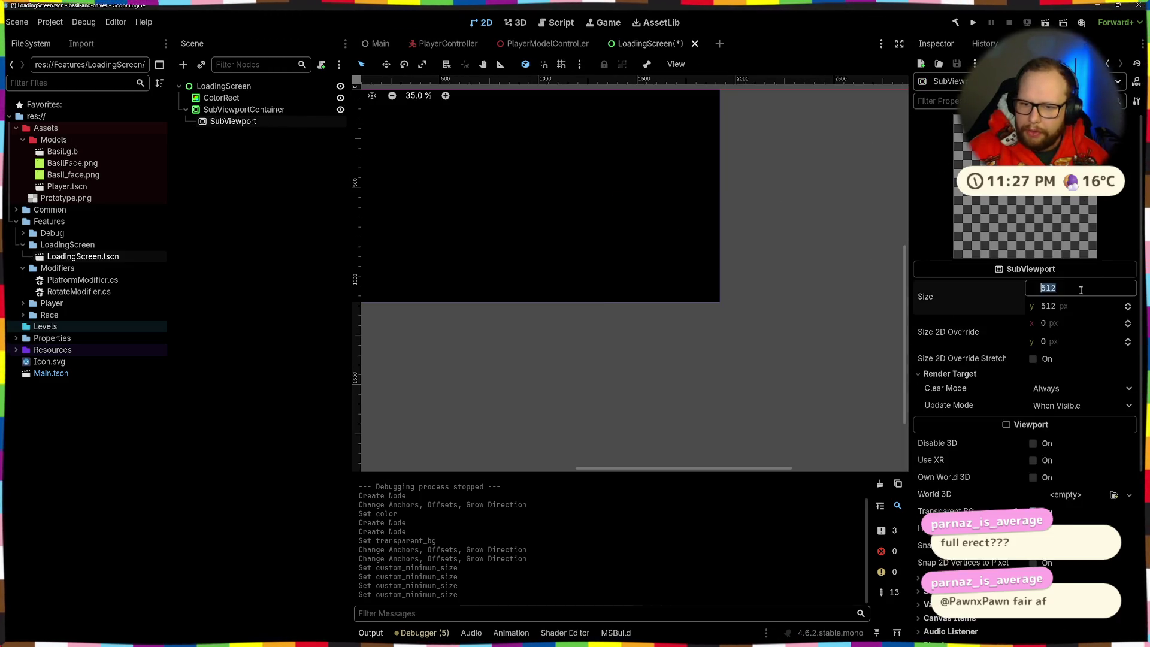
pyautogui.click(1081, 306)
pyautogui.write('135')
pyautogui.press('Return')
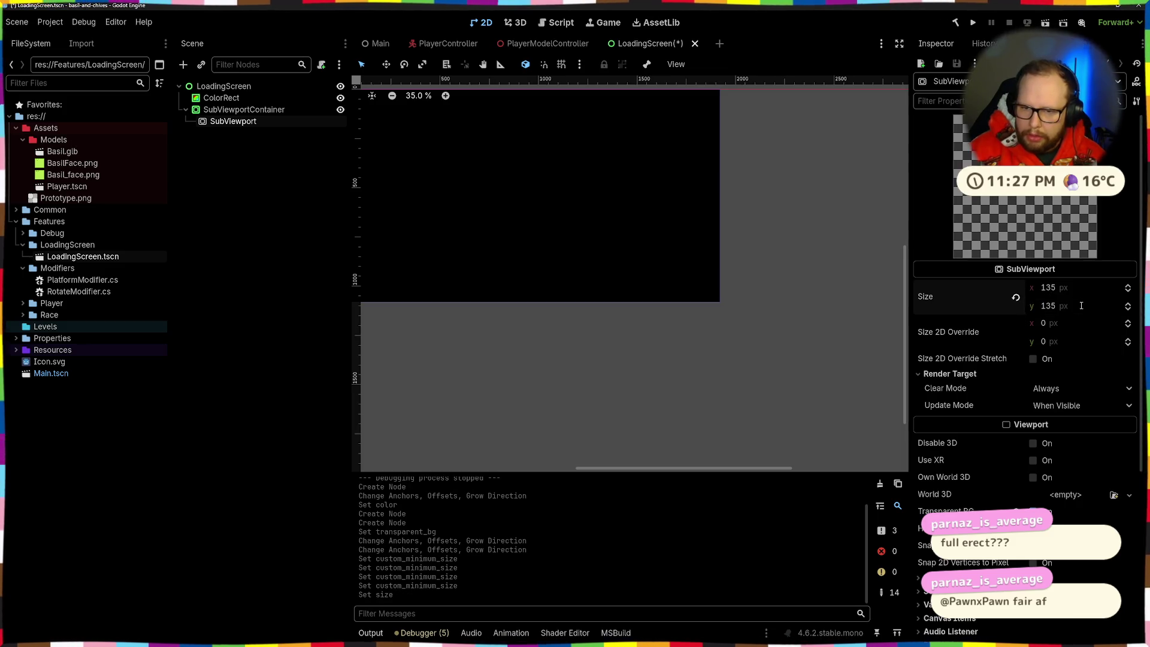
pyautogui.click(221, 97)
# Turn on Stretch for the SubViewportContainer
pyautogui.click(244, 109)
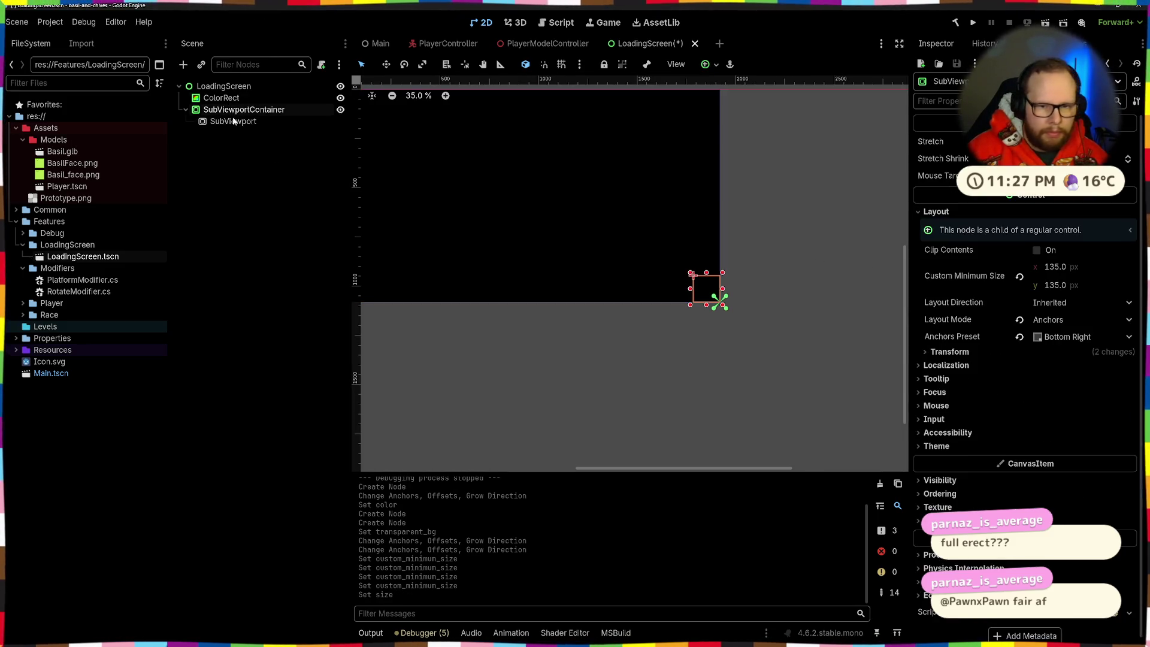
pyautogui.scroll(2, 704, 299)
pyautogui.scroll(-2, 704, 298)
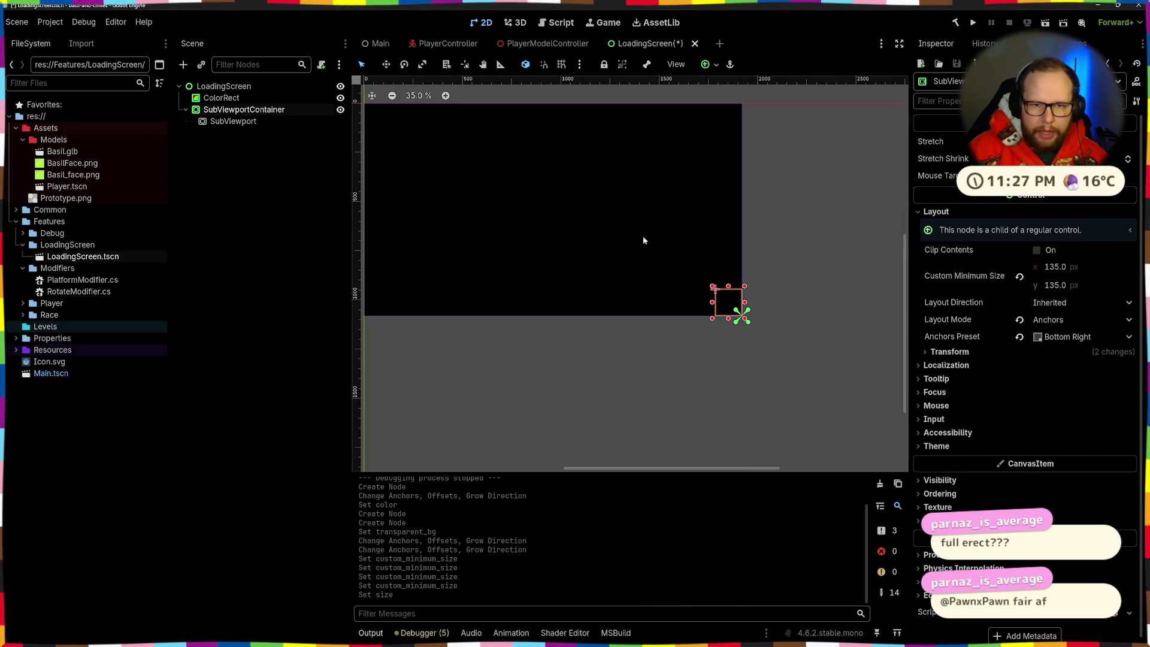
pyautogui.scroll(2, 638, 285)
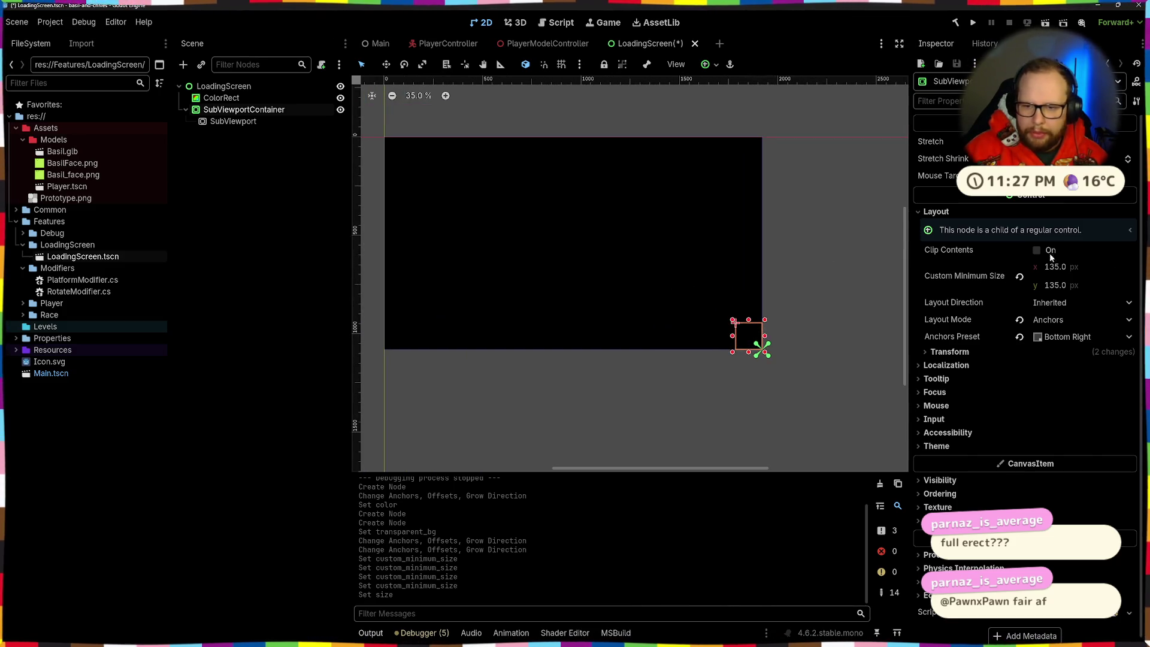
pyautogui.click(1037, 141)
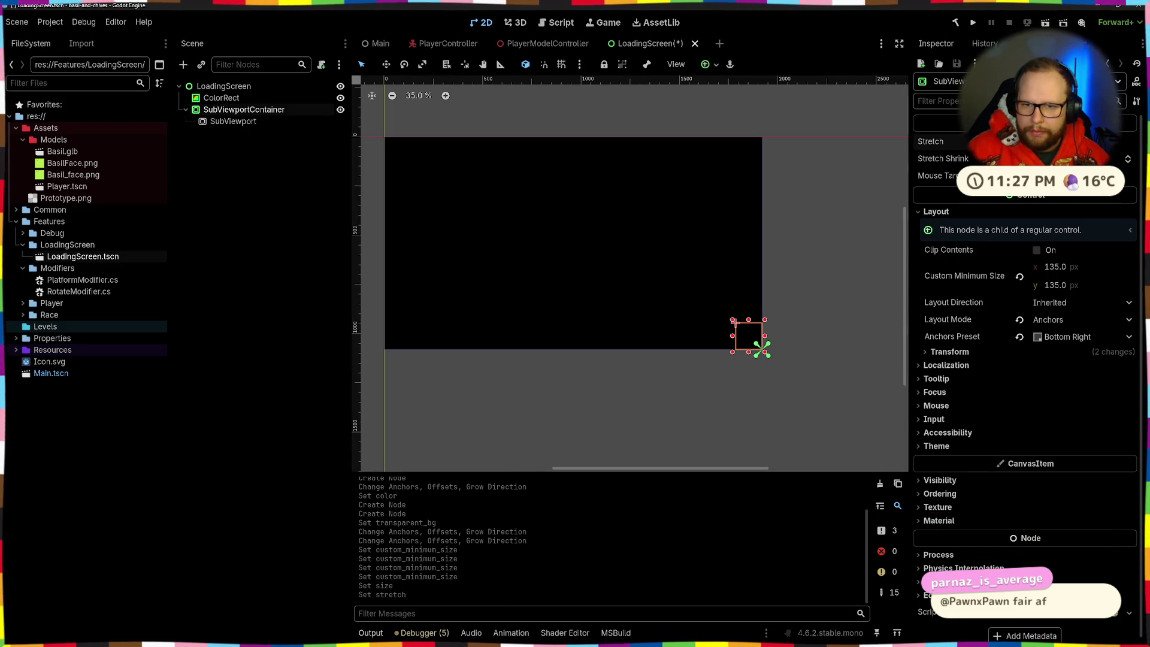
# Set the container's minimum size to 270 × 270
pyautogui.click(1077, 268)
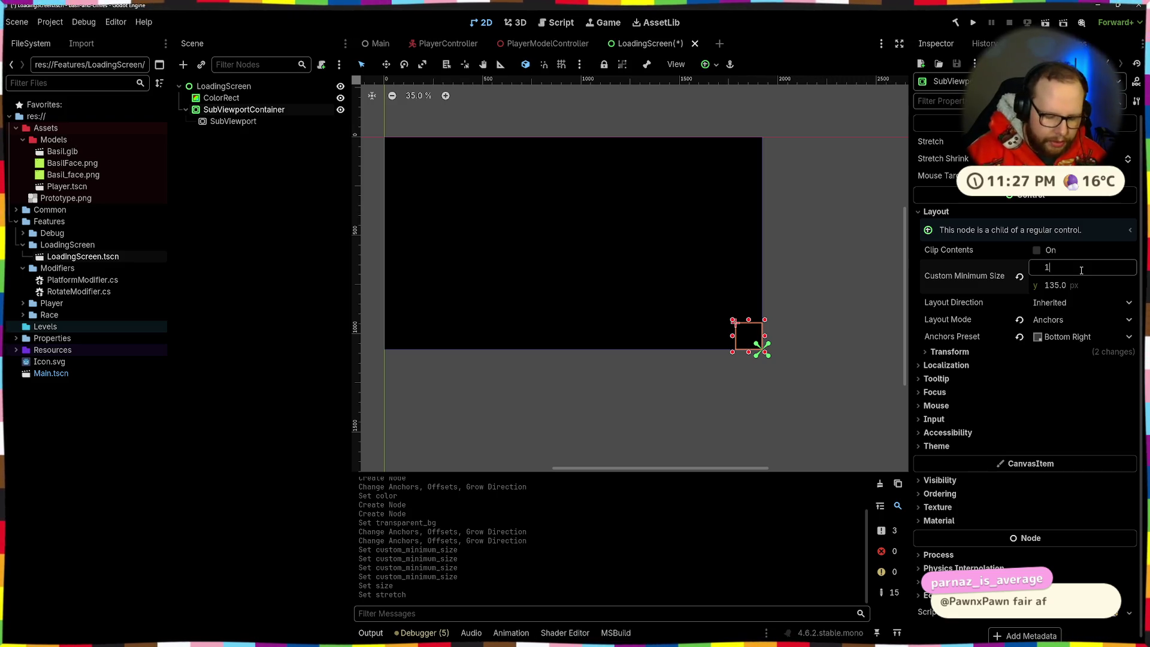
pyautogui.write('080/4')
pyautogui.press('Return')
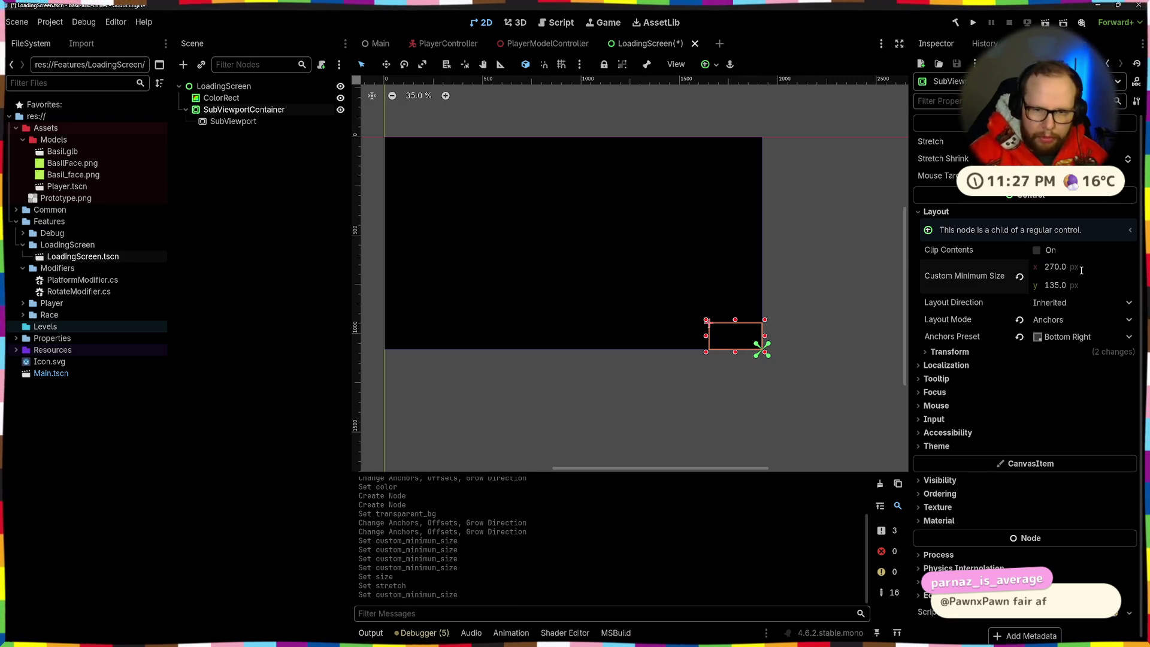
pyautogui.press('Tab')
pyautogui.write('270')
pyautogui.press('Return')
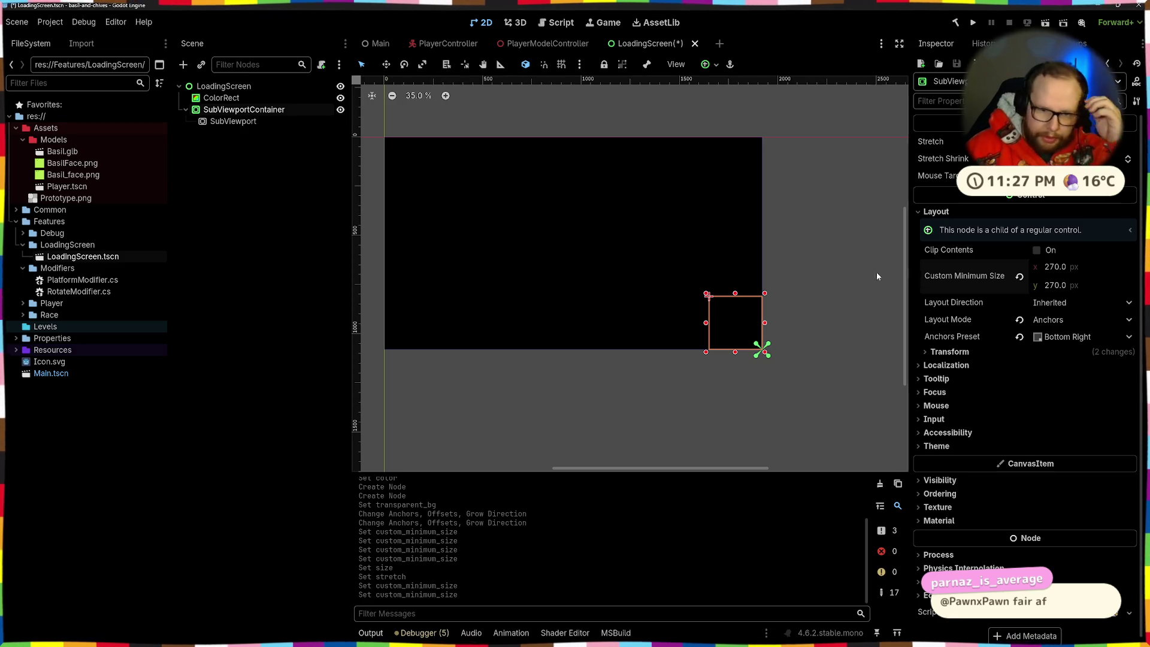
# Add a MarginContainer under LoadingScreen and move the SubViewportContainer into it
pyautogui.click(225, 87)
pyautogui.hotkey('ctrl', 'a')
pyautogui.write('margin')
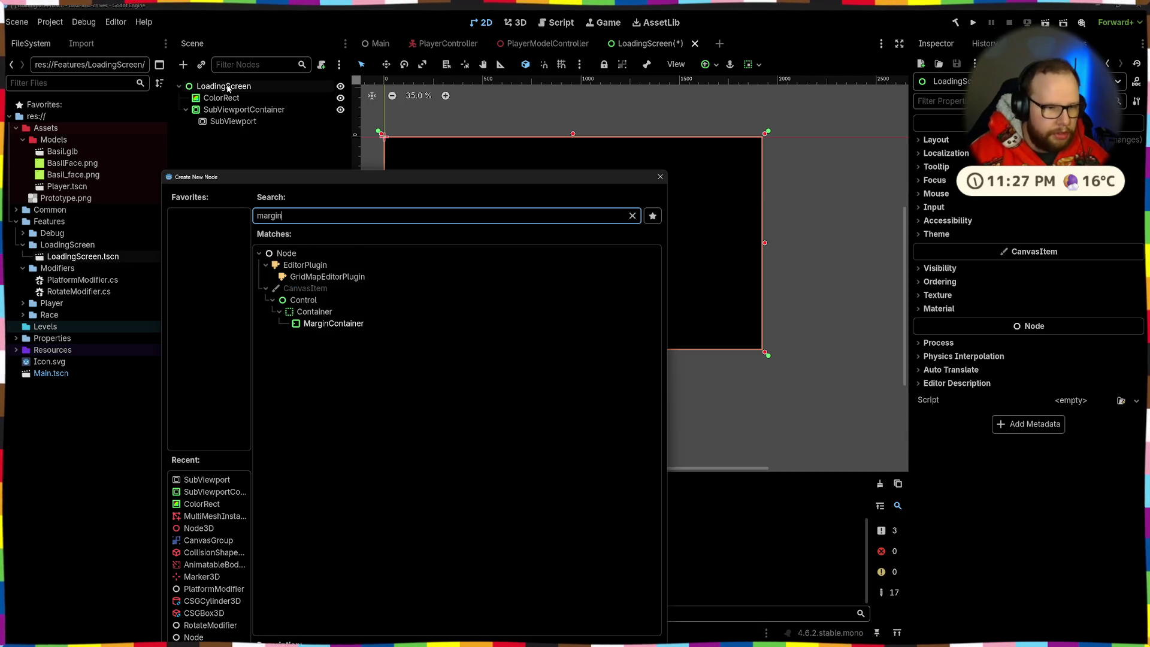
pyautogui.press('Return')
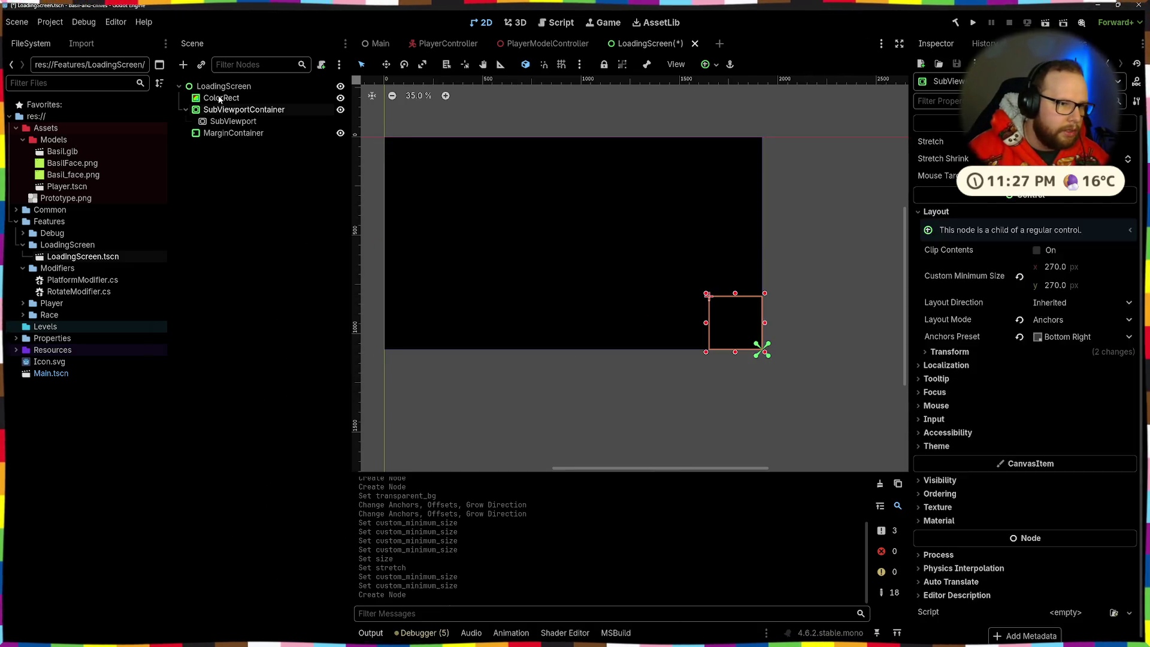
pyautogui.keyDown('ctrl'); pyautogui.click(226, 109); pyautogui.keyUp('ctrl')
pyautogui.moveTo(222, 109)
pyautogui.mouseDown()
pyautogui.moveTo(238, 142)
pyautogui.moveTo(221, 111)
pyautogui.mouseUp()
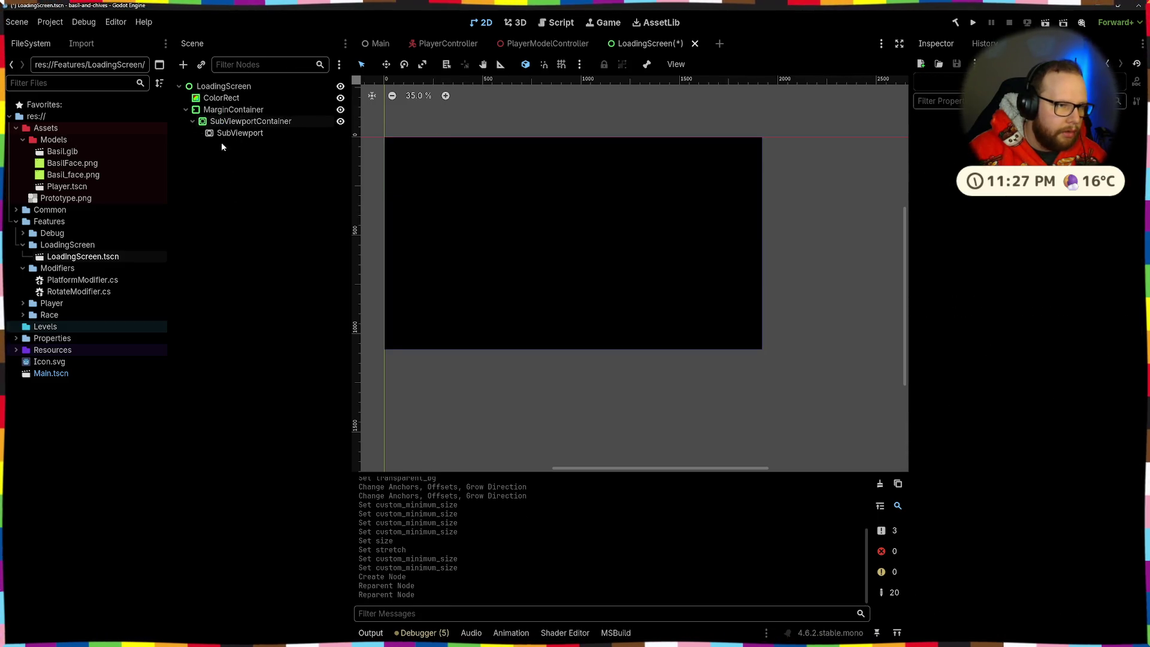
# Enable the left, top, right and bottom margin overrides on the MarginContainer
pyautogui.click(233, 110)
pyautogui.click(921, 247)
pyautogui.click(949, 260)
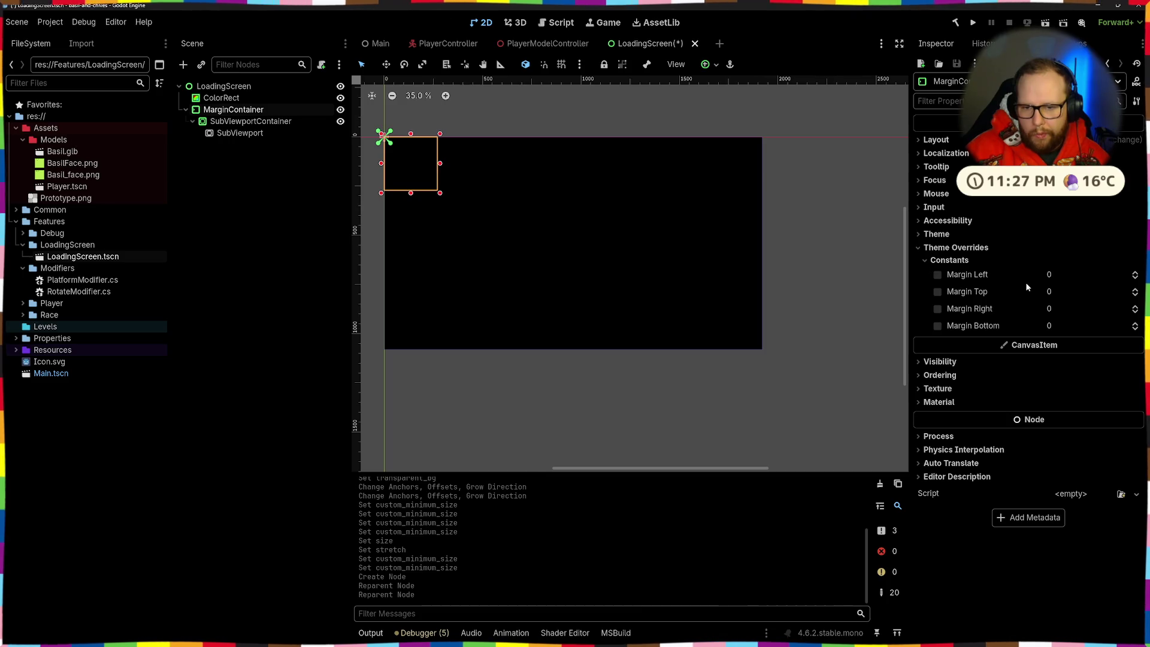
pyautogui.click(938, 275)
pyautogui.click(938, 291)
pyautogui.click(938, 309)
pyautogui.click(939, 327)
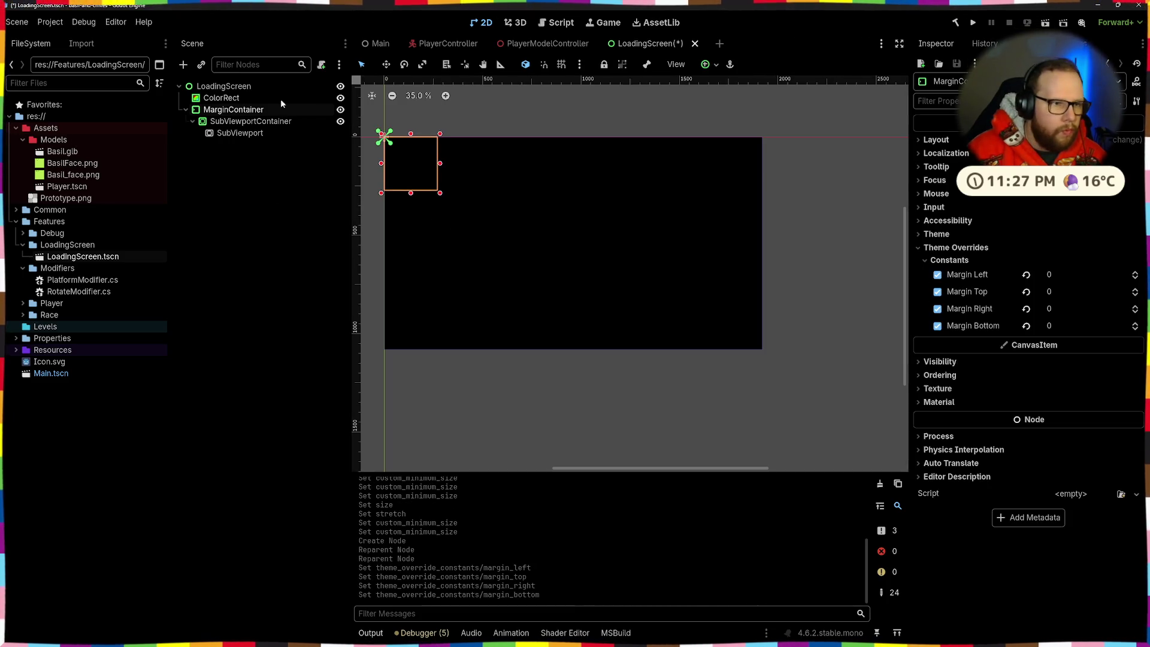
# Apply the Full Rect anchor preset to the MarginContainer
pyautogui.click(707, 64)
pyautogui.click(772, 155)
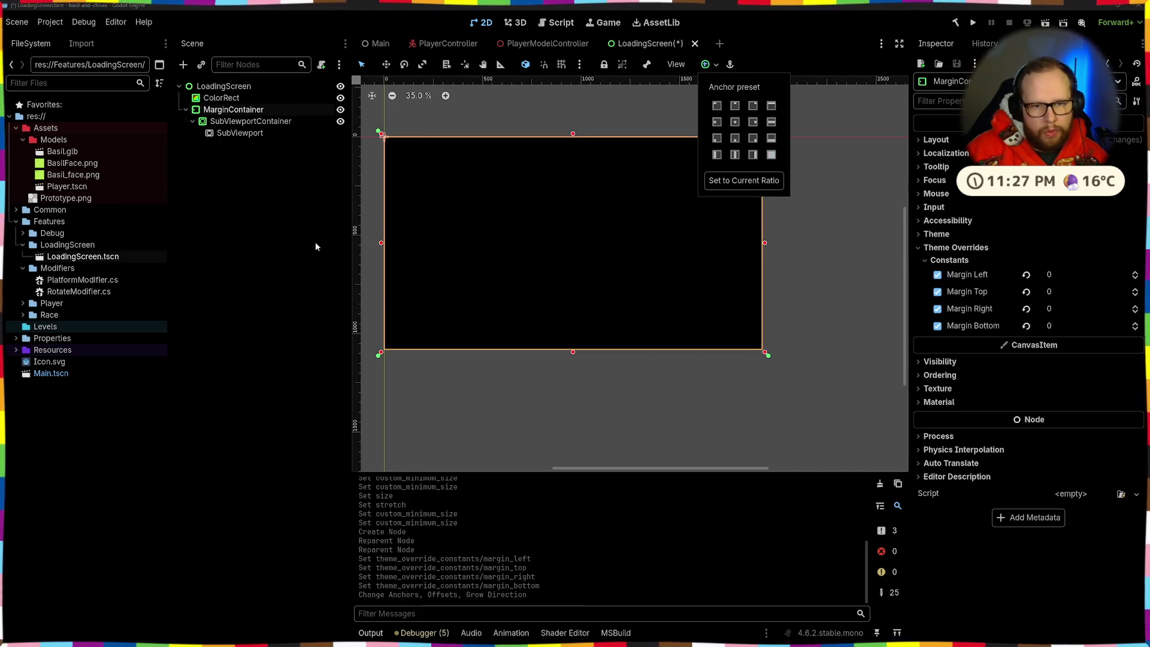
pyautogui.click(240, 133)
pyautogui.click(251, 110)
# Set all four margin constants to 32
pyautogui.click(1083, 276)
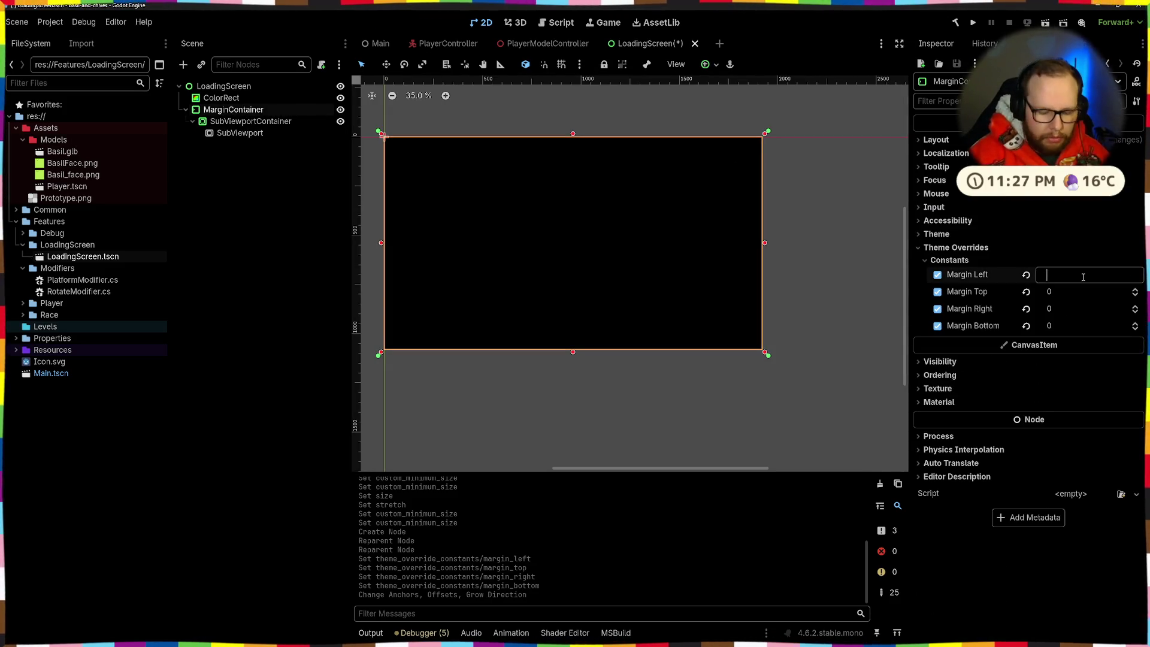
pyautogui.press('Tab')
pyautogui.write('32')
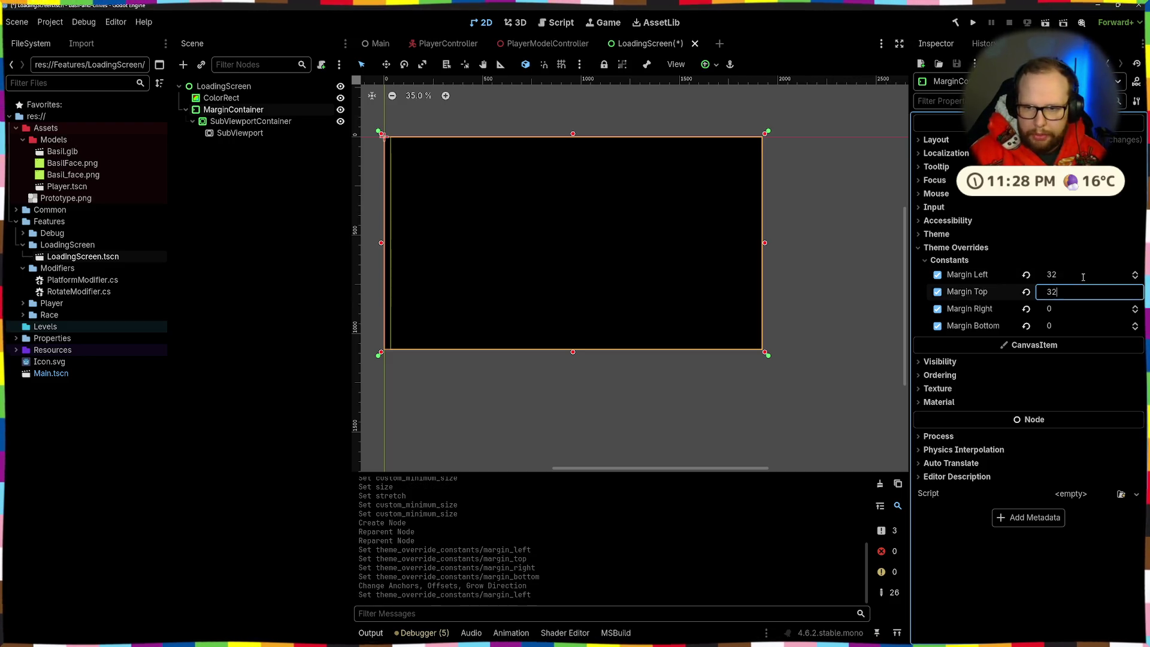
pyautogui.press('Tab')
pyautogui.write('32')
pyautogui.press('Tab')
pyautogui.write('32')
pyautogui.press('Return')
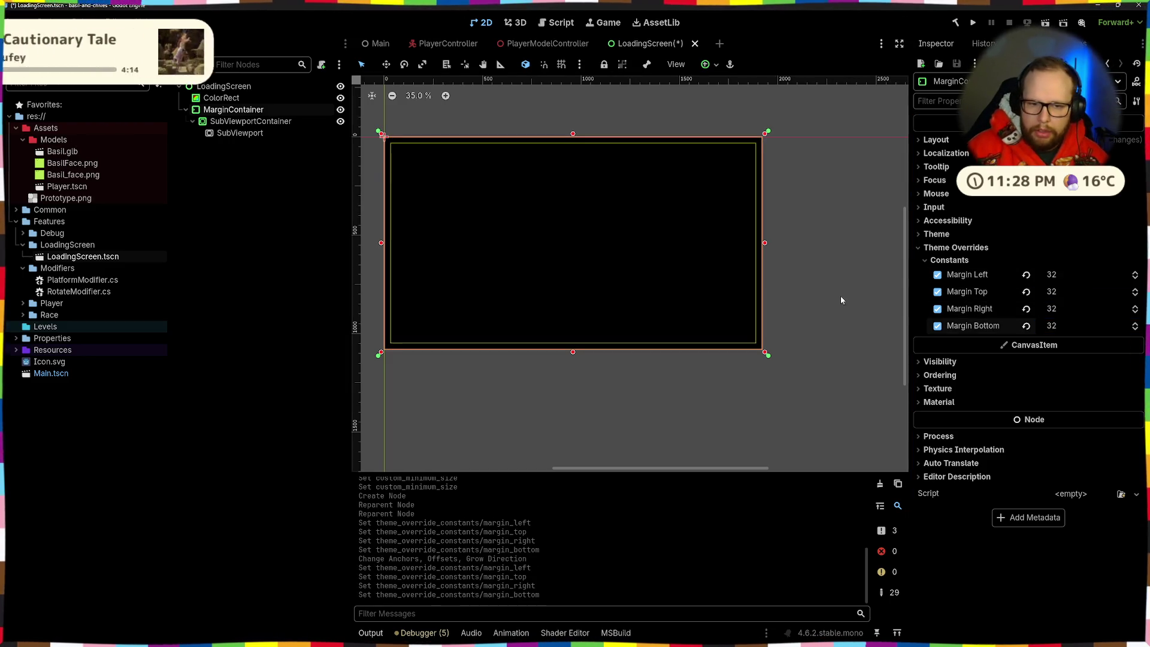
# Check the SubViewportContainer and SubViewport settings, then save LoadingScreen.tscn
pyautogui.click(844, 296)
pyautogui.click(250, 121)
pyautogui.click(240, 133)
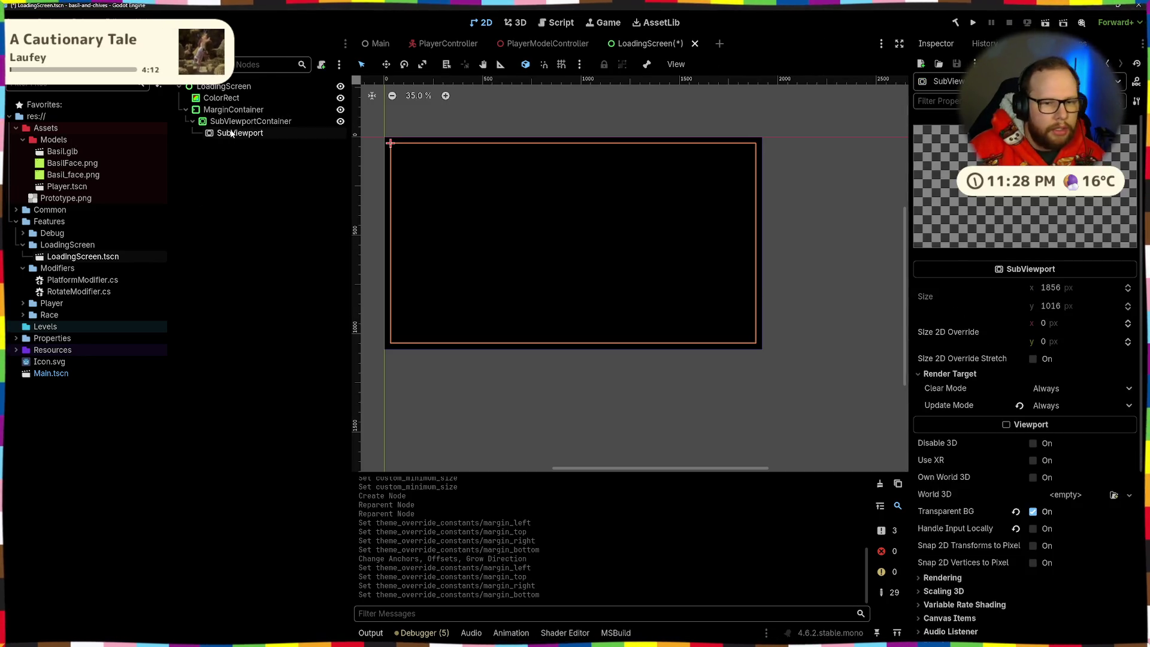
pyautogui.click(860, 243)
pyautogui.click(252, 121)
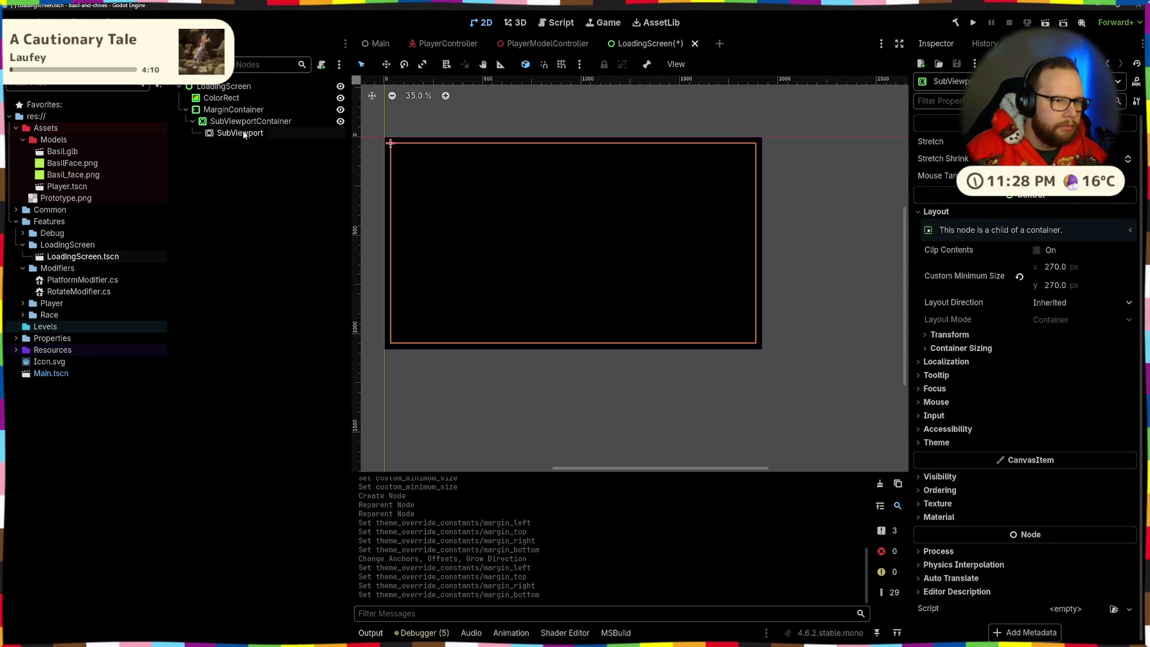
pyautogui.click(303, 257)
pyautogui.hotkey('ctrl', 's')
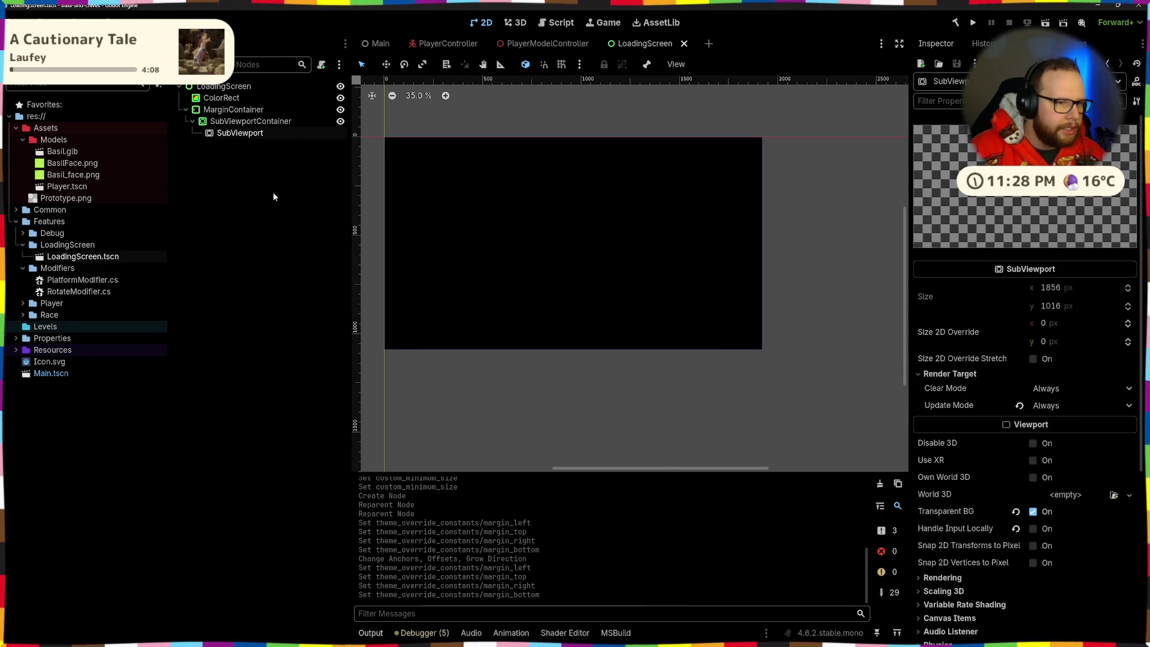
# Add a temporary Node3D under the SubViewport
pyautogui.hotkey('ctrl', 'a')
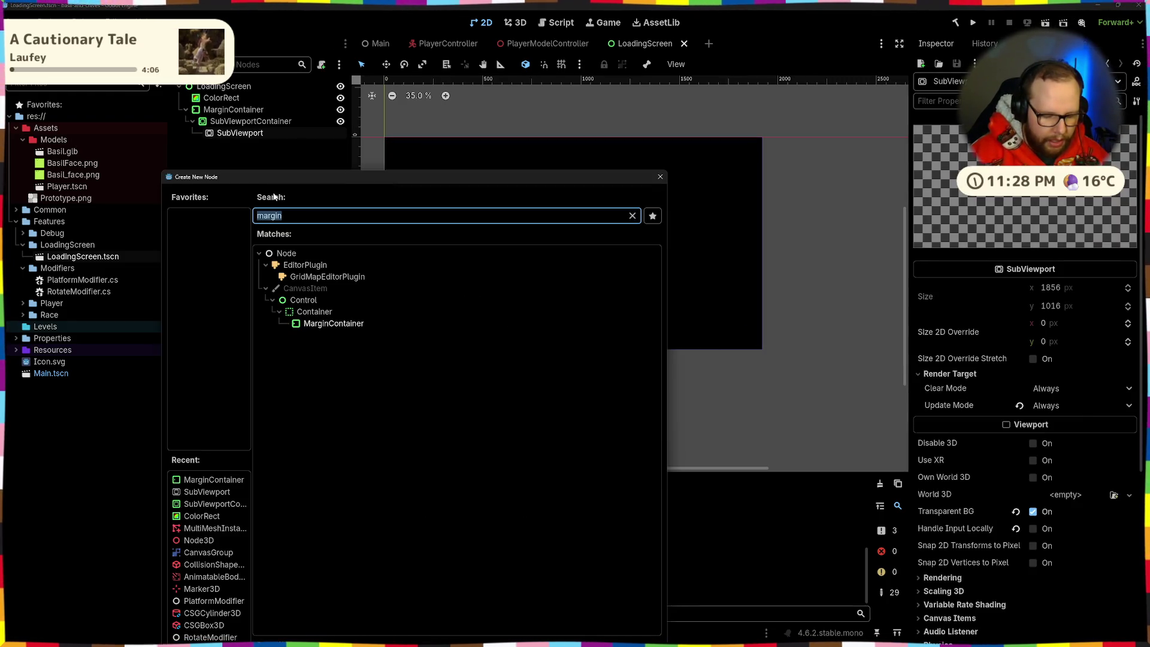
pyautogui.write('node3')
pyautogui.press('Return')
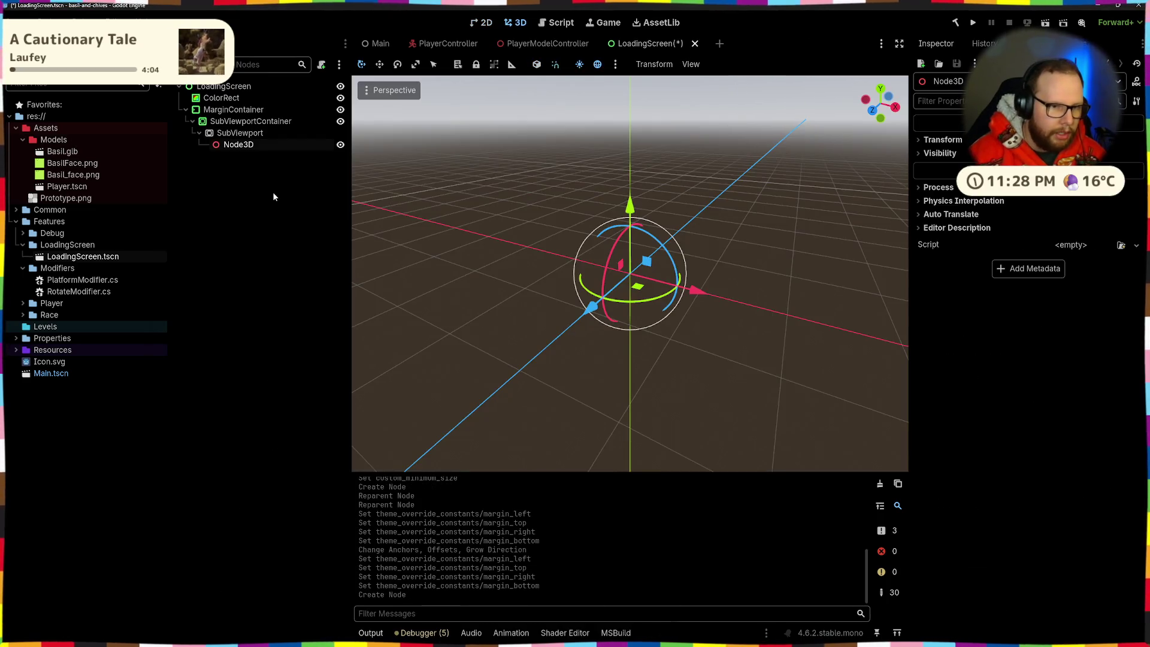
pyautogui.click(238, 133)
pyautogui.hotkey('ctrl', 'a')
pyautogui.write('basi')
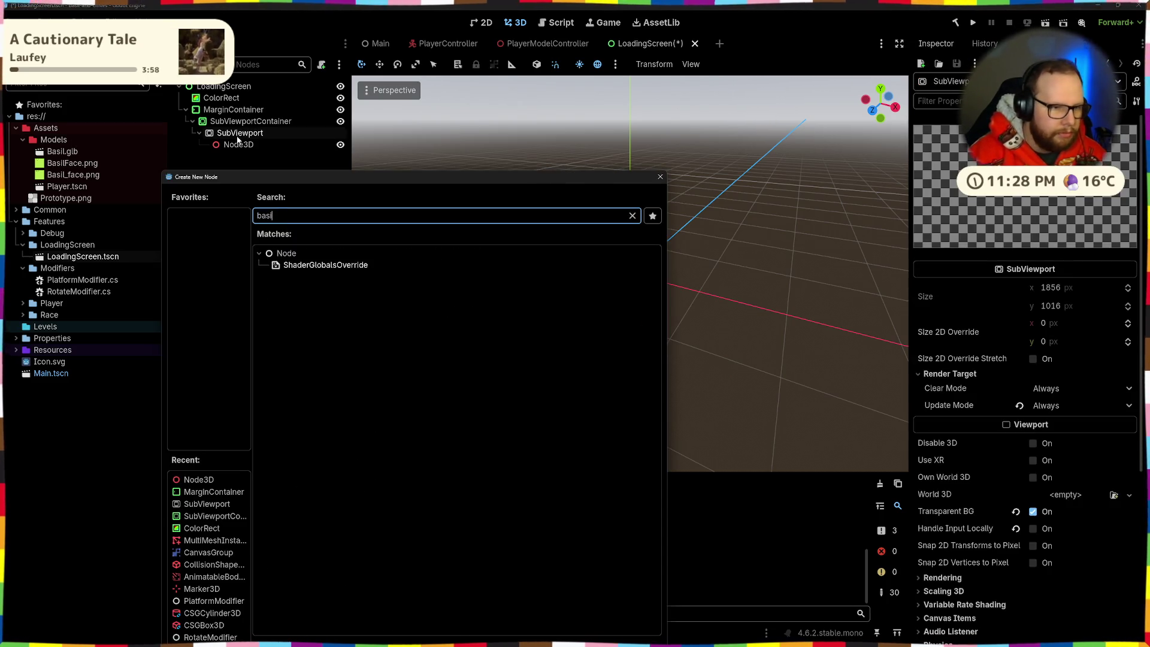
pyautogui.press('Escape')
# Instance PlayerModelController.tscn as a child of Node3D
pyautogui.click(237, 144)
pyautogui.hotkey('ctrl', 'a')
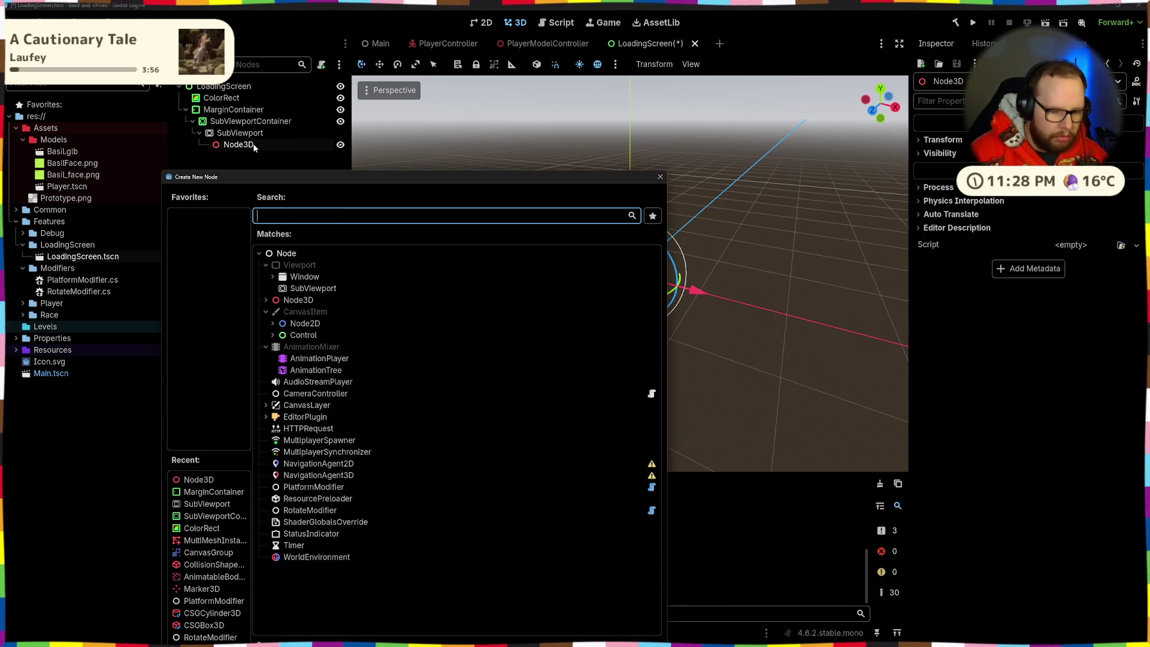
pyautogui.write('playerCo0n')
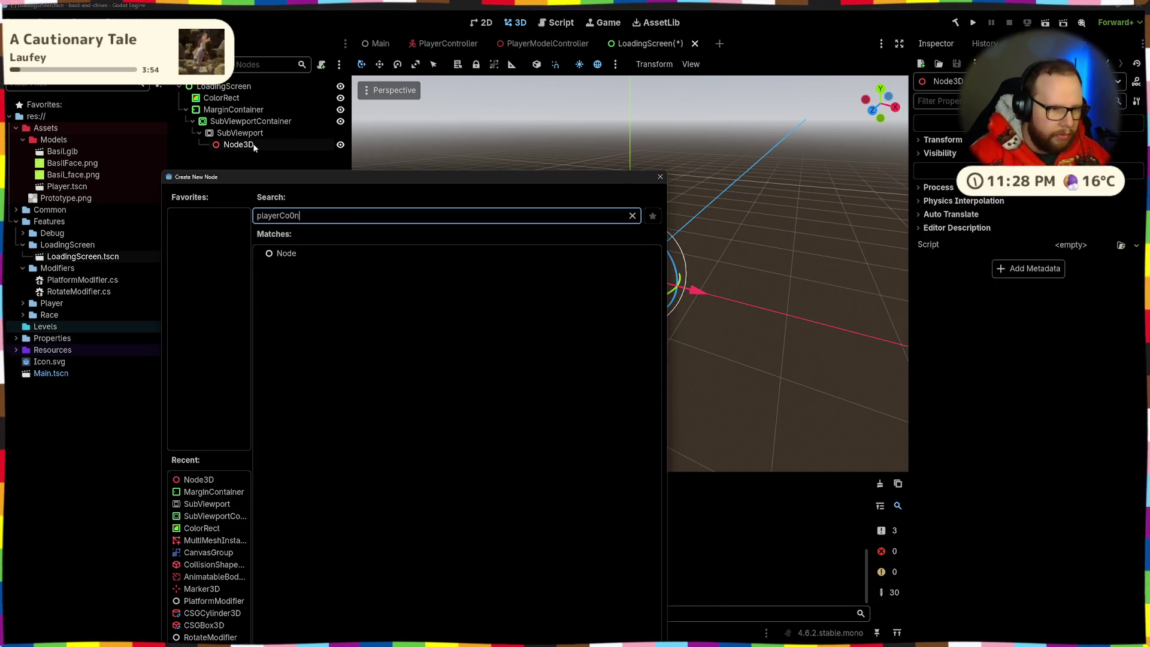
pyautogui.press('BackSpace')
pyautogui.press('BackSpace')
pyautogui.press('BackSpace')
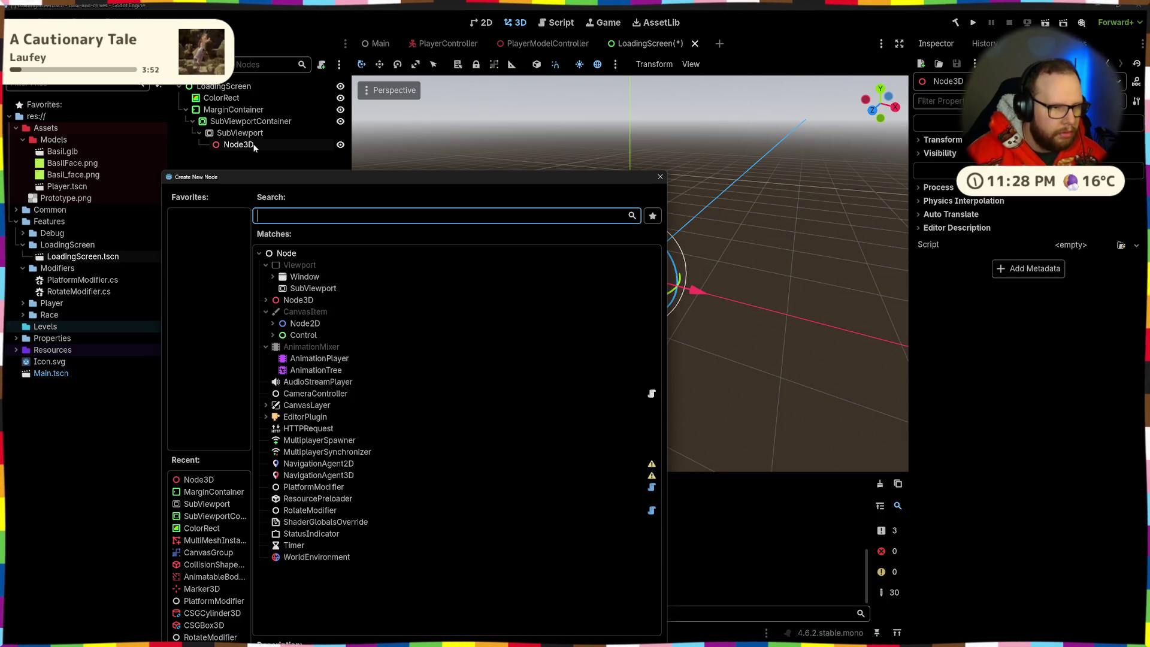
pyautogui.write('Pla')
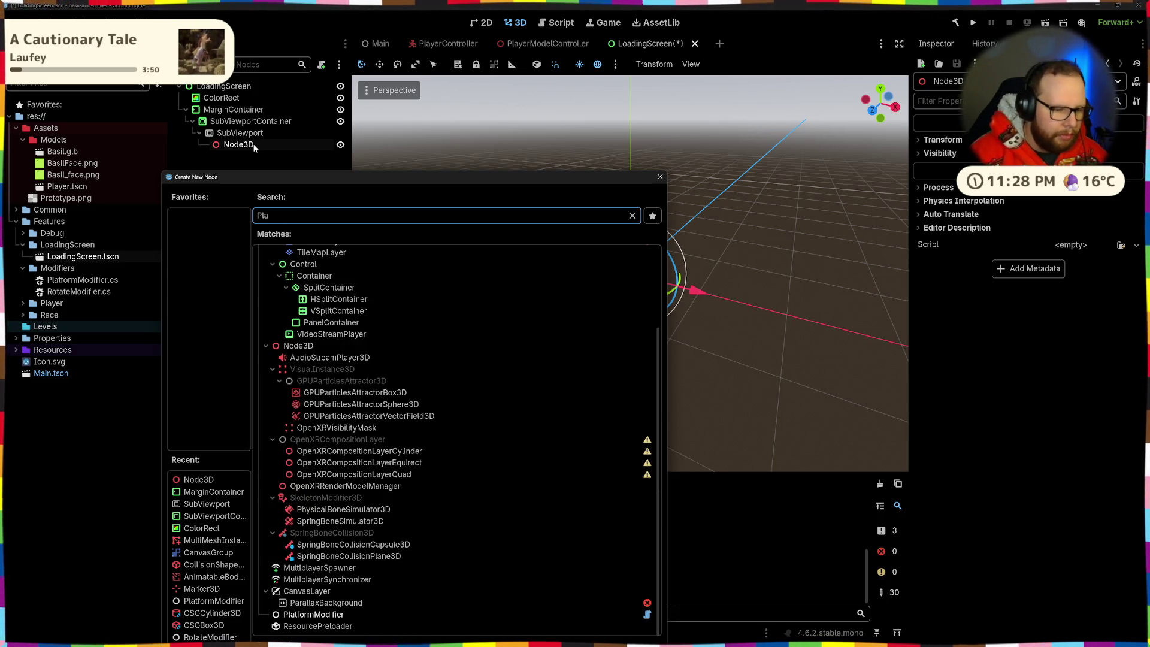
pyautogui.press('Escape')
pyautogui.hotkey('ctrl', 'shift', 'a')
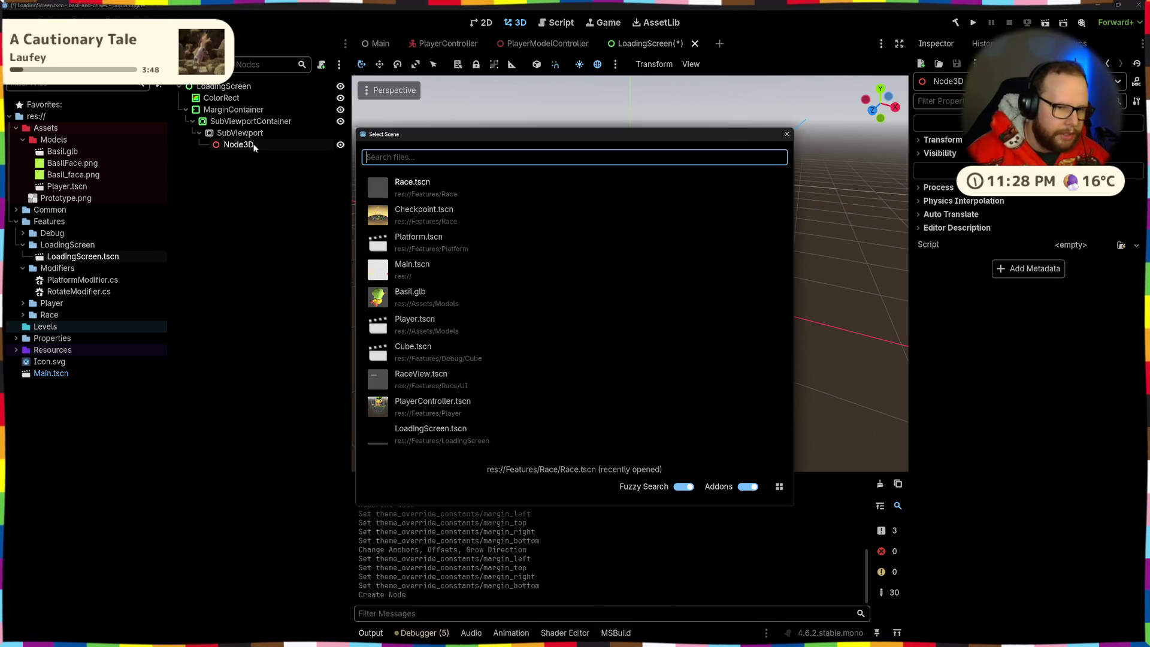
pyautogui.write('player')
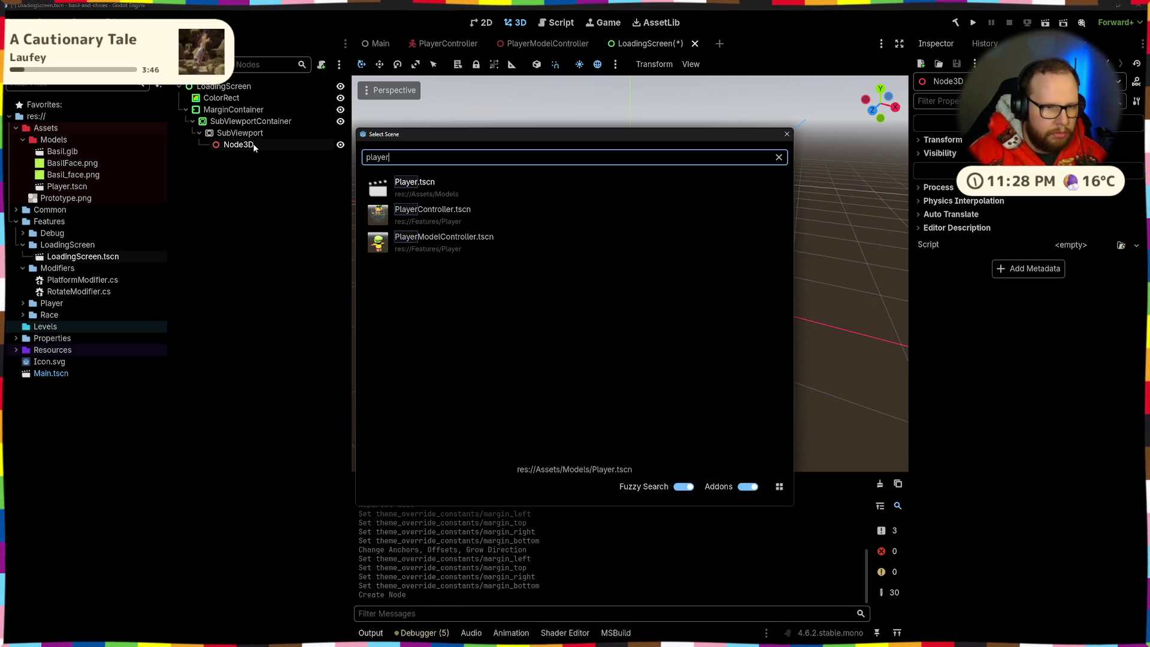
pyautogui.write('Mo')
pyautogui.press('Return')
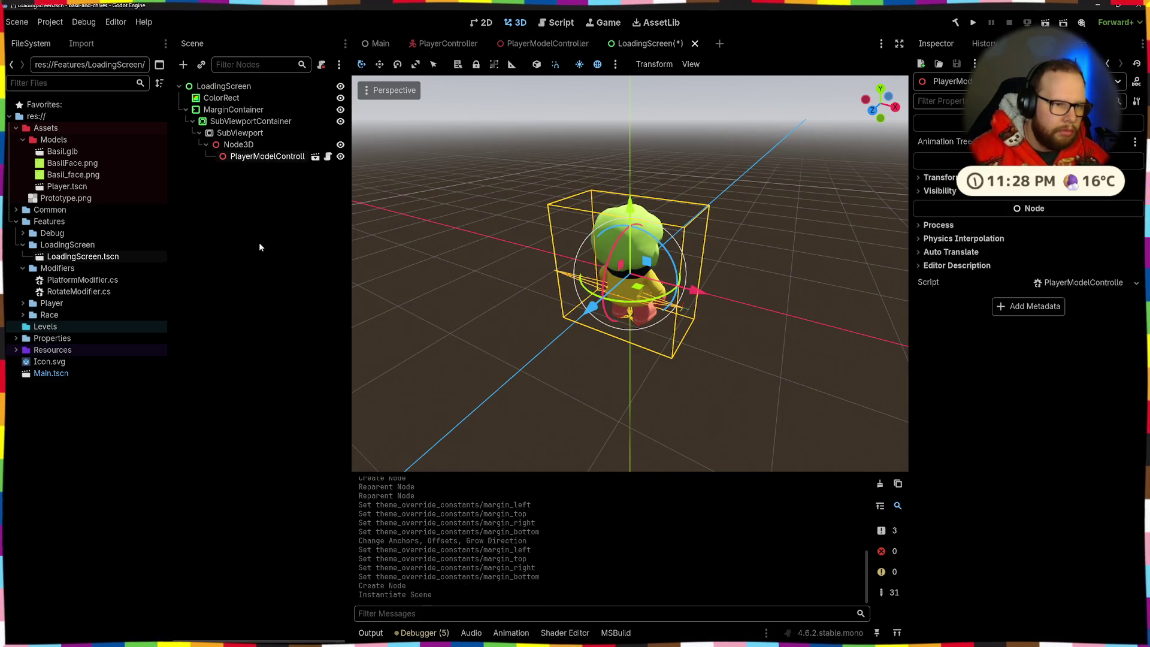
# Look over the instanced player model and its Transform and Visibility properties
pyautogui.moveTo(506, 398); pyautogui.dragTo(587, 309)
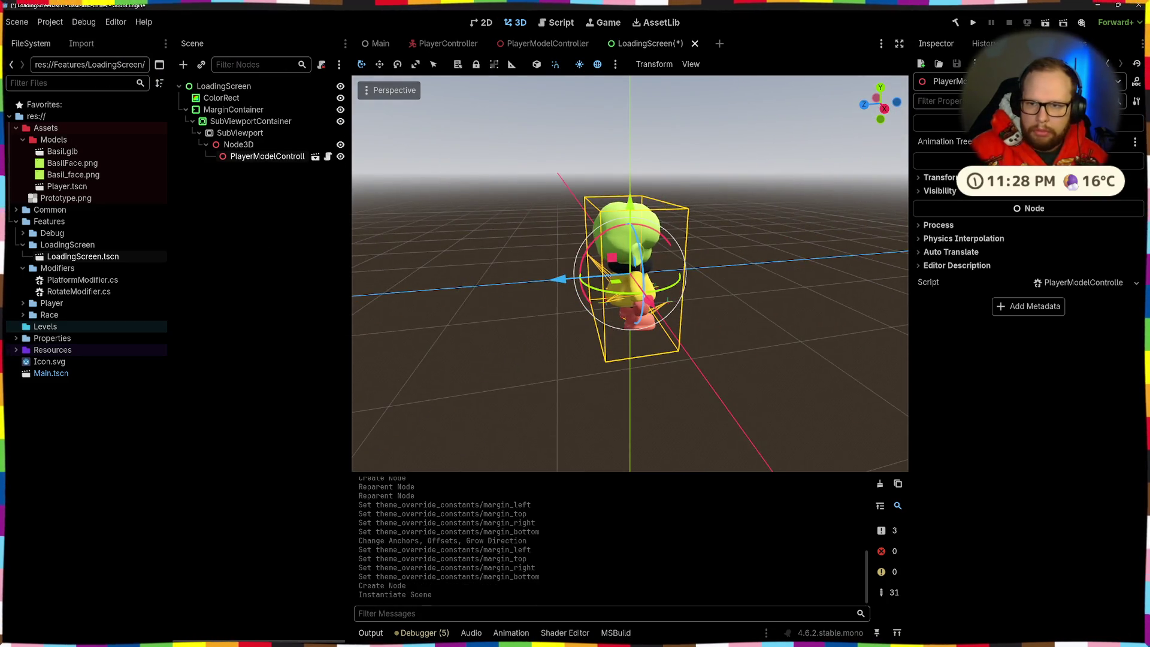
pyautogui.click(939, 177)
pyautogui.click(939, 177)
pyautogui.click(940, 191)
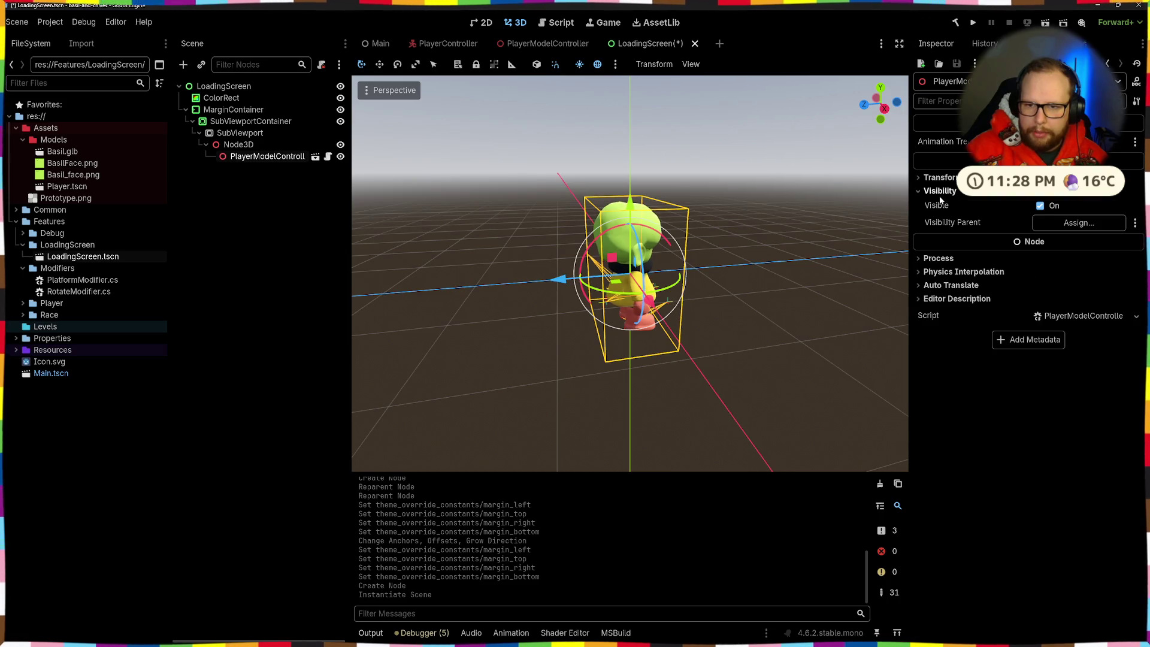
pyautogui.click(941, 190)
pyautogui.scroll(-5, 747, 248)
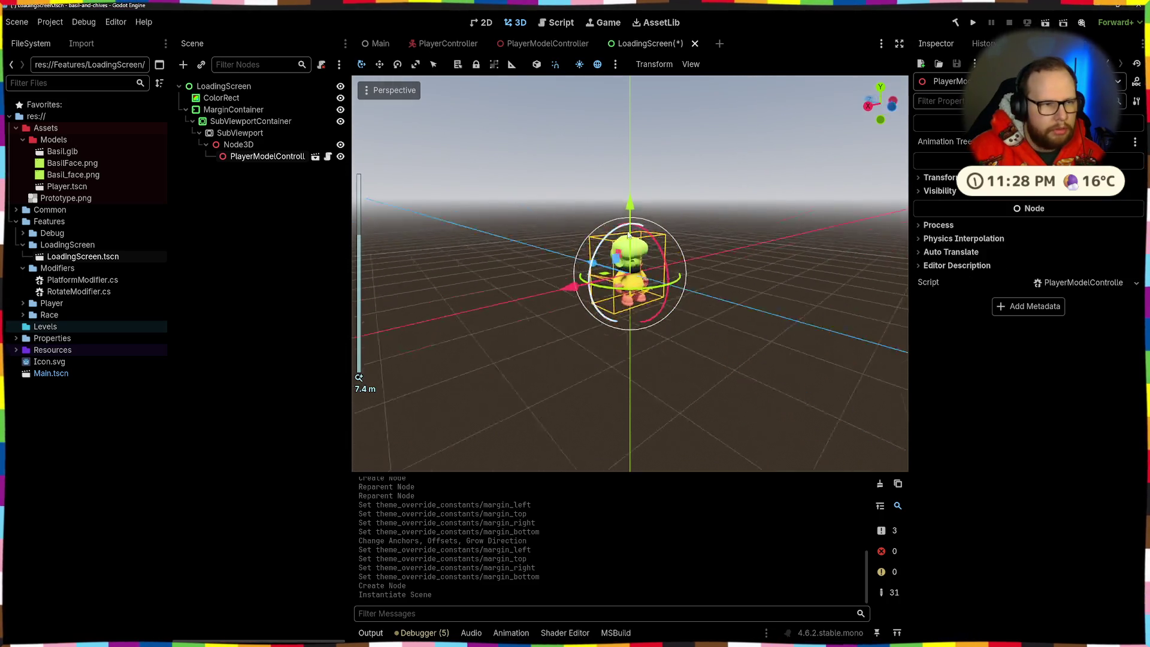
pyautogui.click(238, 145)
pyautogui.click(241, 145)
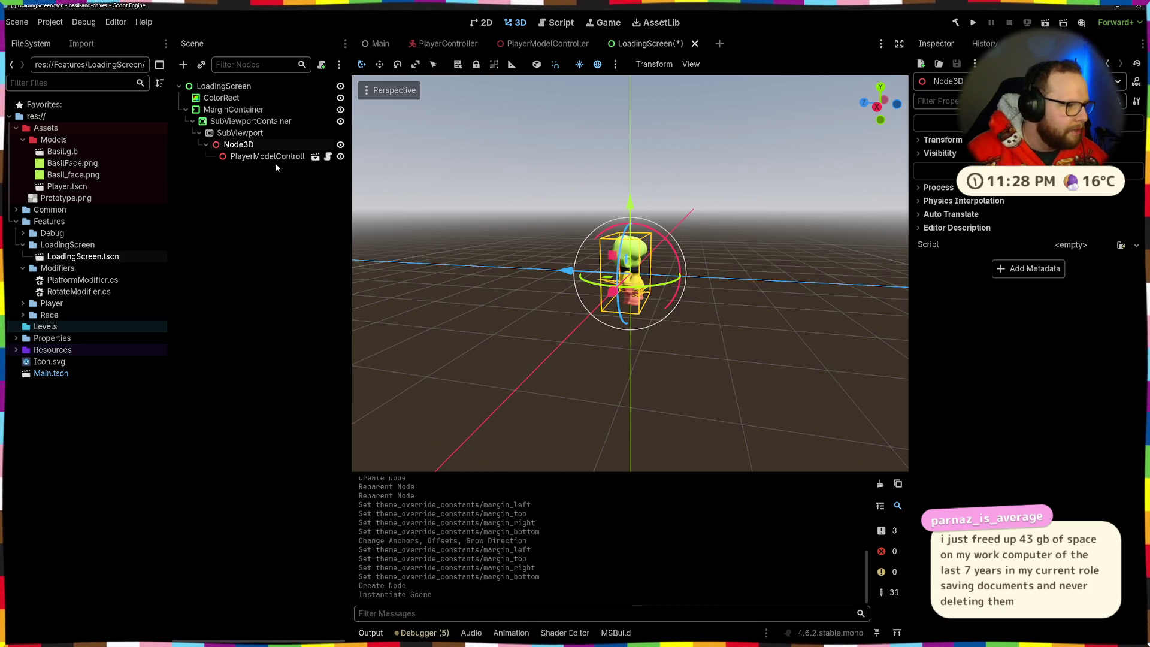
# Move PlayerModelController directly under SubViewport and delete the empty Node3D
pyautogui.click(251, 157)
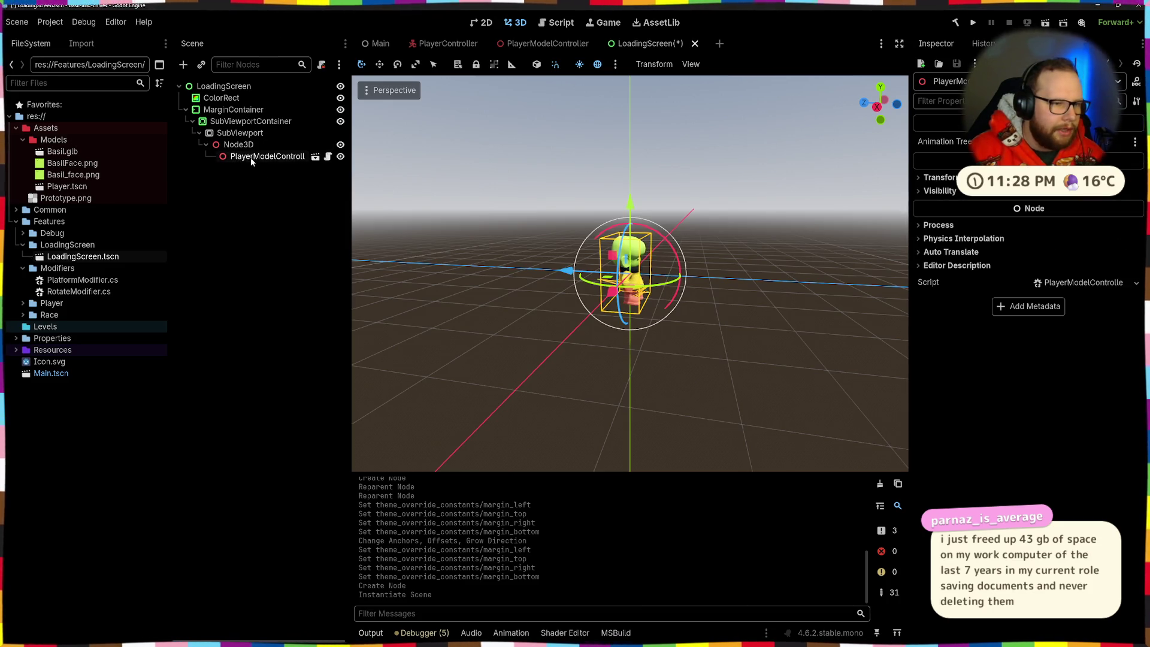
pyautogui.moveTo(251, 157); pyautogui.dragTo(243, 133)
pyautogui.click(333, 146)
pyautogui.press('Delete')
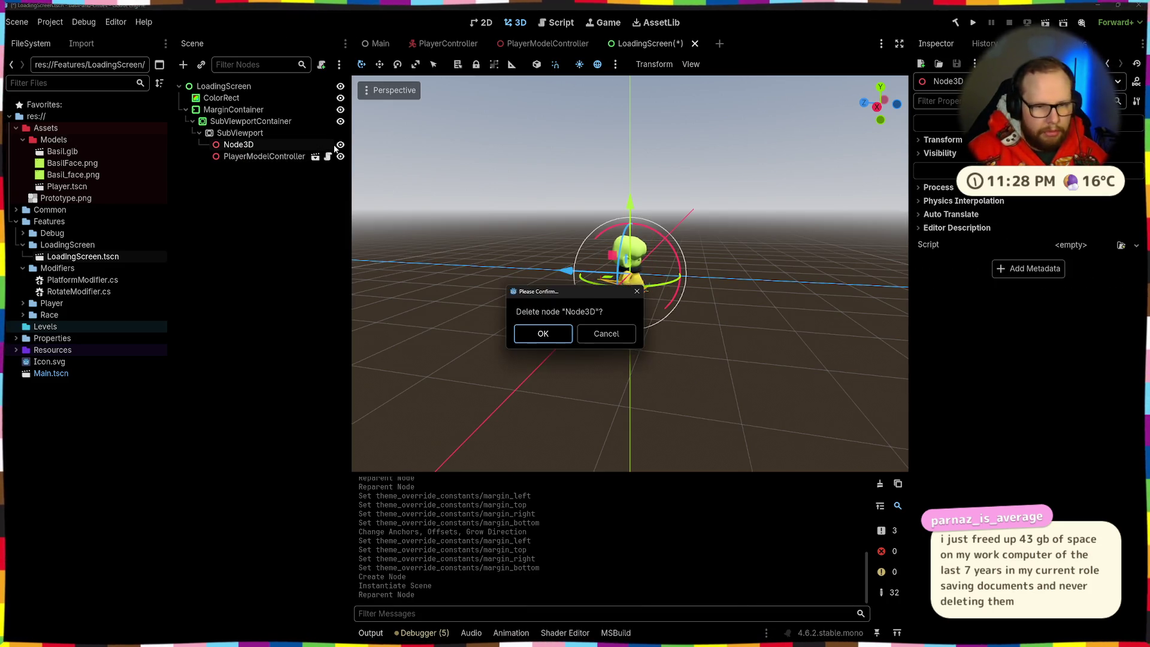
pyautogui.press('Return')
# Orbit the view to see the character's side, then reselect the SubViewport
pyautogui.scroll(5, 630, 248)
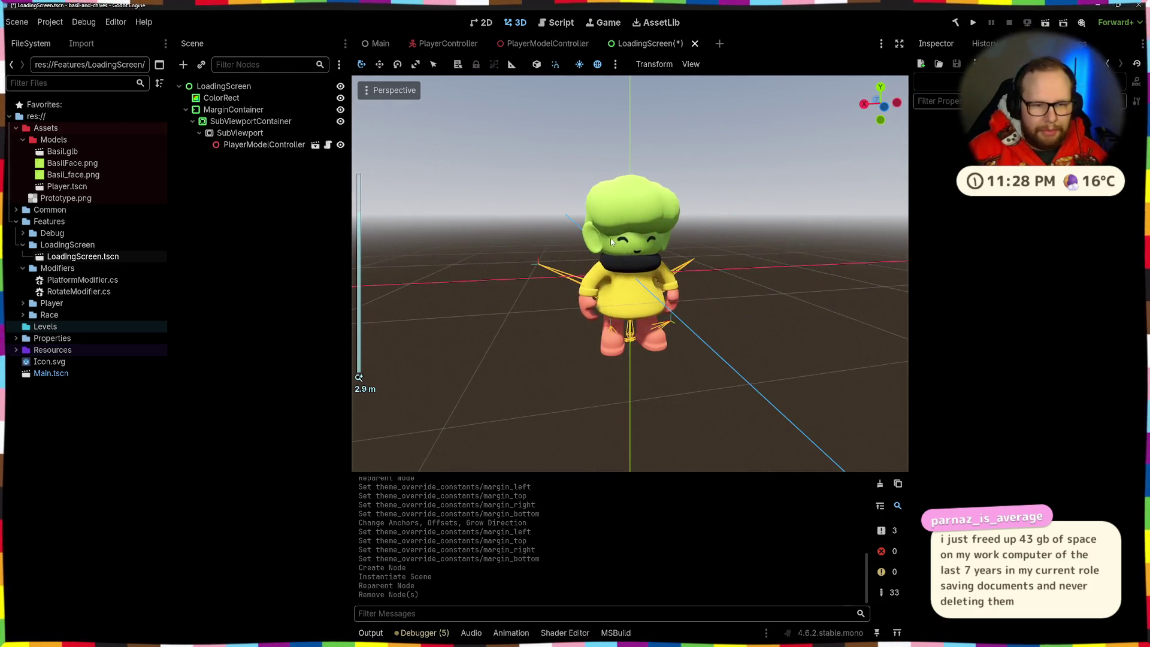
pyautogui.scroll(-3, 610, 238)
pyautogui.moveTo(542, 248)
pyautogui.mouseDown()
pyautogui.moveTo(786, 242)
pyautogui.moveTo(587, 261)
pyautogui.mouseUp()
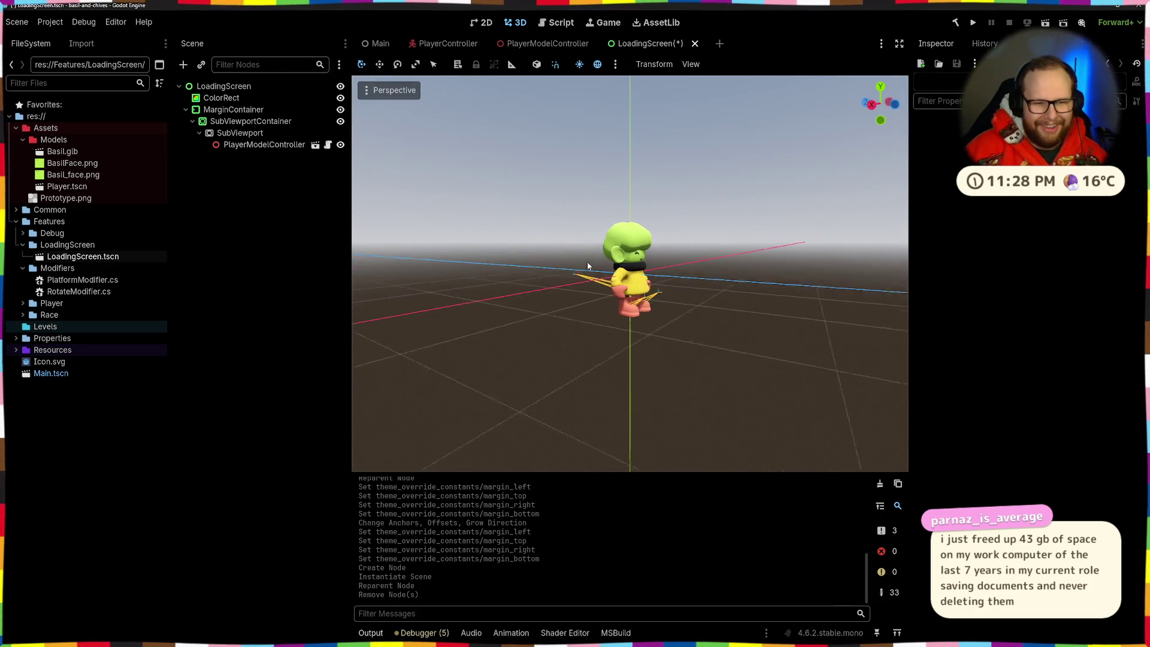
pyautogui.scroll(4, 589, 259)
pyautogui.click(240, 132)
# Add a Camera3D under the SubViewport, removing a mistakenly added Camera2D
pyautogui.hotkey('ctrl', 'a')
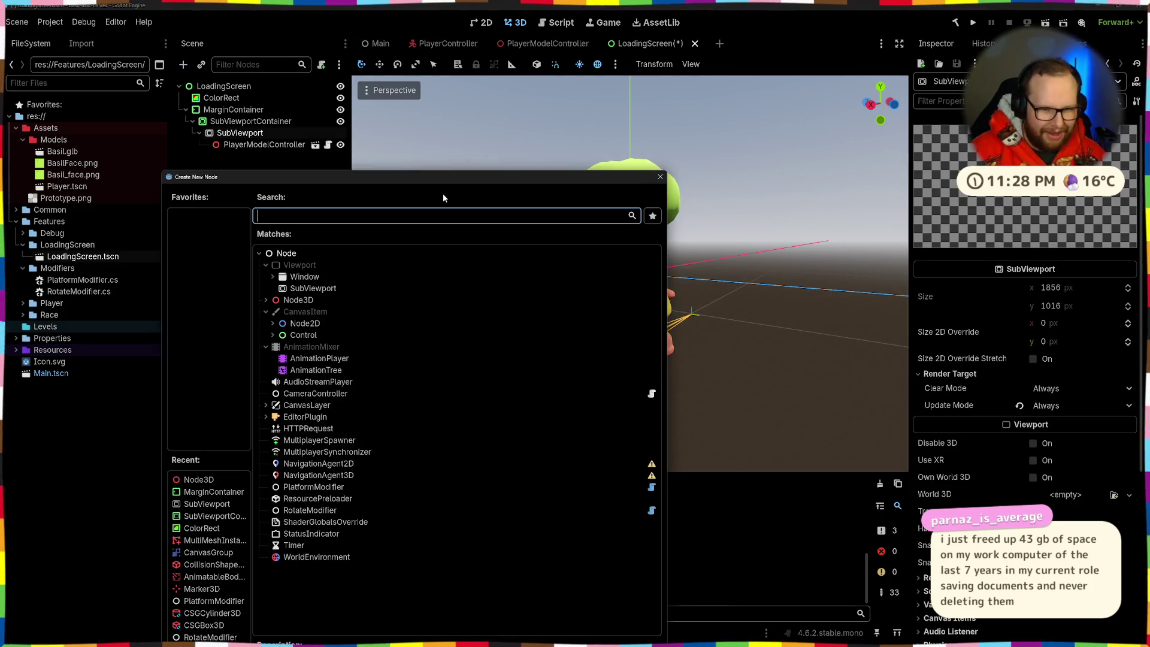
pyautogui.write('camera2d')
pyautogui.press('Return')
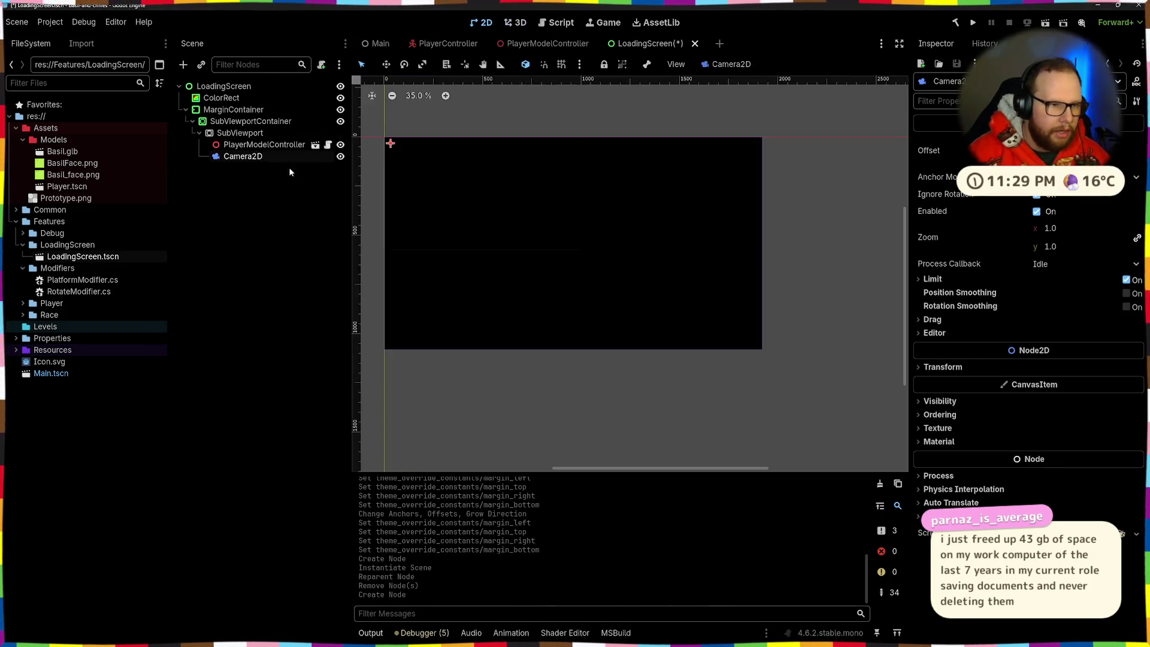
pyautogui.press('Delete')
pyautogui.click(269, 145)
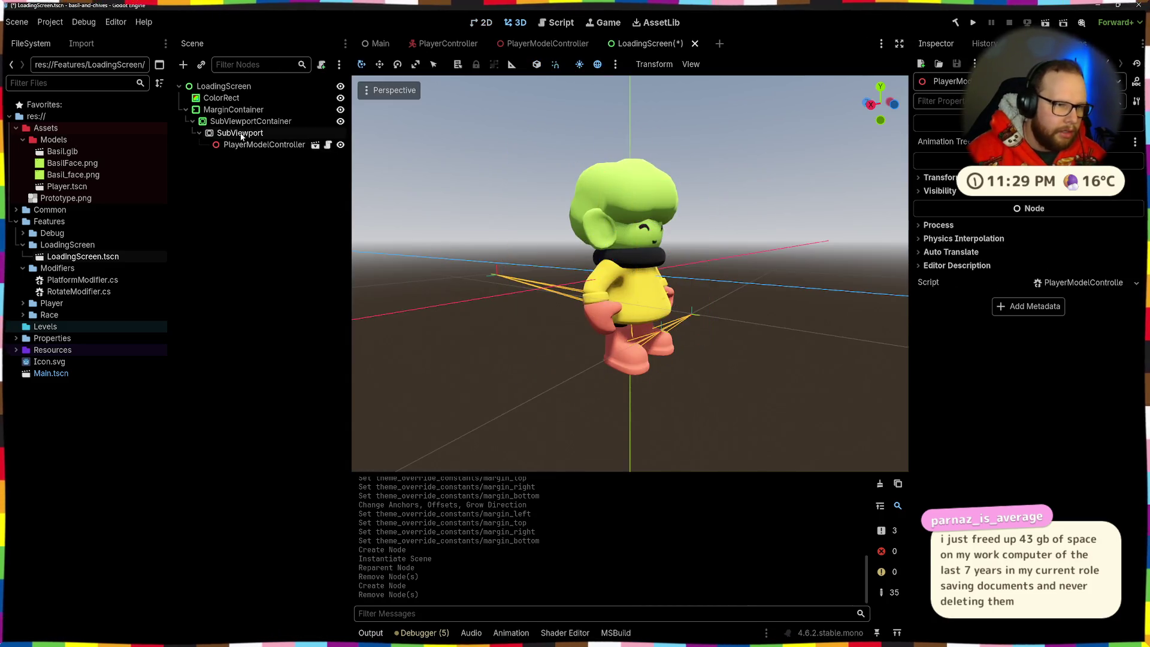
pyautogui.click(242, 137)
pyautogui.hotkey('ctrl', 'a')
pyautogui.write('camera3d')
pyautogui.press('Return')
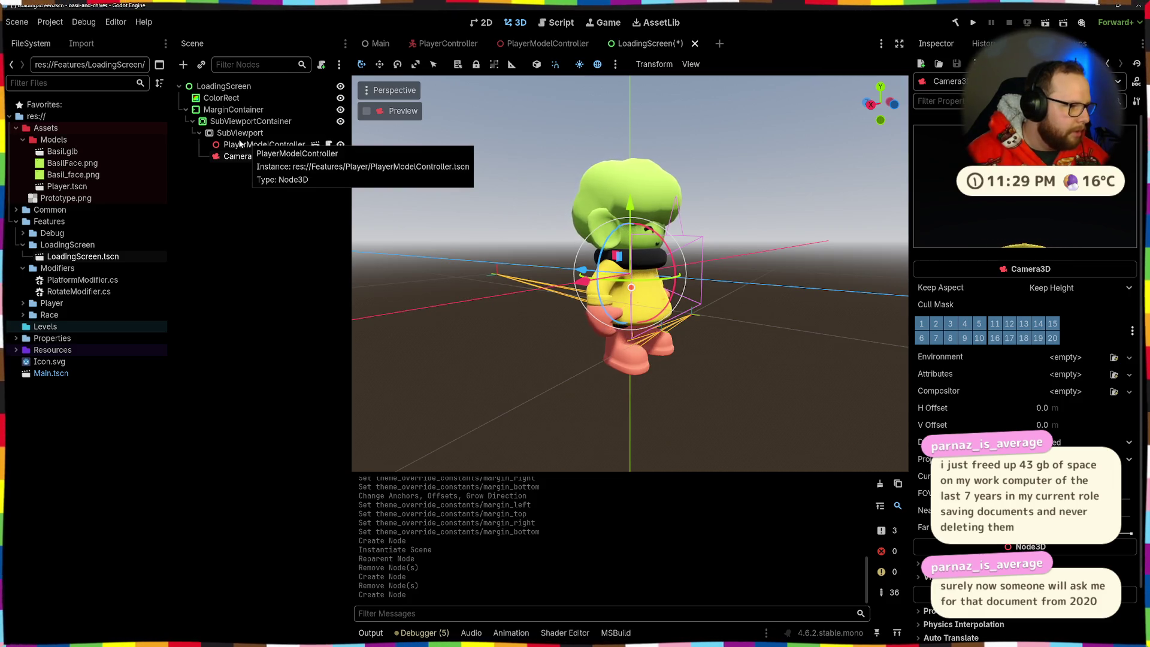
# Switch the Camera3D to orthogonal projection and slide it along X toward the character
pyautogui.click(265, 184)
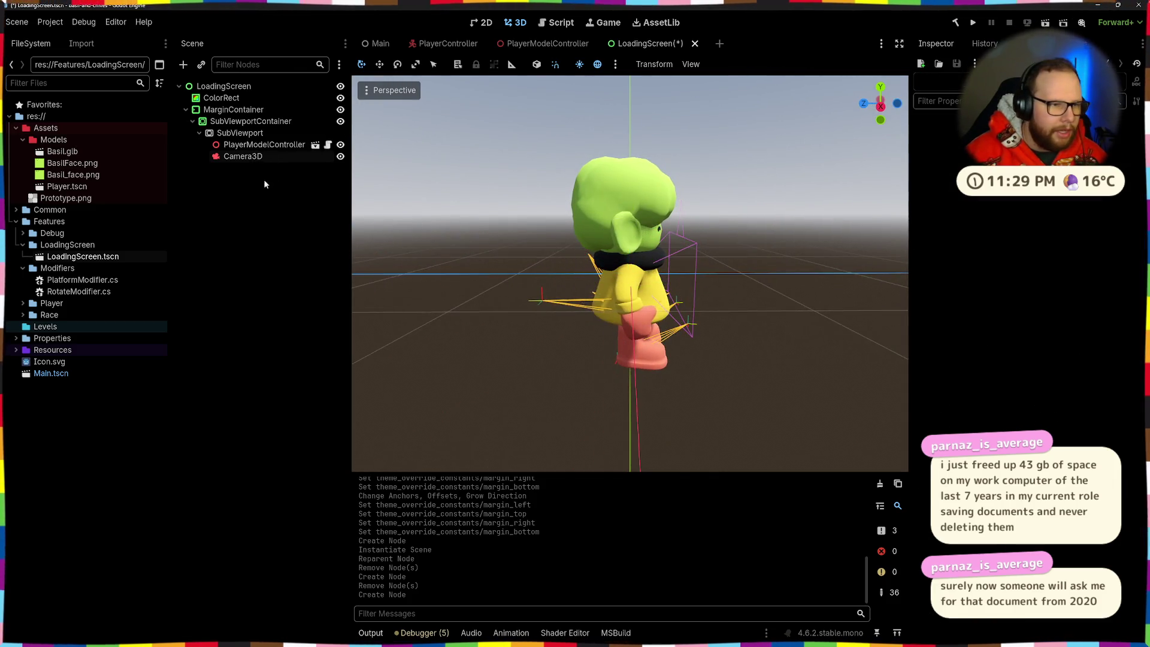
pyautogui.click(264, 157)
pyautogui.scroll(-2, 742, 268)
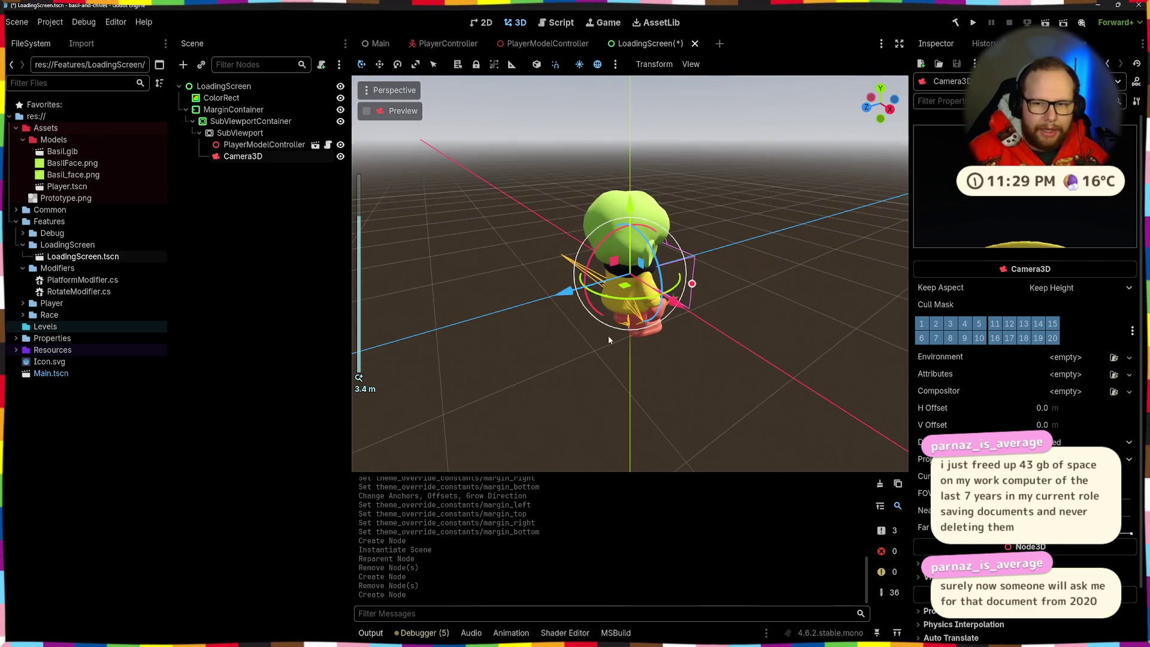
pyautogui.moveTo(718, 286); pyautogui.dragTo(636, 347)
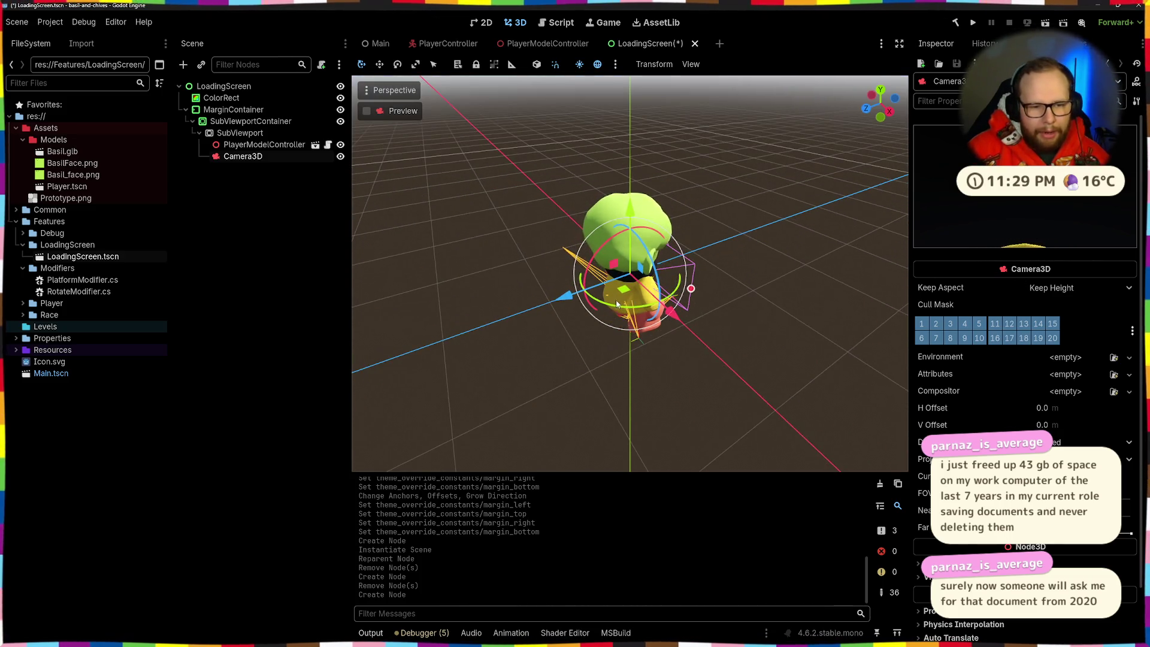
pyautogui.moveTo(617, 304)
pyautogui.mouseDown()
pyautogui.moveTo(662, 288)
pyautogui.moveTo(836, 294)
pyautogui.moveTo(719, 310)
pyautogui.moveTo(713, 287)
pyautogui.moveTo(870, 288)
pyautogui.moveTo(813, 286)
pyautogui.moveTo(825, 289)
pyautogui.moveTo(817, 297)
pyautogui.mouseUp()
pyautogui.scroll(-3, 712, 287)
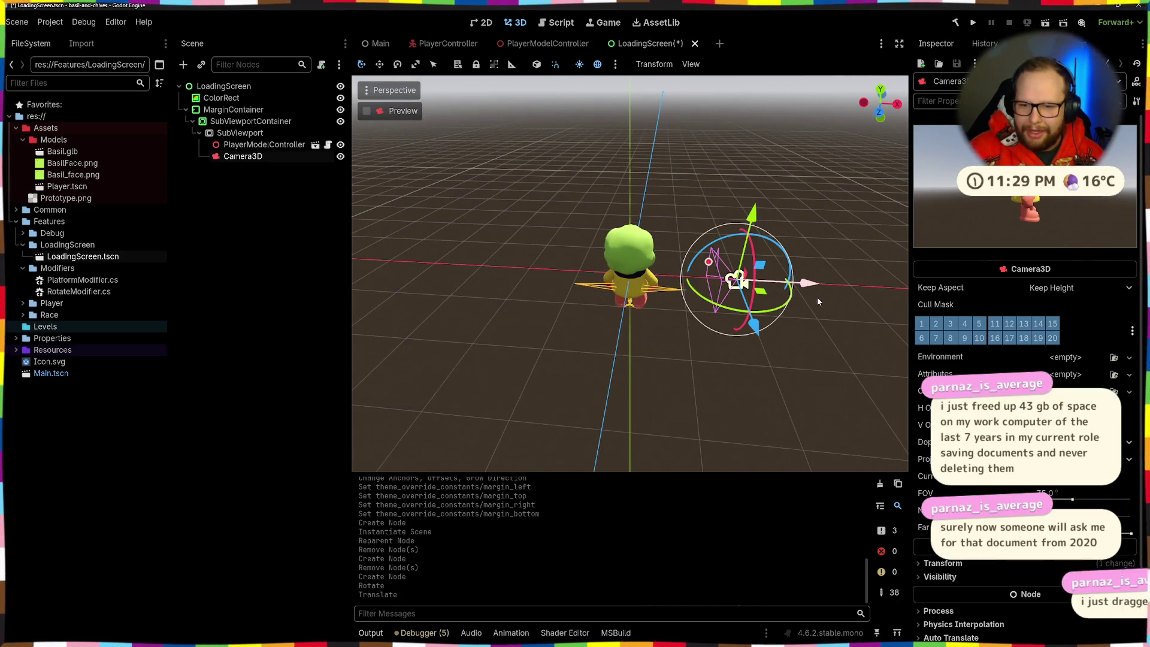
pyautogui.click(1066, 459)
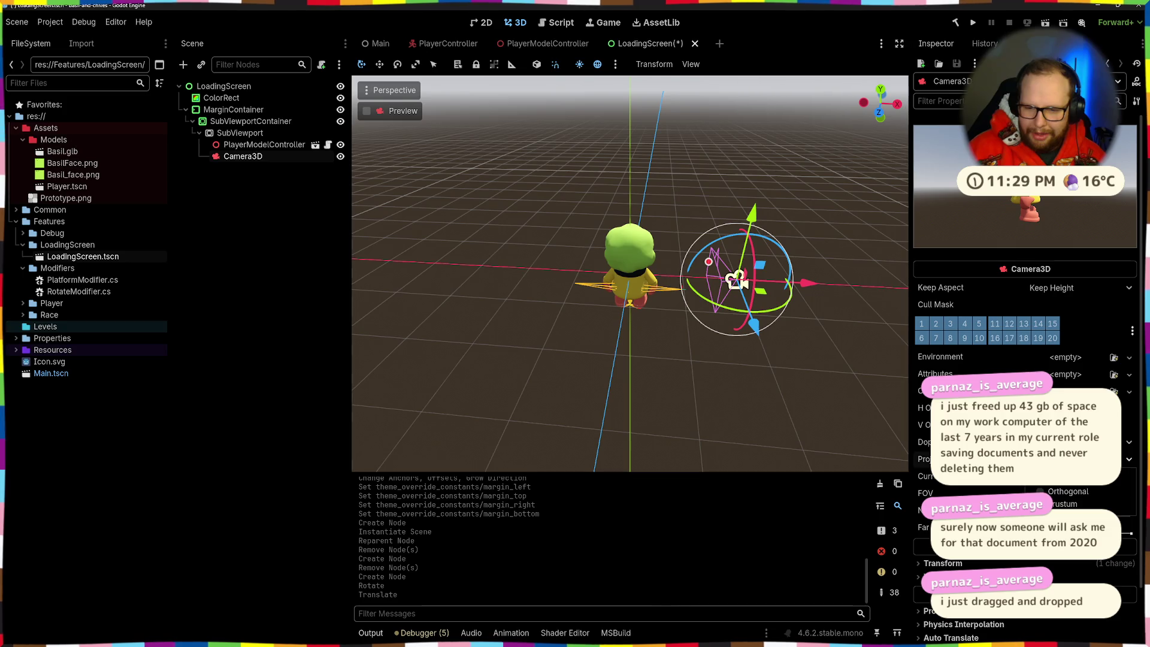
pyautogui.click(1054, 491)
pyautogui.moveTo(808, 284)
pyautogui.mouseDown()
pyautogui.moveTo(865, 298)
pyautogui.moveTo(755, 287)
pyautogui.mouseUp()
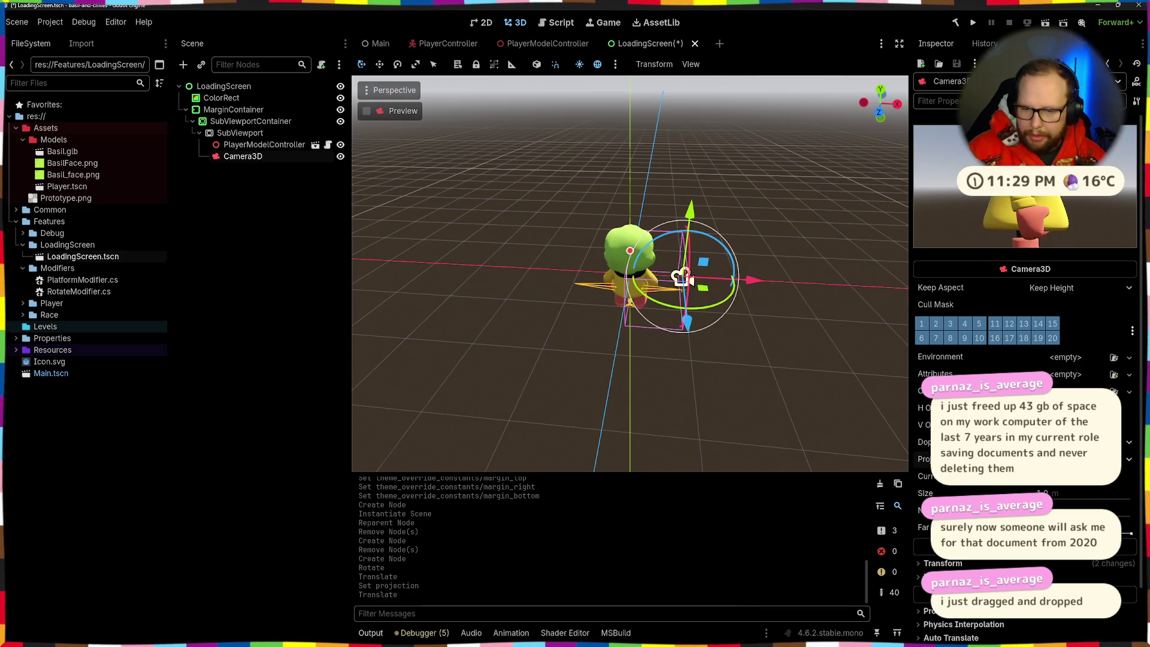
# Check the camera from the side and top views, then raise its orthographic size to 2.5
pyautogui.press('KP_3')
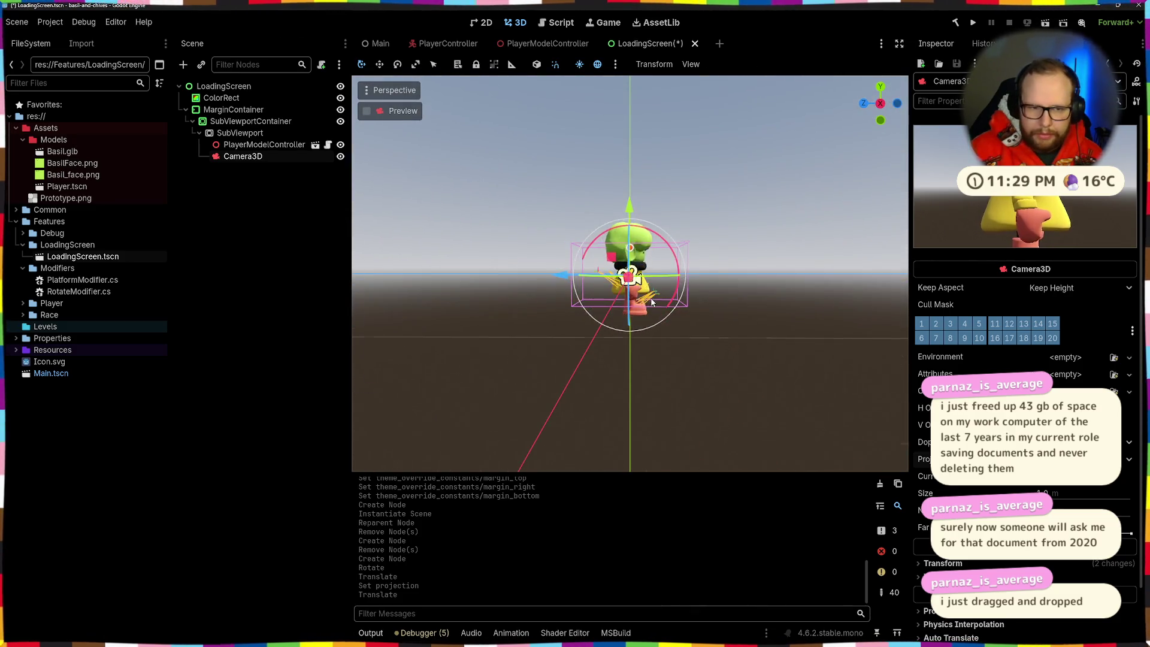
pyautogui.scroll(2, 652, 302)
pyautogui.press('KP_8')
pyautogui.scroll(-2, 940, 505)
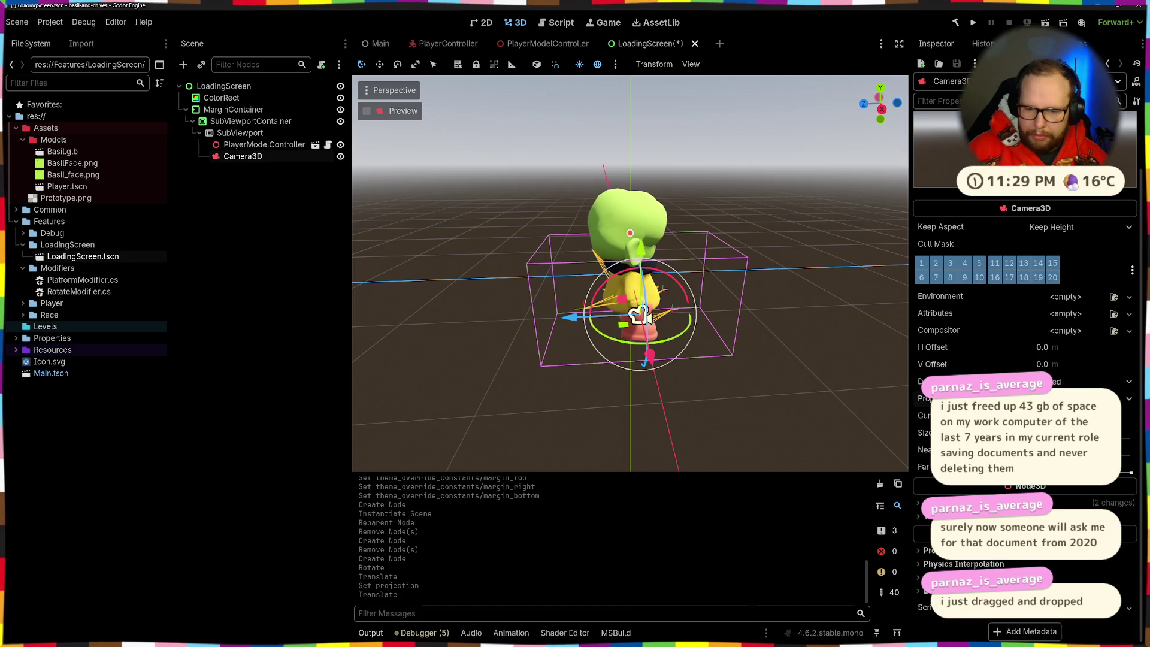
pyautogui.click(940, 503)
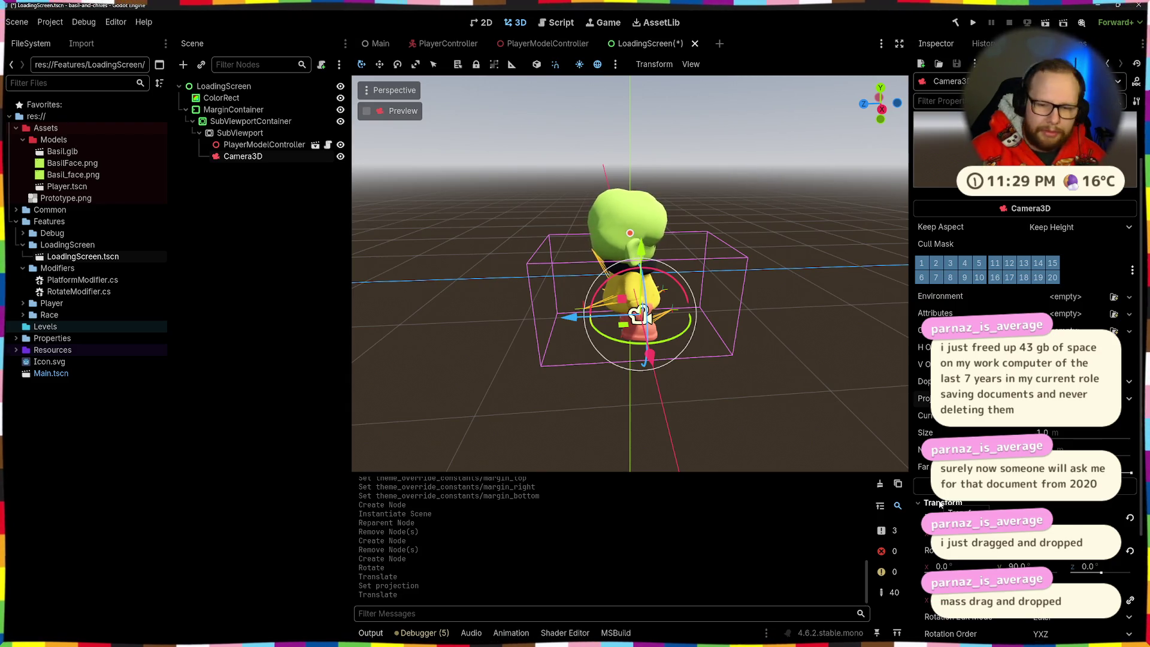
pyautogui.click(941, 503)
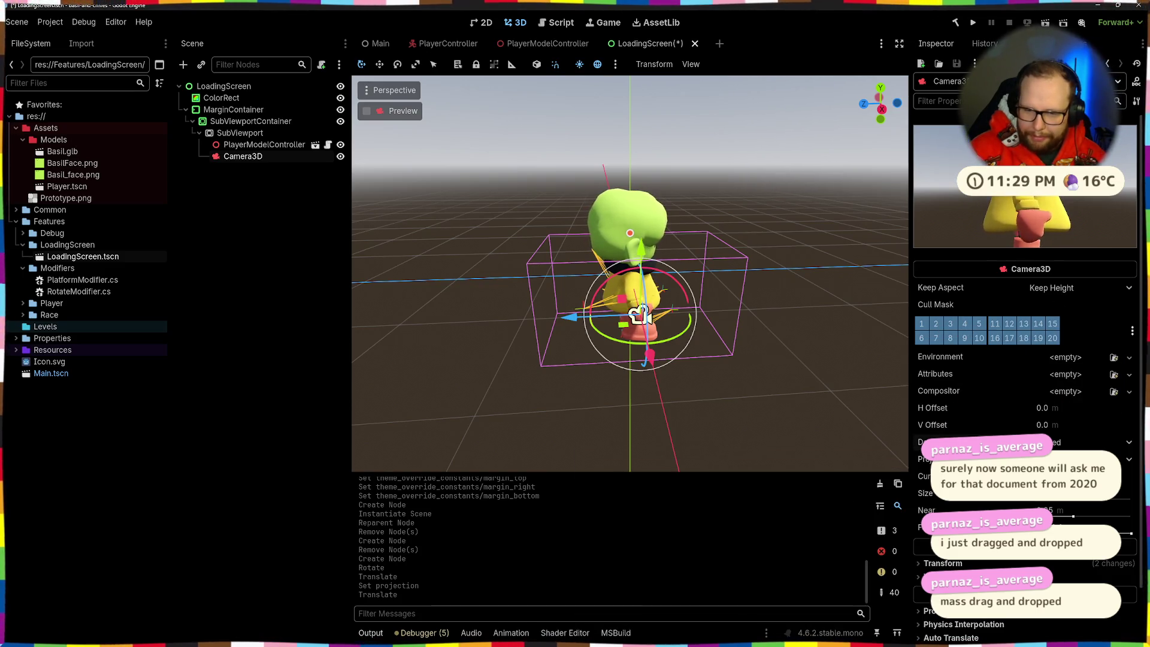
pyautogui.moveTo(925, 442)
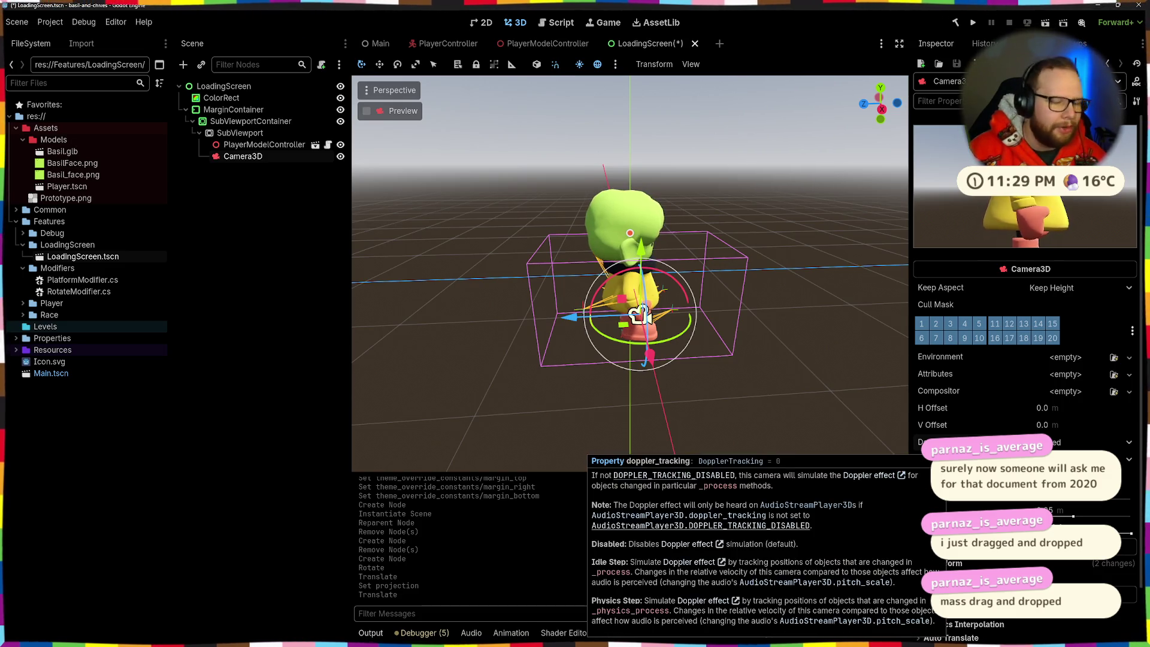
pyautogui.click(577, 404)
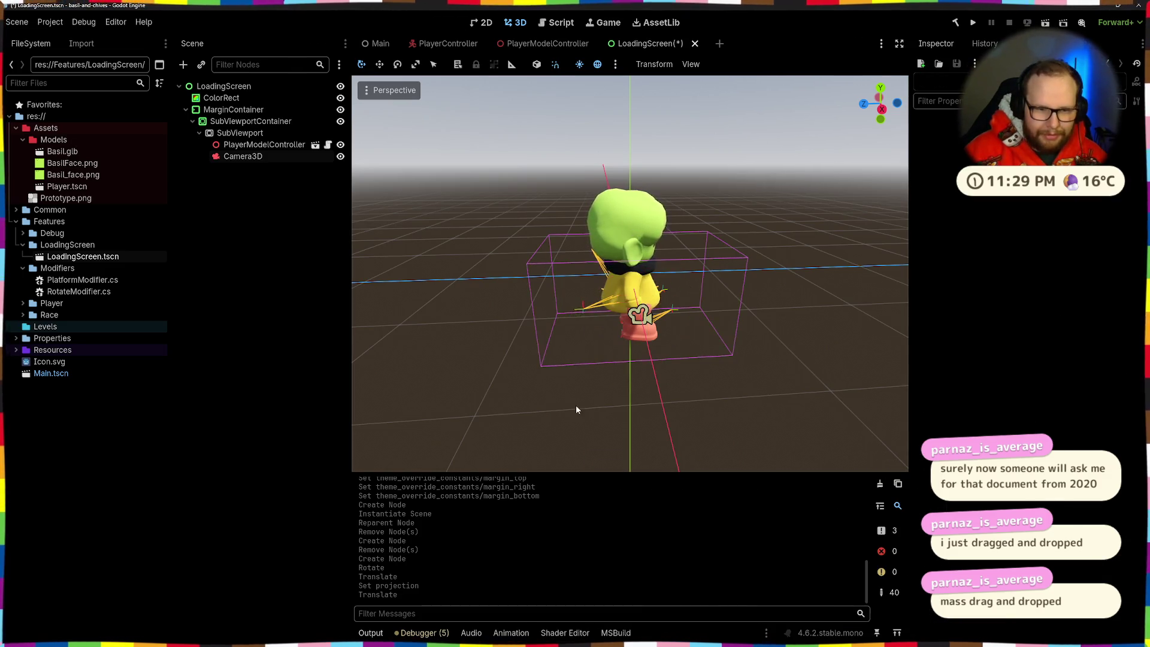
pyautogui.moveTo(576, 405); pyautogui.dragTo(695, 304)
pyautogui.click(695, 302)
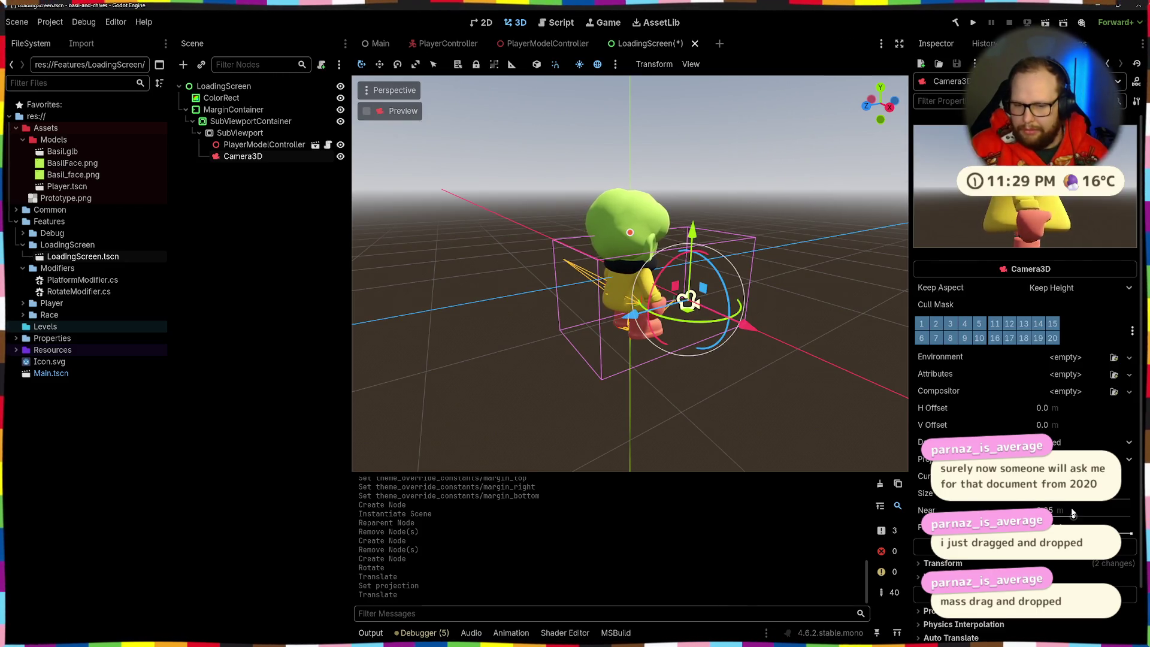
pyautogui.moveTo(1031, 503); pyautogui.dragTo(1078, 502)
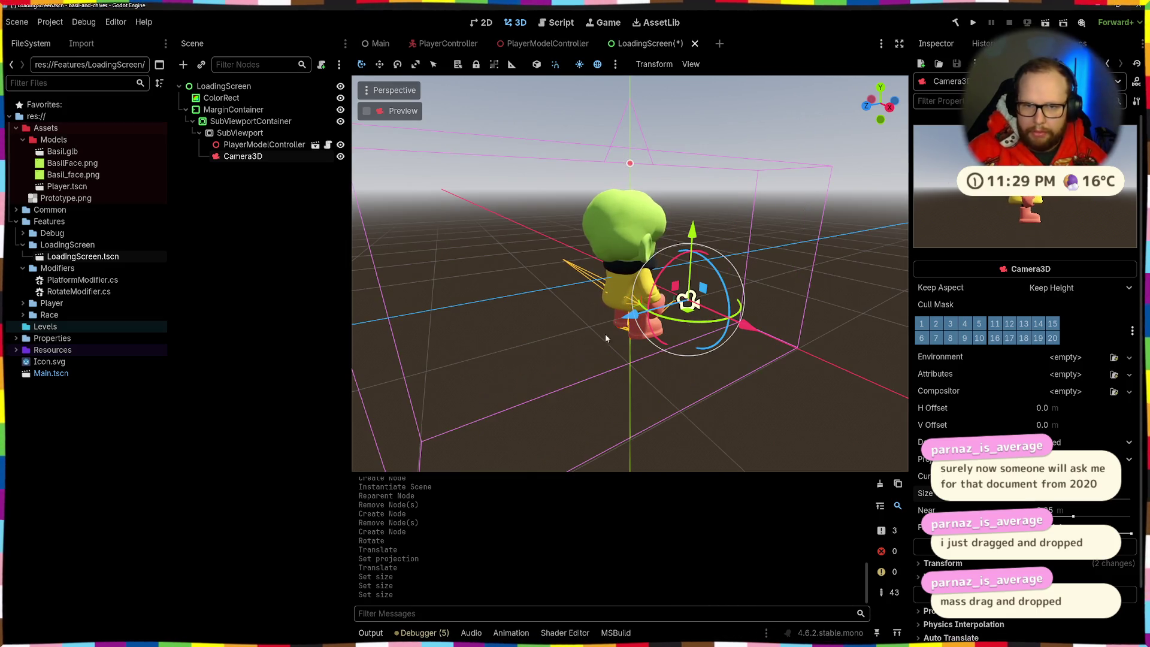
# Reset the camera's position in its Transform settings
pyautogui.scroll(-3, 723, 331)
pyautogui.moveTo(724, 331)
pyautogui.mouseDown()
pyautogui.moveTo(718, 322)
pyautogui.moveTo(753, 347)
pyautogui.moveTo(878, 330)
pyautogui.moveTo(352, 345)
pyautogui.moveTo(479, 341)
pyautogui.moveTo(476, 325)
pyautogui.moveTo(486, 333)
pyautogui.moveTo(372, 342)
pyautogui.mouseUp()
pyautogui.moveTo(597, 318)
pyautogui.mouseDown()
pyautogui.moveTo(493, 316)
pyautogui.moveTo(537, 319)
pyautogui.mouseUp()
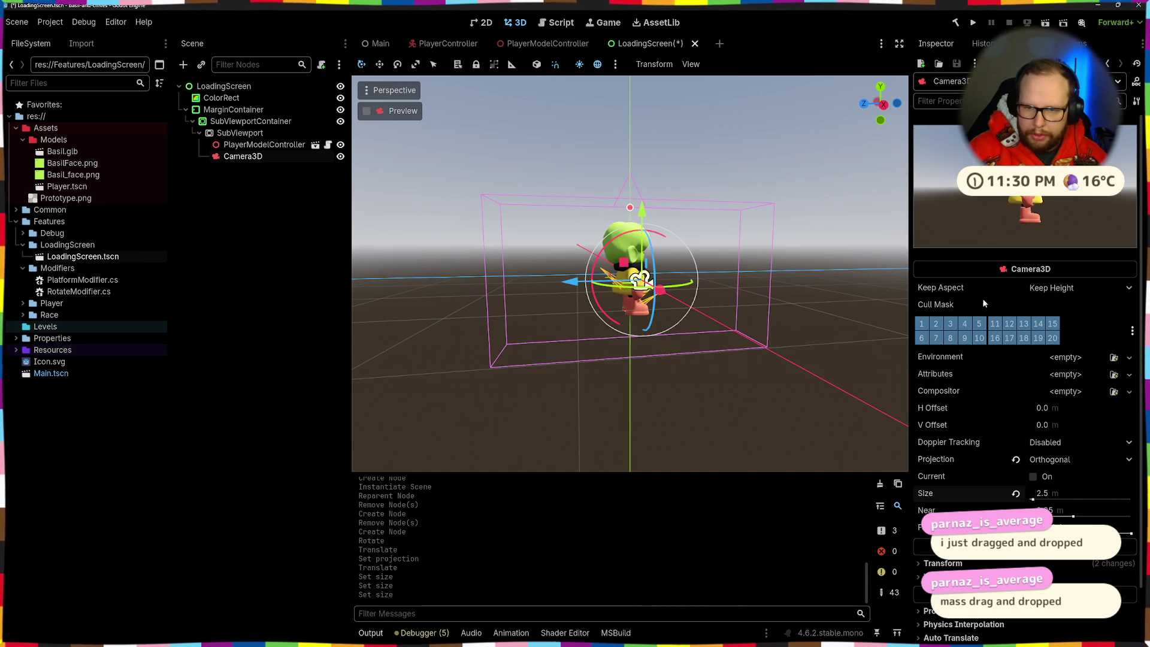
pyautogui.scroll(-2, 985, 360)
pyautogui.click(942, 503)
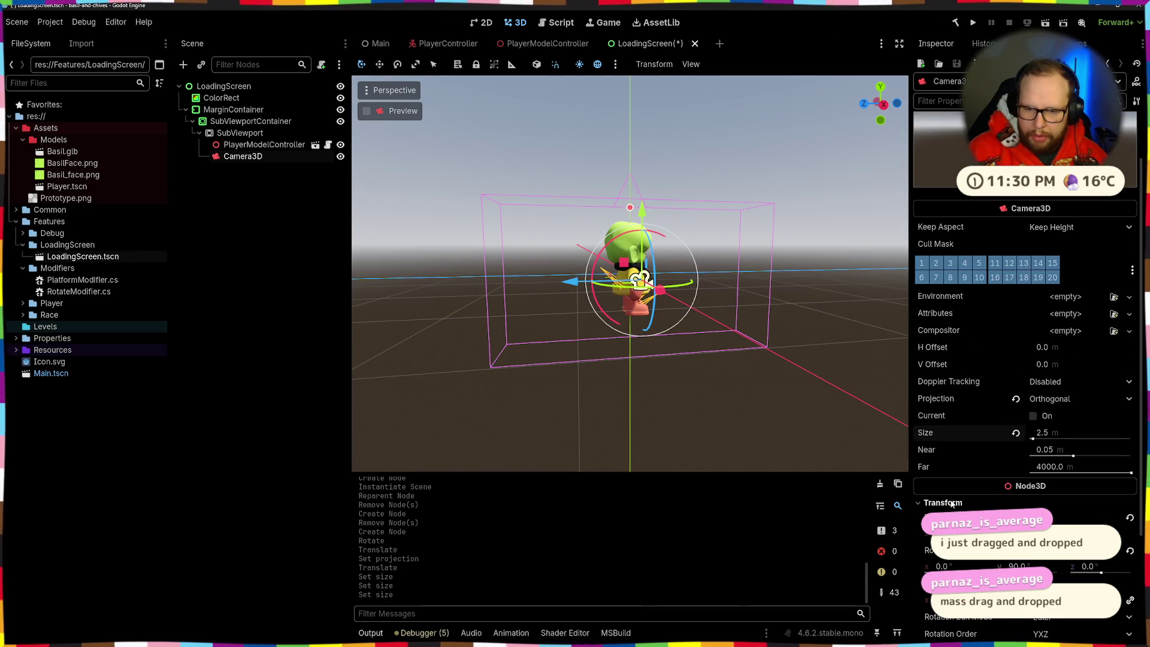
pyautogui.click(1128, 520)
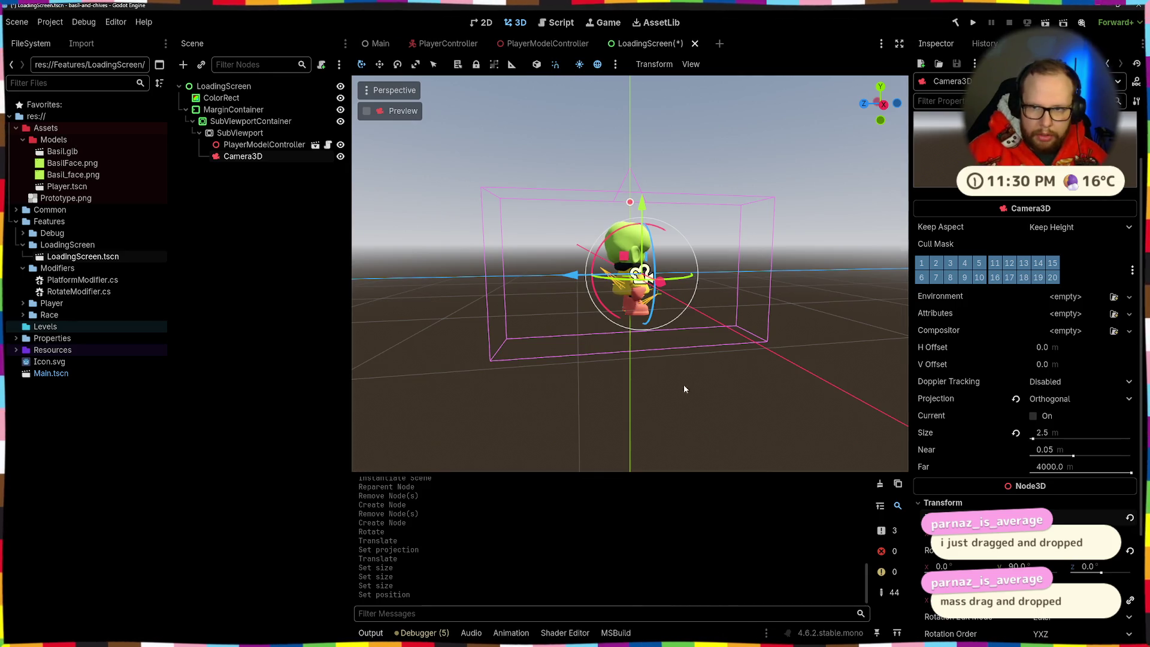
# Nudge the camera up and down to frame the model, then save LoadingScreen
pyautogui.scroll(2, 1125, 529)
pyautogui.moveTo(605, 344)
pyautogui.mouseDown()
pyautogui.moveTo(592, 323)
pyautogui.moveTo(599, 335)
pyautogui.mouseUp()
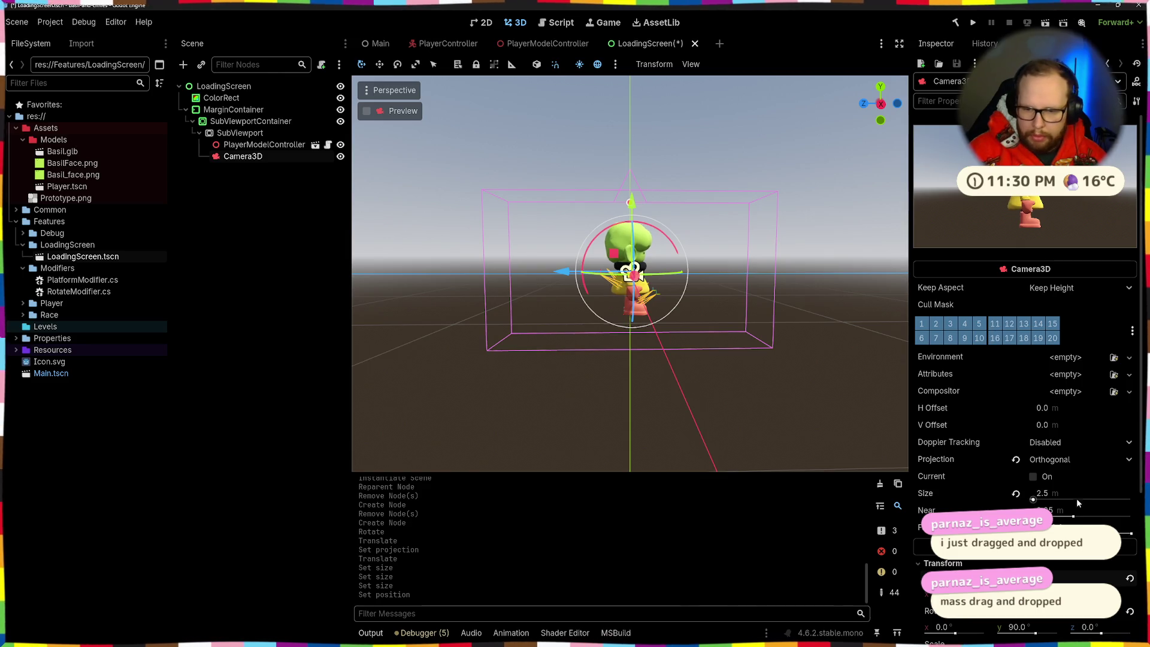
pyautogui.moveTo(634, 273); pyautogui.dragTo(634, 266)
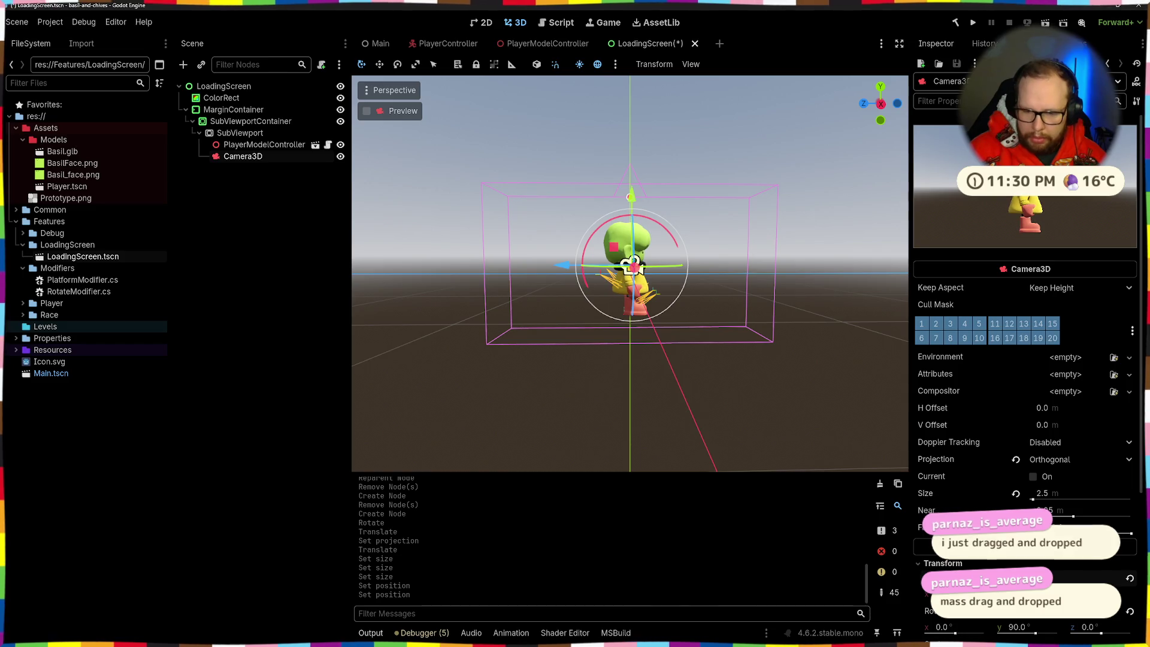
pyautogui.moveTo(636, 268); pyautogui.dragTo(635, 271)
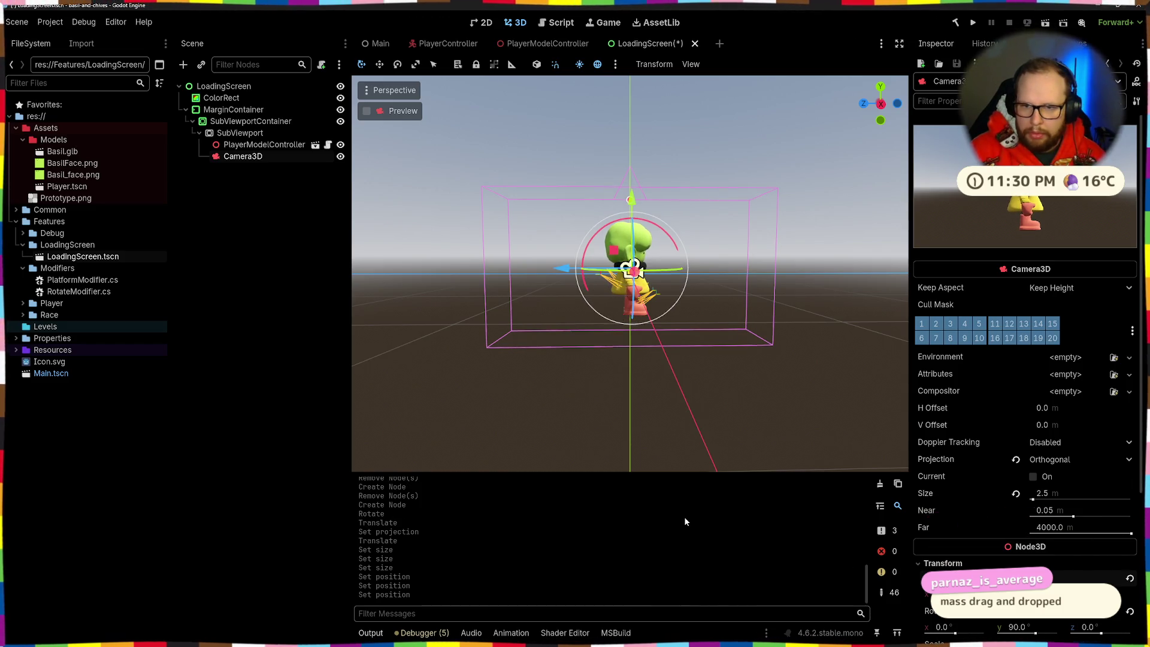
pyautogui.click(619, 443)
pyautogui.moveTo(620, 443)
pyautogui.mouseDown()
pyautogui.moveTo(602, 365)
pyautogui.moveTo(811, 361)
pyautogui.moveTo(842, 394)
pyautogui.moveTo(658, 380)
pyautogui.moveTo(738, 367)
pyautogui.moveTo(581, 350)
pyautogui.moveTo(546, 360)
pyautogui.mouseUp()
pyautogui.hotkey('ctrl', 's')
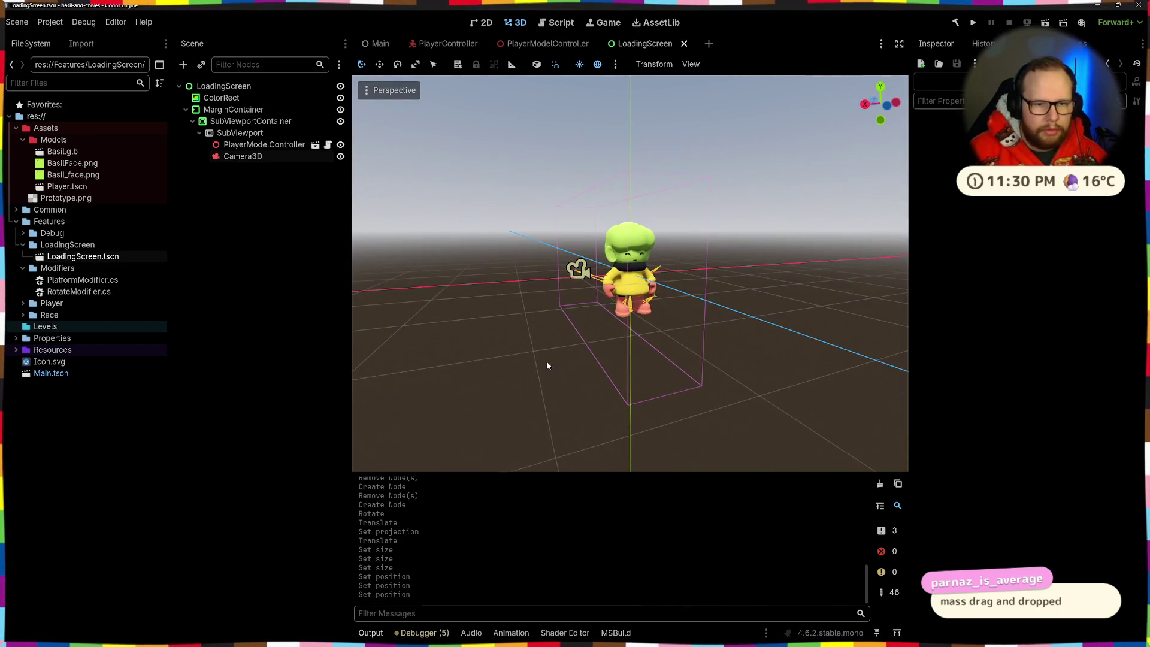
pyautogui.click(243, 156)
# Compare the container's minimum size with the SubViewport's size and revert the SubViewport size
pyautogui.click(240, 133)
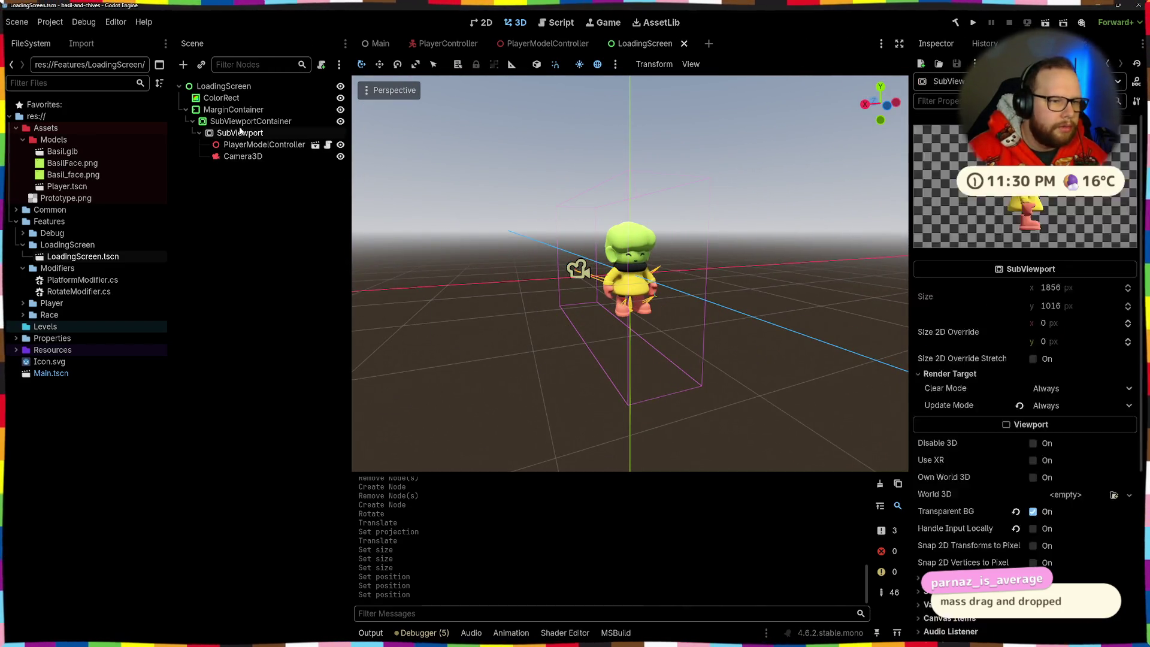
pyautogui.click(243, 121)
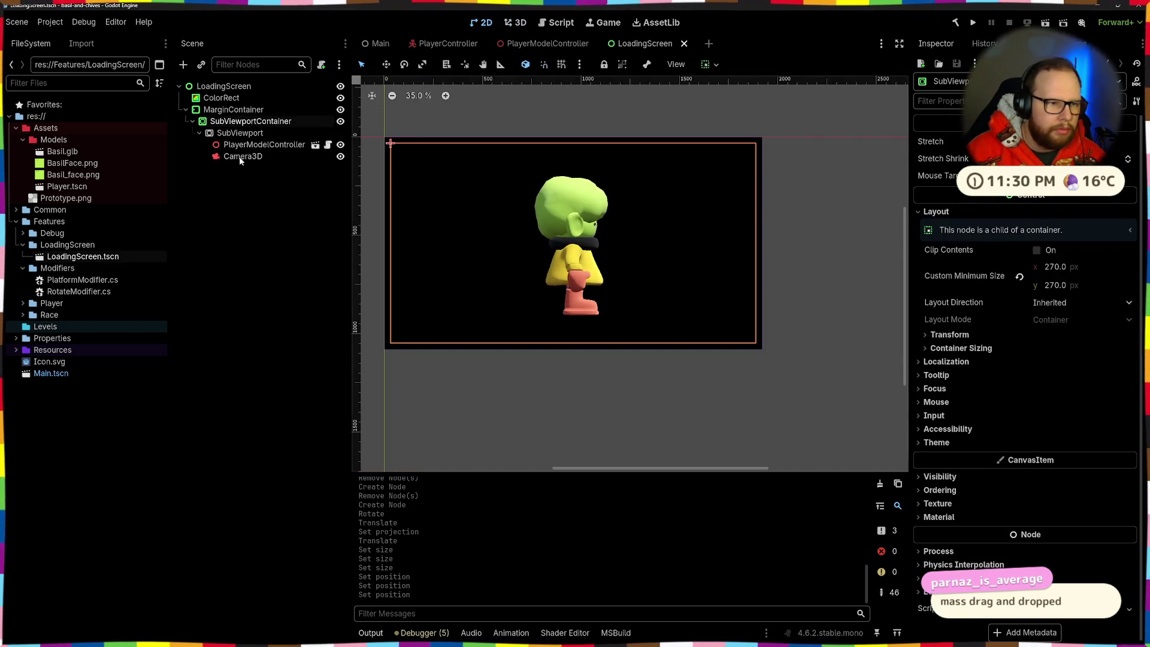
pyautogui.click(242, 133)
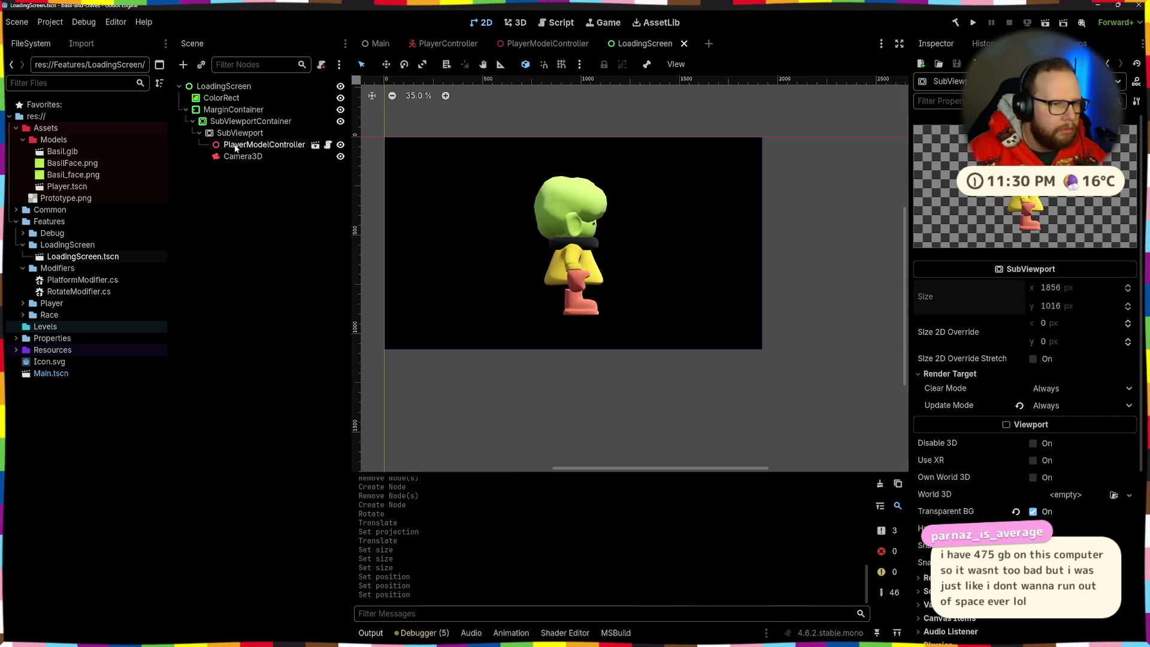
pyautogui.hotkey('ctrl', 'F2')
pyautogui.click(243, 121)
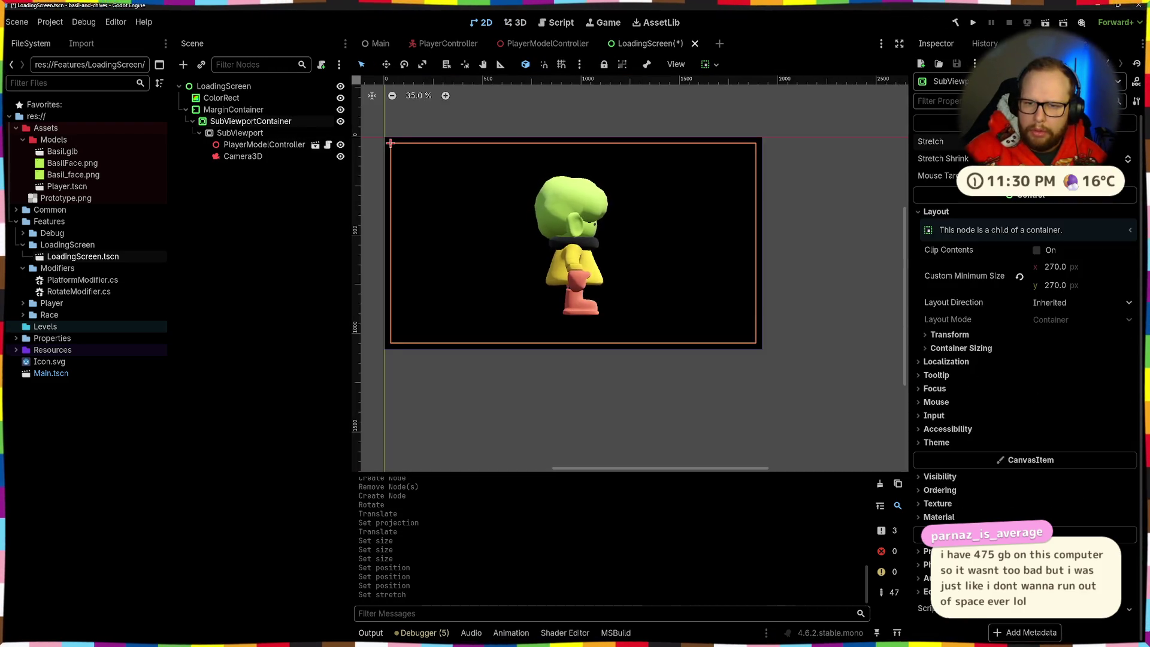
pyautogui.click(240, 132)
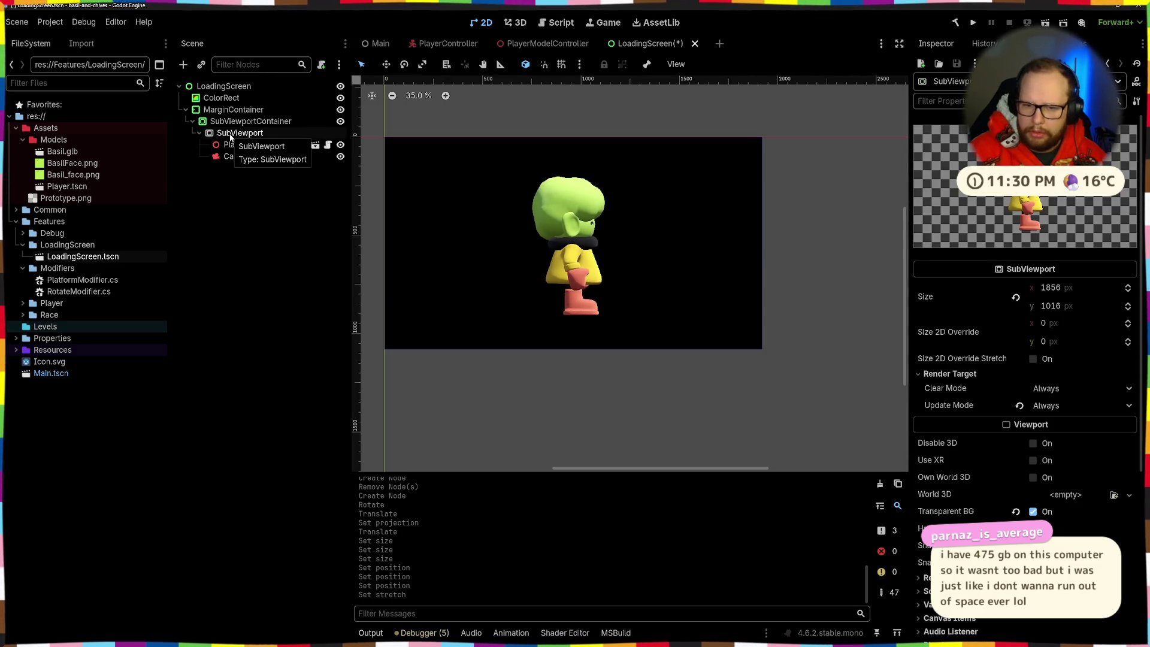
pyautogui.click(245, 121)
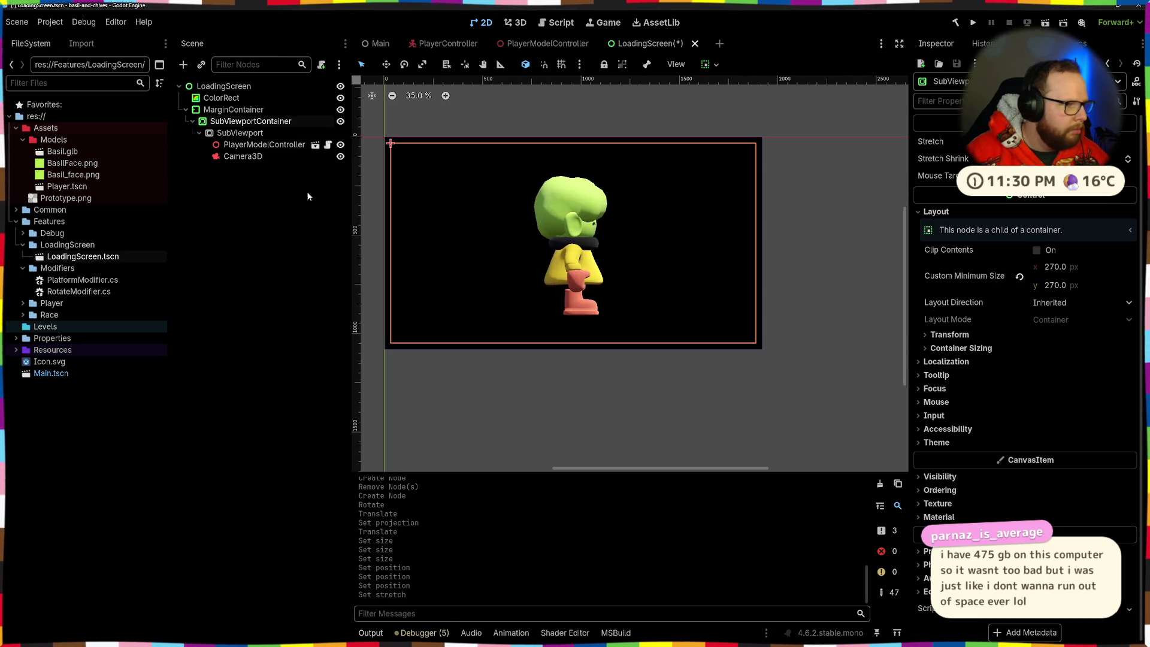
pyautogui.click(239, 132)
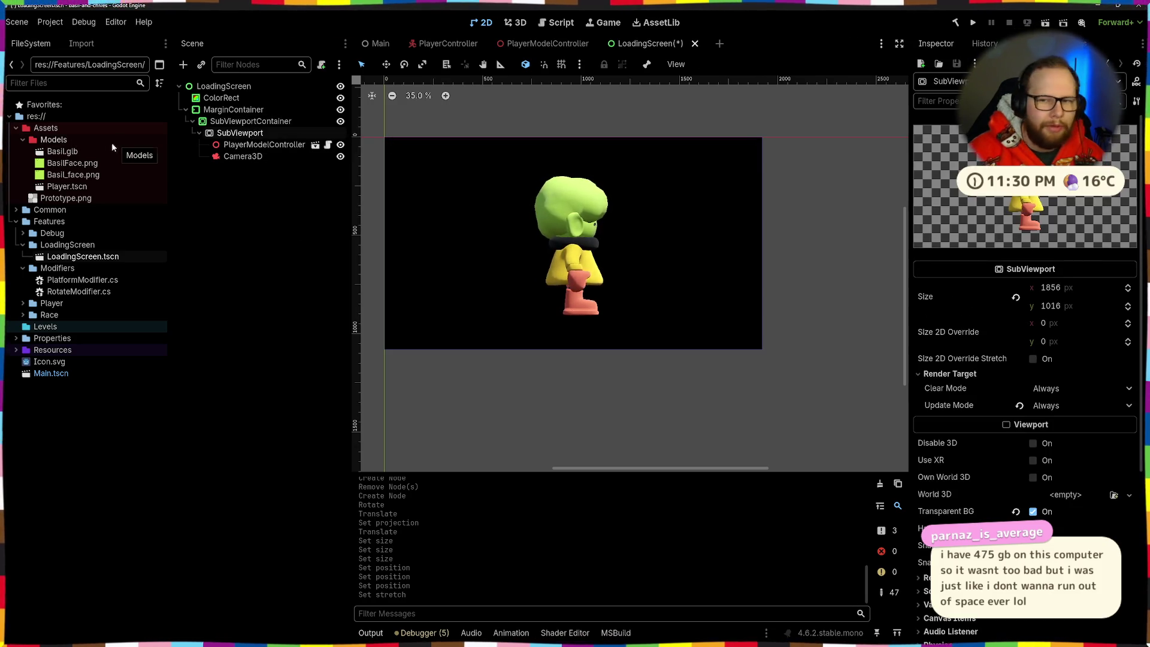
pyautogui.click(1016, 297)
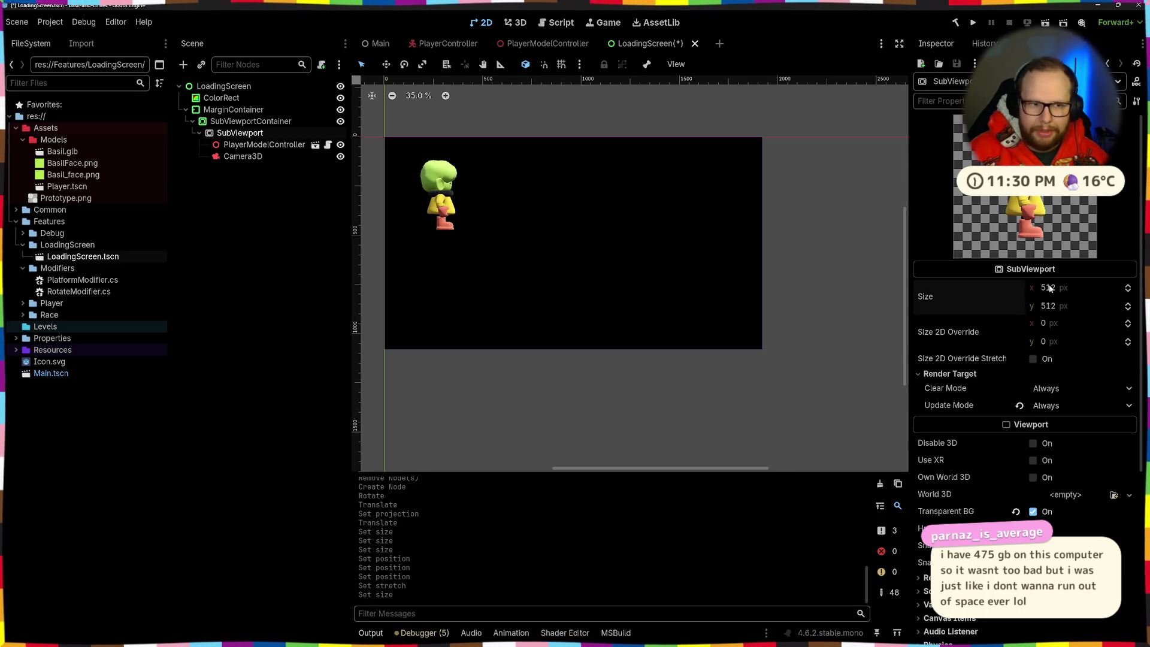
# Set the SubViewport size to 270 × 270, entering the width as 1080/4
pyautogui.click(240, 121)
pyautogui.click(239, 133)
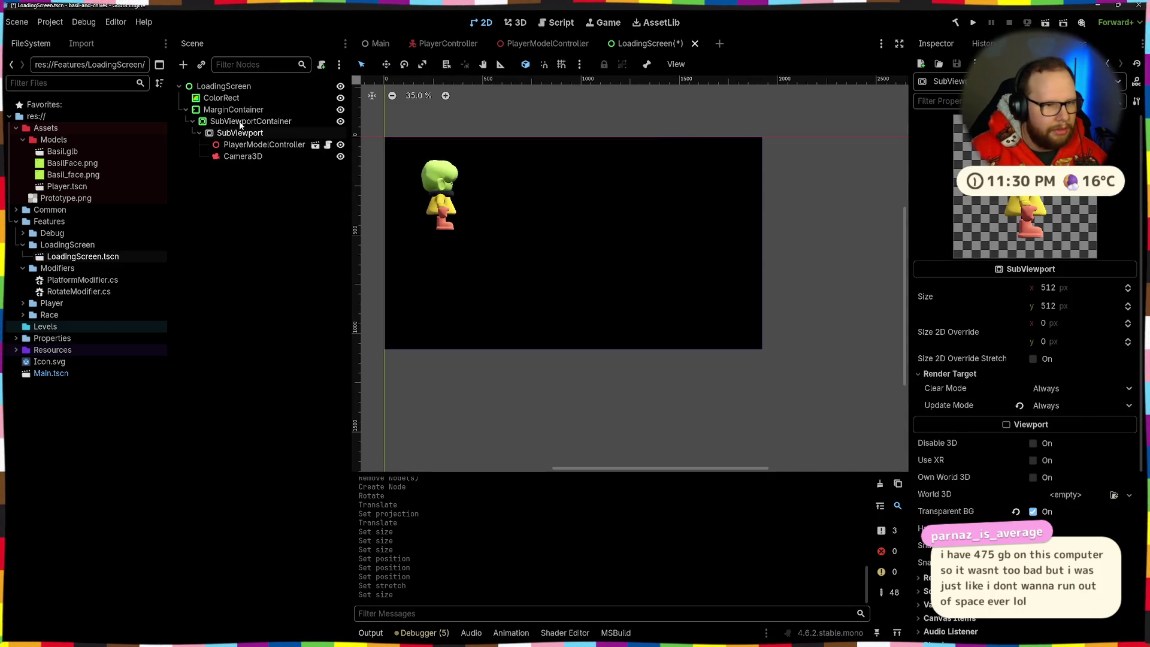
pyautogui.click(240, 122)
pyautogui.click(240, 132)
pyautogui.click(240, 122)
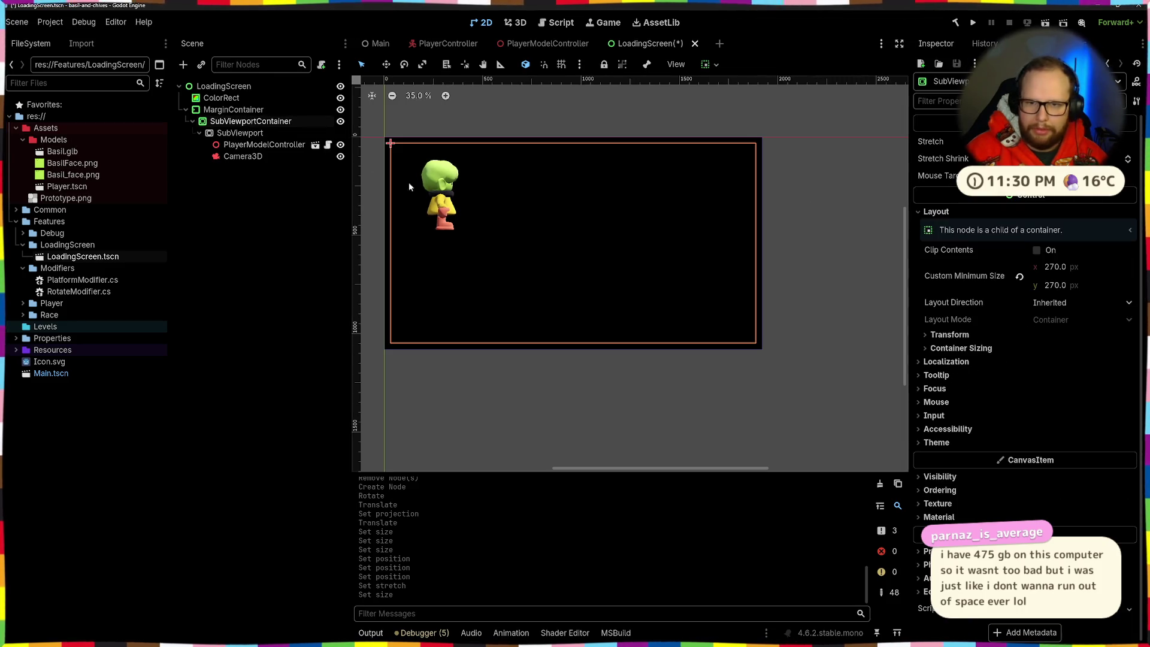
pyautogui.click(240, 132)
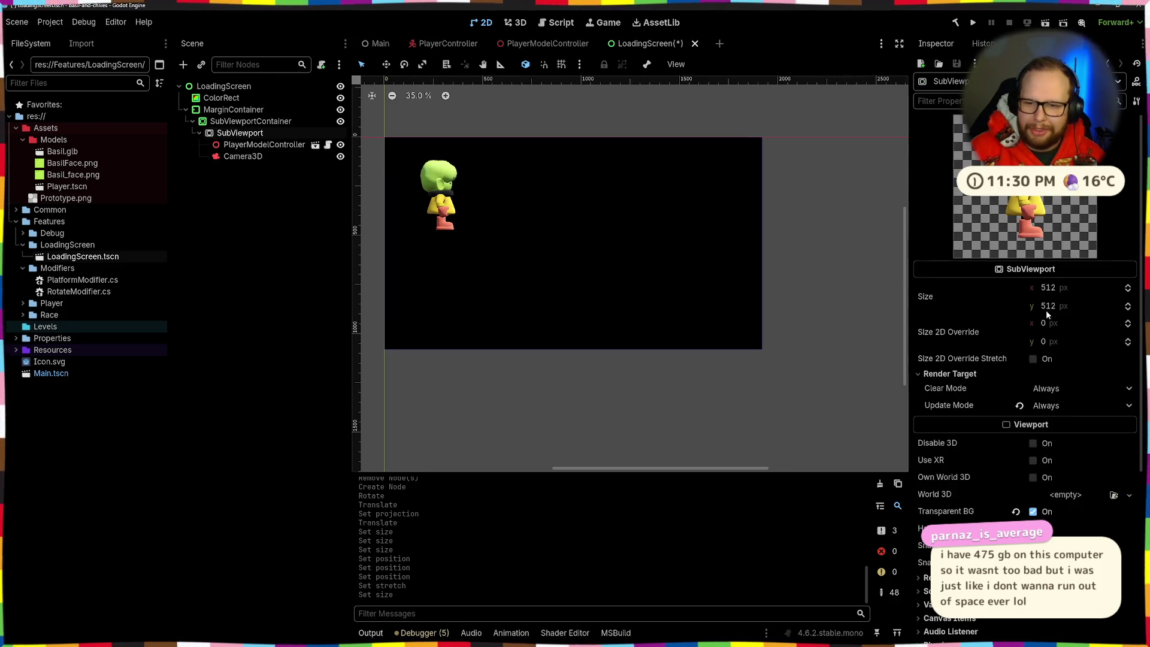
pyautogui.click(1083, 287)
pyautogui.write('1080/')
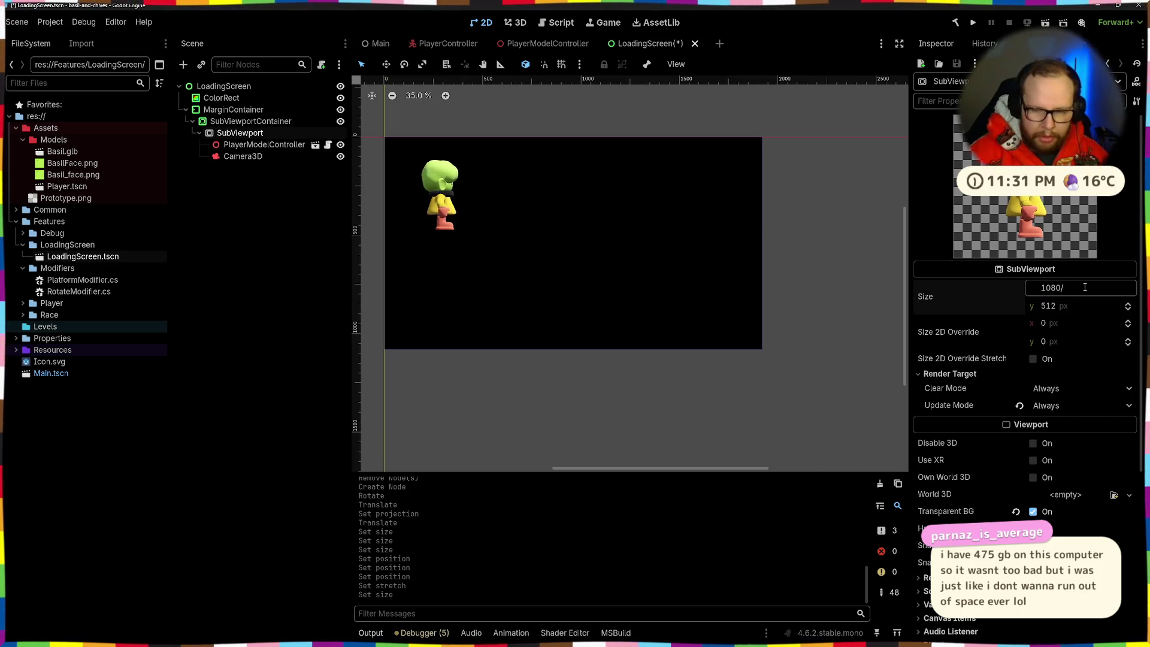
pyautogui.write('4')
pyautogui.press('Return')
pyautogui.click(1079, 306)
pyautogui.write('270')
pyautogui.press('Return')
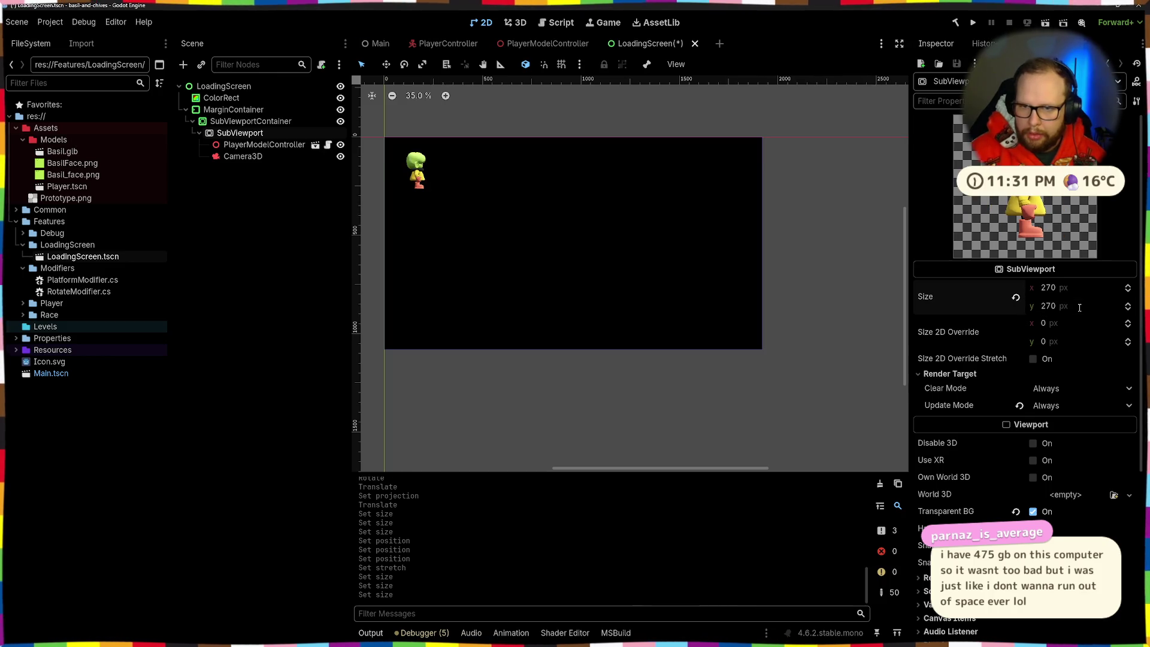
# Review the SubViewportContainer and MarginContainer margins after the resize
pyautogui.click(423, 175)
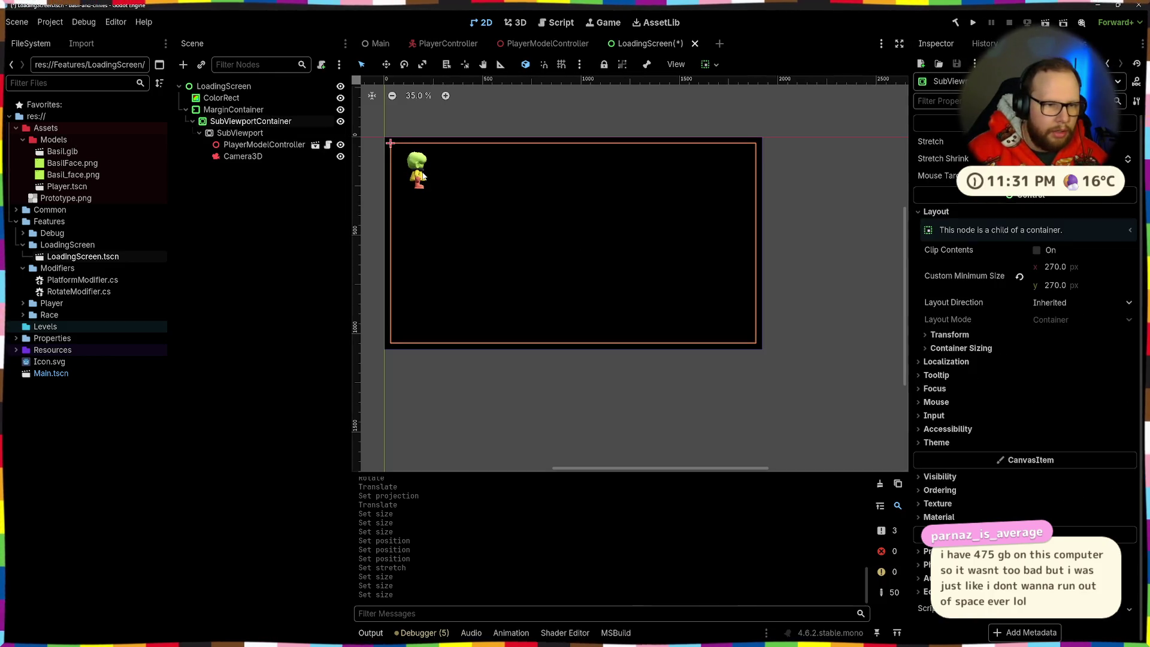
pyautogui.click(249, 188)
pyautogui.click(243, 133)
pyautogui.click(249, 121)
pyautogui.click(249, 109)
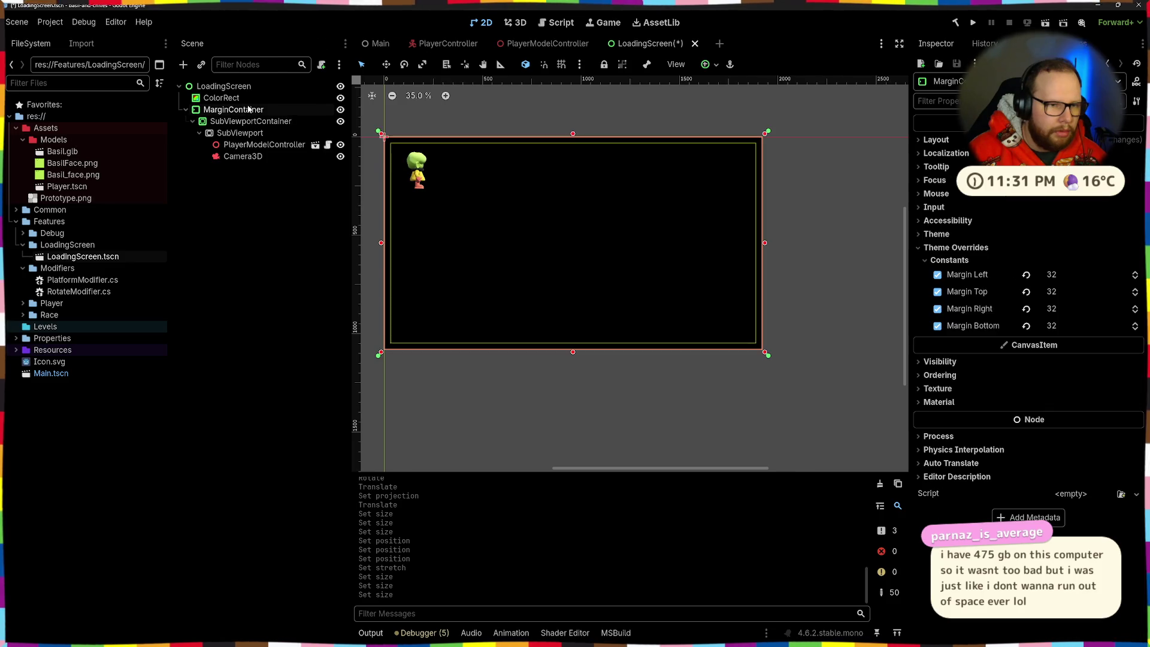
pyautogui.click(250, 122)
# Align the SubViewportContainer to the bottom-right corner of the screen
pyautogui.click(716, 66)
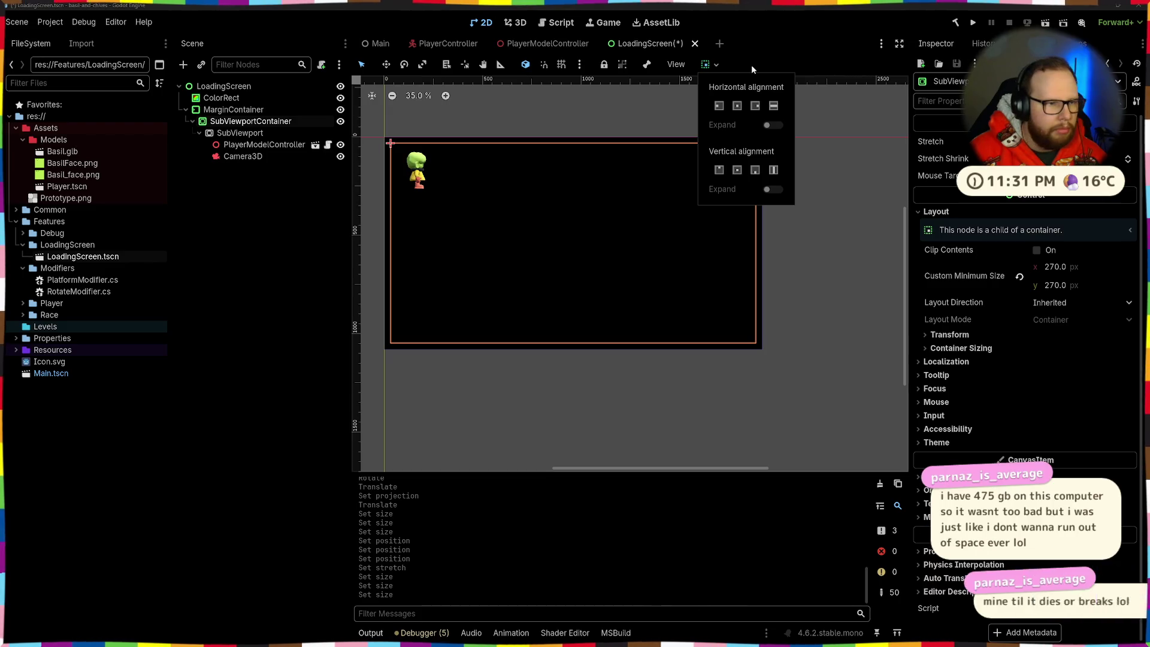
pyautogui.click(260, 125)
pyautogui.click(250, 111)
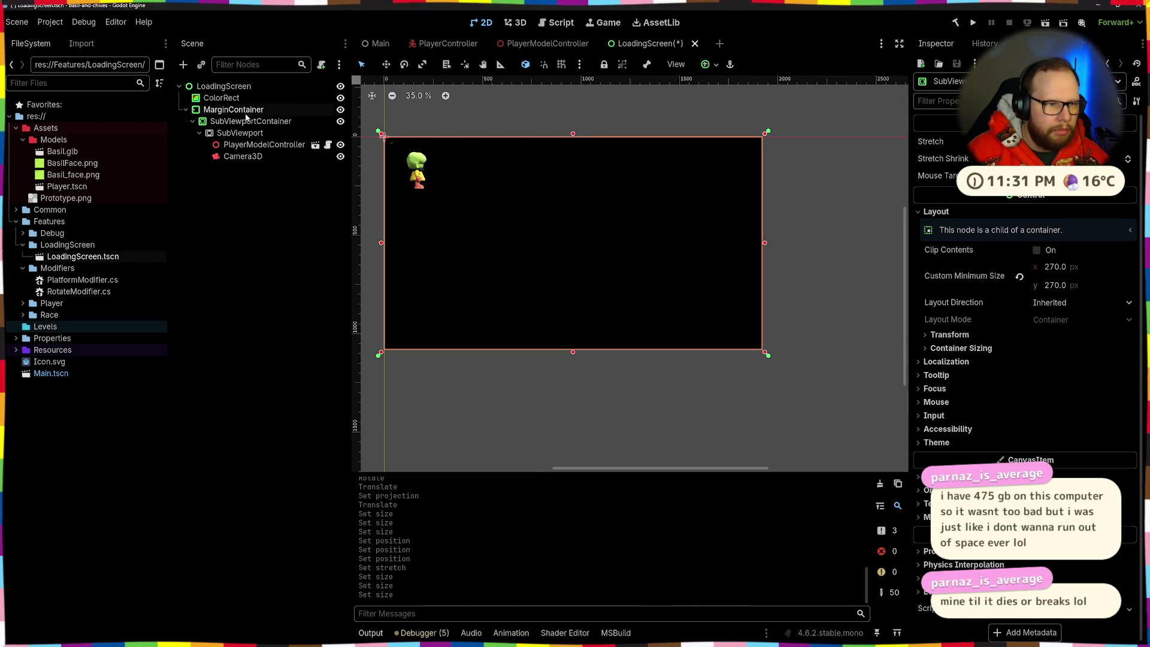
pyautogui.click(239, 133)
pyautogui.click(272, 118)
pyautogui.click(717, 65)
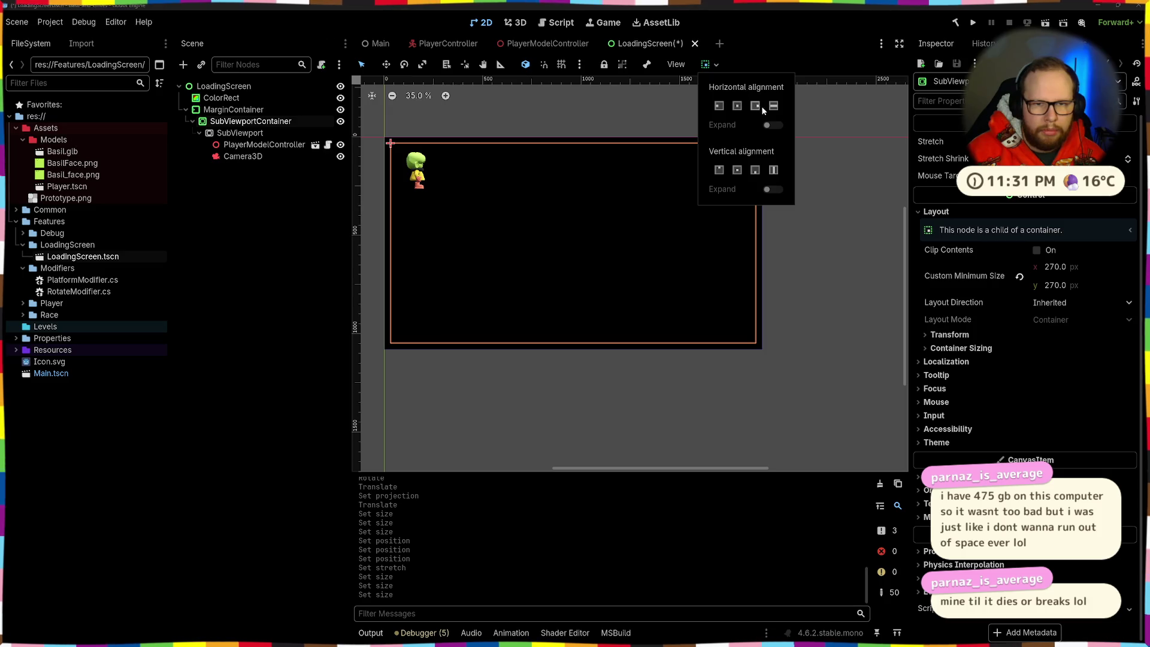
pyautogui.click(755, 106)
pyautogui.click(757, 171)
# Inspect the bottom-right preview square on the canvas and select the player model node
pyautogui.scroll(3, 833, 312)
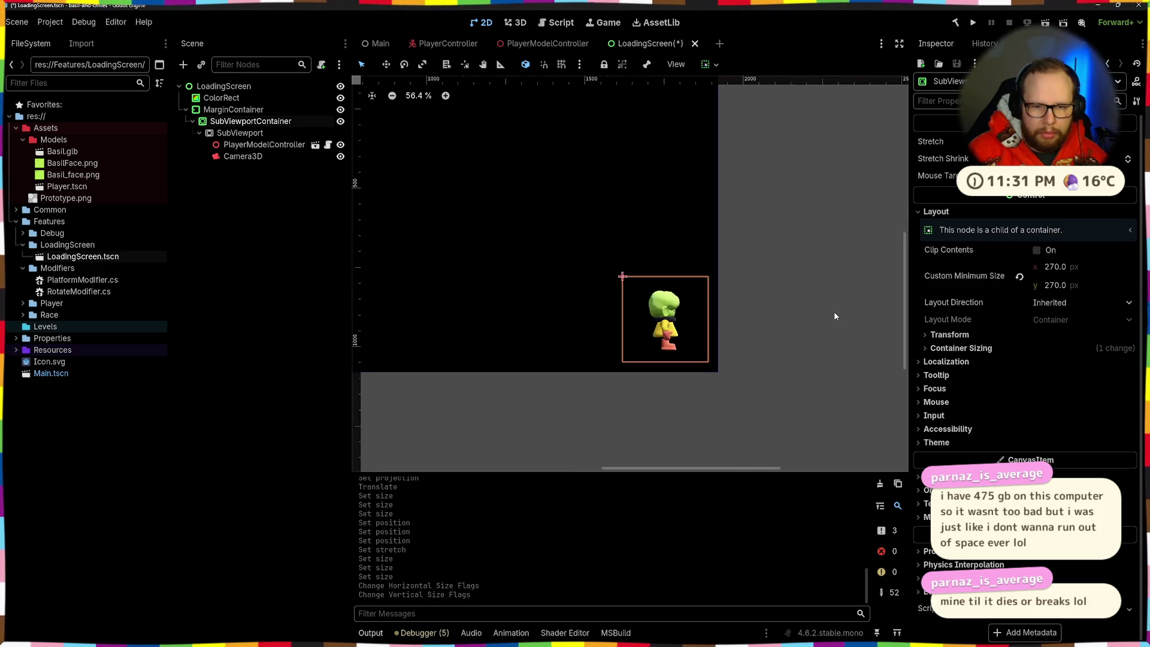
pyautogui.click(780, 300)
pyautogui.scroll(-3, 796, 275)
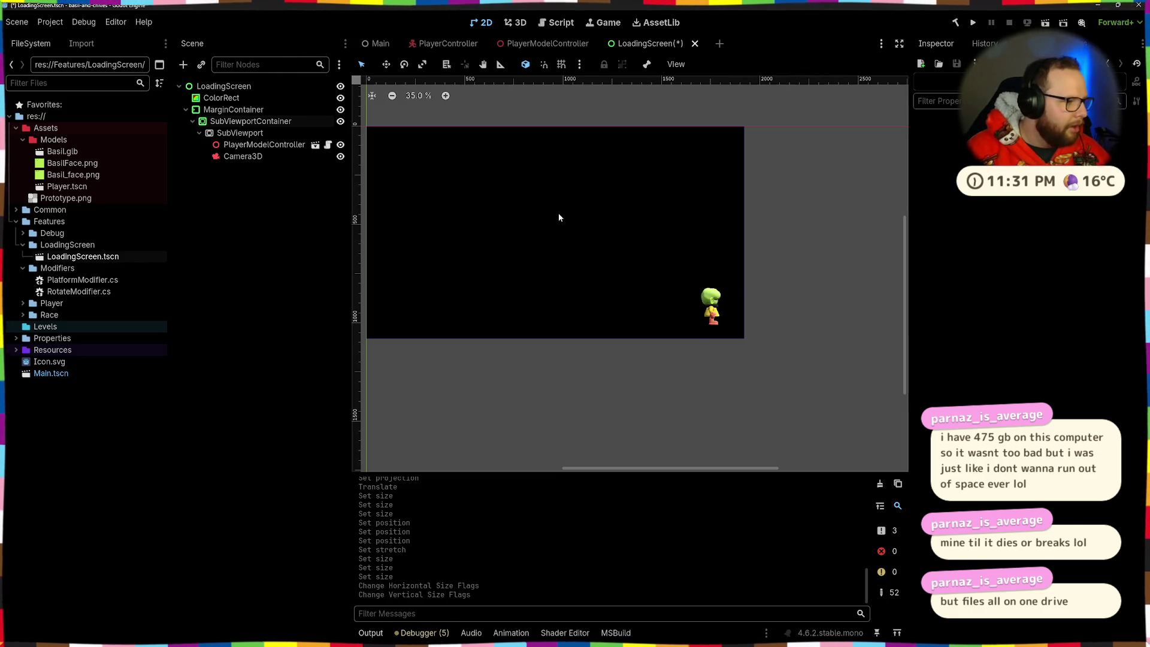
pyautogui.click(703, 320)
pyautogui.scroll(1, 832, 282)
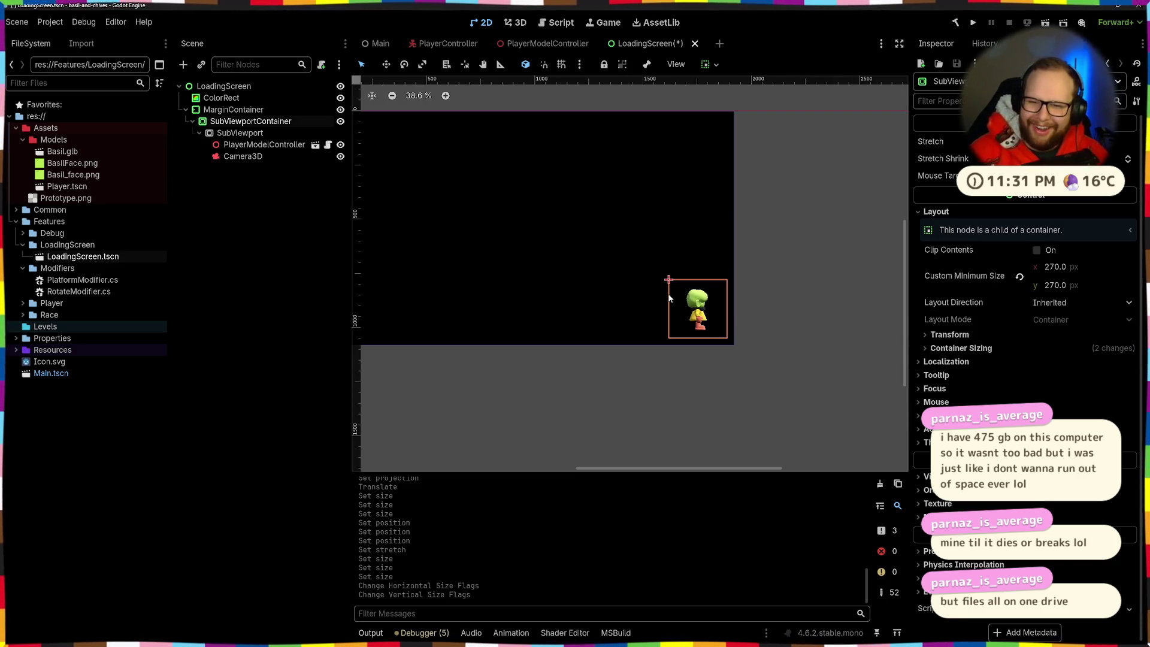
pyautogui.scroll(4, 670, 303)
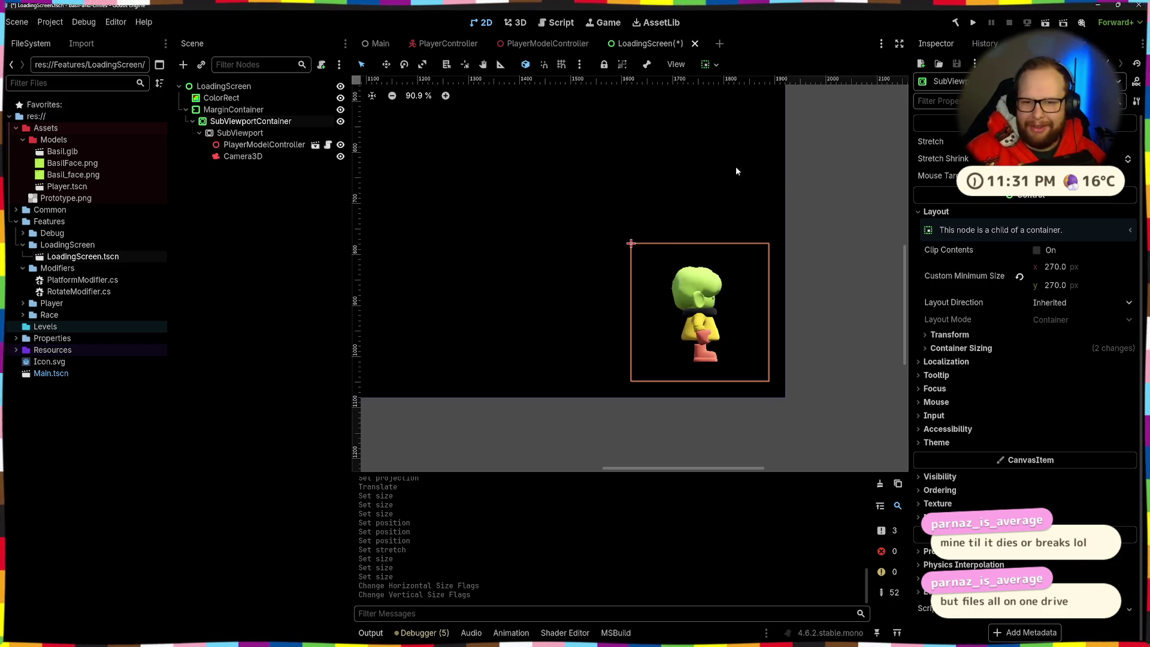
pyautogui.click(800, 182)
pyautogui.click(264, 145)
# Set the preview camera's orthogonal size to 2 and save LoadingScreen
pyautogui.click(244, 156)
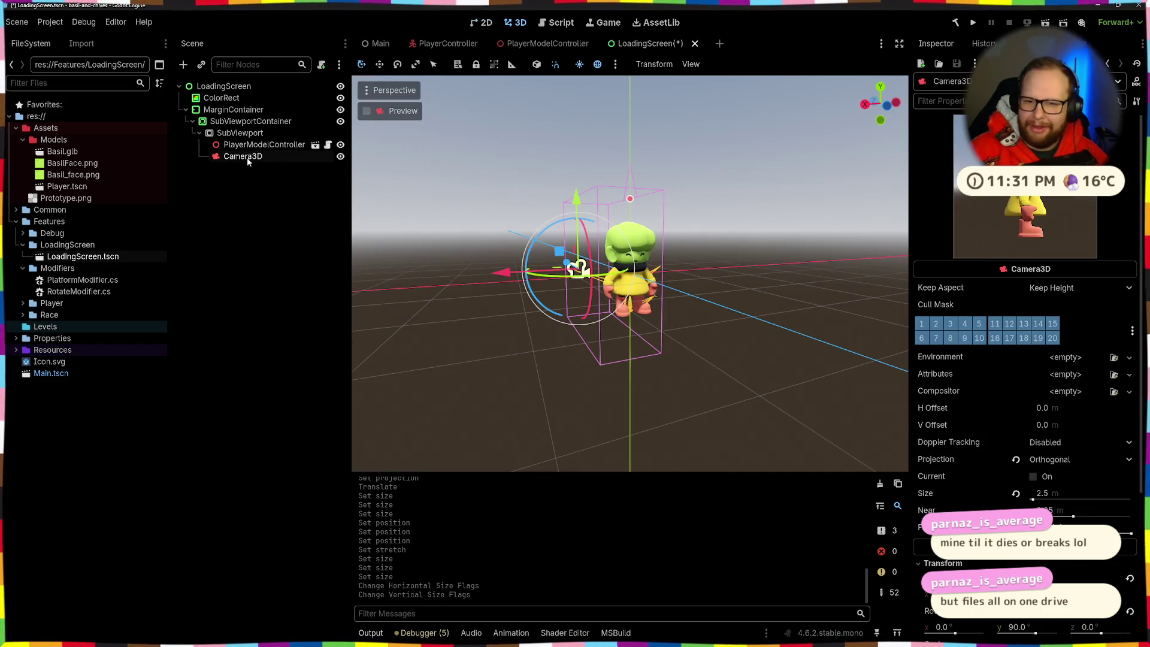
pyautogui.click(1064, 493)
pyautogui.write('2')
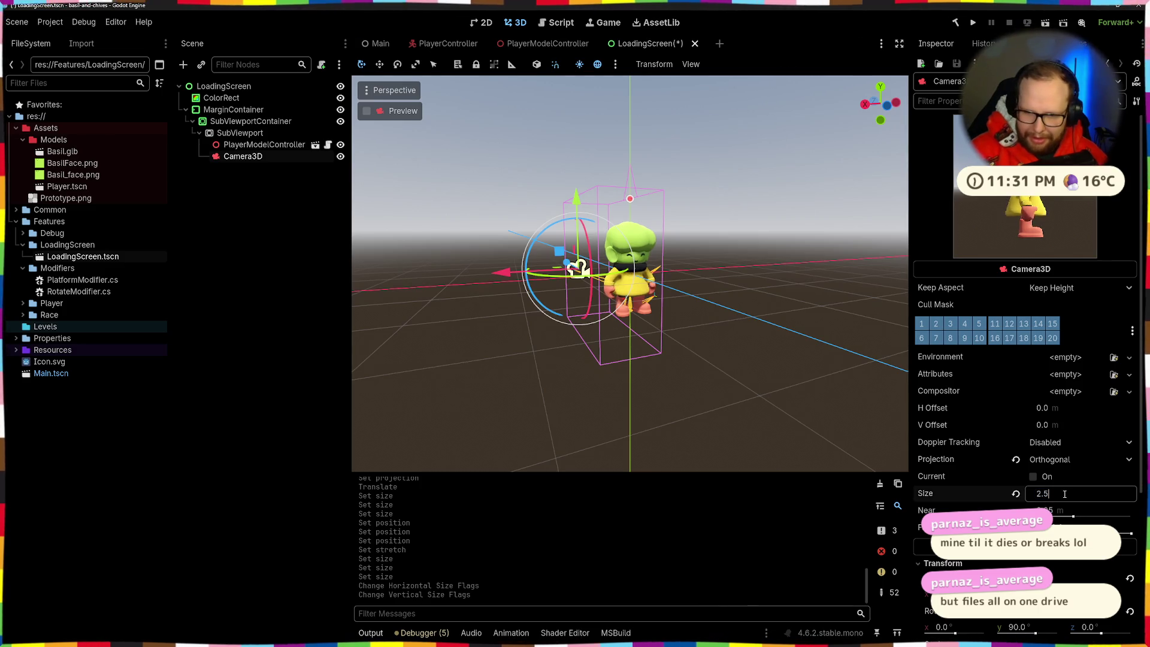
pyautogui.press('Return')
pyautogui.click(700, 404)
pyautogui.hotkey('ctrl', 's')
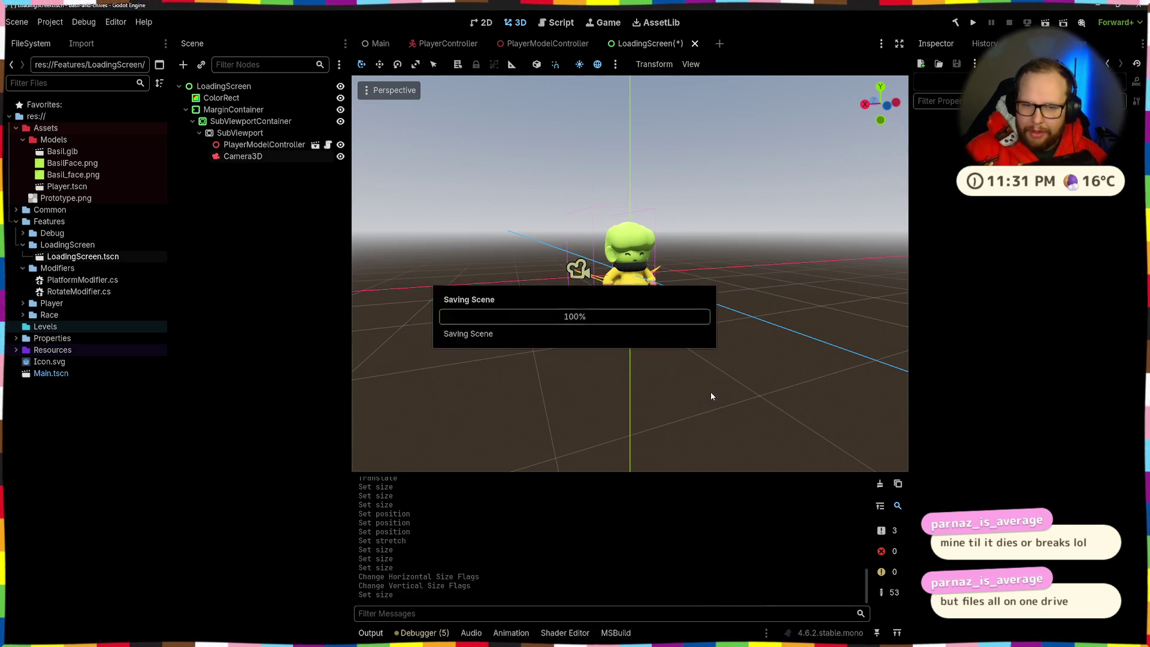
# Look over the PlayerModelController and PlayerController scenes, then return to LoadingScreen's 2D canvas
pyautogui.click(539, 43)
pyautogui.click(447, 43)
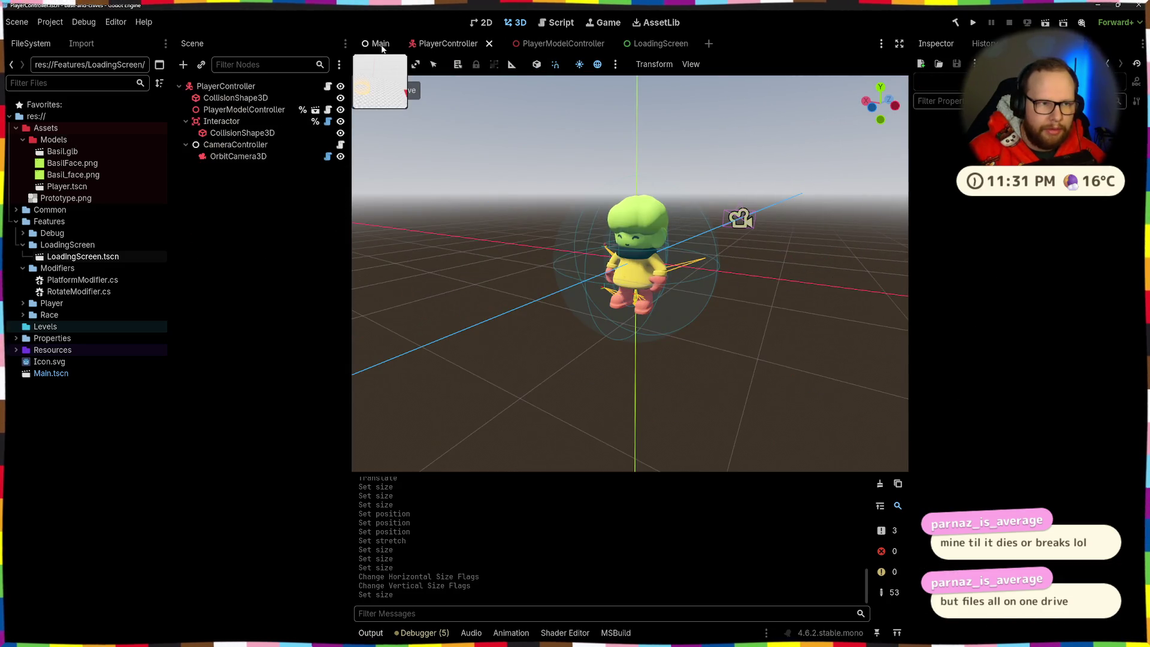
pyautogui.click(659, 44)
pyautogui.click(483, 23)
pyautogui.scroll(-3, 650, 243)
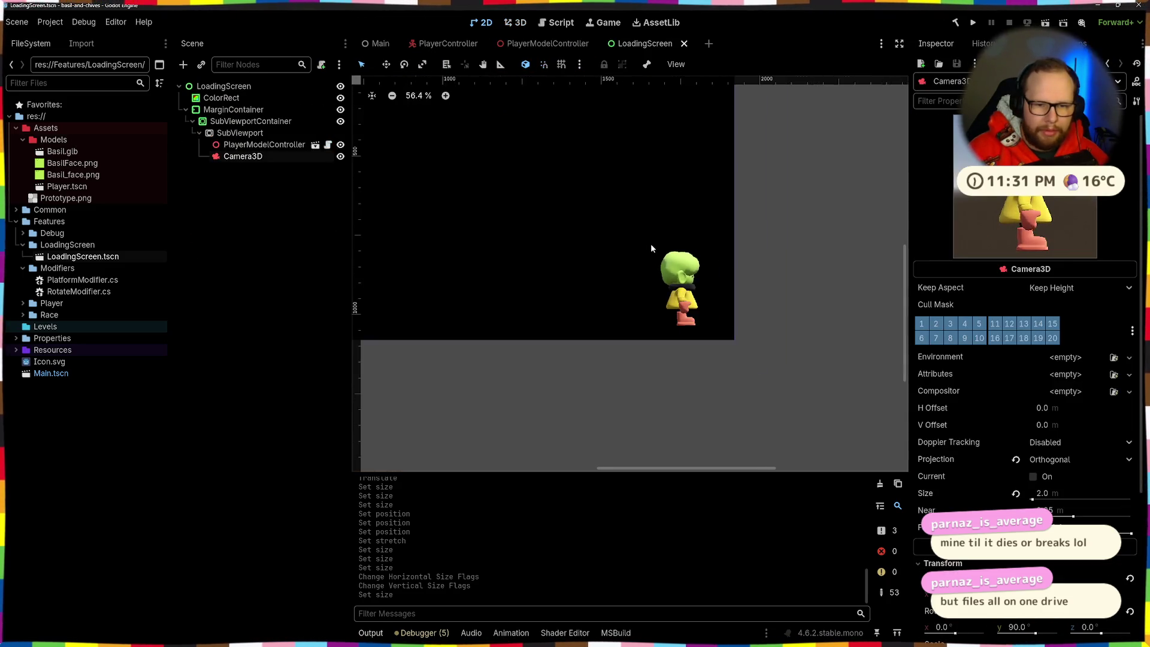
pyautogui.scroll(-2, 600, 225)
pyautogui.scroll(4, 608, 244)
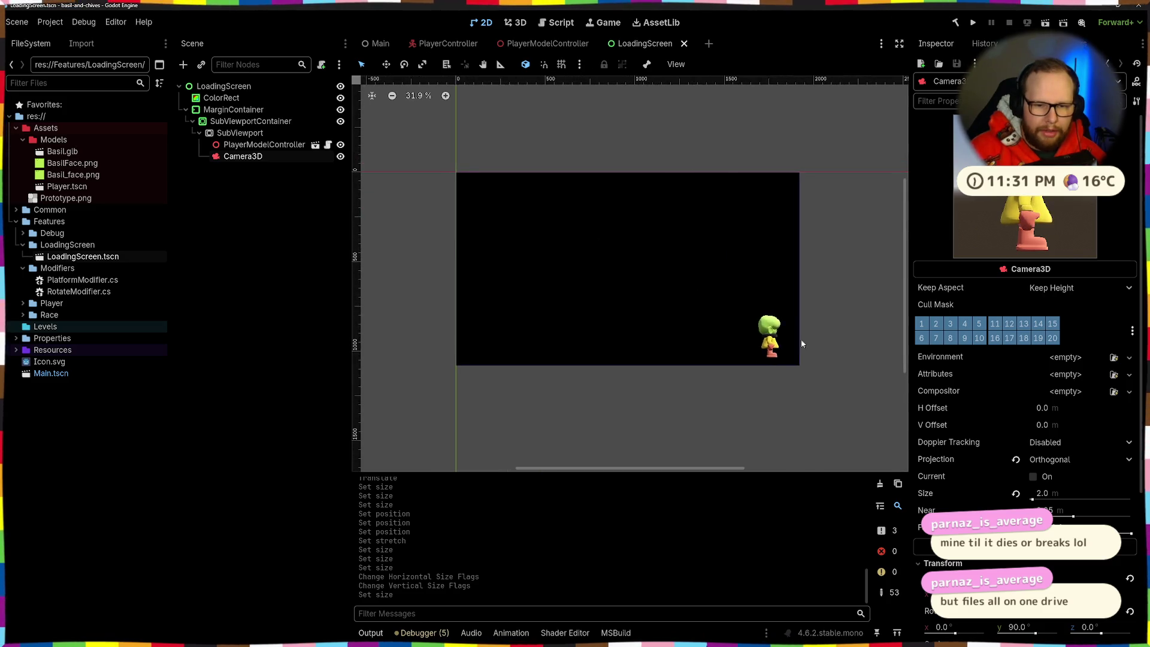
pyautogui.scroll(2, 801, 339)
pyautogui.scroll(-3, 631, 284)
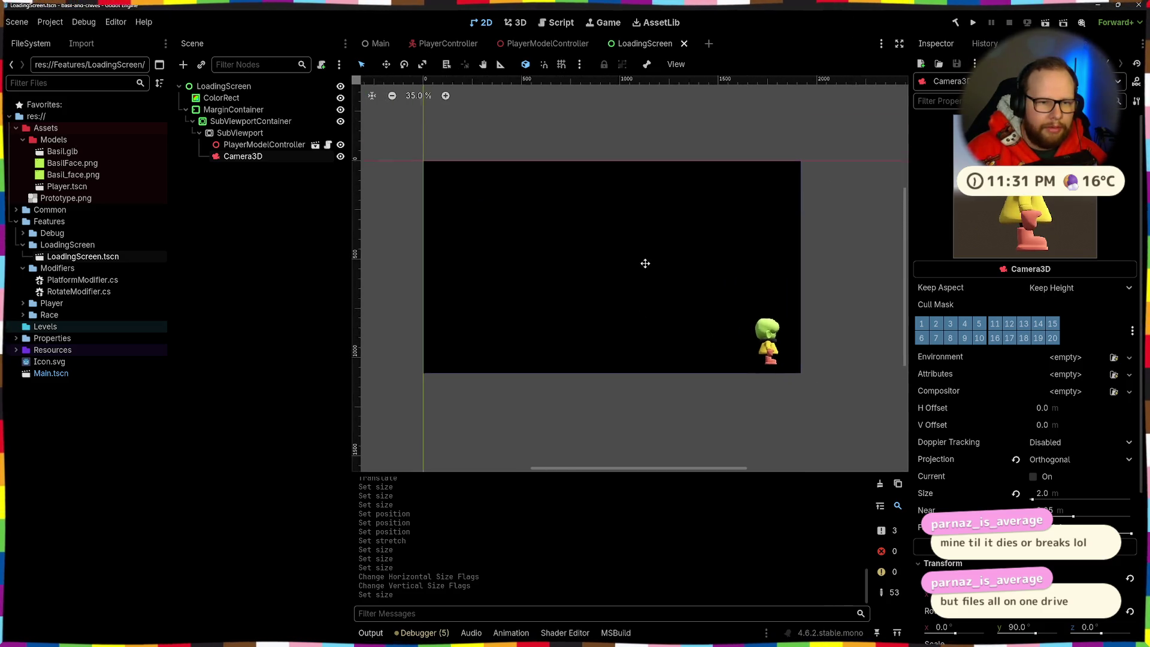
# Select the LoadingScreen root node and start adding a new child node
pyautogui.click(239, 144)
pyautogui.click(240, 133)
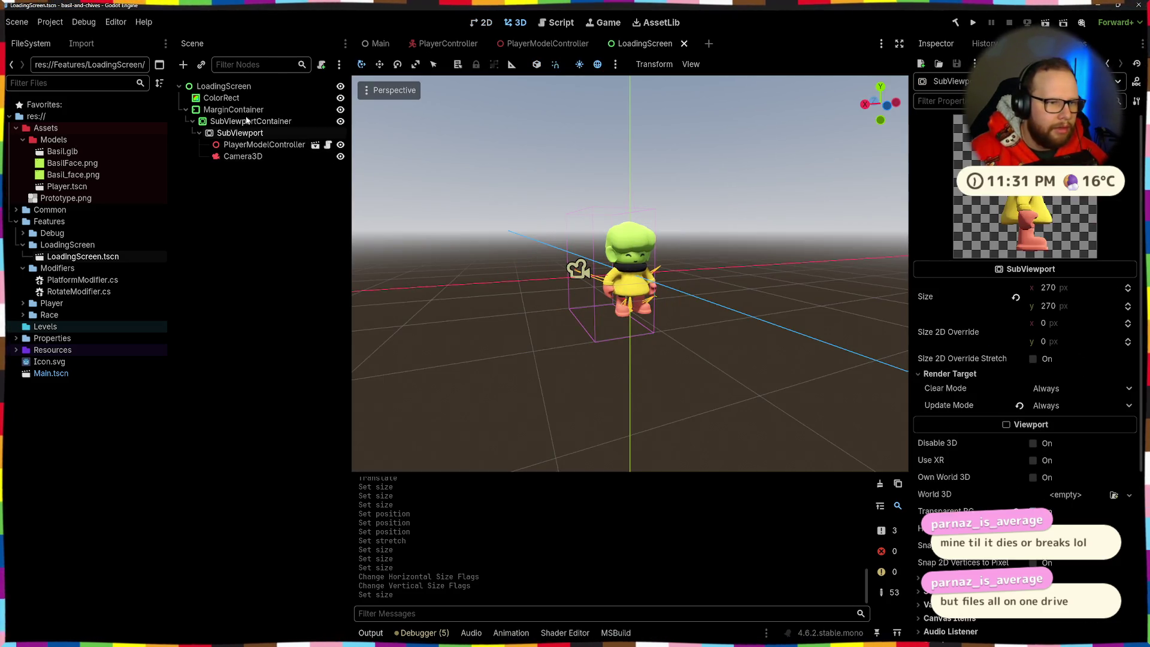
pyautogui.click(222, 98)
pyautogui.click(226, 85)
pyautogui.hotkey('ctrl', 'a')
# Add a Label node and move it just below ColorRect, above MarginContainer
pyautogui.press('BackSpace')
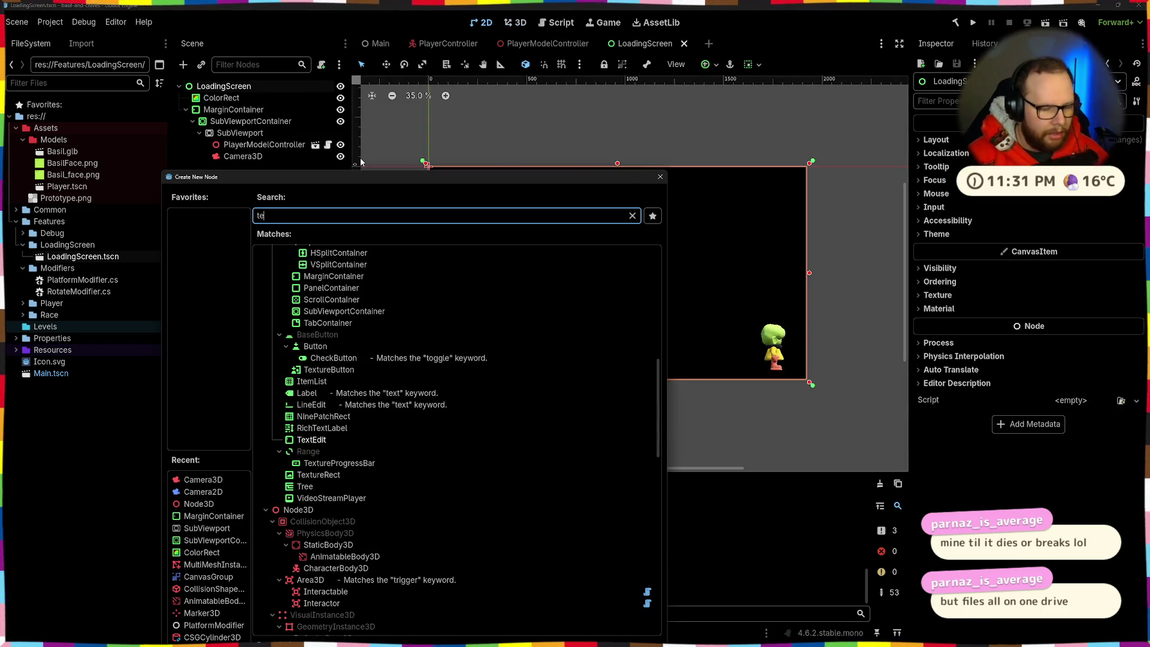
pyautogui.write('l')
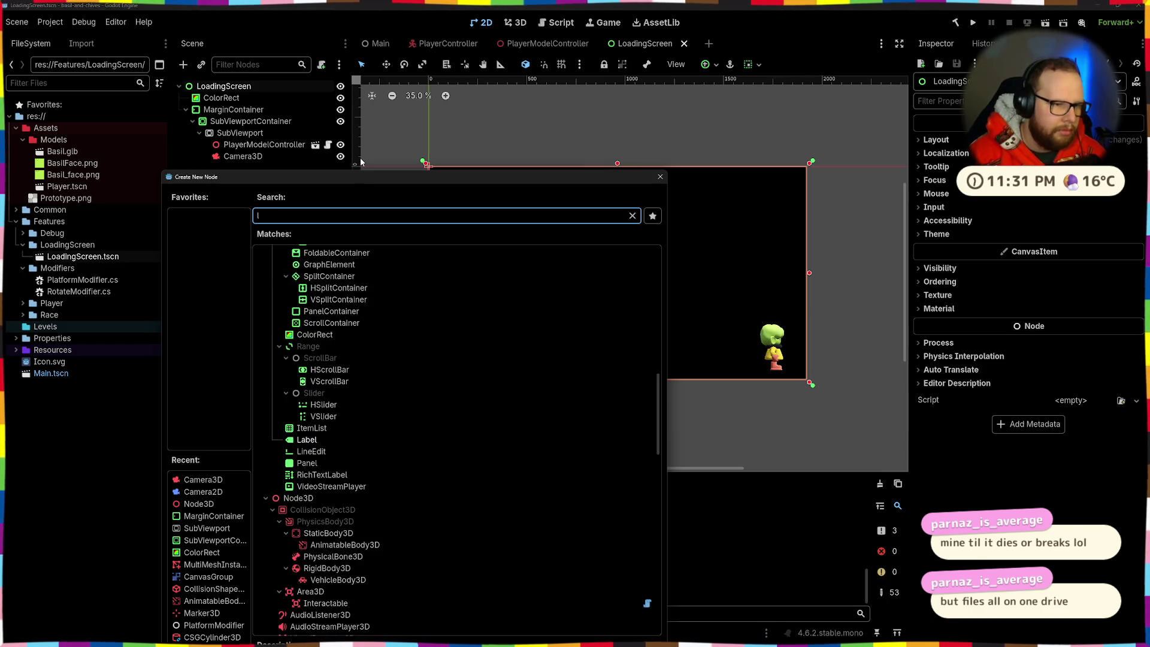
pyautogui.write('abewl')
pyautogui.press('BackSpace')
pyautogui.press('BackSpace')
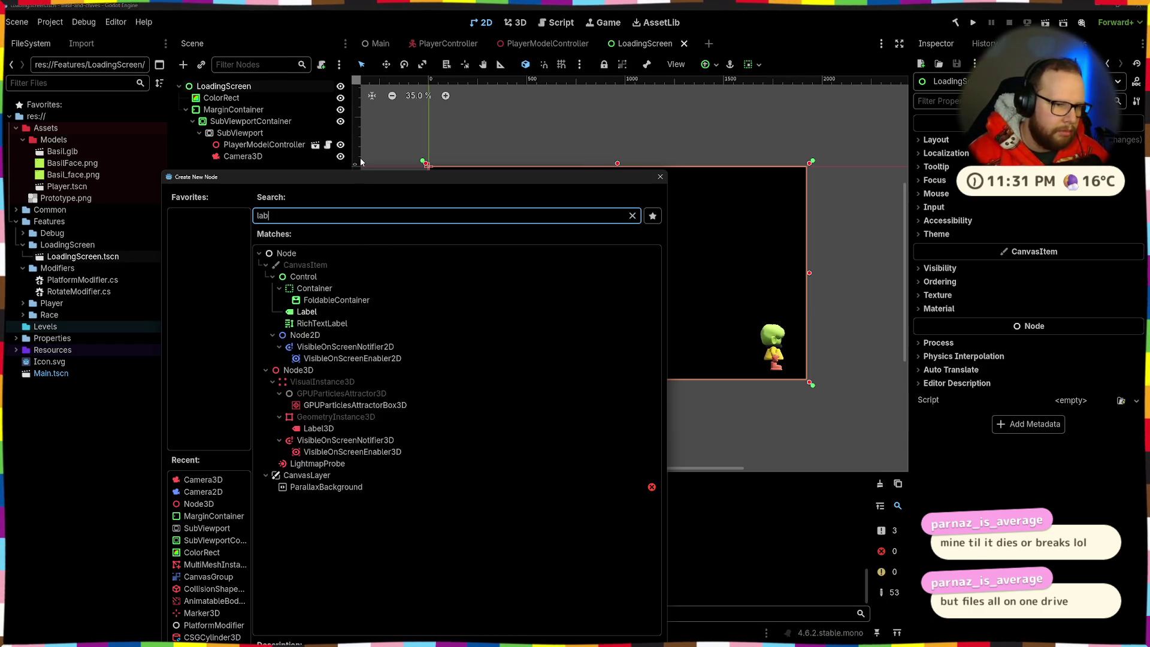
pyautogui.write('l')
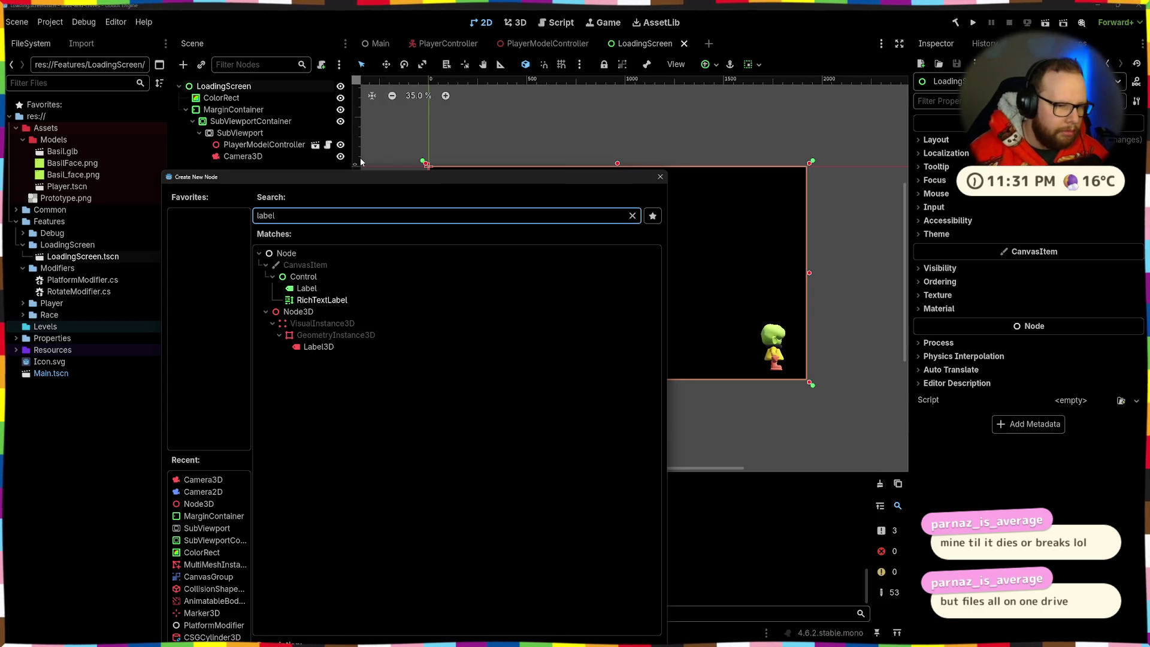
pyautogui.press('Return')
pyautogui.moveTo(223, 174); pyautogui.dragTo(234, 102)
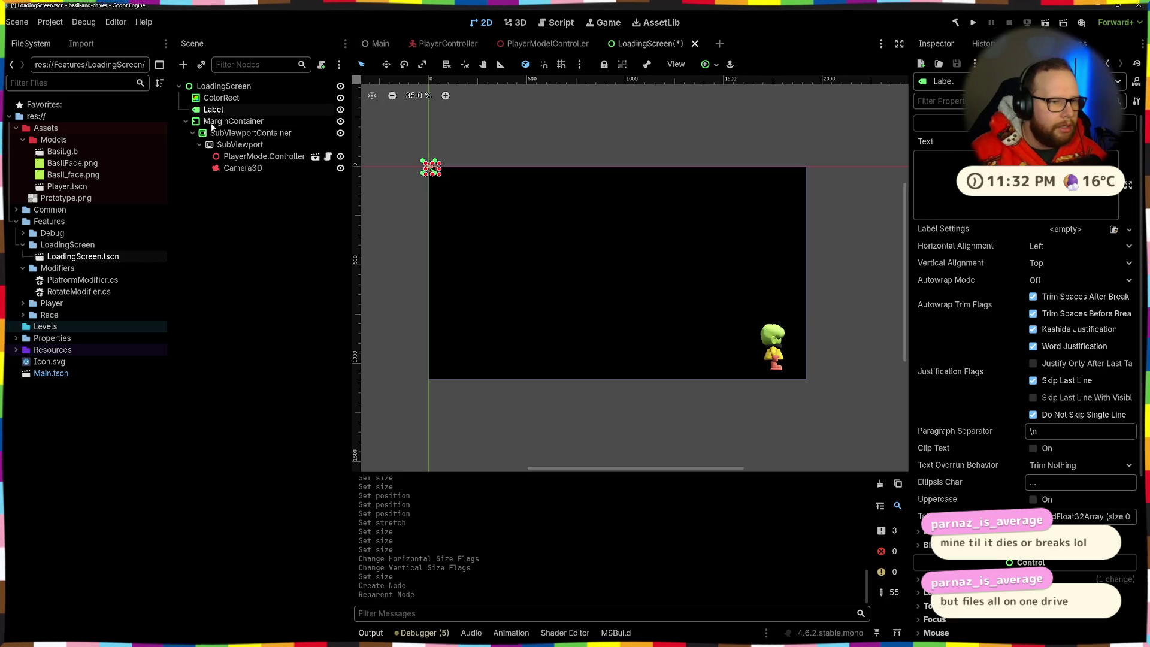
# Apply the Center anchor preset to the Label and set its text to 'Loading...'
pyautogui.click(716, 65)
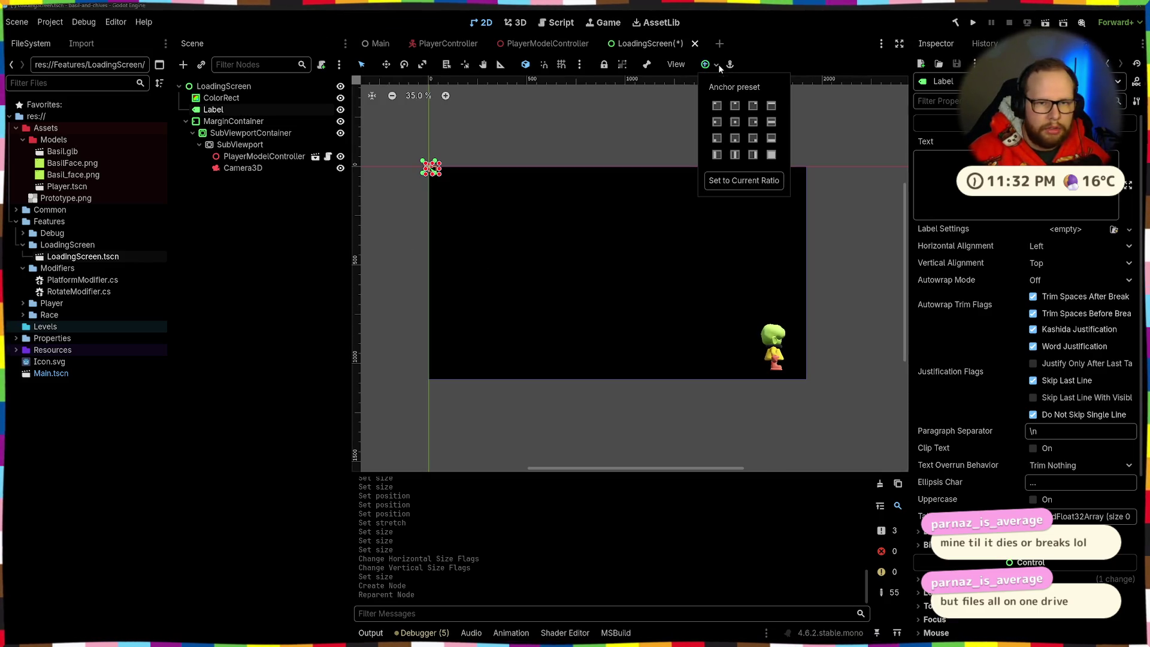
pyautogui.click(736, 122)
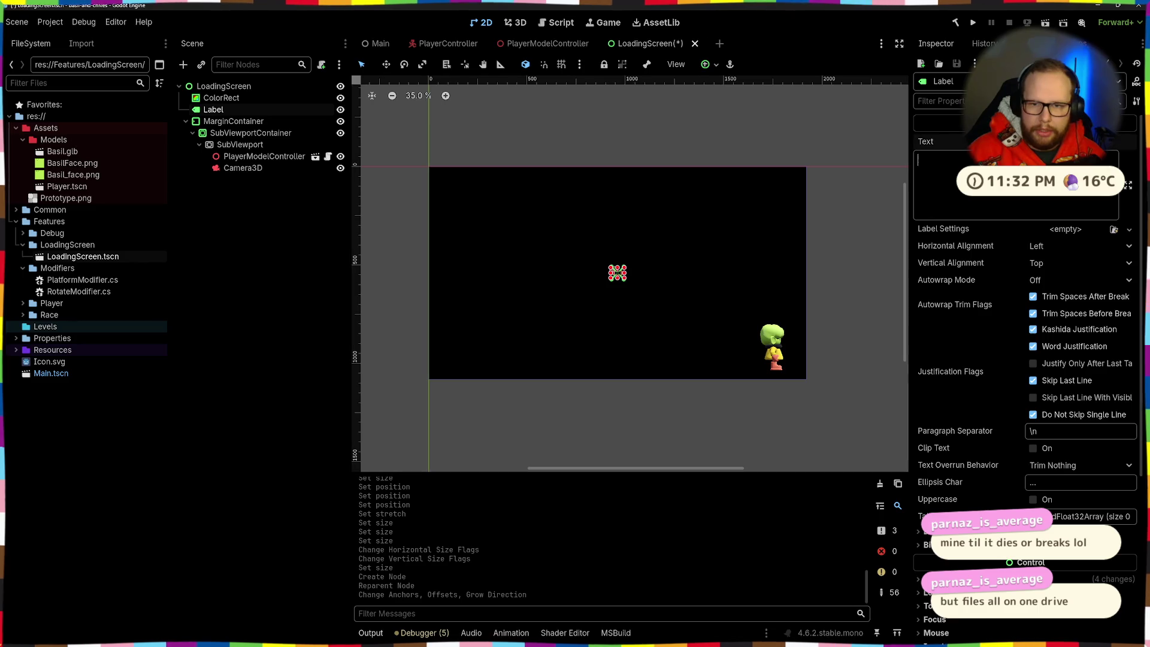
pyautogui.write('Loading...')
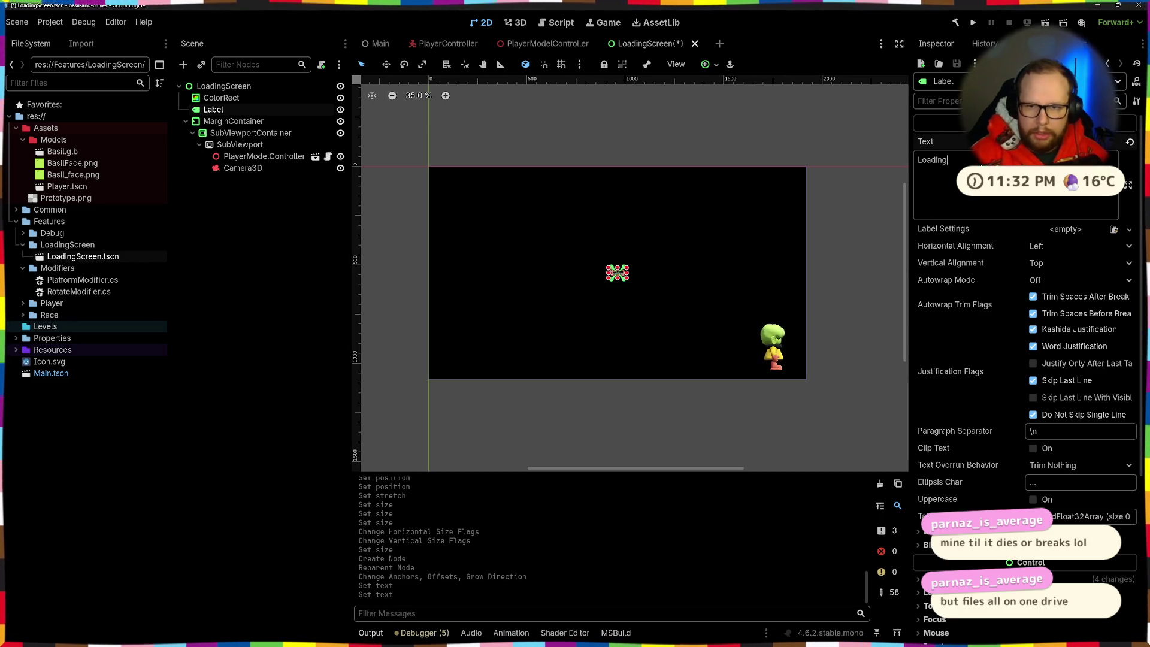
pyautogui.click(631, 154)
pyautogui.scroll(2, 606, 277)
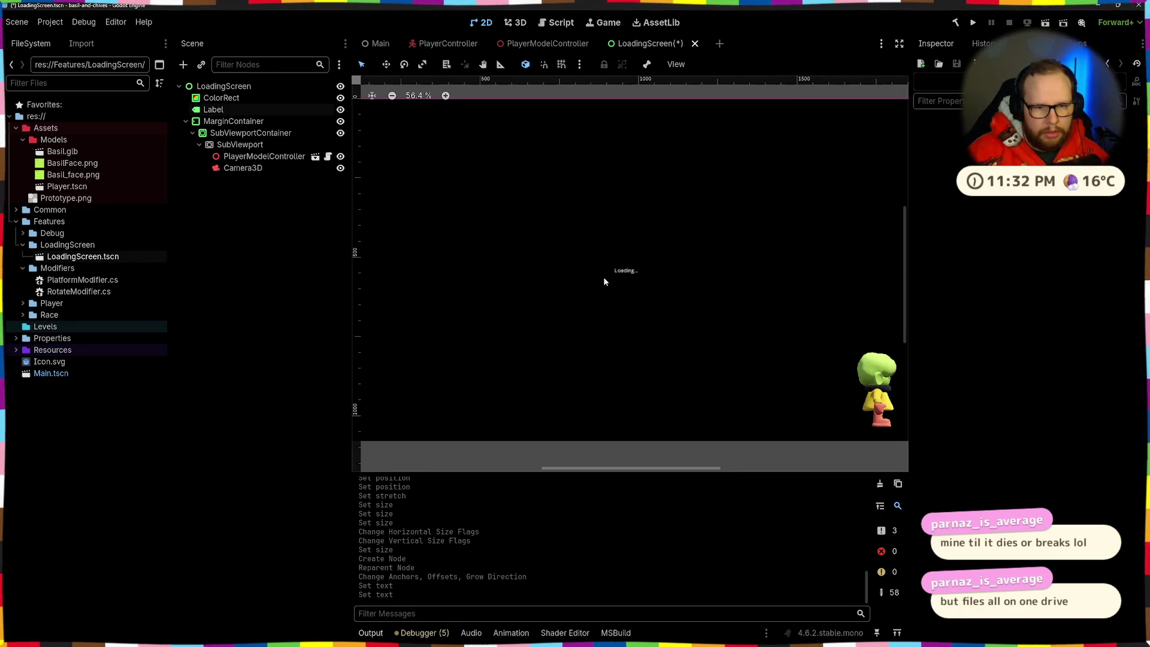
pyautogui.scroll(-1, 614, 269)
pyautogui.click(619, 271)
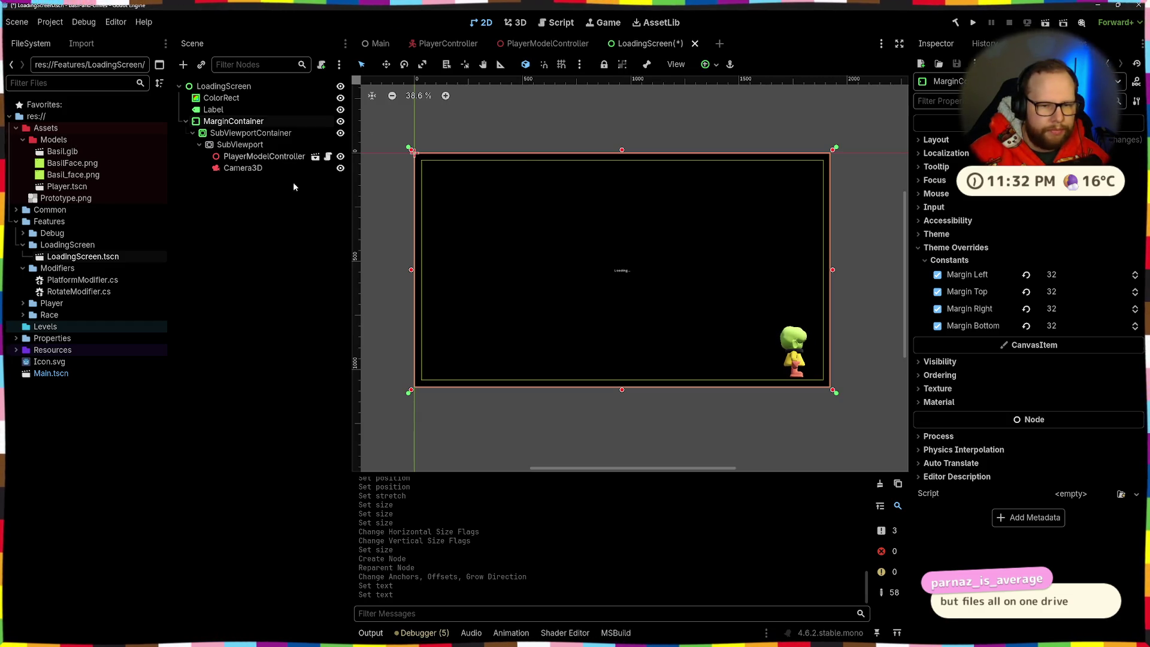
# Override the Label's font size to 64 under Theme Overrides > Font Sizes
pyautogui.click(242, 205)
pyautogui.click(213, 109)
pyautogui.scroll(-5, 1000, 391)
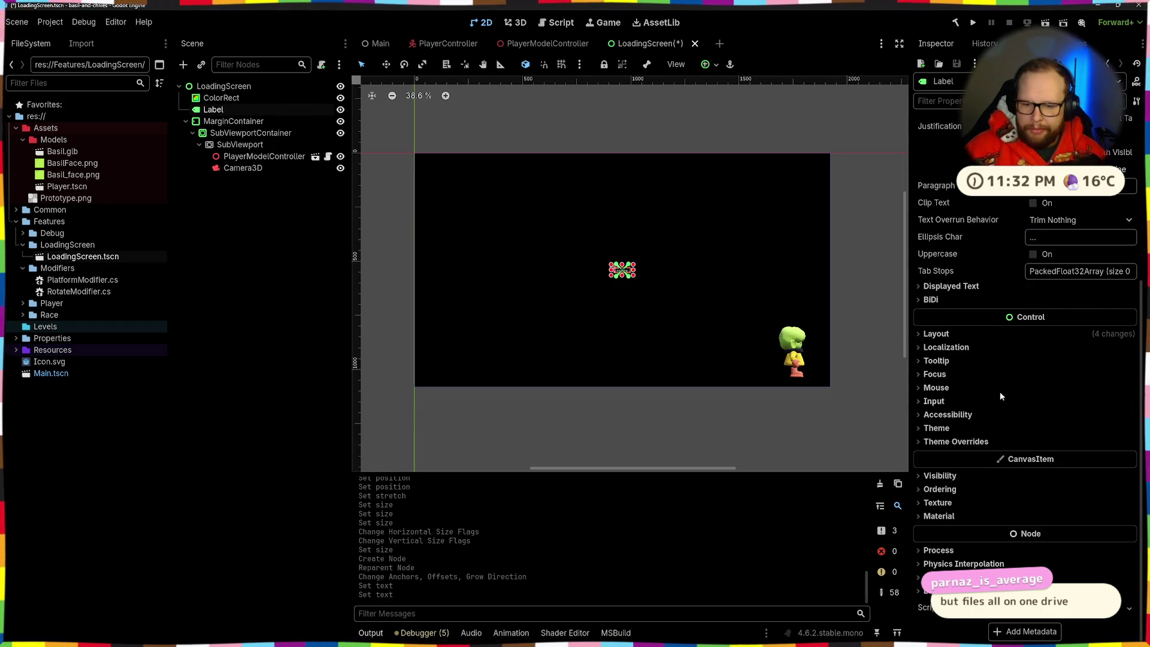
pyautogui.click(947, 441)
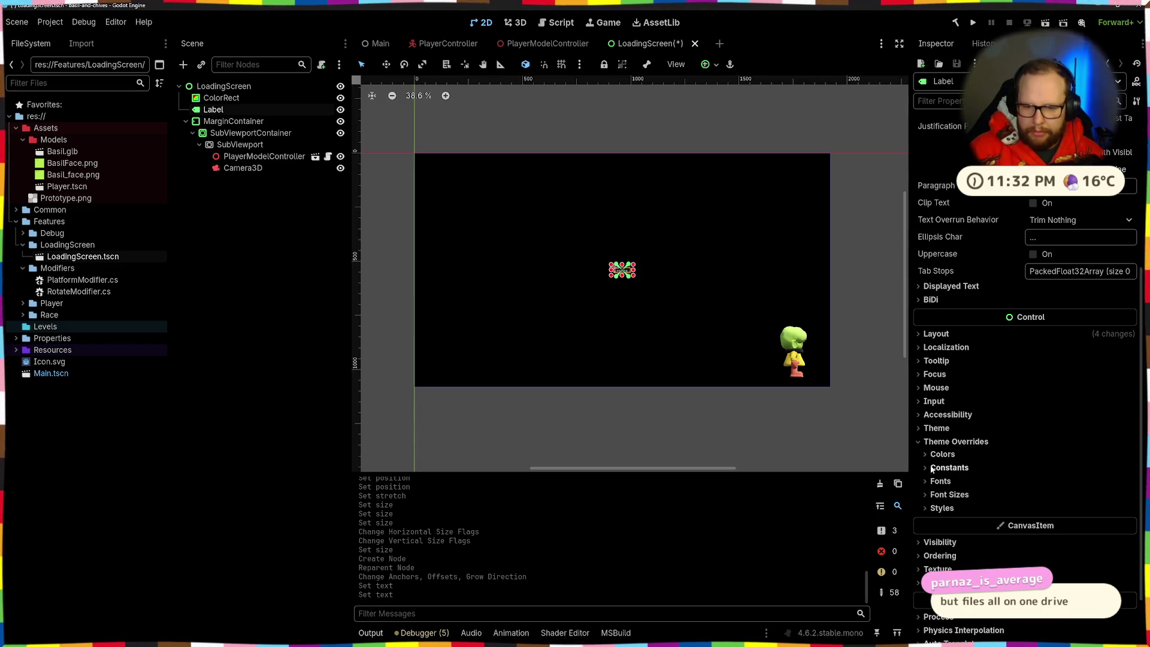
pyautogui.click(943, 495)
pyautogui.click(938, 509)
pyautogui.click(1073, 509)
pyautogui.write('64')
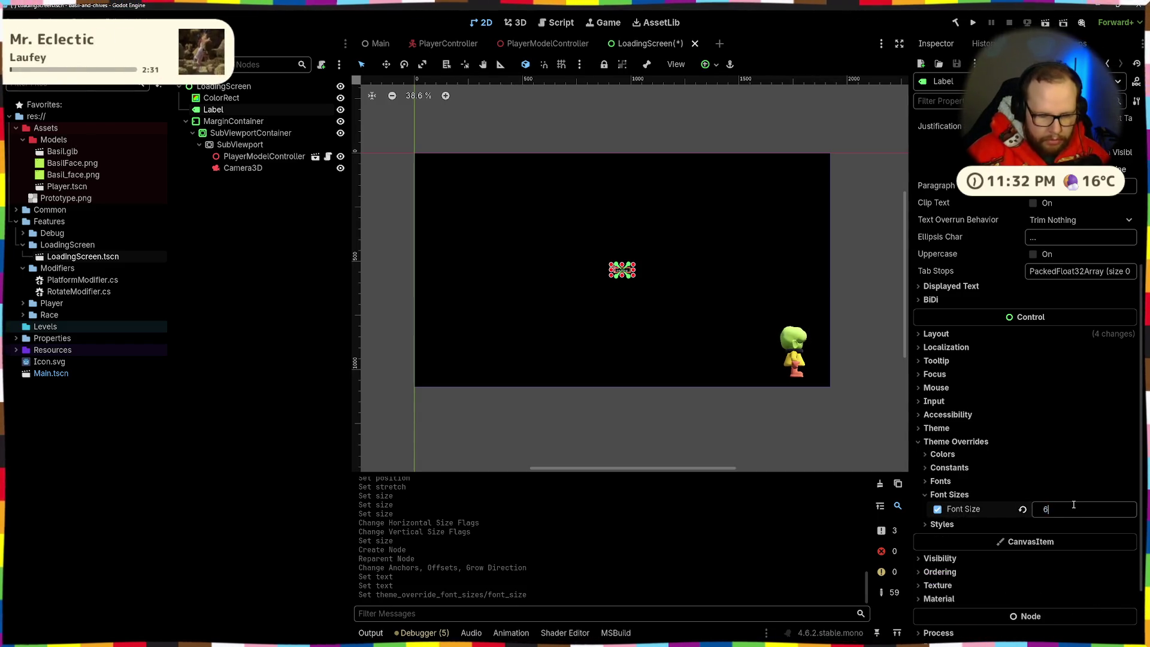
pyautogui.press('Return')
# Save the LoadingScreen scene with the enlarged 'Loading...' label
pyautogui.click(566, 437)
pyautogui.scroll(-3, 659, 350)
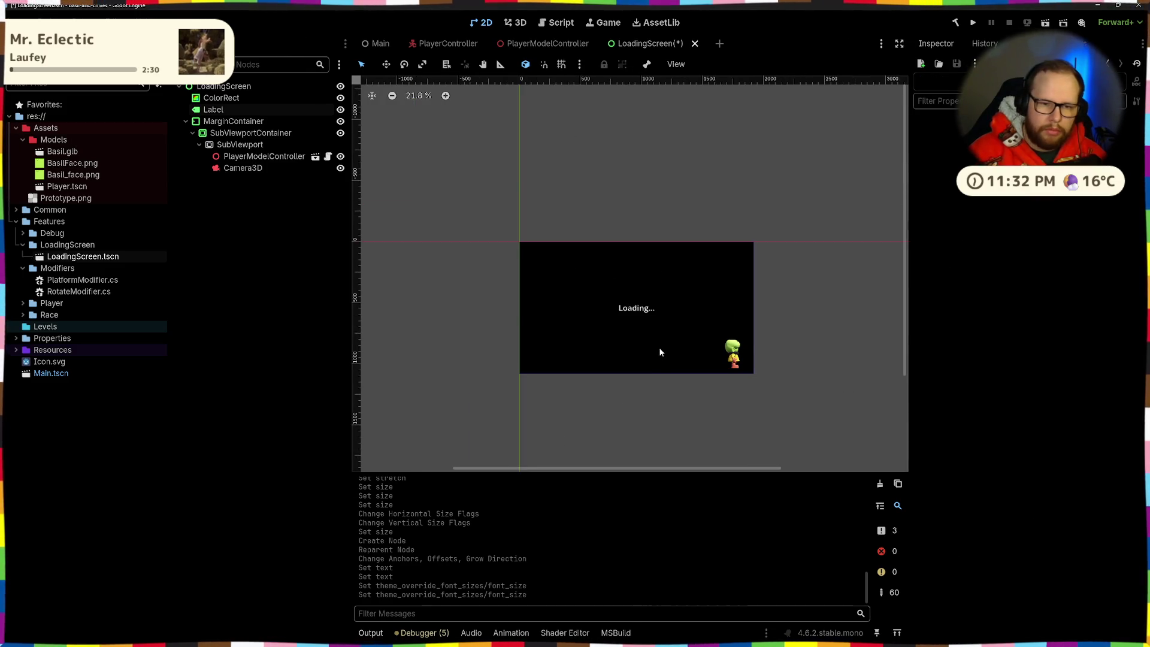
pyautogui.scroll(4, 696, 315)
pyautogui.hotkey('ctrl', 's')
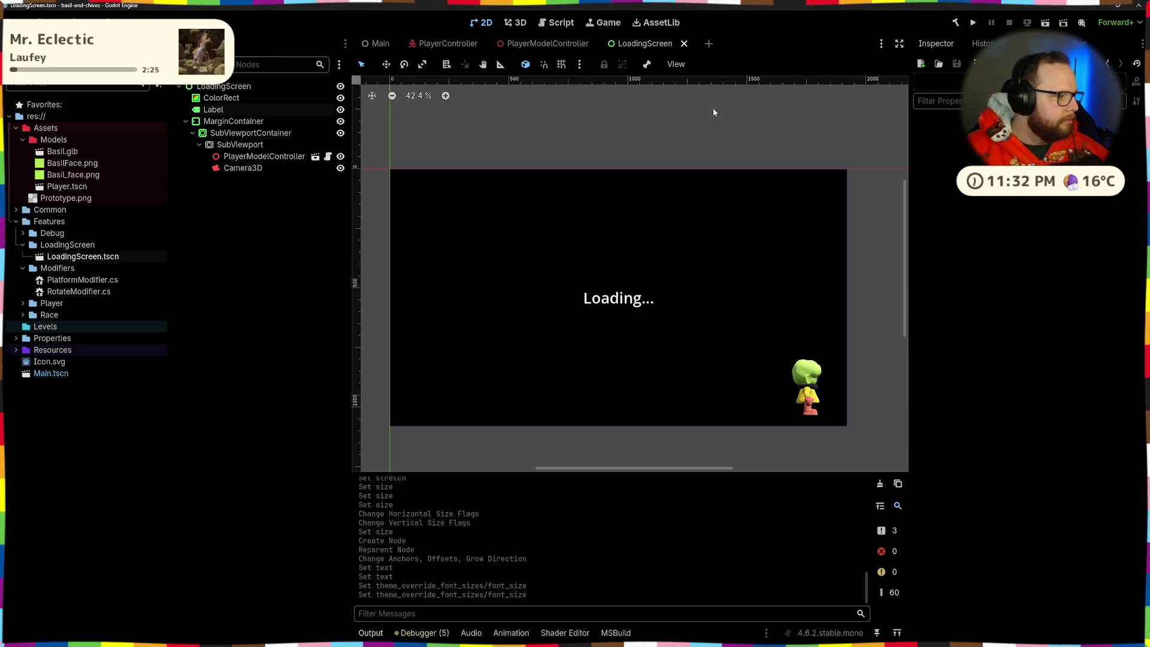
pyautogui.scroll(-2, 512, 343)
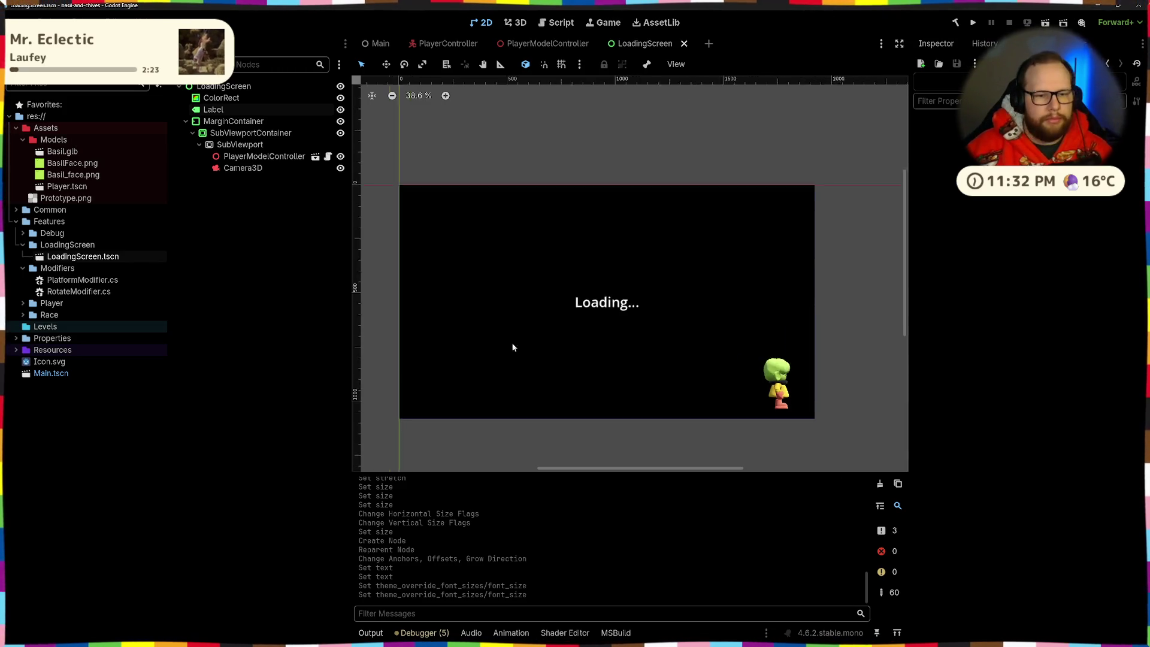
pyautogui.scroll(-1, 645, 350)
pyautogui.click(716, 320)
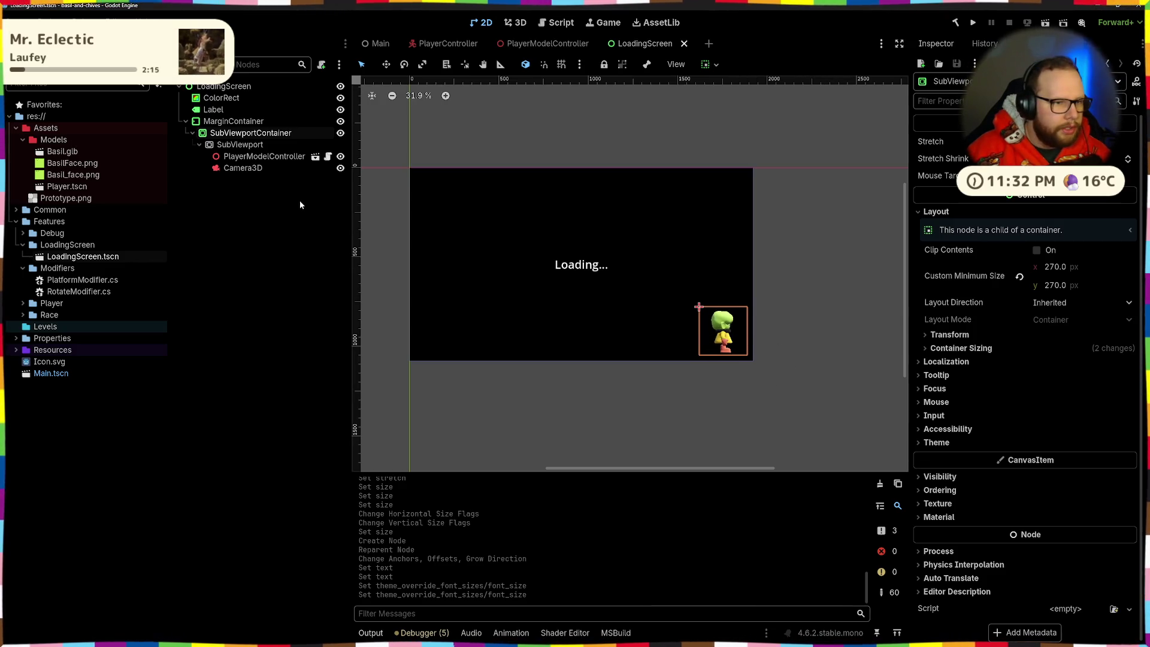
# On the preview Camera3D, try a new Environment with Clear Color background, then revert it to <empty>
pyautogui.click(243, 168)
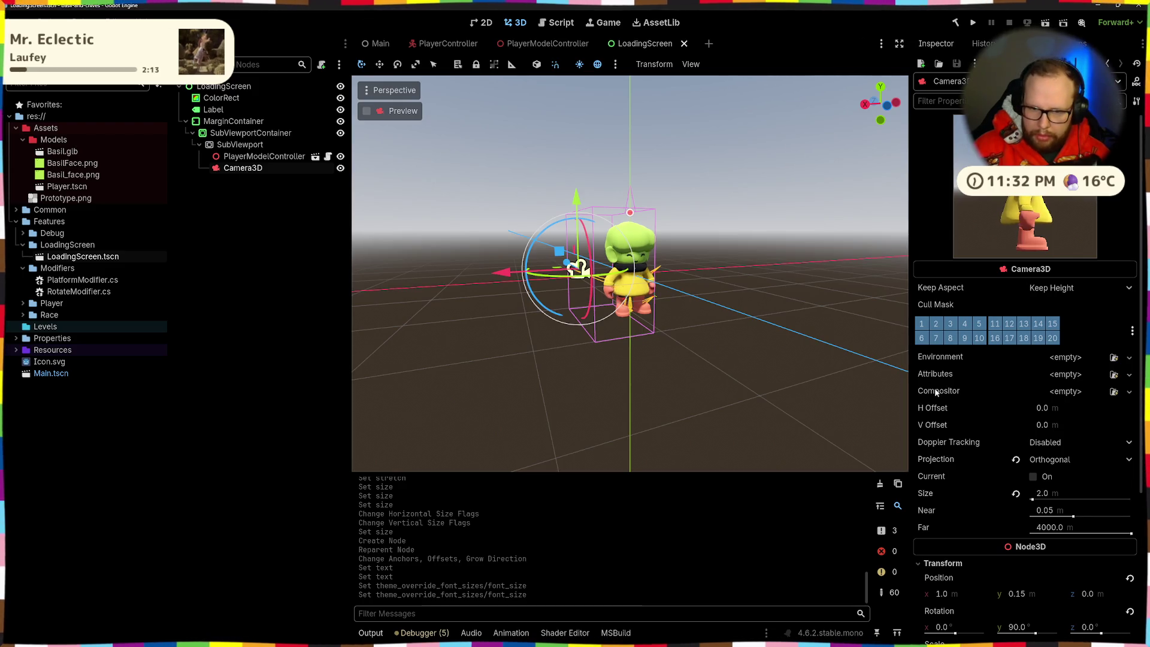
pyautogui.scroll(-5, 945, 407)
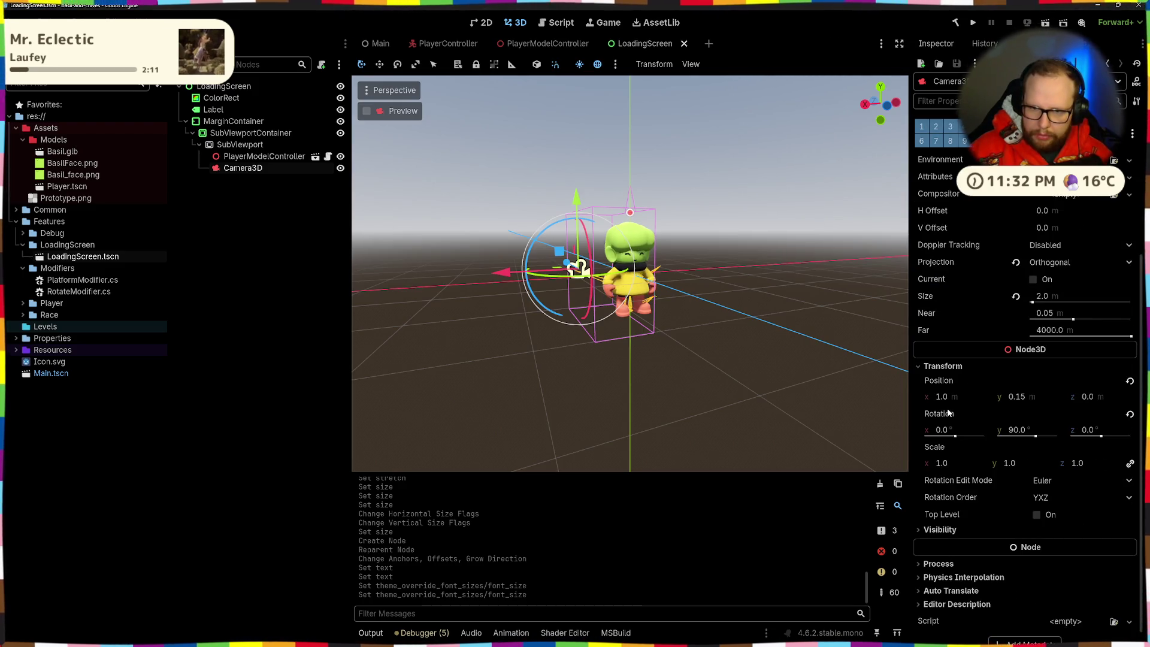
pyautogui.scroll(5, 947, 407)
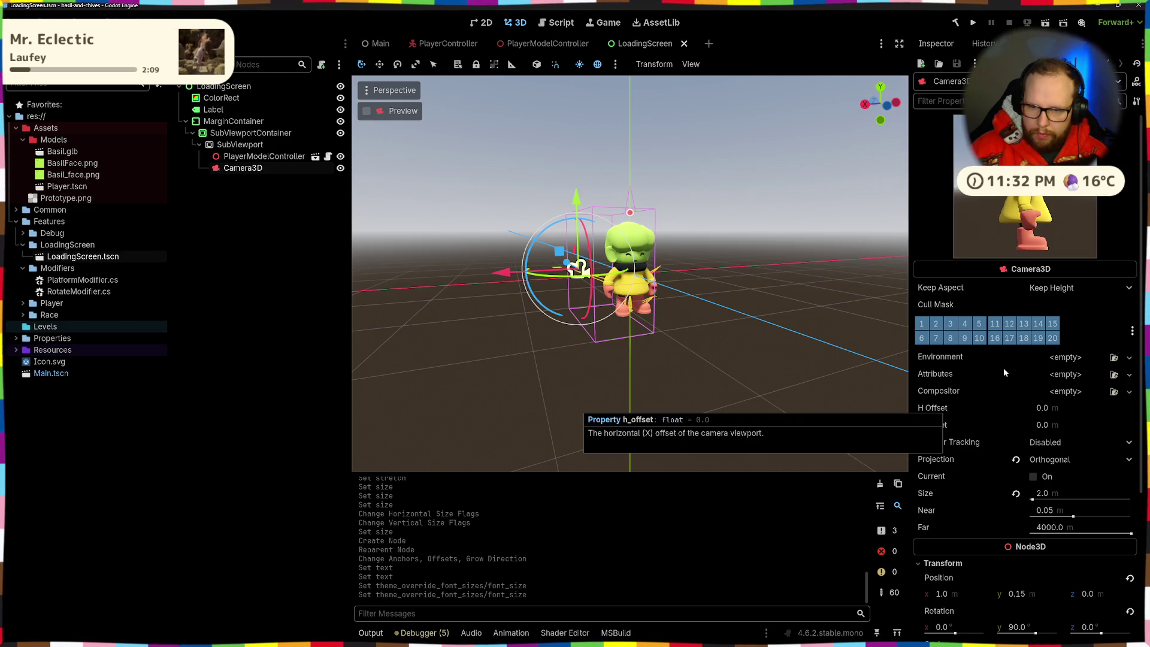
pyautogui.click(1072, 357)
pyautogui.click(1081, 376)
pyautogui.click(1066, 358)
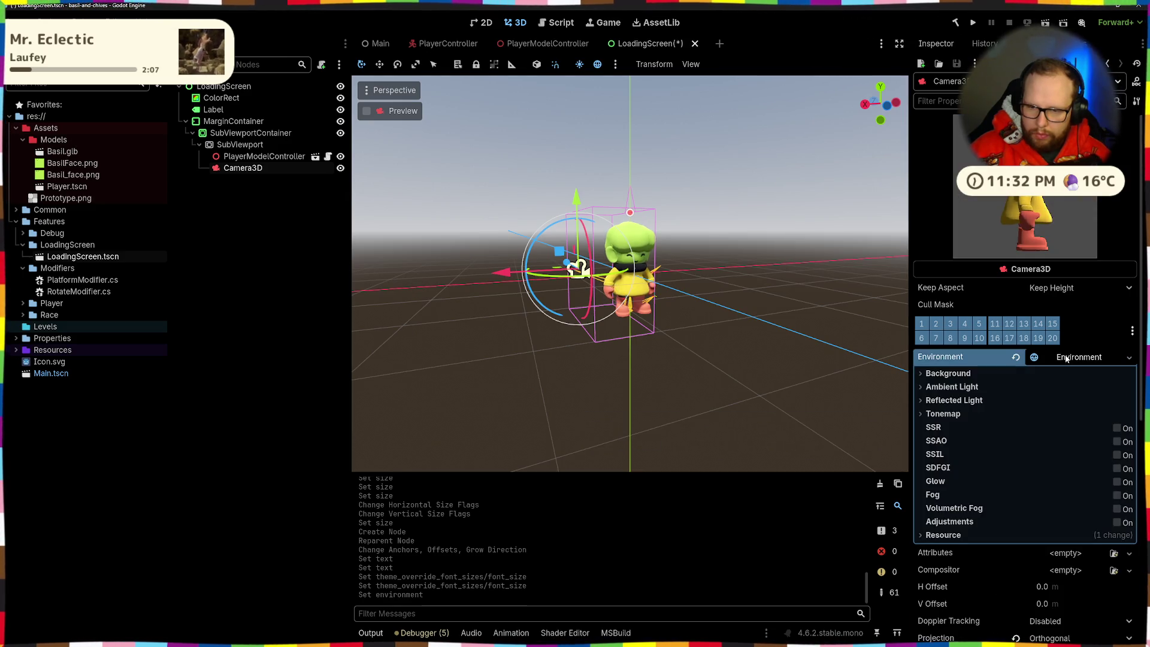
pyautogui.click(1081, 373)
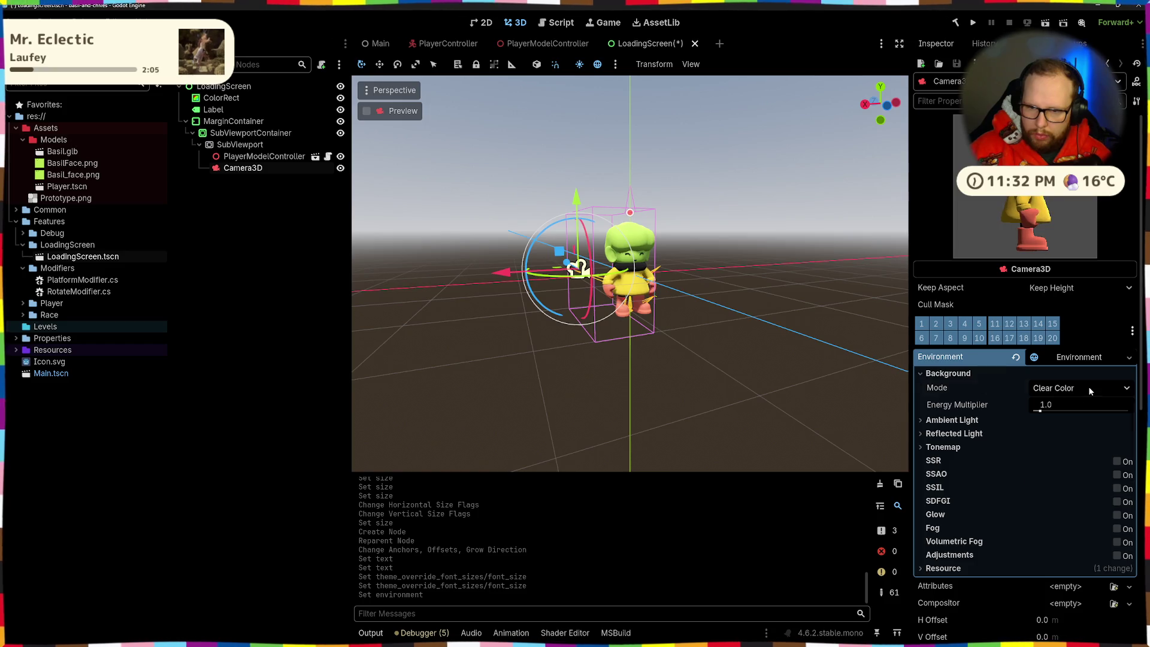
pyautogui.click(1088, 388)
pyautogui.click(929, 373)
pyautogui.click(928, 373)
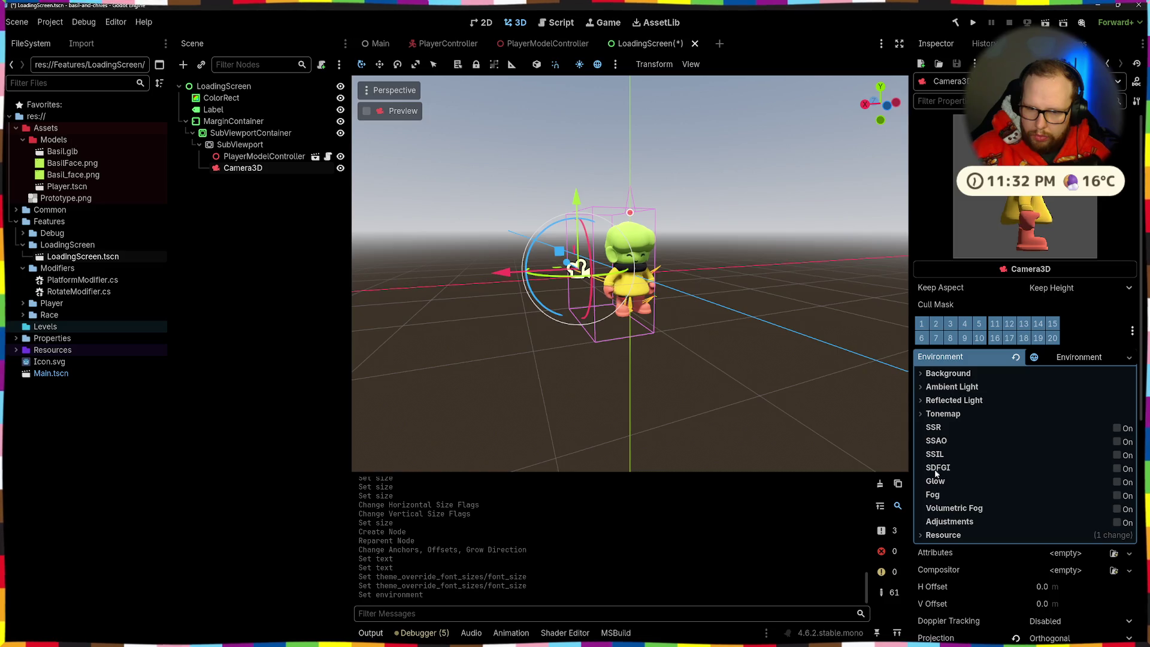
pyautogui.click(1015, 356)
# Briefly create Practical camera Attributes and a Compositor, then reset both to <empty>
pyautogui.click(1072, 375)
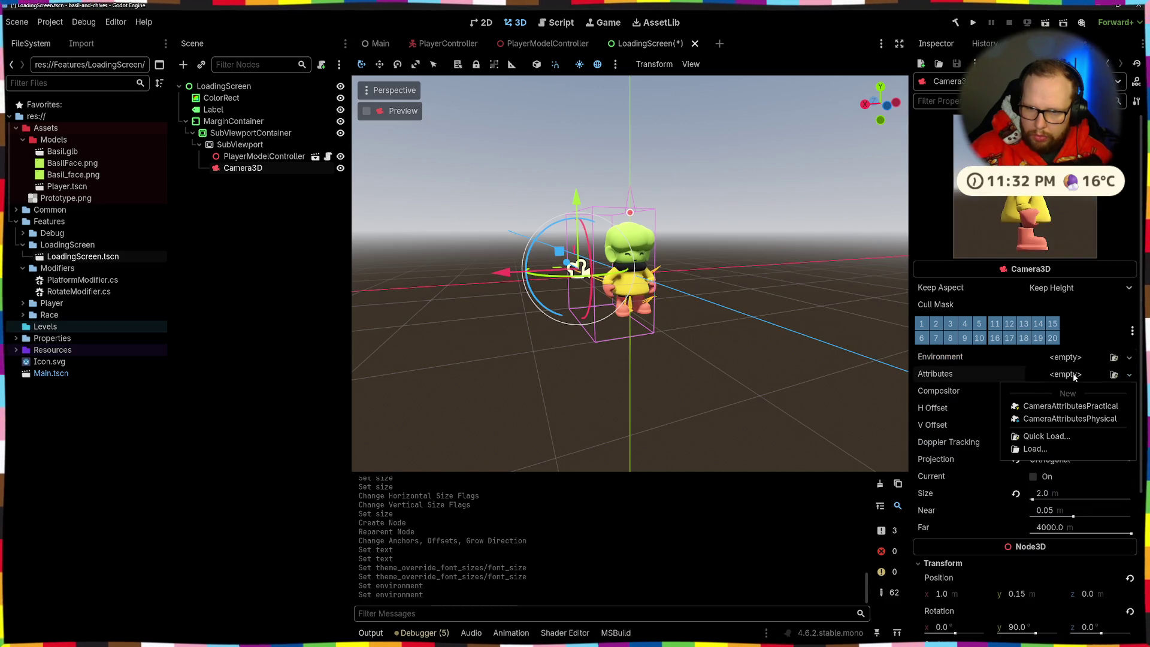
pyautogui.click(1060, 406)
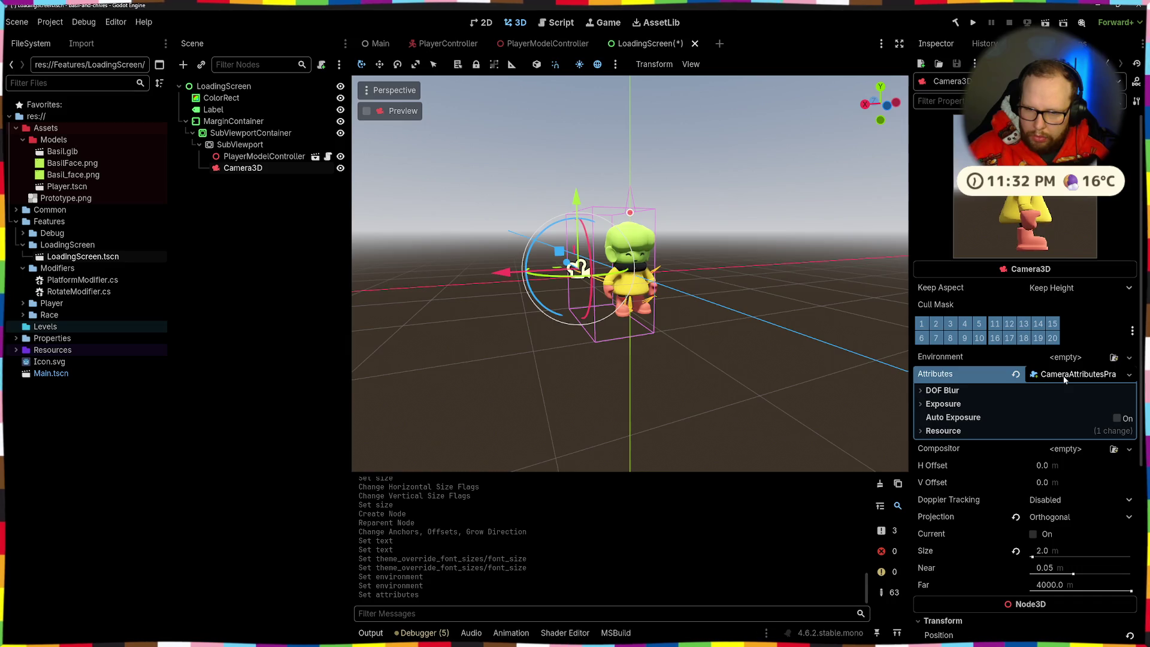
pyautogui.click(1015, 374)
pyautogui.click(1066, 391)
pyautogui.click(1079, 421)
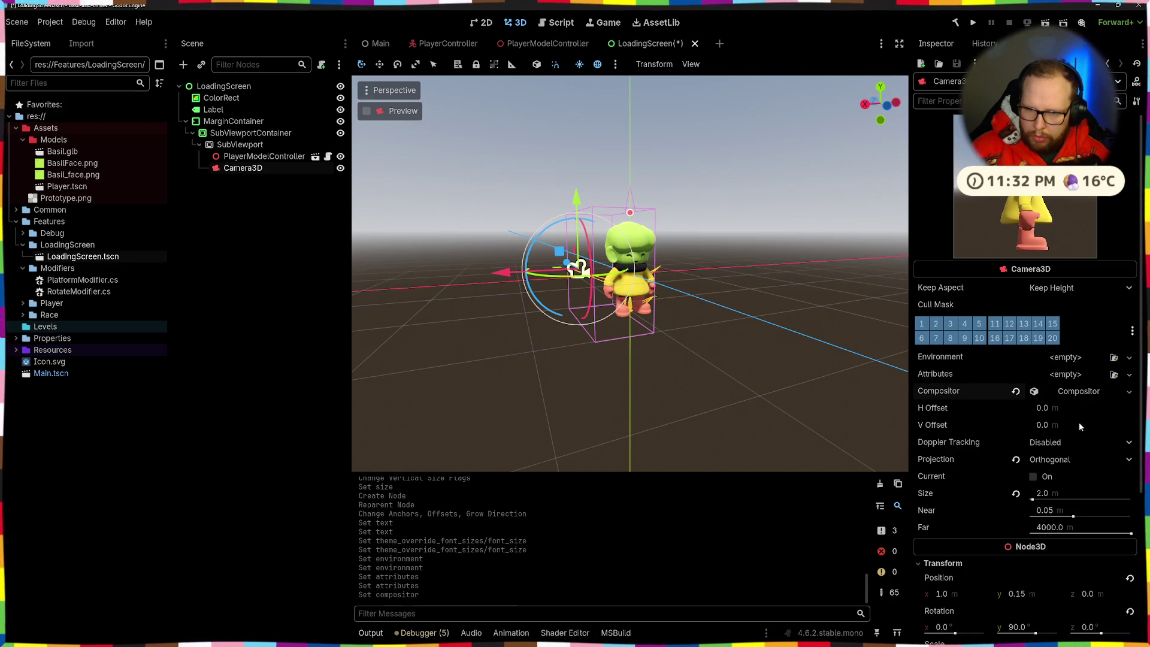
pyautogui.click(1071, 394)
pyautogui.click(1016, 392)
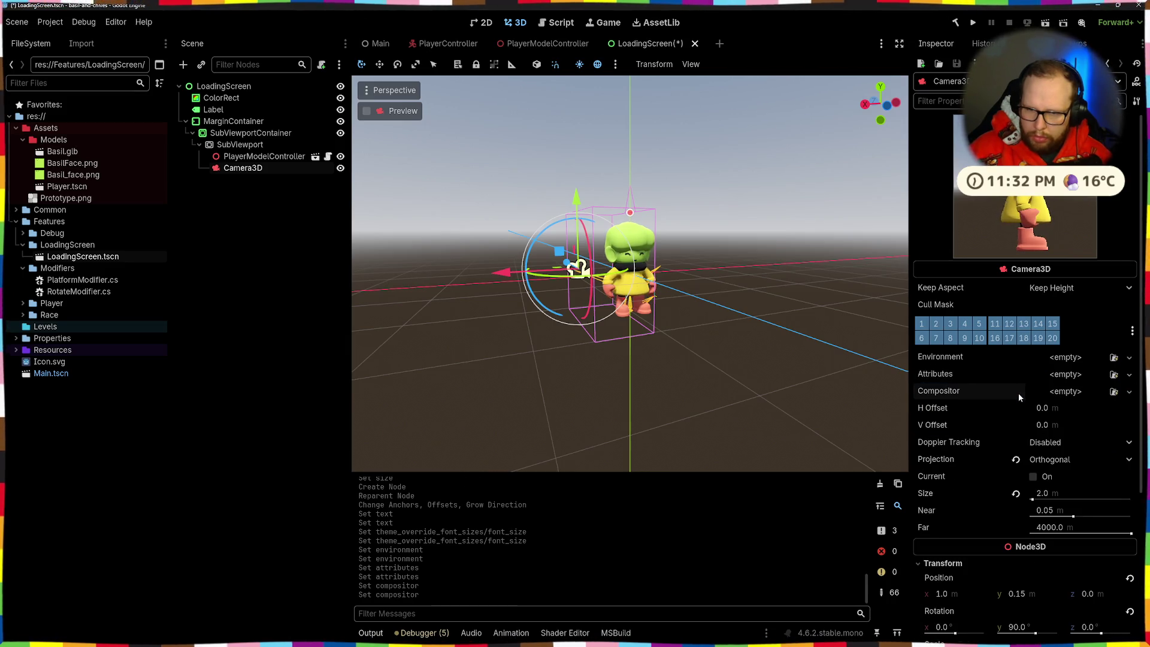
# Save LoadingScreen.tscn and select MarginContainer to return to the 2D layout
pyautogui.hotkey('ctrl', 's')
pyautogui.click(374, 198)
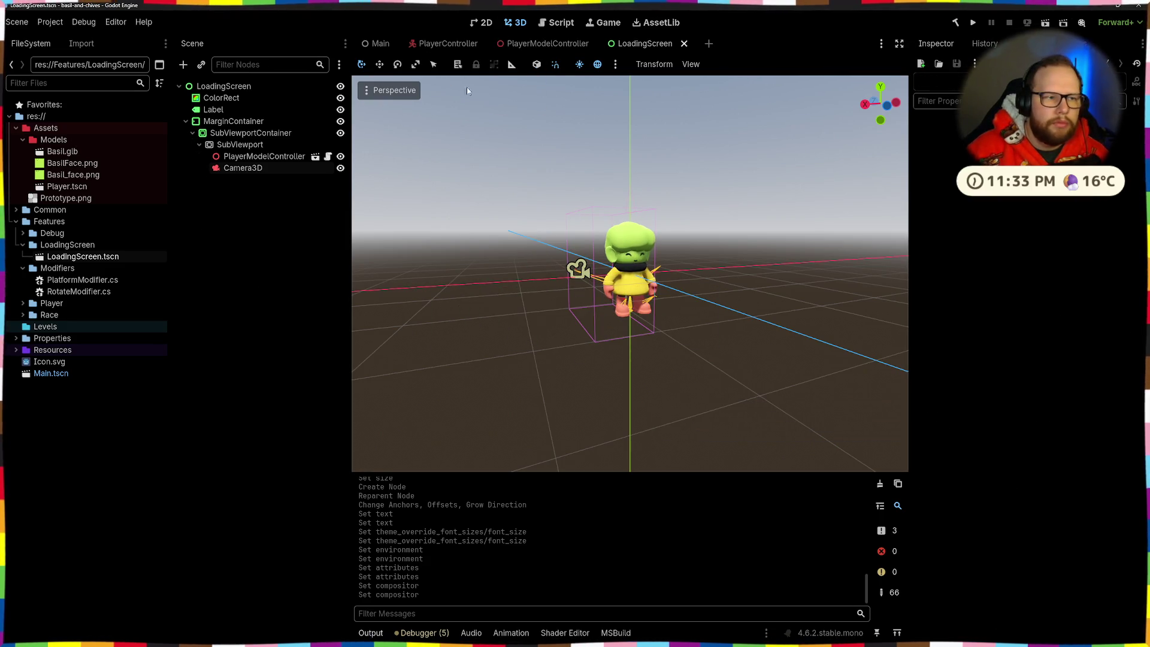
pyautogui.click(213, 110)
pyautogui.click(233, 120)
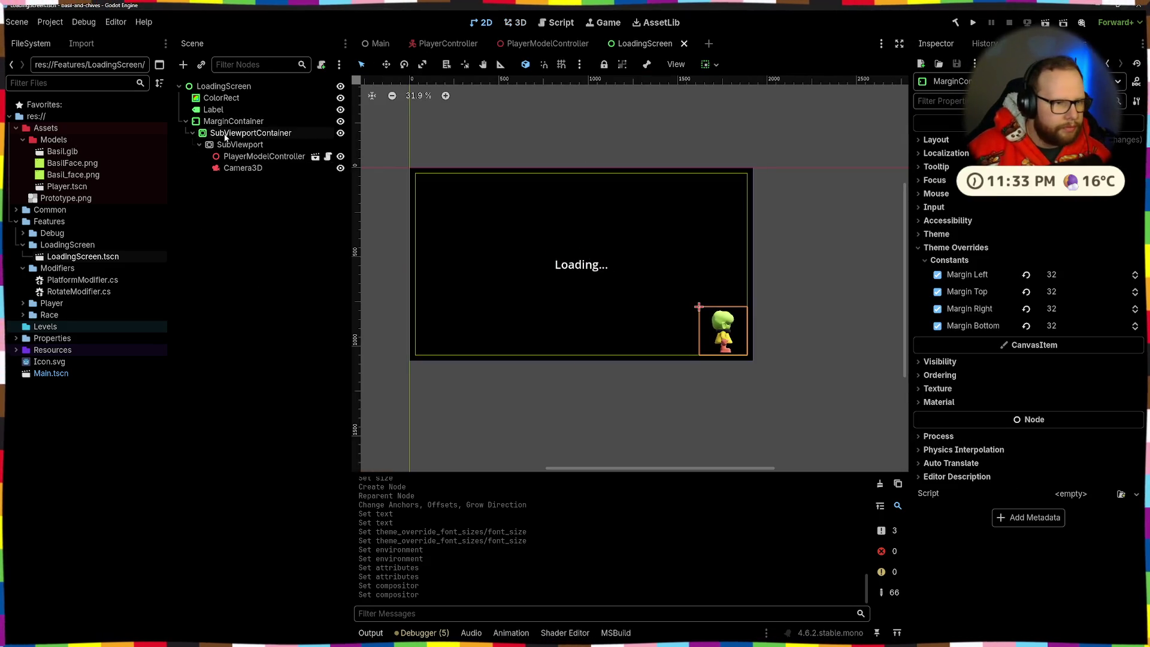
pyautogui.click(226, 134)
pyautogui.click(234, 145)
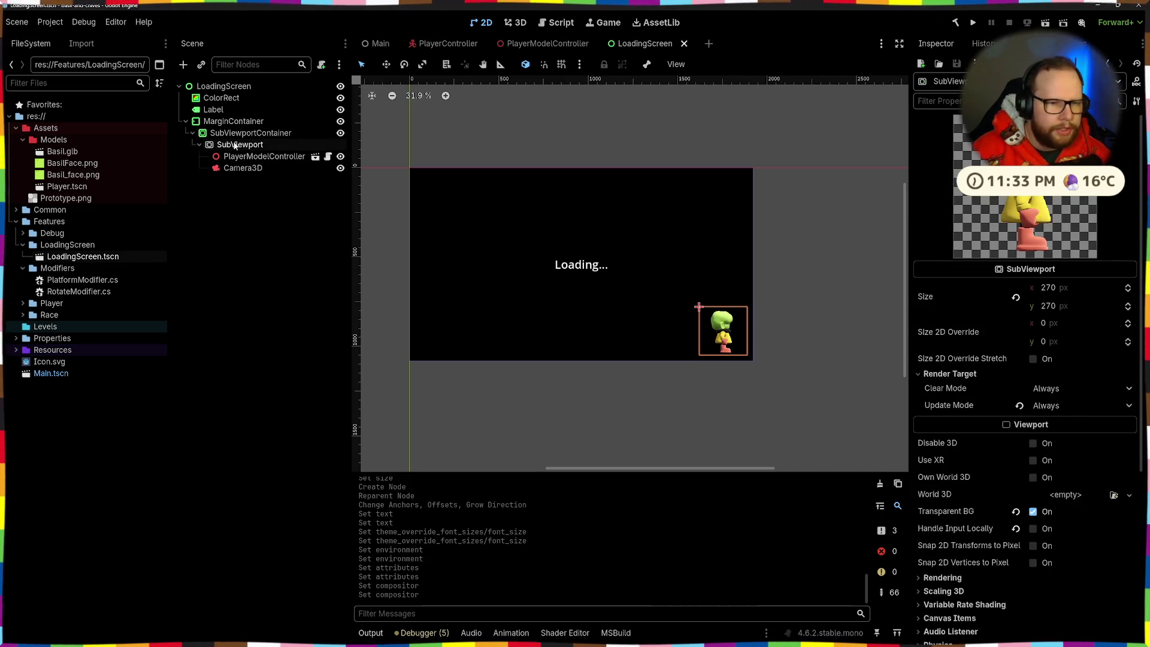
pyautogui.click(240, 133)
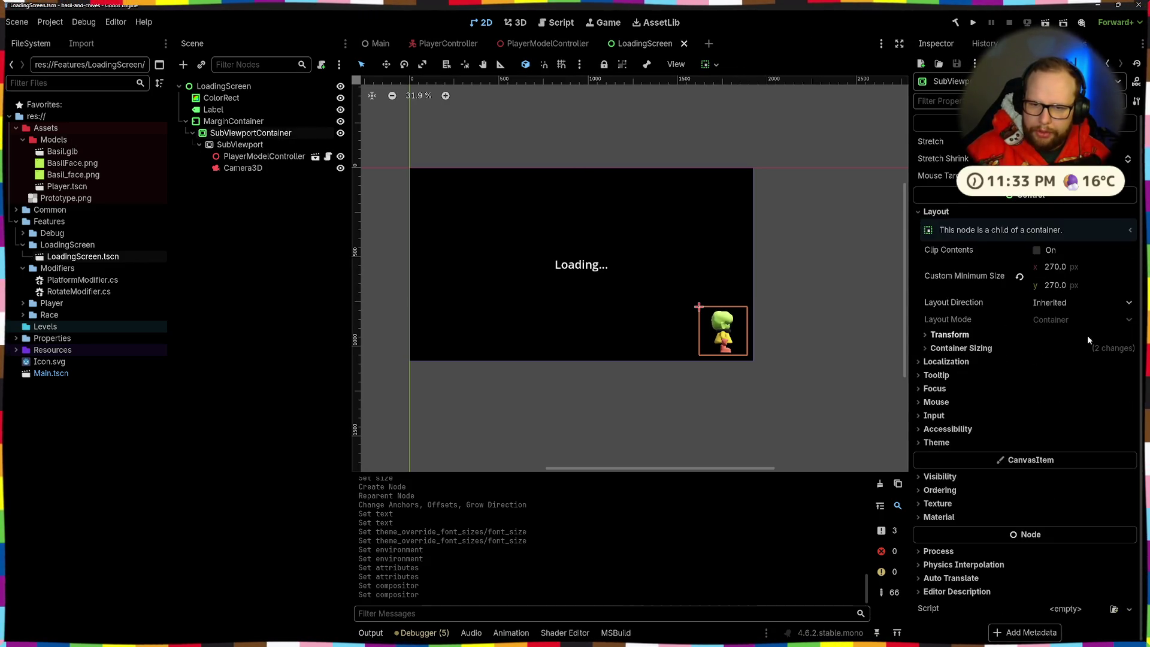
pyautogui.click(1059, 516)
pyautogui.click(1073, 531)
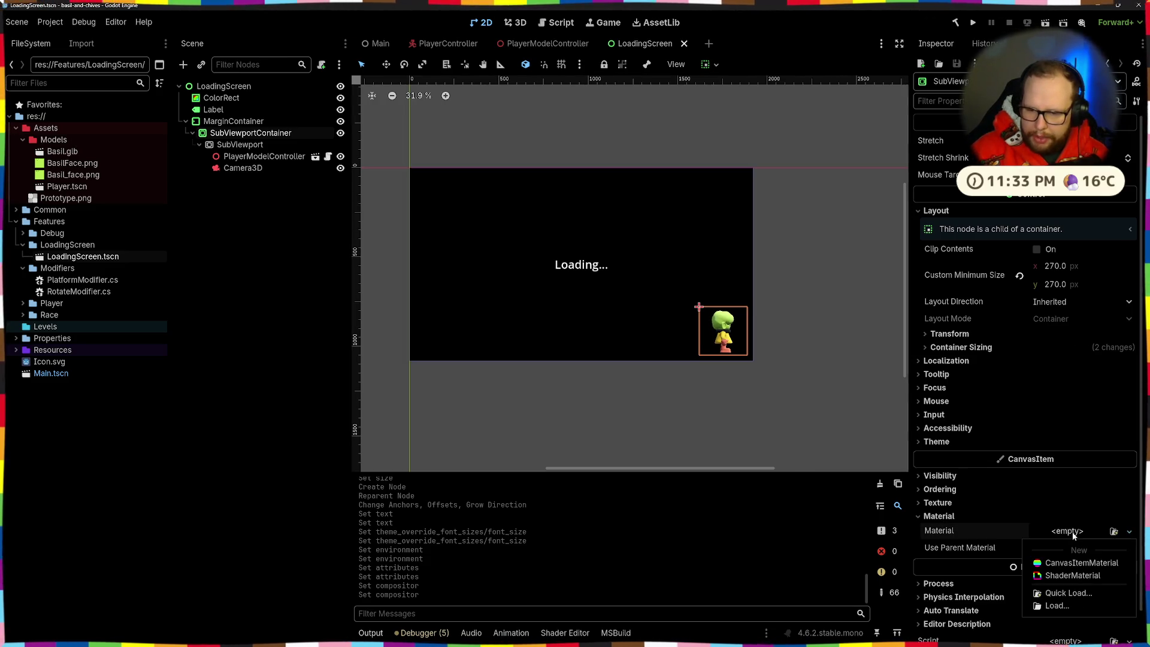
pyautogui.click(1081, 563)
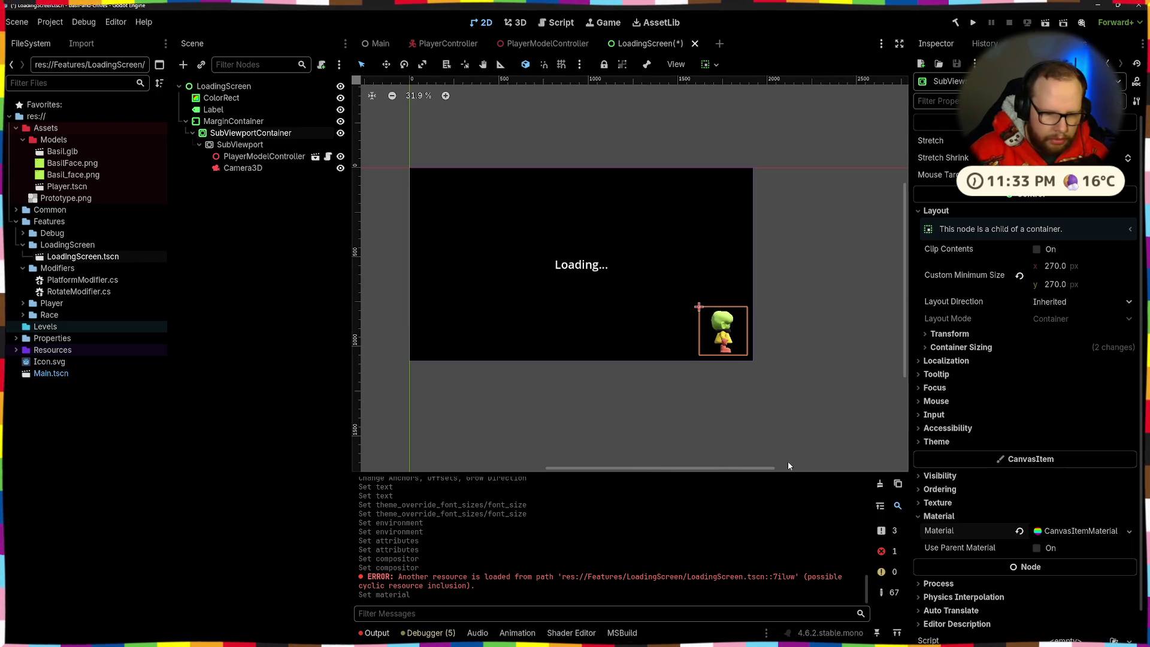
pyautogui.hotkey('ctrl', 's')
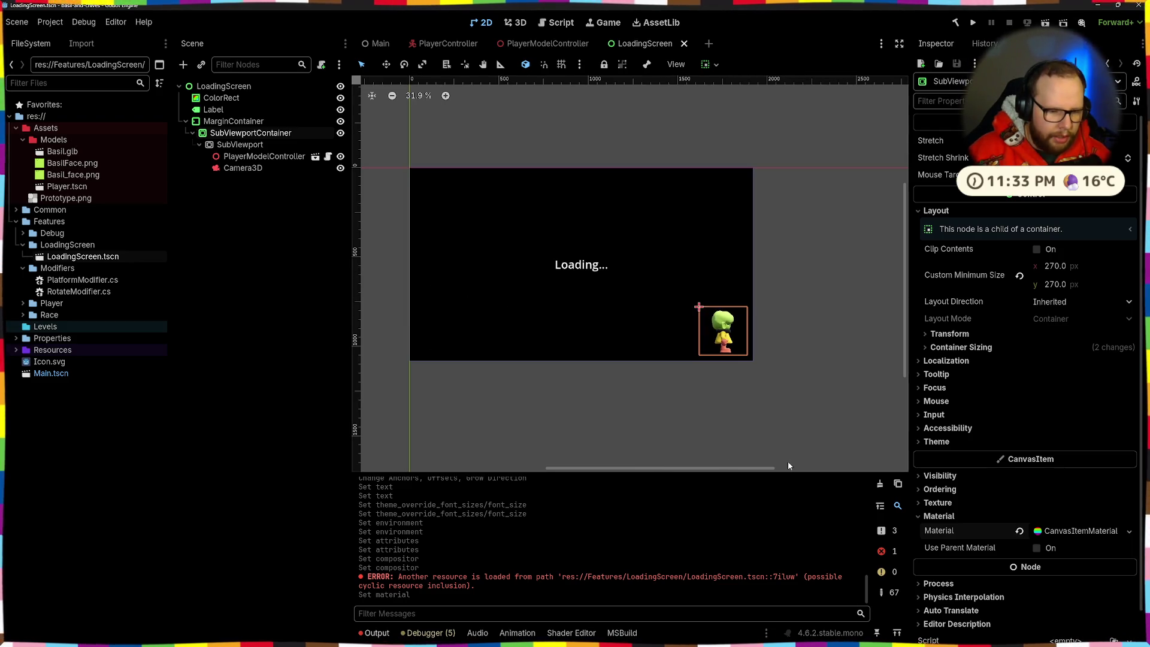
pyautogui.click(881, 485)
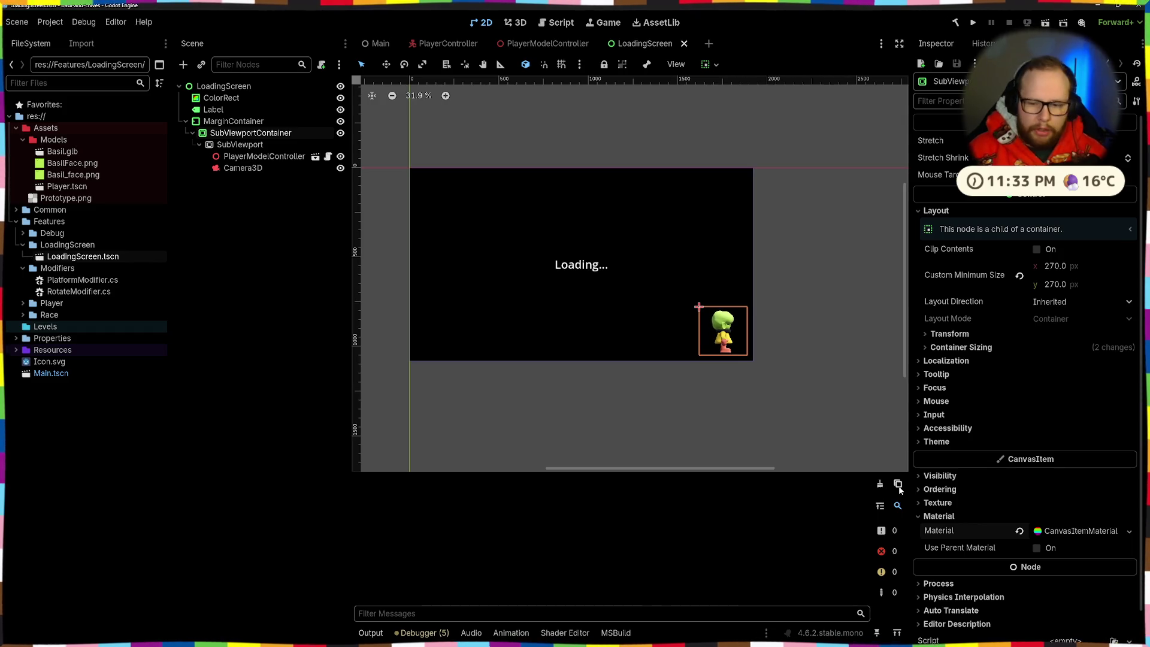
pyautogui.click(1072, 530)
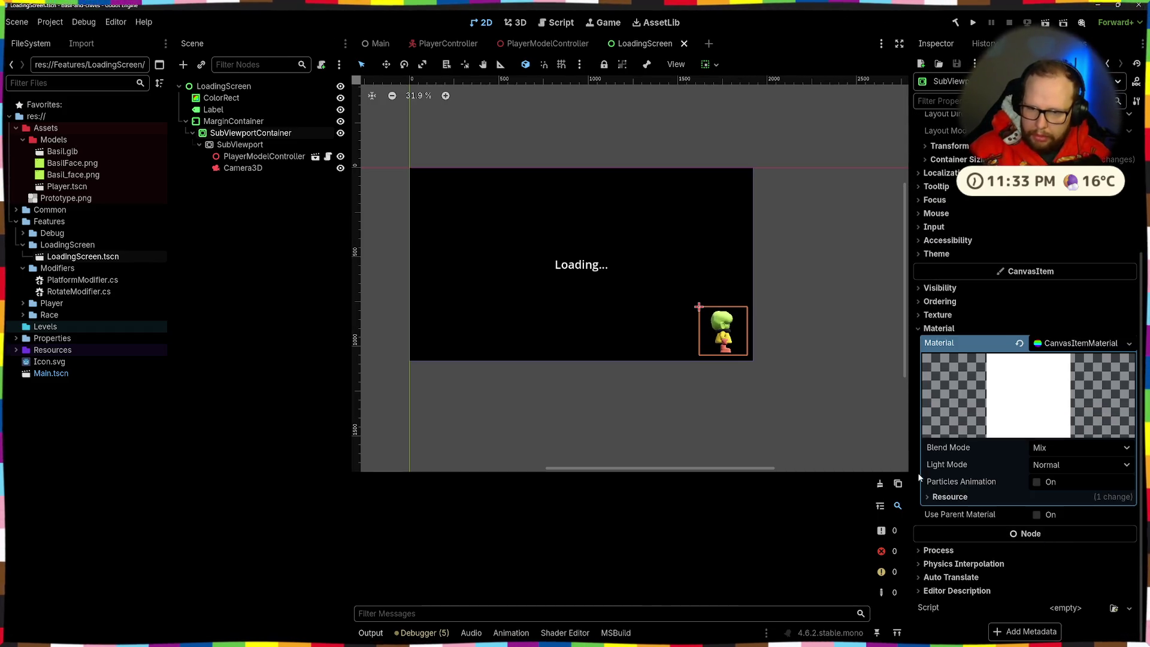
pyautogui.scroll(4, 718, 332)
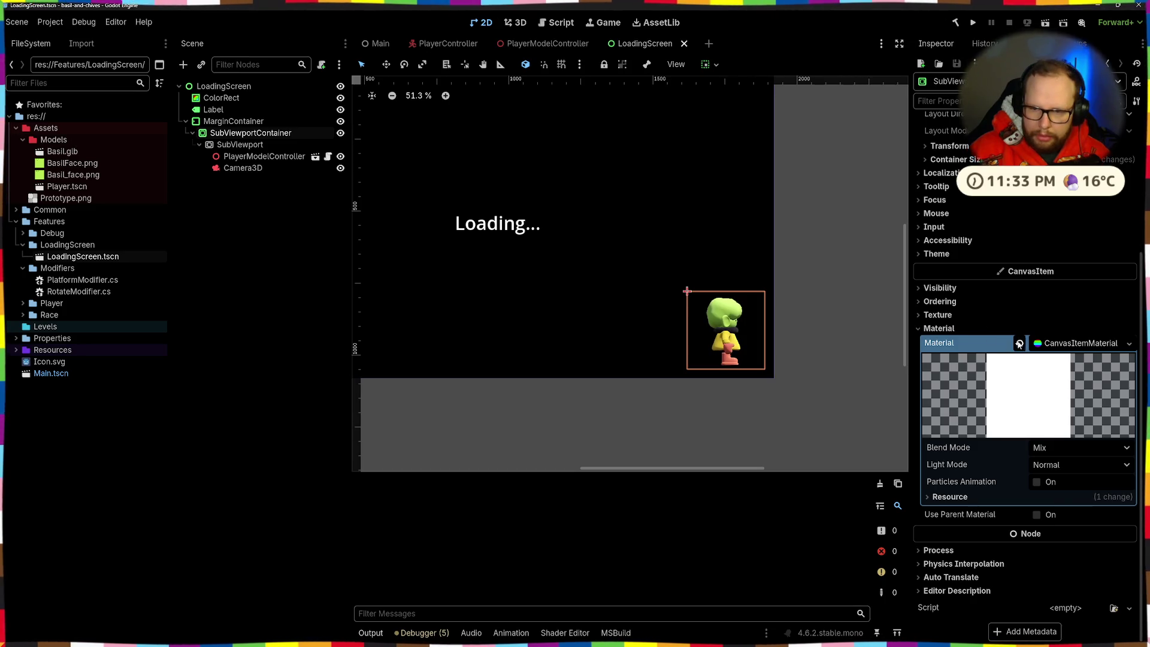
pyautogui.click(1019, 343)
pyautogui.click(242, 213)
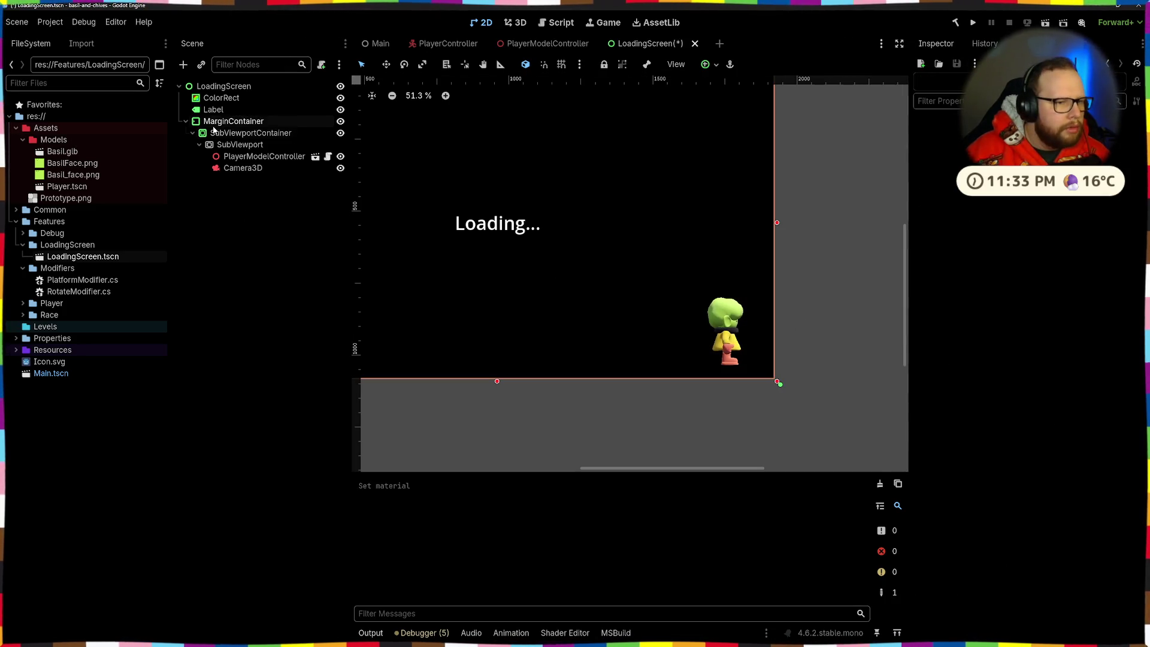
pyautogui.click(250, 132)
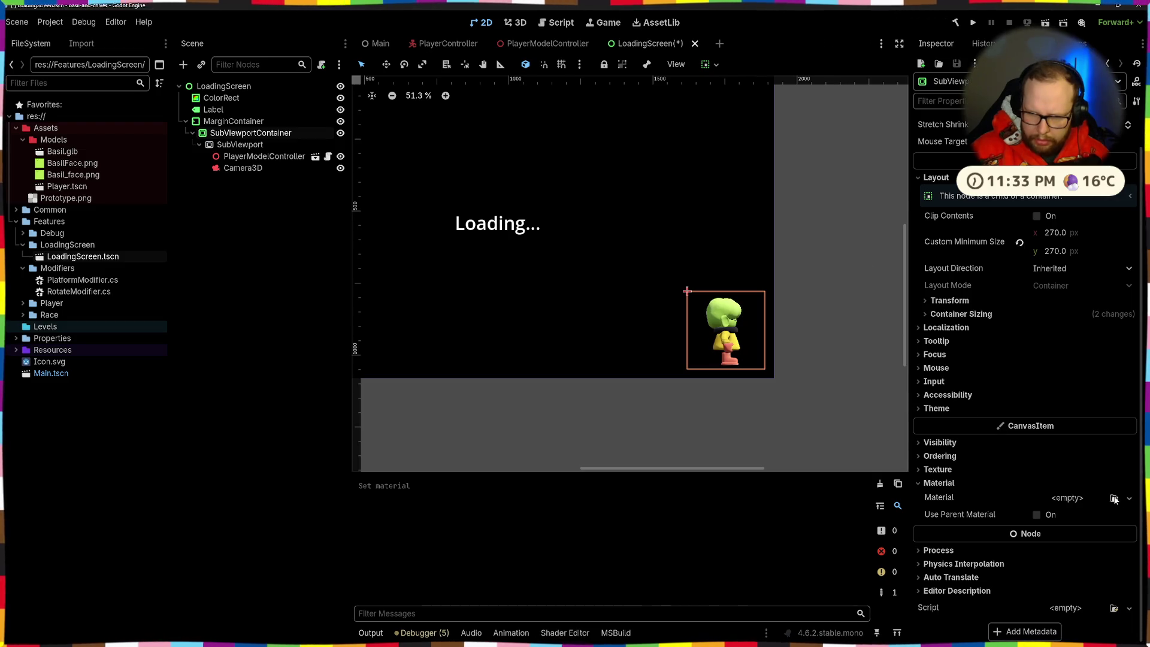
pyautogui.click(1067, 498)
pyautogui.click(1081, 530)
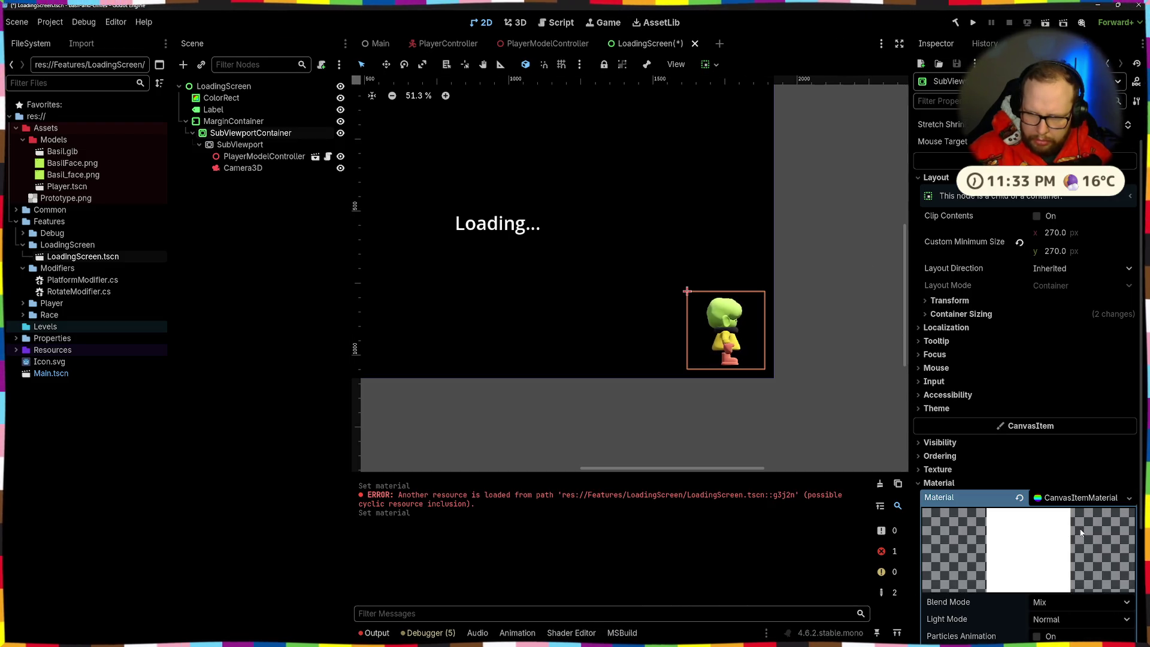
pyautogui.click(879, 484)
pyautogui.click(1019, 498)
pyautogui.click(1067, 498)
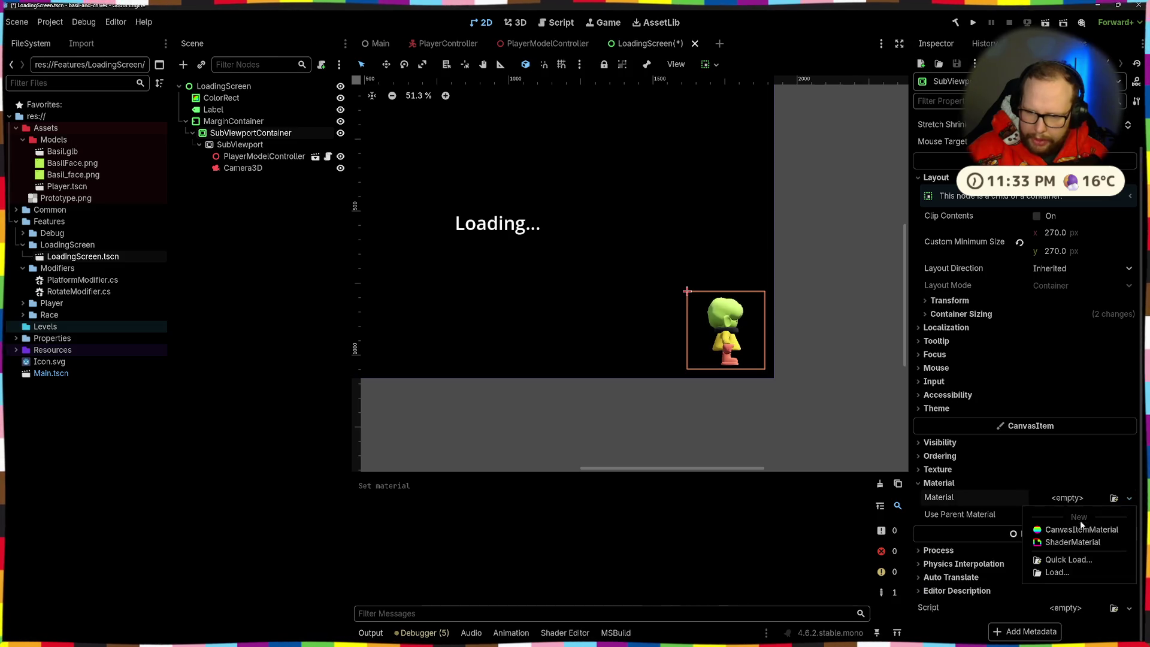
pyautogui.click(1072, 542)
pyautogui.click(1019, 497)
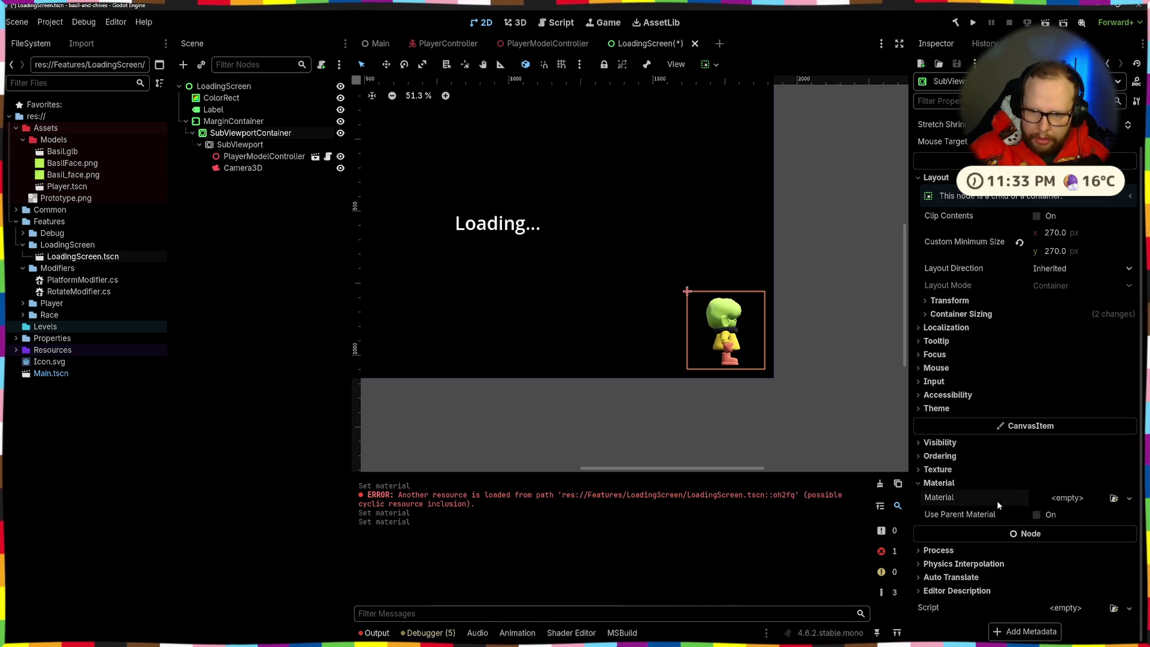
pyautogui.scroll(1, 940, 468)
pyautogui.hotkey('ctrl', 's')
pyautogui.click(879, 484)
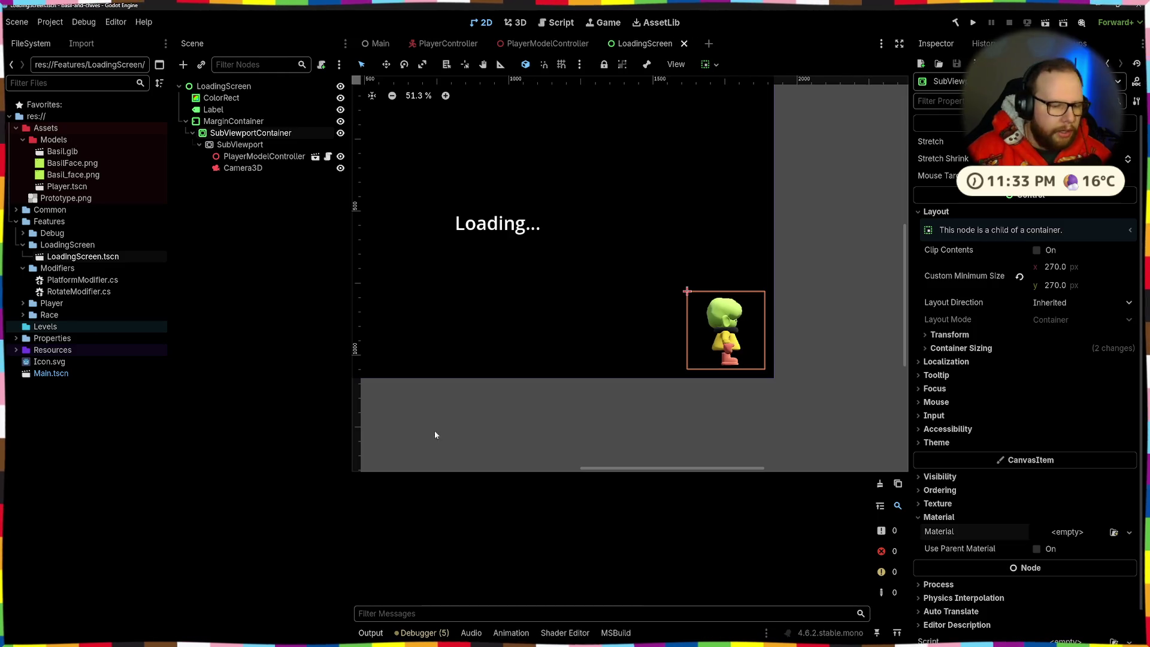
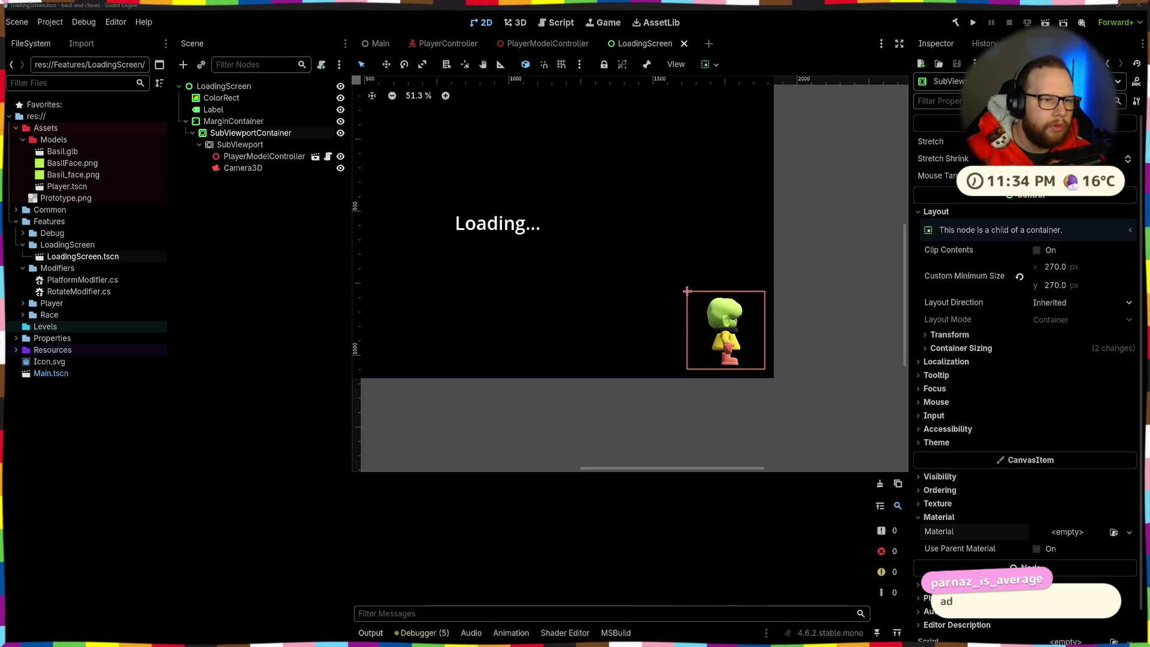
# Select the SubViewport, raise its Oversampling Override, then reset it to 0
pyautogui.click(243, 145)
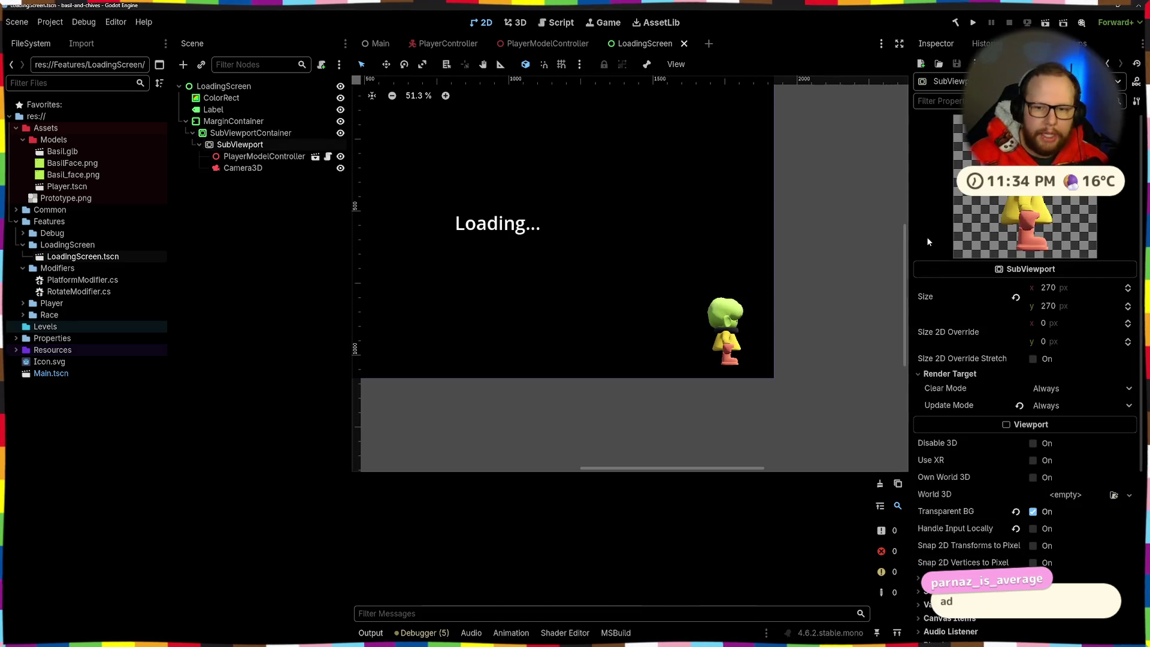
pyautogui.scroll(-5, 1025, 384)
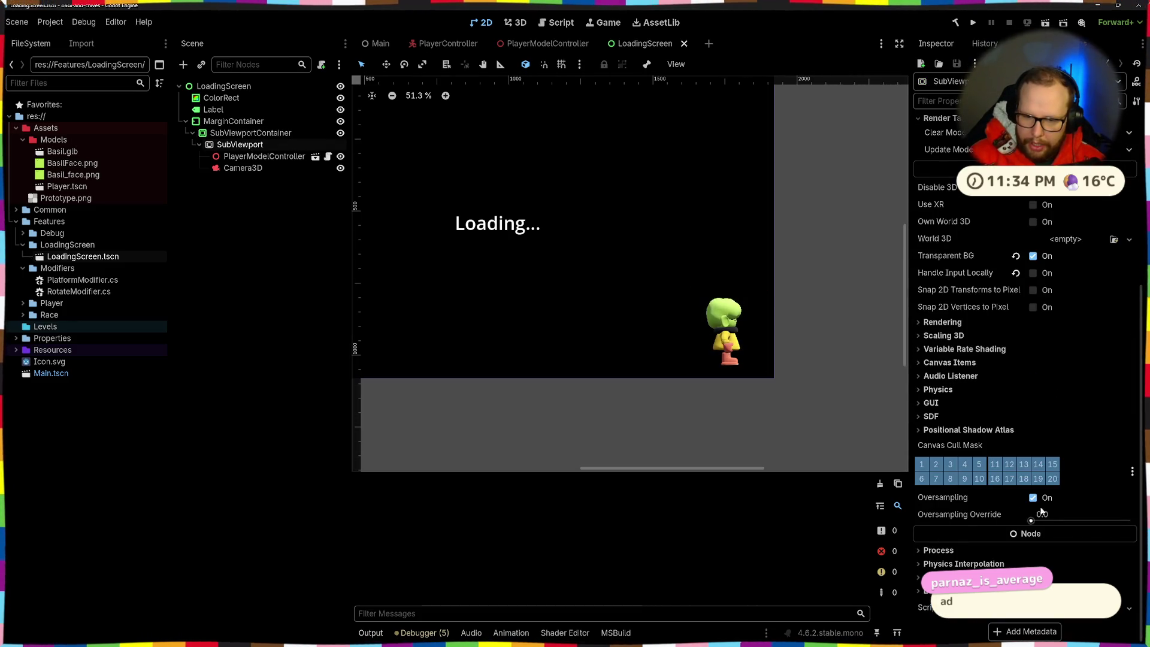
pyautogui.moveTo(1030, 520); pyautogui.dragTo(1040, 523)
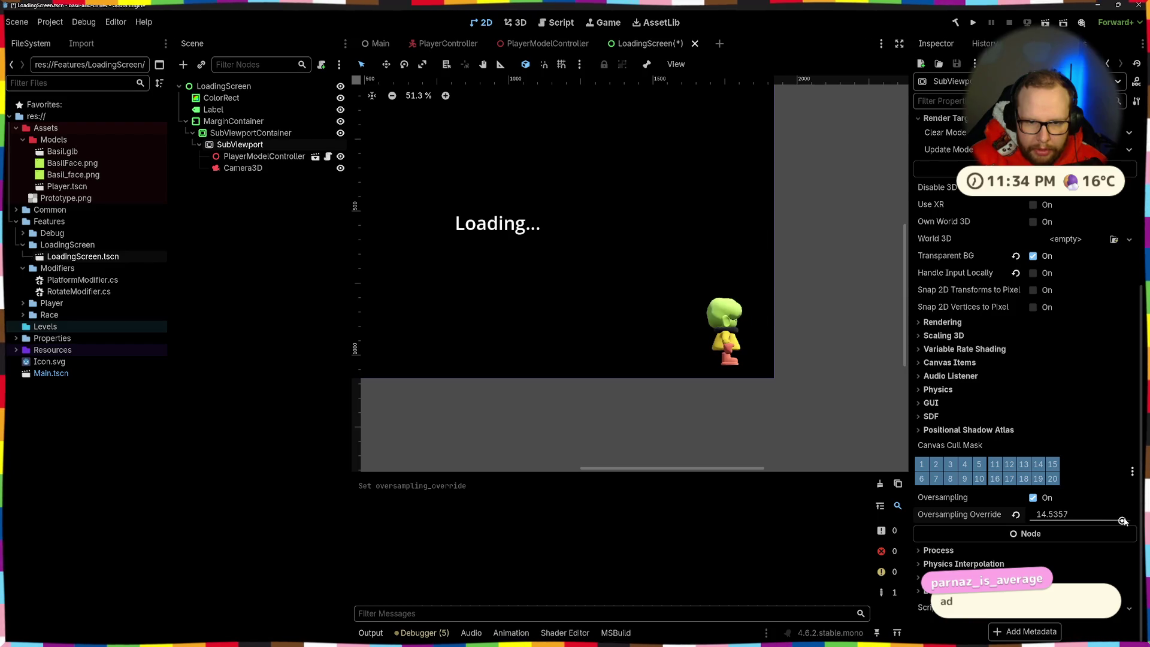
pyautogui.click(1017, 514)
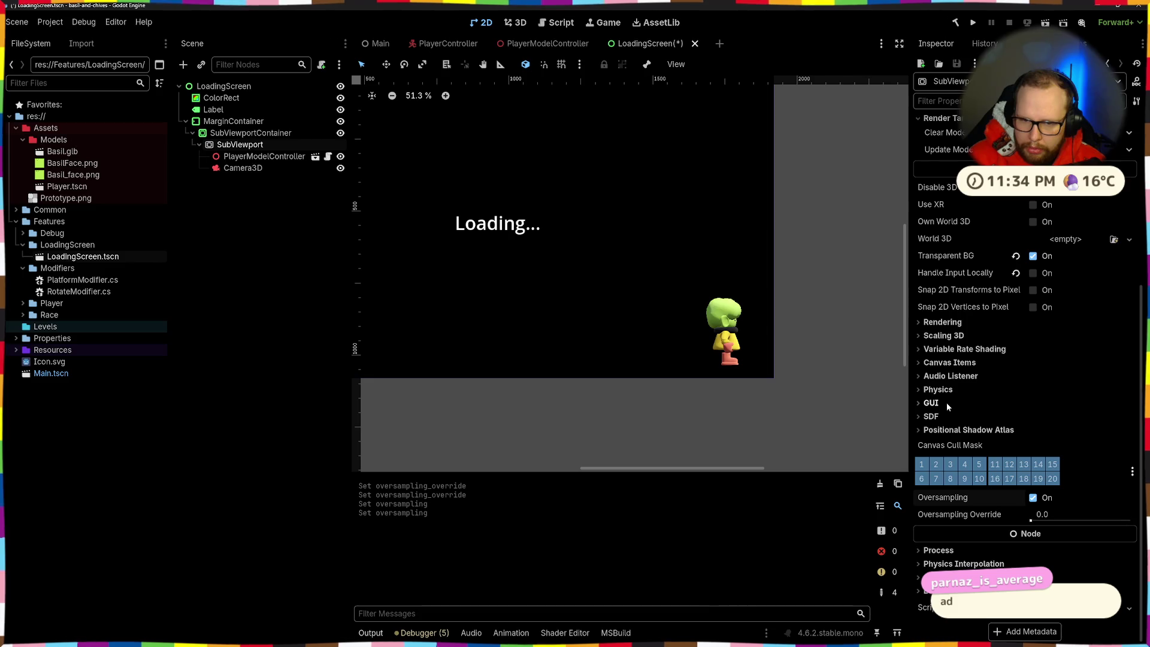
# Expand Rendering, glance at MSAA 2D options, and set MSAA 3D to 8x
pyautogui.click(942, 324)
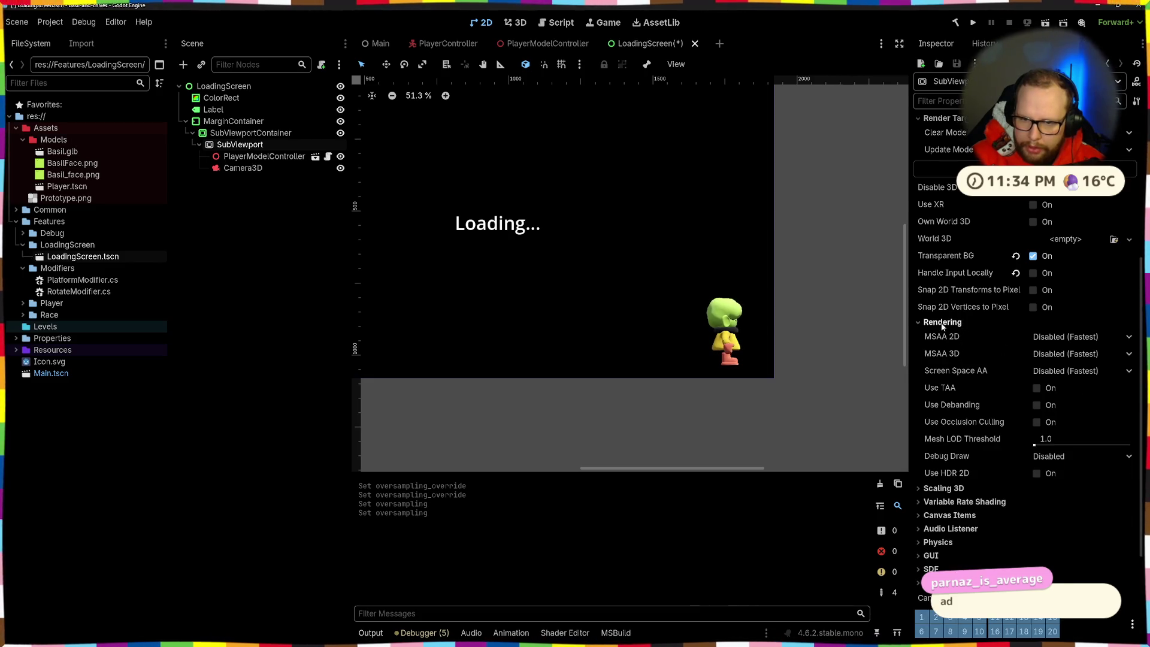
pyautogui.click(1071, 341)
pyautogui.click(1069, 354)
pyautogui.click(1070, 354)
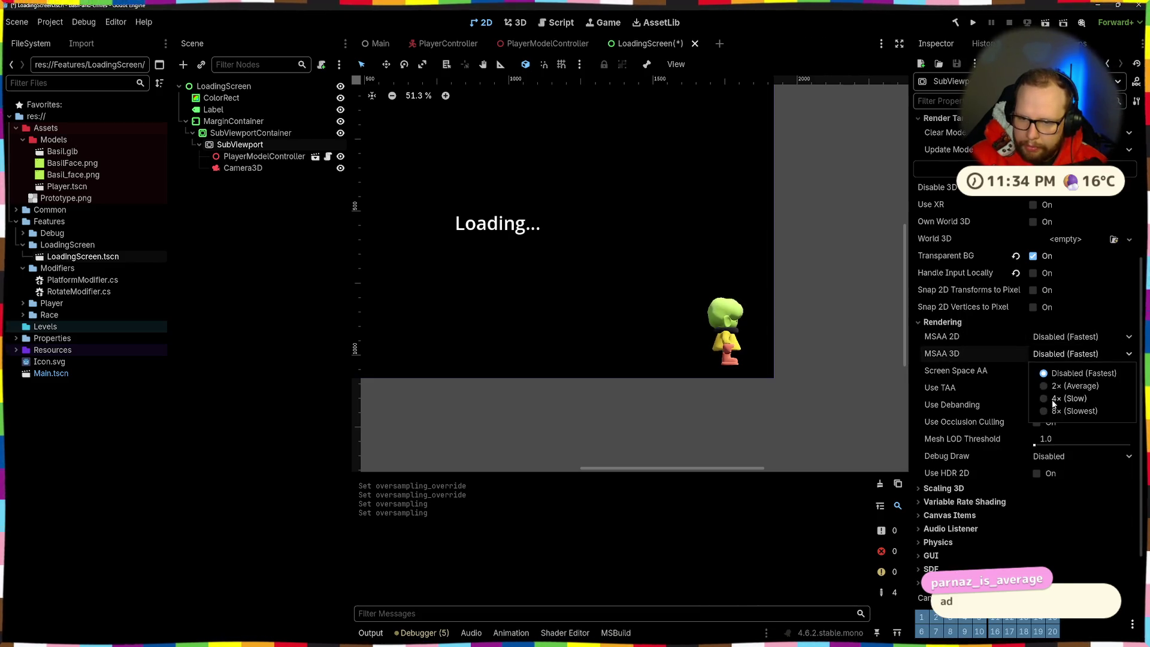
pyautogui.click(1045, 413)
pyautogui.scroll(3, 742, 321)
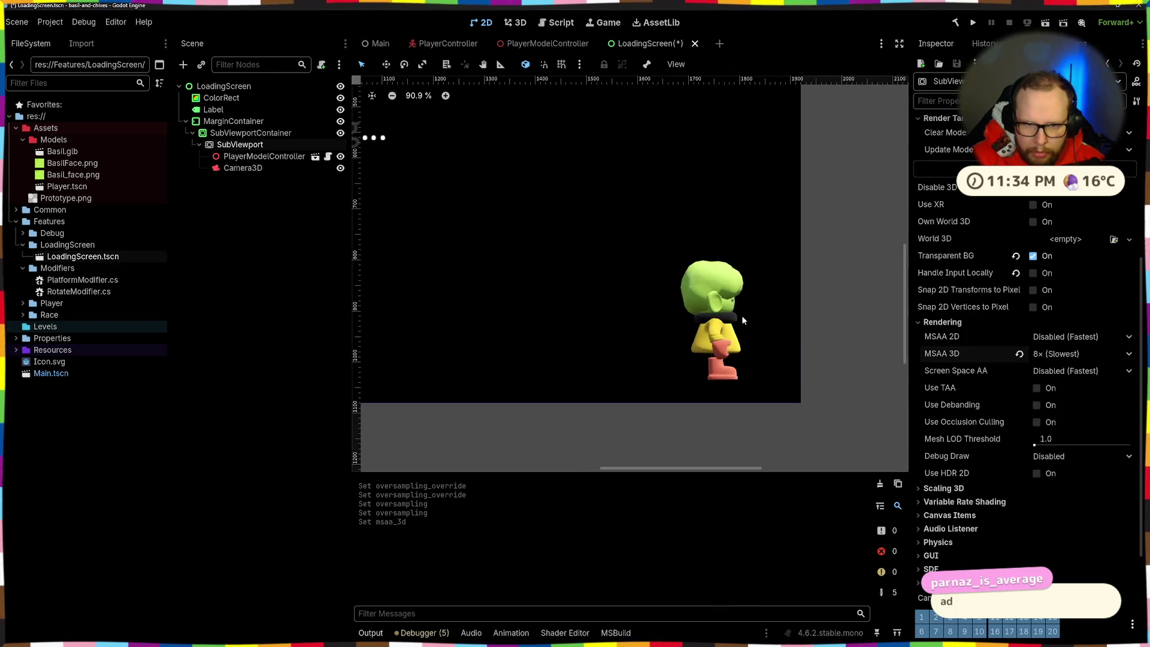
# Cycle MSAA 3D through 2x and 4x, then reset it to Disabled
pyautogui.click(1047, 353)
pyautogui.click(1045, 386)
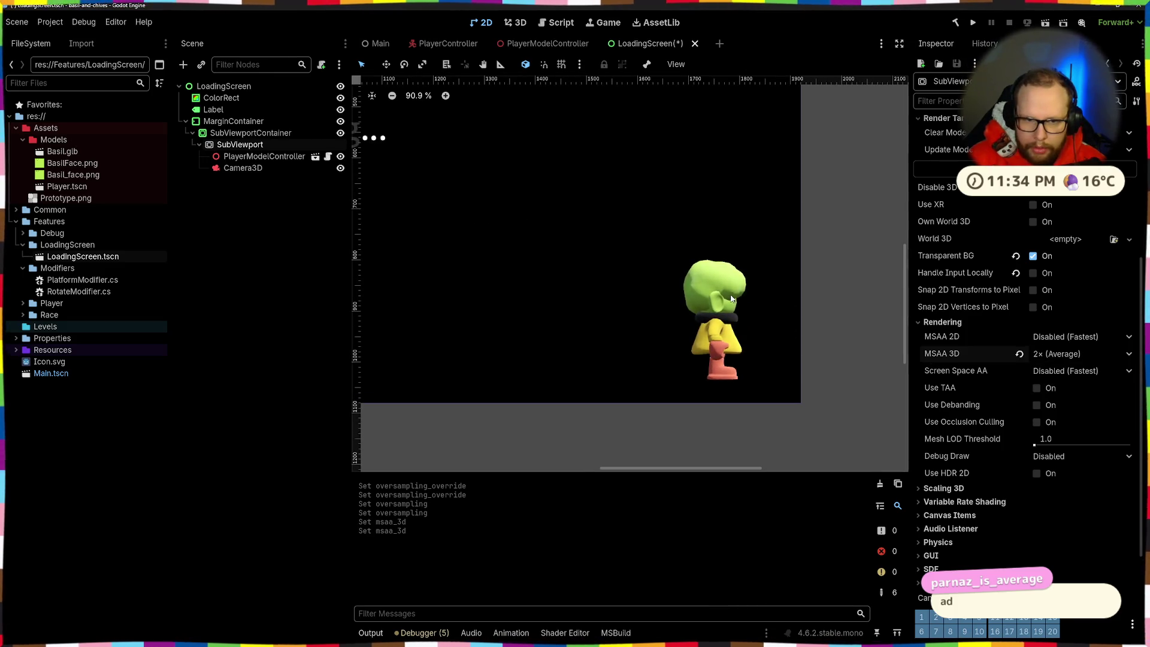
pyautogui.click(1070, 355)
pyautogui.click(1041, 398)
pyautogui.scroll(3, 686, 306)
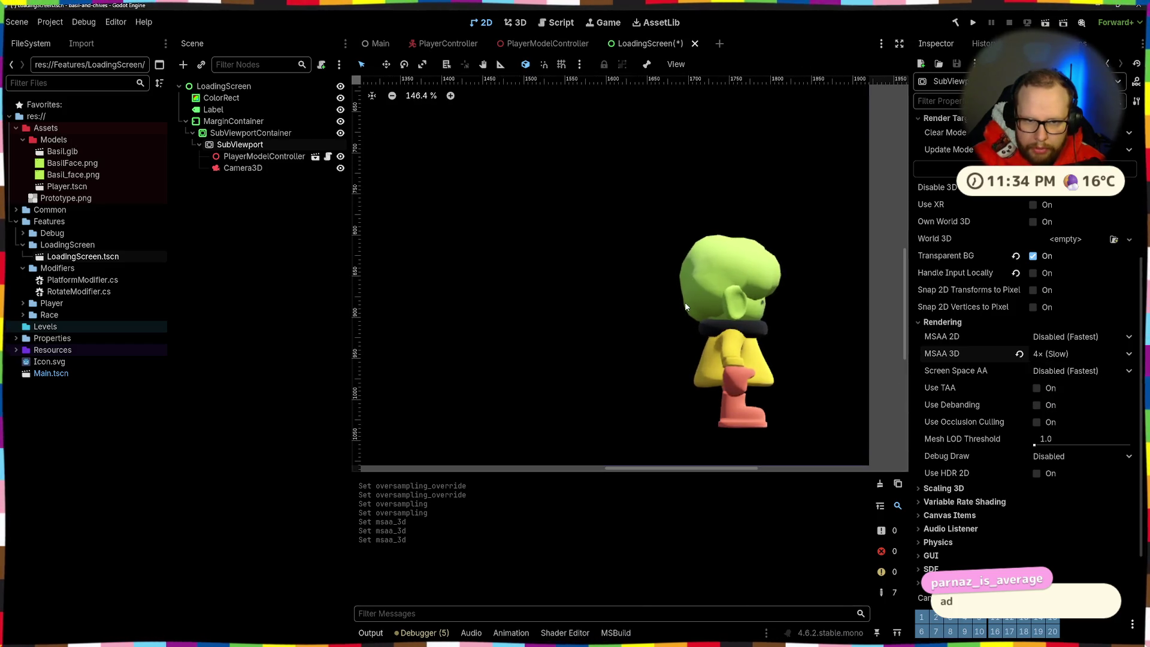
pyautogui.scroll(-4, 687, 306)
pyautogui.scroll(2, 687, 306)
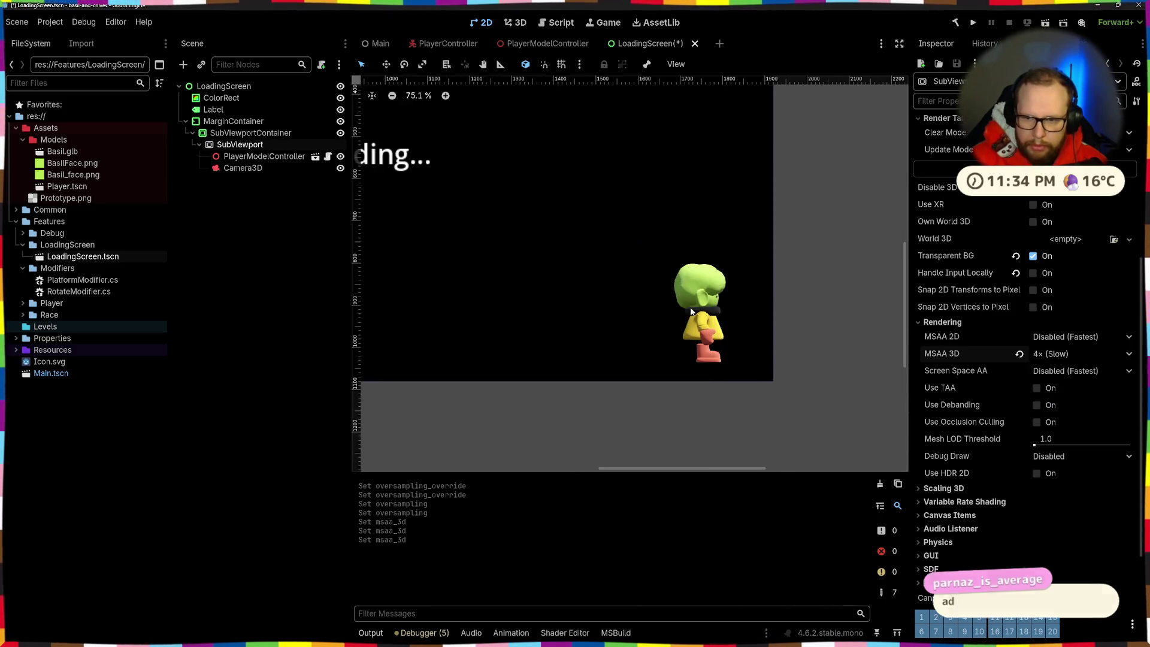
pyautogui.click(1020, 356)
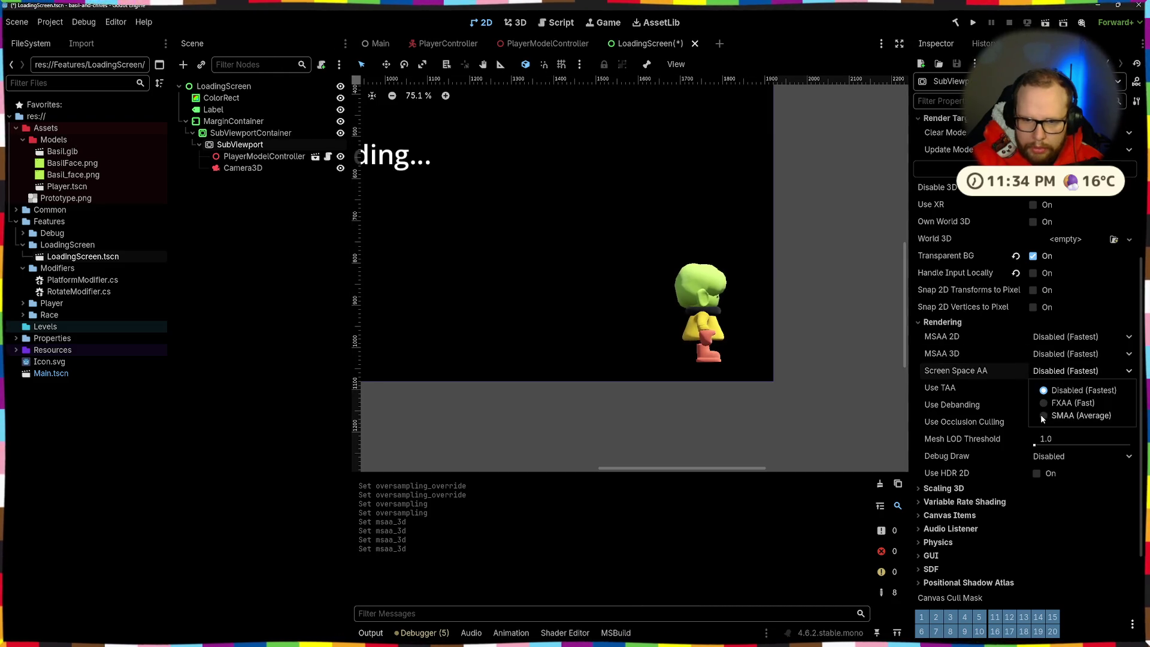
# Try screen-space AA as FXAA, then SMAA, and reset it to Disabled
pyautogui.click(1069, 403)
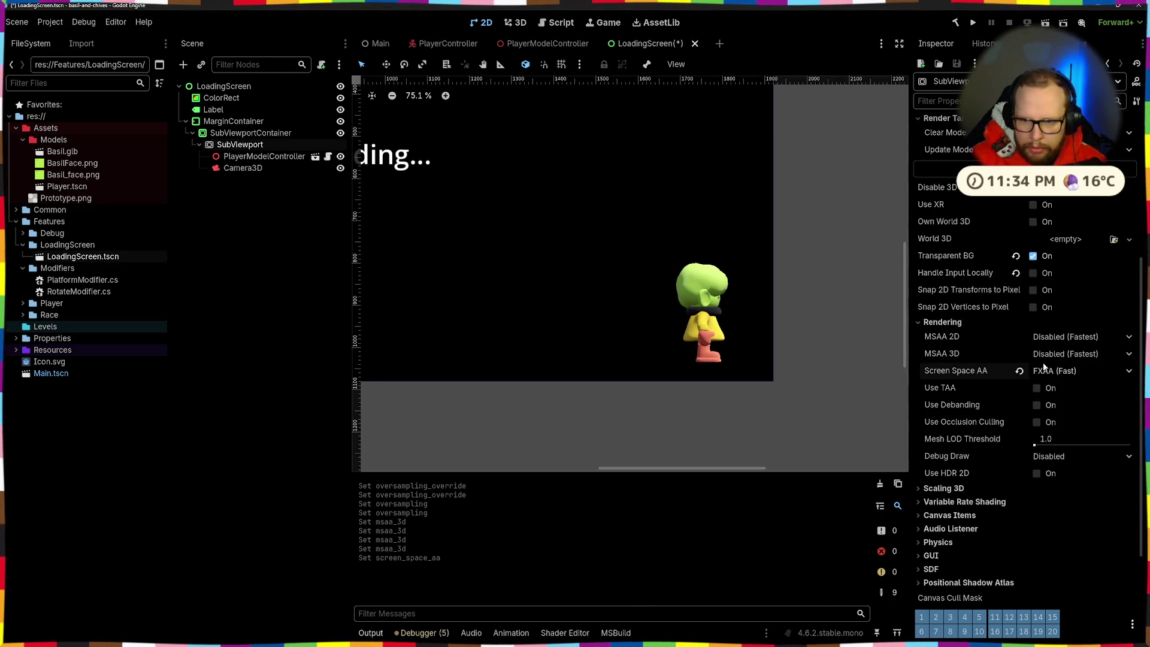
pyautogui.click(1078, 371)
pyautogui.click(1063, 410)
pyautogui.scroll(5, 721, 300)
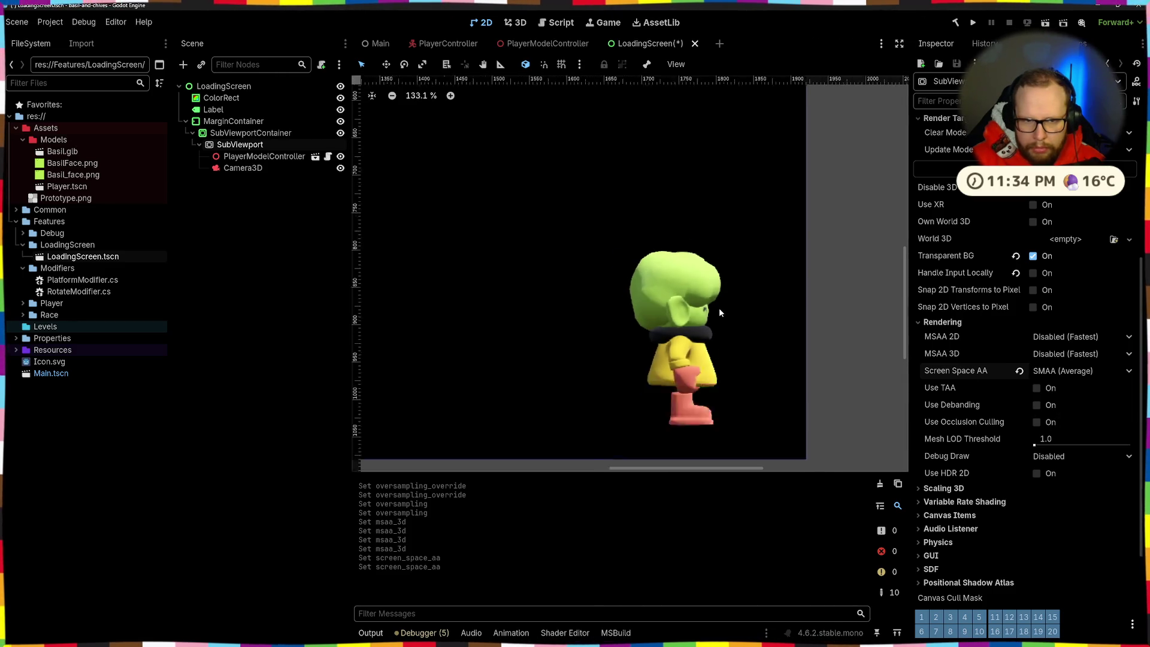
pyautogui.scroll(-4, 720, 309)
pyautogui.click(1018, 371)
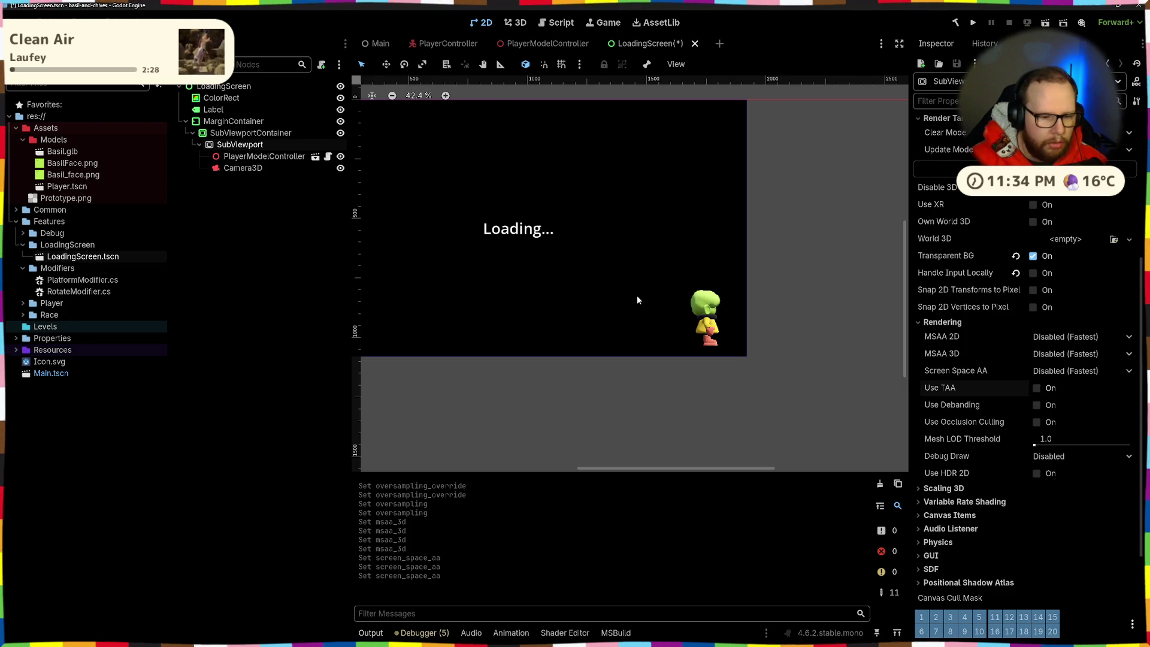
# Toggle Use TAA and Use Debanding on and back off, then save the scene
pyautogui.scroll(5, 716, 301)
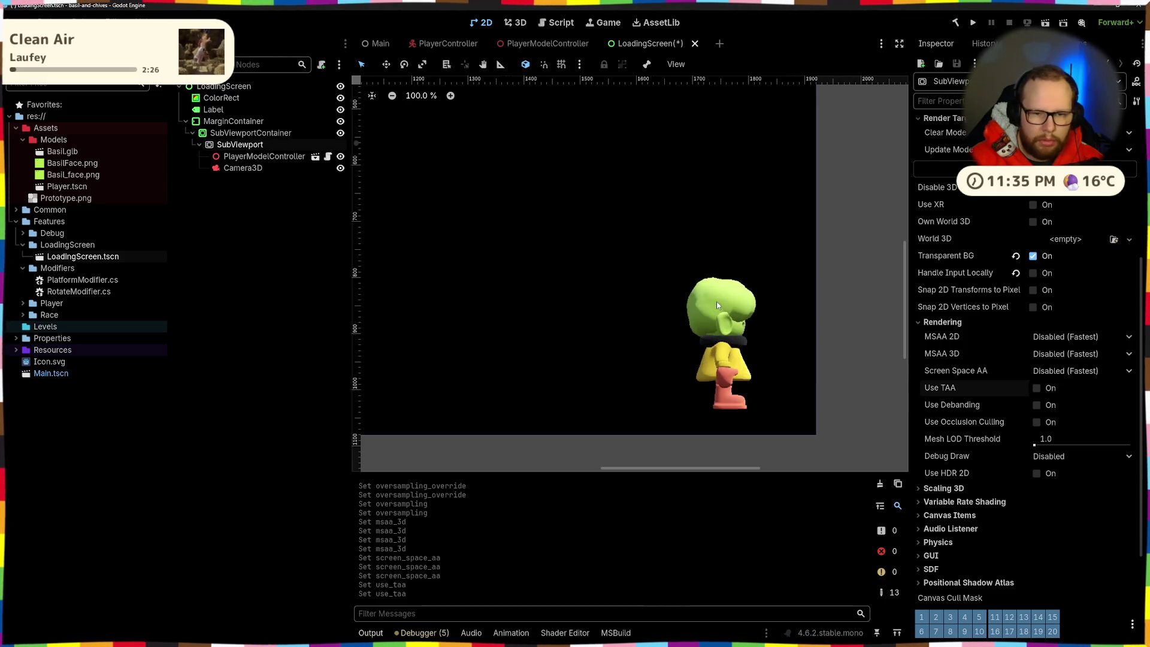
pyautogui.click(1036, 388)
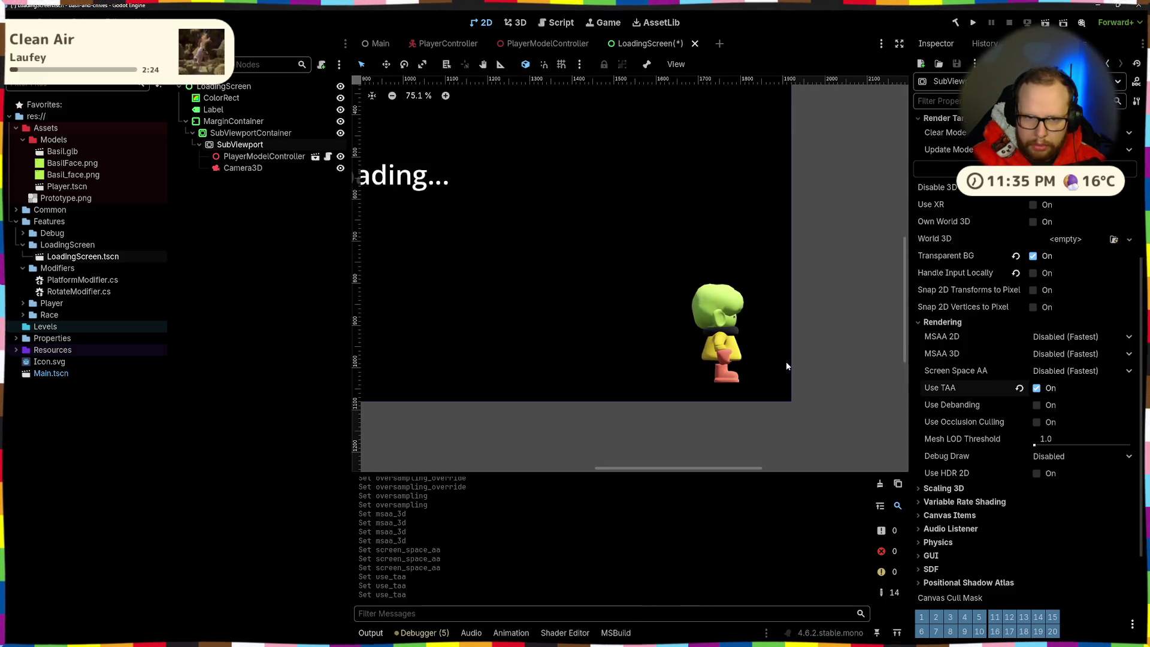
pyautogui.scroll(-5, 782, 359)
pyautogui.scroll(-4, 782, 359)
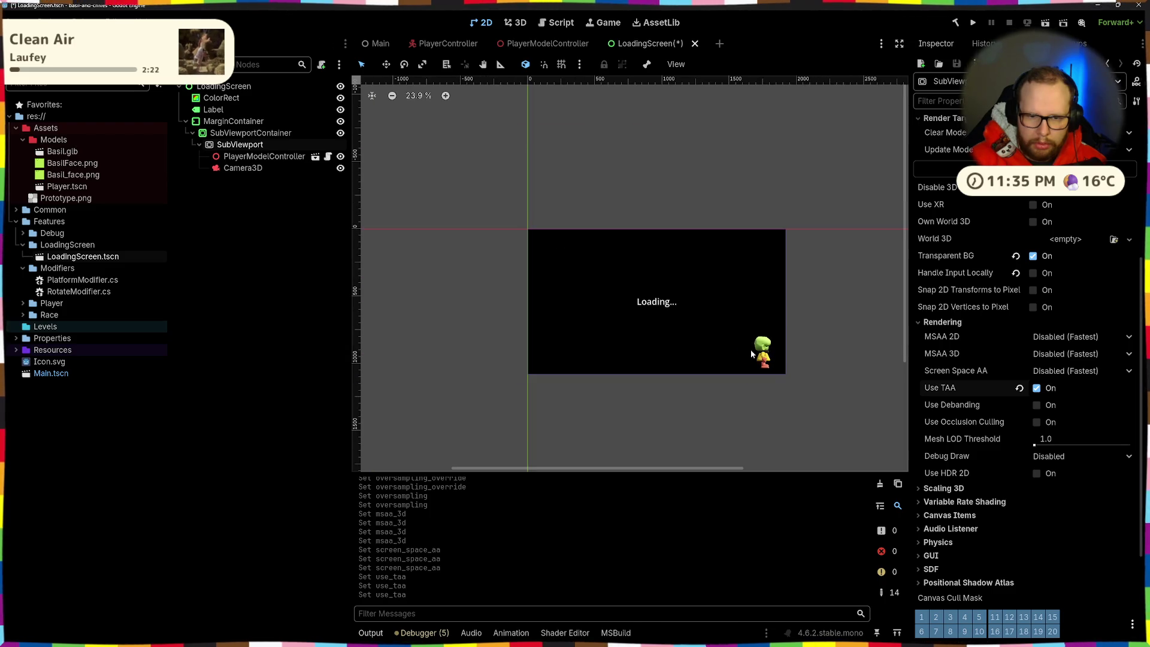
pyautogui.scroll(14, 791, 354)
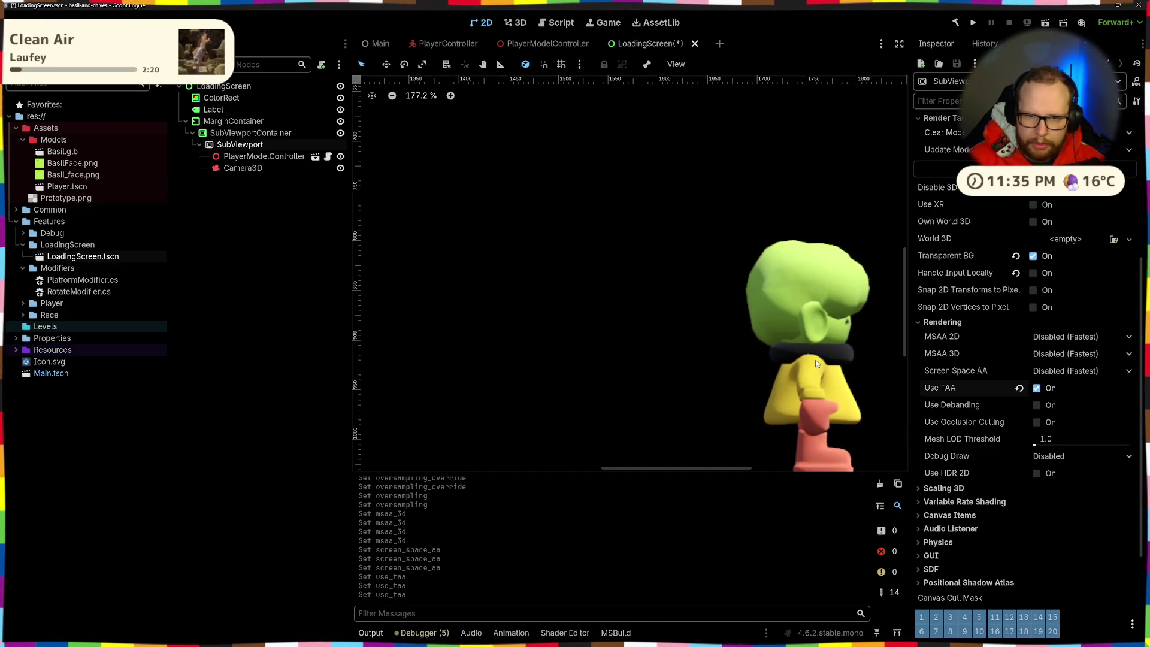
pyautogui.click(1019, 387)
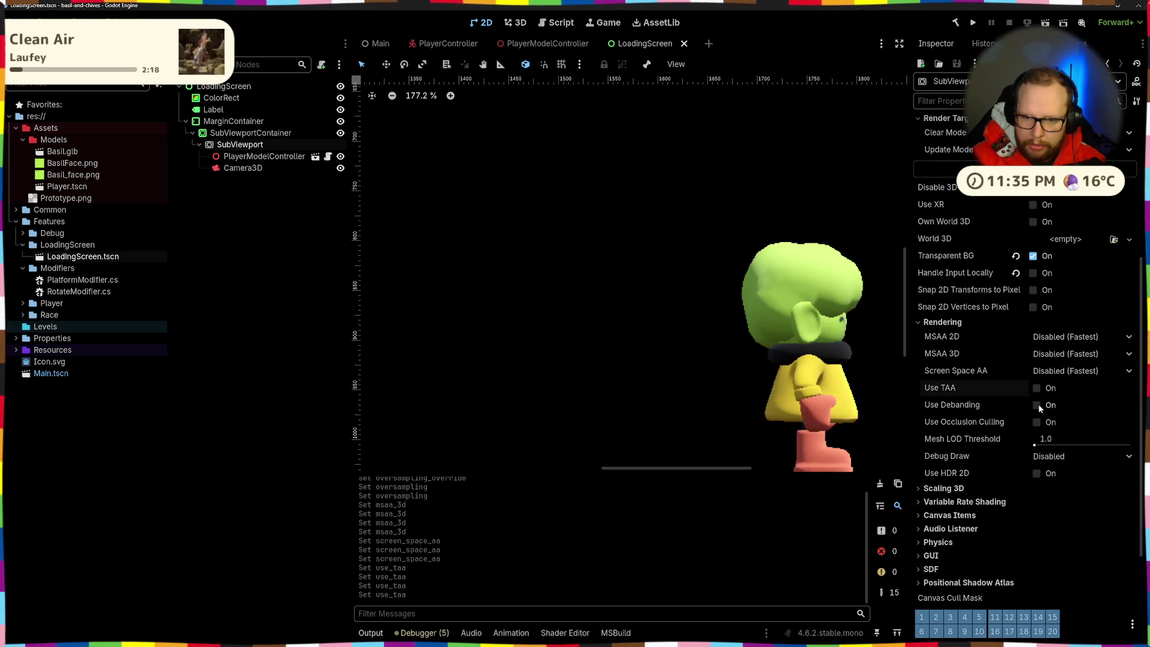
pyautogui.click(1036, 405)
pyautogui.click(1036, 405)
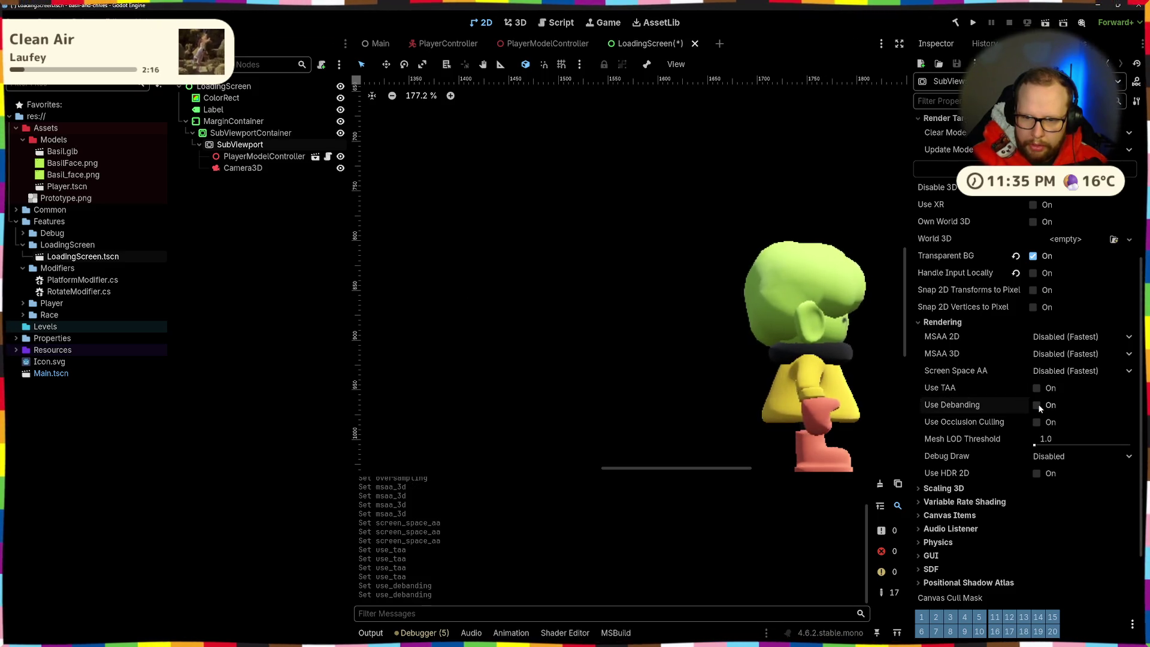
pyautogui.scroll(-8, 670, 340)
pyautogui.hotkey('ctrl', 's')
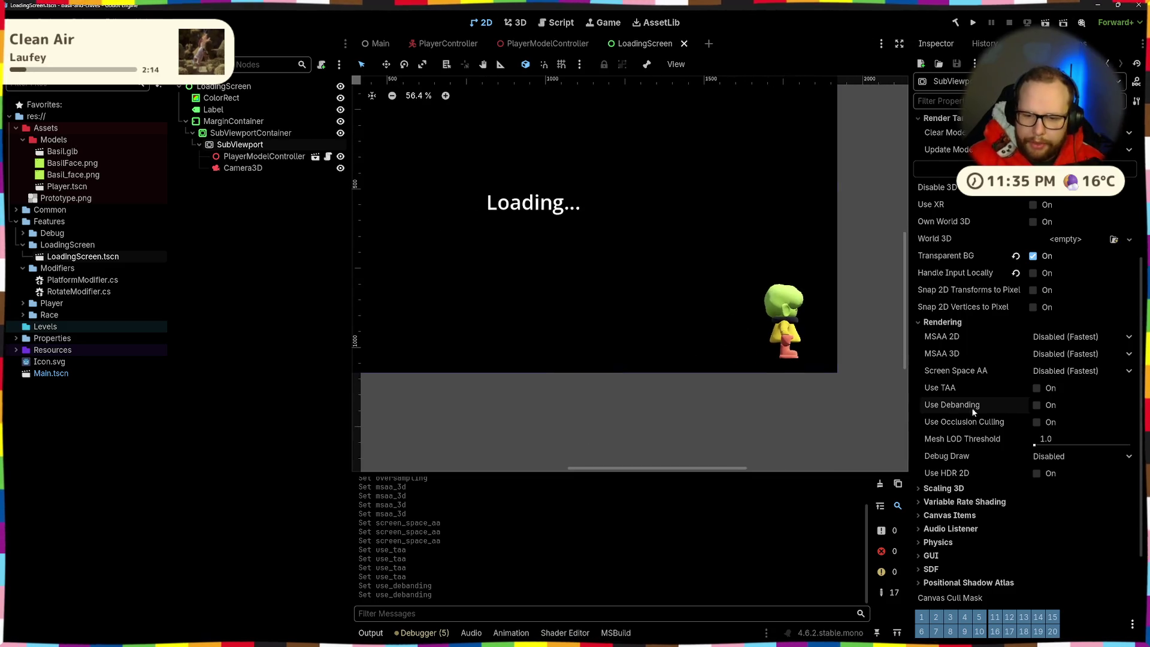
# Expand and collapse Scaling 3D, then collapse the Rendering section
pyautogui.scroll(-4, 958, 411)
pyautogui.click(943, 335)
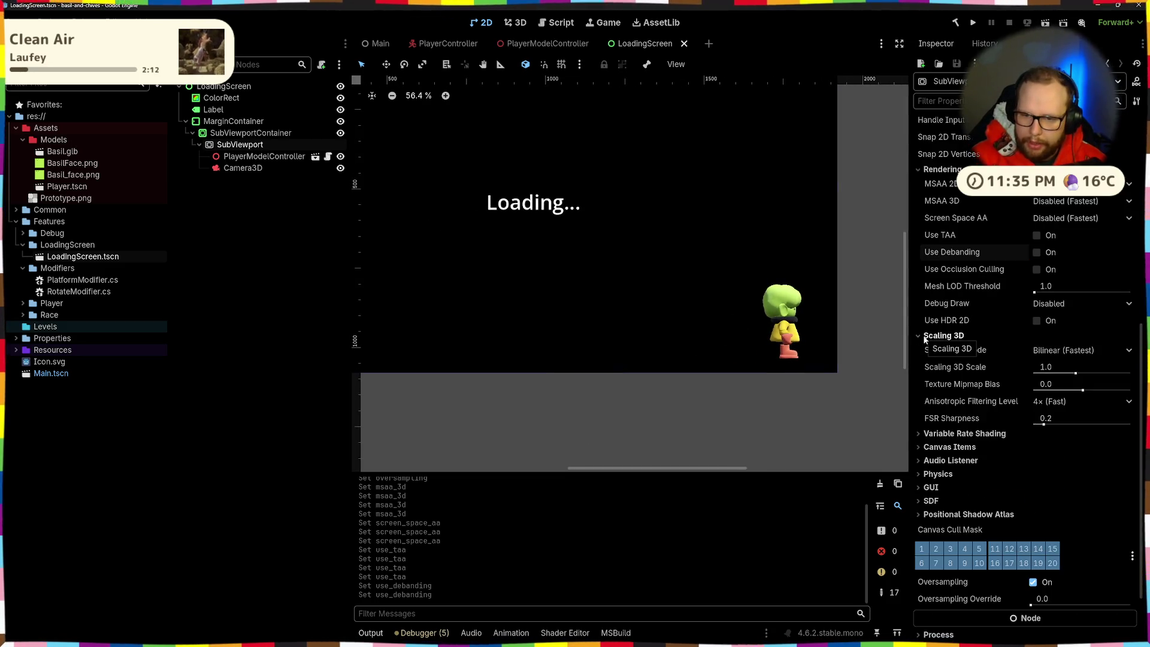
pyautogui.click(940, 335)
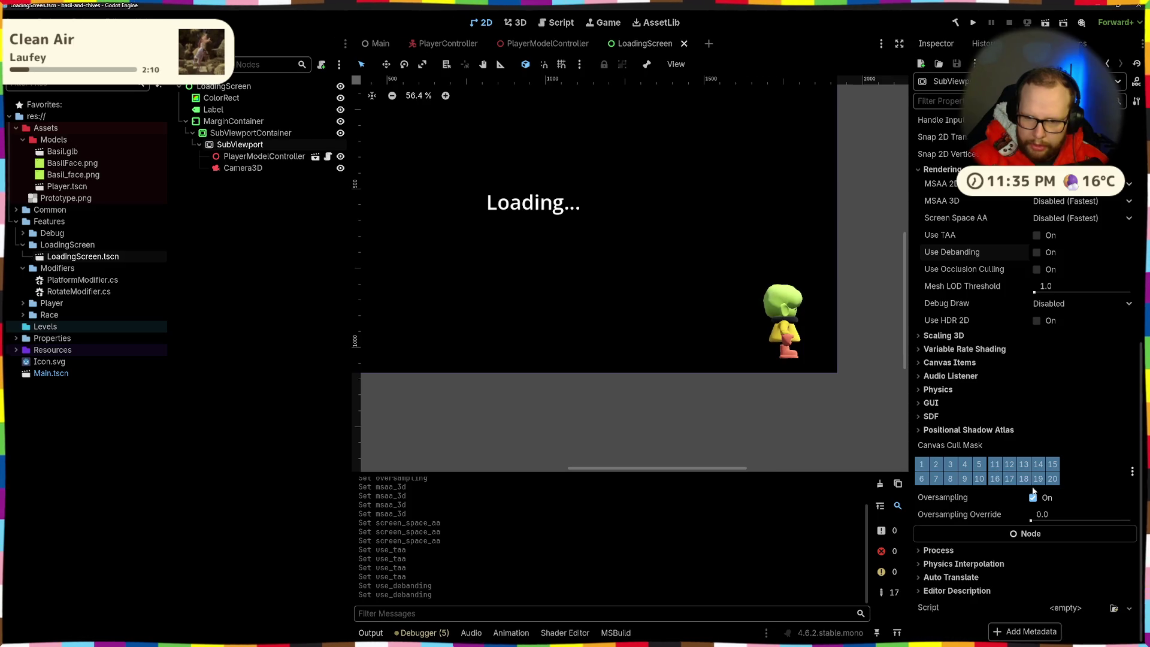
pyautogui.scroll(5, 1002, 478)
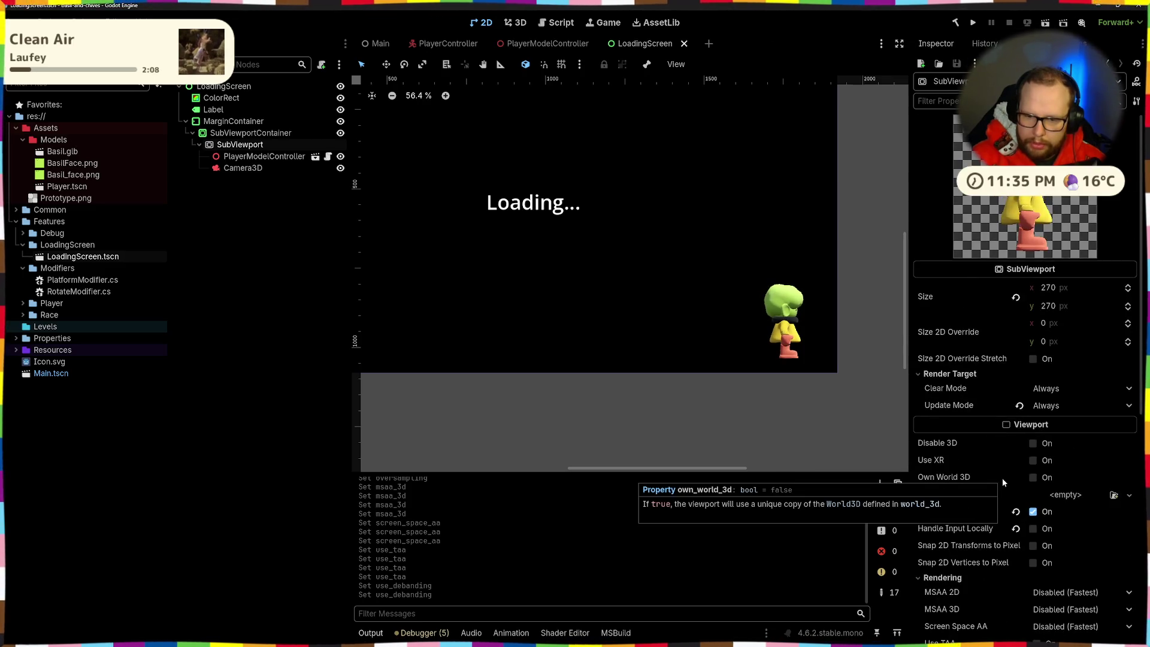
pyautogui.click(942, 578)
pyautogui.scroll(-5, 947, 525)
pyautogui.moveTo(947, 525)
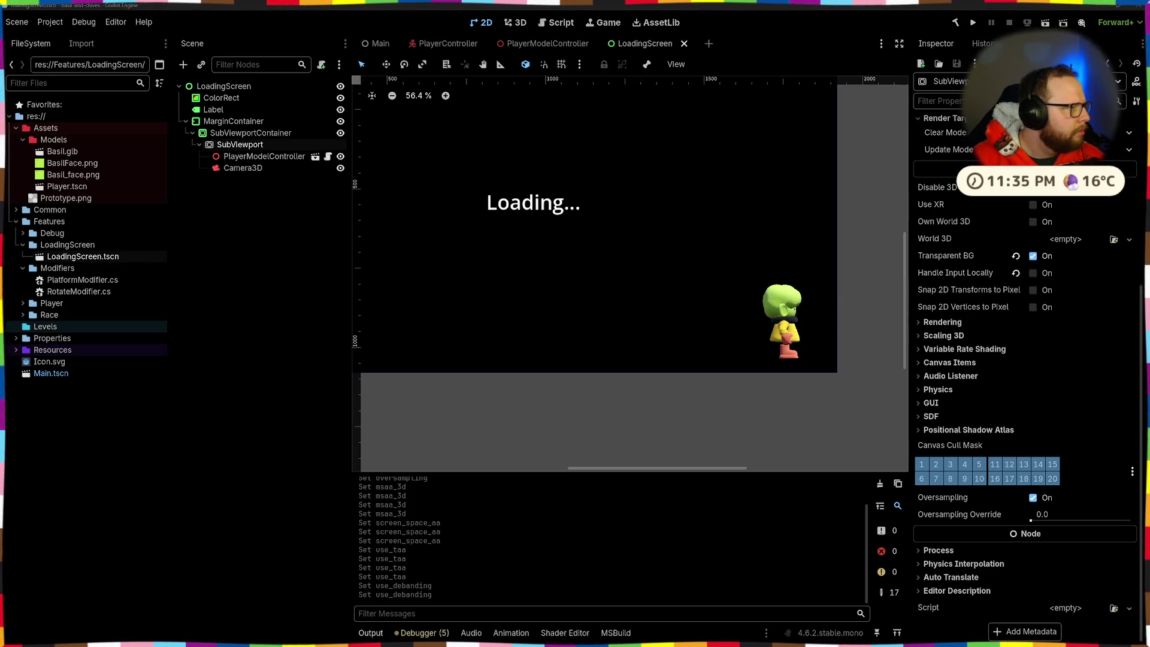
pyautogui.scroll(5, 944, 277)
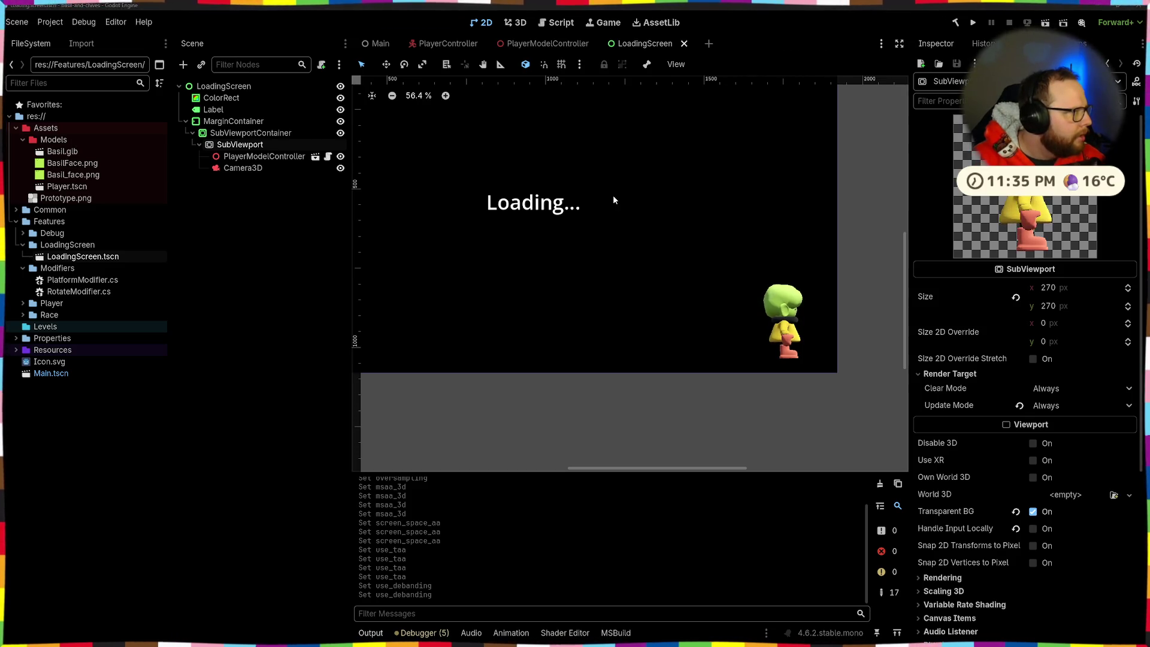
# Filter the SubViewportContainer's properties for 'material' and try a new CanvasItemMaterial, keeping light mode Normal
pyautogui.click(251, 132)
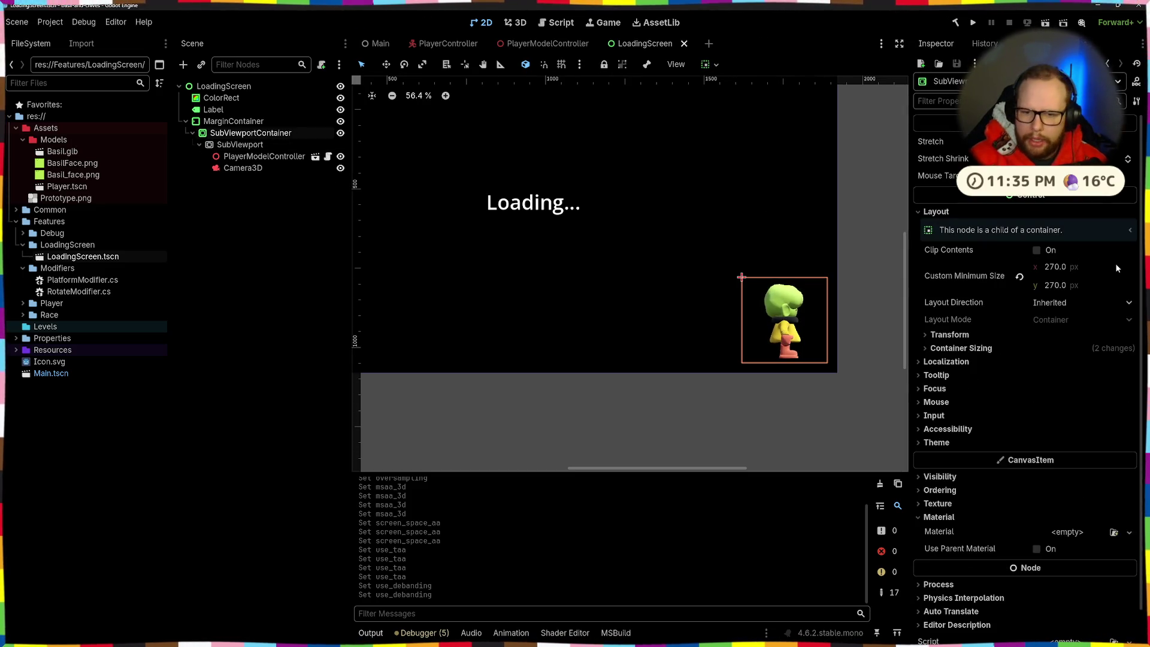
pyautogui.click(1018, 101)
pyautogui.write('material')
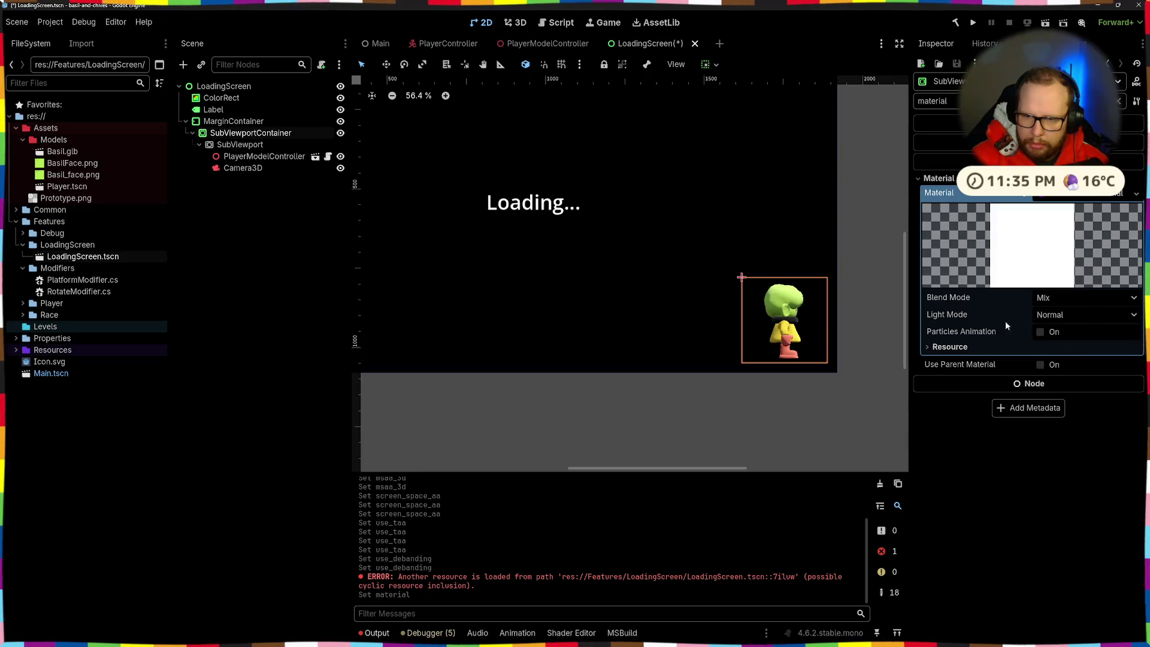
pyautogui.click(1086, 298)
pyautogui.click(1048, 312)
pyautogui.click(1049, 318)
pyautogui.click(1047, 343)
pyautogui.click(1050, 297)
# Clear the material, assign a new ShaderMaterial, and start a new shader for it
pyautogui.click(1036, 318)
pyautogui.click(1120, 193)
pyautogui.click(1091, 197)
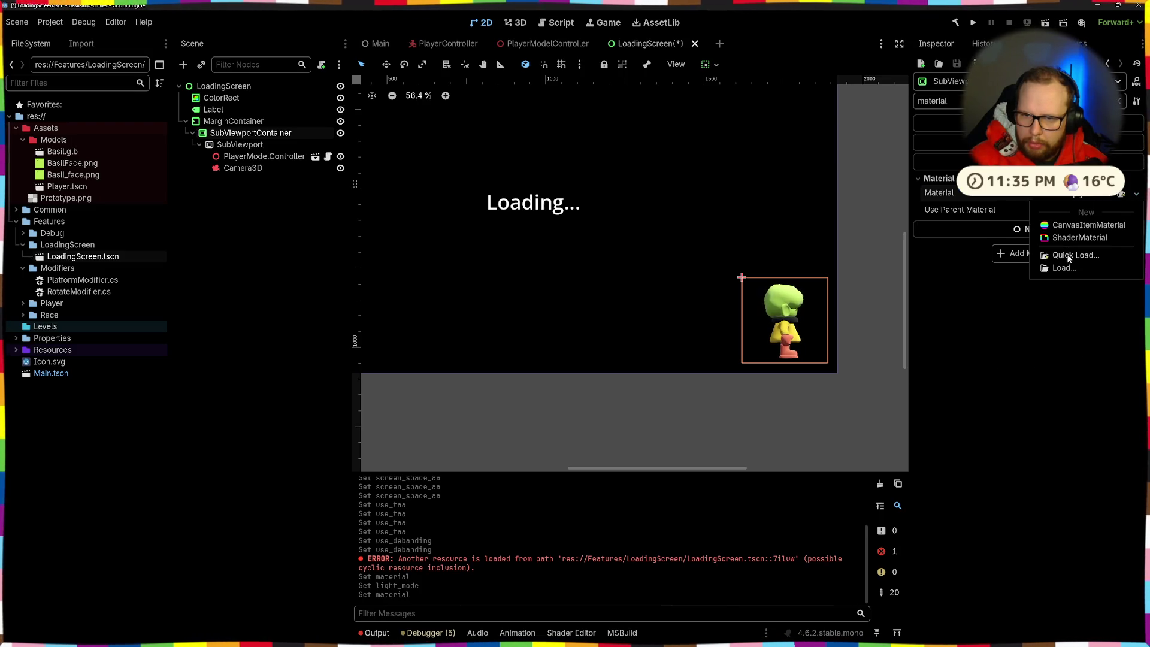
pyautogui.click(1072, 238)
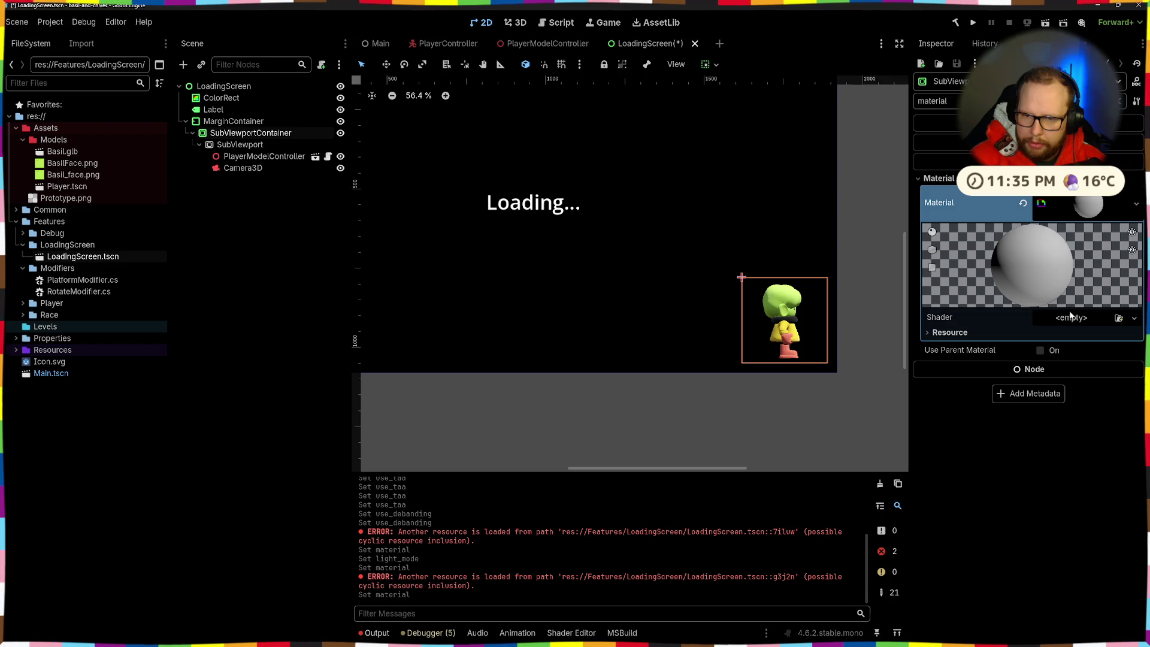
pyautogui.click(1054, 320)
pyautogui.click(1087, 337)
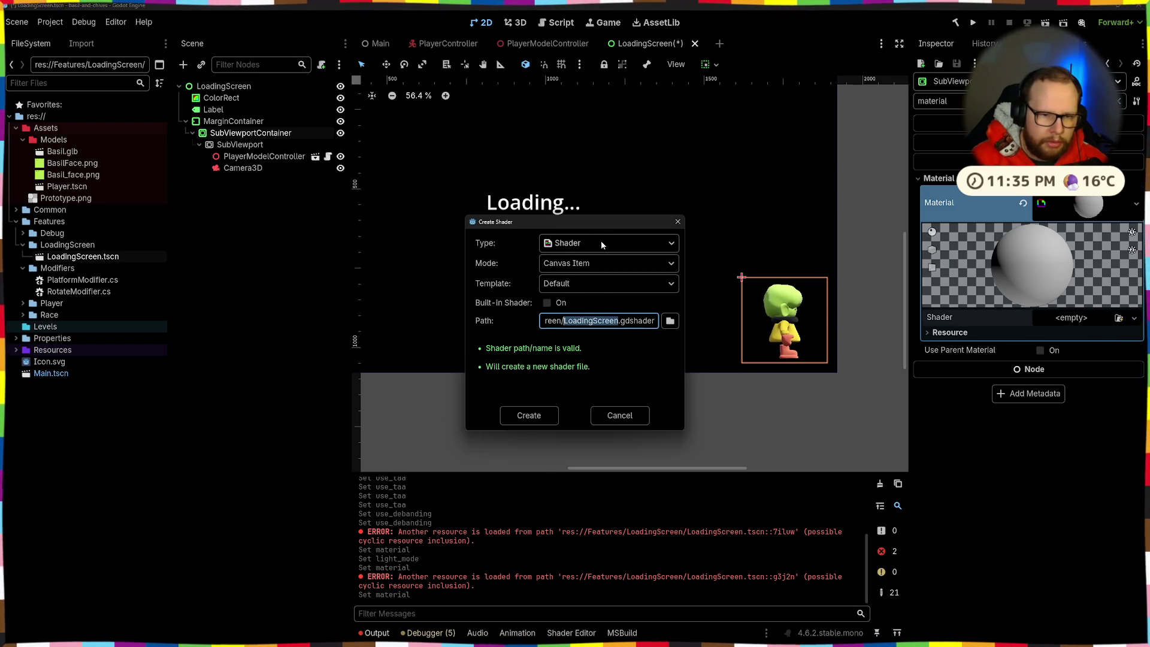
# Create LoadingScreen.gdshader with type Shader, mode Canvas Item, Default template, saving the scene meanwhile
pyautogui.click(575, 243)
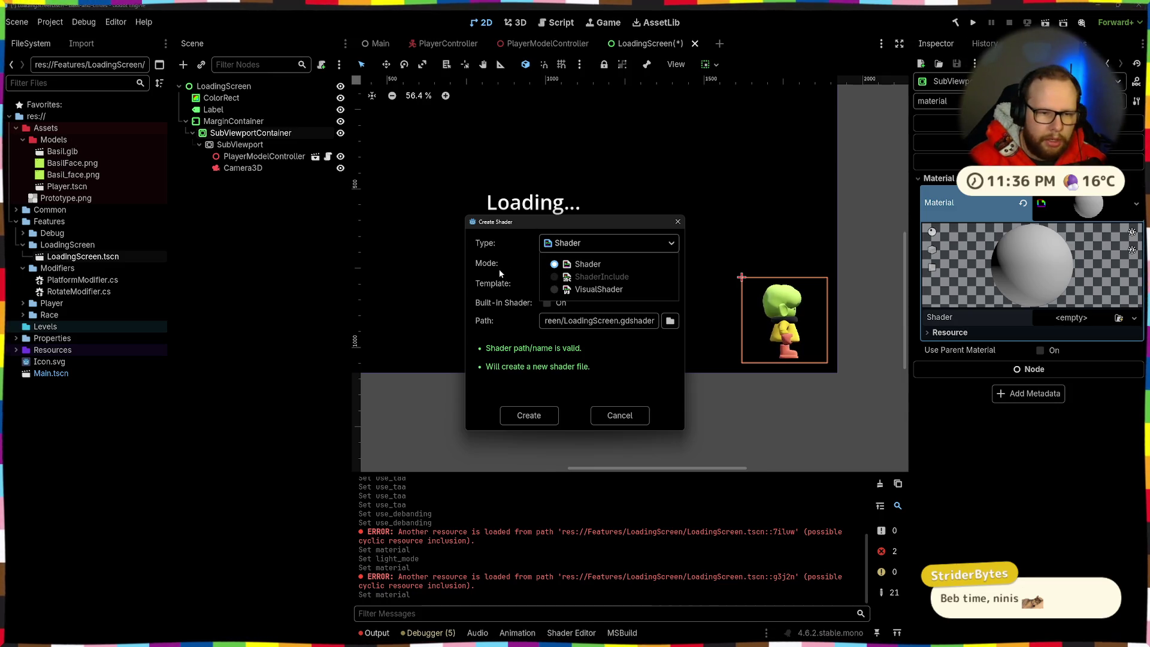
pyautogui.click(557, 264)
pyautogui.hotkey('ctrl', 's')
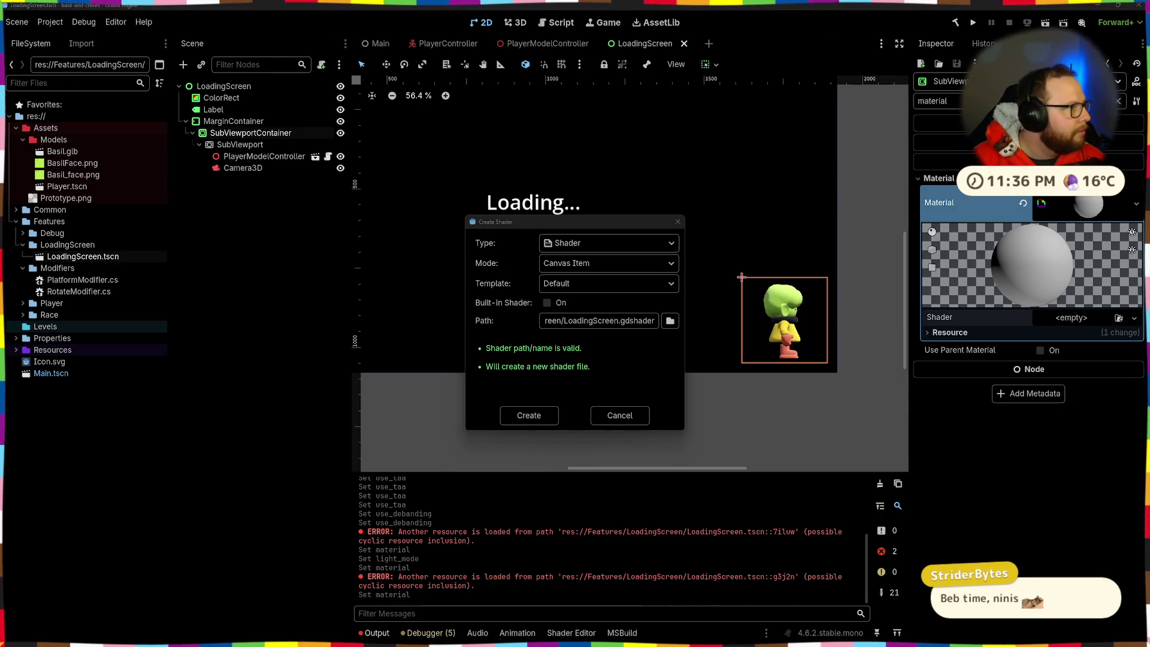
pyautogui.click(601, 262)
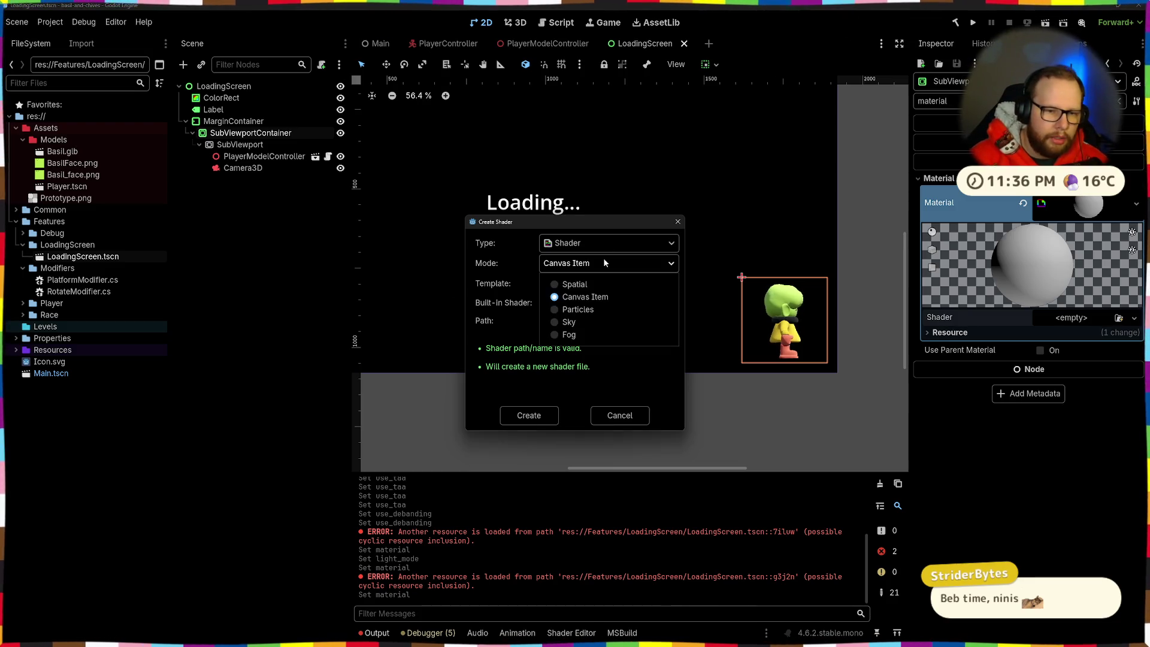
pyautogui.click(575, 296)
pyautogui.click(576, 285)
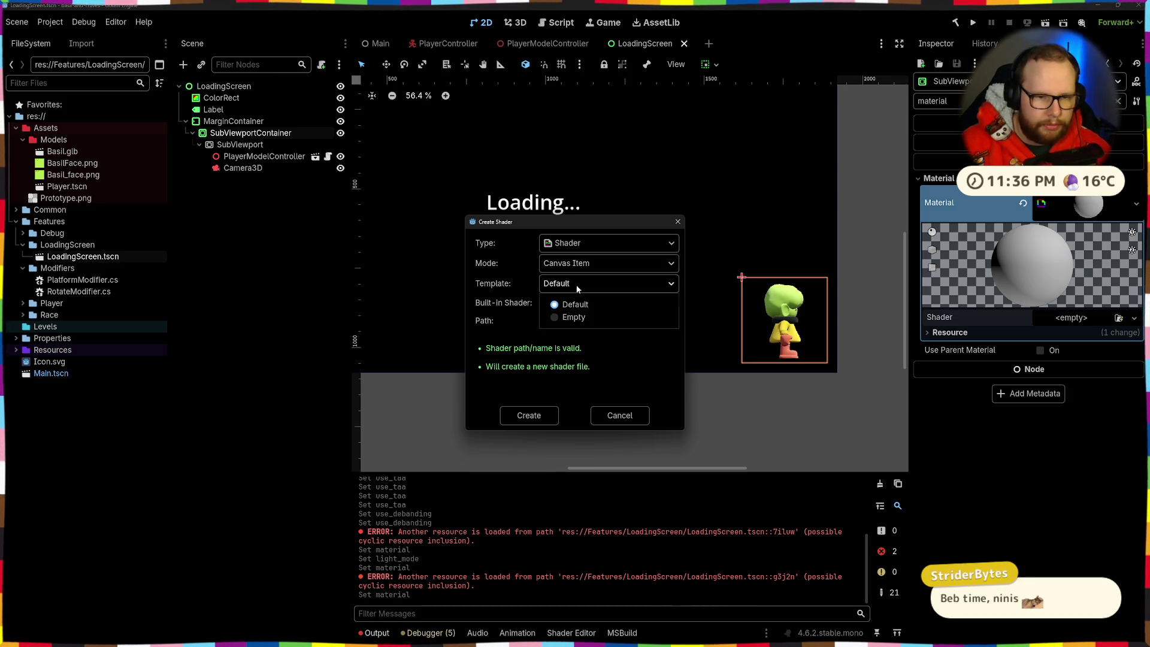
pyautogui.click(508, 281)
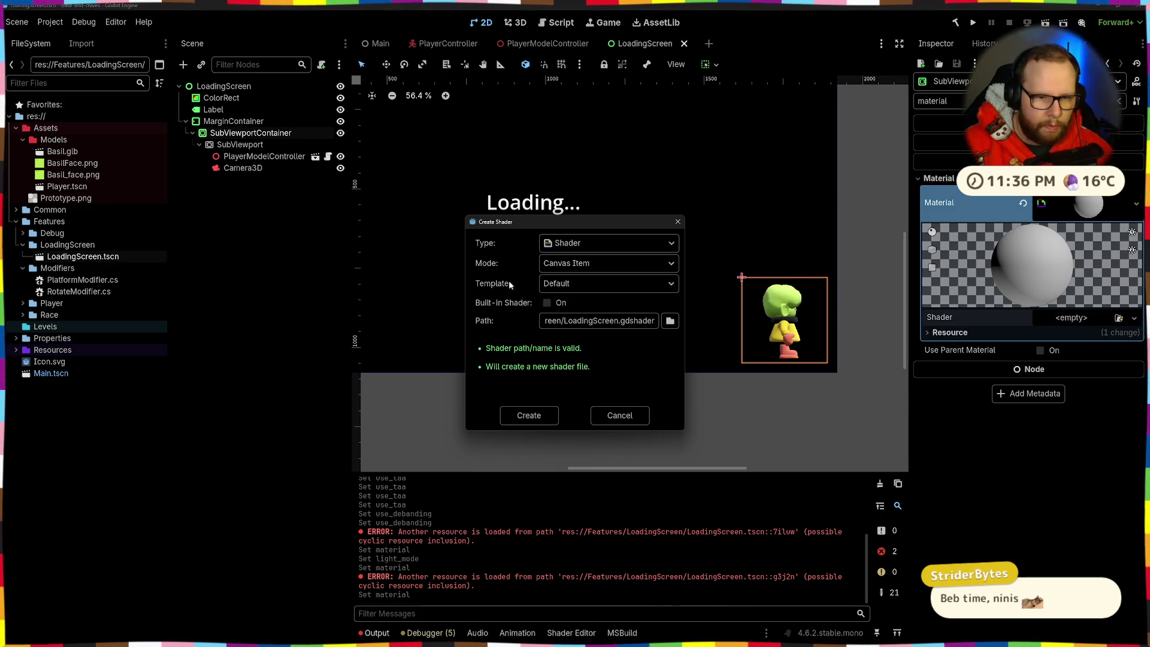
pyautogui.doubleClick(597, 322)
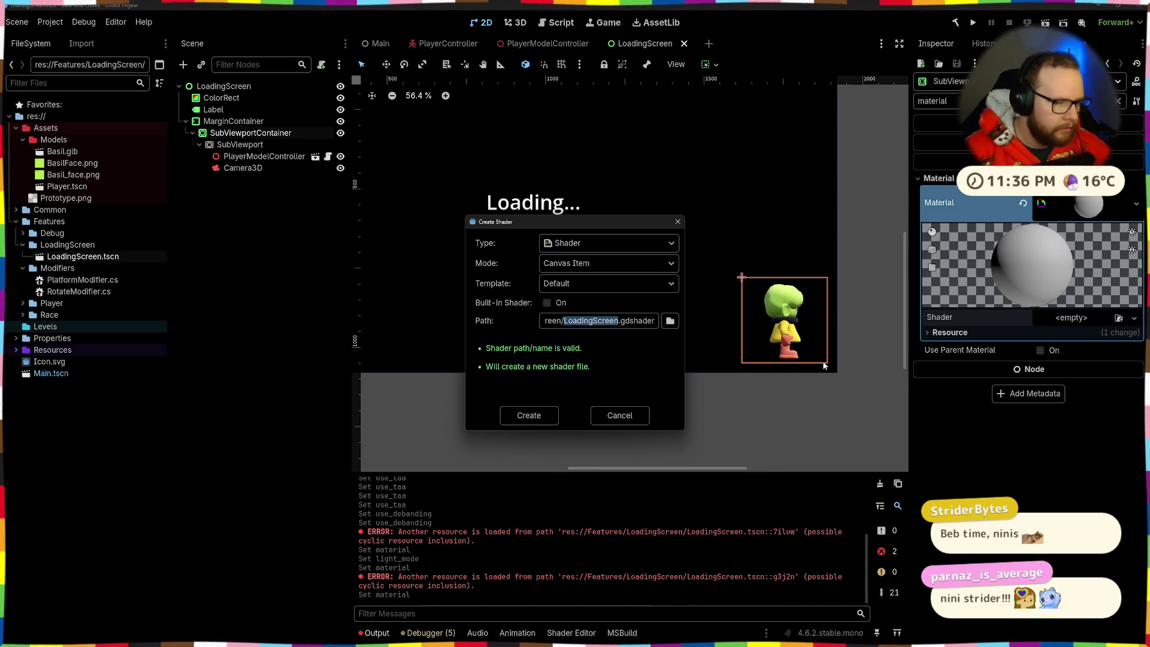
pyautogui.press('BackSpace')
pyautogui.hotkey('ctrl', 'z')
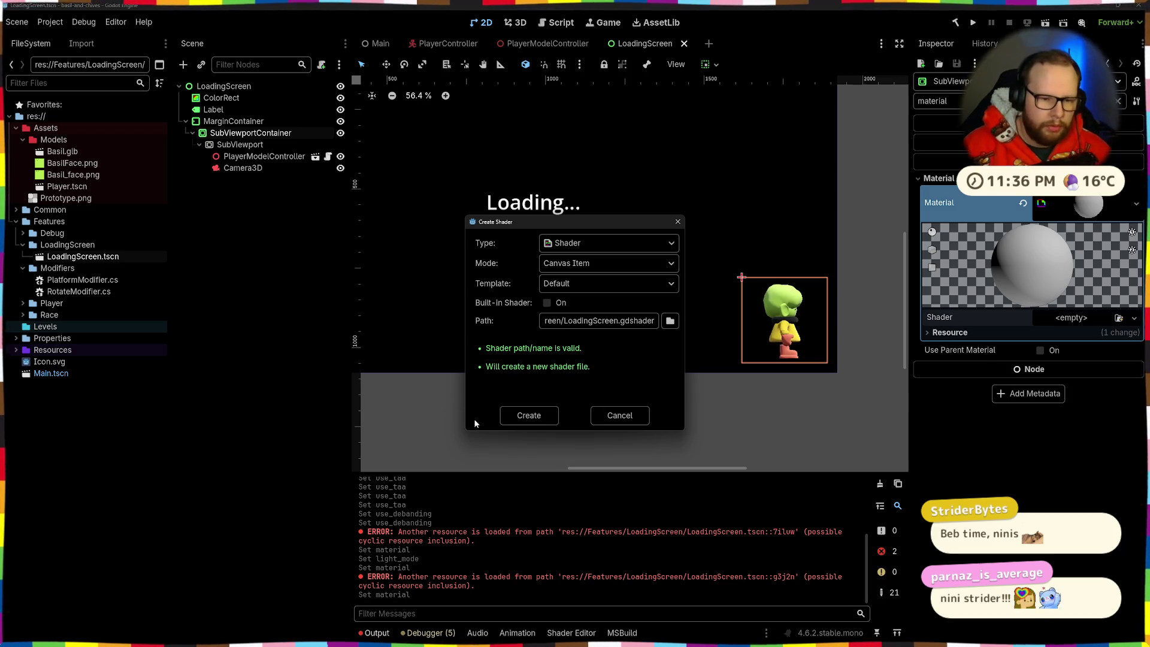
pyautogui.click(529, 418)
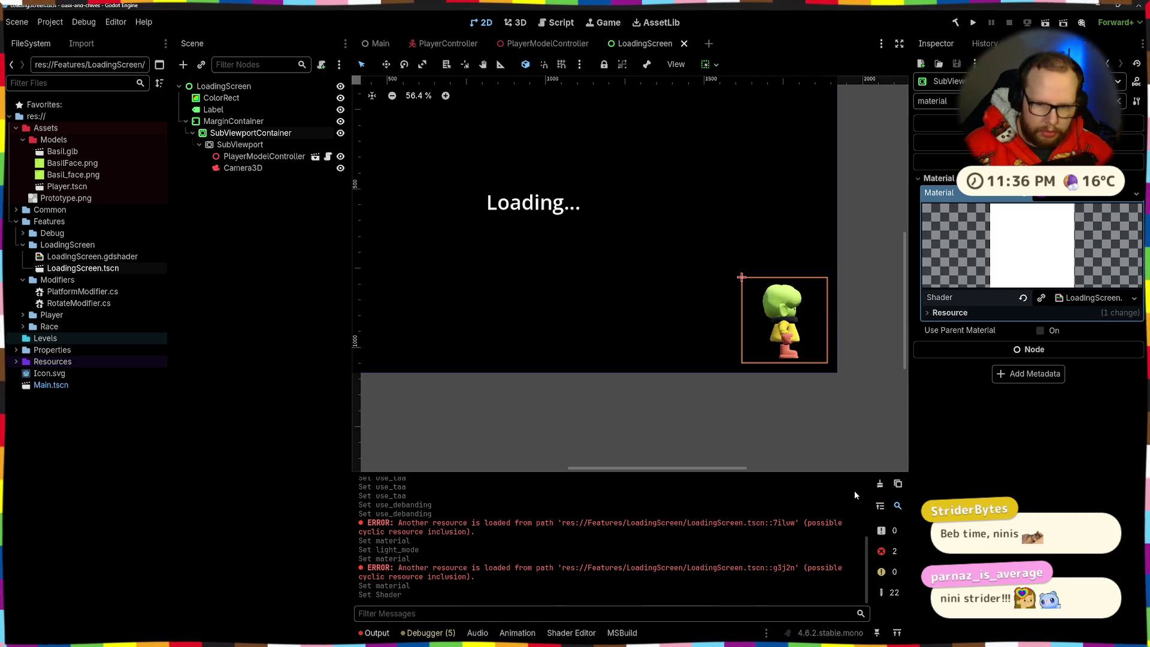
# Close all open shader files in the Shader Editor and open LoadingScreen.gdshader
pyautogui.click(569, 632)
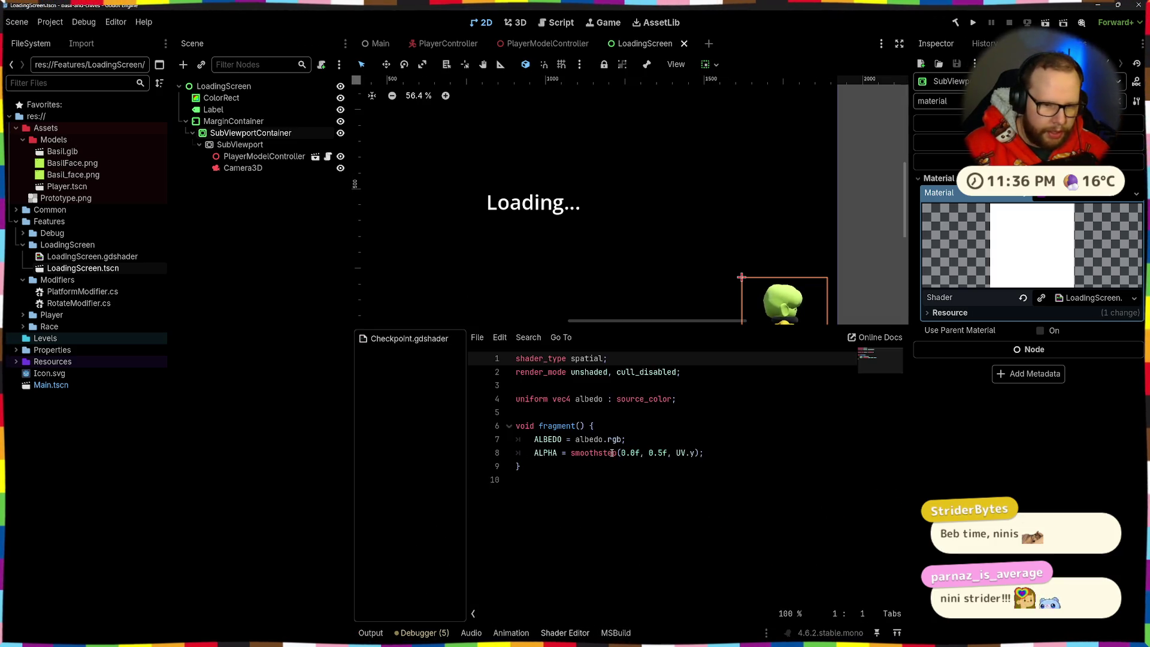
pyautogui.rightClick(396, 342)
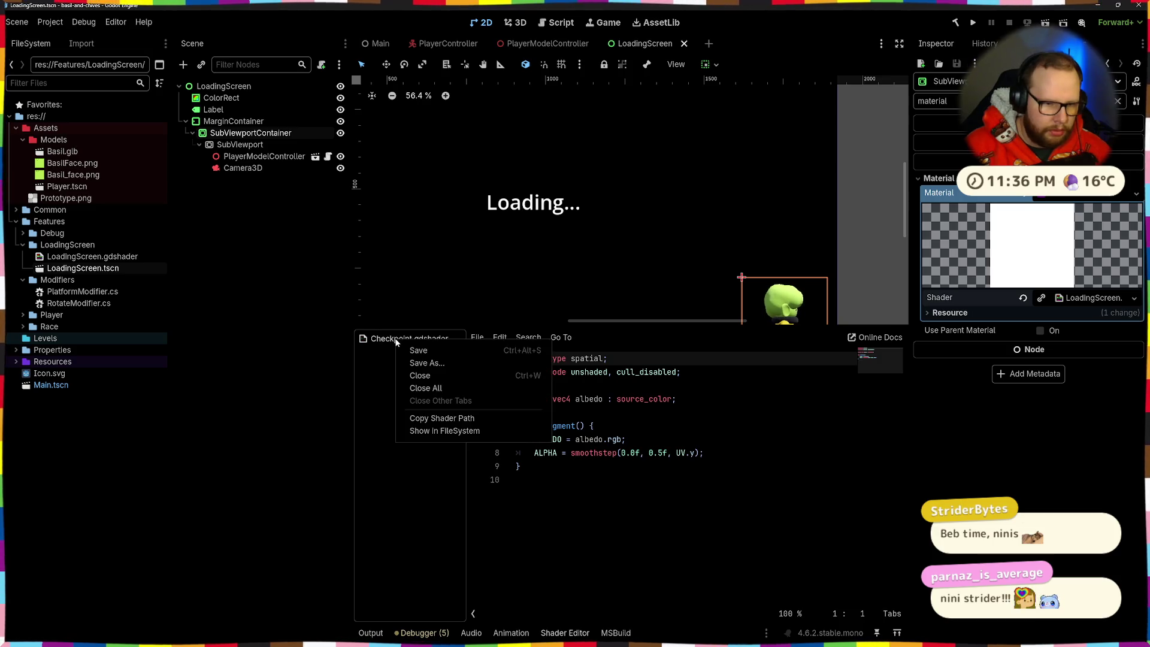
pyautogui.click(425, 388)
pyautogui.doubleClick(90, 256)
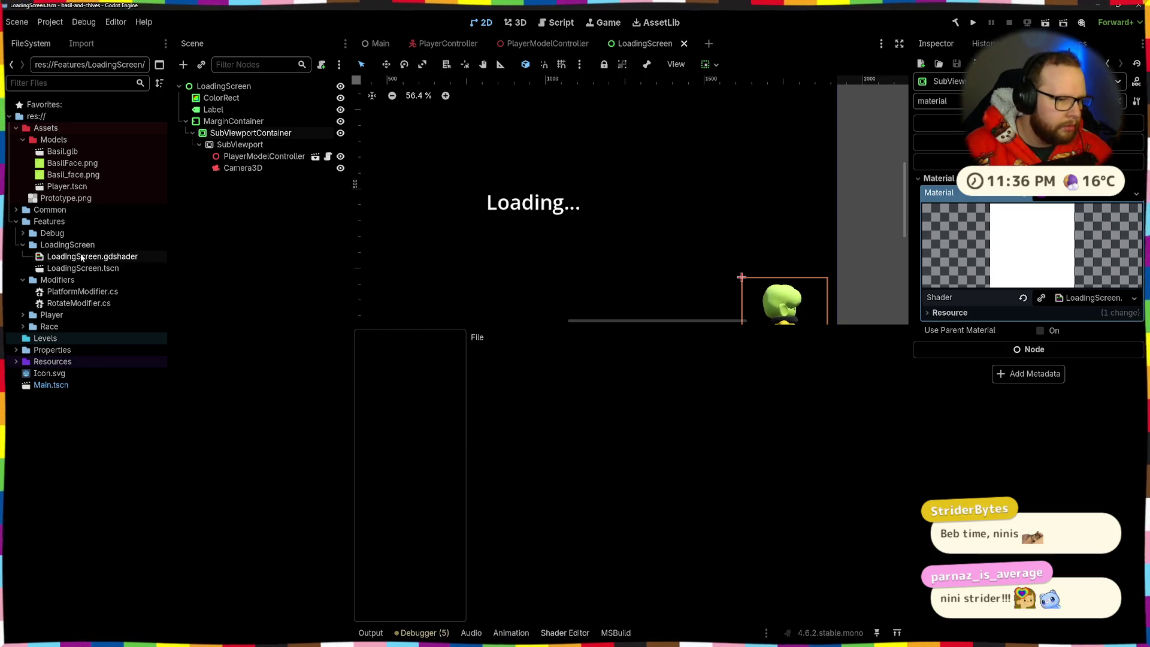
# Delete the light() and vertex() functions and the placeholder comment in fragment()
pyautogui.moveTo(603, 546); pyautogui.dragTo(461, 486)
pyautogui.press('BackSpace')
pyautogui.press('BackSpace')
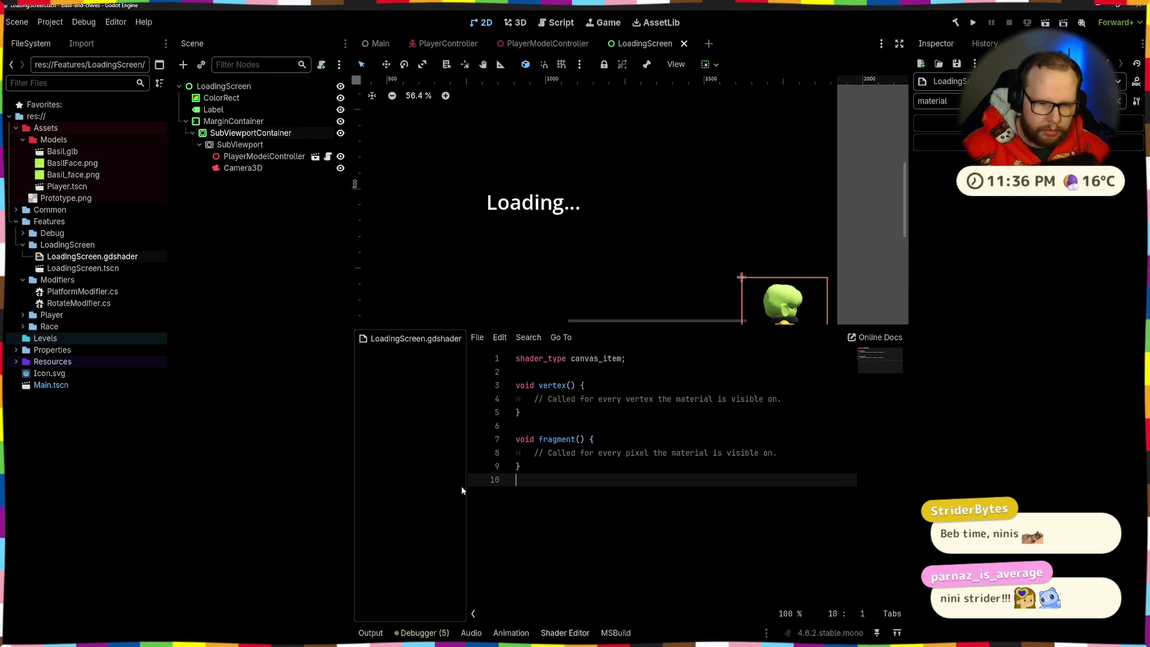
pyautogui.moveTo(536, 409); pyautogui.dragTo(461, 373)
pyautogui.press('BackSpace')
pyautogui.press('BackSpace')
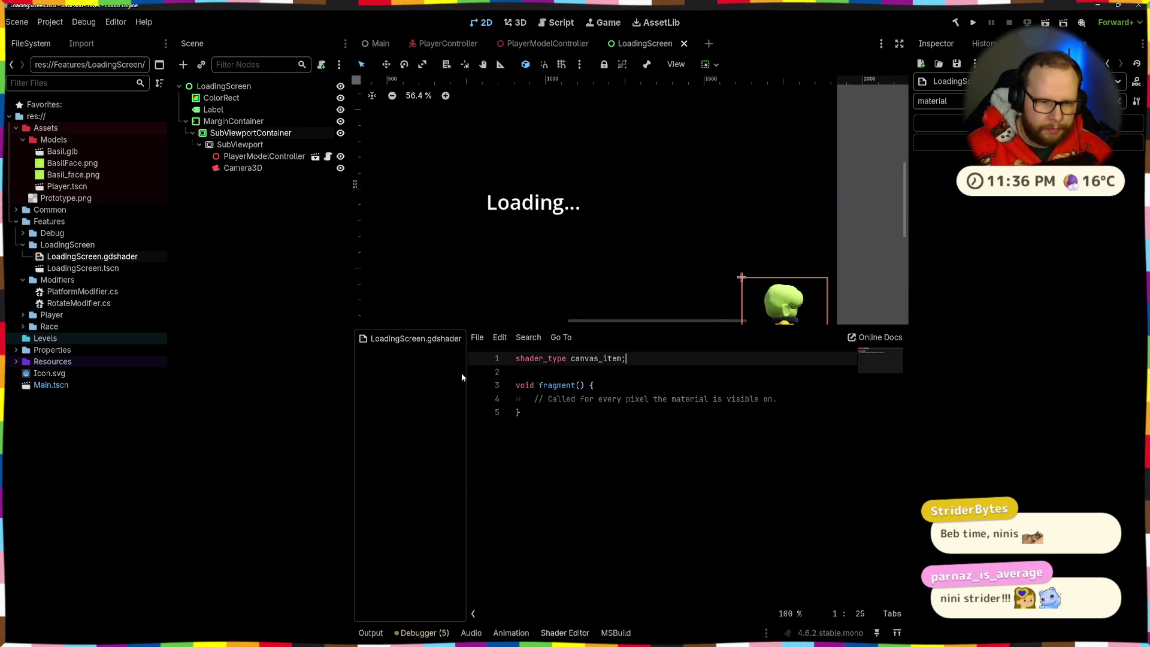
pyautogui.click(547, 399)
pyautogui.moveTo(547, 399); pyautogui.dragTo(798, 400)
pyautogui.press('BackSpace')
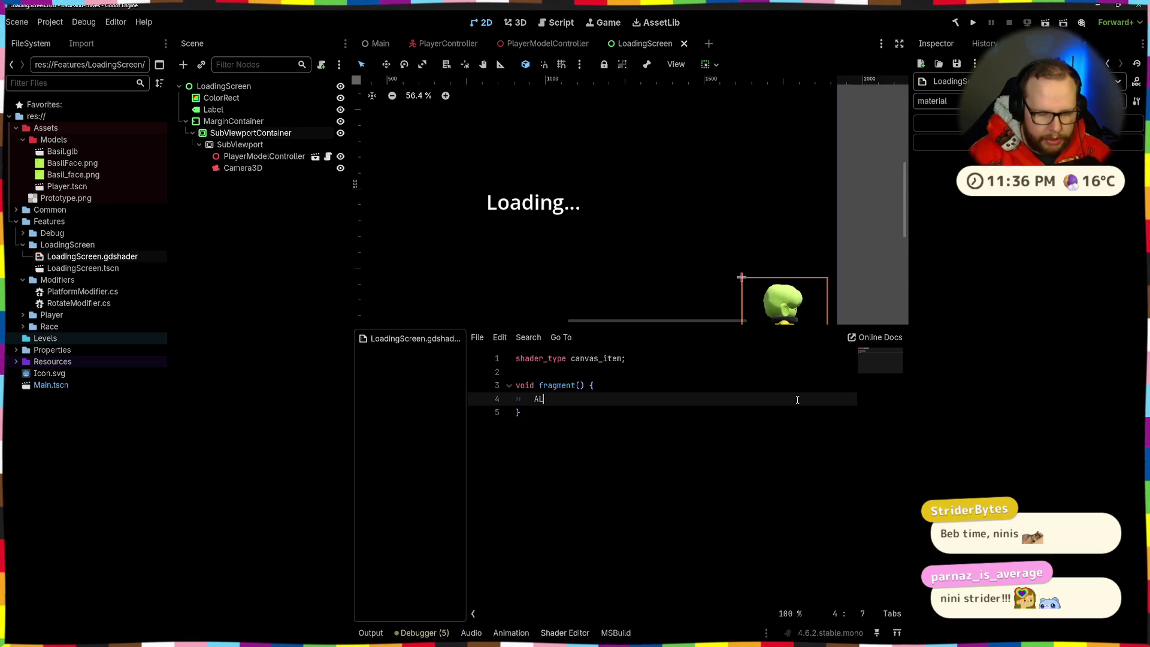
# Write COLOR.rgb = vec3(1.0f, 1.0f, 1.0f); inside fragment()
pyautogui.press('BackSpace')
pyautogui.press('BackSpace')
pyautogui.write('COLOR')
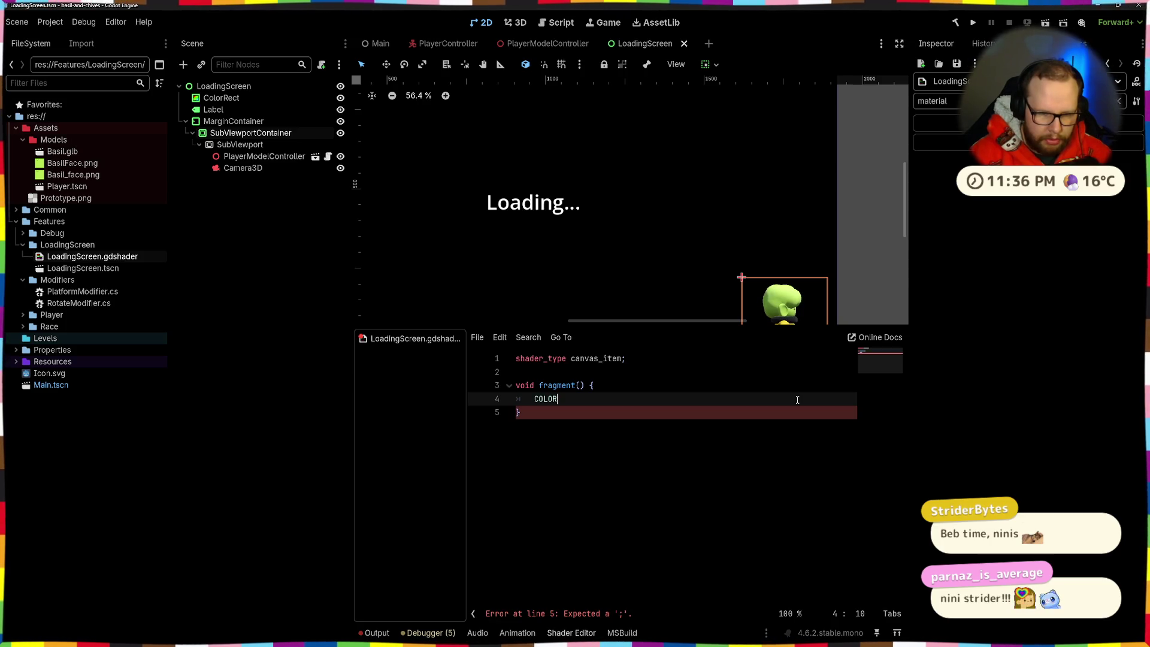
pyautogui.press('BackSpace')
pyautogui.press('BackSpace')
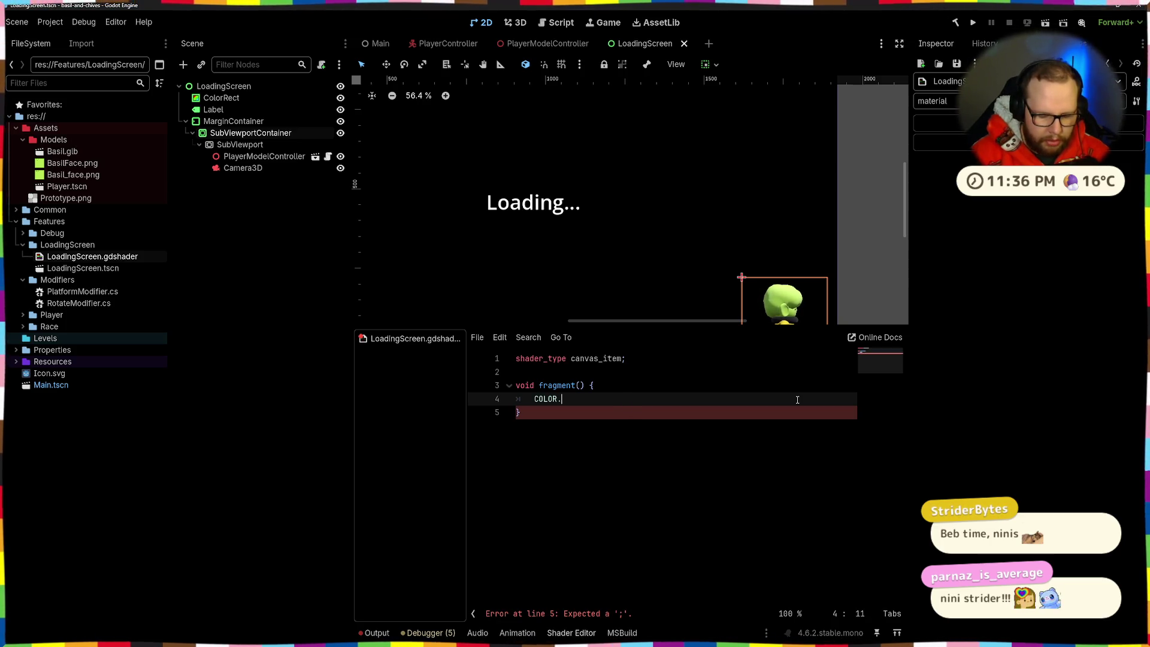
pyautogui.write('rgb = ')
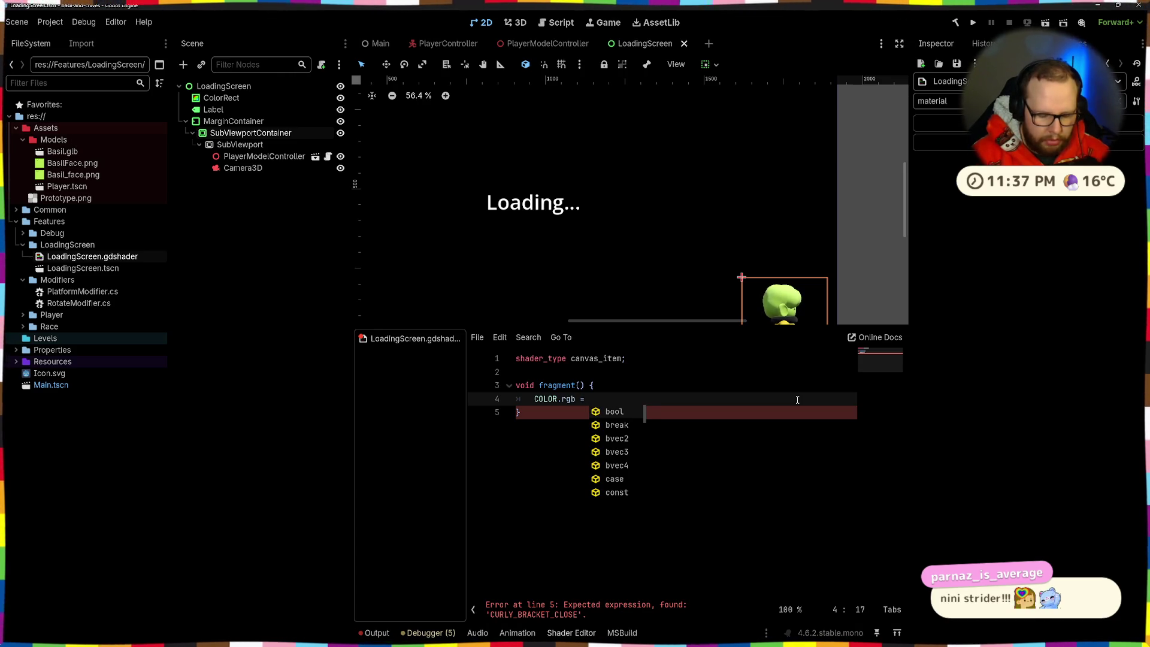
pyautogui.write('Vec3')
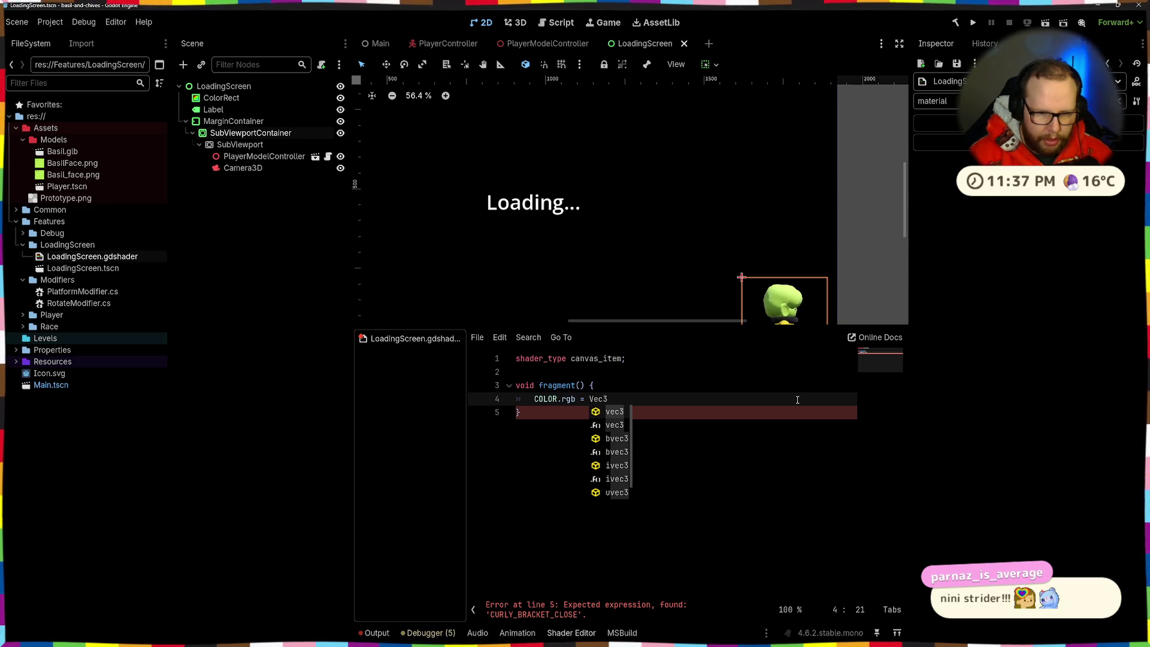
pyautogui.press('Return')
pyautogui.write('1.0, 1.0, 1.0')
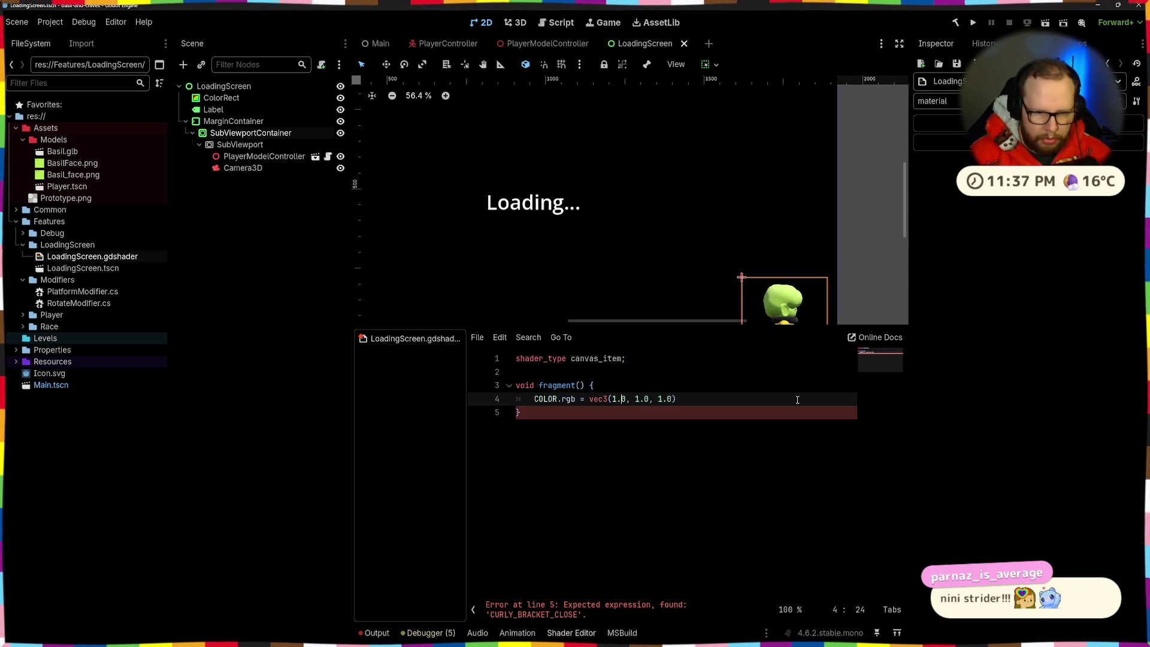
pyautogui.write('f')
pyautogui.press('Right')
pyautogui.press('Right')
pyautogui.press('Right')
pyautogui.write('f')
pyautogui.press('Right')
pyautogui.write(';')
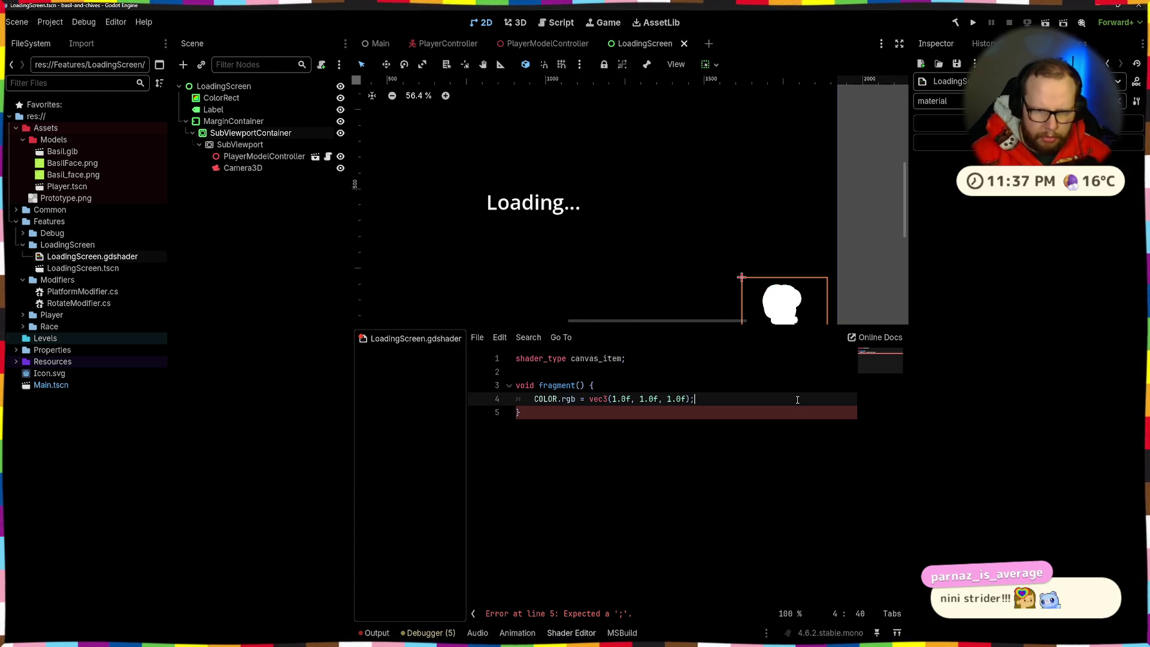
pyautogui.click(677, 527)
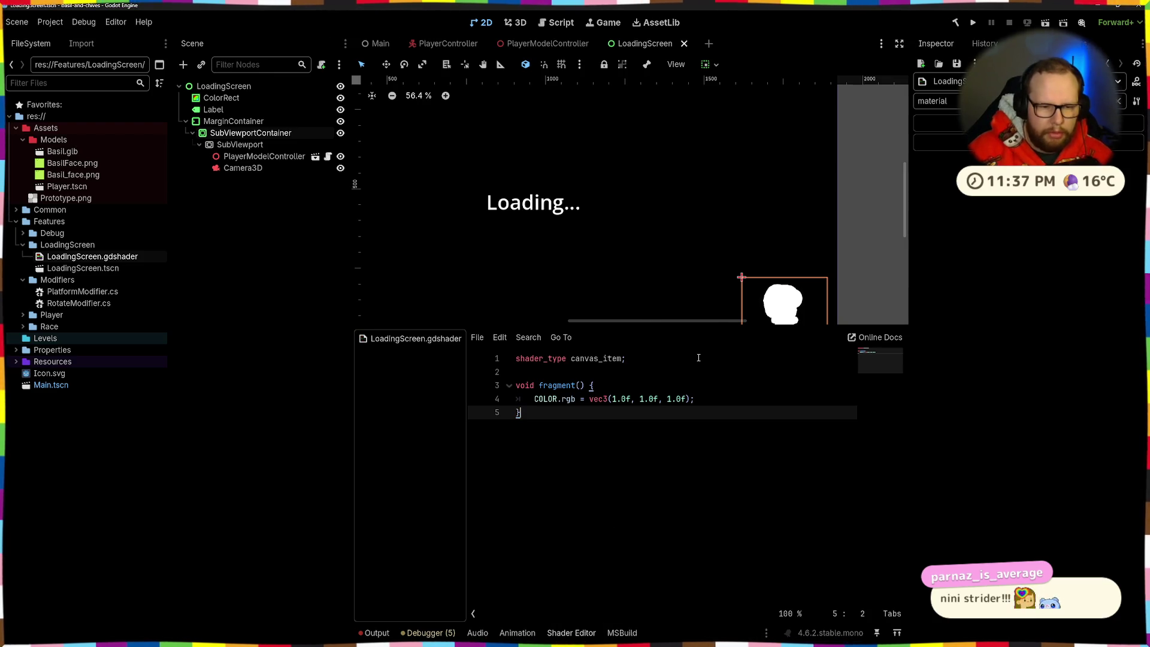
pyautogui.click(850, 279)
# Clear the logged errors in the debugger's error list
pyautogui.click(421, 633)
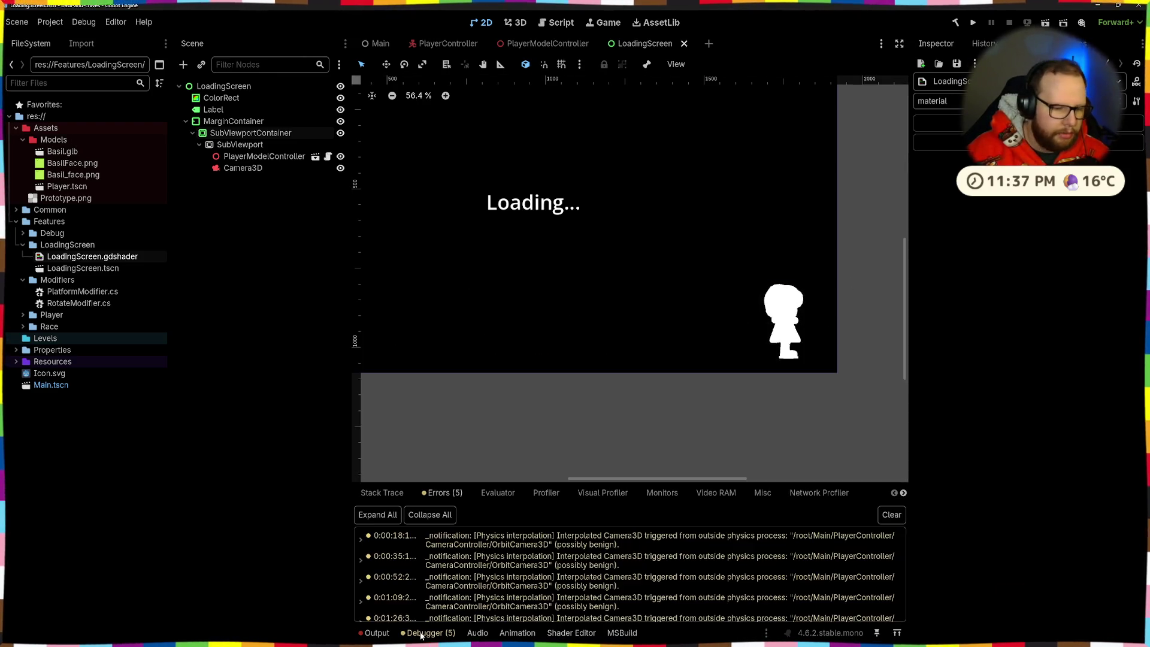
pyautogui.click(892, 514)
pyautogui.scroll(-6, 743, 300)
pyautogui.scroll(6, 724, 287)
# Select the SubViewportContainer and Camera3D, and clear the Inspector property filter
pyautogui.click(773, 304)
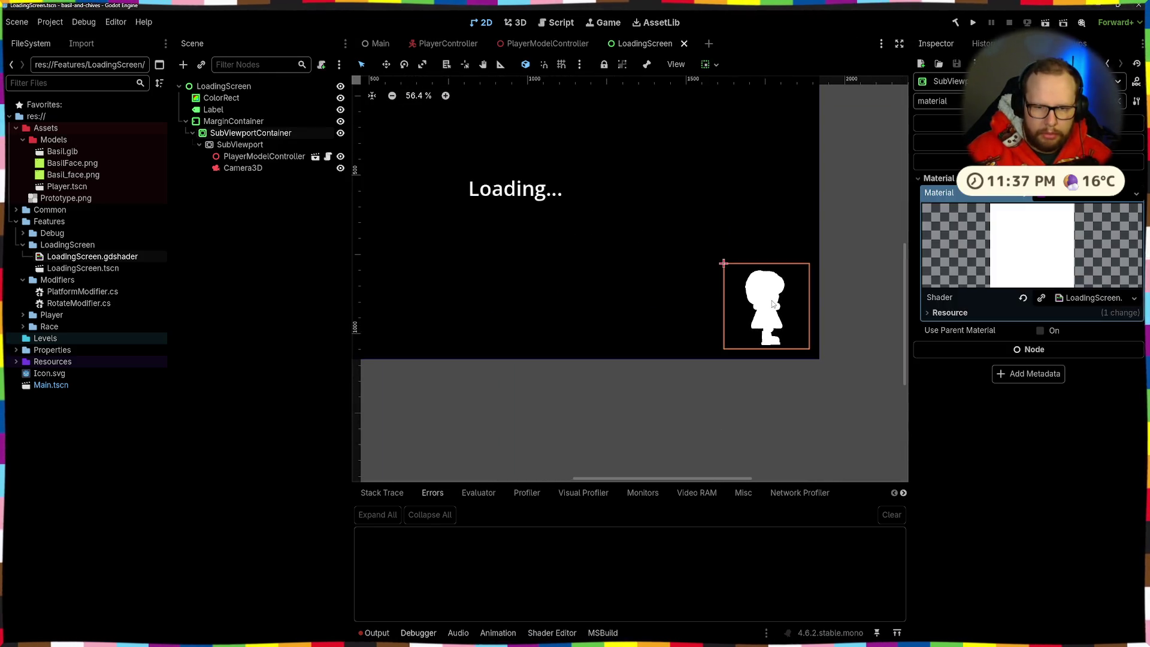
pyautogui.click(687, 413)
pyautogui.click(250, 132)
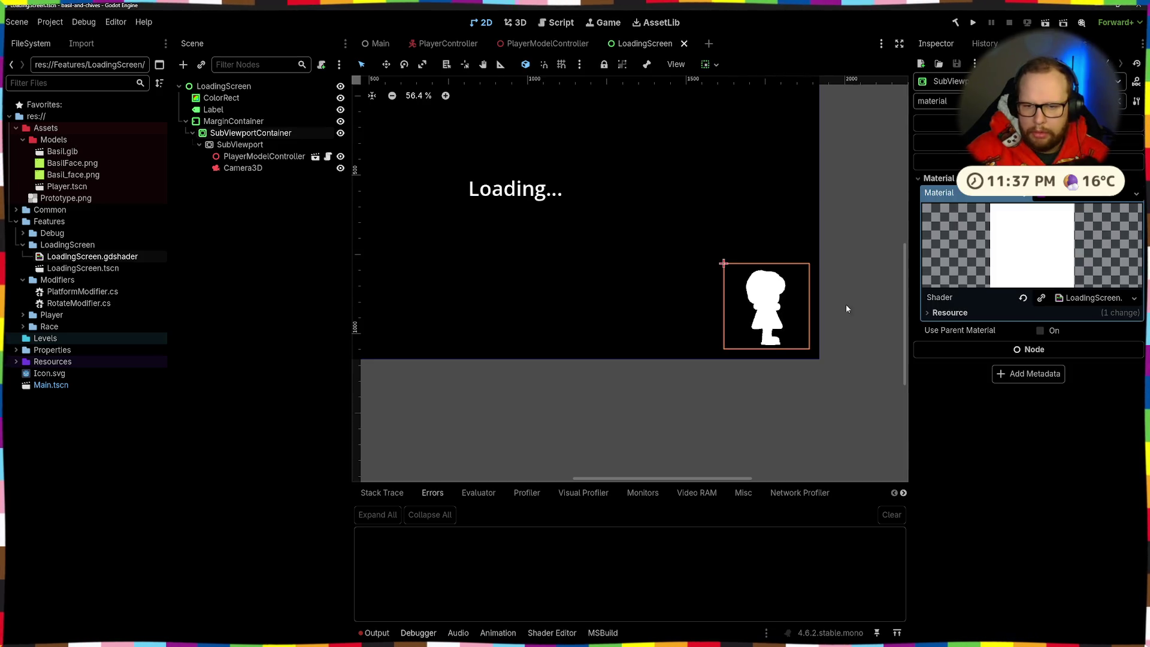
pyautogui.click(242, 168)
pyautogui.press('Up')
pyautogui.press('Down')
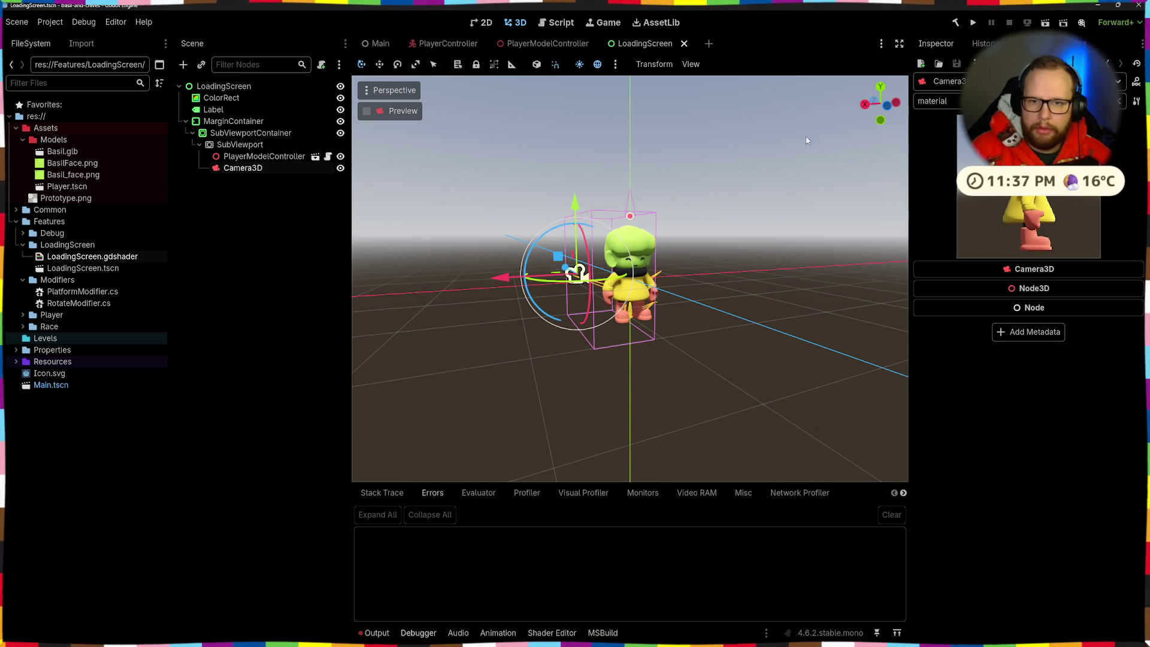
pyautogui.click(1119, 101)
pyautogui.scroll(-5, 975, 385)
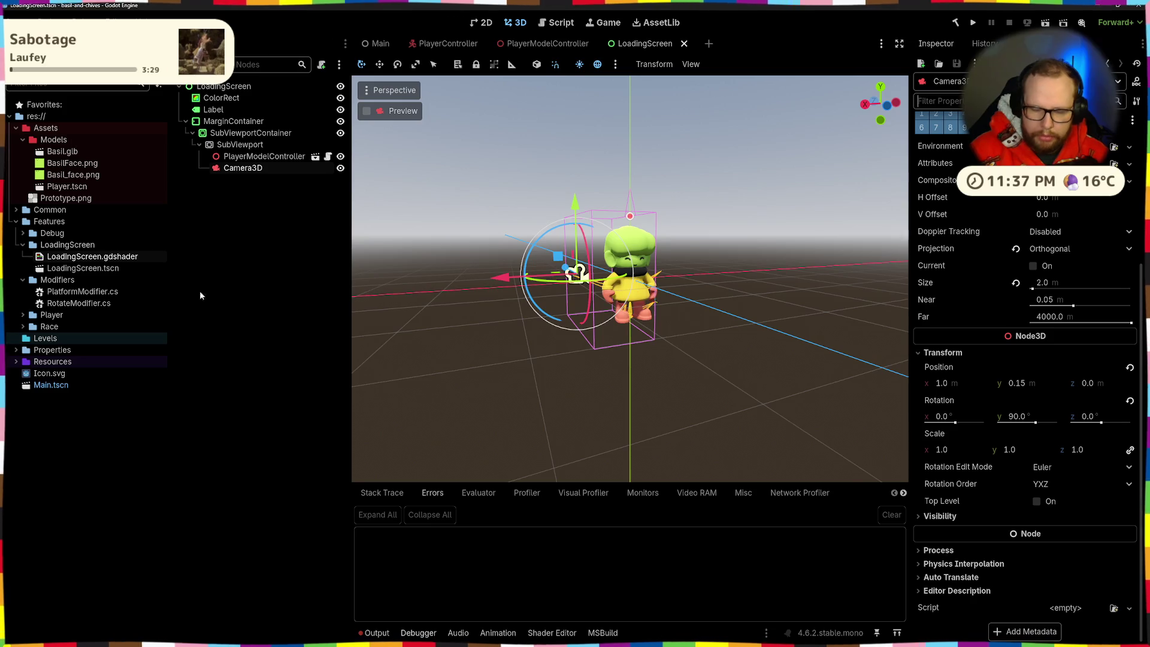
# Inspect PlayerModelController, then Camera3D's Visibility, Process and Physics Interpolation sections
pyautogui.click(254, 157)
pyautogui.click(931, 225)
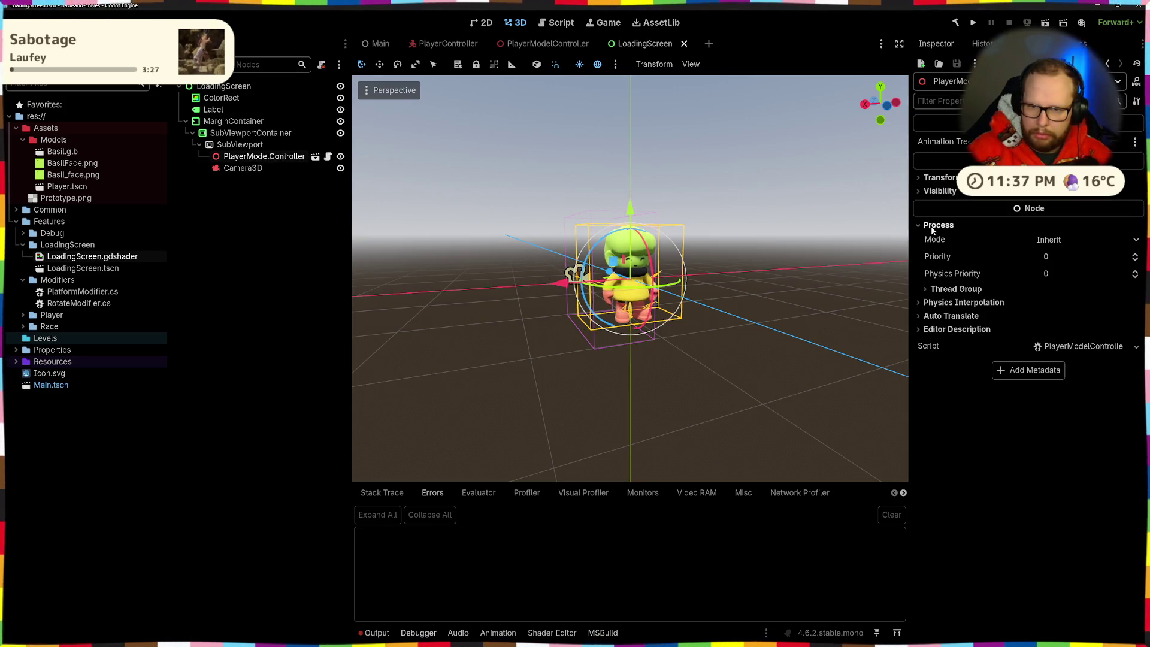
pyautogui.click(243, 168)
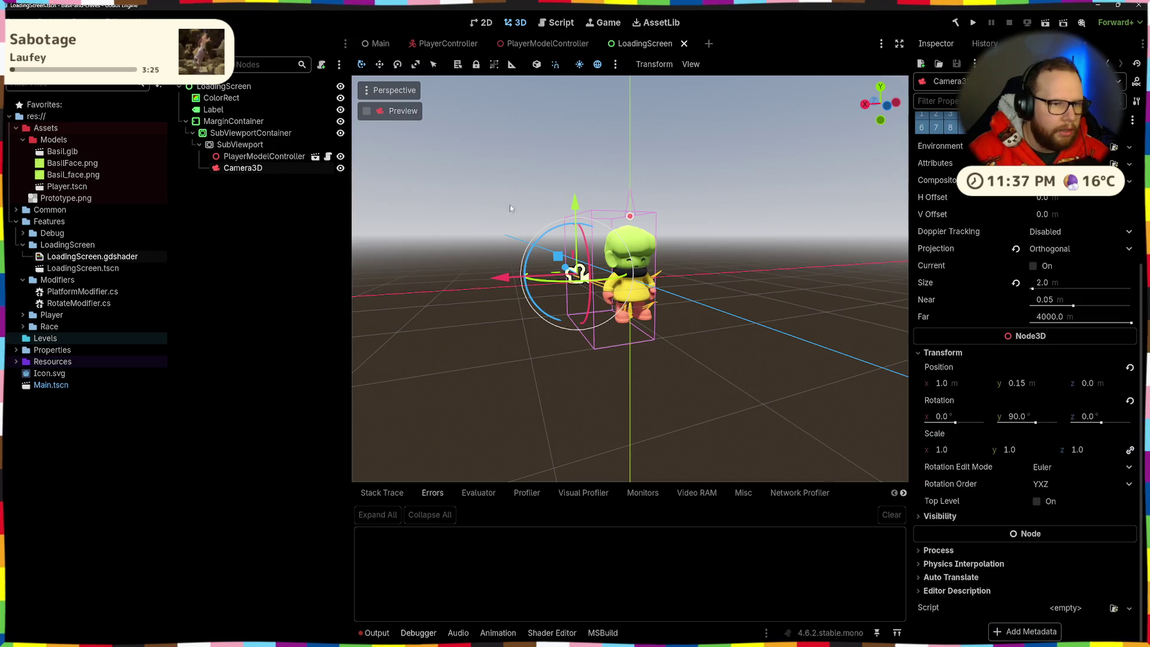
pyautogui.click(943, 515)
pyautogui.click(943, 515)
pyautogui.click(938, 550)
pyautogui.click(938, 550)
pyautogui.click(954, 565)
pyautogui.click(953, 566)
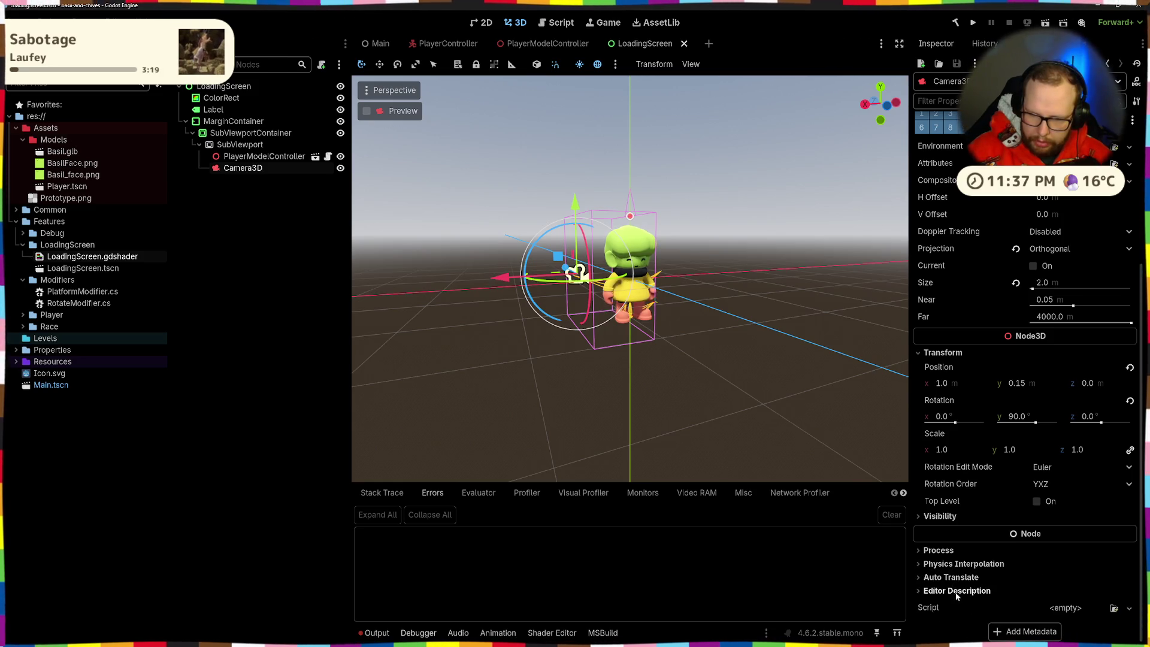
pyautogui.click(943, 515)
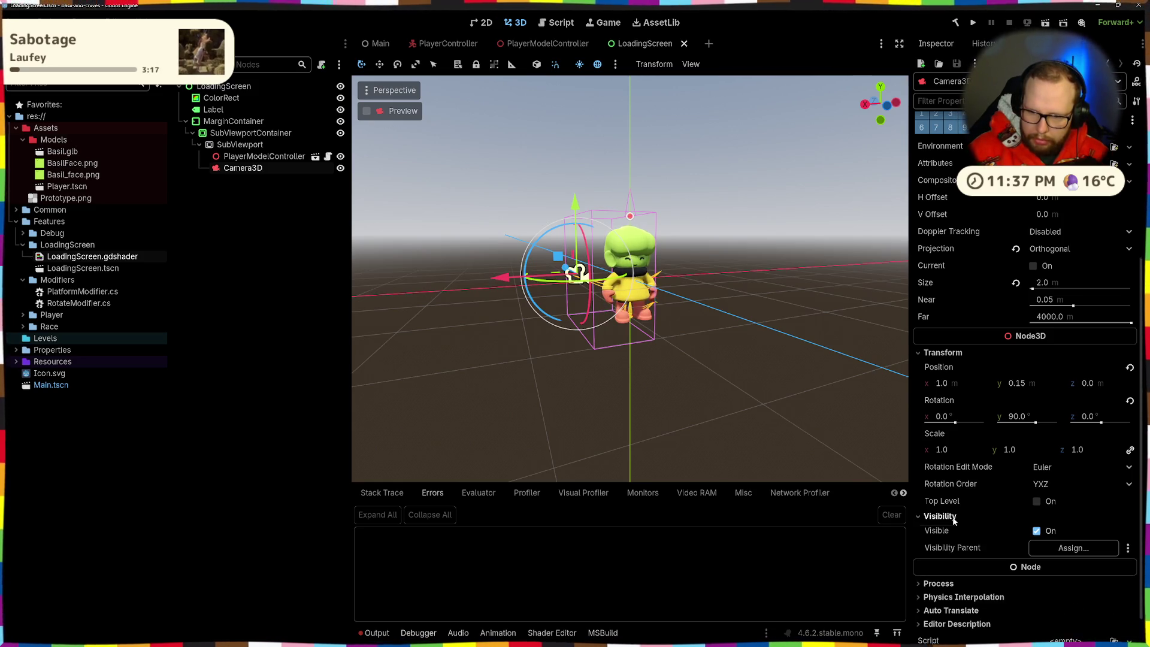
pyautogui.click(944, 515)
pyautogui.scroll(4, 950, 509)
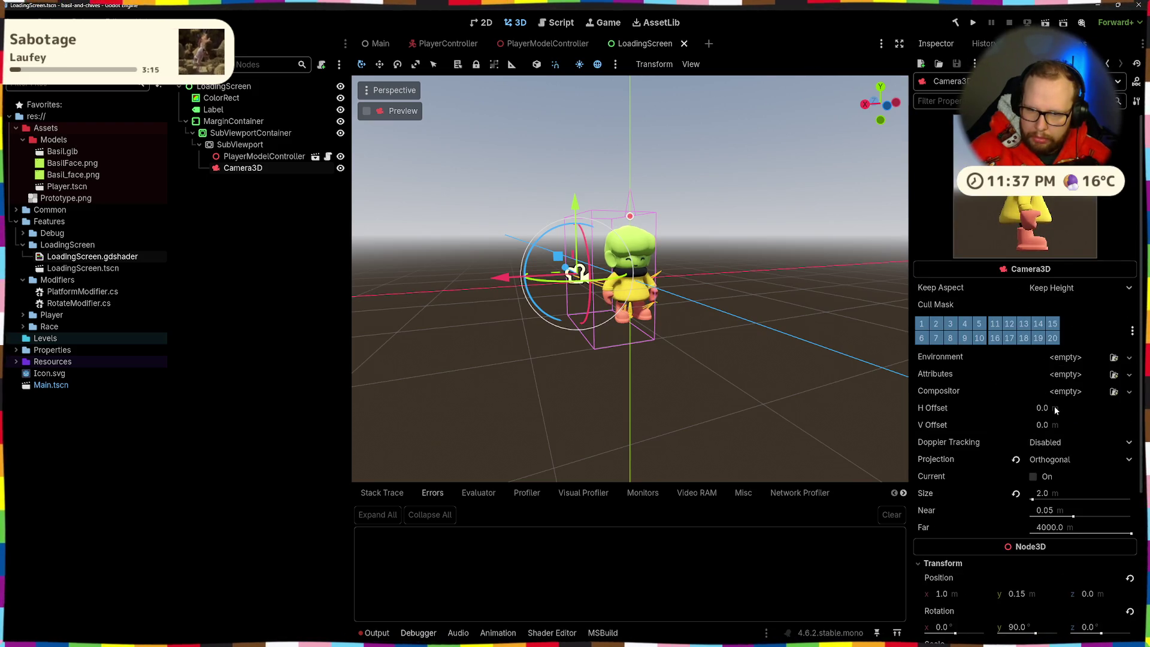
pyautogui.scroll(-4, 1054, 406)
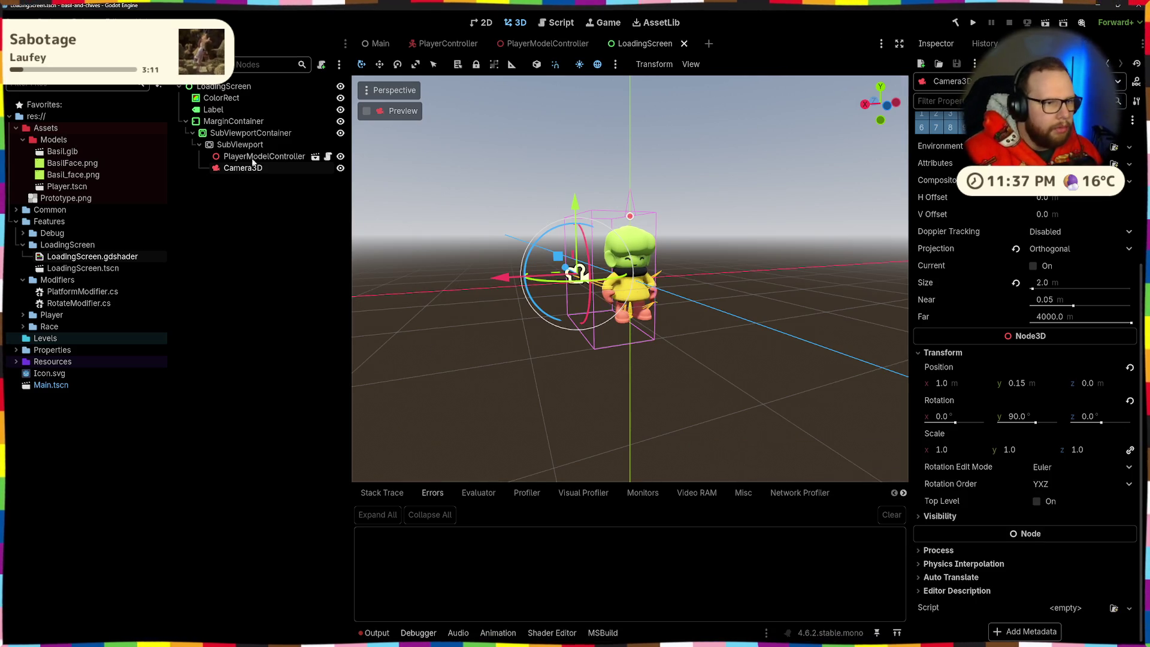
# Select the SubViewportContainer, then the SubViewport to view its settings
pyautogui.click(255, 134)
pyautogui.click(256, 143)
pyautogui.scroll(-5, 1060, 557)
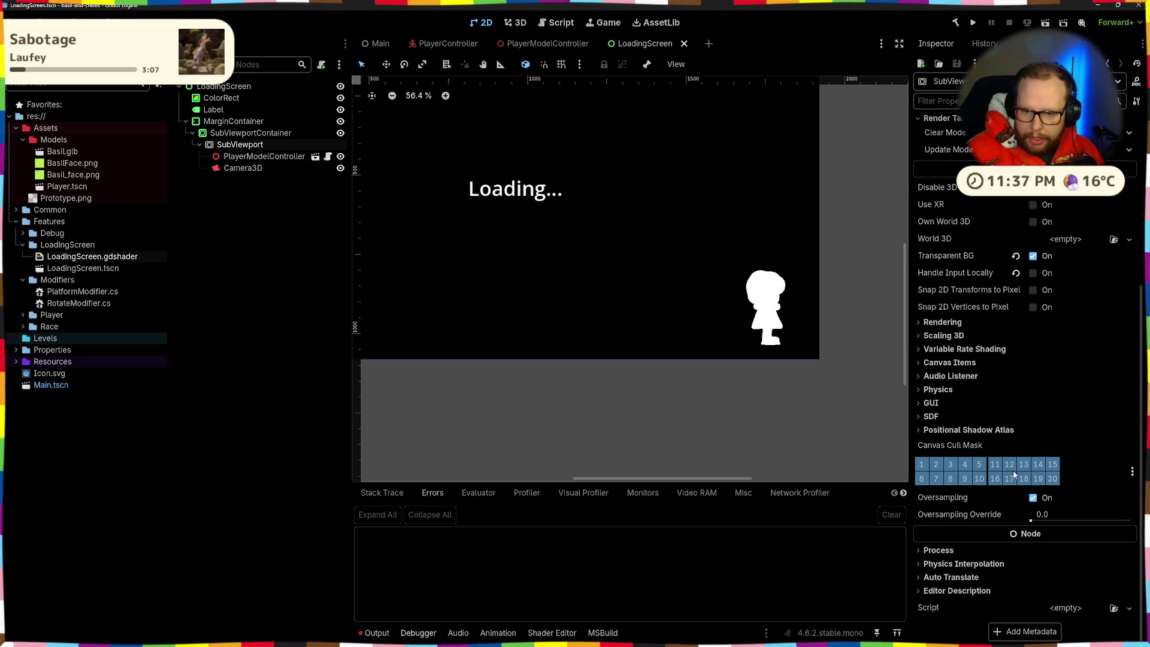
# Expand Rendering, toggle TAA, and try MSAA 2D 8×, MSAA 3D 8× and SMAA
pyautogui.moveTo(1012, 273)
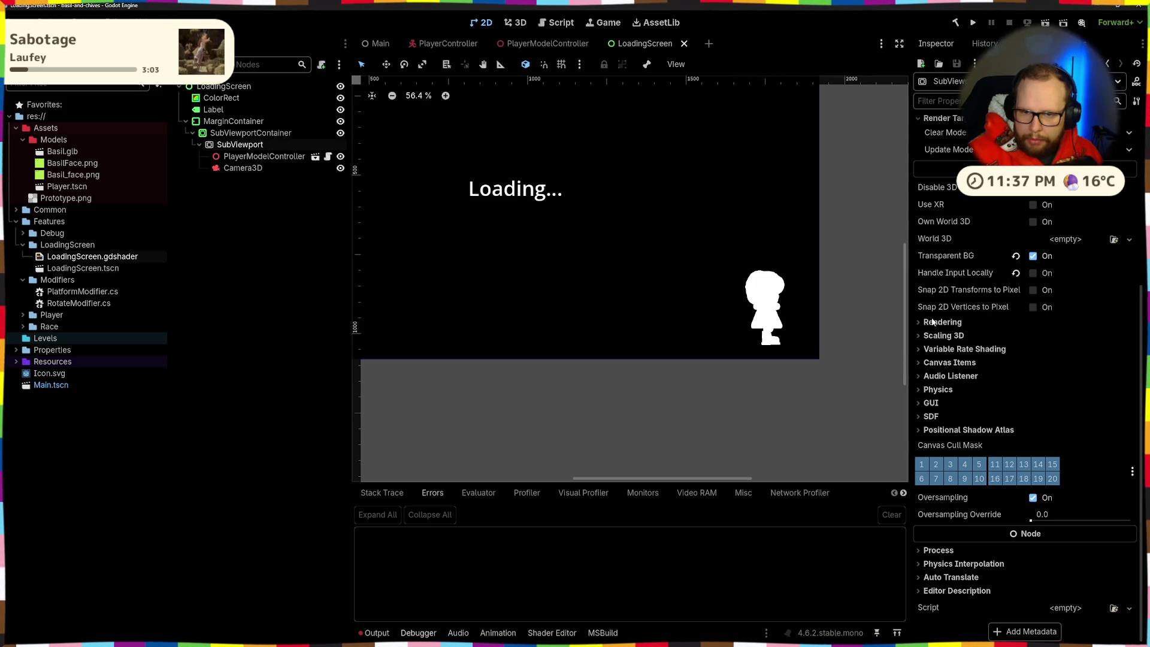
pyautogui.click(931, 323)
pyautogui.click(1036, 388)
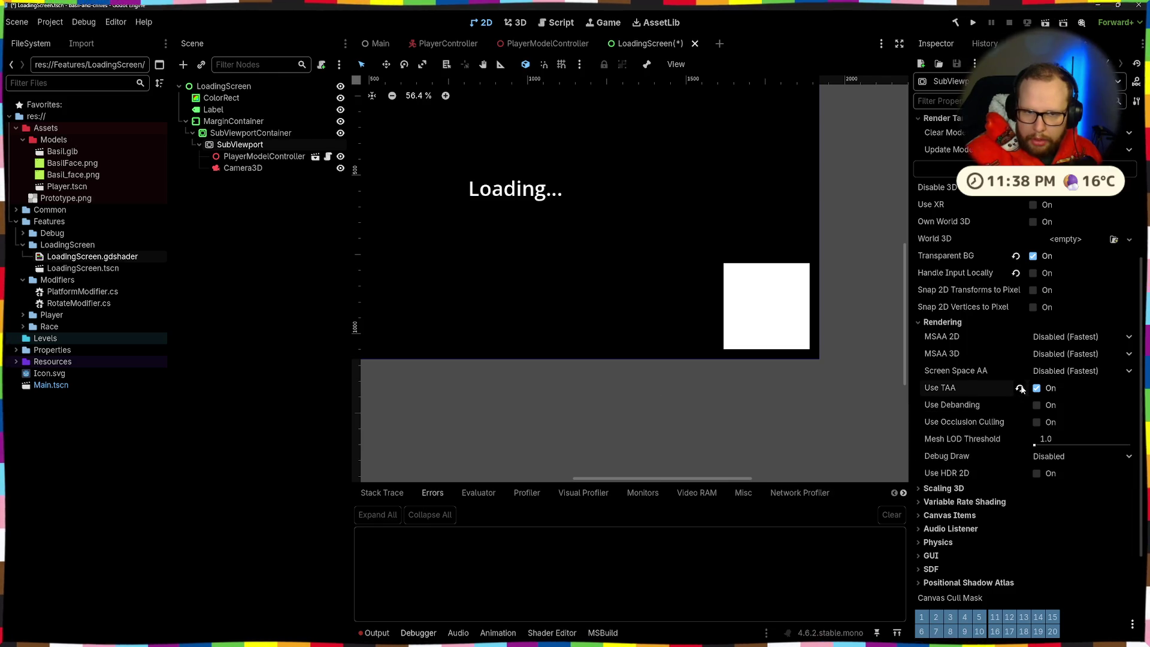
pyautogui.click(1020, 389)
pyautogui.click(1054, 337)
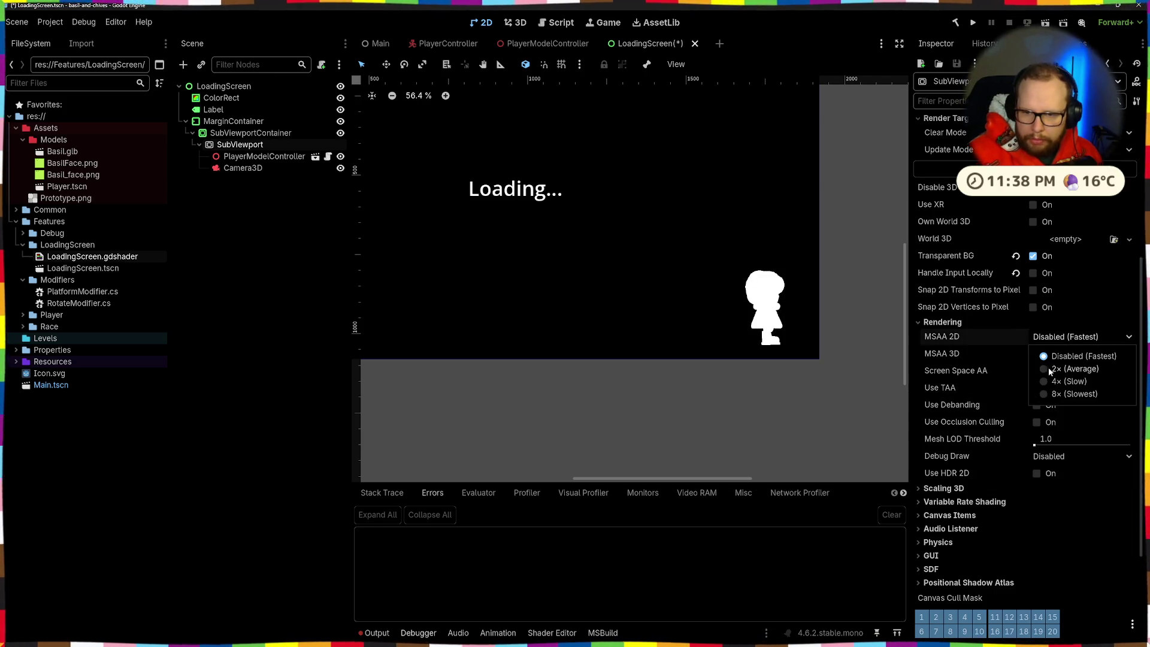
pyautogui.click(1047, 394)
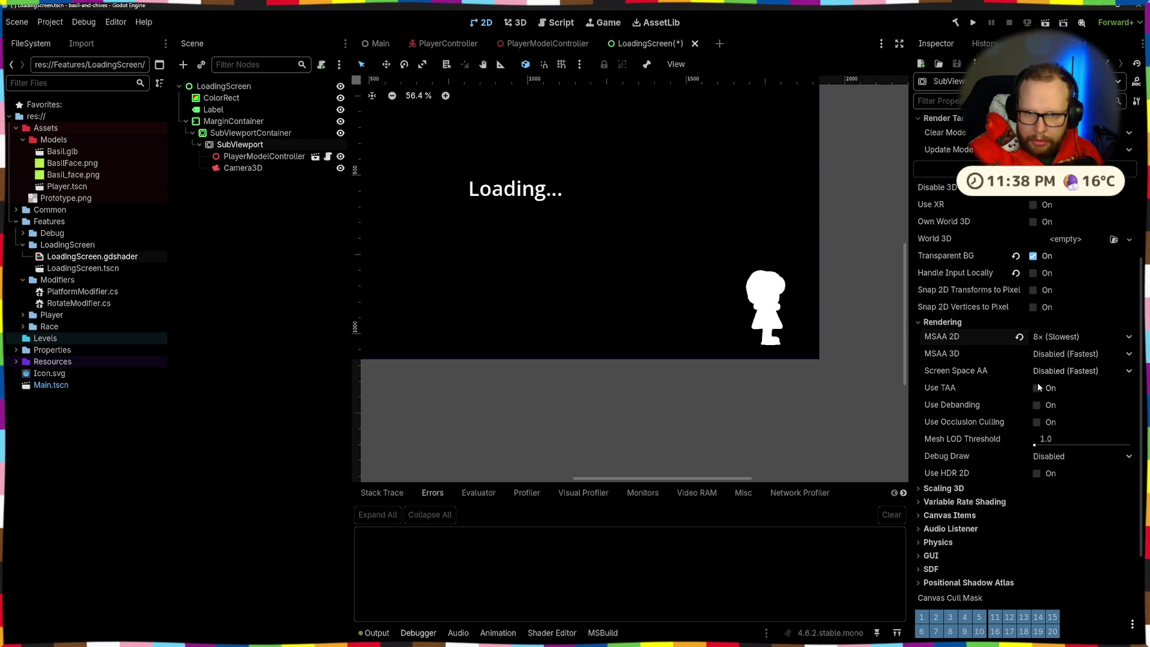
pyautogui.click(1057, 354)
pyautogui.click(1044, 412)
pyautogui.click(1047, 375)
pyautogui.click(1048, 416)
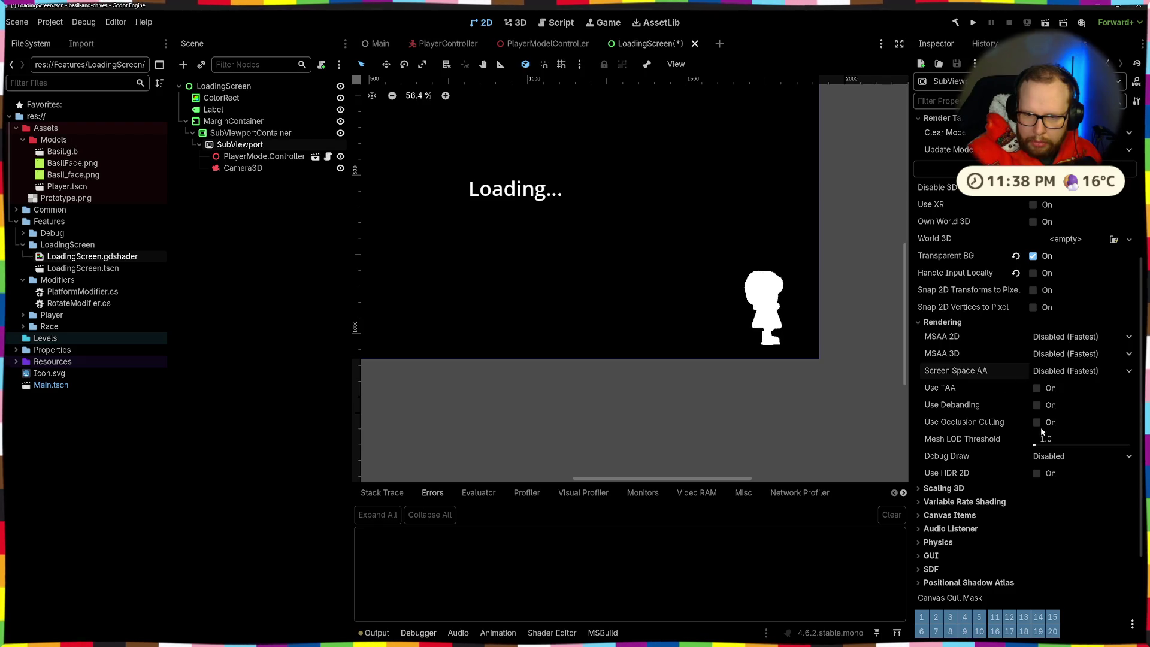
# Turn on debanding, toggle TAA on then off, and reset MSAA 3D to Disabled
pyautogui.click(1037, 405)
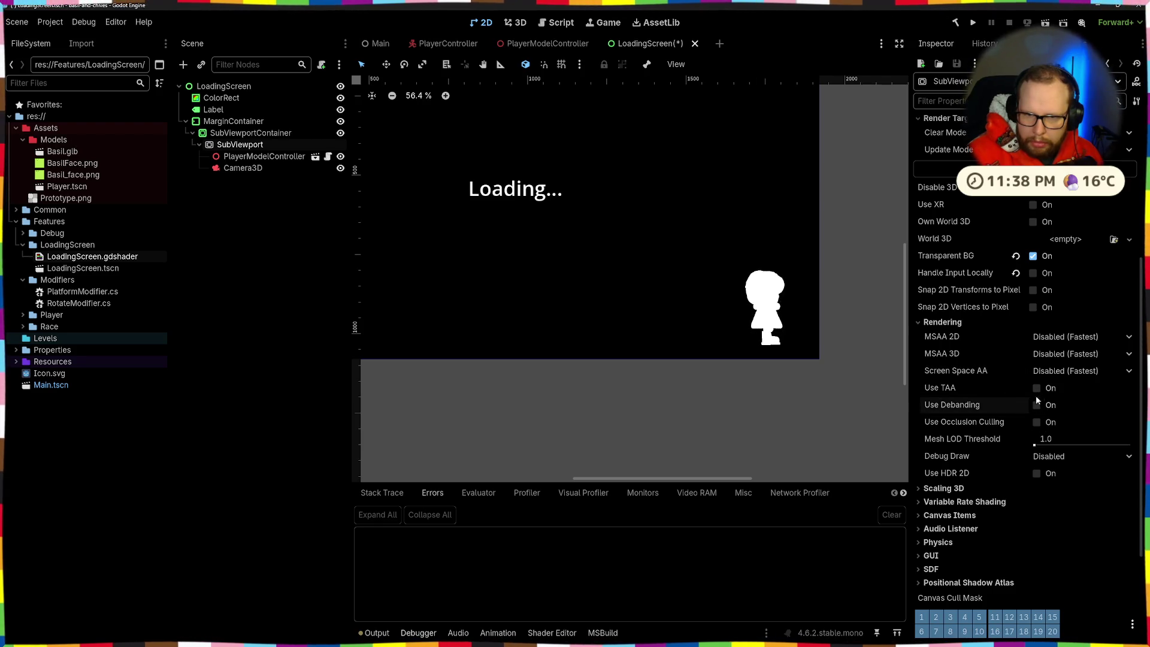
pyautogui.click(1037, 389)
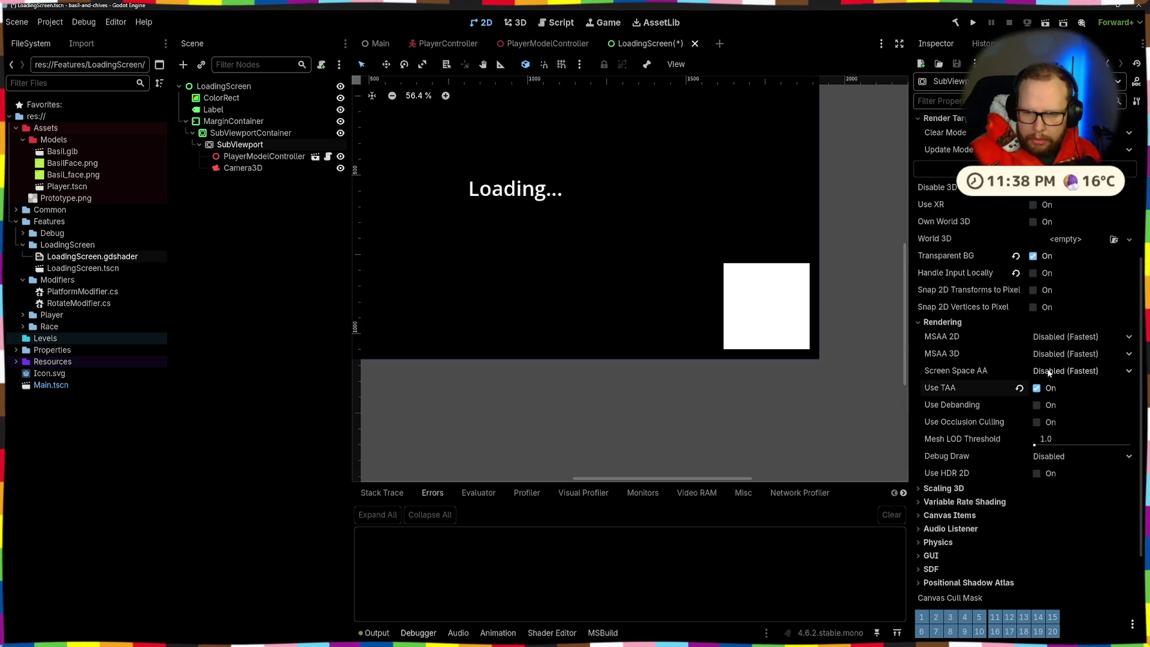
pyautogui.click(1038, 355)
pyautogui.click(1050, 412)
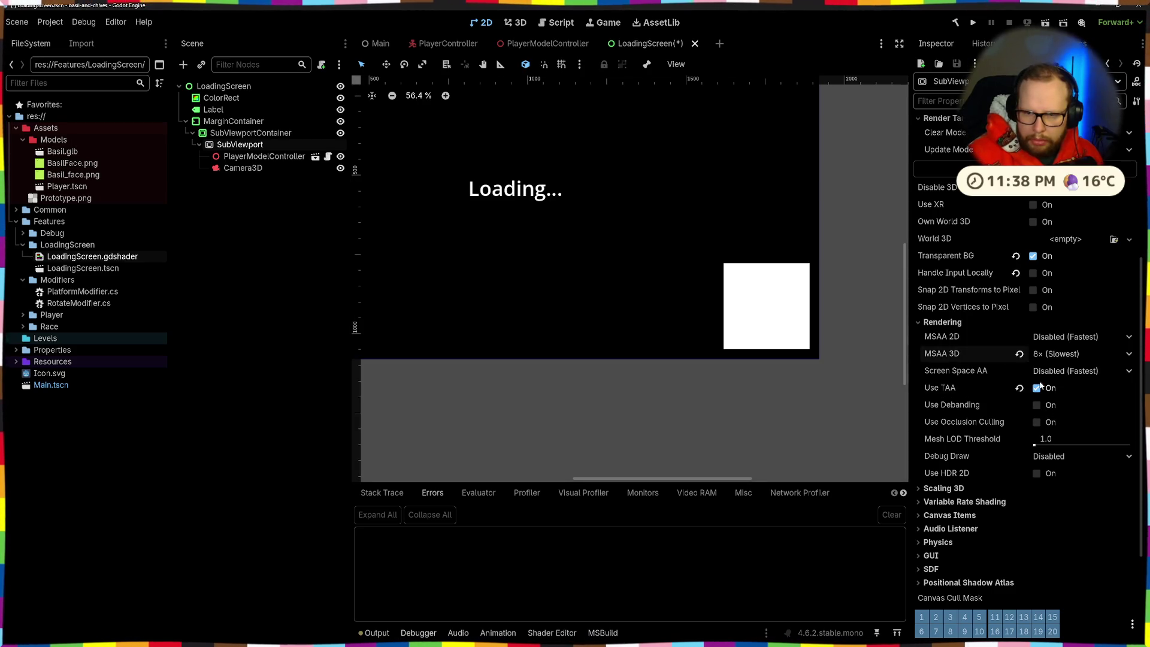
pyautogui.click(1018, 389)
pyautogui.scroll(4, 764, 286)
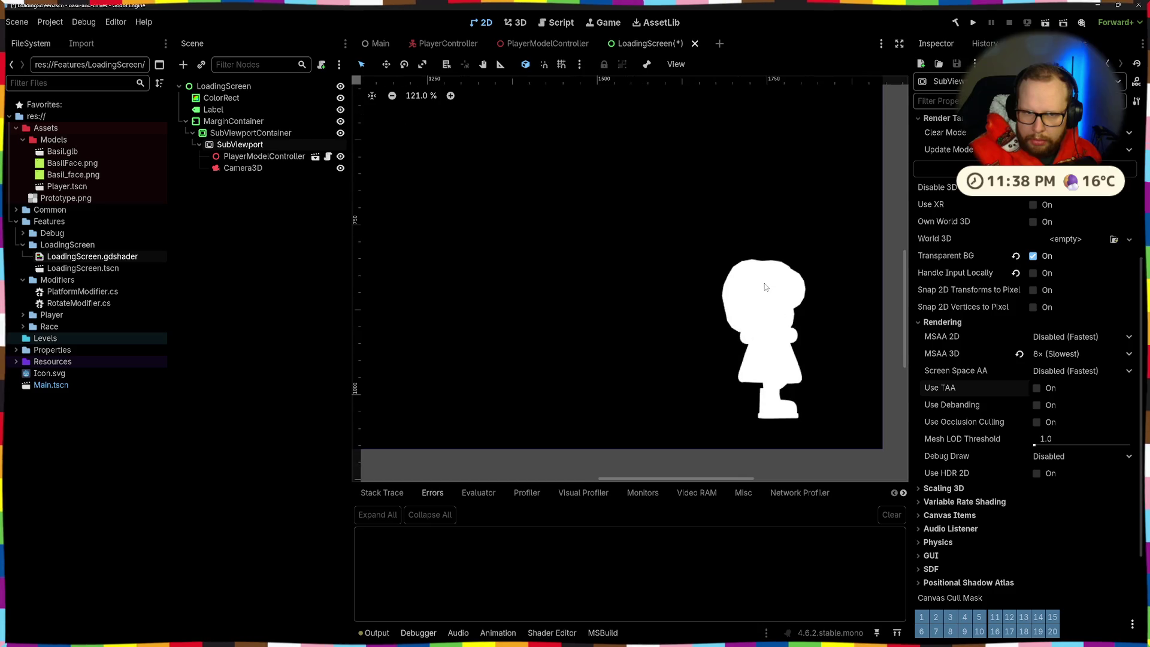
pyautogui.scroll(-8, 765, 291)
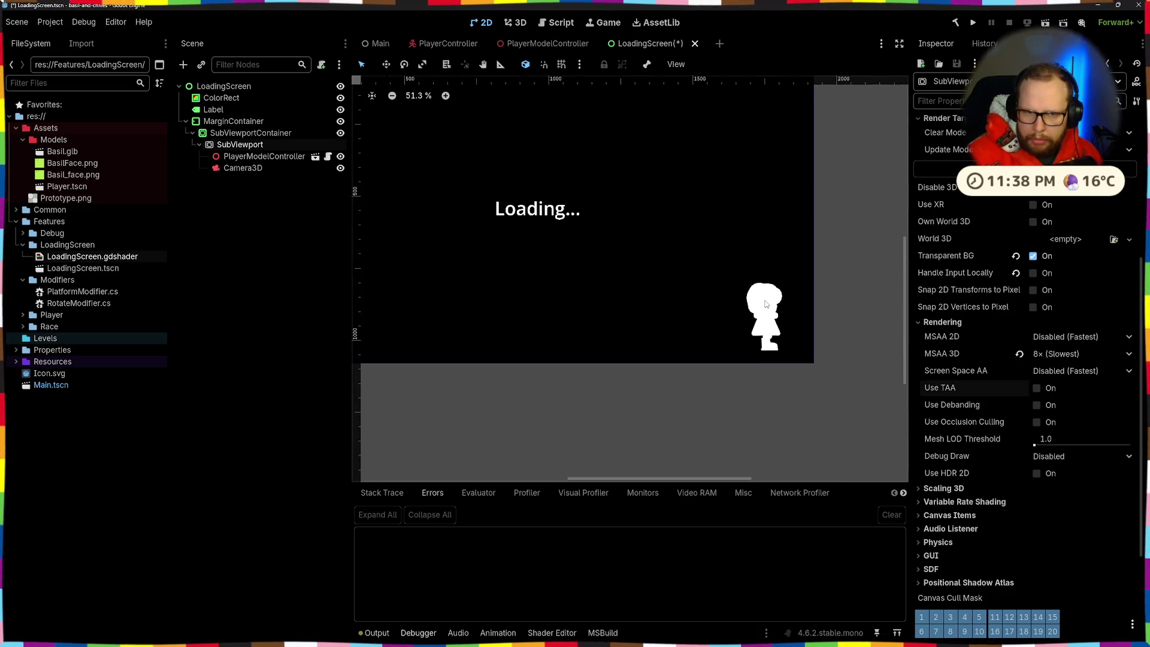
pyautogui.scroll(6, 609, 287)
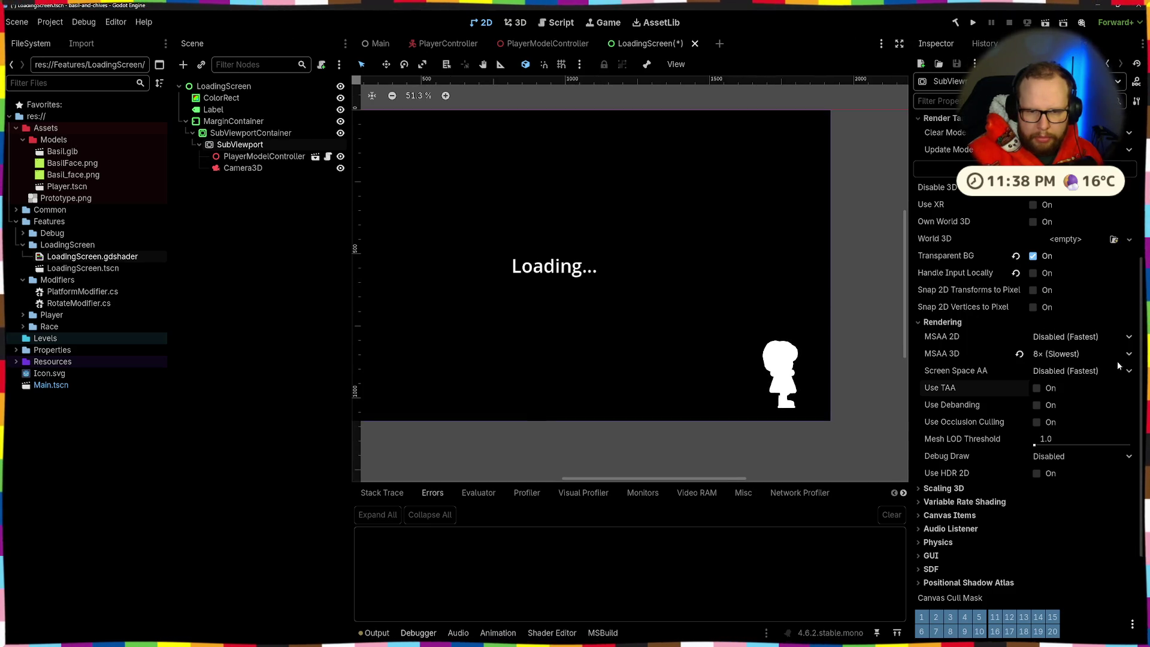
pyautogui.click(1020, 355)
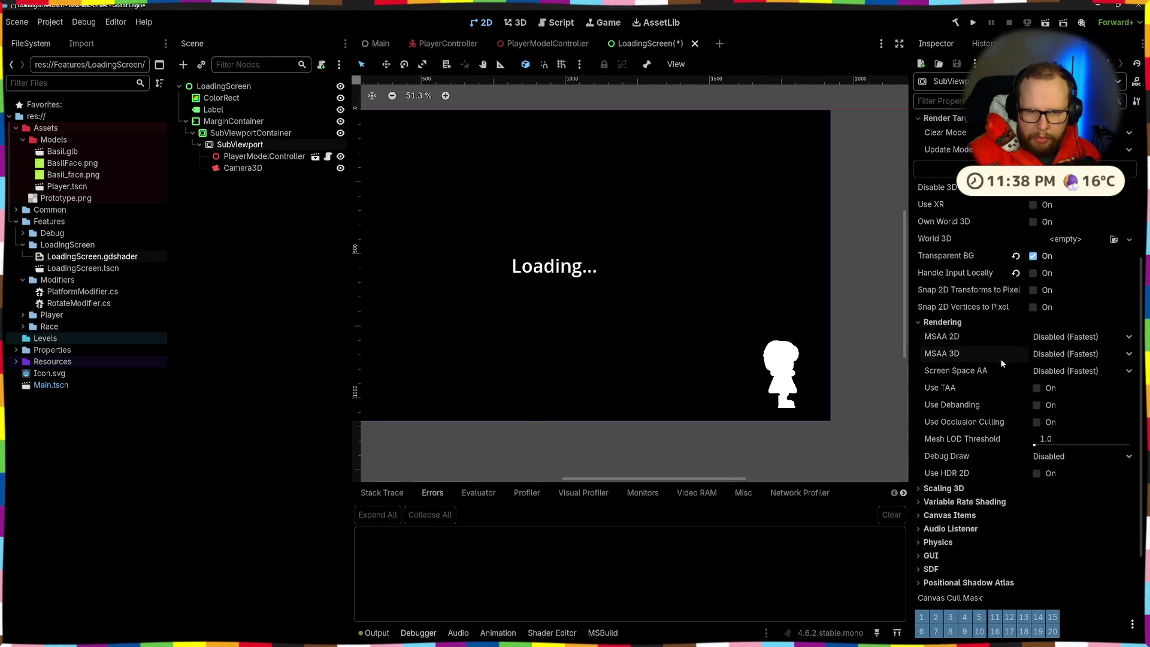
pyautogui.moveTo(595, 382); pyautogui.dragTo(617, 383)
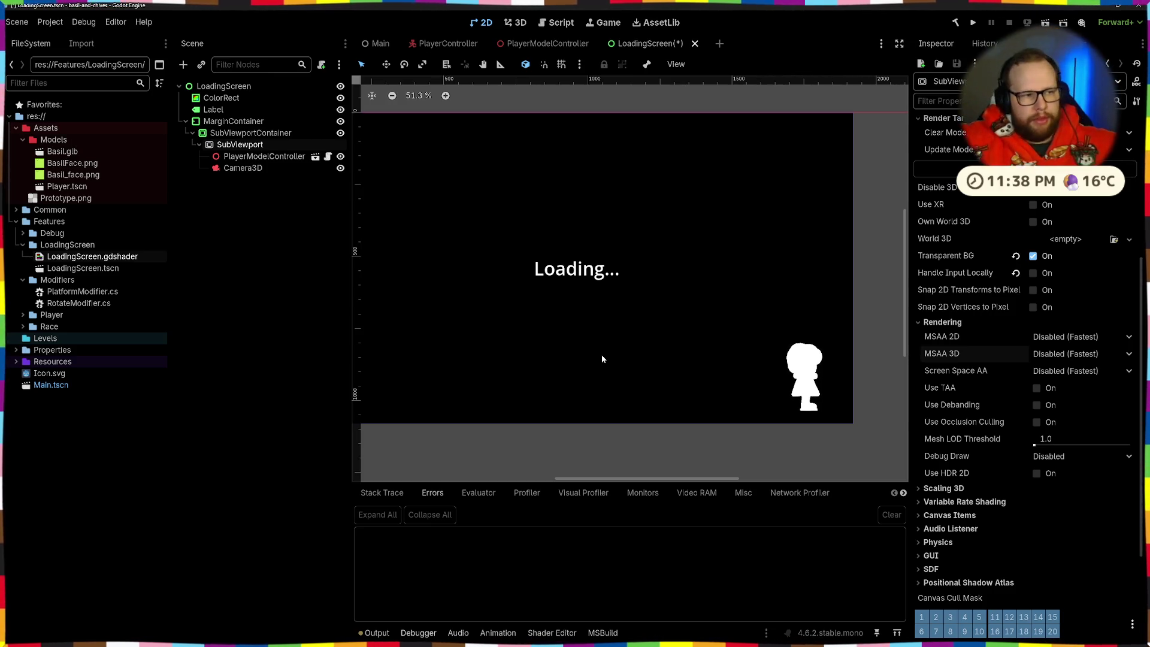
# Delete BasilFace.png from the Models folder in the FileSystem dock
pyautogui.click(90, 163)
pyautogui.press('Delete')
pyautogui.press('Return')
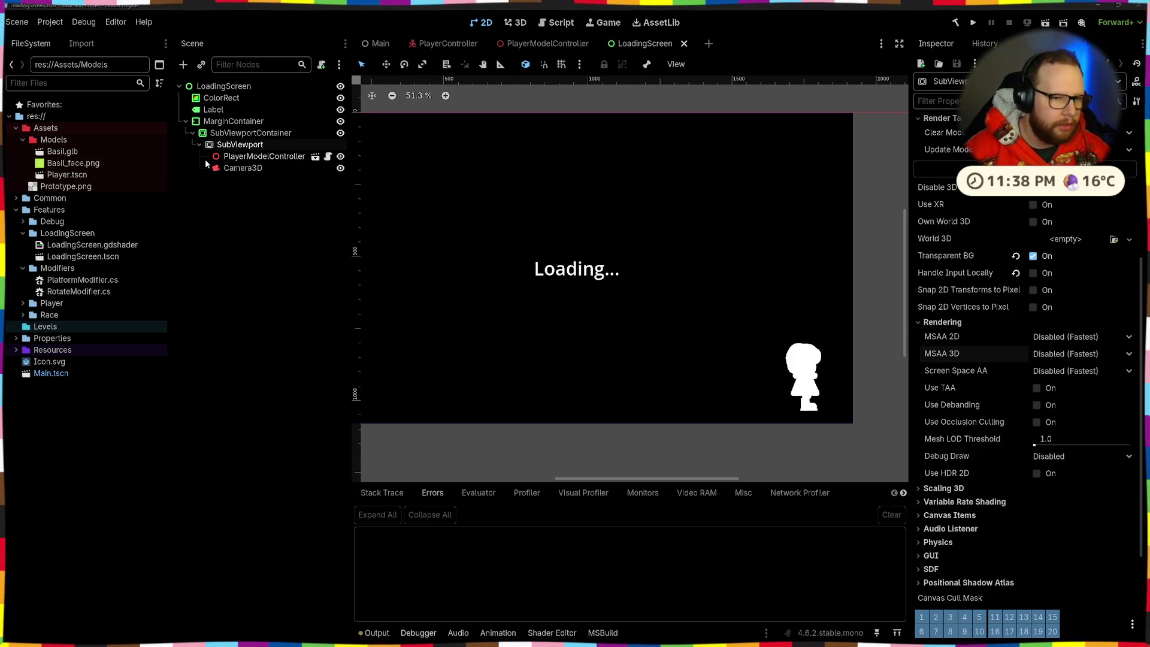
pyautogui.click(278, 296)
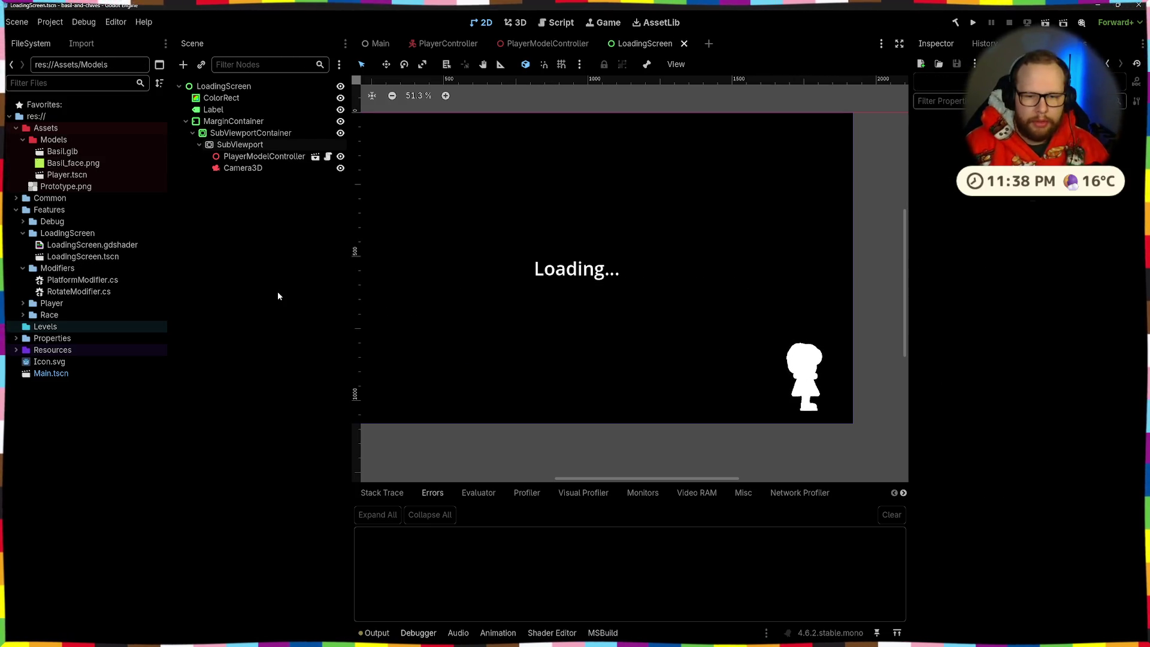
# Switch to the PlayerController scene and run the 'rel' scene command from the command search
pyautogui.click(470, 48)
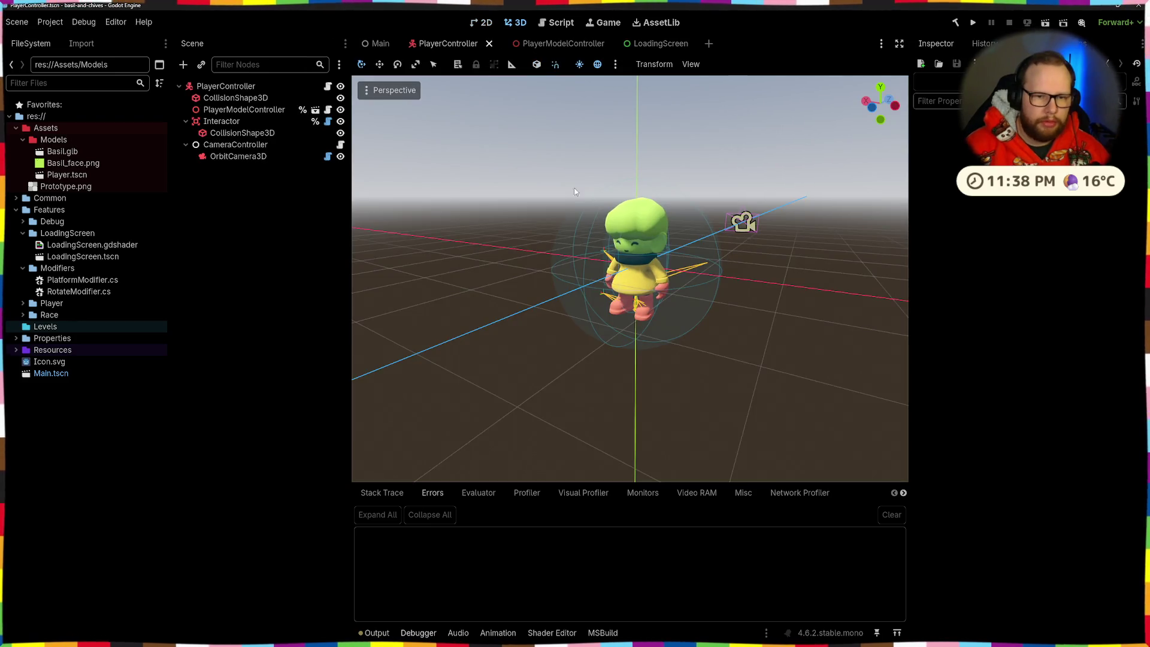
pyautogui.hotkey('ctrl', 'shift', 'p')
pyautogui.write('rel')
pyautogui.press('Return')
# Back in LoadingScreen's 2D view, select the PlayerModelController node and open its context menu
pyautogui.click(663, 45)
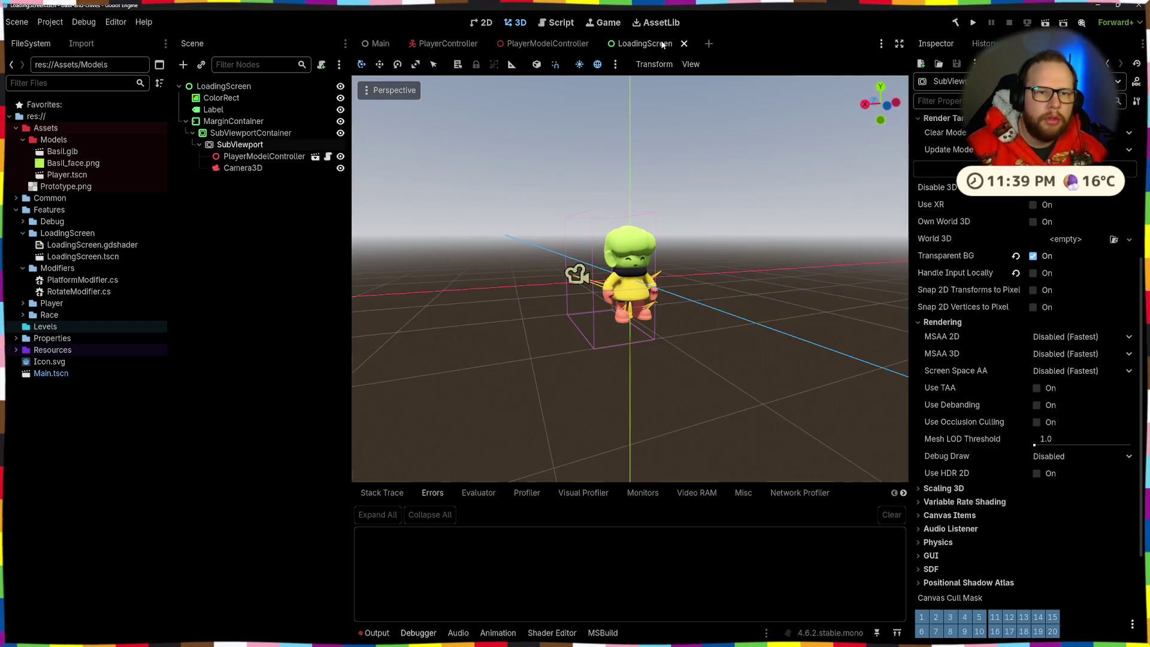
pyautogui.hotkey('ctrl', 'F1')
pyautogui.scroll(-2, 762, 339)
pyautogui.click(857, 351)
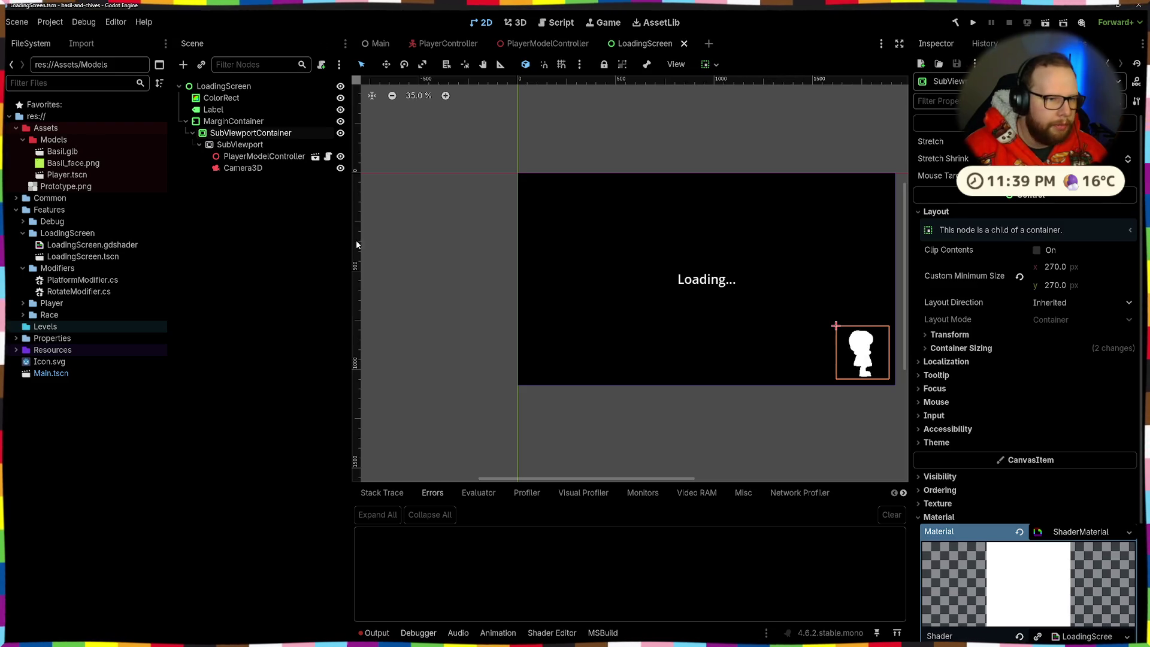
pyautogui.click(231, 156)
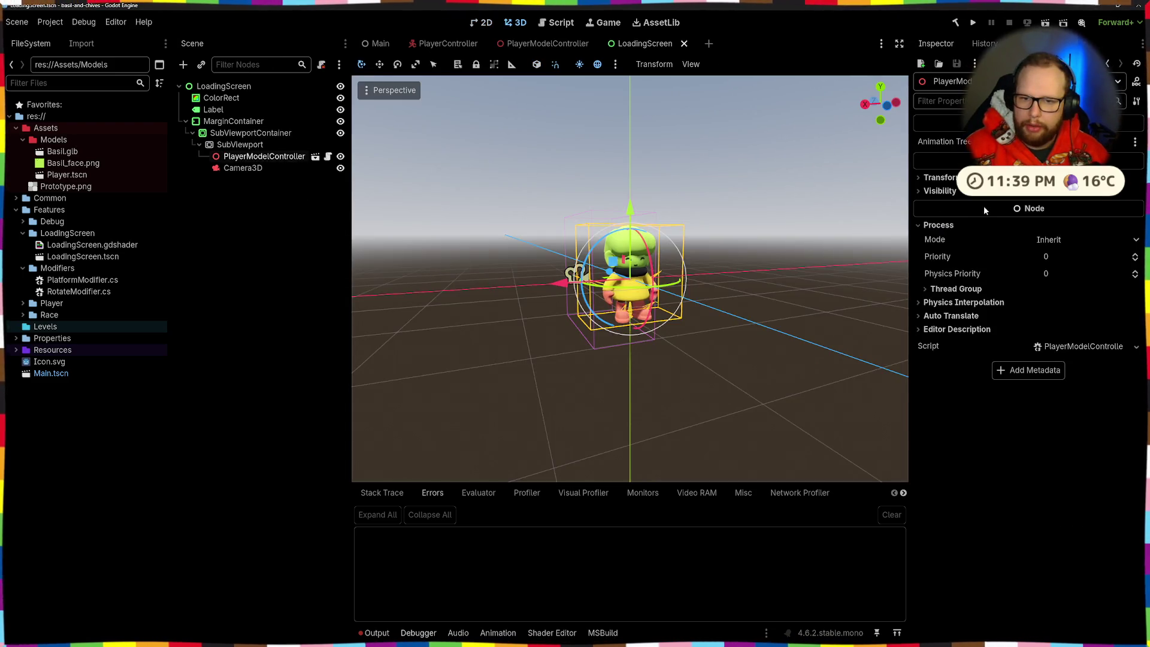
pyautogui.rightClick(275, 158)
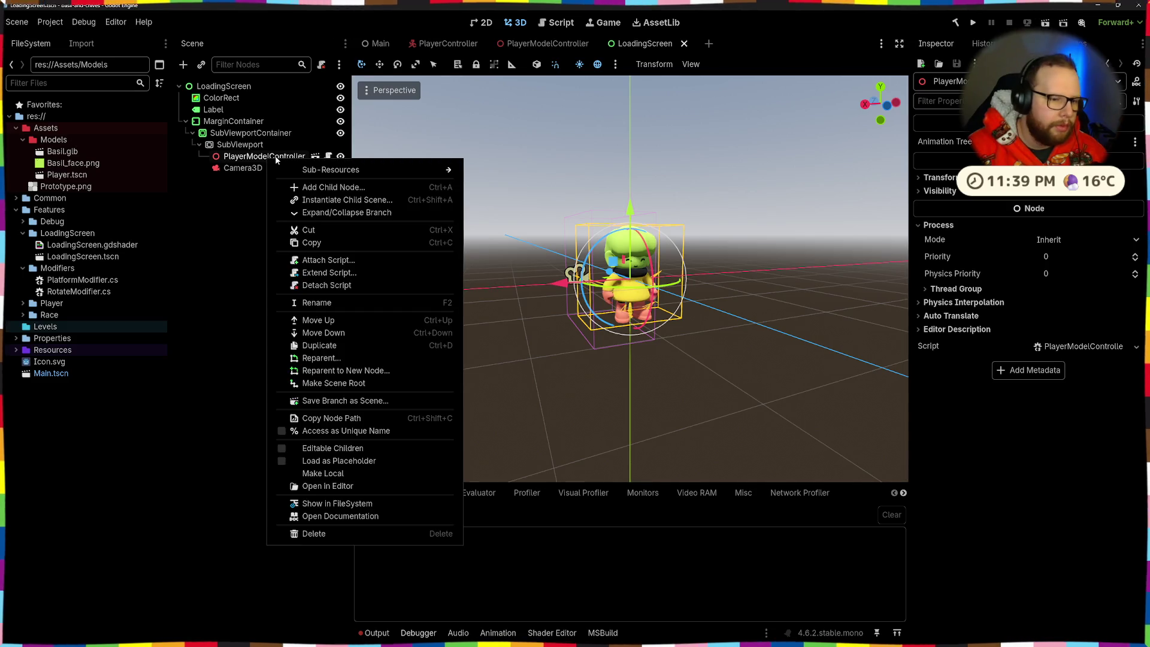
# Make the character model's children editable, inspect its AnimationTree and idle state, and save
pyautogui.click(280, 448)
pyautogui.click(255, 320)
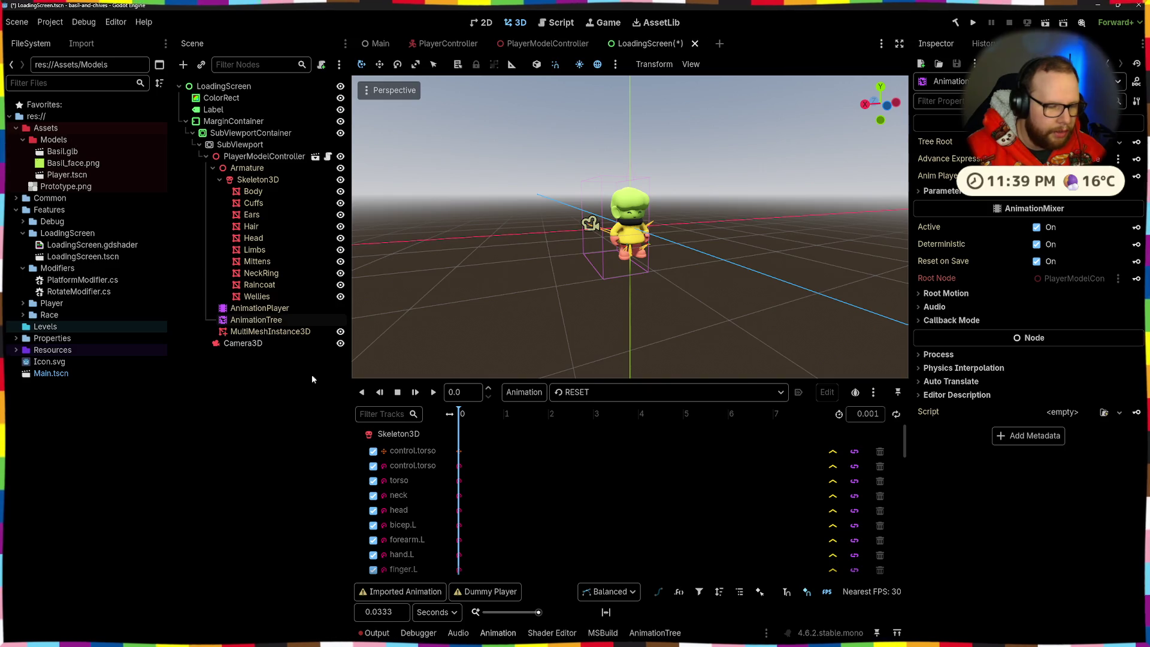
pyautogui.scroll(-10, 588, 482)
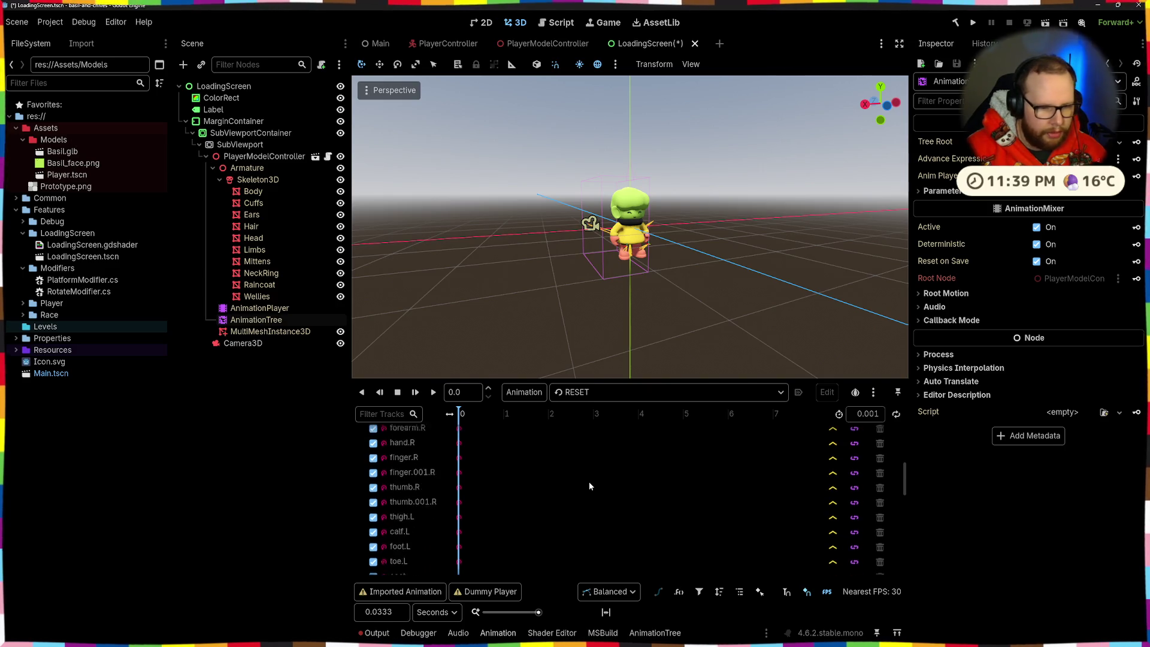
pyautogui.click(261, 309)
pyautogui.scroll(-5, 543, 502)
pyautogui.click(238, 320)
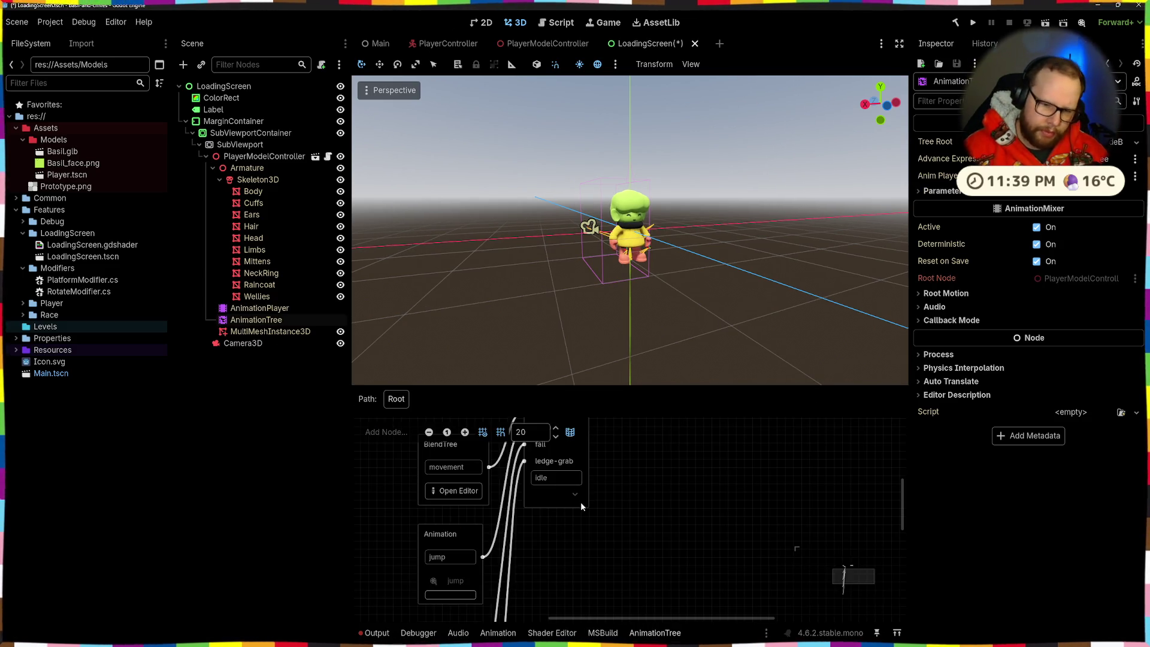
pyautogui.click(570, 479)
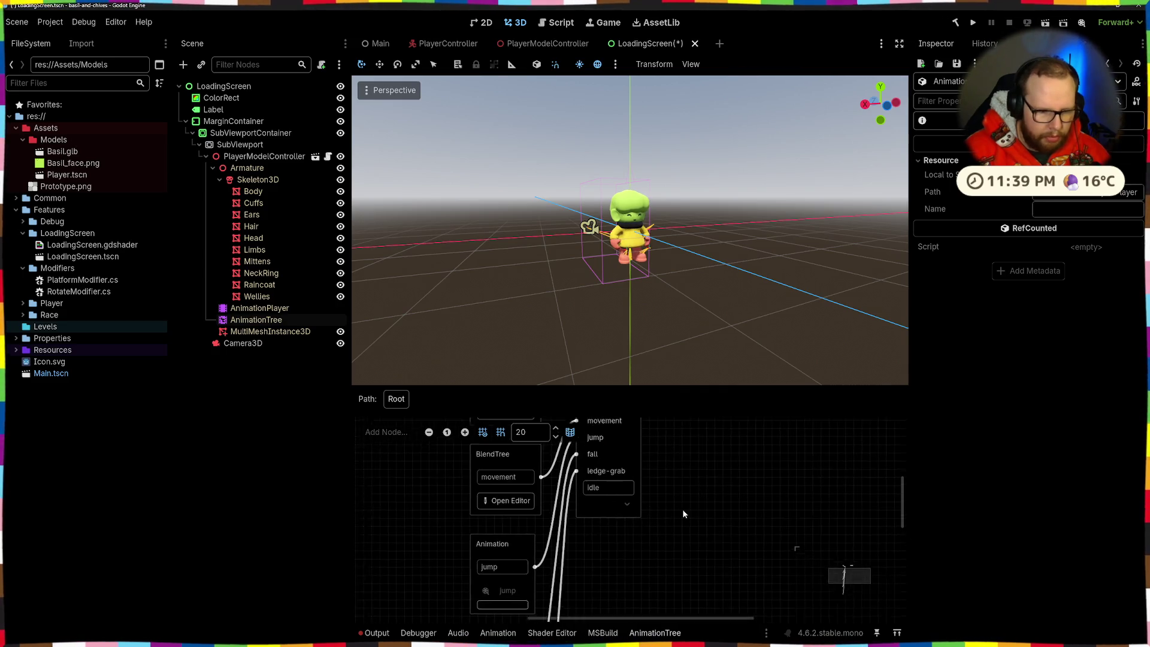
pyautogui.click(377, 633)
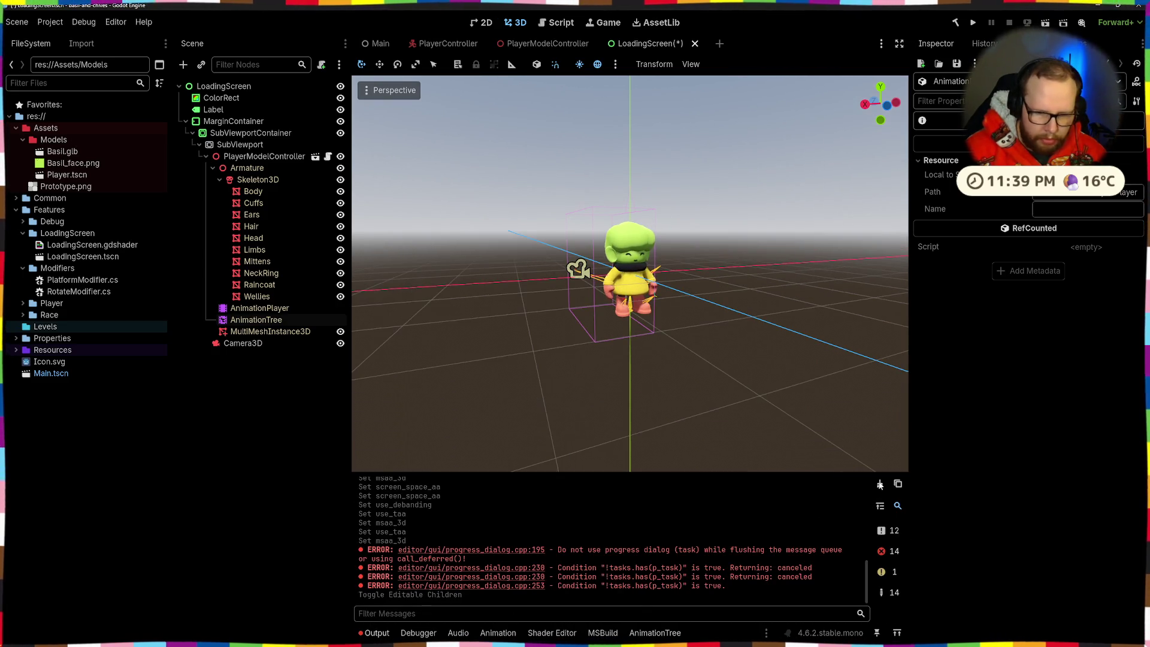
pyautogui.hotkey('ctrl', 's')
# Set the AnimationTree's Parameters > Transition request to movement and save the scene
pyautogui.click(276, 321)
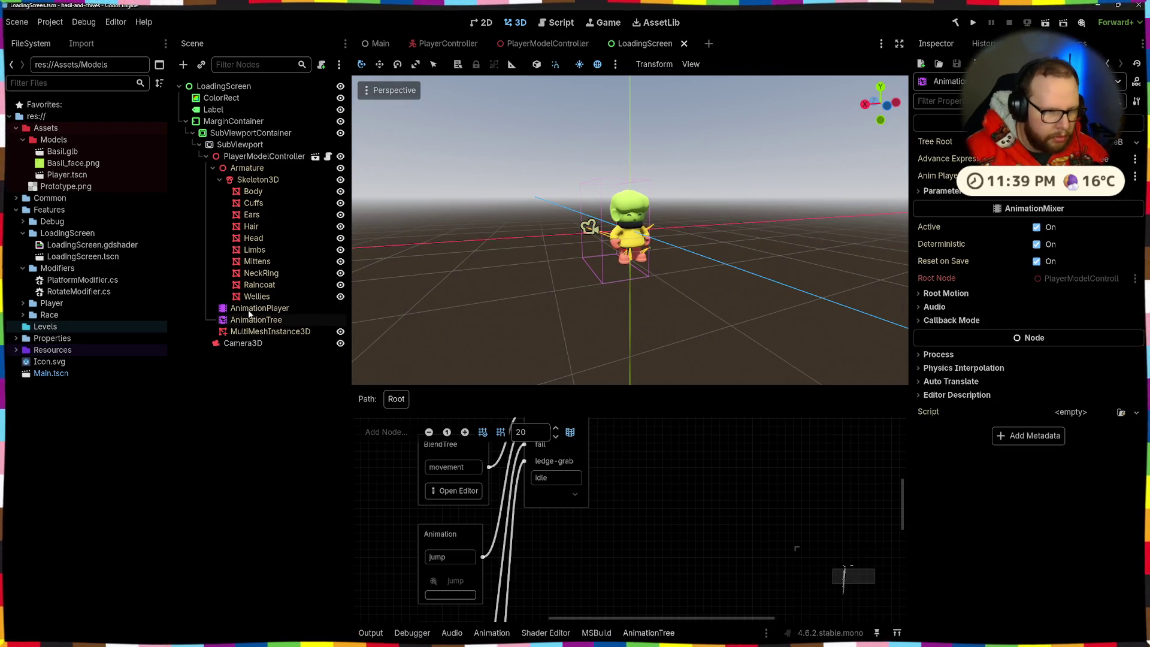
pyautogui.rightClick(261, 324)
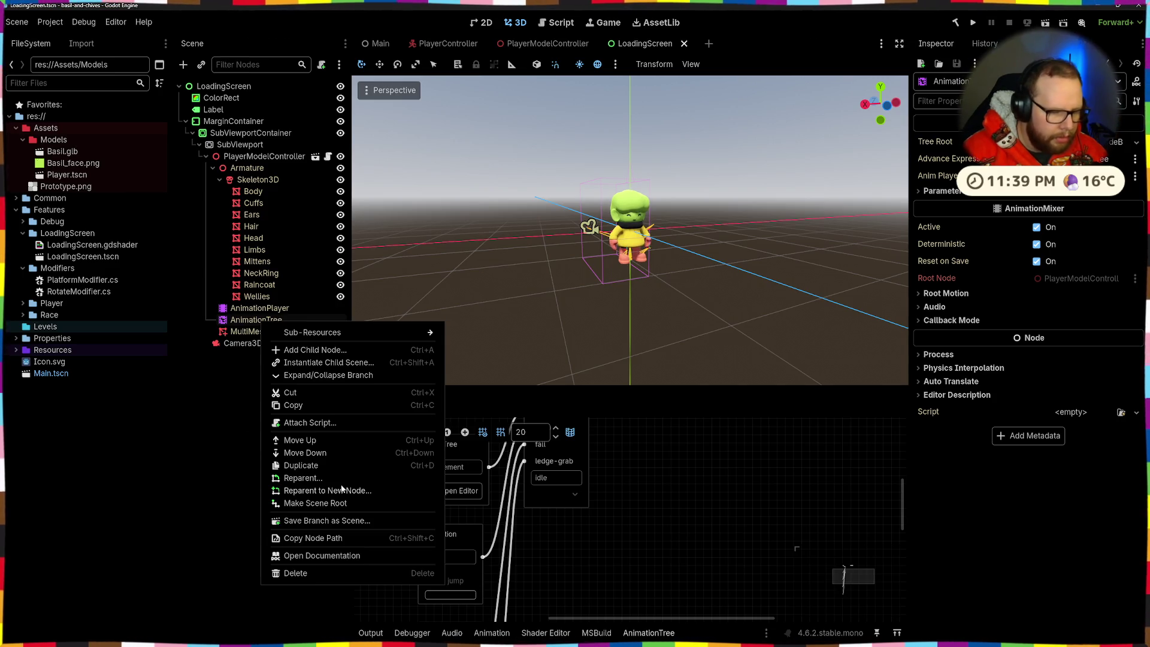
pyautogui.click(724, 491)
pyautogui.click(920, 191)
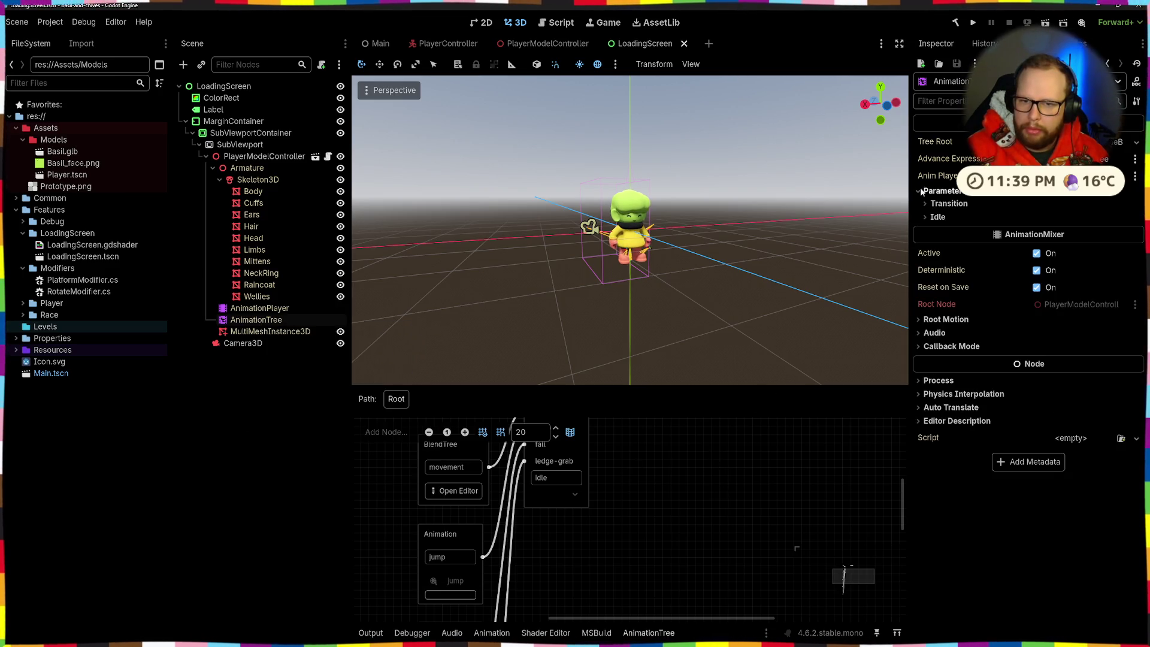
pyautogui.click(922, 203)
pyautogui.click(1136, 236)
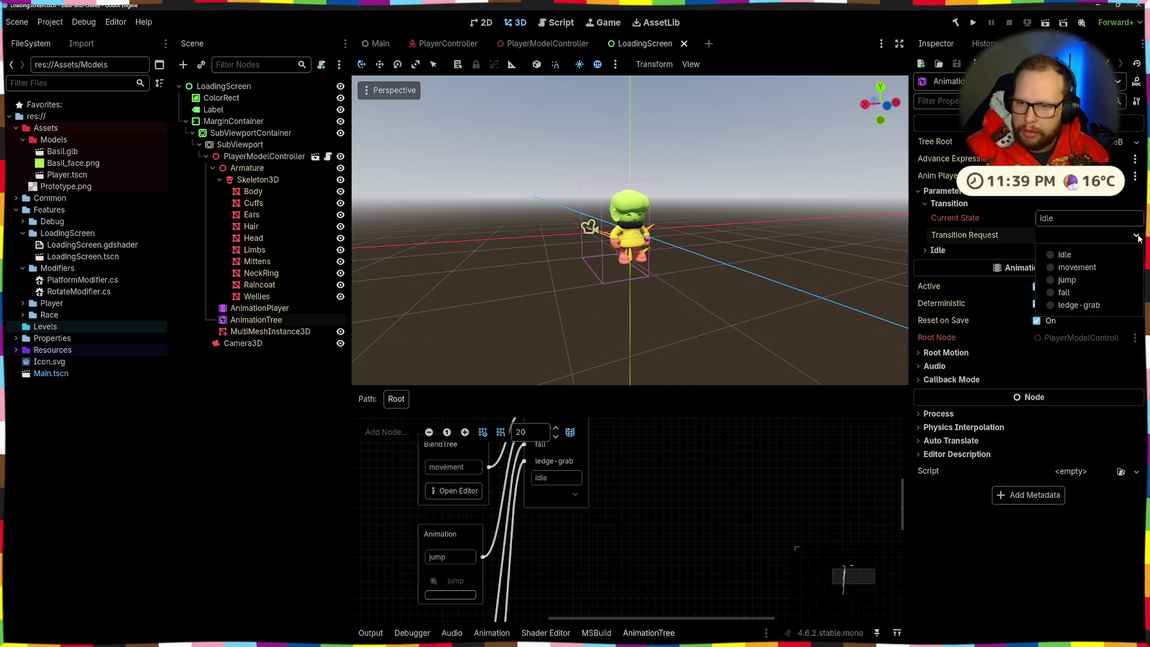
pyautogui.click(1051, 267)
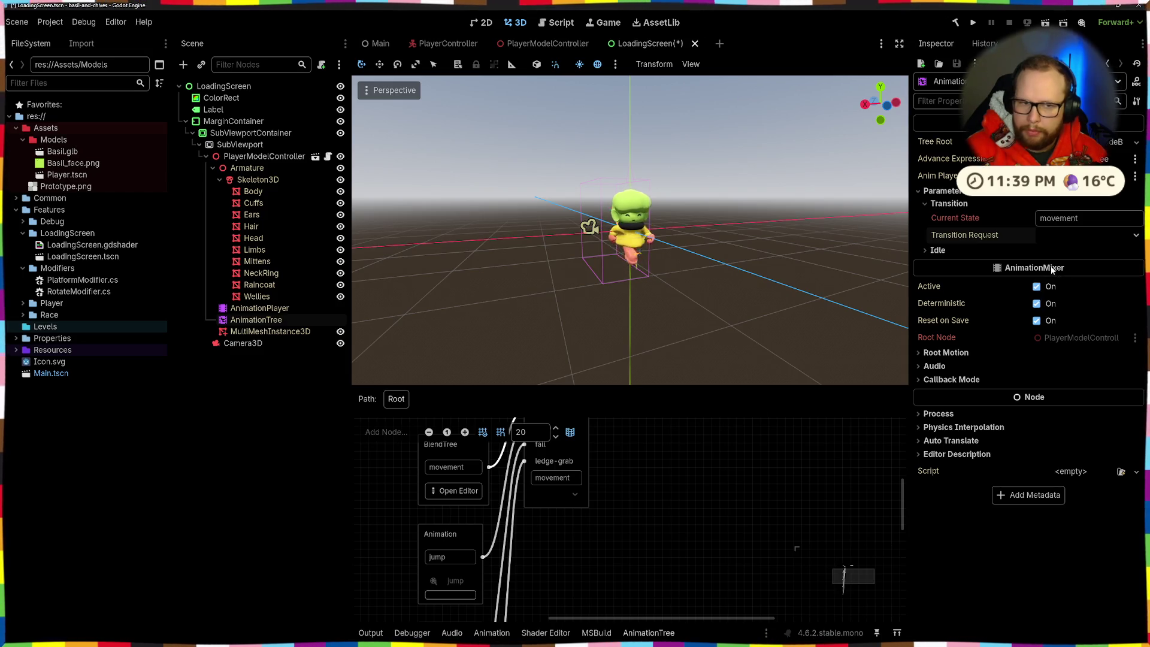
pyautogui.hotkey('ctrl', 's')
# From the ColorRect 2D layout, run the LoadingScreen scene to check the walking silhouette, then stop it
pyautogui.click(252, 97)
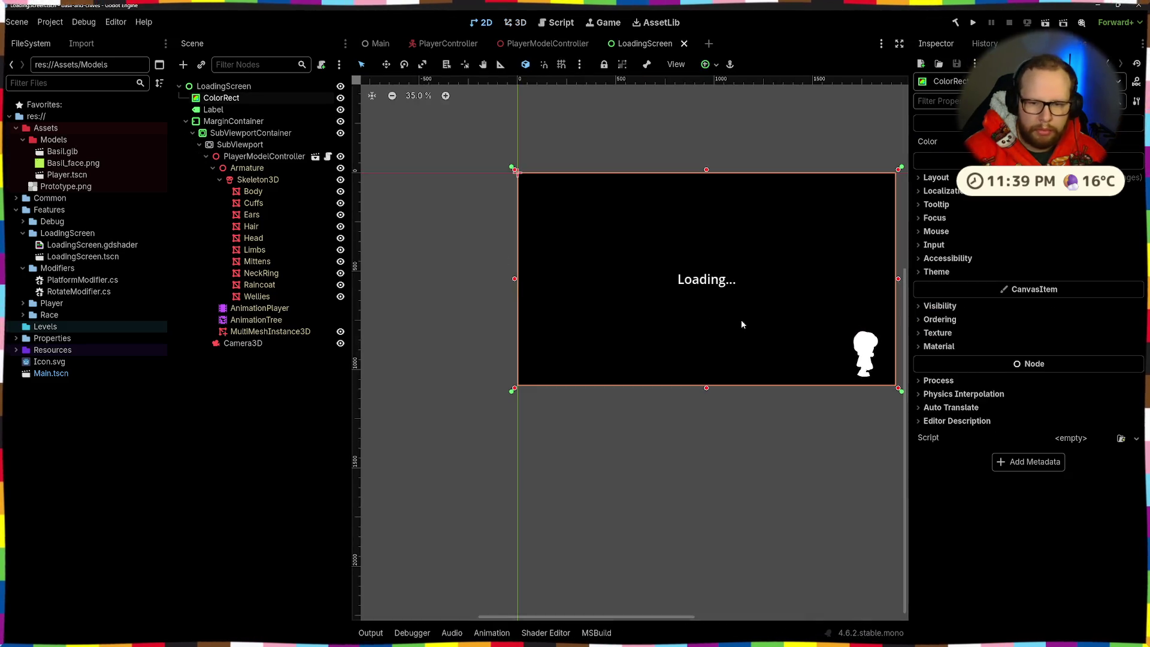
pyautogui.hscroll(2, 743, 333)
pyautogui.scroll(4, 674, 321)
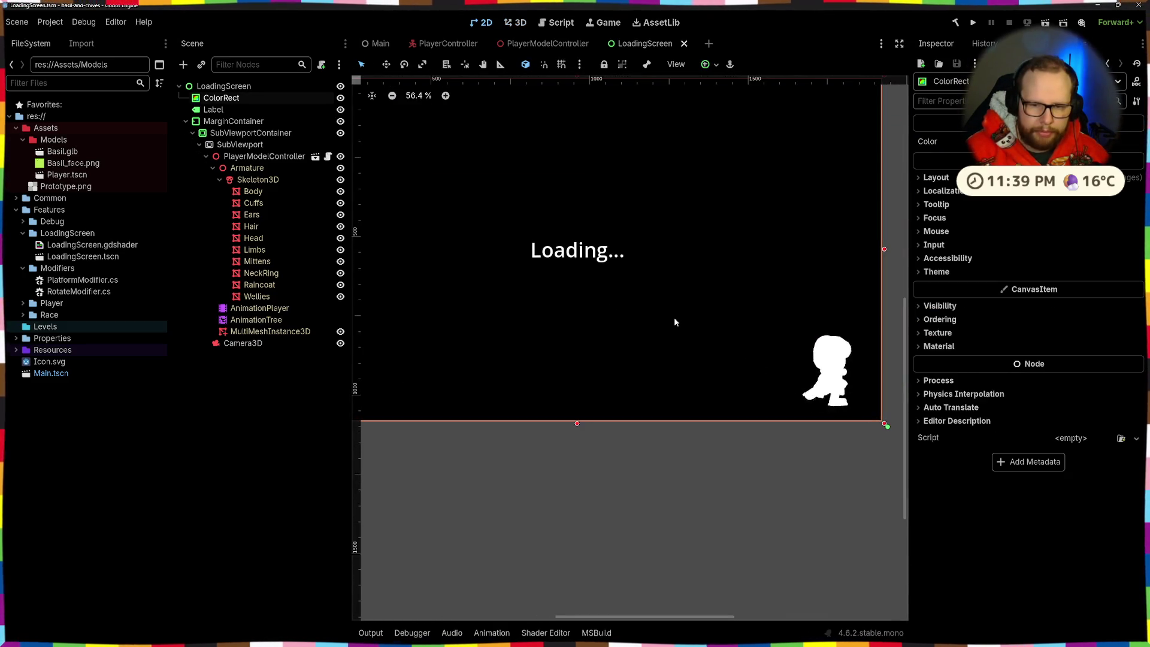
pyautogui.scroll(-4, 674, 322)
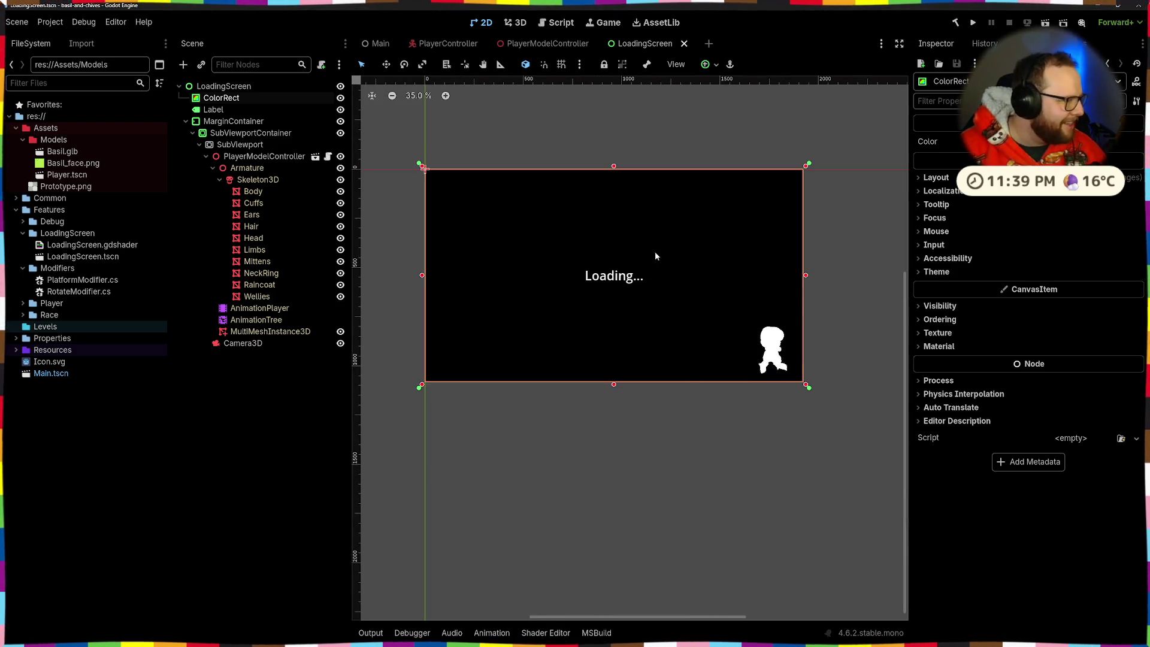
pyautogui.click(1050, 23)
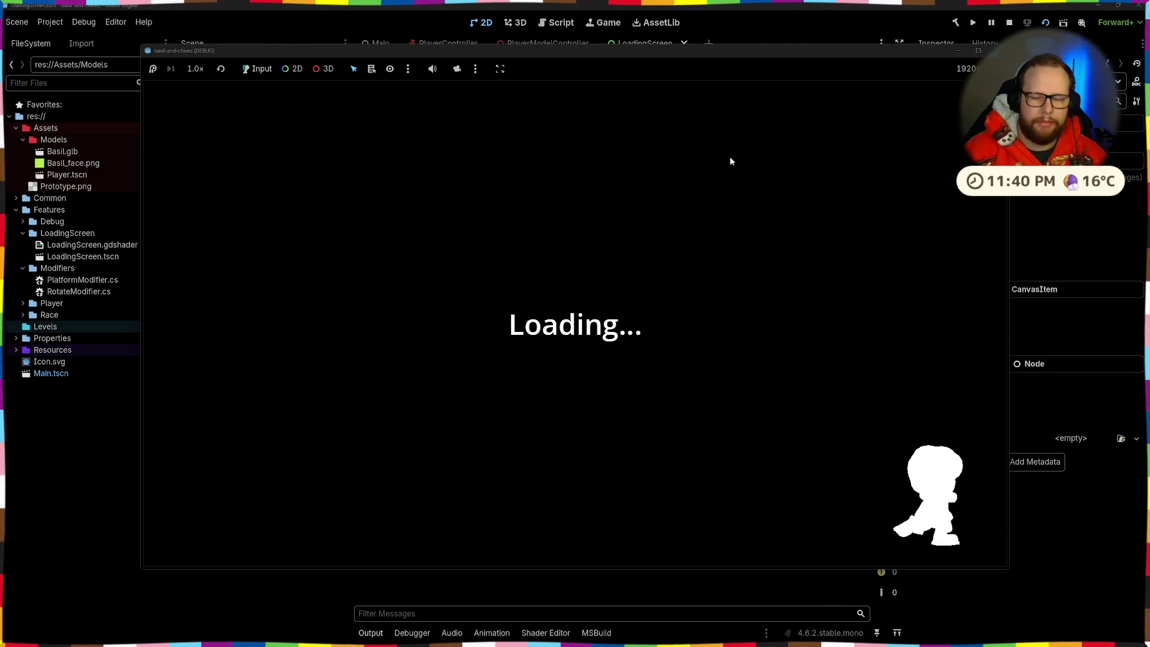
pyautogui.click(998, 50)
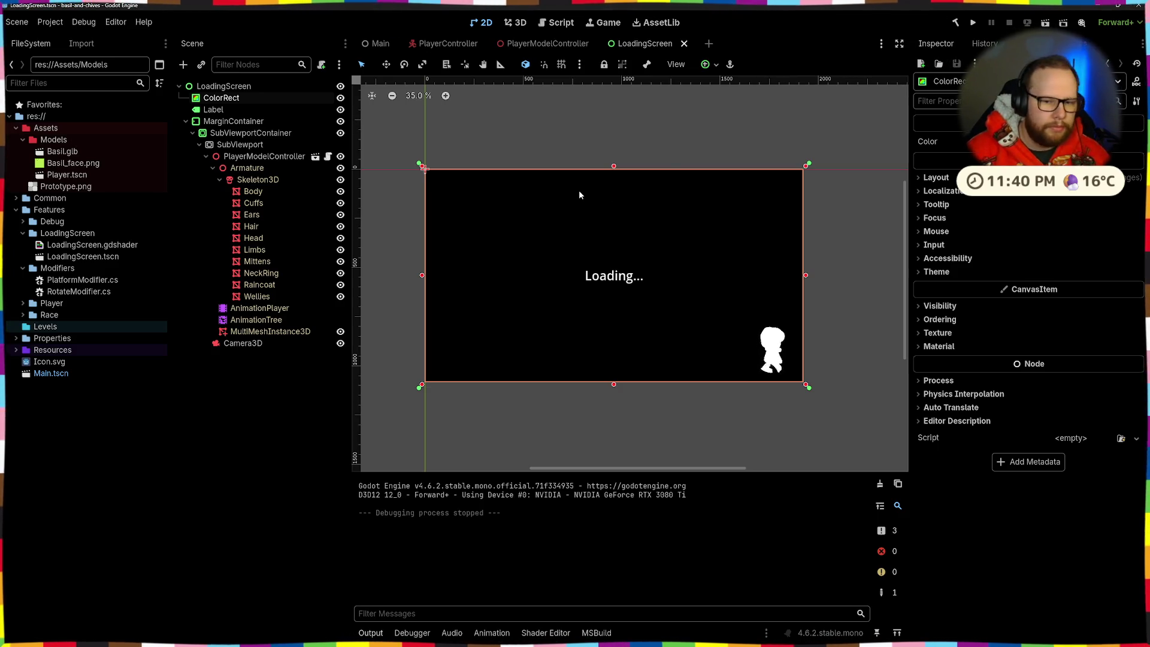
# Anchor the Loading... label to the bottom-right corner and move it under MarginContainer
pyautogui.click(612, 275)
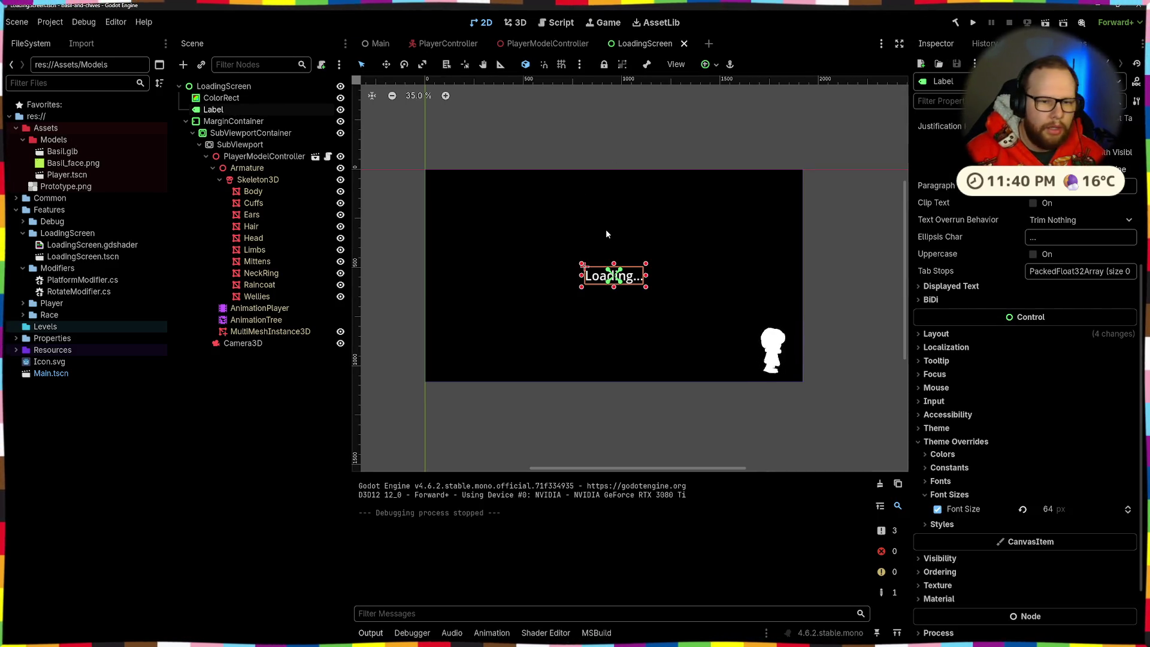
pyautogui.click(709, 64)
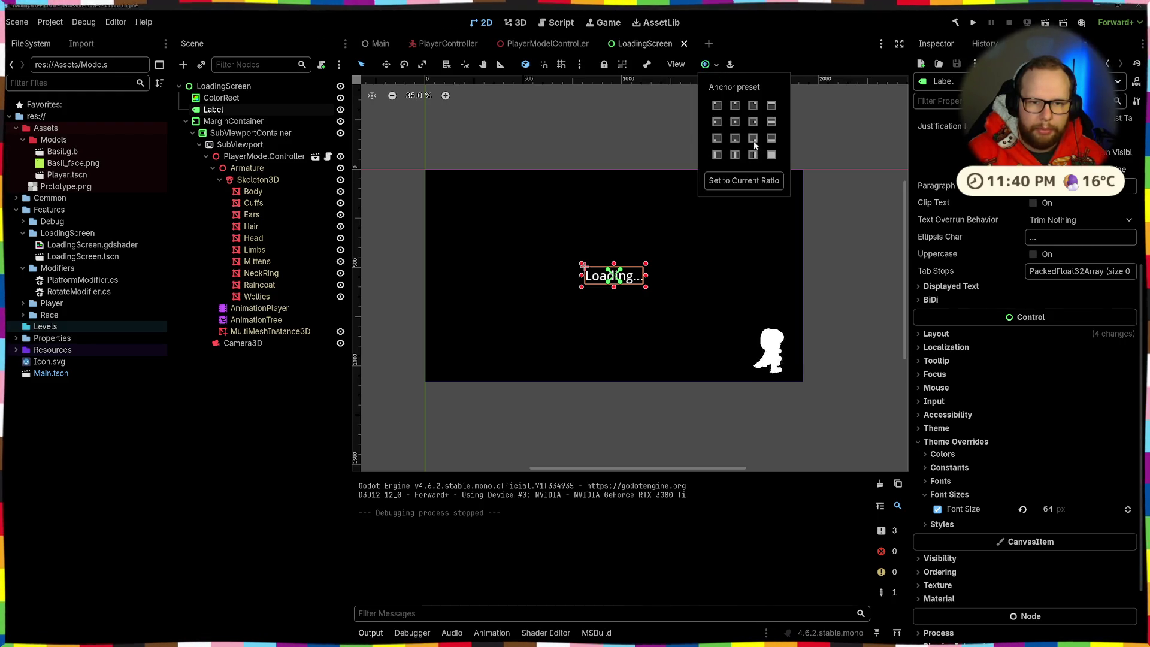
pyautogui.click(753, 139)
pyautogui.click(297, 476)
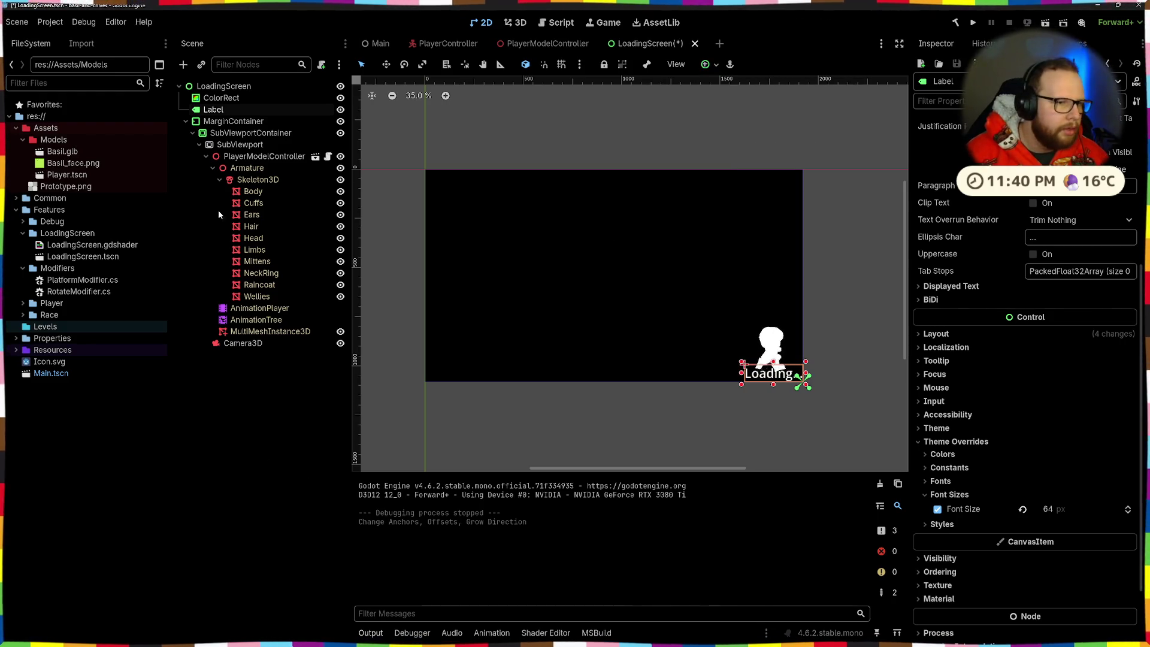
pyautogui.click(191, 133)
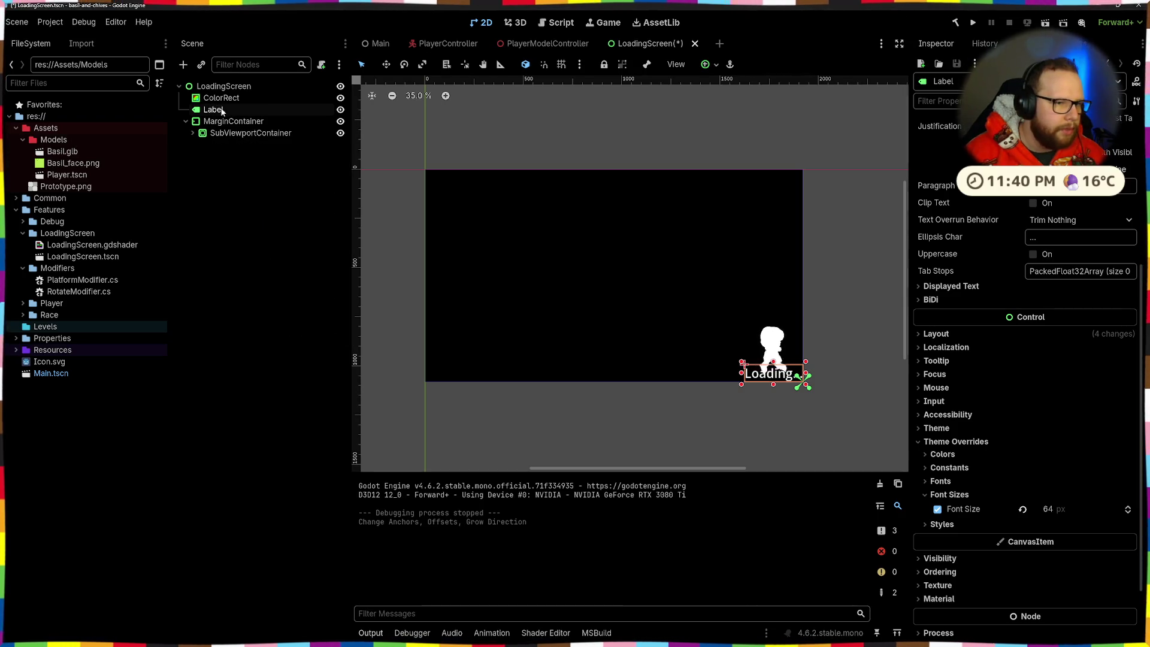
pyautogui.moveTo(214, 110)
pyautogui.mouseDown()
pyautogui.moveTo(251, 133)
pyautogui.moveTo(240, 123)
pyautogui.mouseUp()
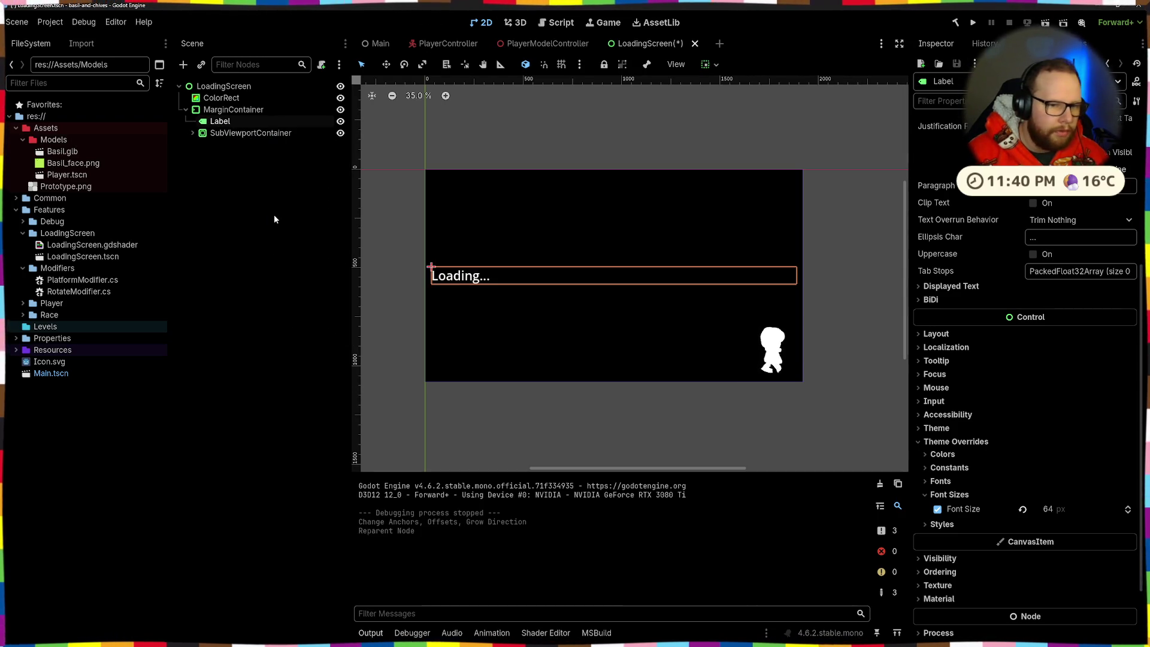
# Add an HBoxContainer under MarginContainer and move the Label and SubViewportContainer into it
pyautogui.click(233, 109)
pyautogui.hotkey('ctrl', 'a')
pyautogui.write('hbox')
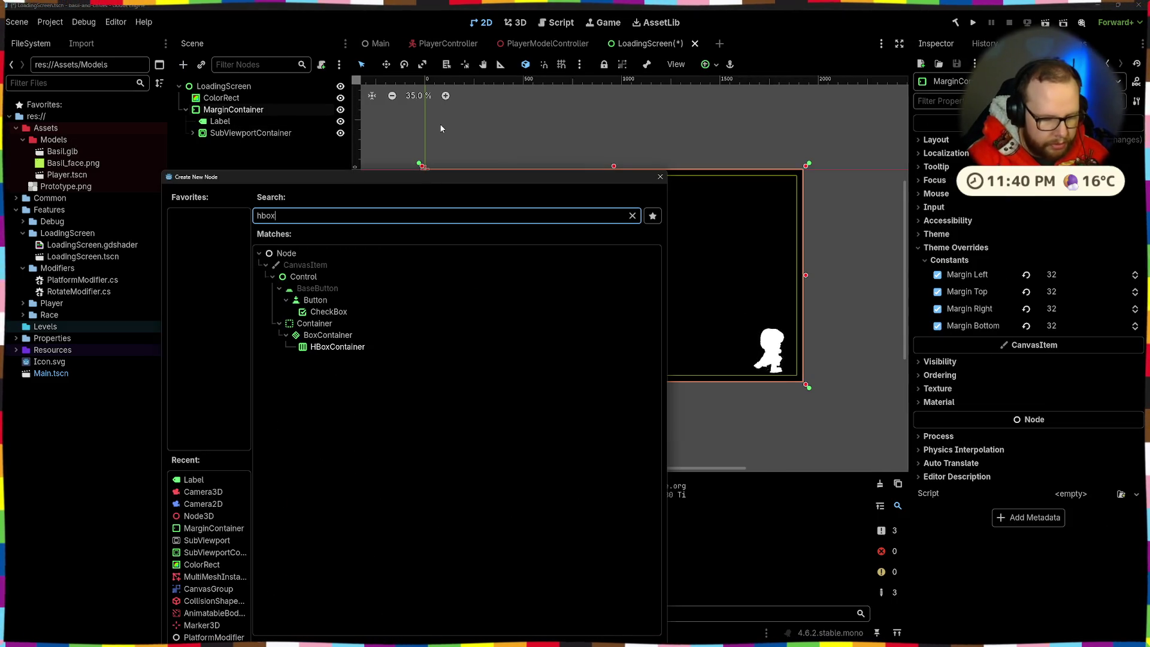
pyautogui.press('Return')
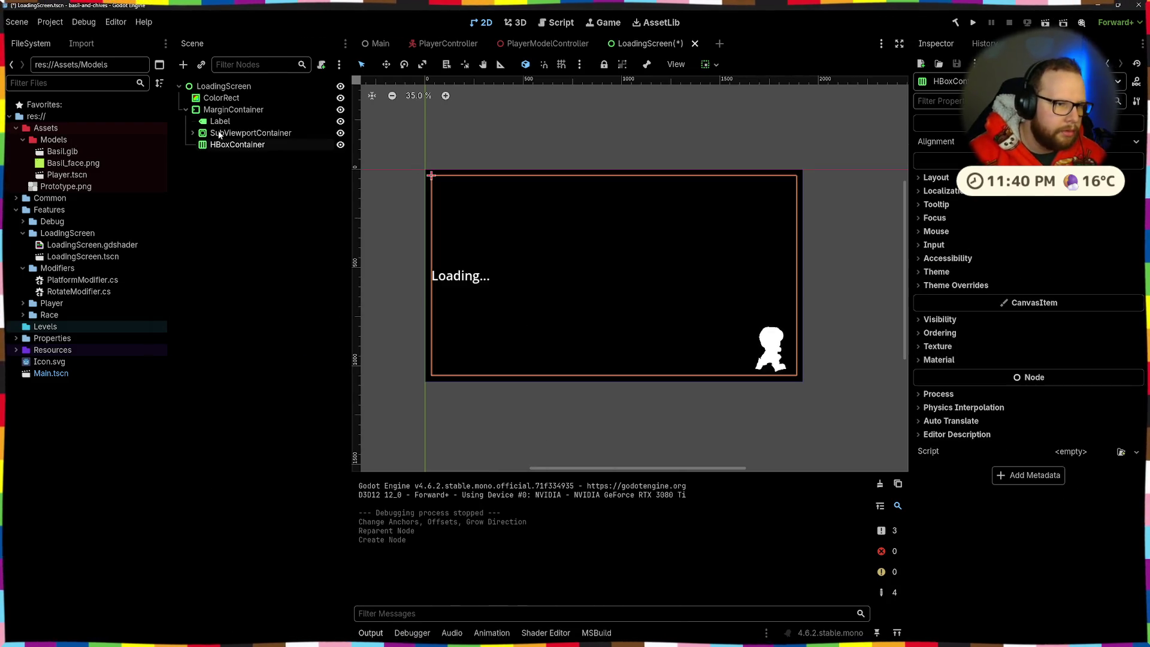
pyautogui.click(220, 121)
pyautogui.keyDown('shift'); pyautogui.click(250, 133); pyautogui.keyUp('shift')
pyautogui.moveTo(250, 133); pyautogui.dragTo(237, 144)
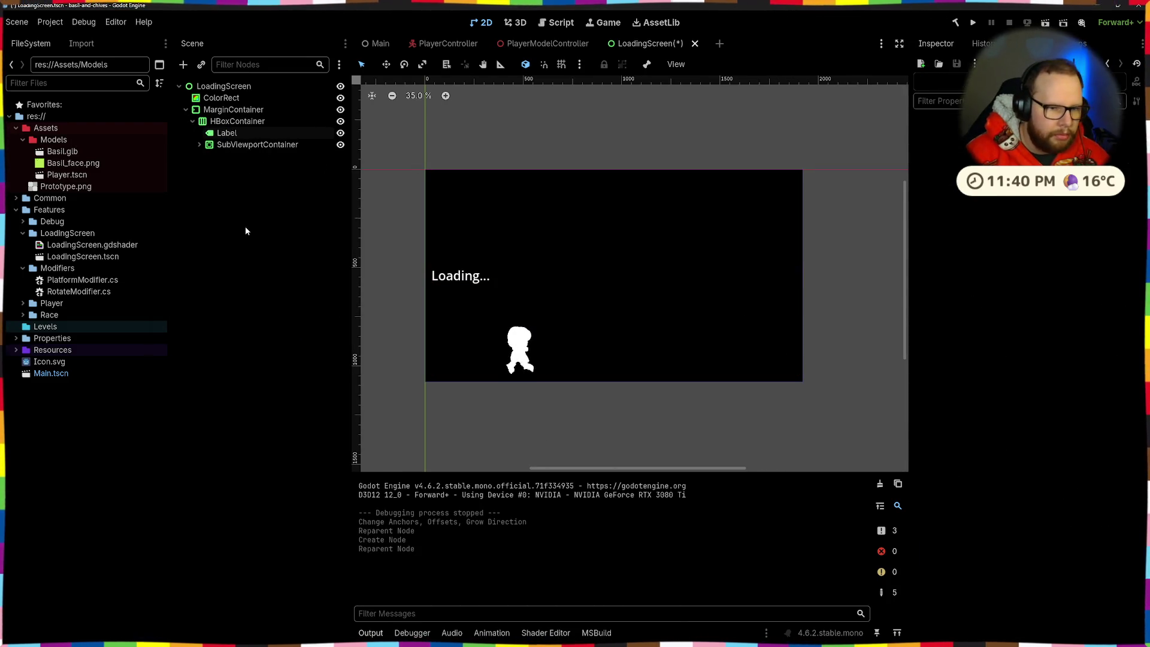
# Align the HBoxContainer to the screen's bottom and push its content to the right end
pyautogui.click(238, 121)
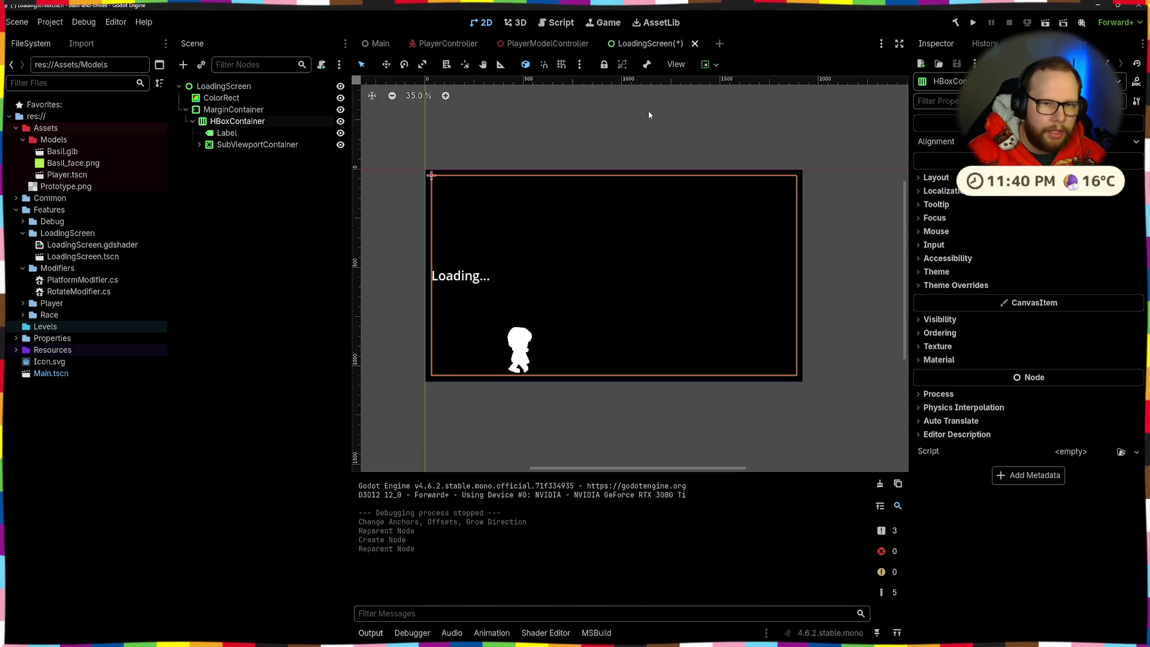
pyautogui.click(713, 65)
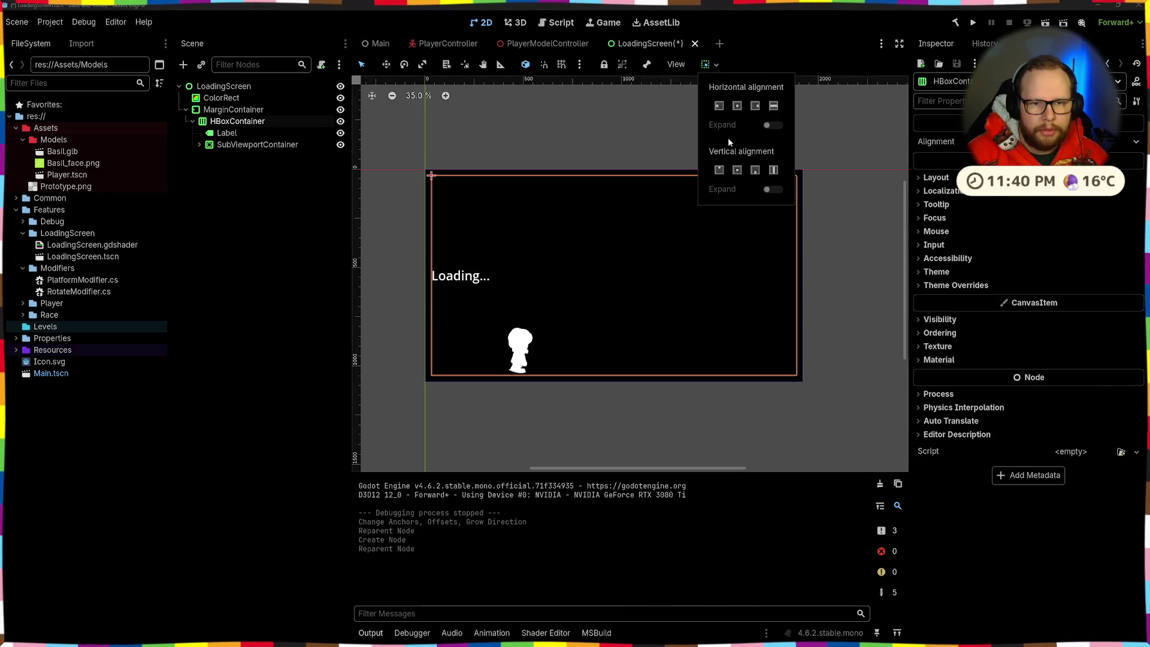
pyautogui.click(755, 170)
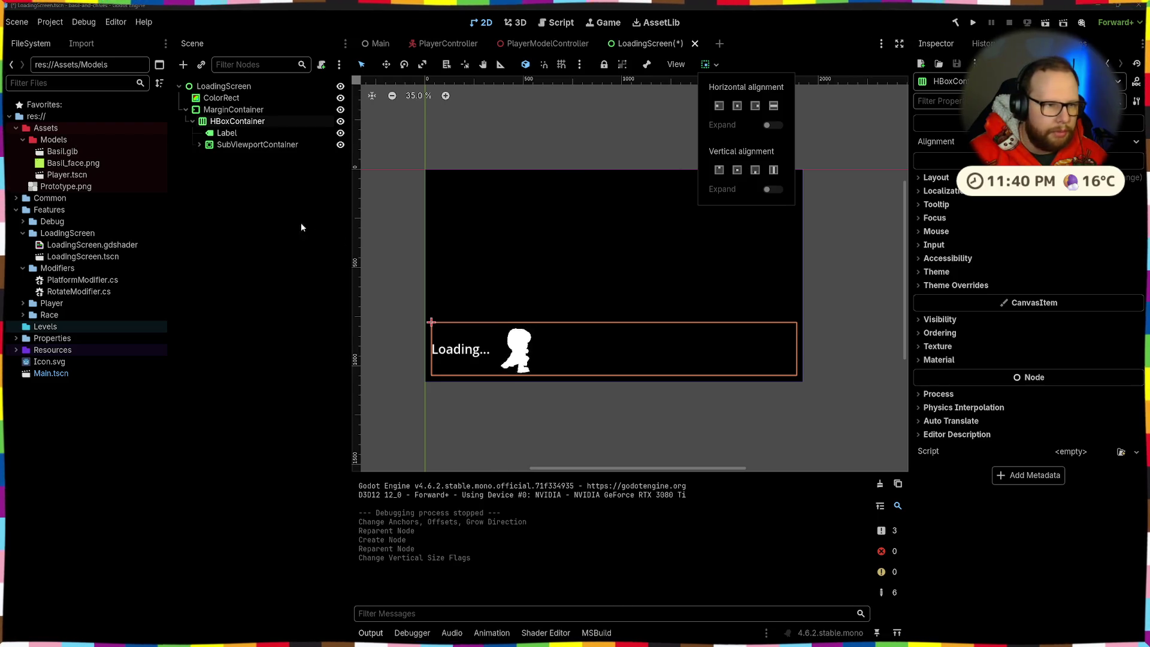
pyautogui.click(523, 175)
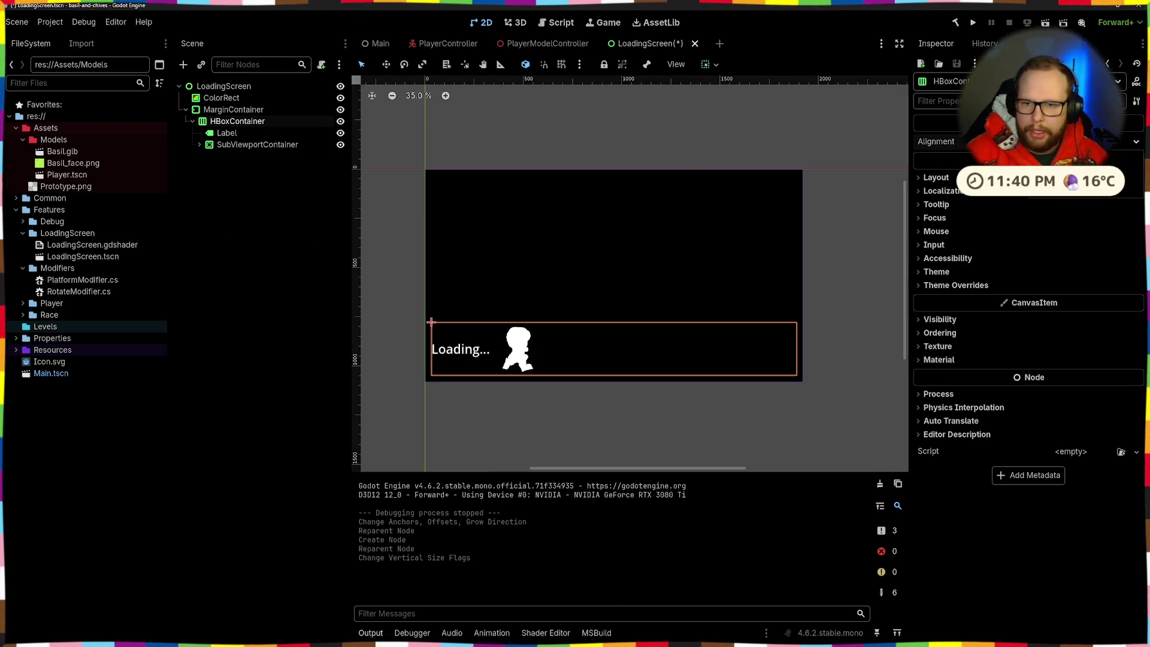
pyautogui.click(1018, 160)
pyautogui.click(264, 197)
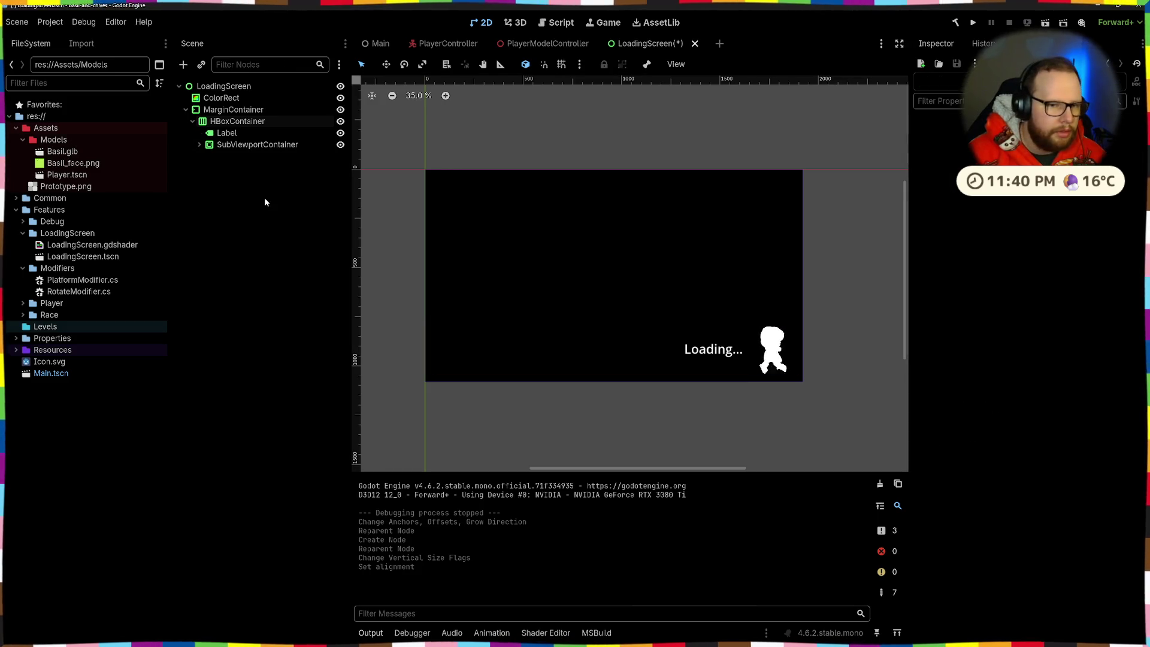
pyautogui.click(248, 123)
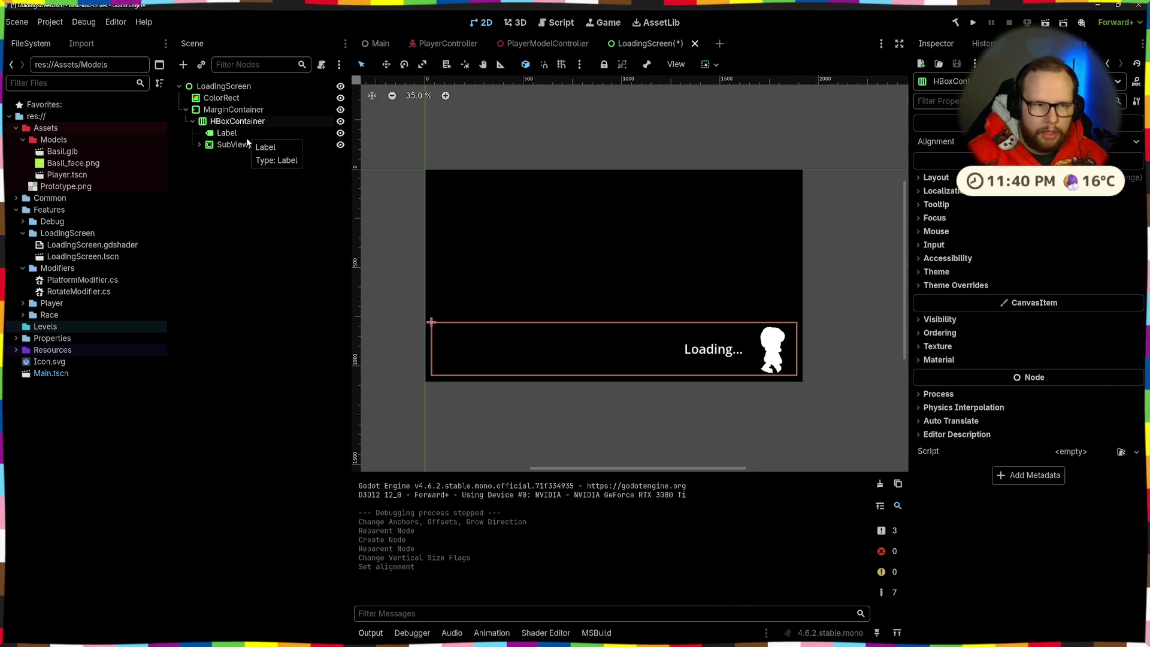
# Set the Label's vertical sizing so Loading... sits at the bottom of the row
pyautogui.click(231, 133)
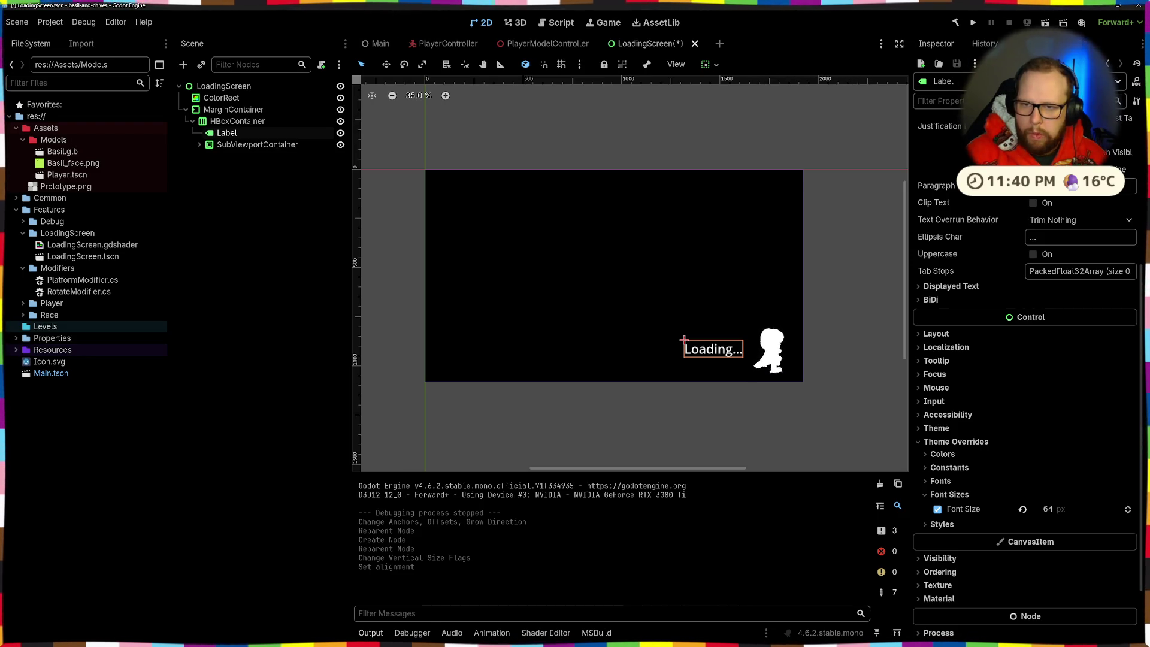
pyautogui.click(705, 64)
pyautogui.click(755, 170)
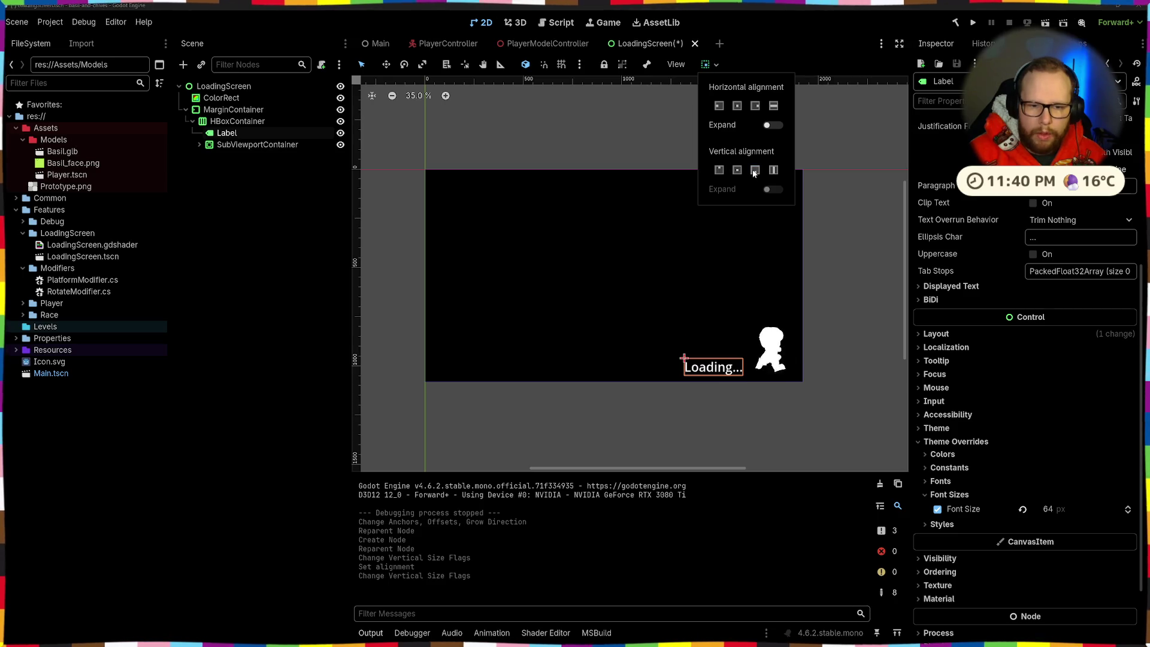
pyautogui.click(760, 246)
pyautogui.click(760, 246)
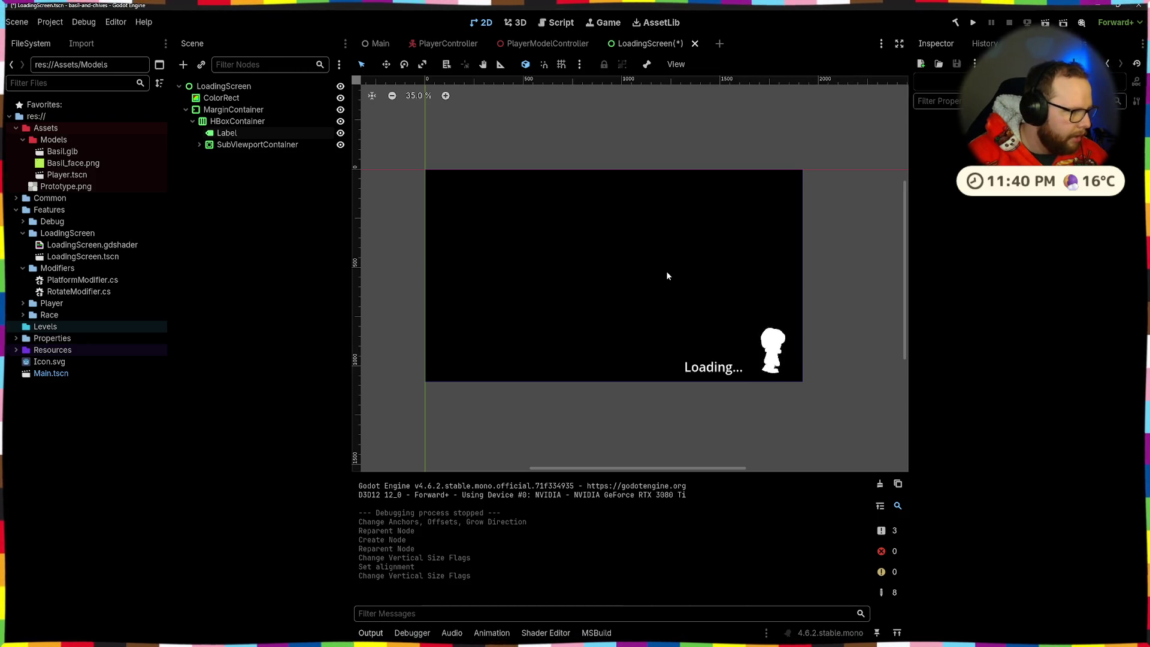
pyautogui.click(772, 354)
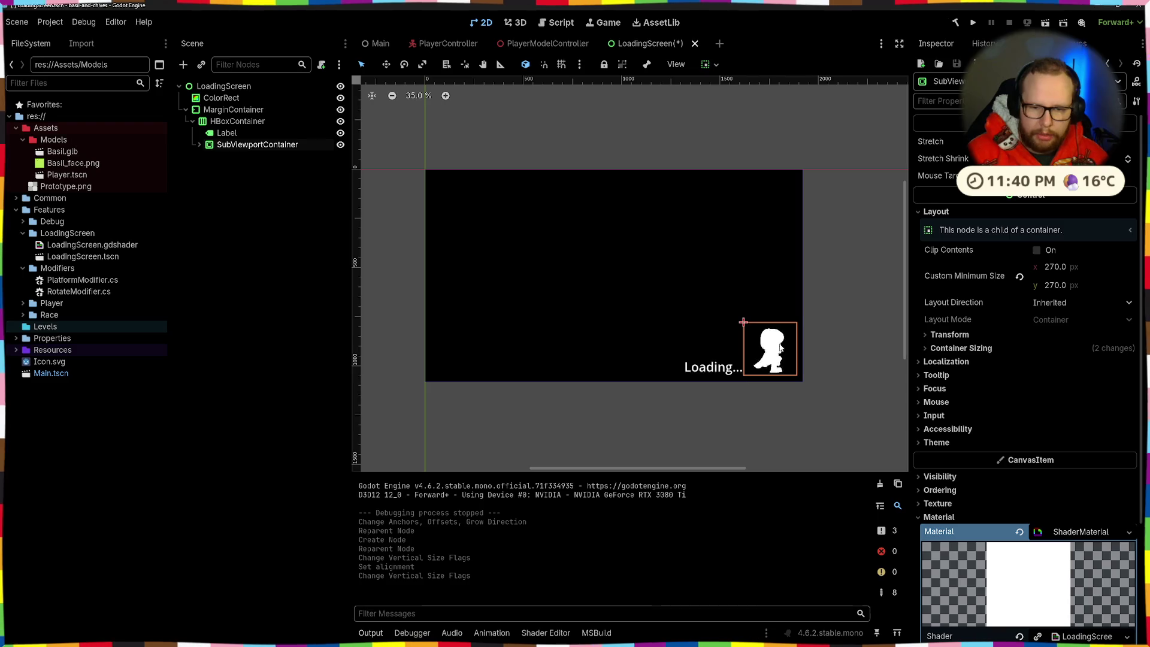
# Set the SubViewportContainer's Custom Minimum Size to 135 × 135 and save
pyautogui.click(1078, 268)
pyautogui.write('10')
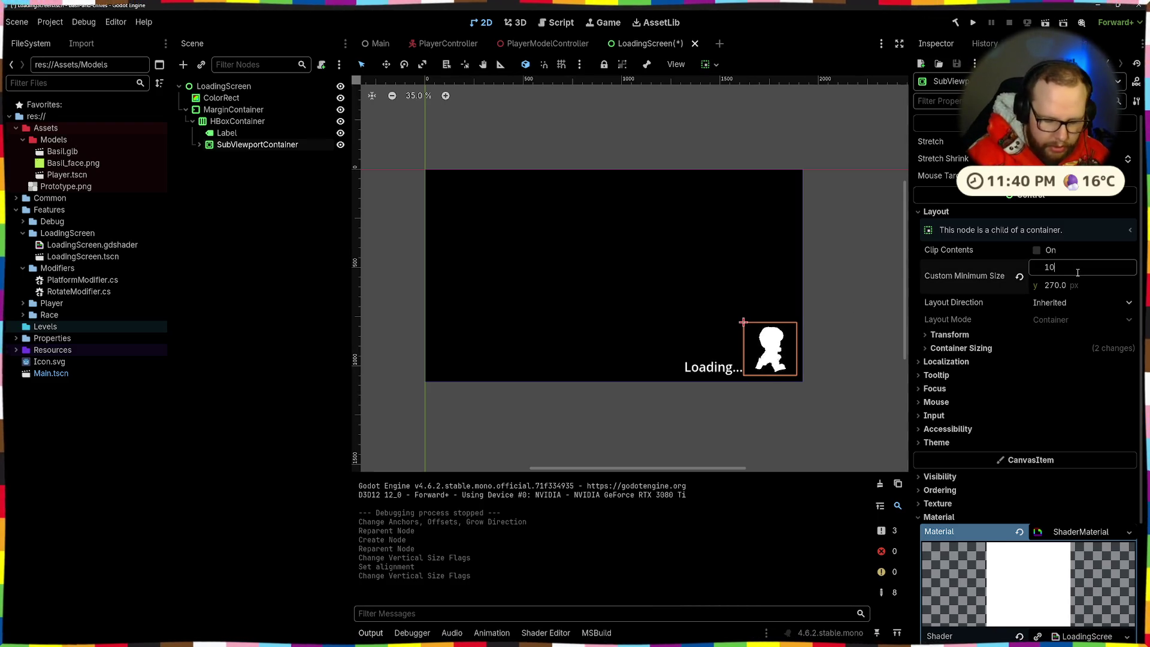
pyautogui.write('8080/8')
pyautogui.press('Return')
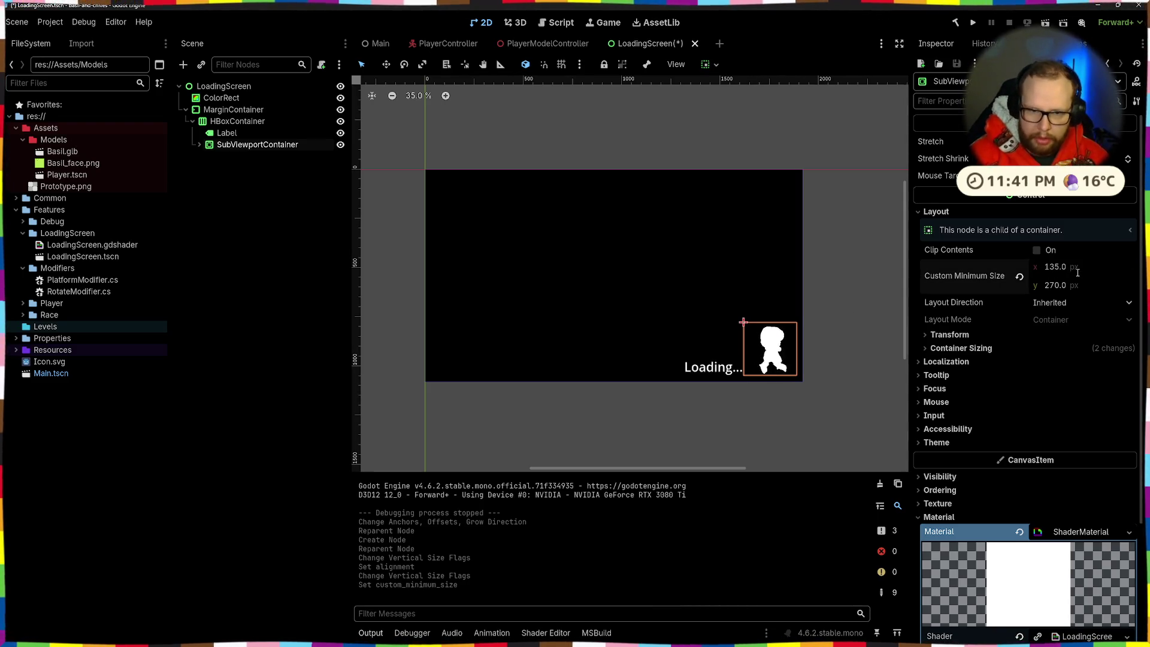
pyautogui.press('Tab')
pyautogui.write('135')
pyautogui.press('Return')
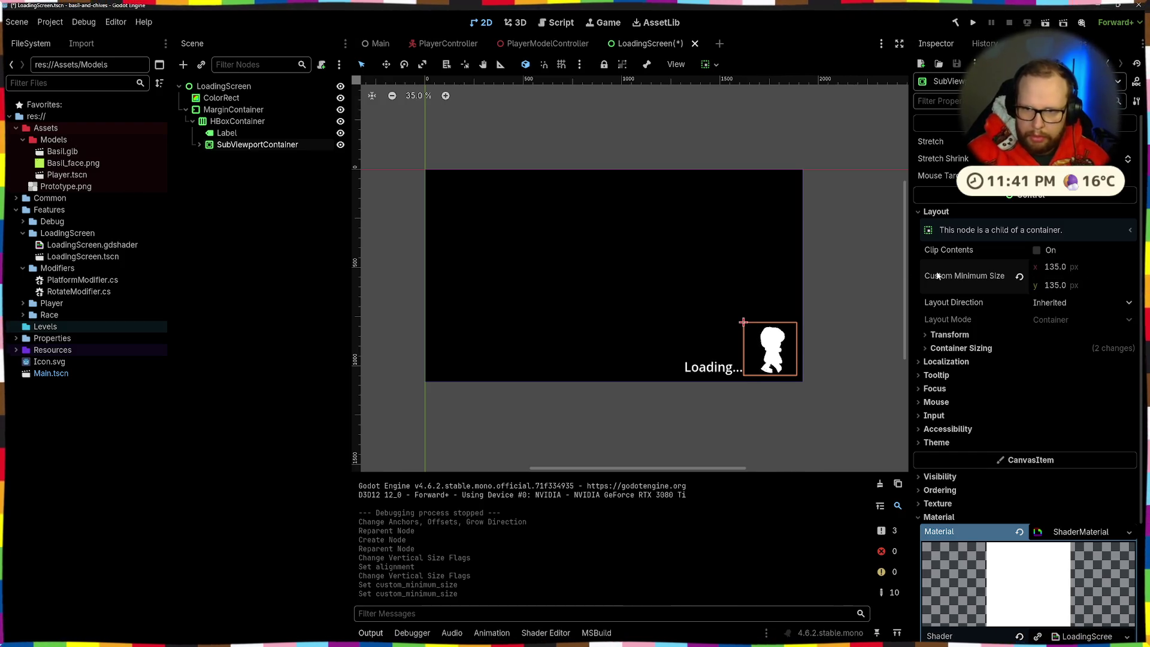
pyautogui.hotkey('ctrl', 's')
# Set the child SubViewport's render Size to 135 × 135 and save the scene
pyautogui.click(199, 144)
pyautogui.click(246, 157)
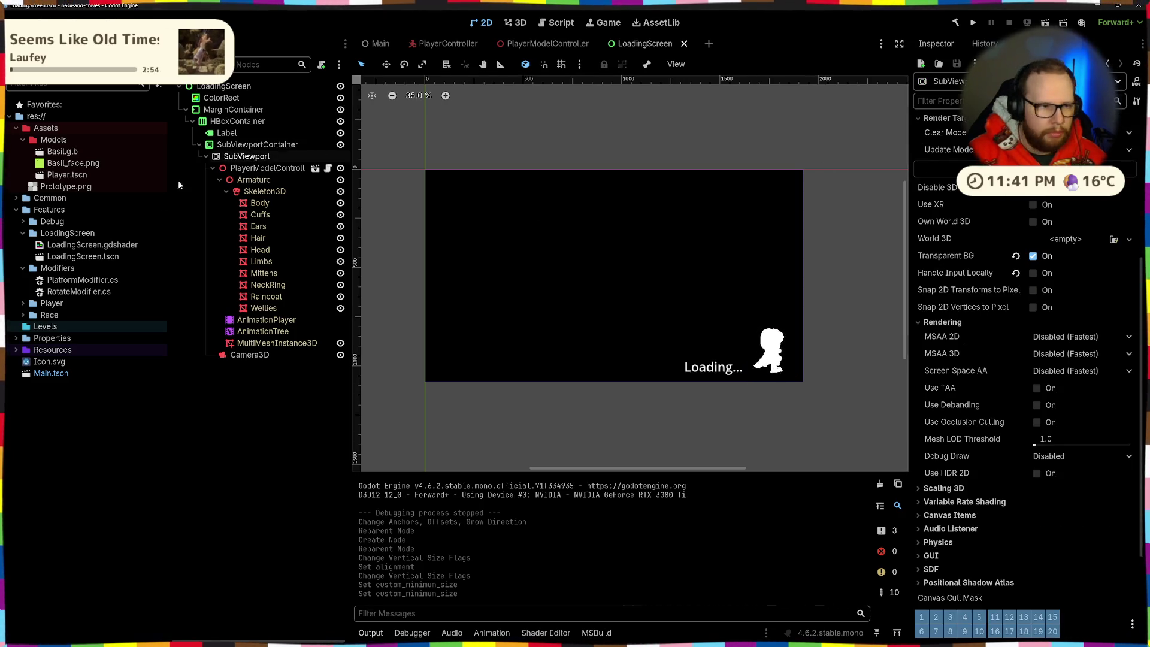
pyautogui.hotkey('ctrl', 'F2')
pyautogui.scroll(5, 1024, 299)
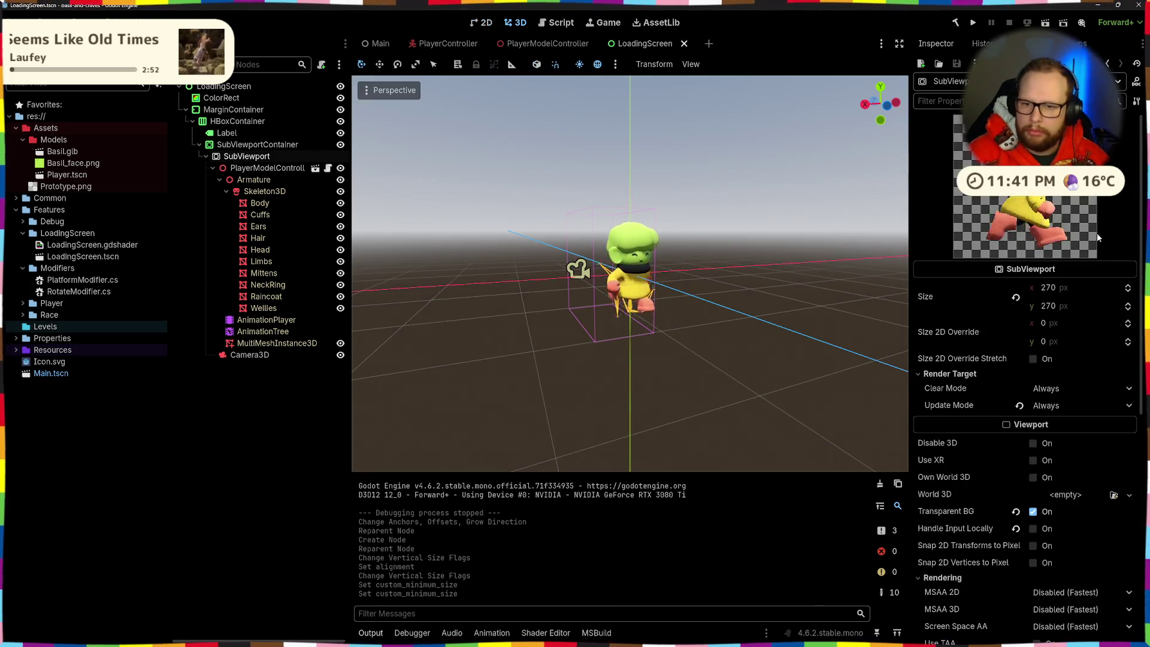
pyautogui.click(1072, 287)
pyautogui.write('135')
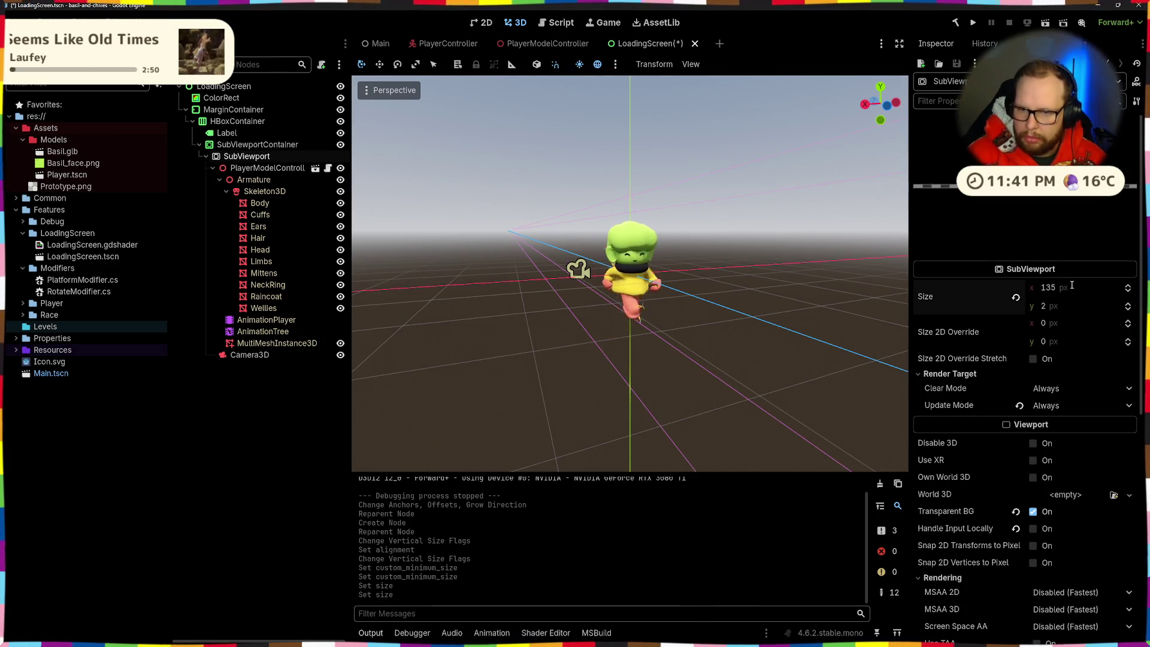
pyautogui.click(1060, 307)
pyautogui.write('135')
pyautogui.press('Return')
pyautogui.hotkey('ctrl', 's')
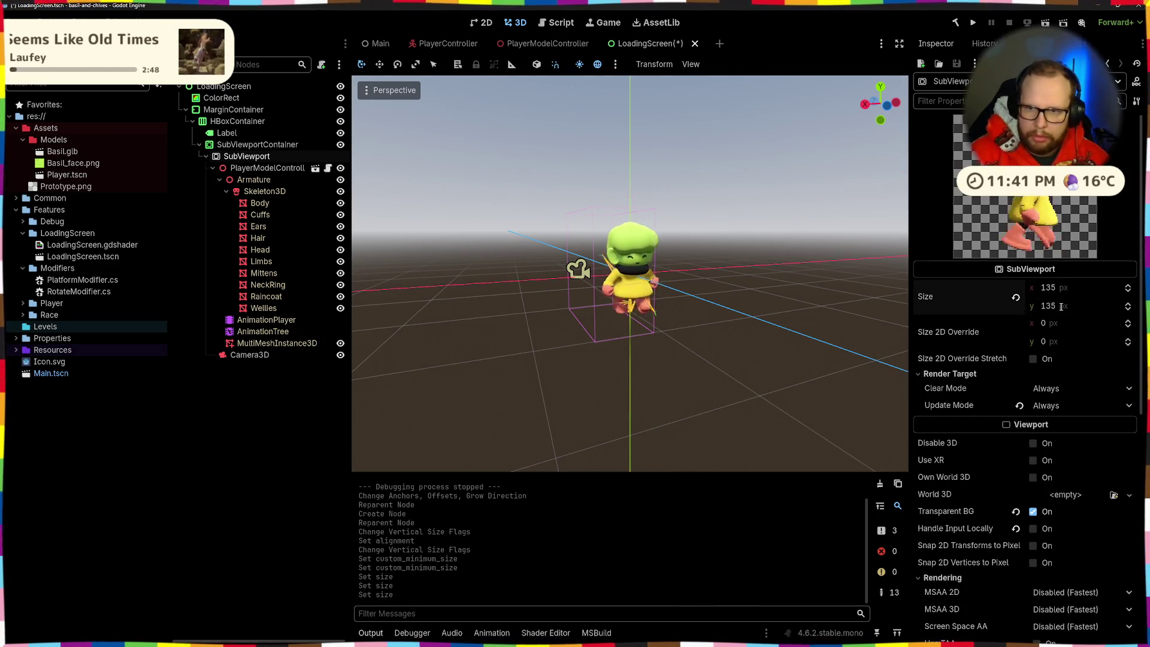
# Set the Loading label's font size to 32 px
pyautogui.click(216, 134)
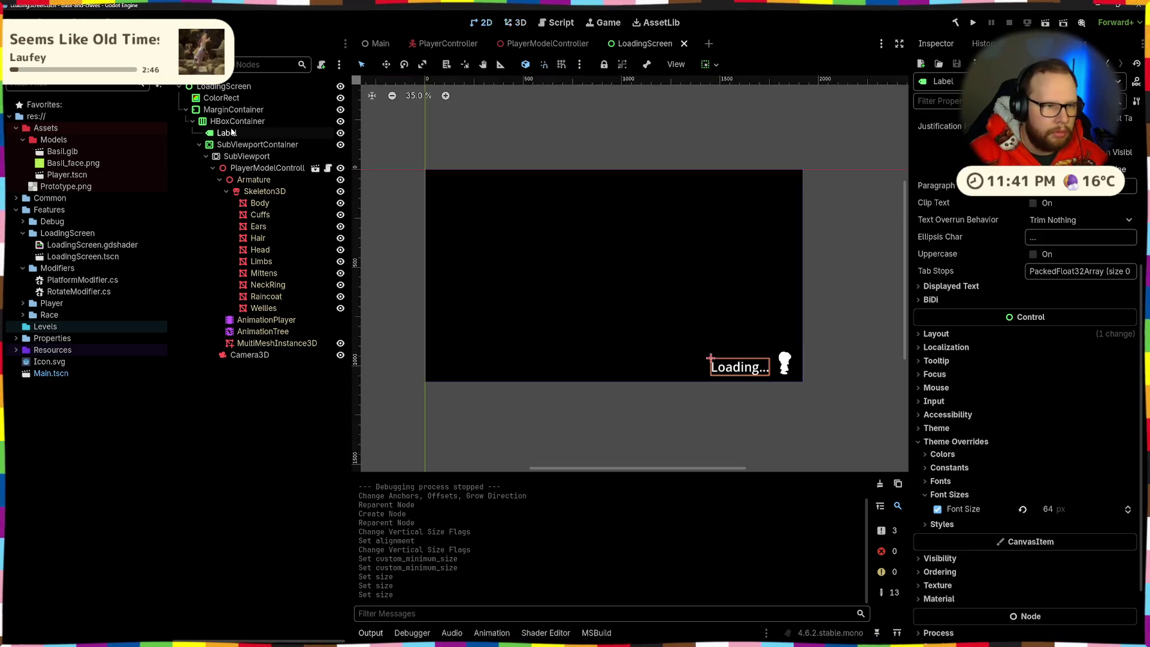
pyautogui.scroll(1, 883, 354)
pyautogui.scroll(-6, 753, 348)
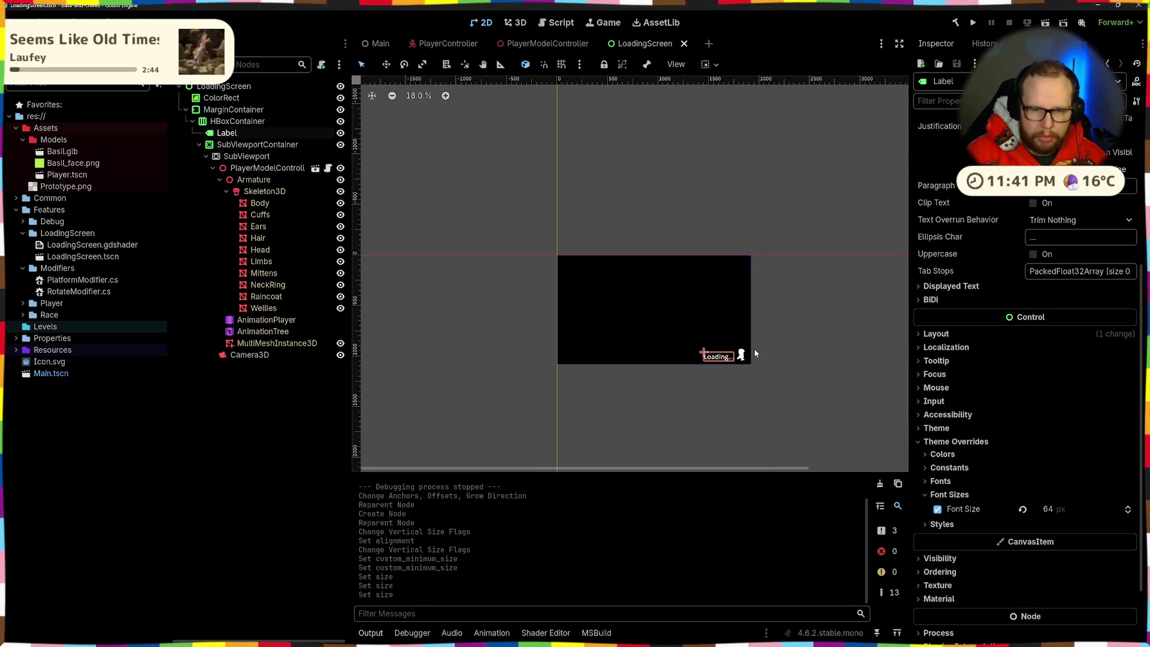
pyautogui.scroll(3, 695, 326)
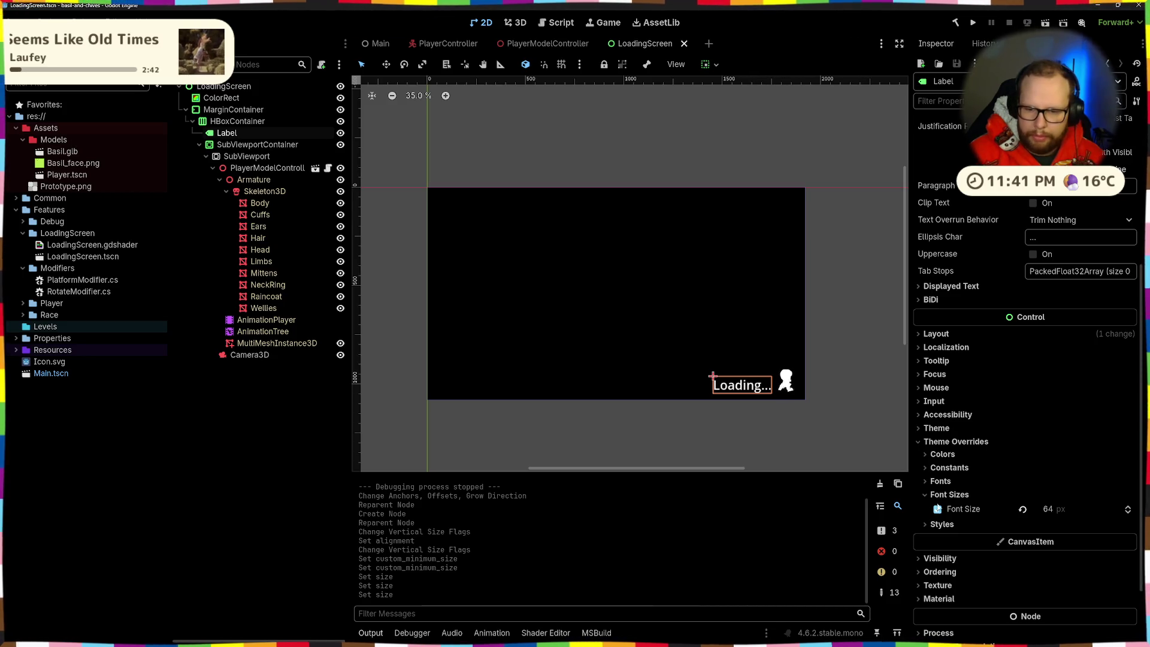
pyautogui.doubleClick(1048, 508)
pyautogui.write('32')
pyautogui.press('Return')
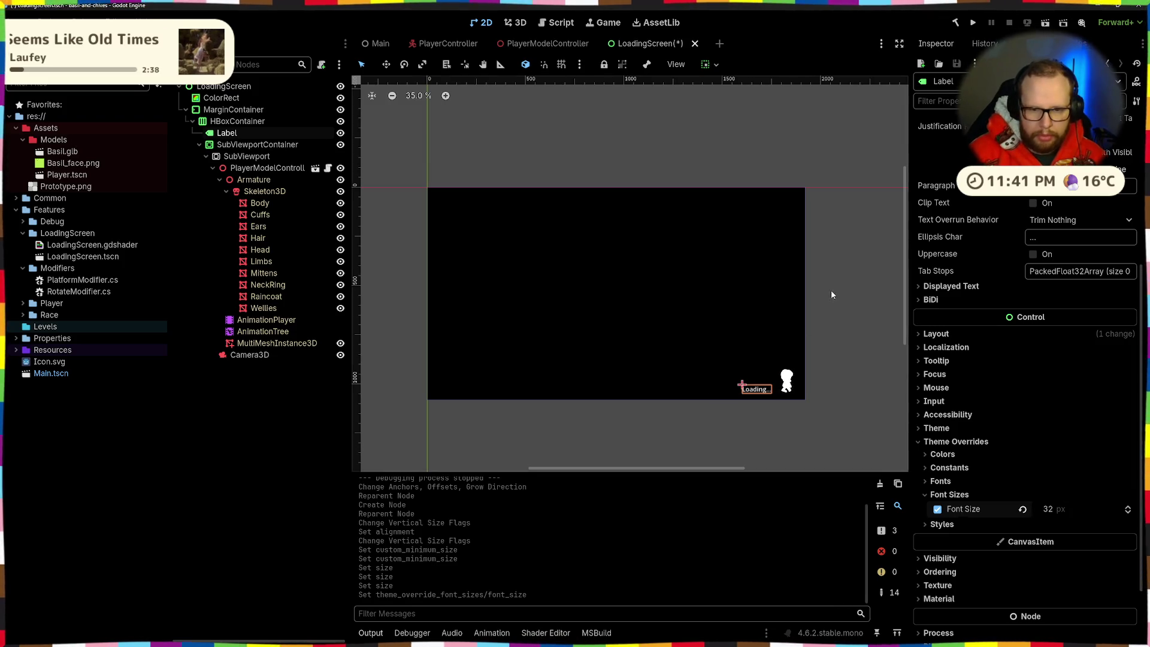
# Increase the Loading label's font size to 48 px and preview the screen
pyautogui.click(756, 394)
pyautogui.click(752, 393)
pyautogui.click(1083, 509)
pyautogui.write('48')
pyautogui.press('Return')
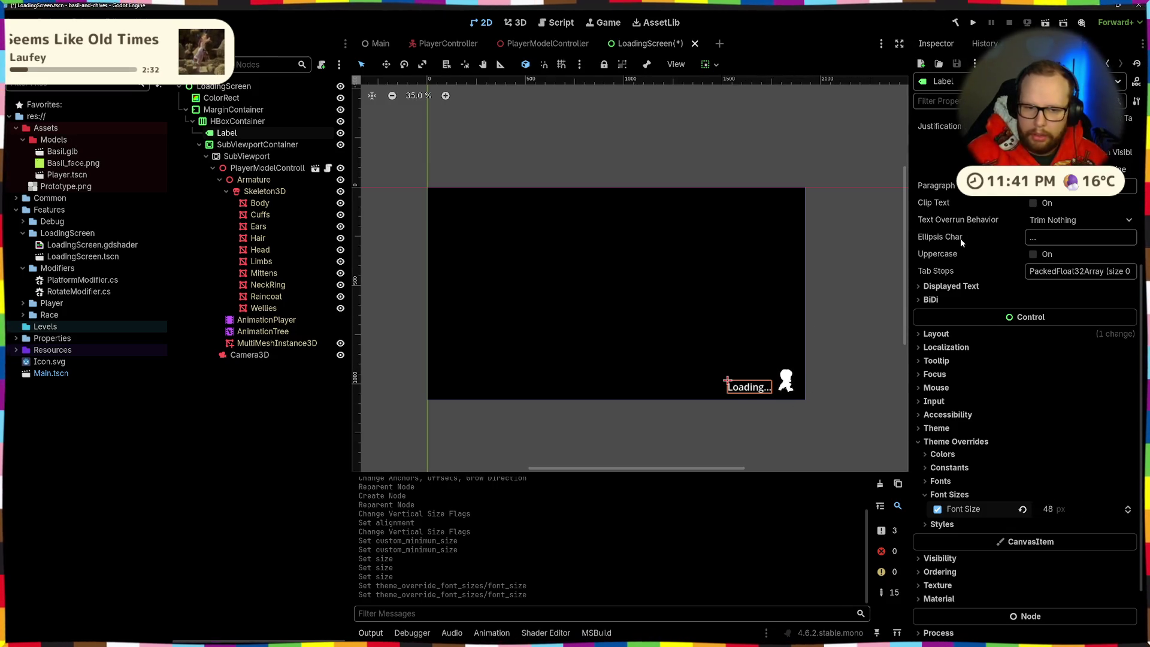
pyautogui.scroll(5, 1085, 241)
pyautogui.click(848, 347)
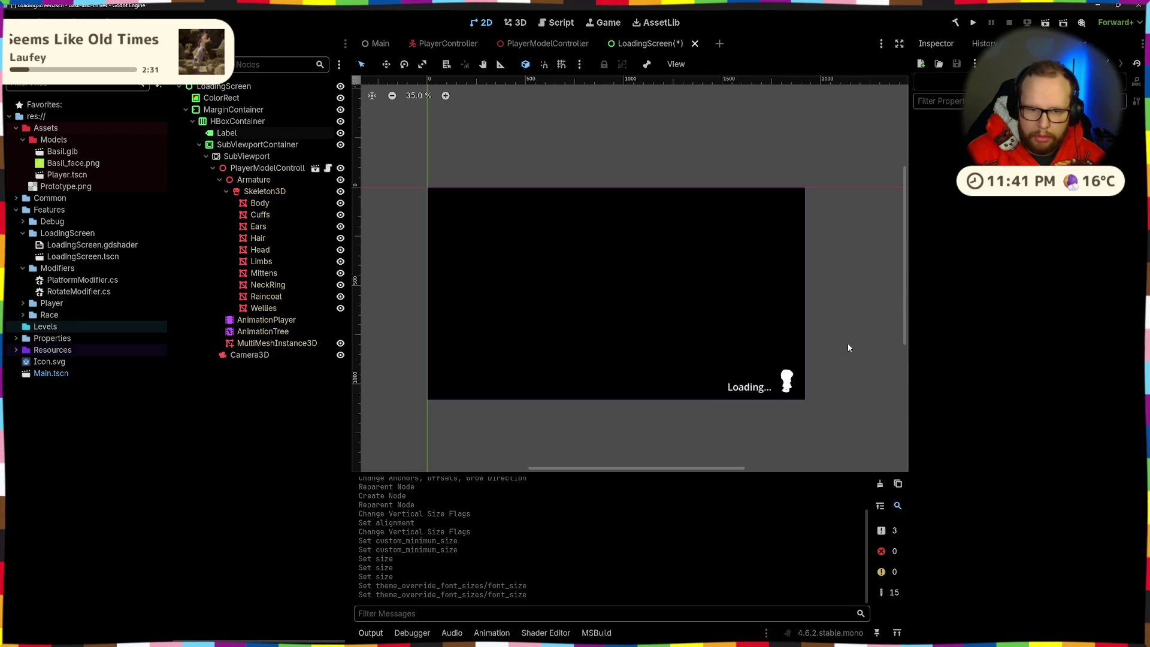
# Center the label text vertically and make the label fill its row vertically
pyautogui.click(758, 388)
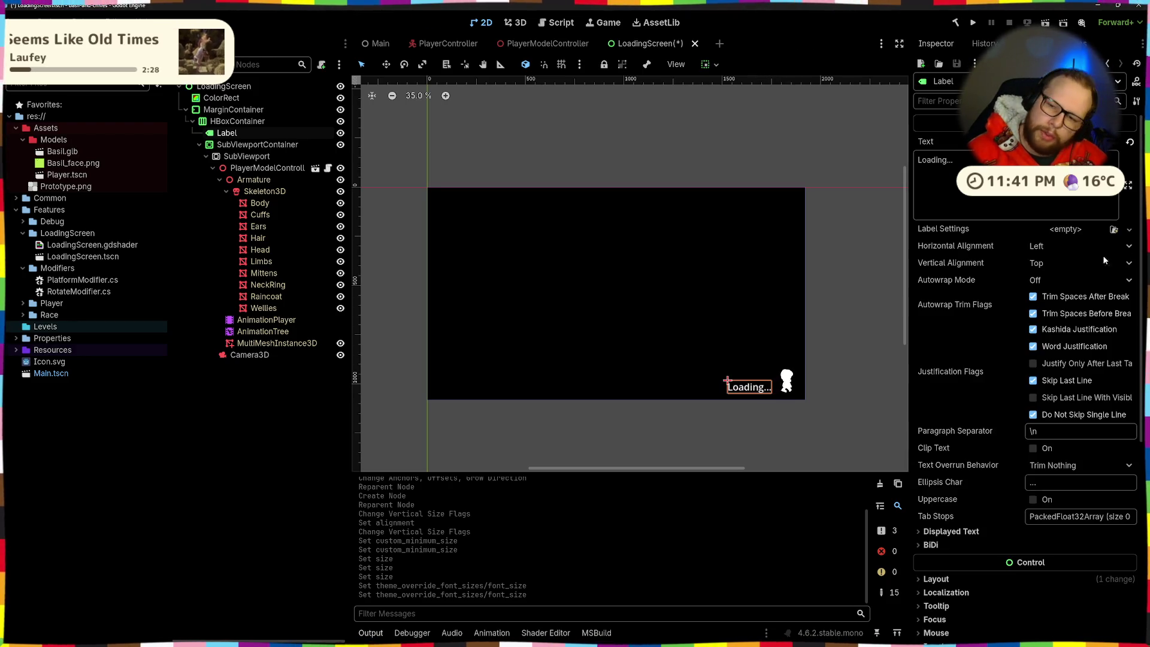
pyautogui.click(1050, 247)
pyautogui.click(941, 265)
pyautogui.click(1065, 264)
pyautogui.click(1043, 295)
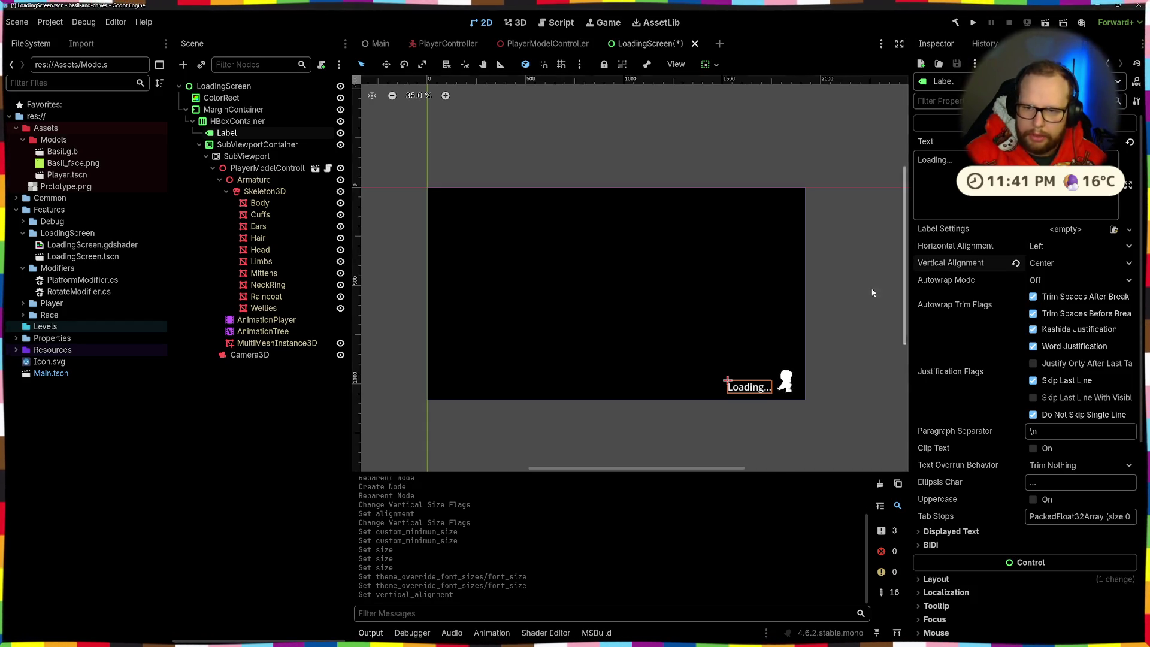
pyautogui.click(708, 65)
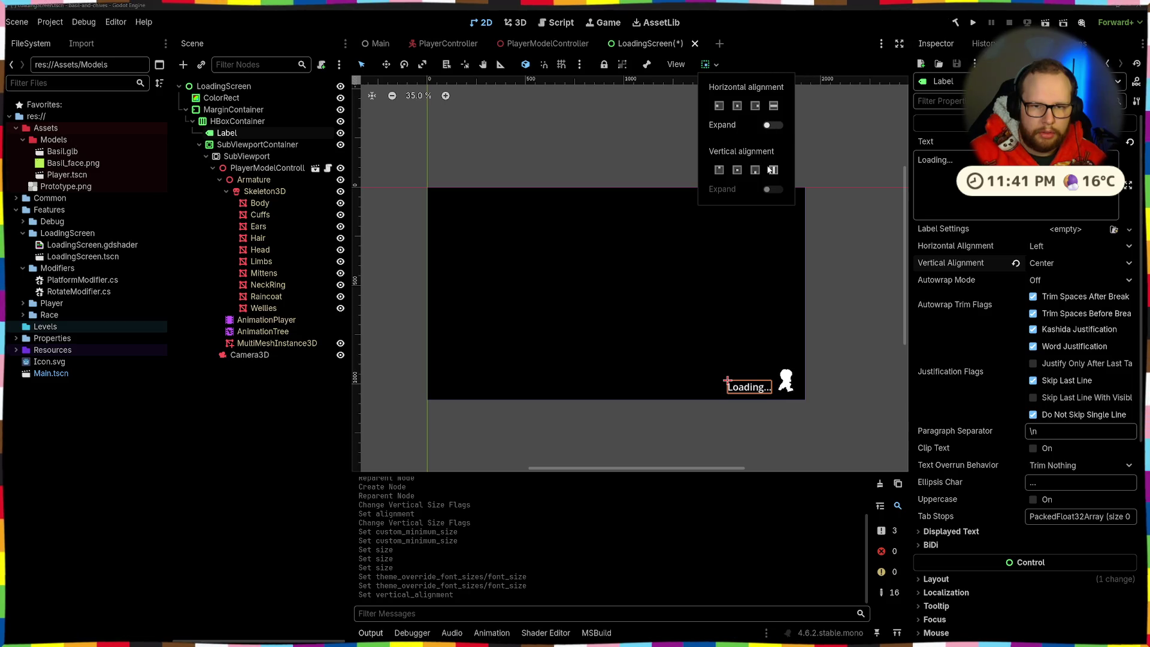
pyautogui.click(773, 170)
pyautogui.click(1065, 263)
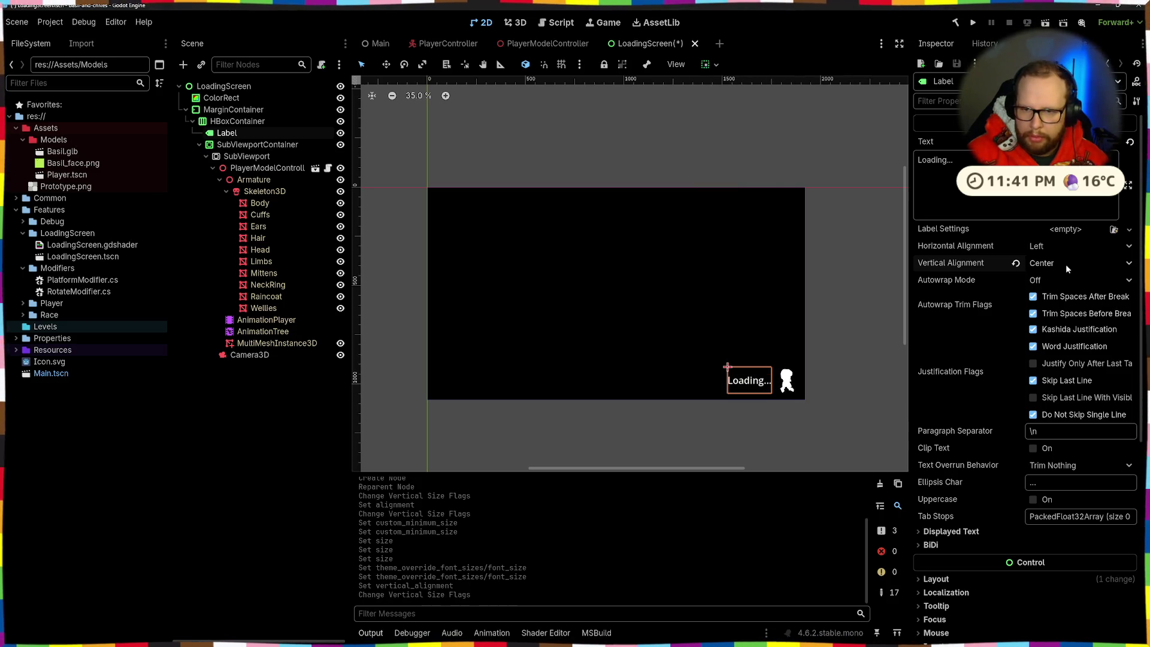
# Try Fill, Bottom and Top vertical text alignments on the label, settling on Center
pyautogui.click(1065, 262)
pyautogui.click(1043, 321)
pyautogui.click(1046, 266)
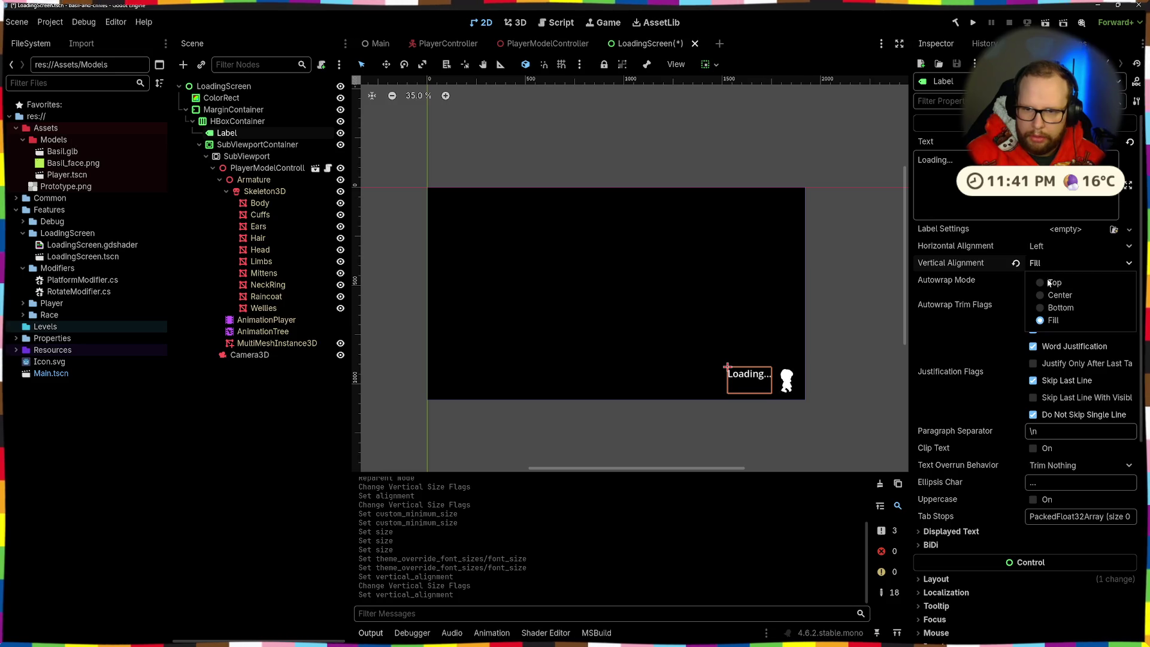
pyautogui.click(1041, 306)
pyautogui.click(1048, 263)
pyautogui.click(1048, 280)
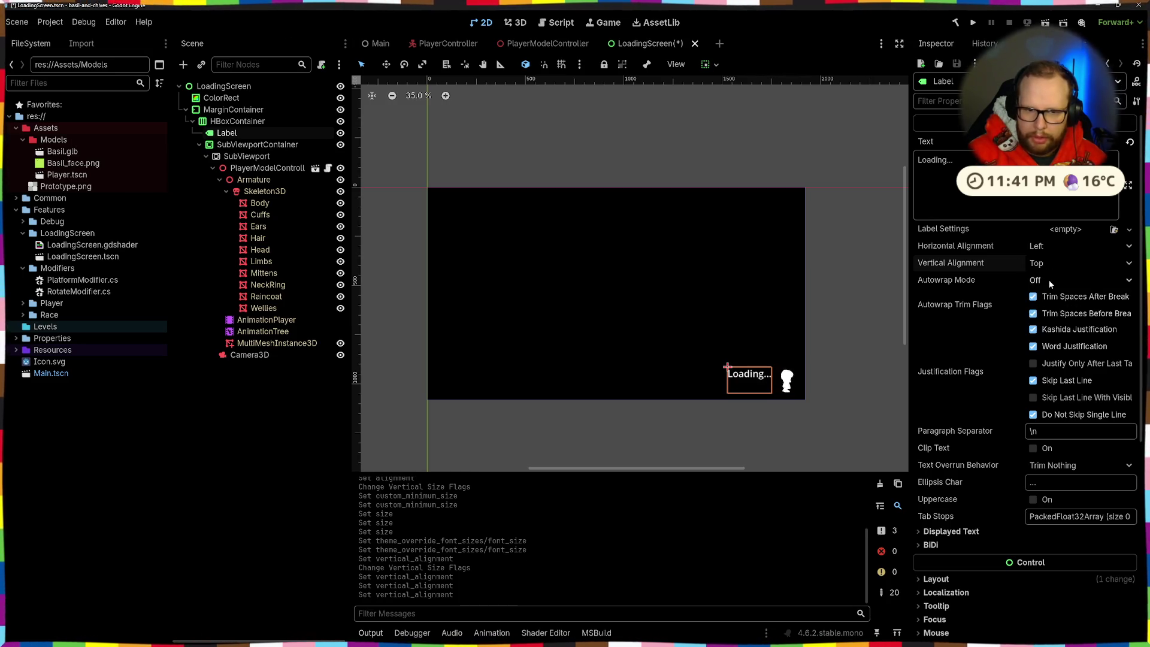
pyautogui.click(1049, 263)
pyautogui.click(1048, 295)
pyautogui.click(838, 292)
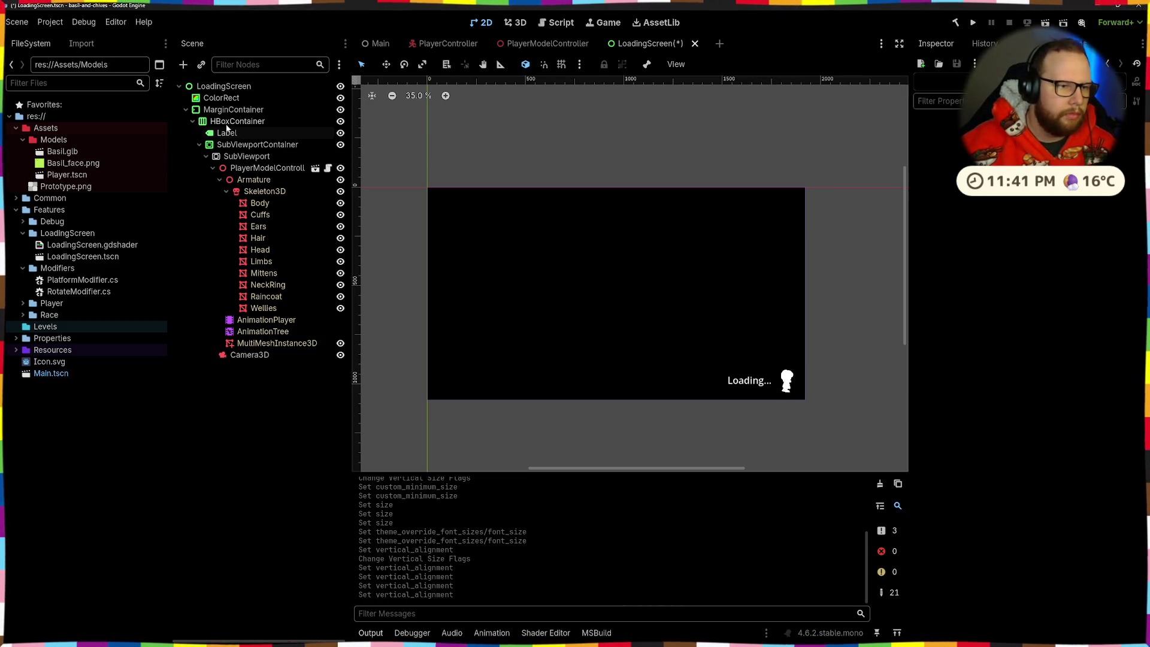
# Set the label's vertical text alignment to Bottom and preview the result
pyautogui.click(748, 380)
pyautogui.click(1060, 264)
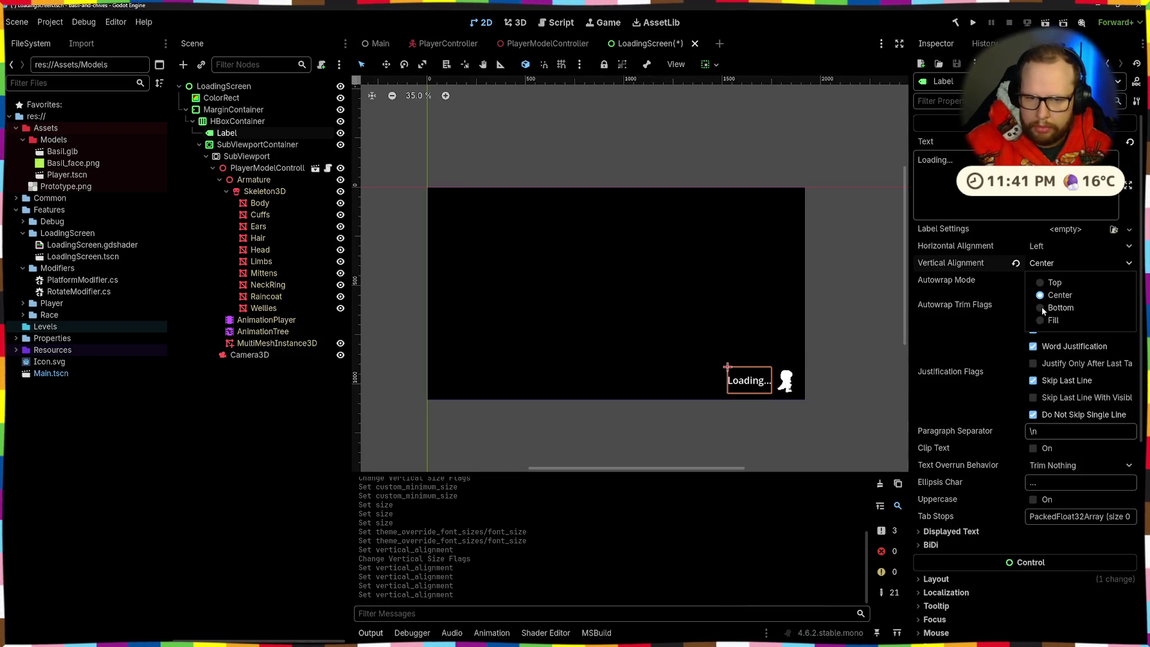
pyautogui.click(1043, 307)
pyautogui.click(864, 327)
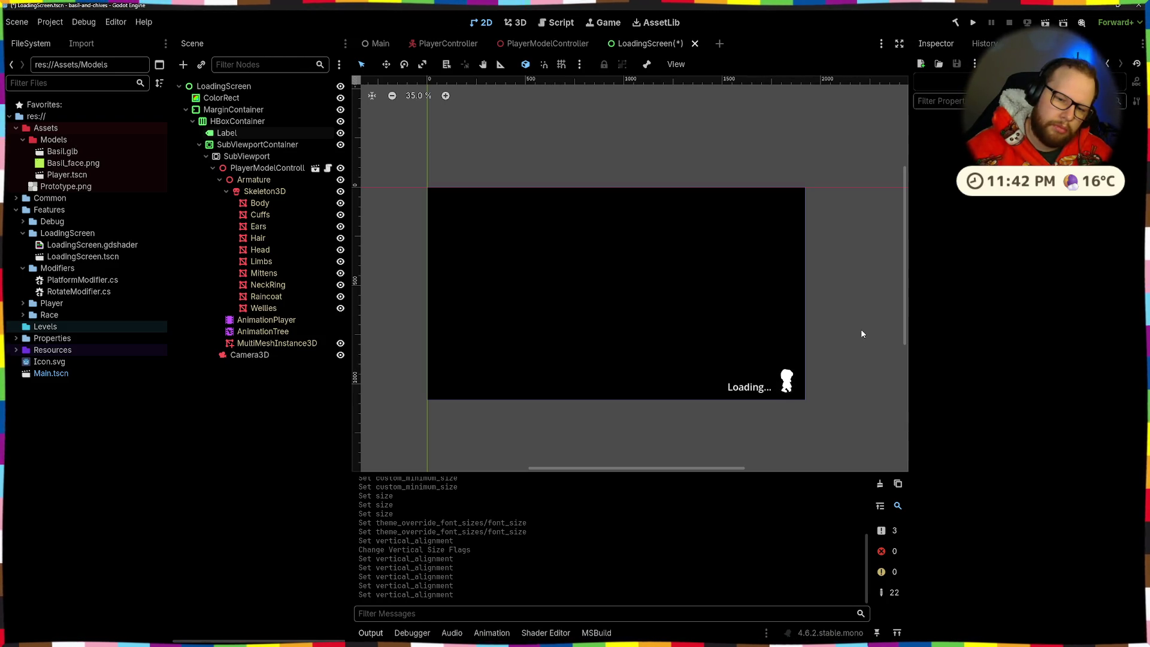
# Trim the label text from 'Loading...' to 'Loading' and reselect the Label node
pyautogui.click(749, 386)
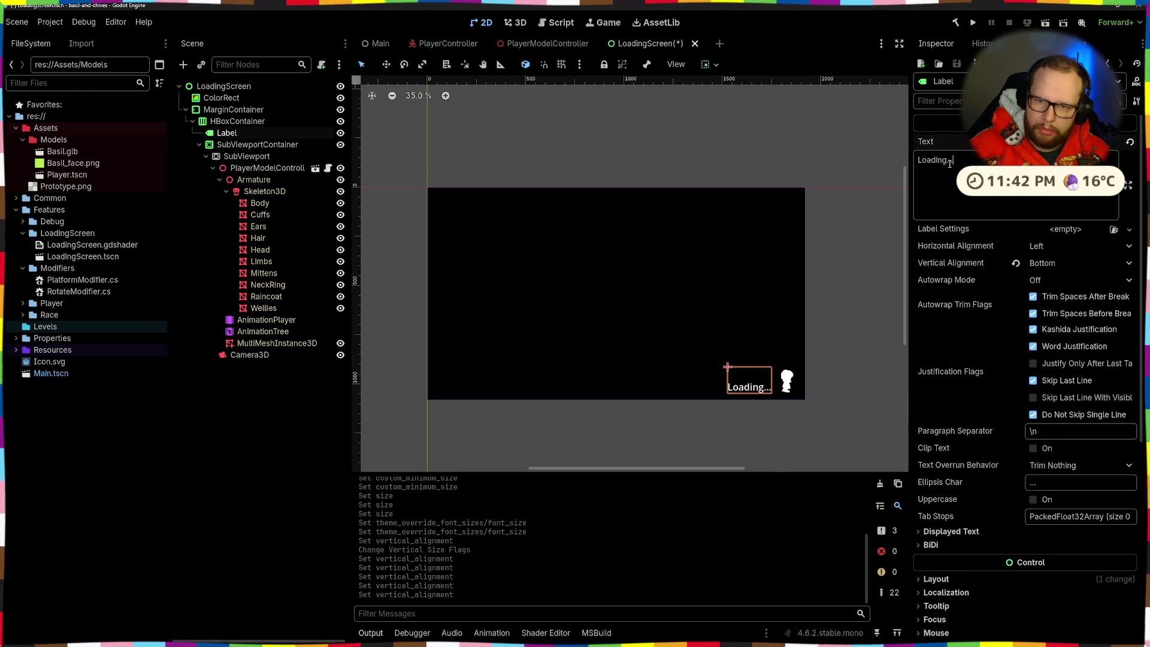
pyautogui.press('BackSpace')
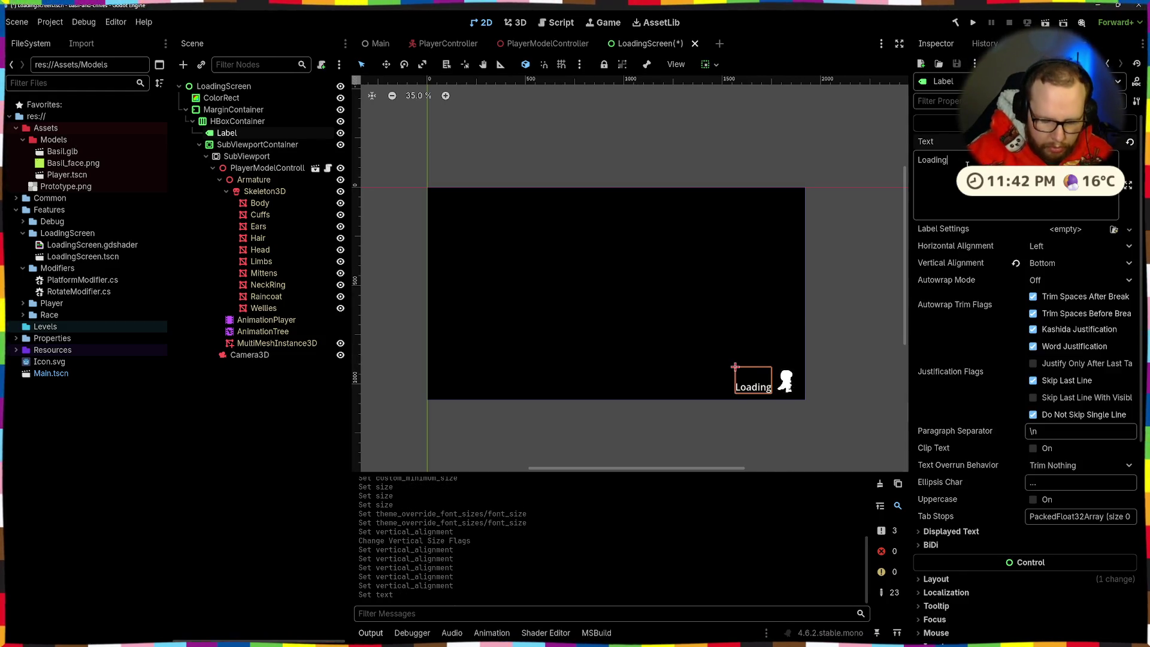
pyautogui.write('.')
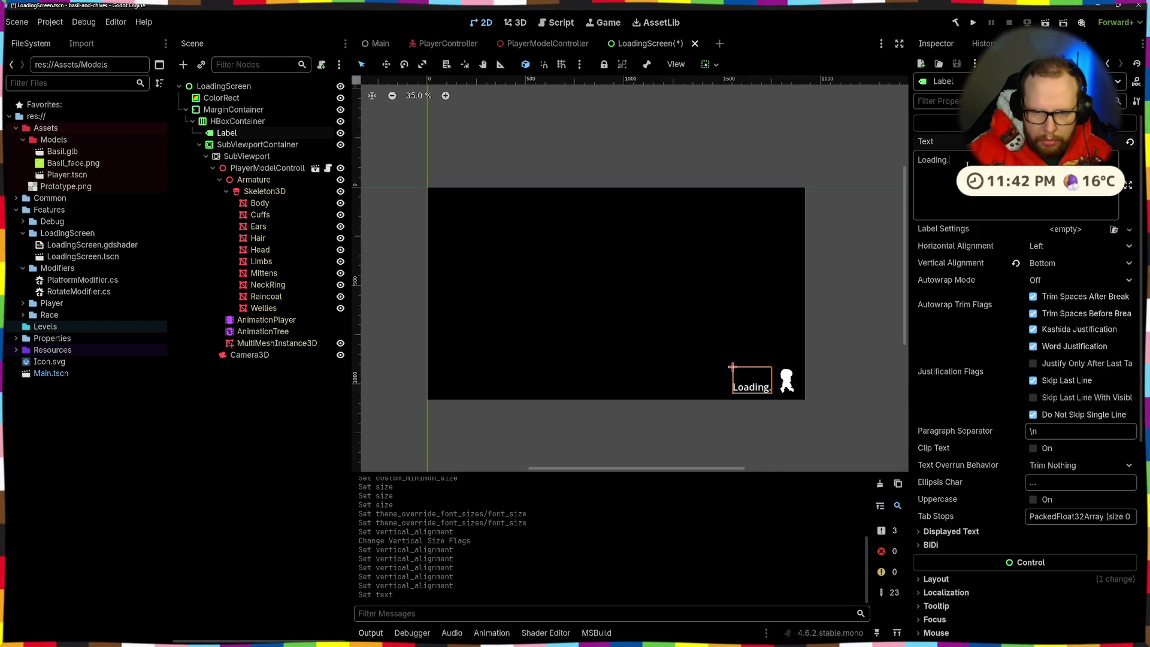
pyautogui.press('BackSpace')
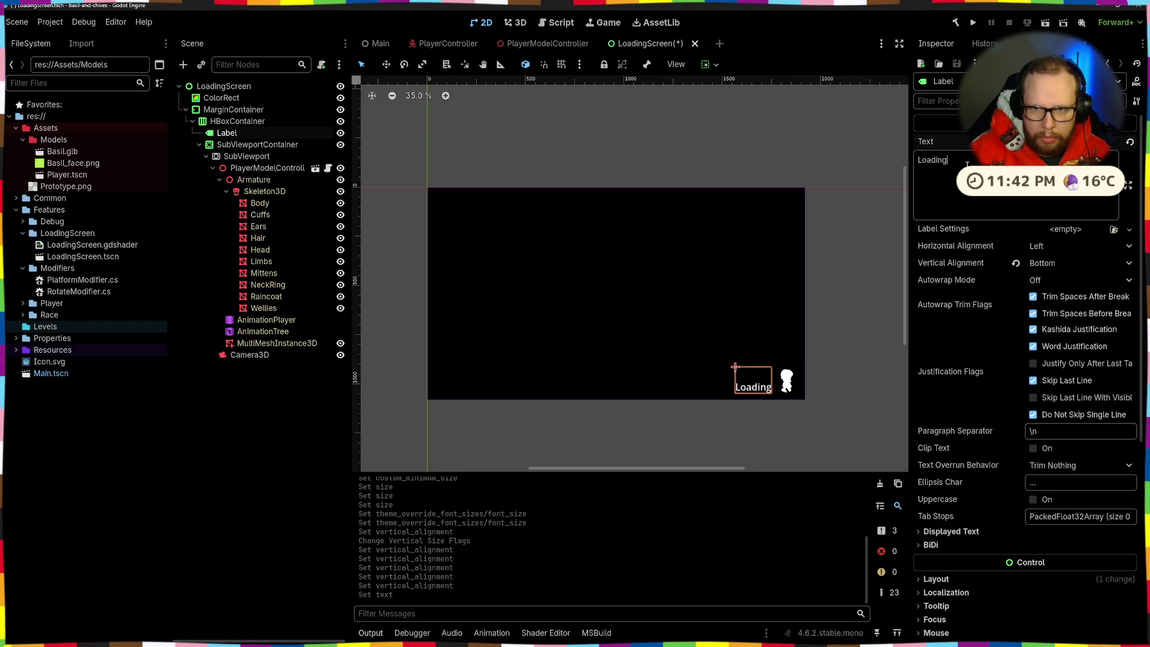
pyautogui.click(861, 280)
pyautogui.click(756, 397)
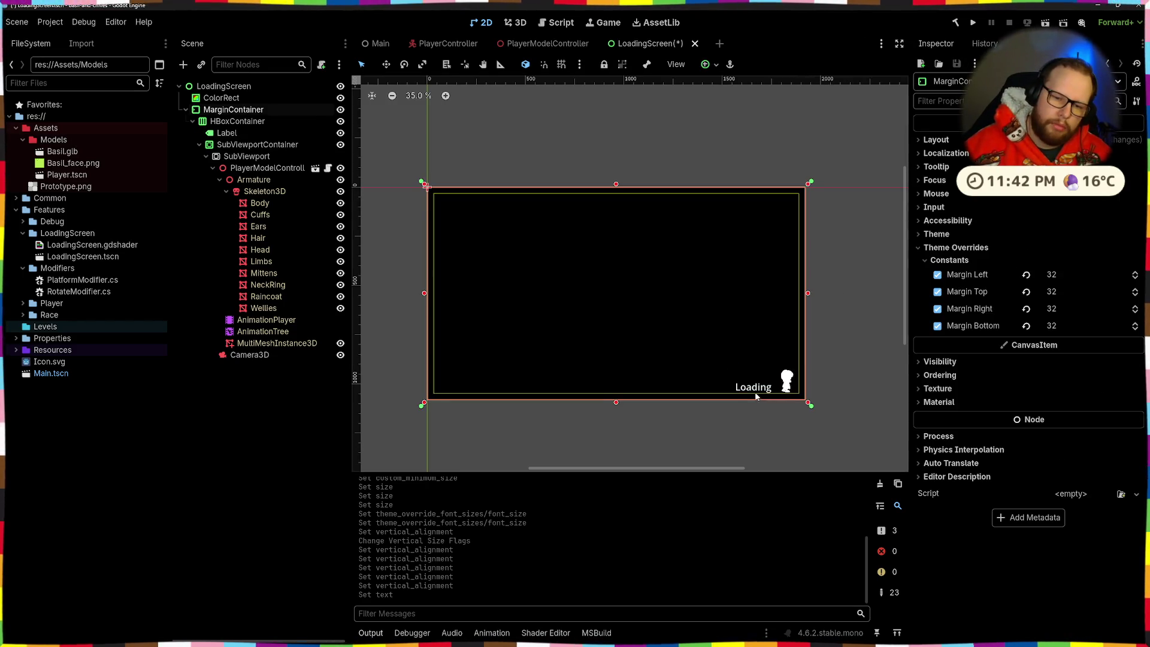
pyautogui.click(756, 389)
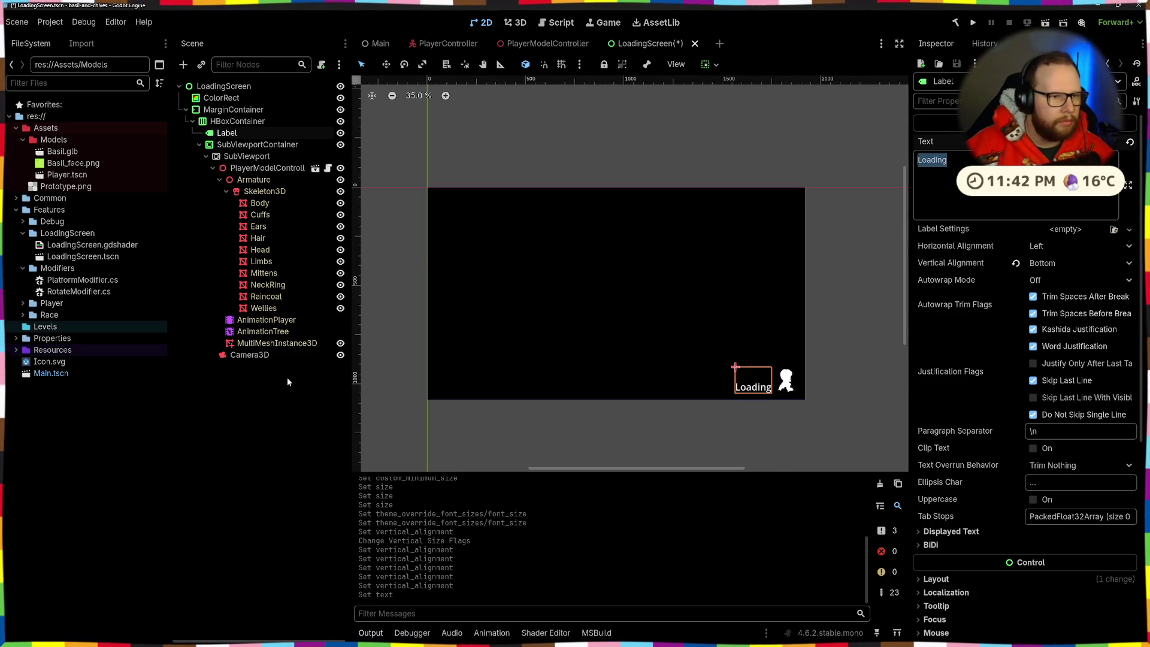
pyautogui.click(227, 132)
# Delete the Label node from the HBoxContainer
pyautogui.press('Delete')
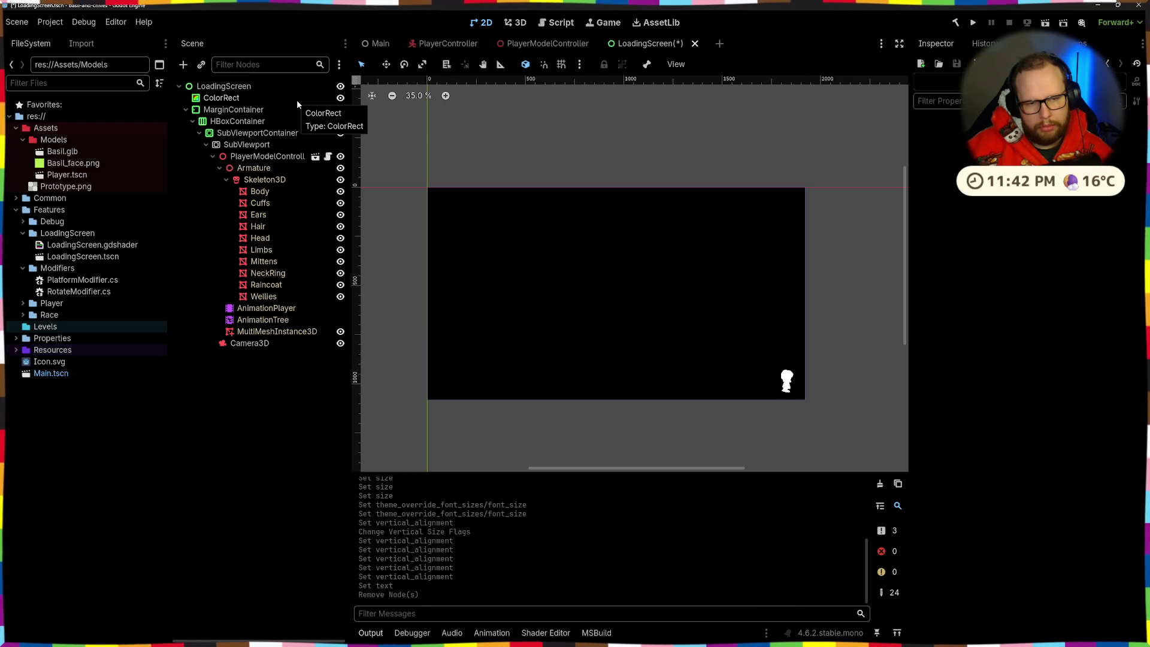
pyautogui.hotkey('ctrl', 'z')
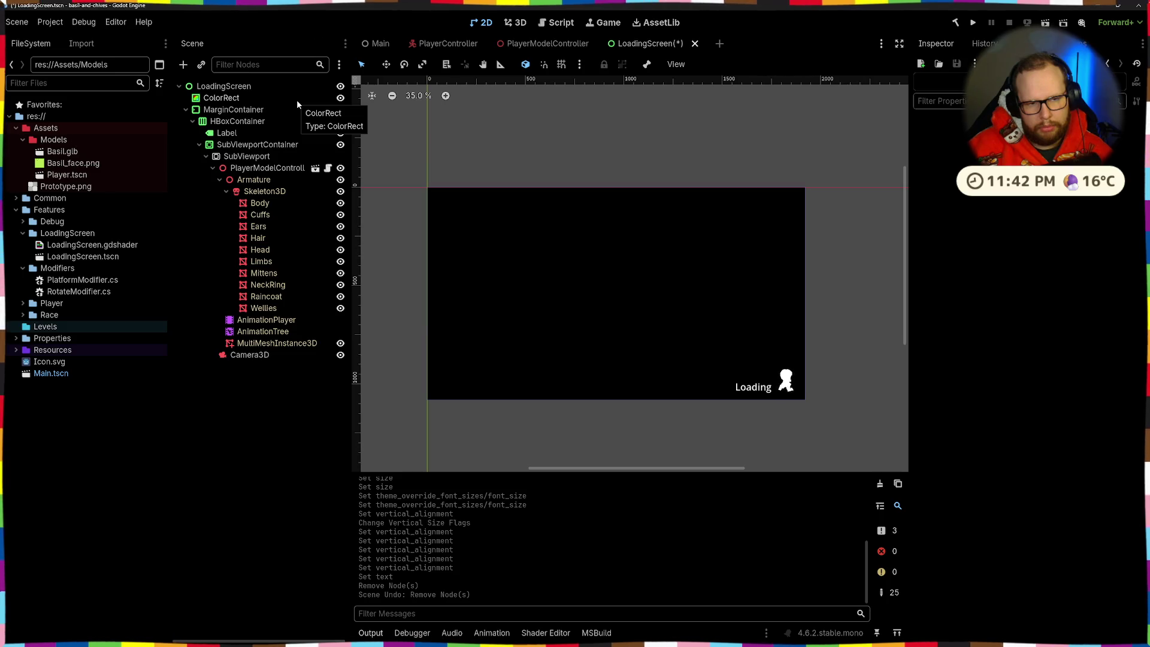
pyautogui.click(242, 132)
pyautogui.press('Delete')
pyautogui.press('Return')
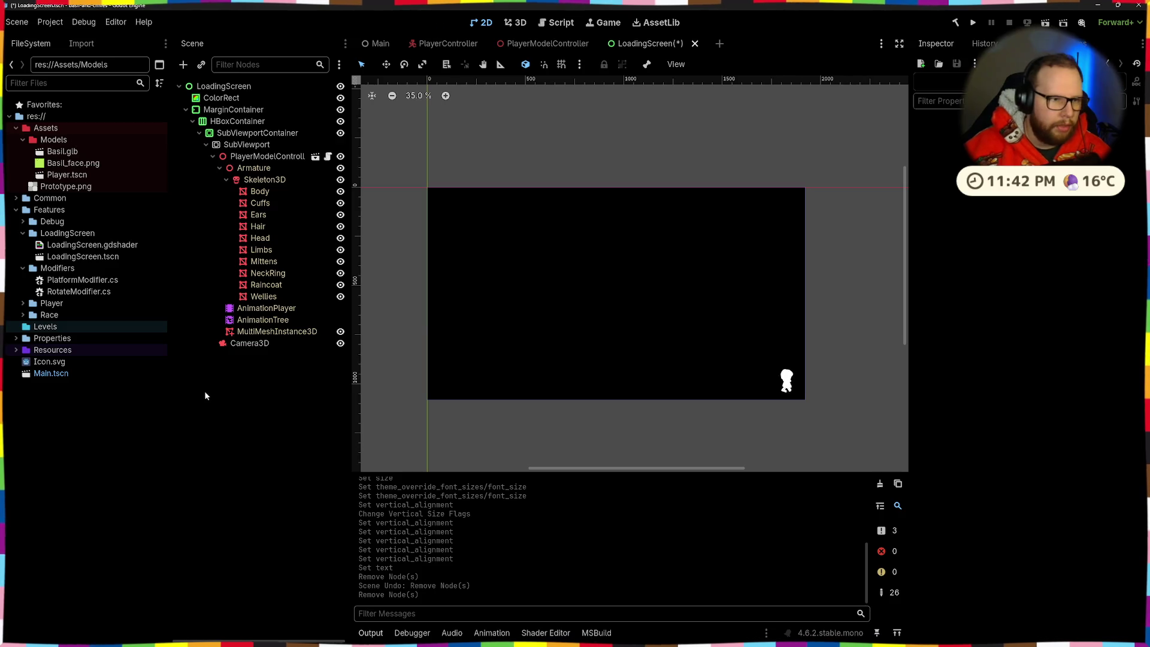
# Move SubViewportContainer directly under MarginContainer and delete the empty HBoxContainer
pyautogui.moveTo(219, 128); pyautogui.dragTo(233, 110)
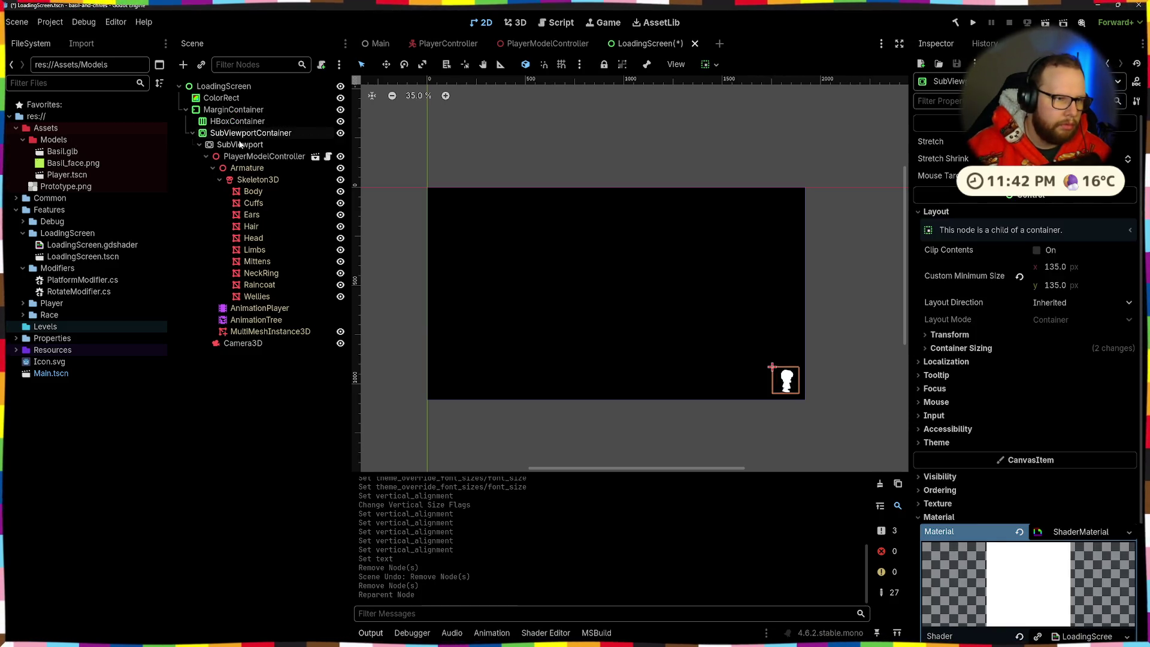
pyautogui.click(239, 120)
pyautogui.press('Delete')
pyautogui.press('Return')
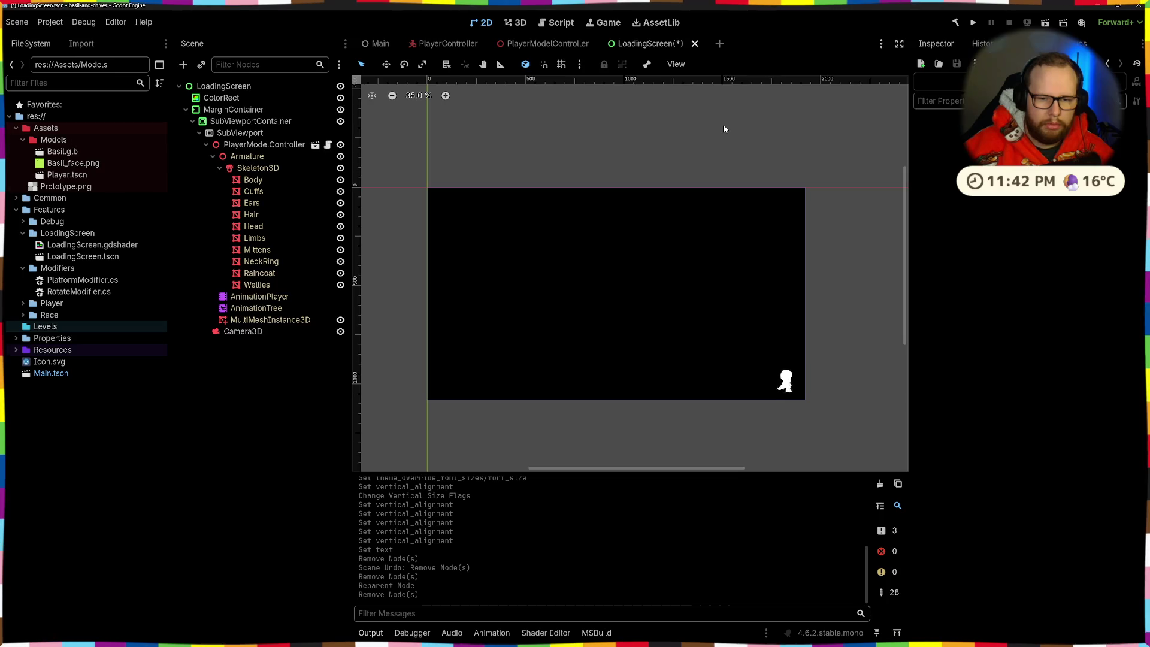
# Test-run the loading screen scene, then stop it
pyautogui.scroll(-3, 741, 141)
pyautogui.click(1044, 22)
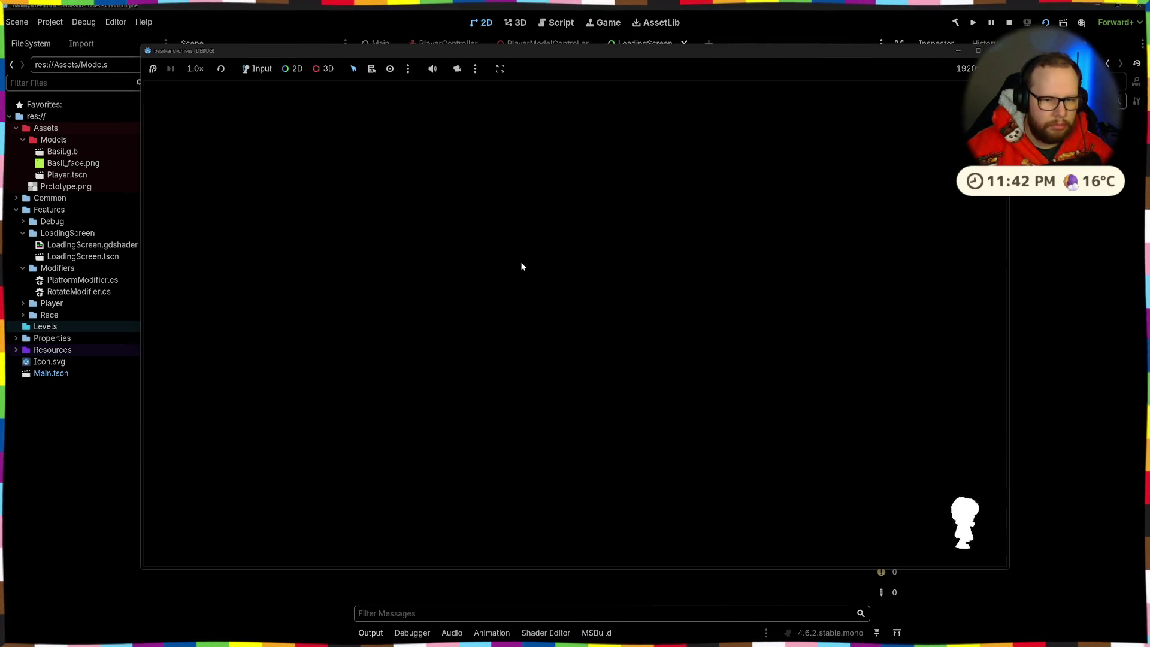
pyautogui.press('F8')
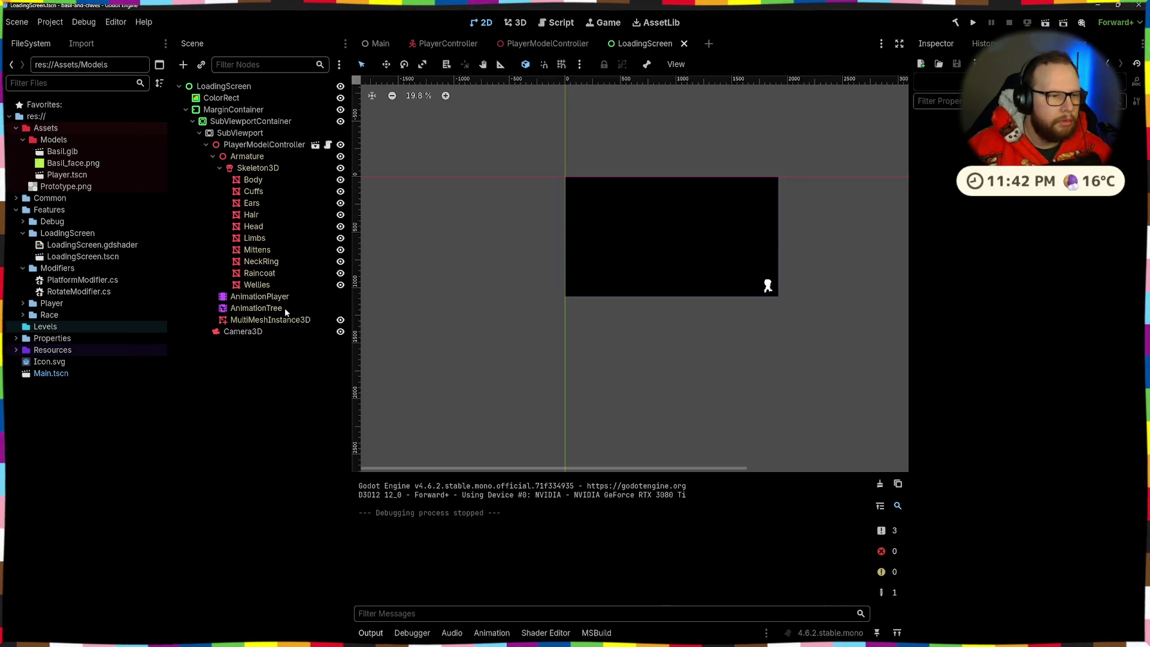
# Rename LoadingScreen.gdshader to Overlay.gdshader
pyautogui.click(89, 246)
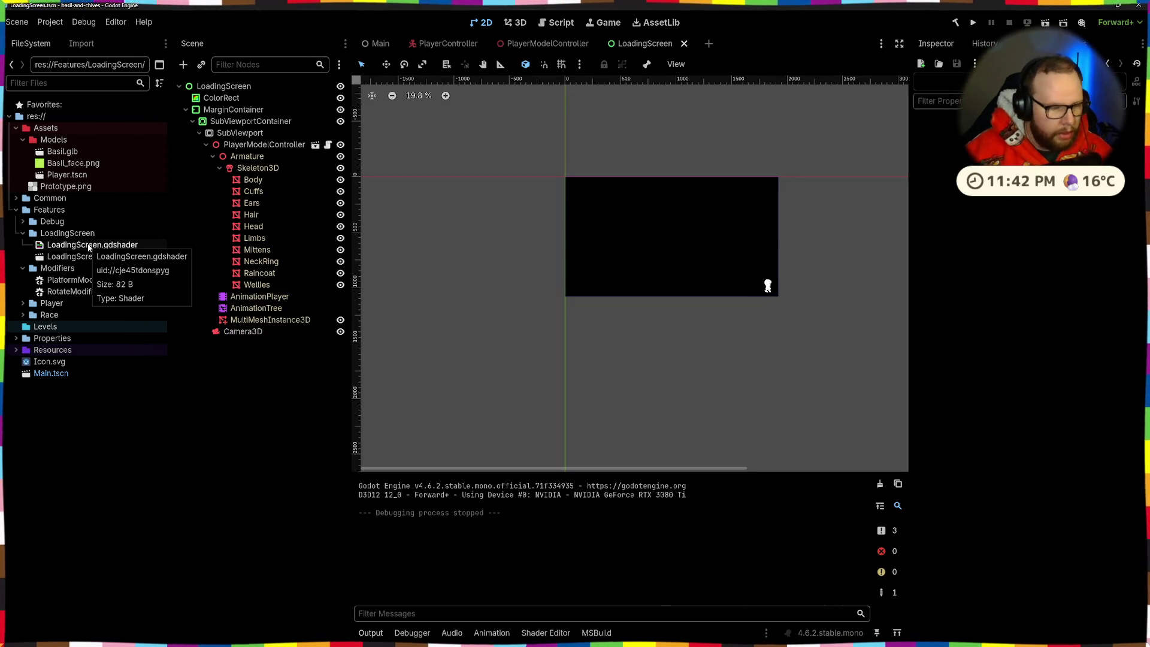
pyautogui.press('F2')
pyautogui.write('Overlay.gdshader')
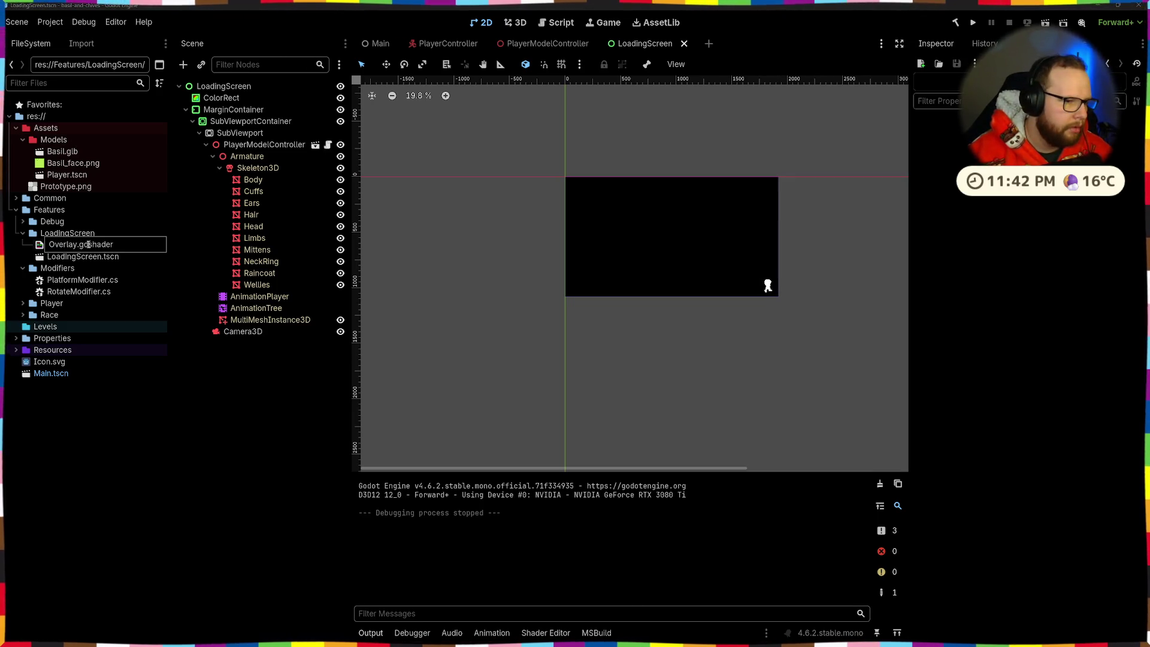
pyautogui.press('Return')
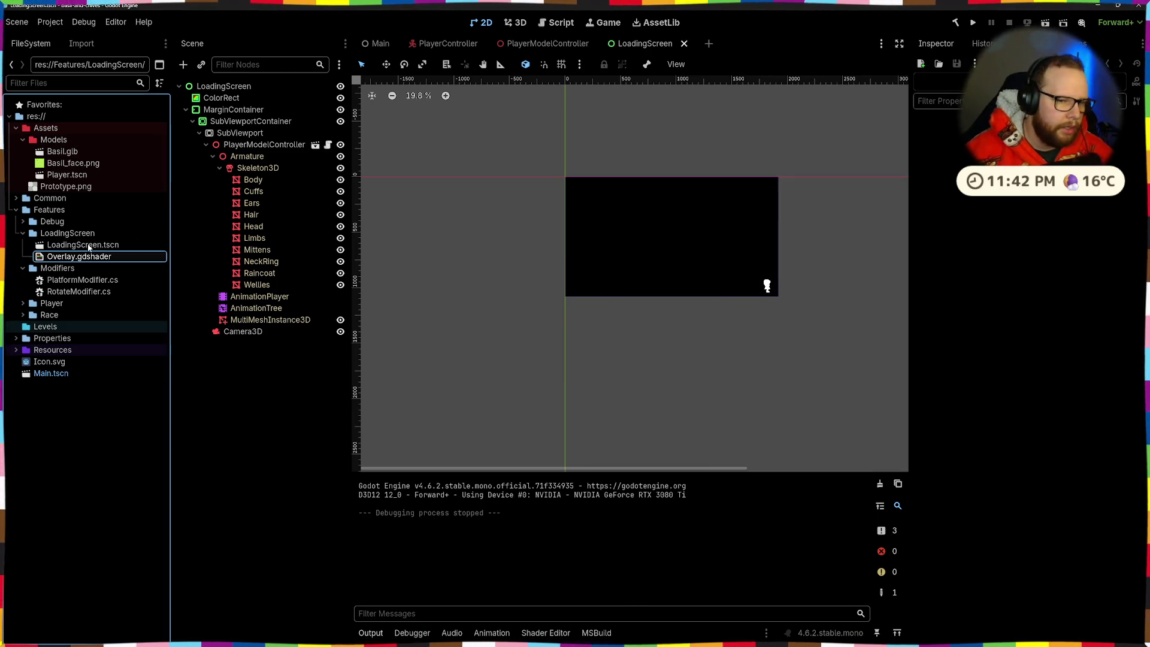
# In Overlay.gdshader, declare 'uniform vec4 overlay_color : source_color;' and save
pyautogui.doubleClick(75, 258)
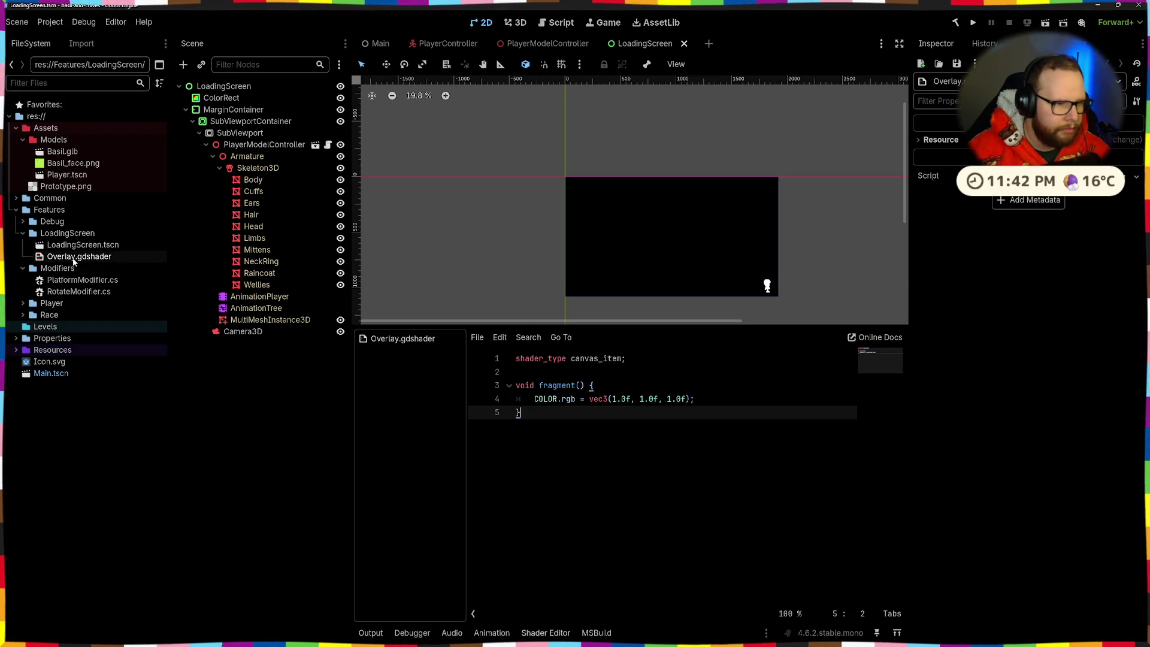
pyautogui.click(532, 370)
pyautogui.press('Return')
pyautogui.press('Return')
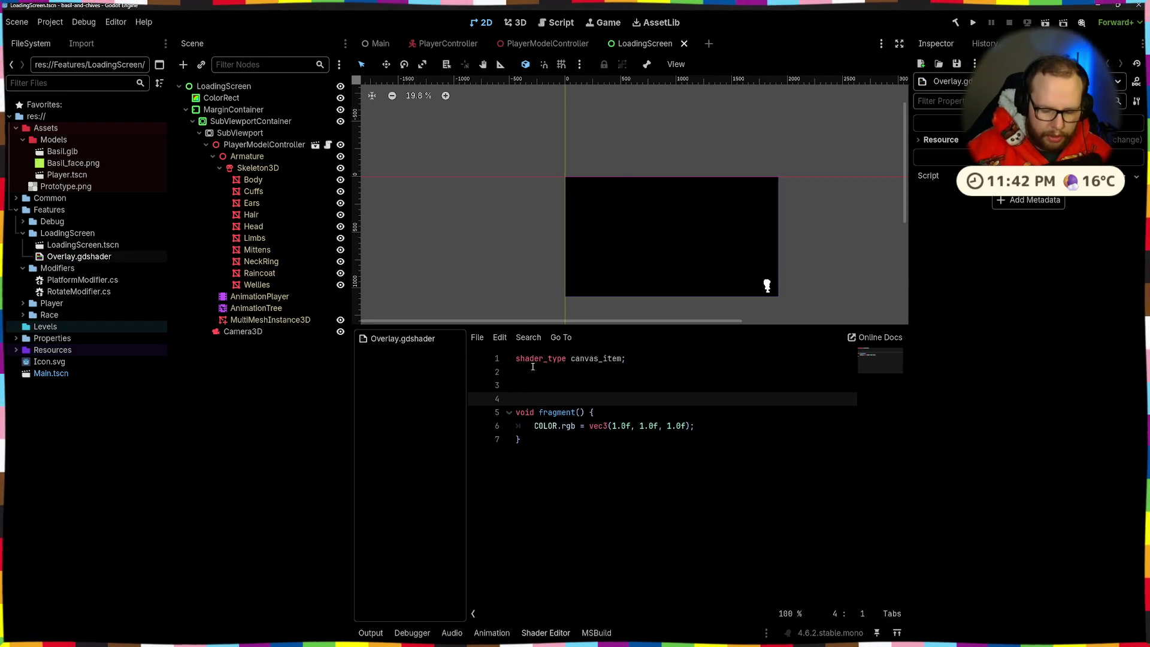
pyautogui.press('Up')
pyautogui.write('u')
pyautogui.press('BackSpace')
pyautogui.press('BackSpace')
pyautogui.write('m ')
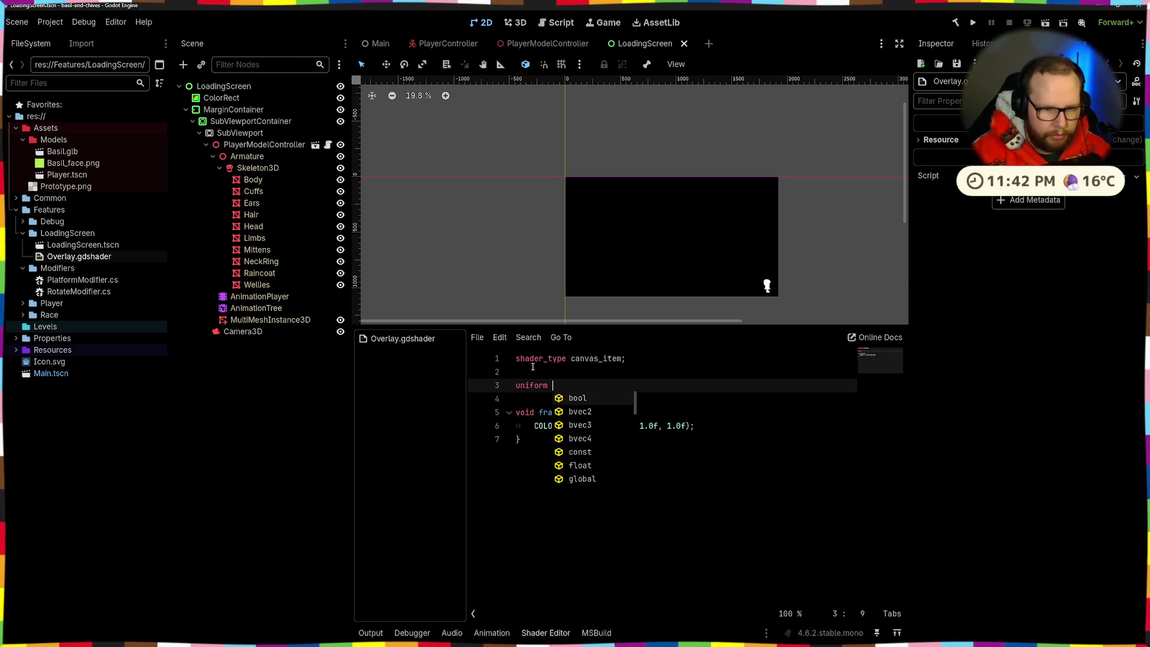
pyautogui.write('color =')
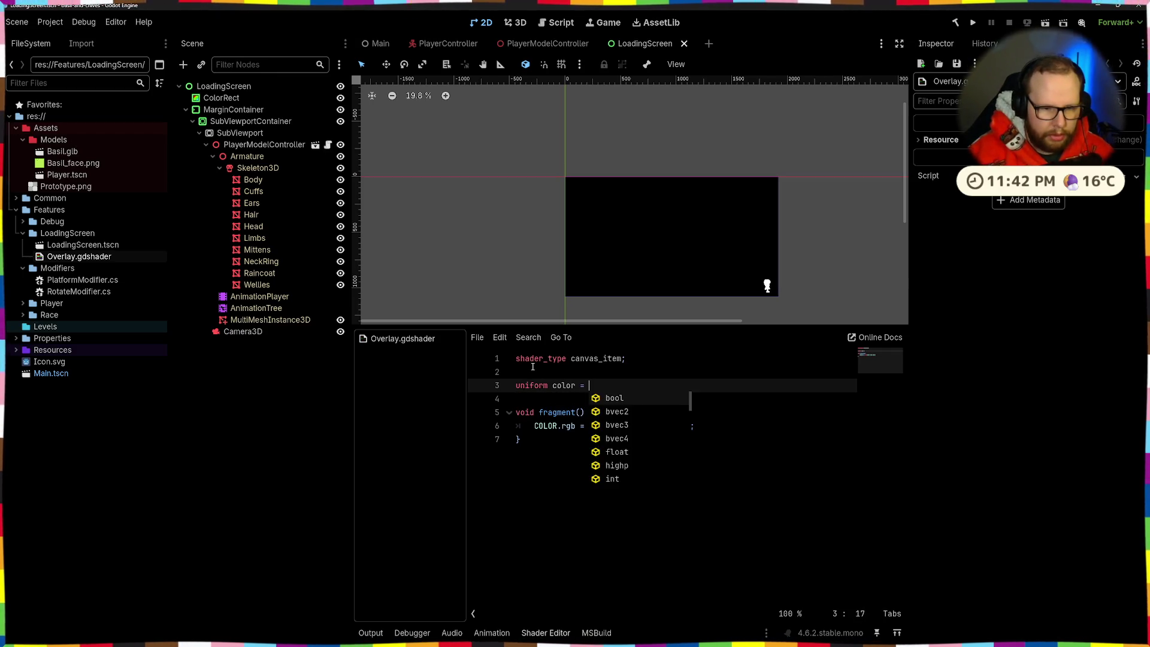
pyautogui.hotkey('ctrl', 'BackSpace')
pyautogui.hotkey('ctrl', 'BackSpace')
pyautogui.write('unifor')
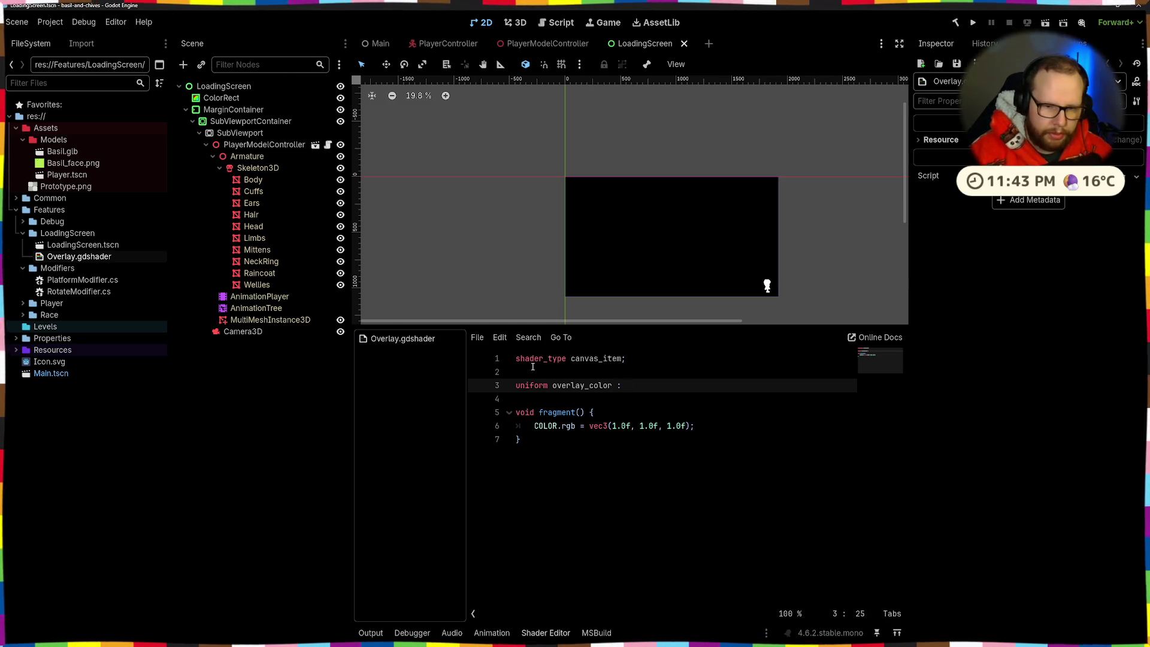
pyautogui.write('s')
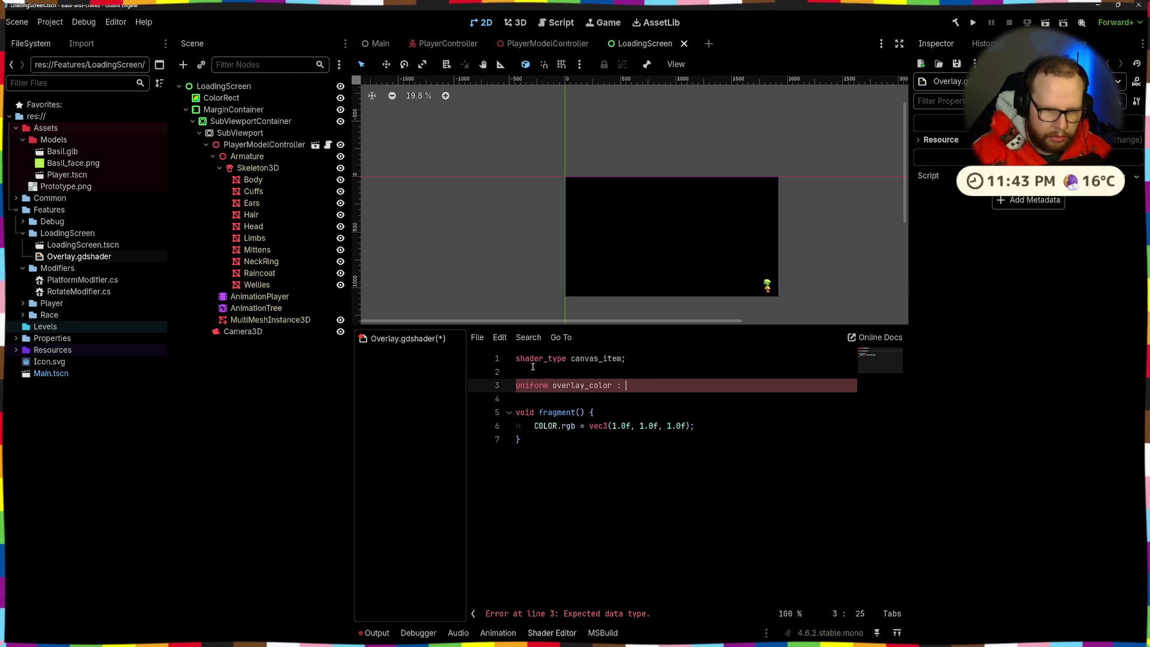
pyautogui.write('ec')
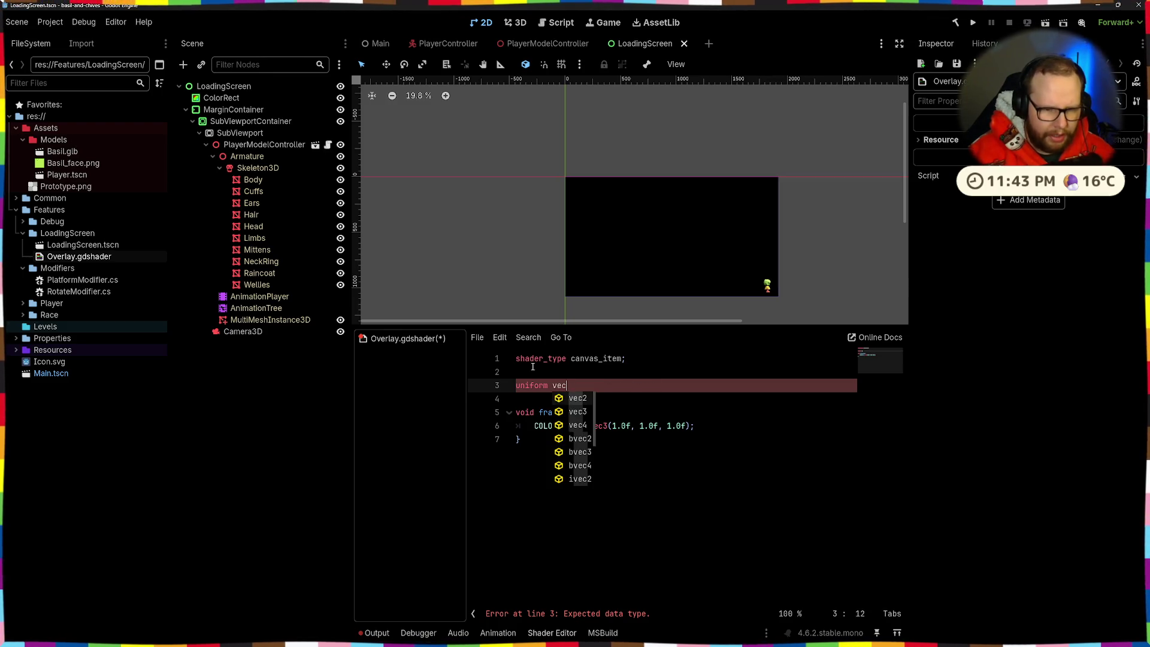
pyautogui.write('4 col')
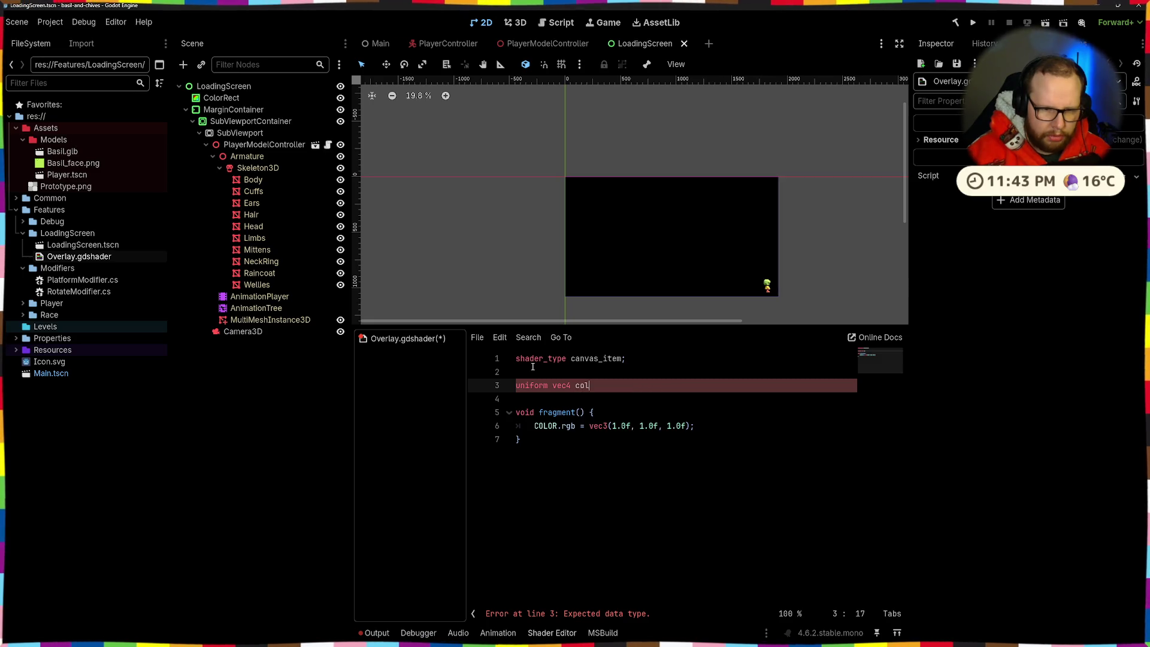
pyautogui.press('BackSpace')
pyautogui.press('BackSpace')
pyautogui.press('BackSpace')
pyautogui.write('overlay_color : sour')
pyautogui.press('Return')
pyautogui.write(';')
pyautogui.hotkey('ctrl', 's')
# Replace the fixed white vec3 in fragment with overlay_color.rgb and save the shader
pyautogui.click(624, 476)
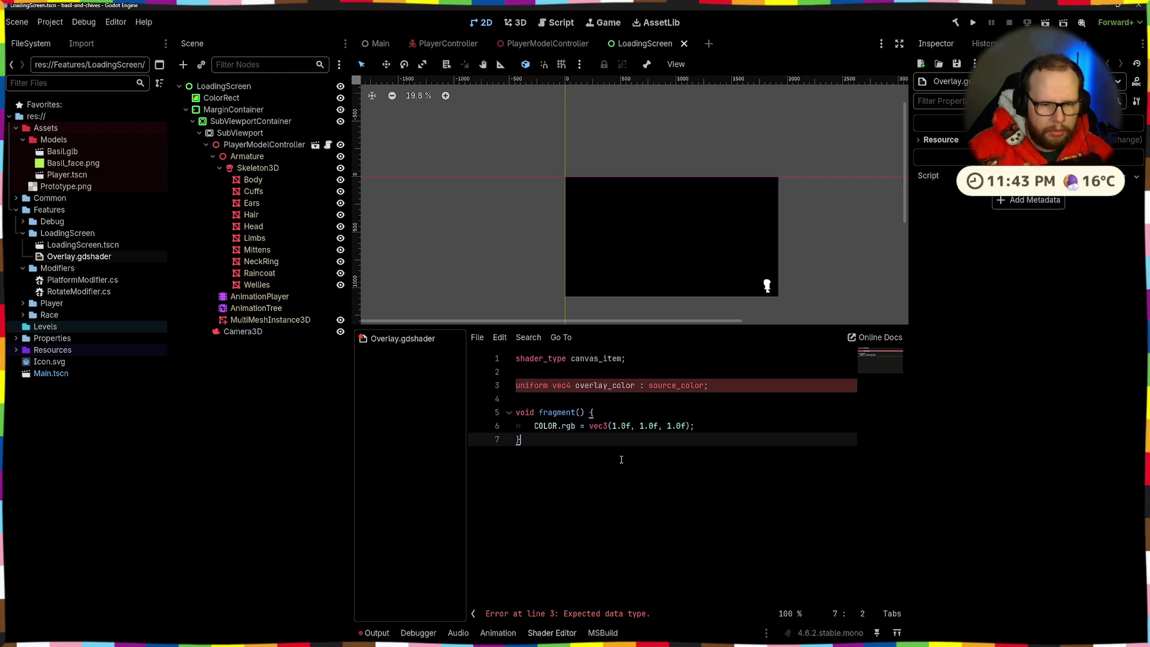
pyautogui.moveTo(591, 428); pyautogui.dragTo(689, 428)
pyautogui.write('overlay_color.rgb')
pyautogui.hotkey('ctrl', 's')
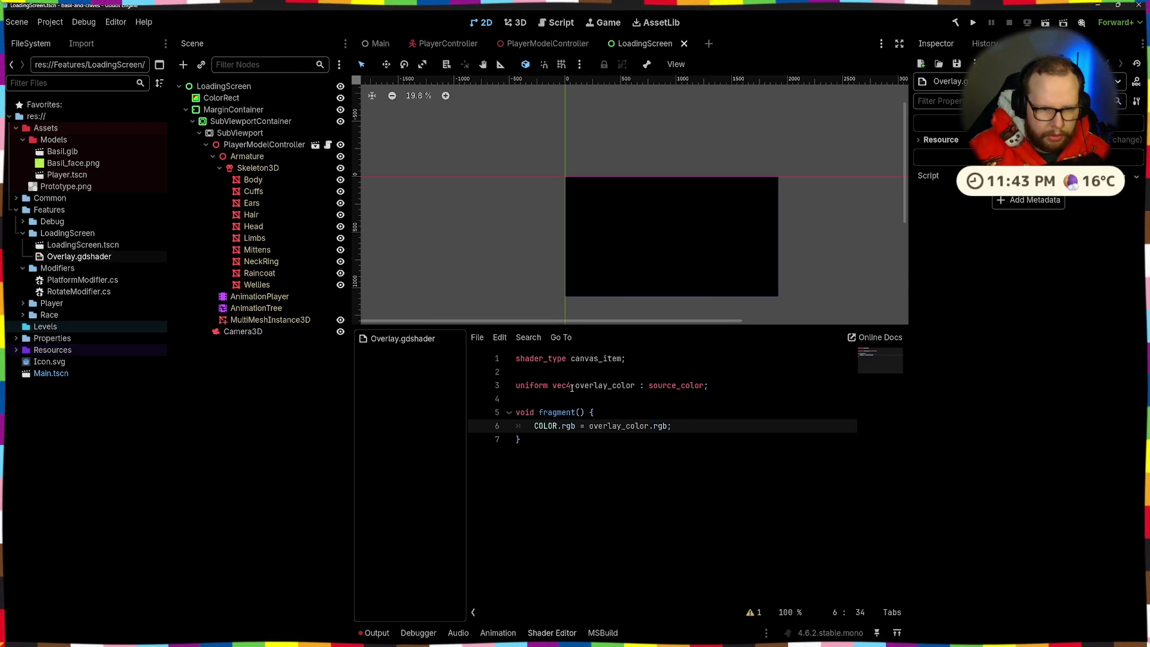
# Return to the LoadingScreen scene and inspect the SubViewport's settings
pyautogui.click(706, 359)
pyautogui.click(649, 465)
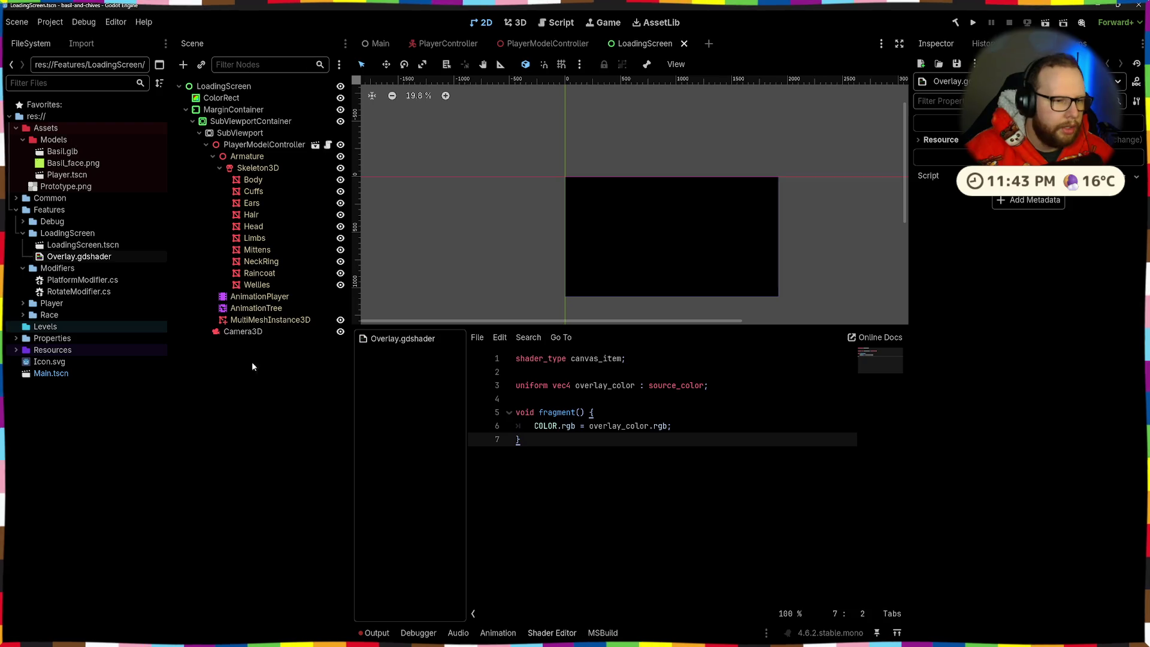
pyautogui.click(537, 42)
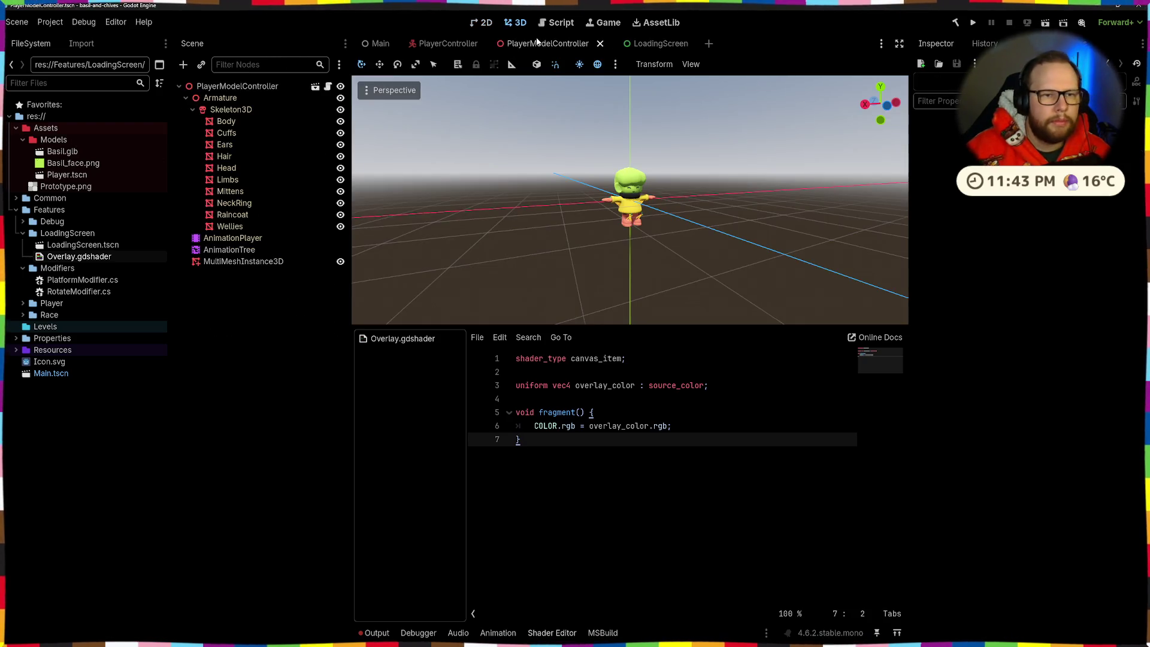
pyautogui.click(645, 43)
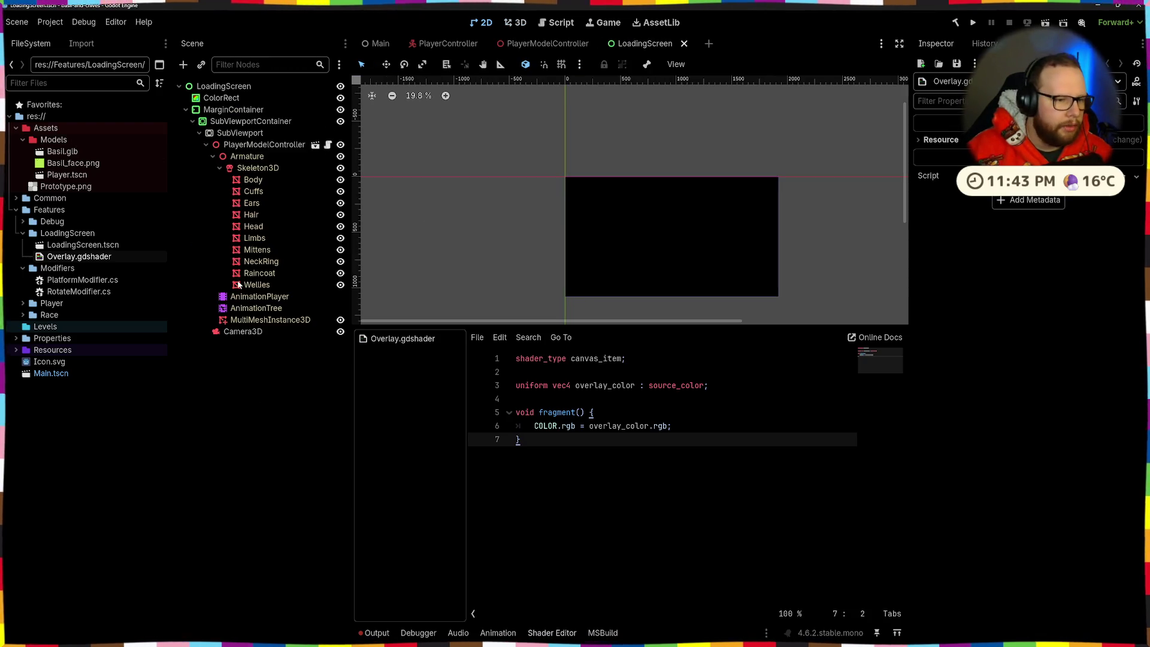
pyautogui.click(207, 144)
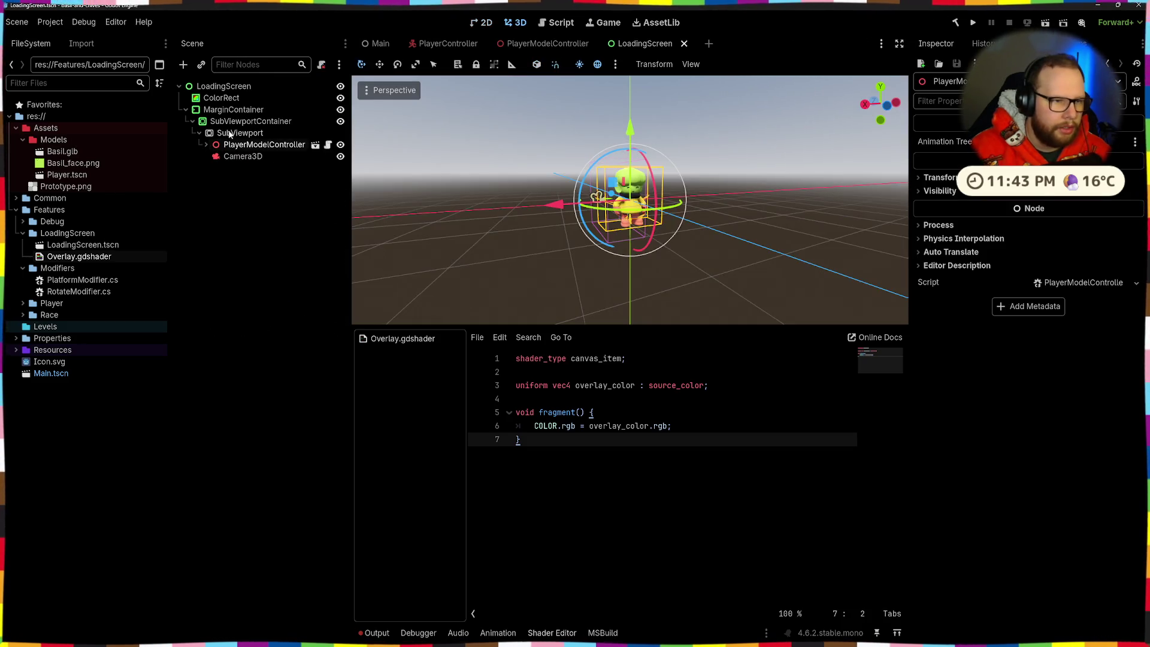
pyautogui.click(224, 133)
pyautogui.scroll(-10, 1015, 354)
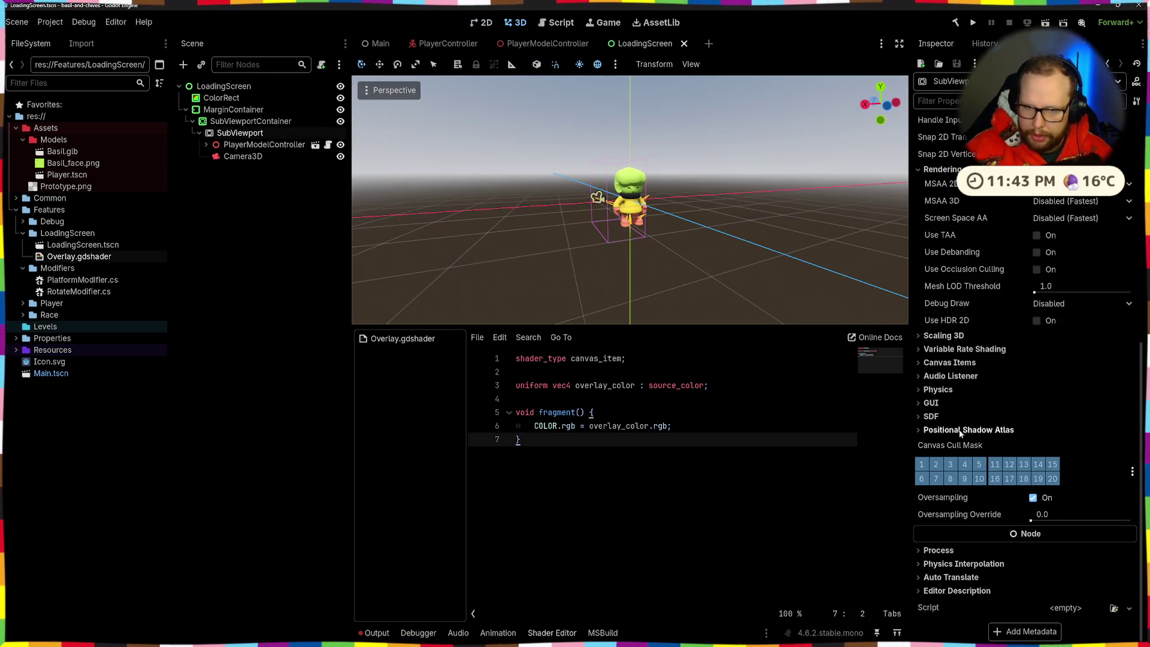
pyautogui.scroll(10, 971, 461)
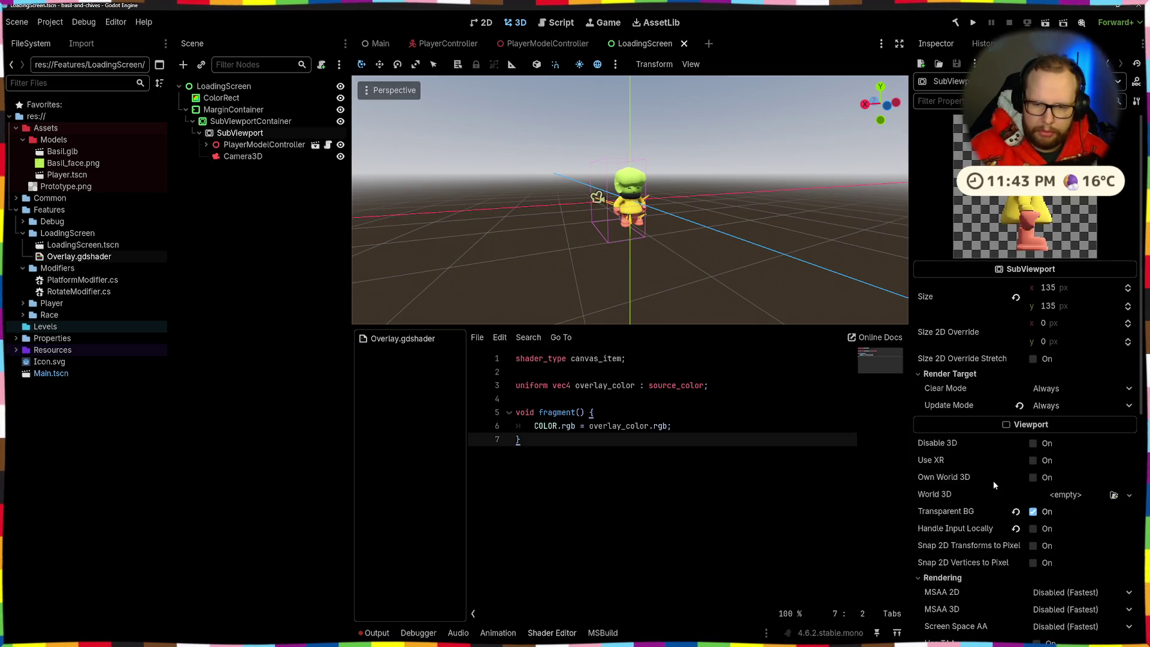
pyautogui.scroll(-8, 993, 480)
# Expose the SubViewportContainer material's shader parameters, including Overlay Color
pyautogui.click(240, 121)
pyautogui.scroll(-5, 1075, 371)
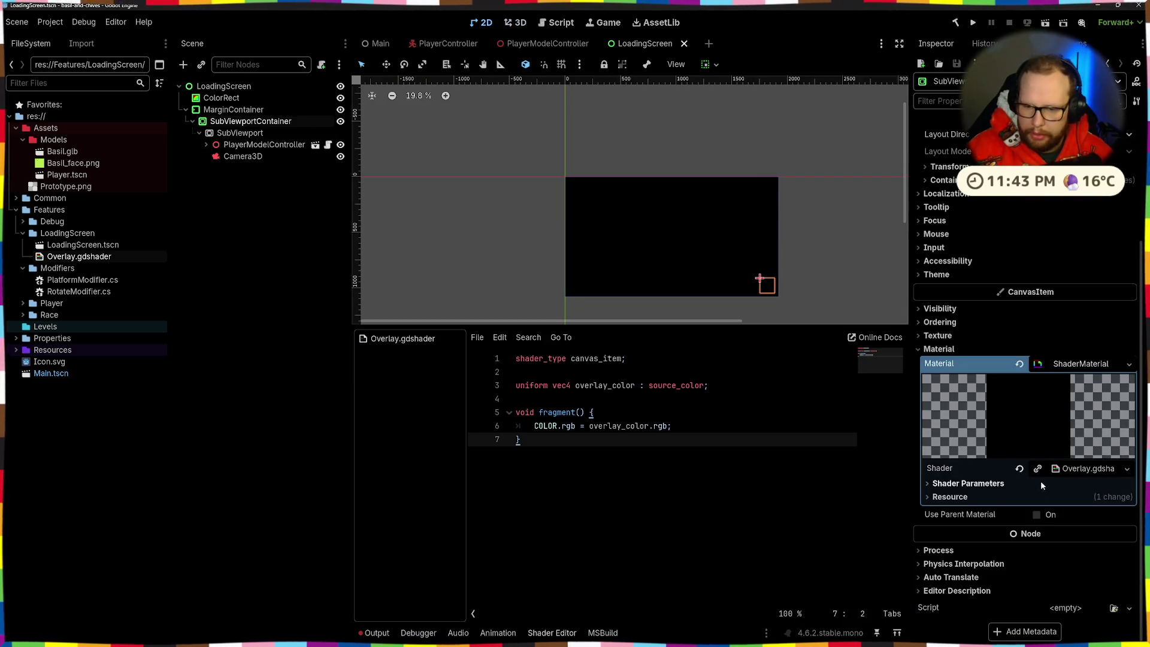
pyautogui.click(928, 483)
pyautogui.click(1083, 497)
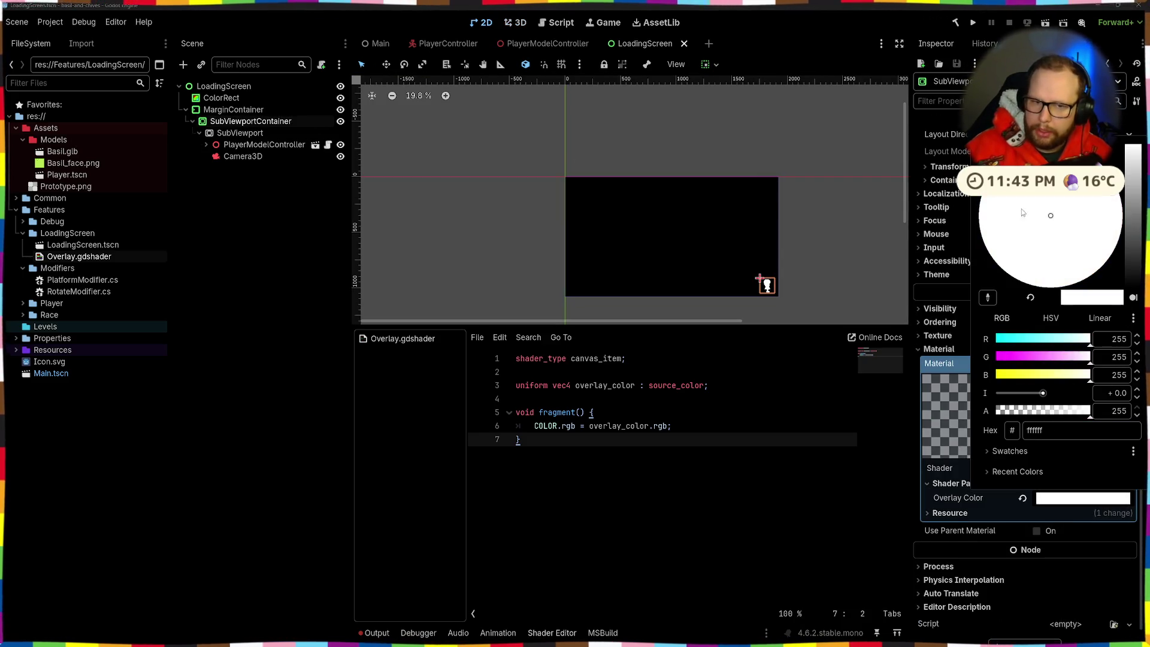
pyautogui.click(841, 269)
pyautogui.click(845, 274)
pyautogui.scroll(3, 844, 282)
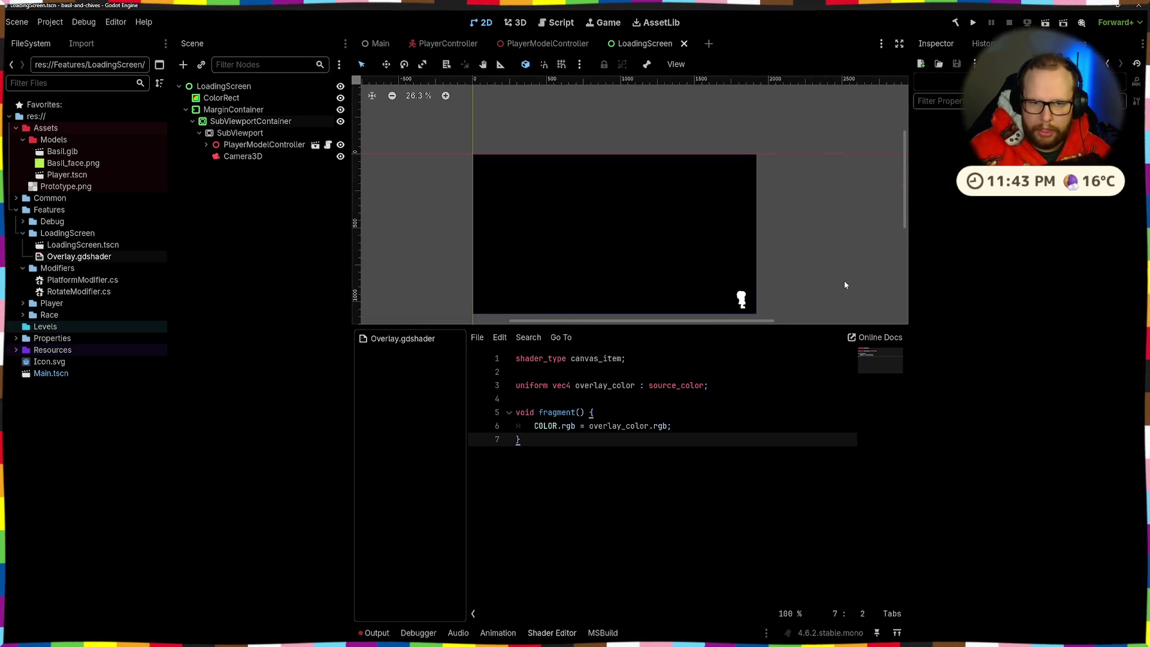
pyautogui.scroll(8, 699, 234)
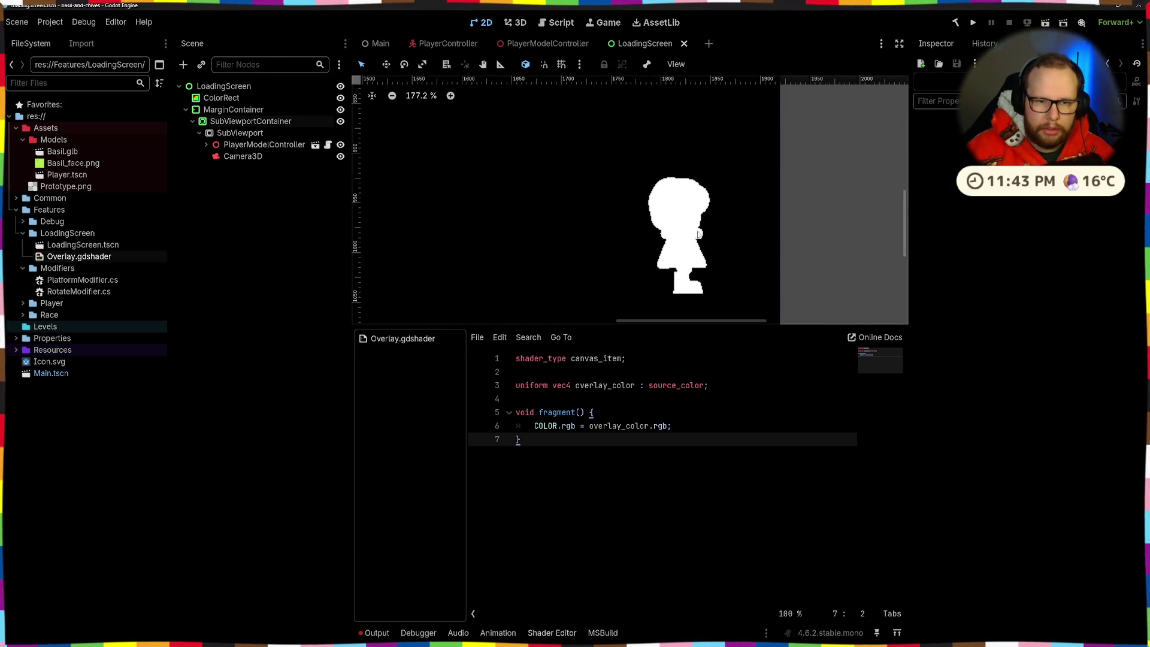
# Set Overlay Color to teal-green 00db9c, starting from a recent green colour
pyautogui.click(699, 234)
pyautogui.scroll(-8, 797, 210)
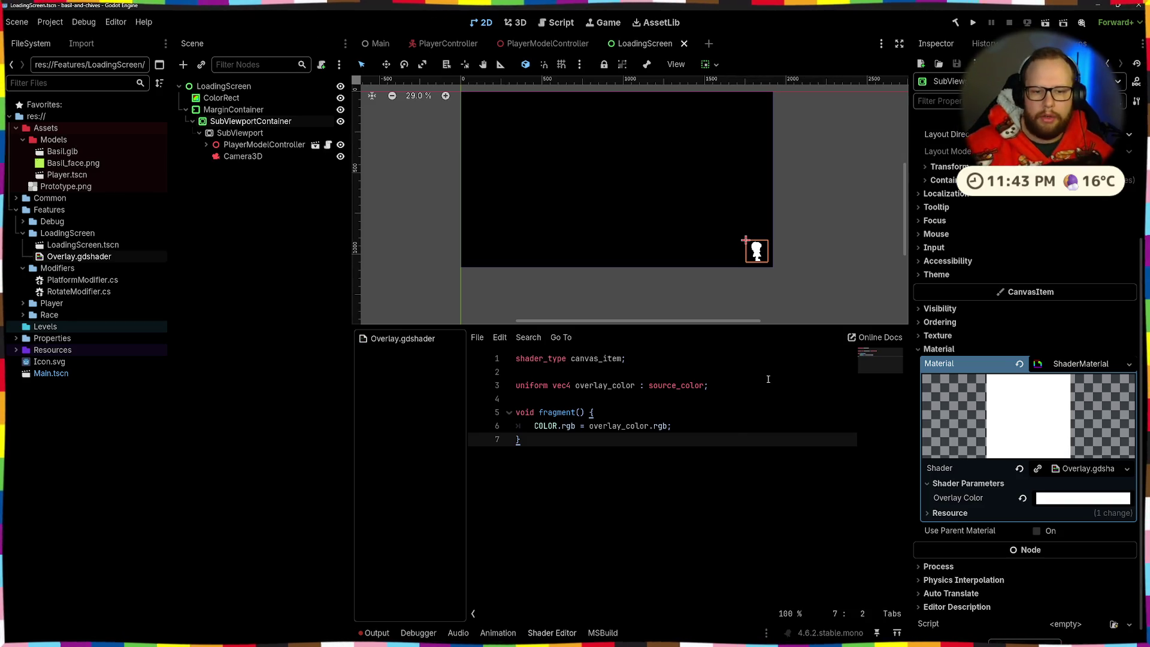
pyautogui.click(1082, 498)
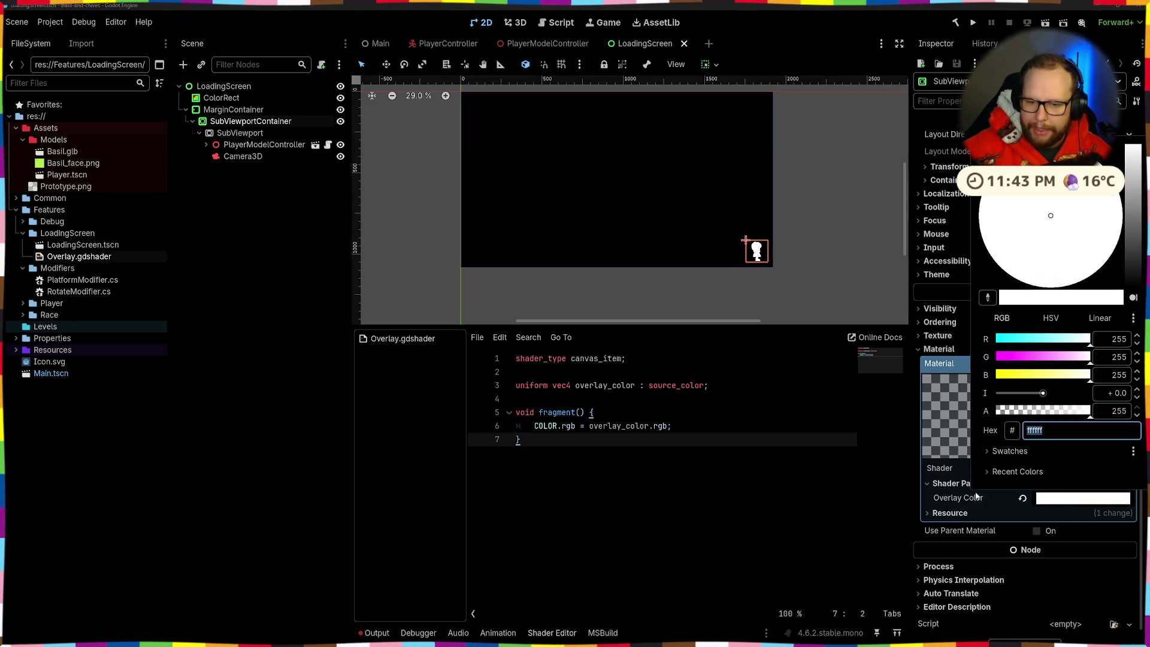
pyautogui.click(1017, 471)
pyautogui.click(1042, 491)
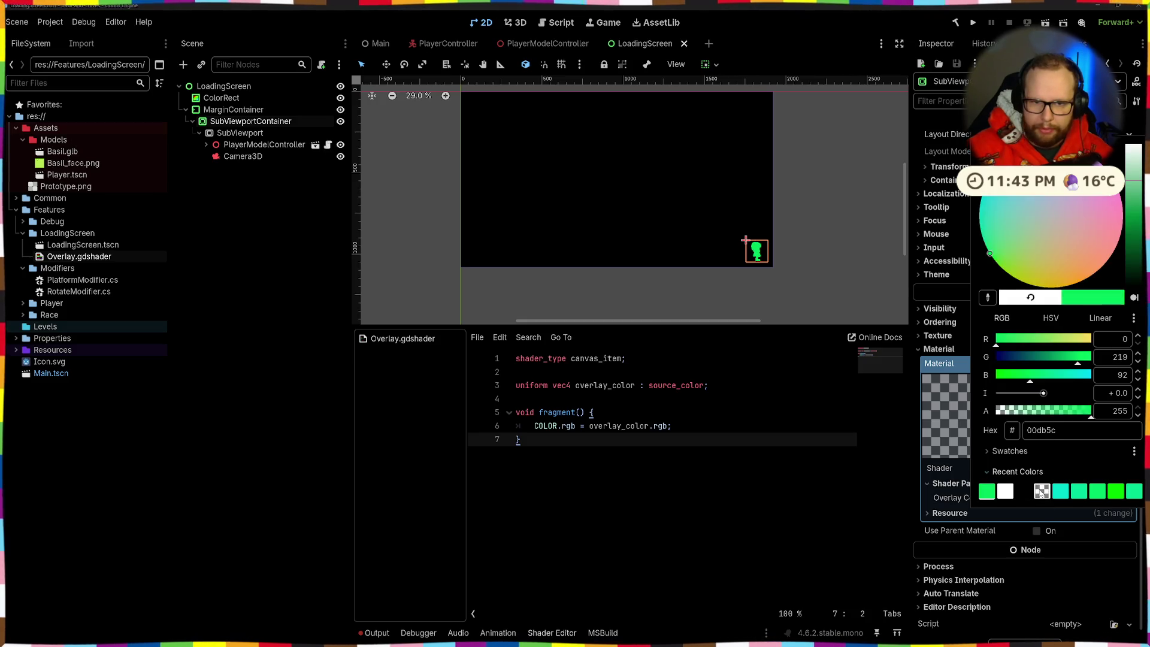
pyautogui.click(1079, 493)
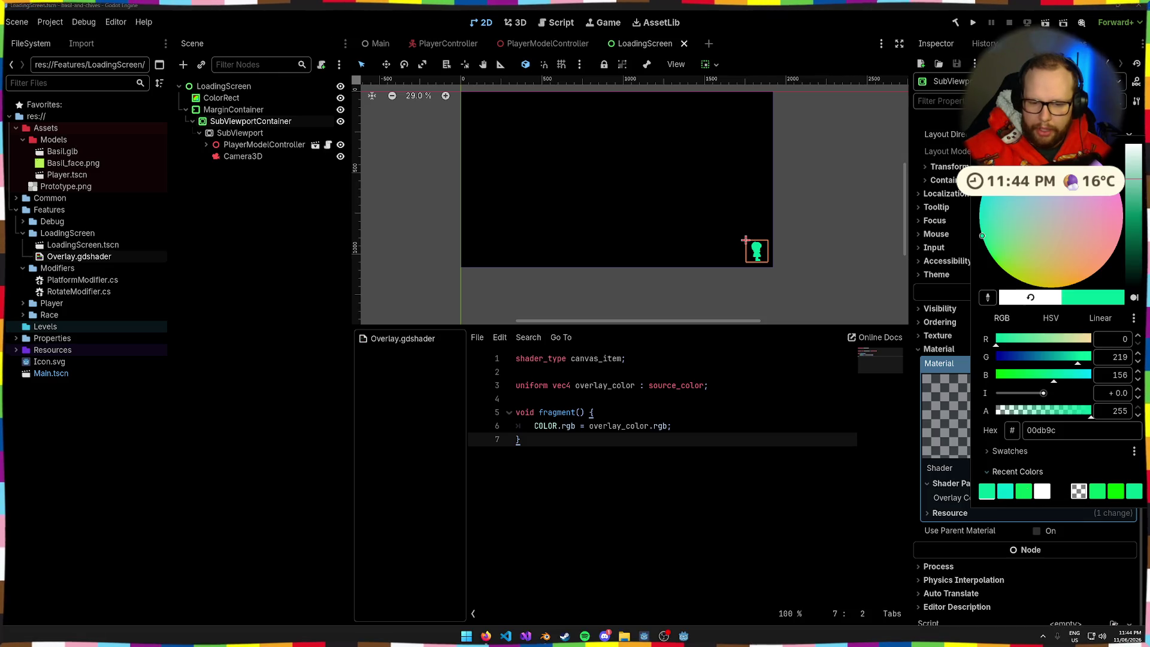
# Launch Blender and open the recent basil.blend file
pyautogui.press('super')
pyautogui.write('blender')
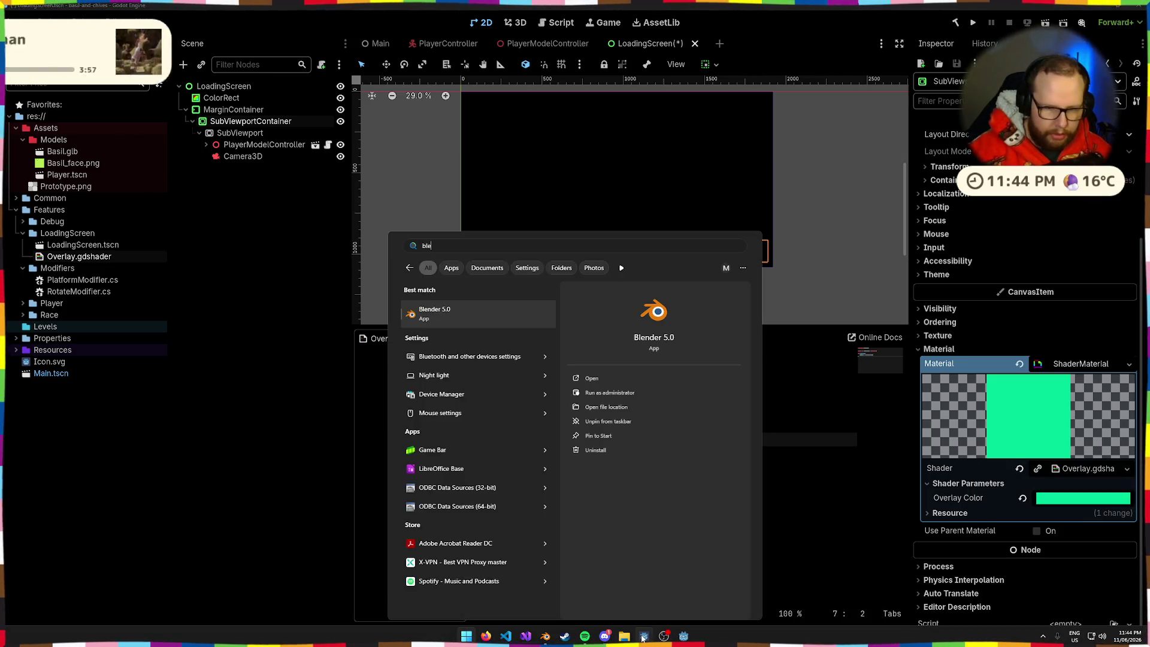
pyautogui.press('Return')
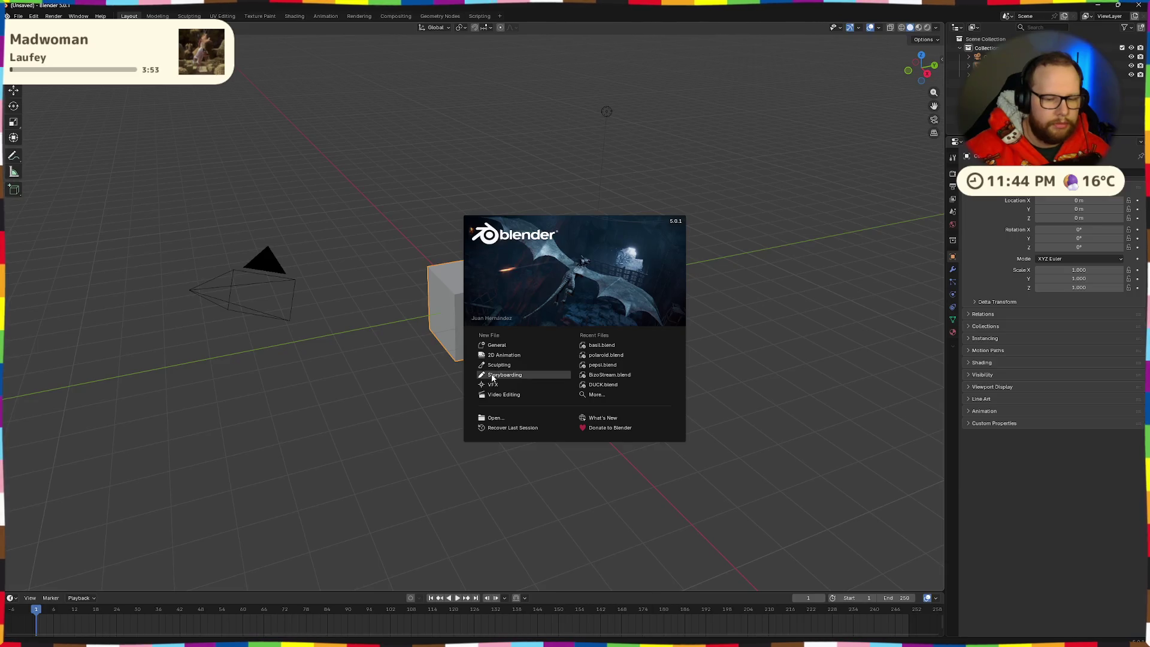
pyautogui.click(601, 345)
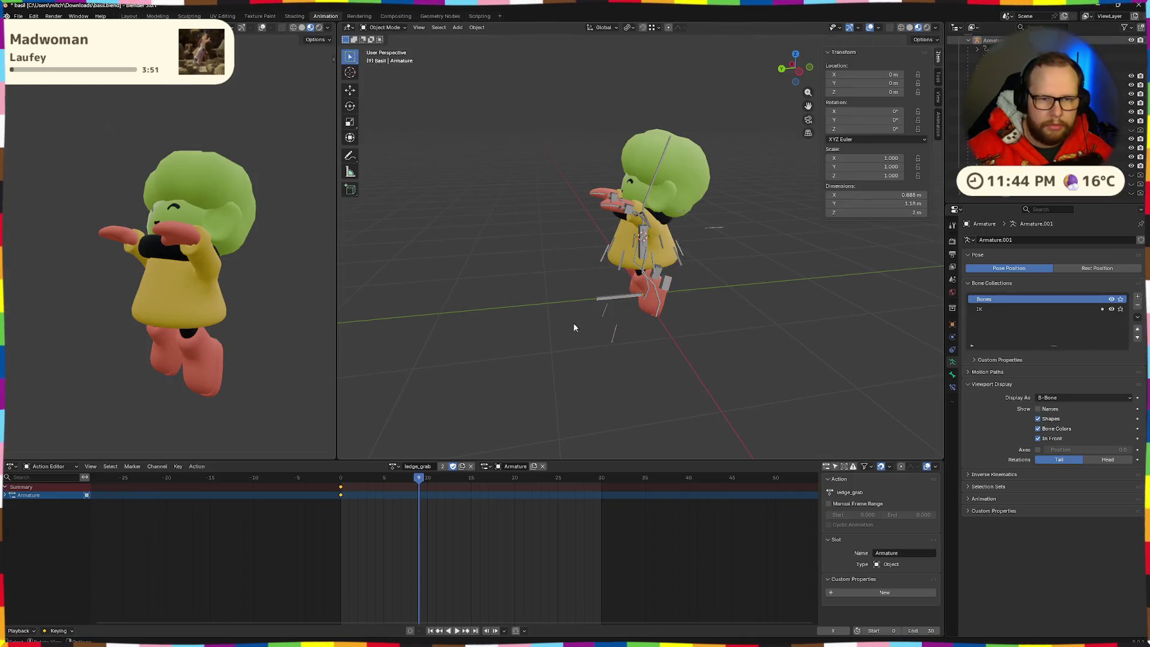
# Find the Hair material's Base Color hex value, then minimise Blender for Godot's Overlay Color
pyautogui.click(953, 293)
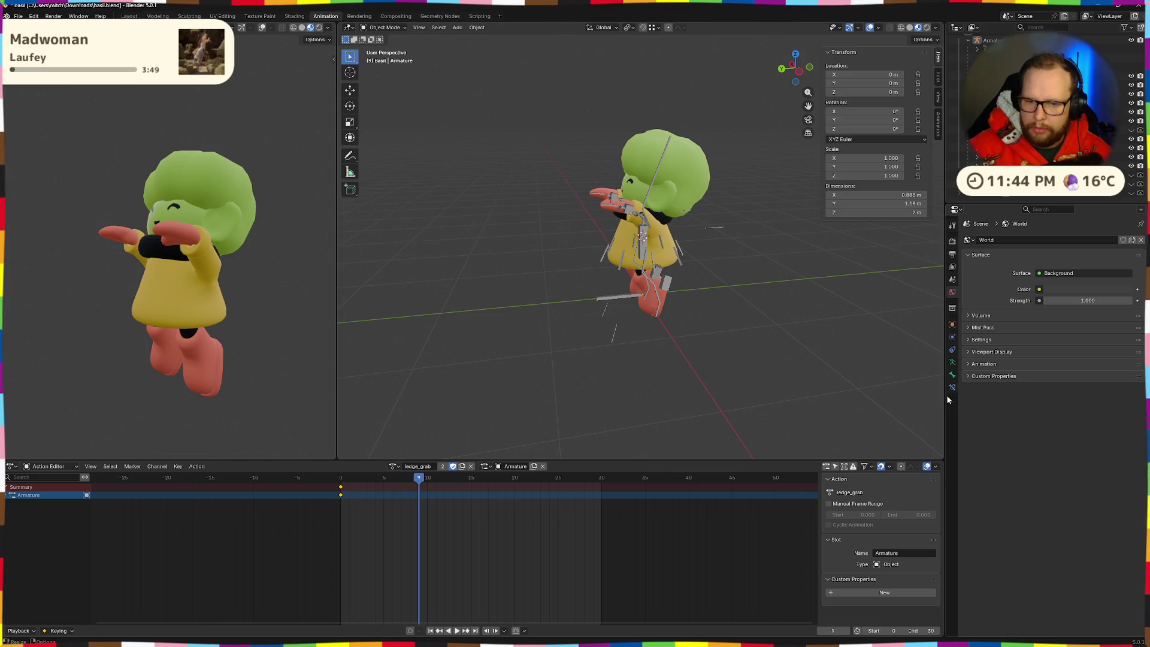
pyautogui.click(654, 154)
pyautogui.click(952, 400)
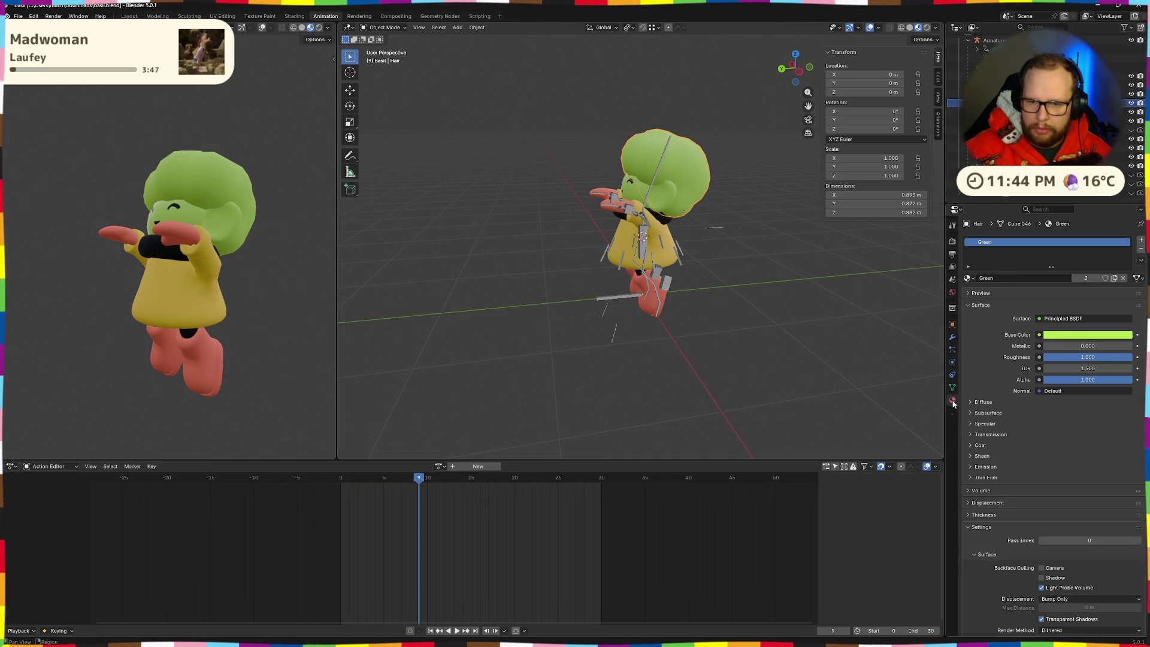
pyautogui.click(1070, 337)
pyautogui.click(1090, 322)
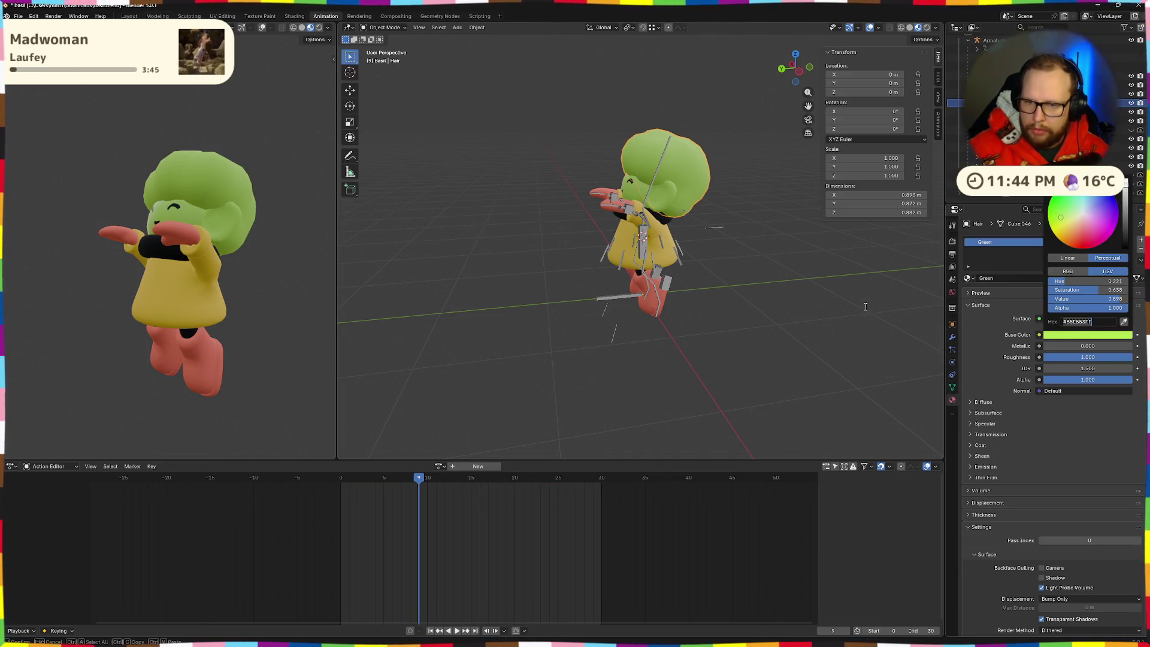
pyautogui.click(1098, 7)
pyautogui.click(1072, 498)
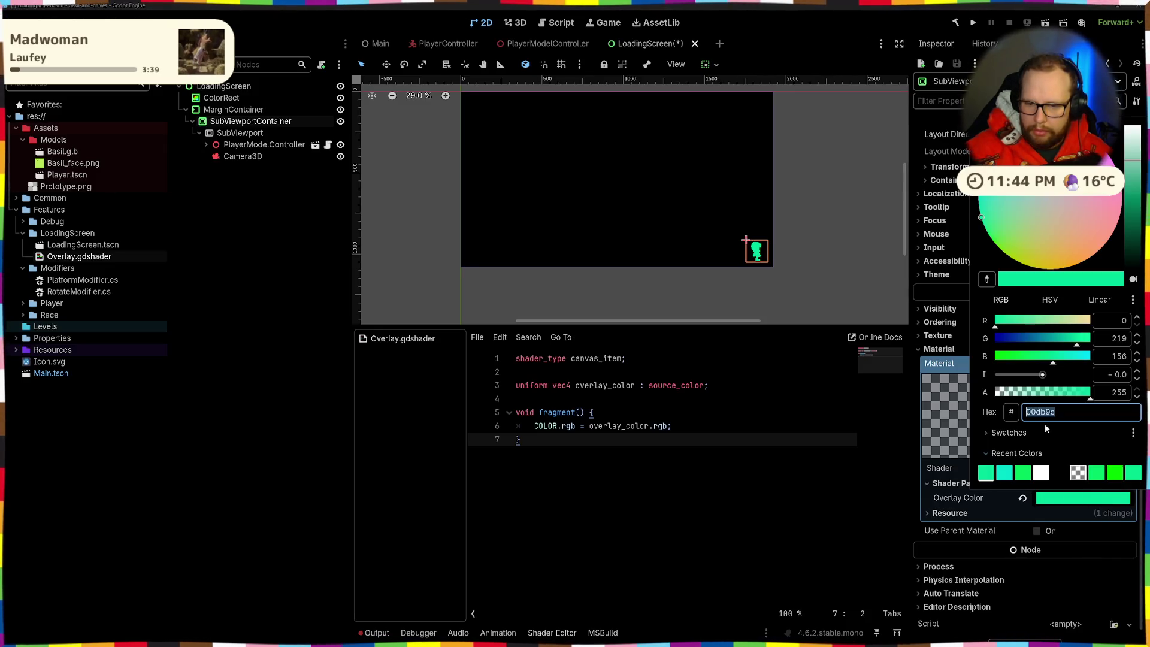
# Apply the hair's lime-green hex to Overlay Color and save the loading screen scene
pyautogui.press('Return')
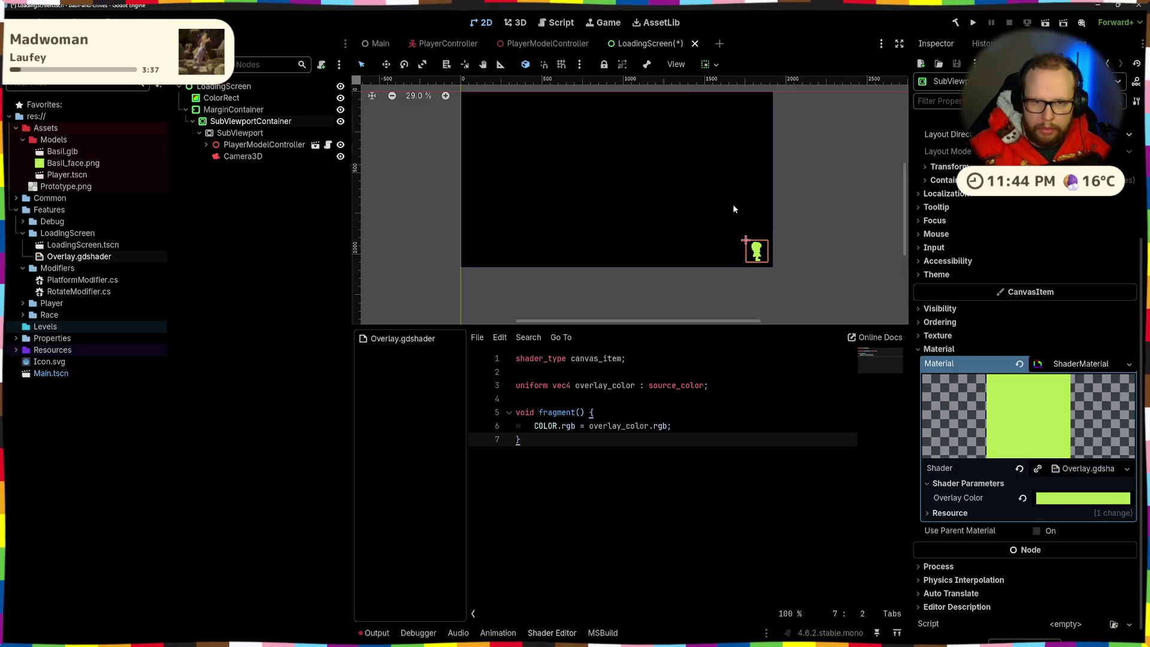
pyautogui.click(735, 221)
pyautogui.scroll(4, 807, 260)
pyautogui.moveTo(667, 231)
pyautogui.mouseDown()
pyautogui.moveTo(602, 138)
pyautogui.moveTo(724, 279)
pyautogui.moveTo(748, 273)
pyautogui.moveTo(732, 228)
pyautogui.mouseUp()
pyautogui.scroll(-4, 599, 144)
pyautogui.hotkey('ctrl', 's')
pyautogui.hotkey('ctrl', 's')
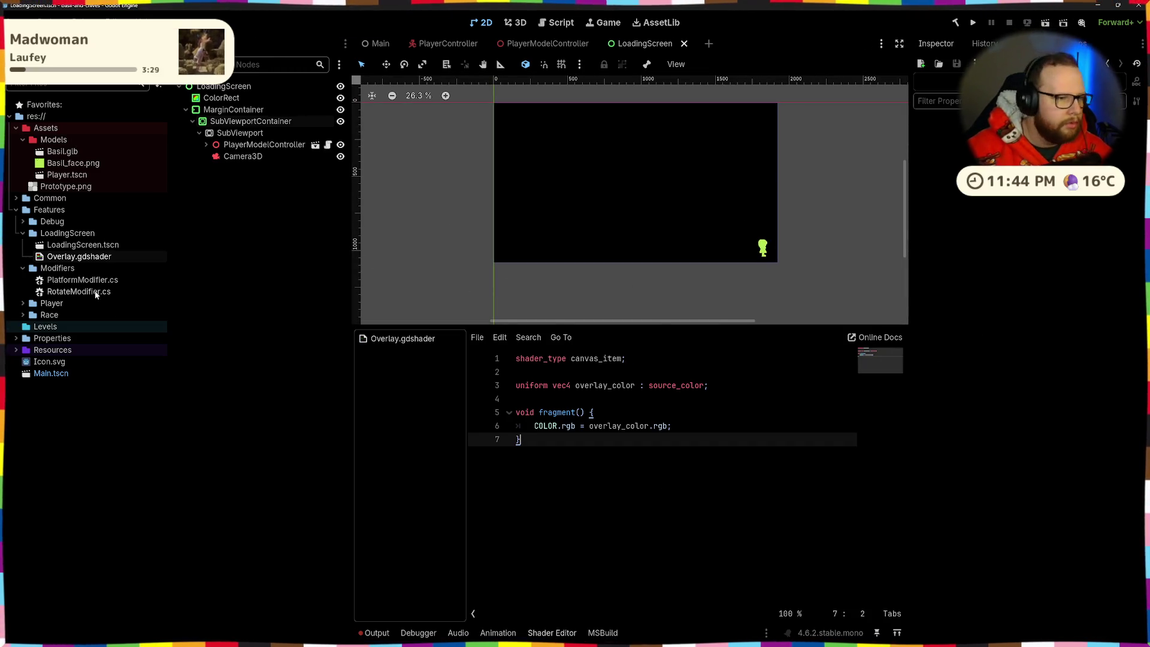
# Move Overlay.gdshader into res://Resources/Shaders alongside Checkpoint.gdshader
pyautogui.click(16, 350)
pyautogui.click(22, 361)
pyautogui.moveTo(72, 260); pyautogui.dragTo(47, 375)
pyautogui.click(529, 333)
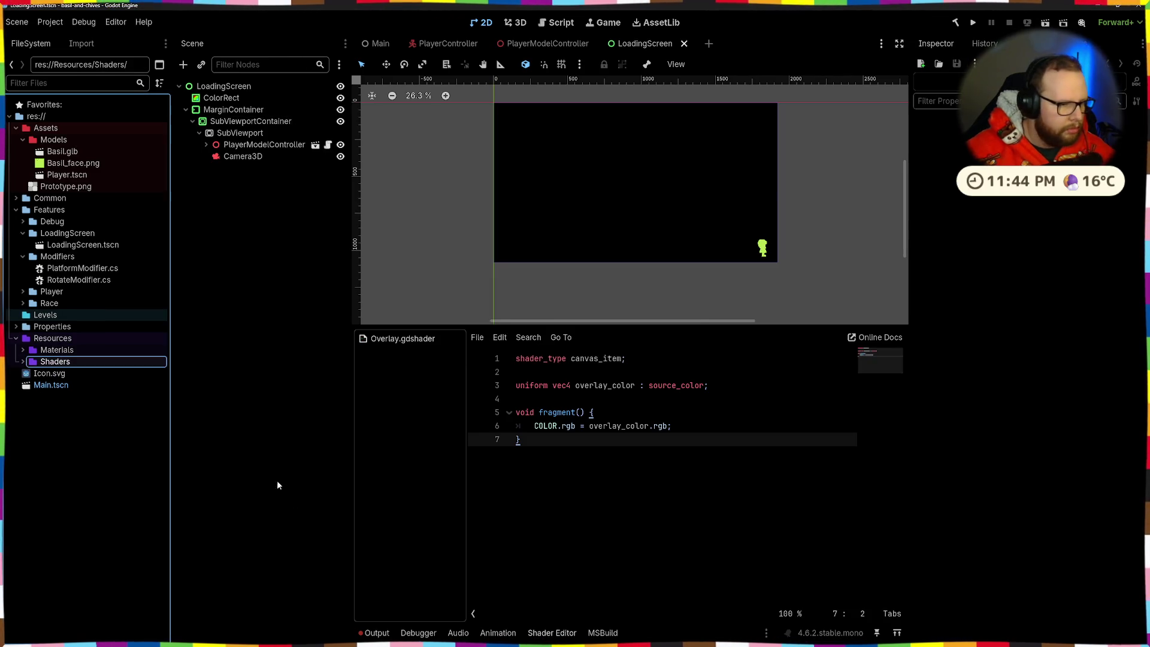
pyautogui.click(22, 362)
pyautogui.click(87, 384)
pyautogui.scroll(2, 658, 185)
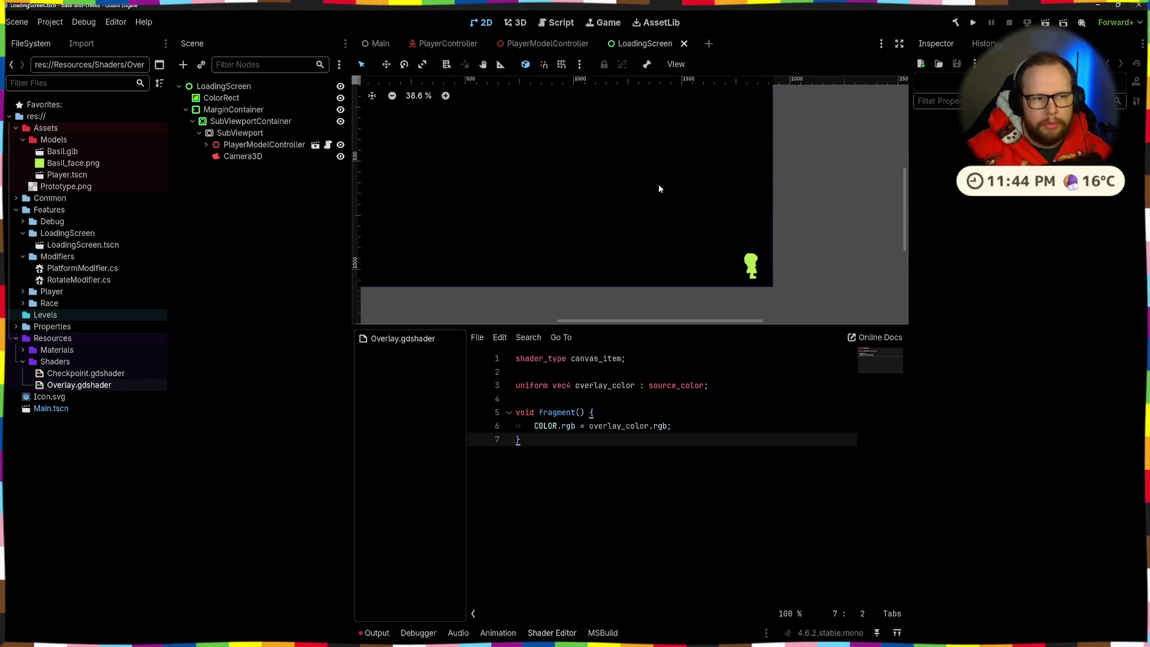
pyautogui.click(203, 145)
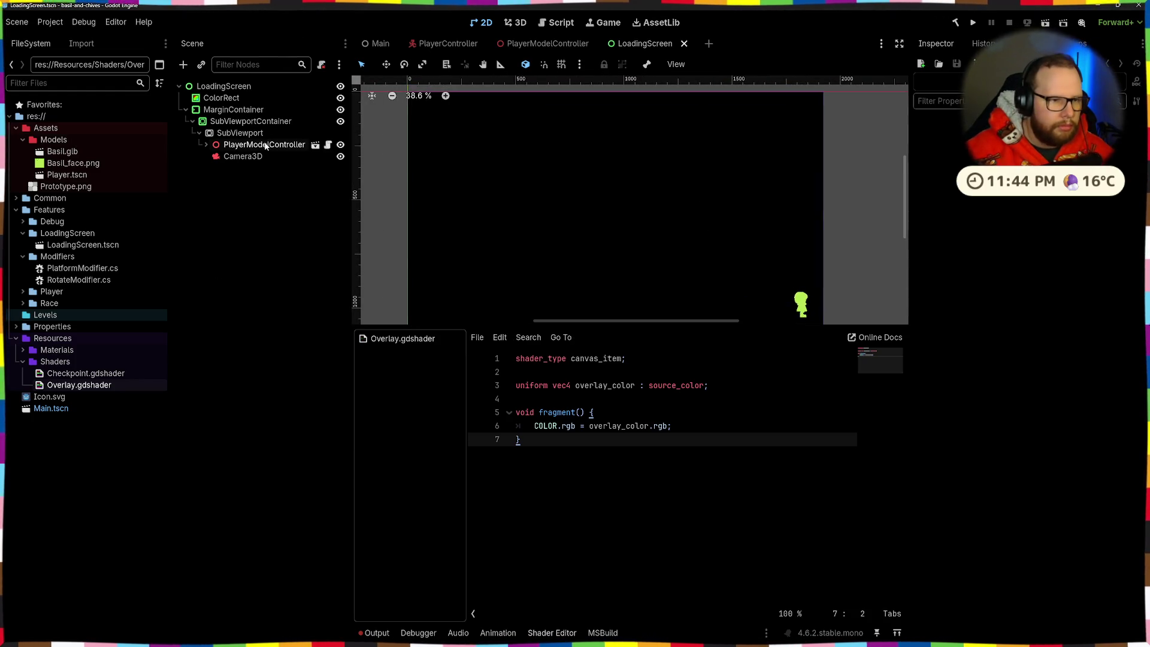
pyautogui.click(206, 144)
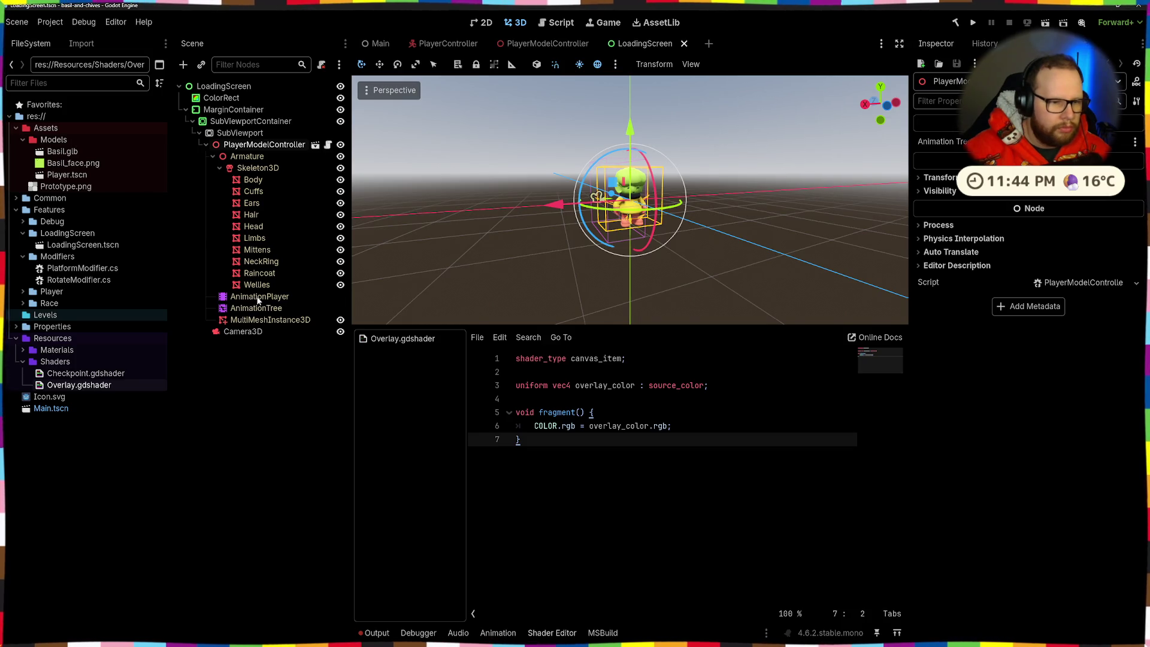
# Set the AnimationPlayer's Current Animation to run
pyautogui.click(256, 309)
pyautogui.click(269, 297)
pyautogui.click(269, 308)
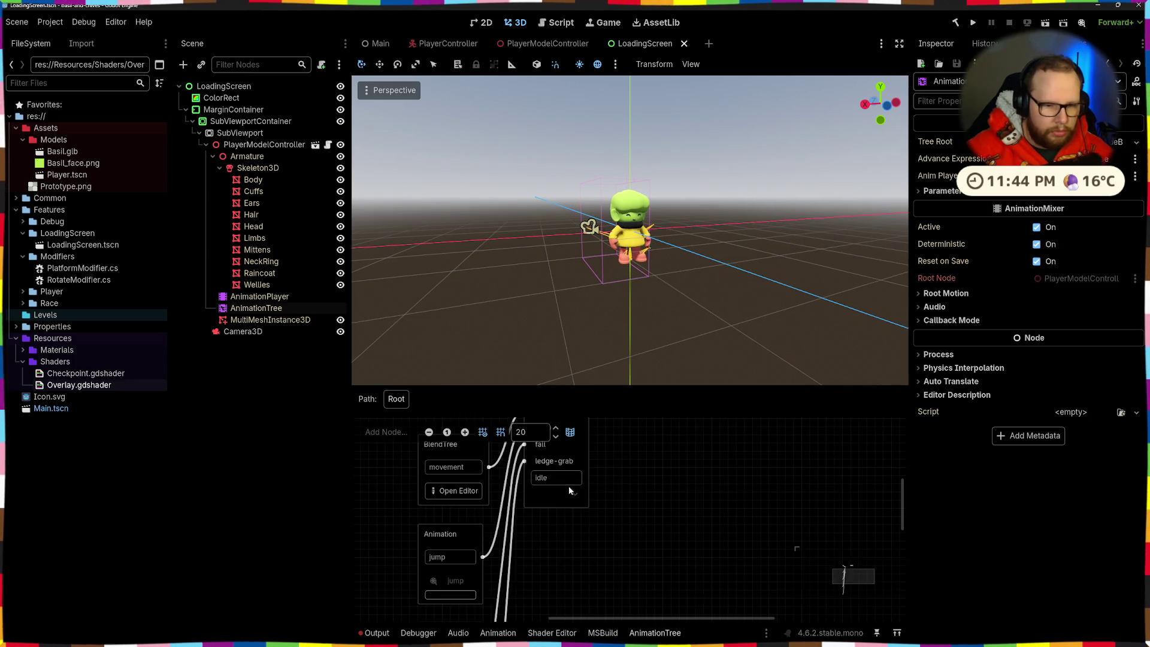
pyautogui.click(256, 297)
pyautogui.press('Down')
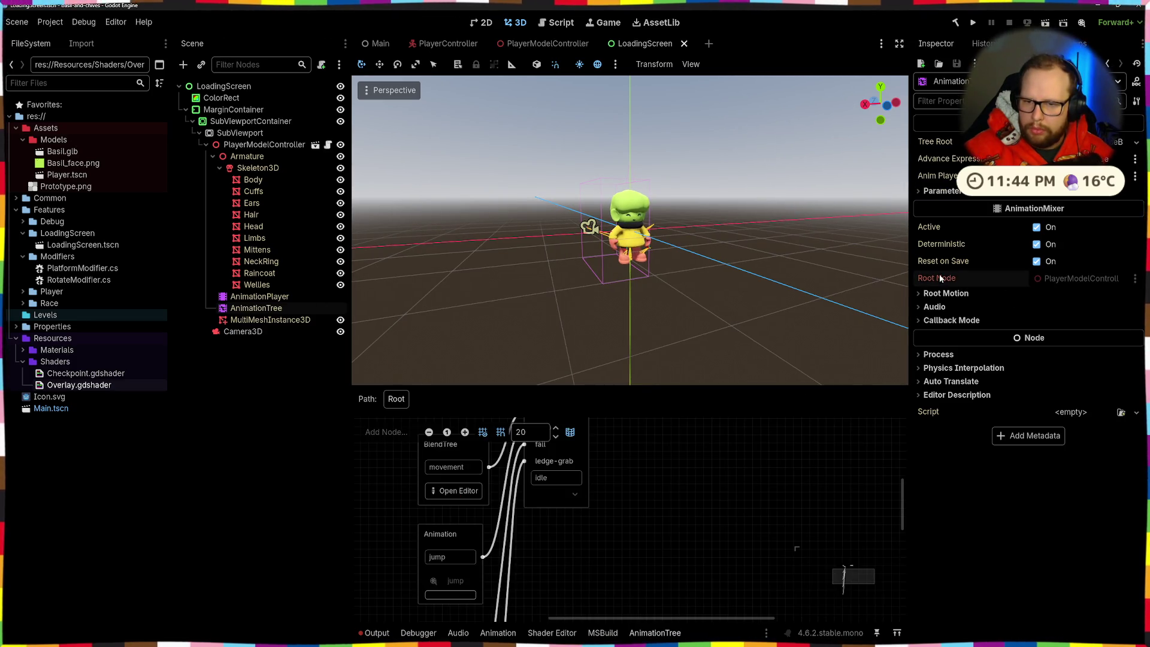
pyautogui.click(929, 295)
pyautogui.click(928, 294)
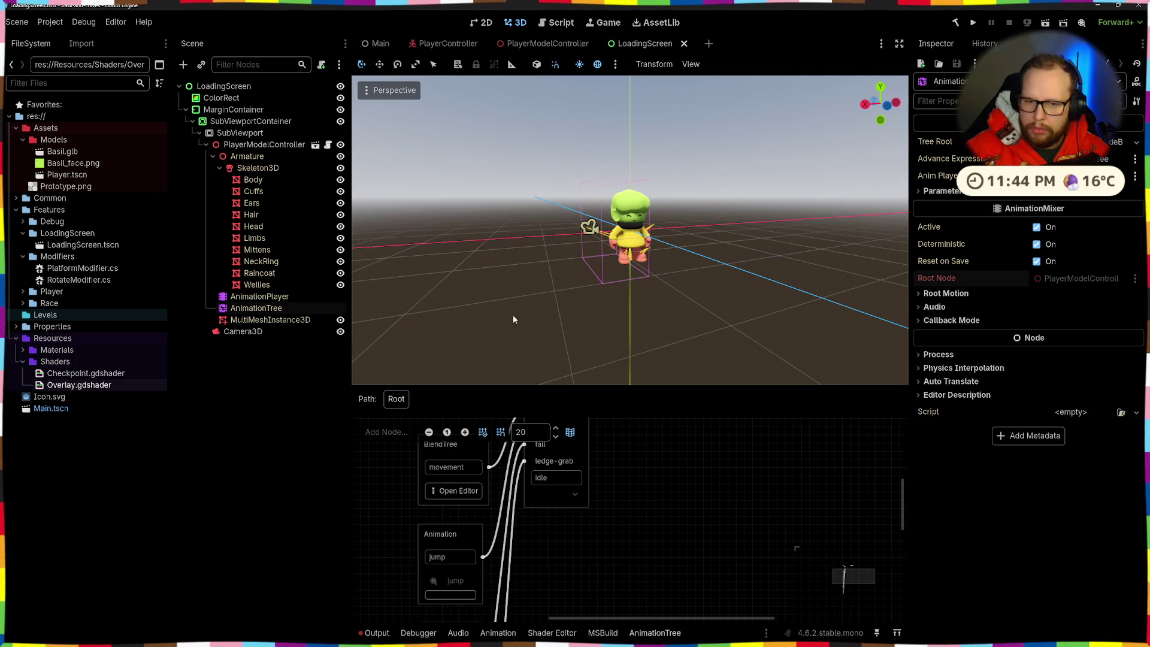
pyautogui.click(253, 298)
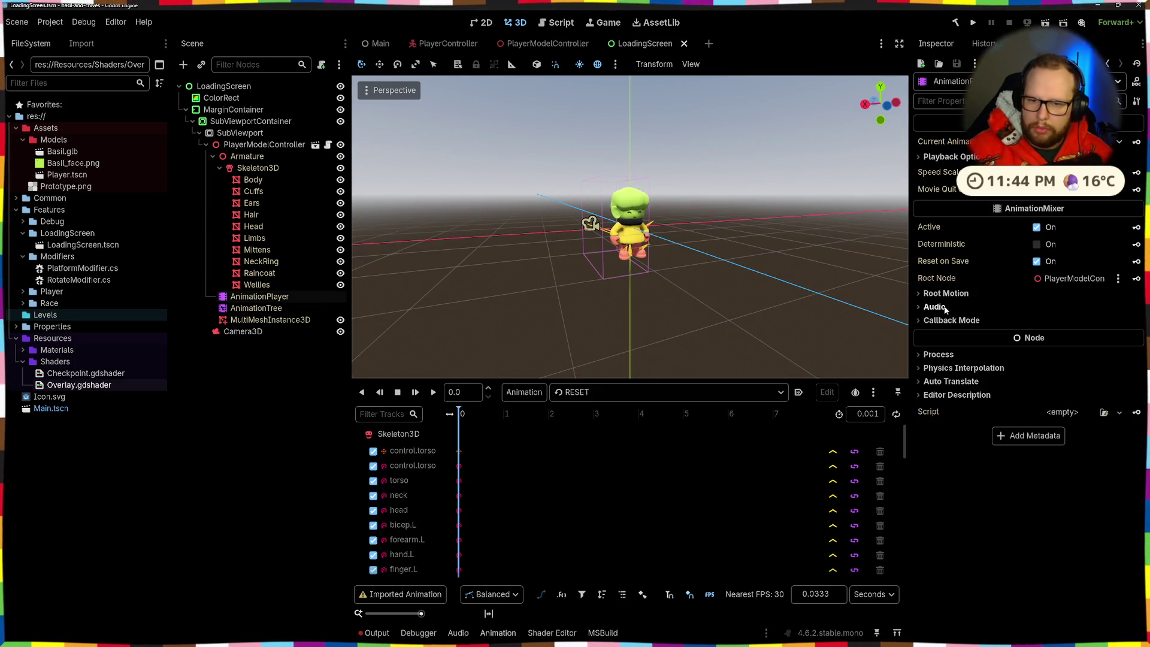
pyautogui.click(956, 158)
pyautogui.click(970, 157)
pyautogui.click(1122, 142)
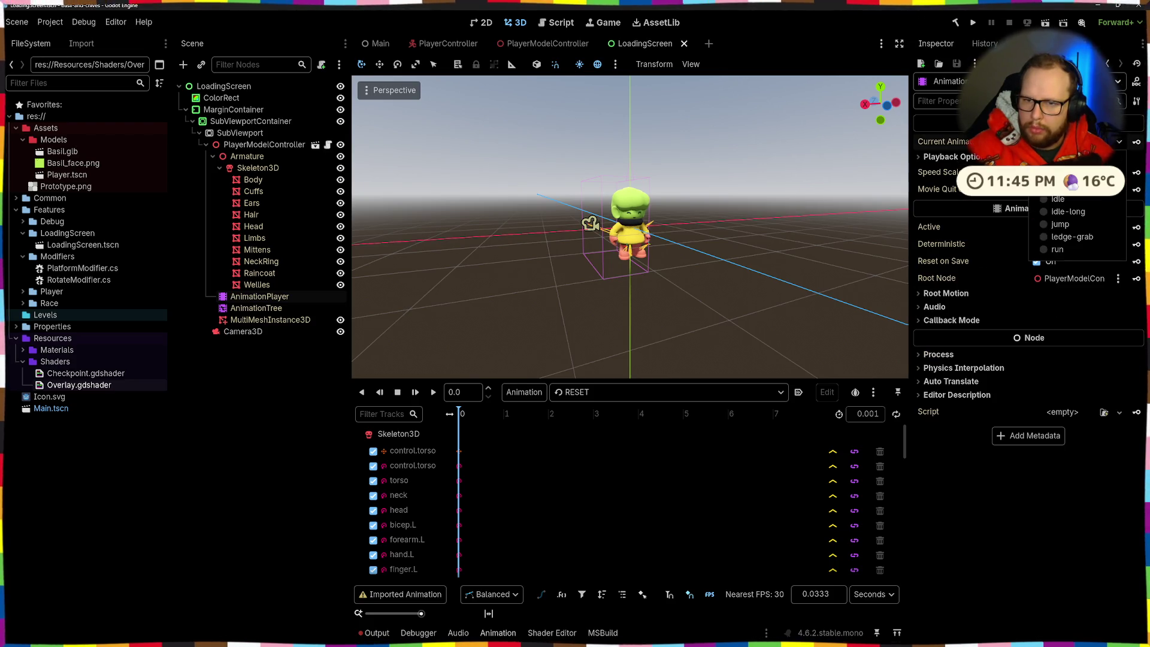
pyautogui.click(1045, 250)
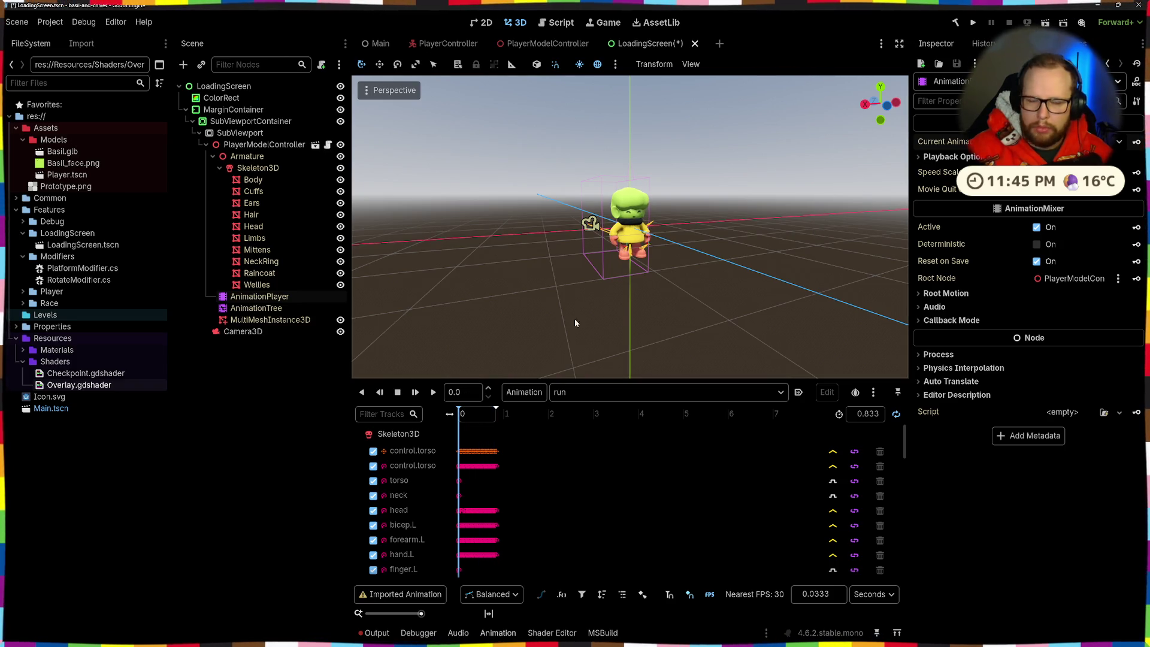
# Set the AnimationTree's Transition Request parameter to fall and return to the 2D view
pyautogui.click(256, 308)
pyautogui.click(925, 191)
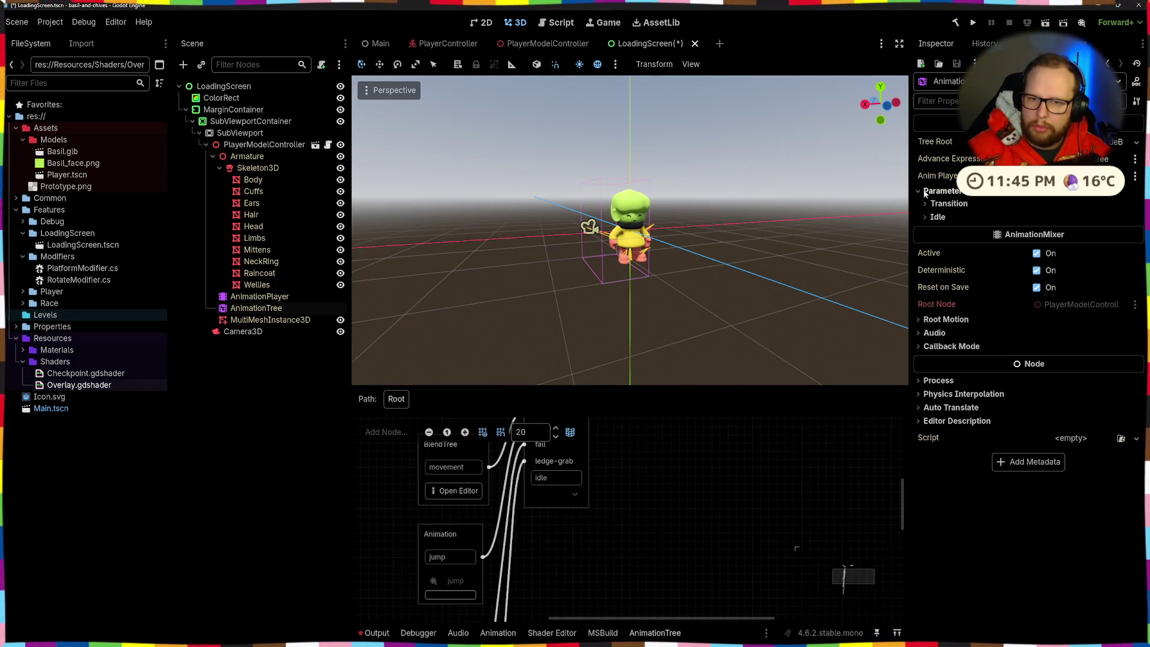
pyautogui.click(930, 203)
pyautogui.click(1142, 235)
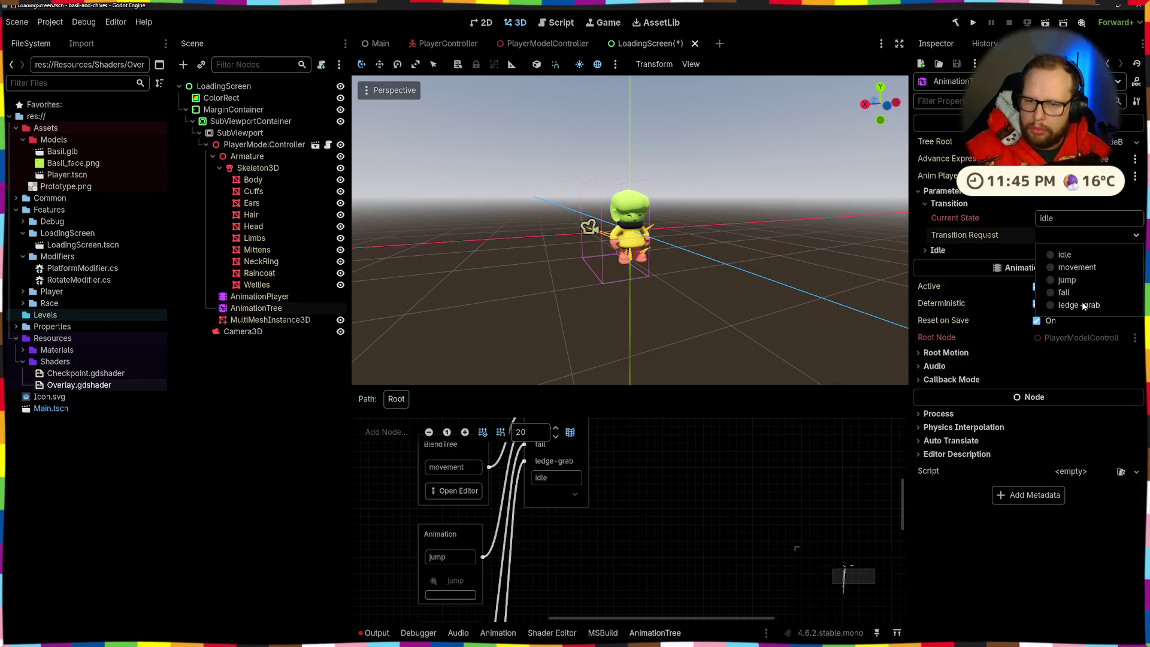
pyautogui.click(1063, 292)
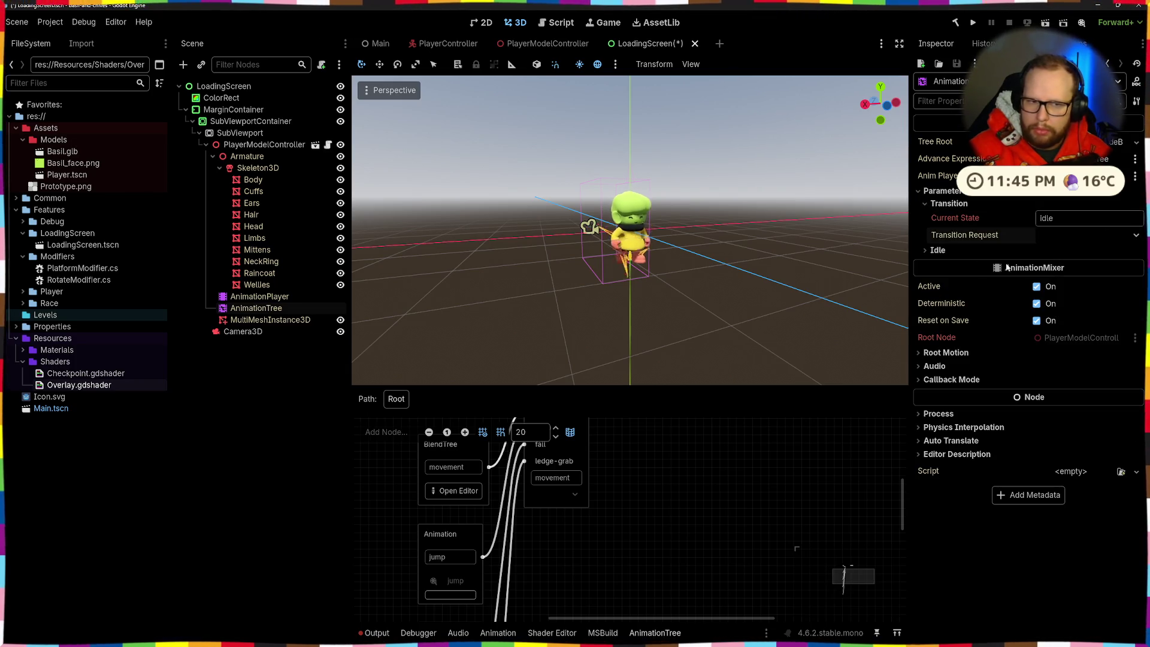
pyautogui.scroll(-5, 637, 286)
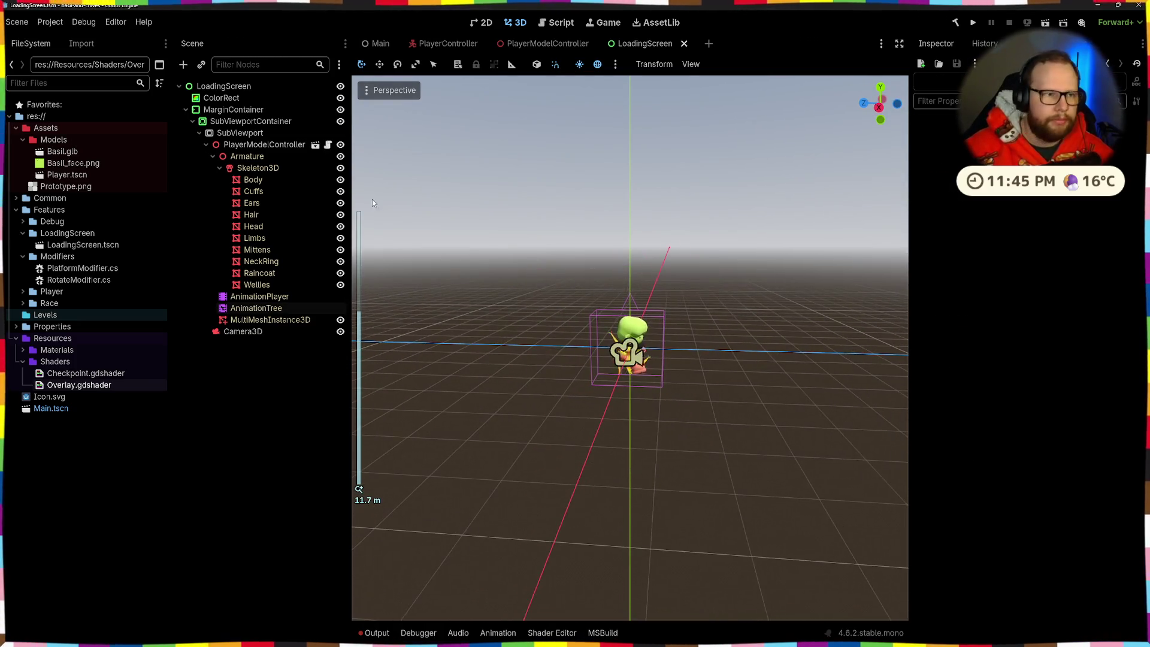
pyautogui.hotkey('ctrl', 'F1')
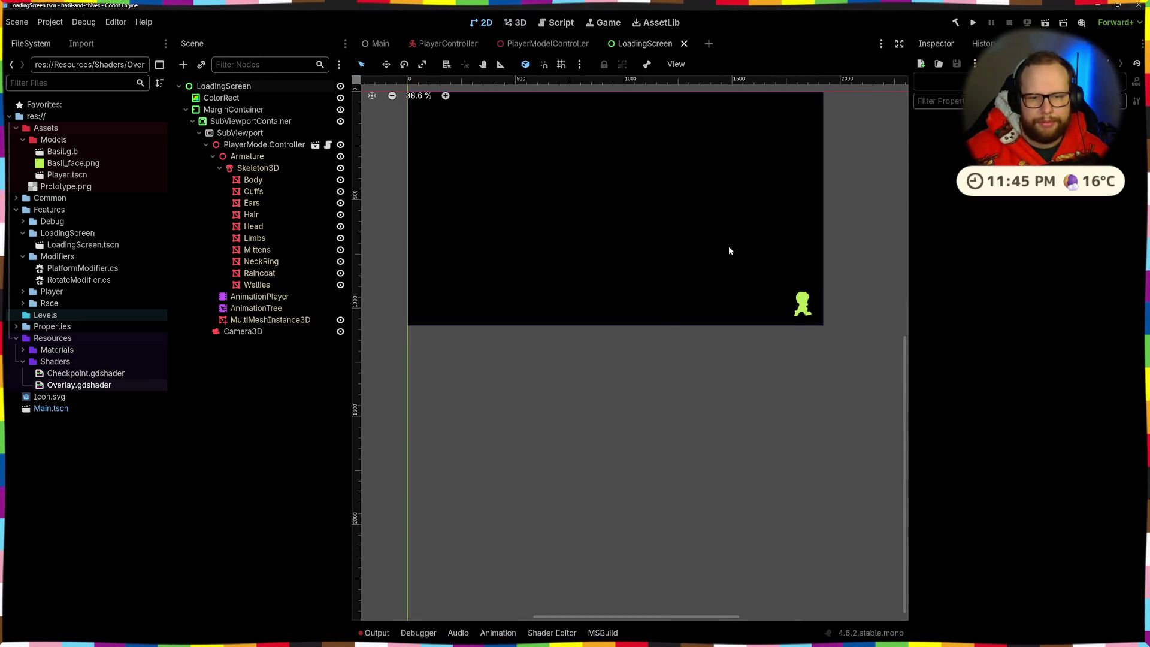
# Recentre the view on the loading screen and save the scene
pyautogui.moveTo(728, 248); pyautogui.dragTo(705, 367)
pyautogui.scroll(-4, 706, 367)
pyautogui.hotkey('ctrl', 's')
pyautogui.scroll(5, 764, 414)
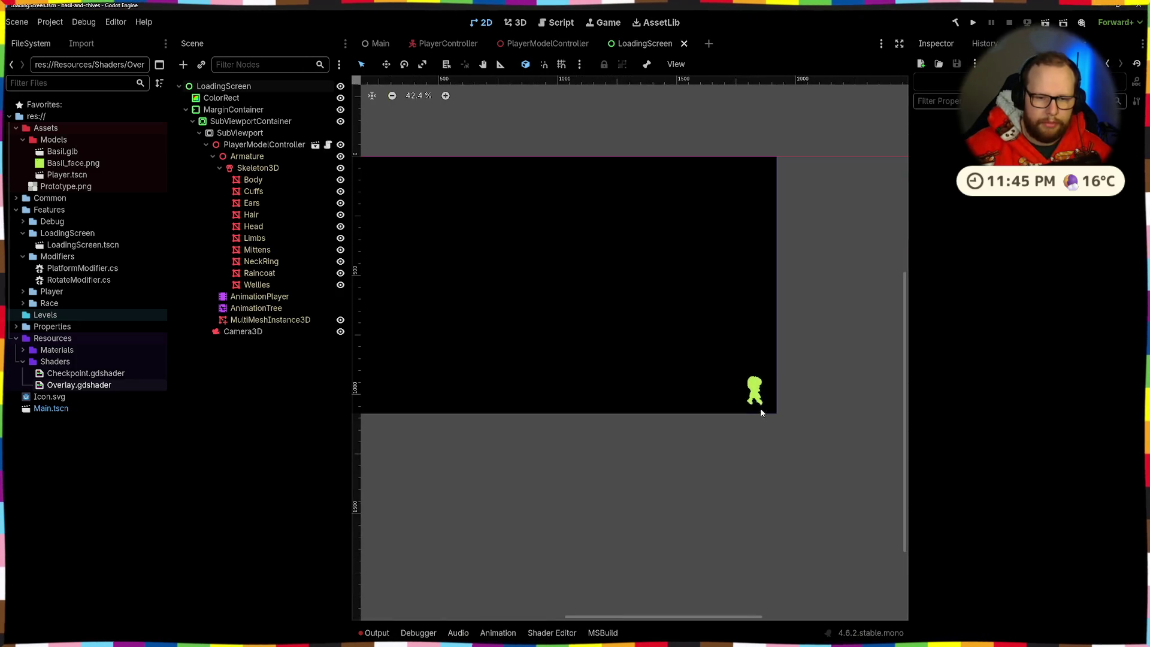
pyautogui.scroll(-3, 644, 377)
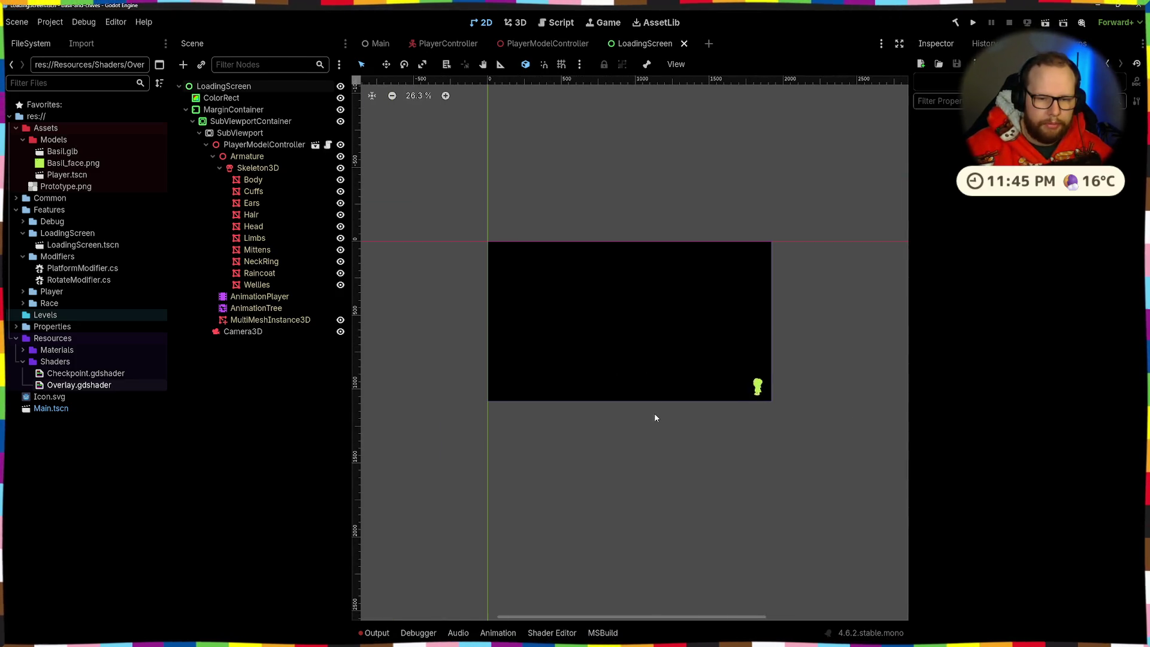
# Add a RichTextLabel node to LoadingScreen and place it directly below ColorRect
pyautogui.click(234, 109)
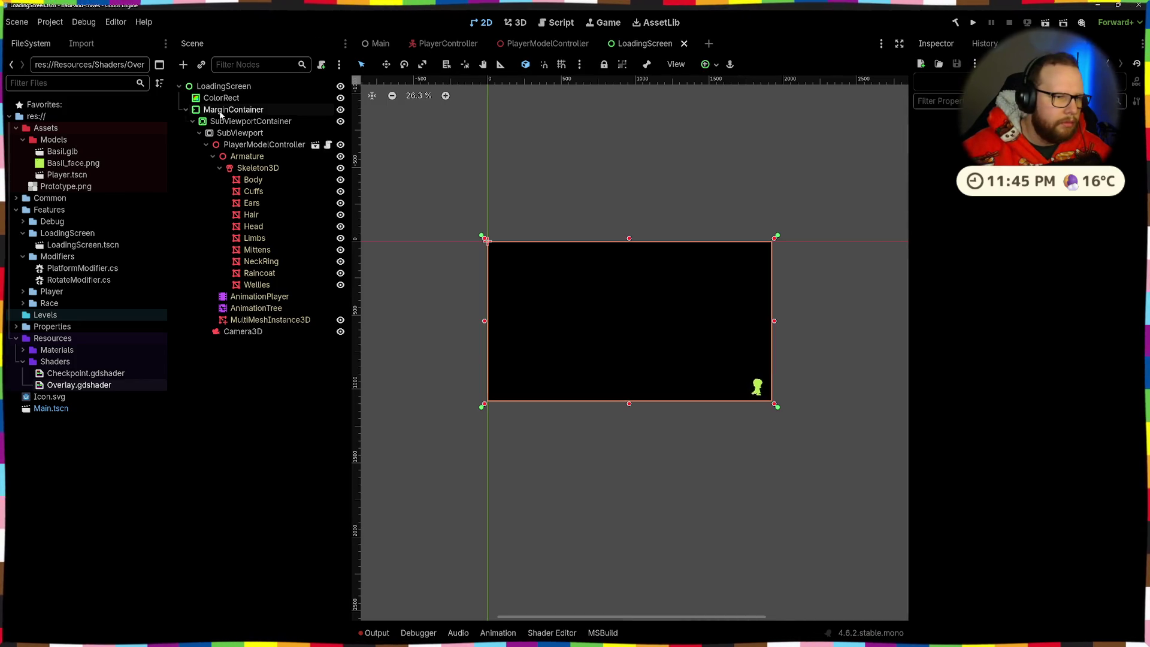
pyautogui.click(224, 86)
pyautogui.hotkey('ctrl', 'a')
pyautogui.write('loading')
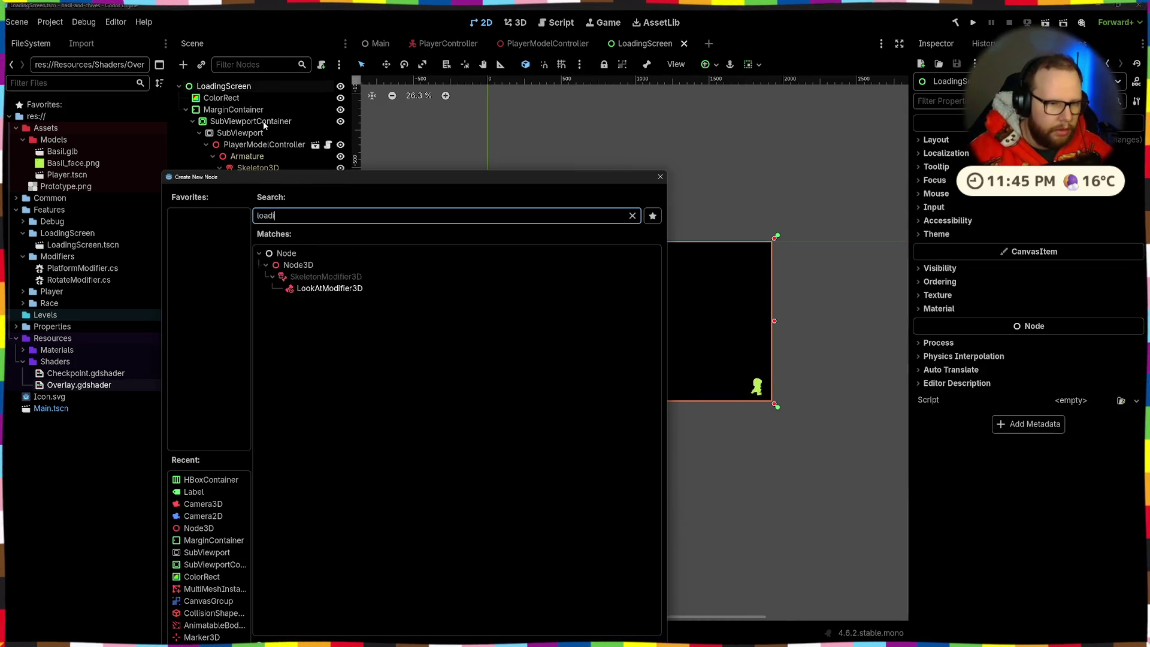
pyautogui.hotkey('ctrl', 'a')
pyautogui.press('BackSpace')
pyautogui.write('rich')
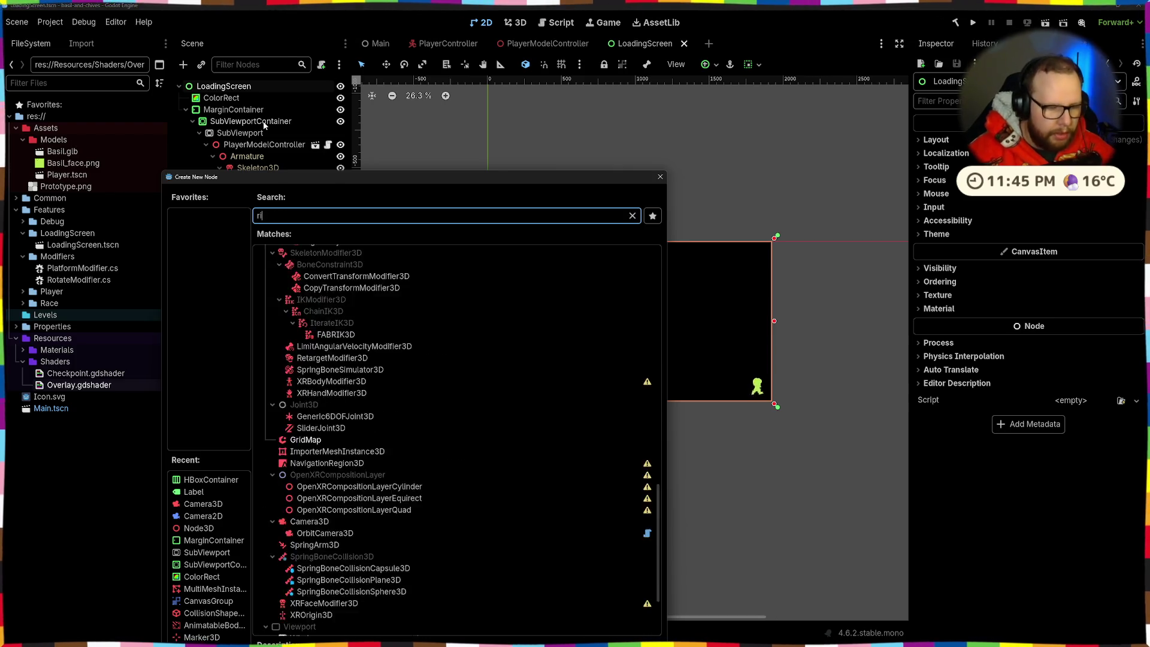
pyautogui.press('Return')
pyautogui.moveTo(221, 343)
pyautogui.mouseDown()
pyautogui.moveTo(223, 67)
pyautogui.moveTo(223, 109)
pyautogui.mouseUp()
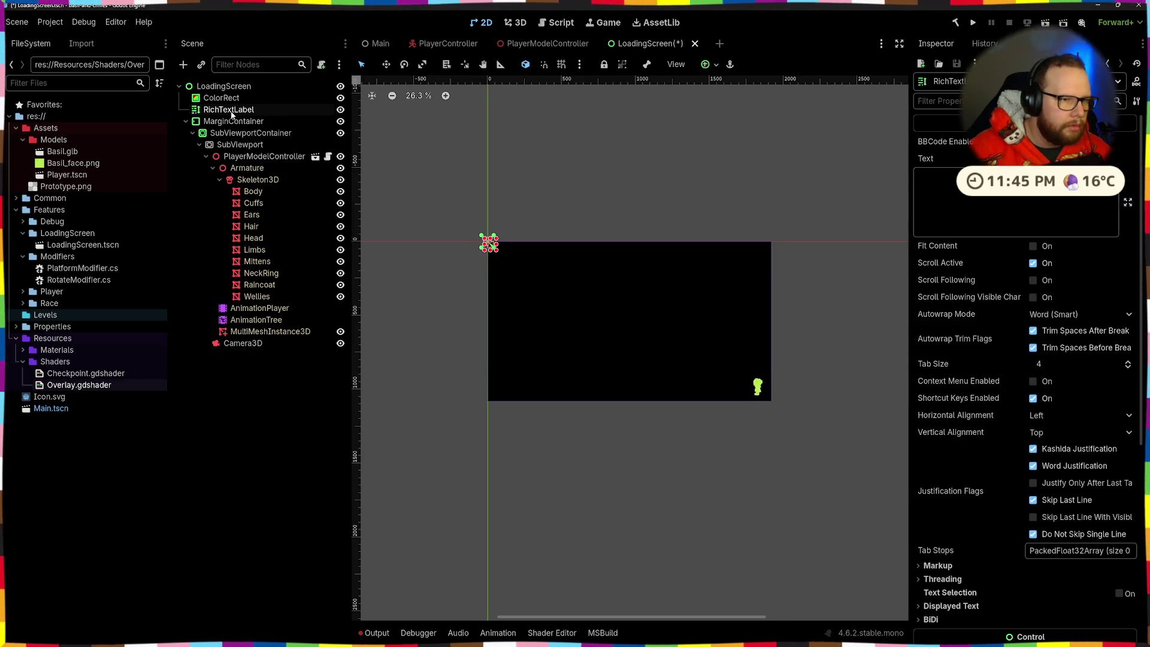
pyautogui.click(231, 121)
pyautogui.click(231, 109)
# Anchor the RichTextLabel at the centre, set its text to 'Loading...', and save
pyautogui.doubleClick(310, 109)
pyautogui.write('Loca')
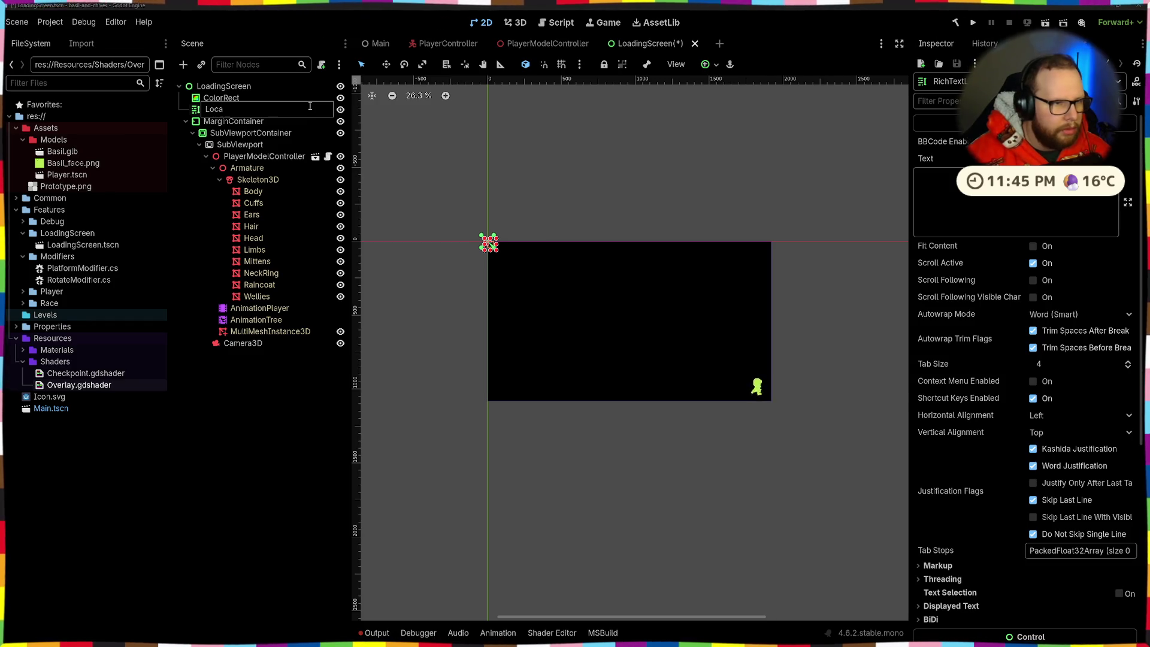
pyautogui.press('Escape')
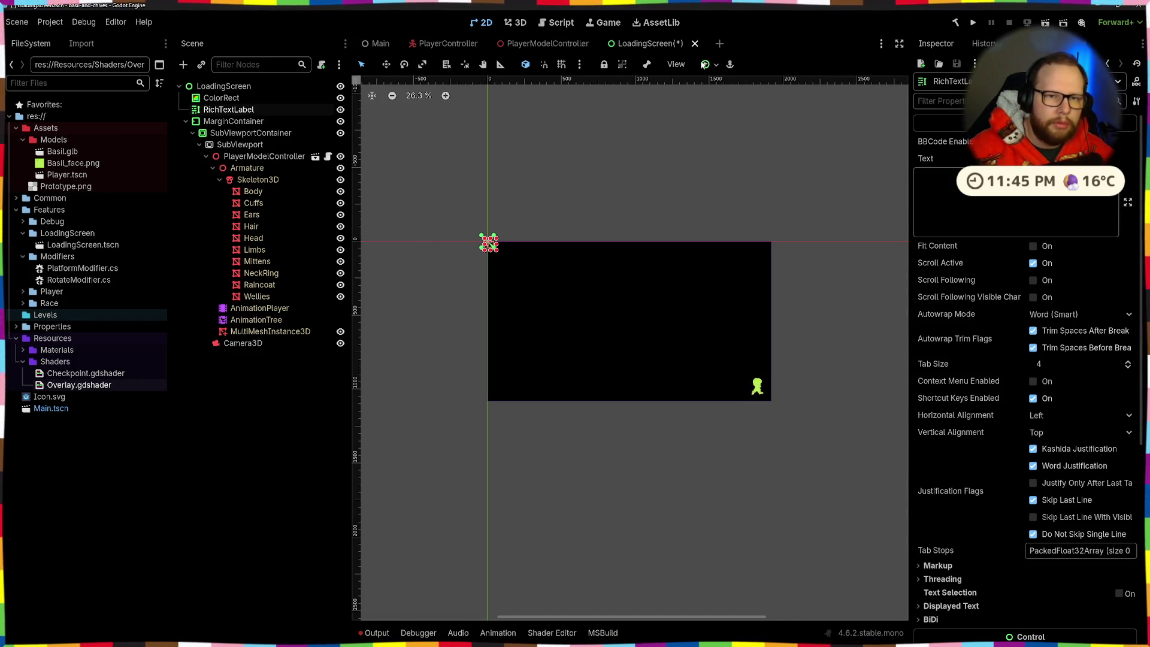
pyautogui.click(721, 66)
pyautogui.click(736, 124)
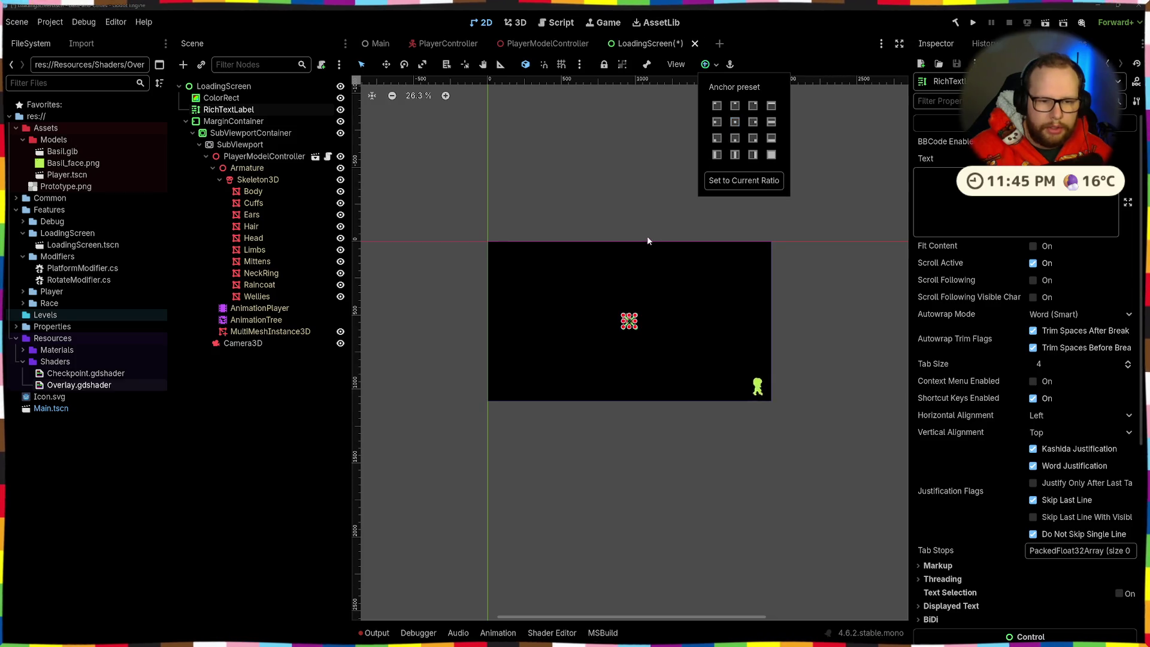
pyautogui.click(954, 186)
pyautogui.write('Loading...')
pyautogui.hotkey('ctrl', 's')
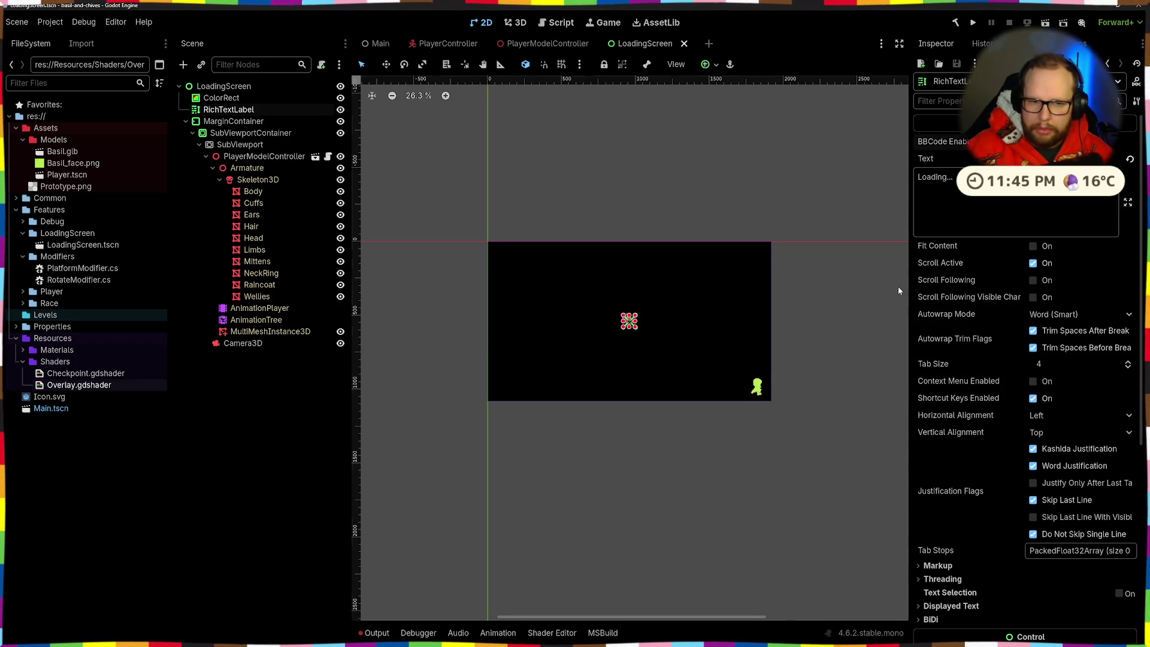
# Enable Fit Content, anchor the label across the horizontal middle, and centre its text horizontally
pyautogui.scroll(2, 637, 325)
pyautogui.click(1033, 246)
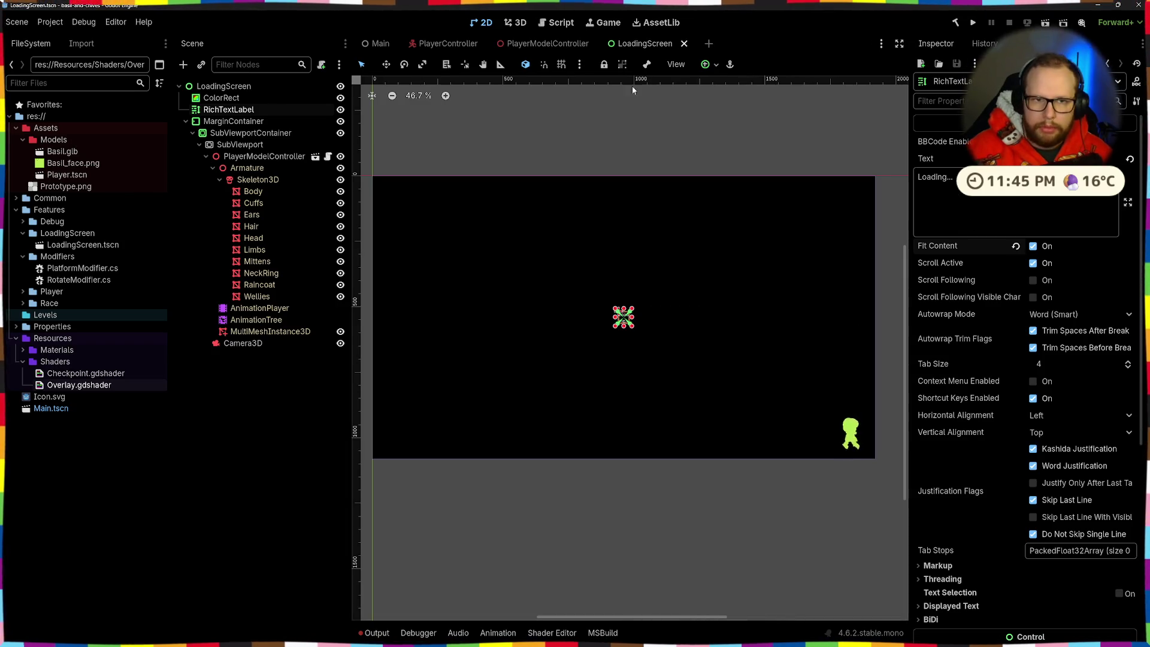
pyautogui.click(712, 64)
pyautogui.click(772, 122)
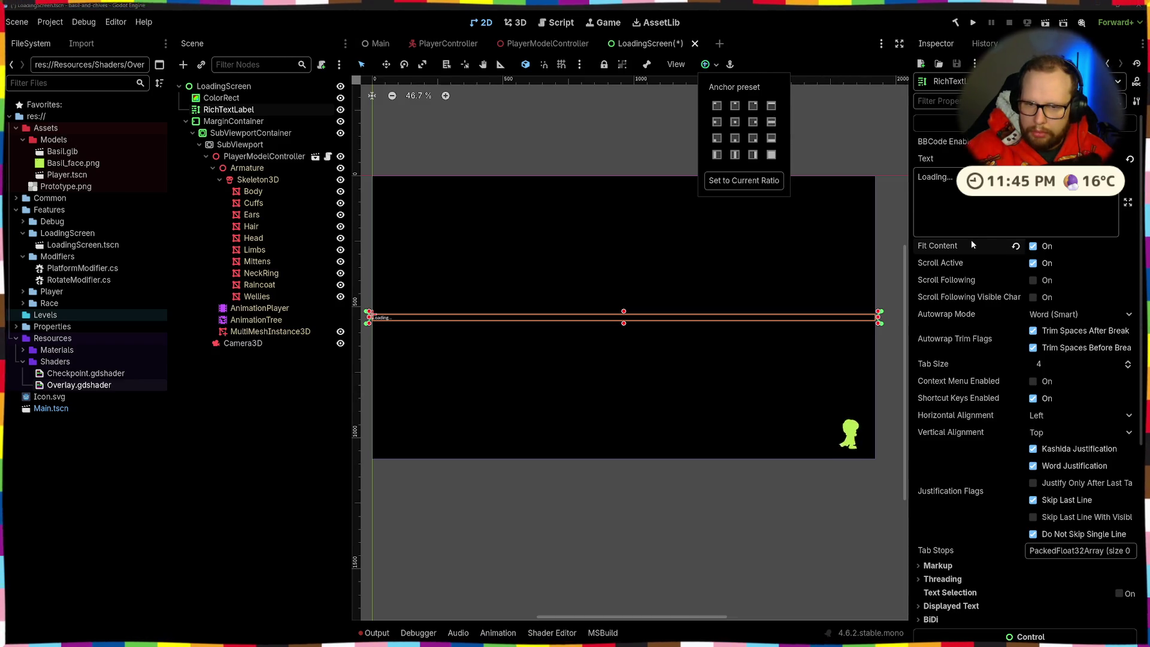
pyautogui.click(1067, 414)
pyautogui.click(1061, 415)
pyautogui.click(1040, 449)
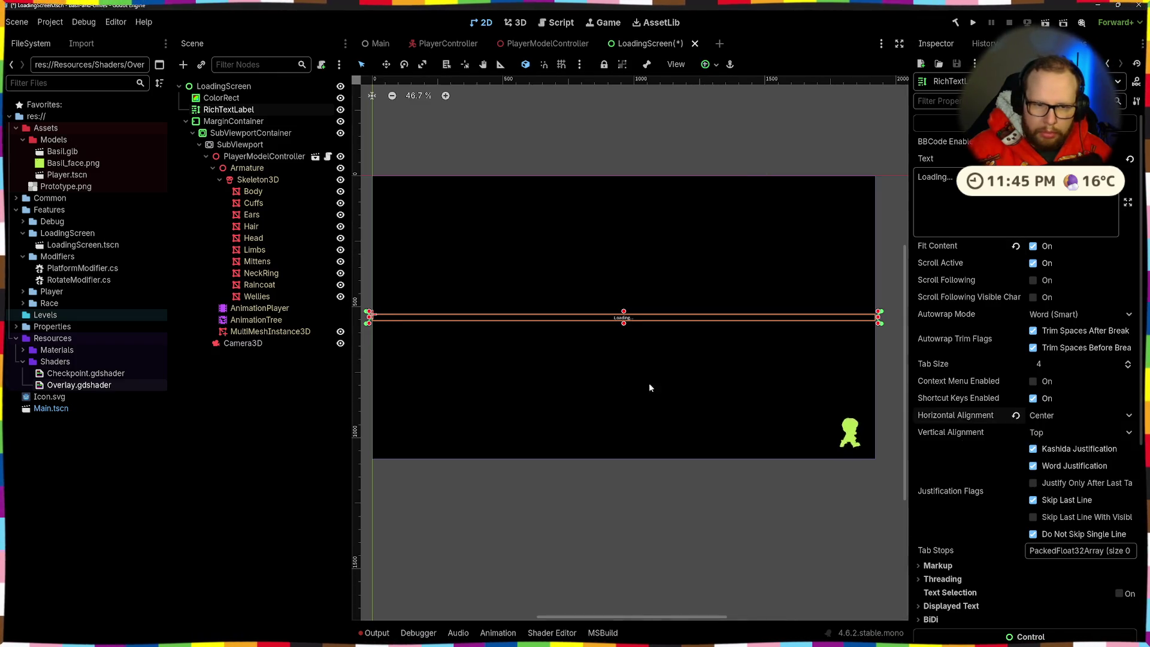
# Re-anchor the label to the Center preset as a centred box with Fit Content on
pyautogui.click(1016, 246)
pyautogui.click(714, 66)
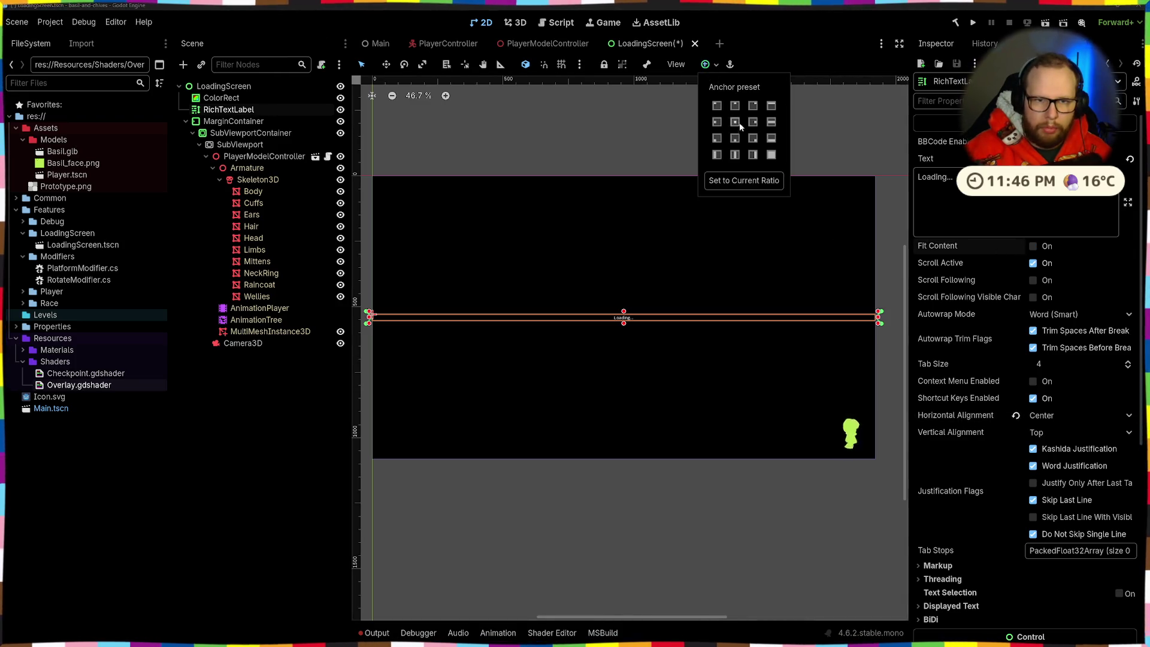
pyautogui.click(734, 122)
pyautogui.click(1040, 269)
pyautogui.click(1033, 246)
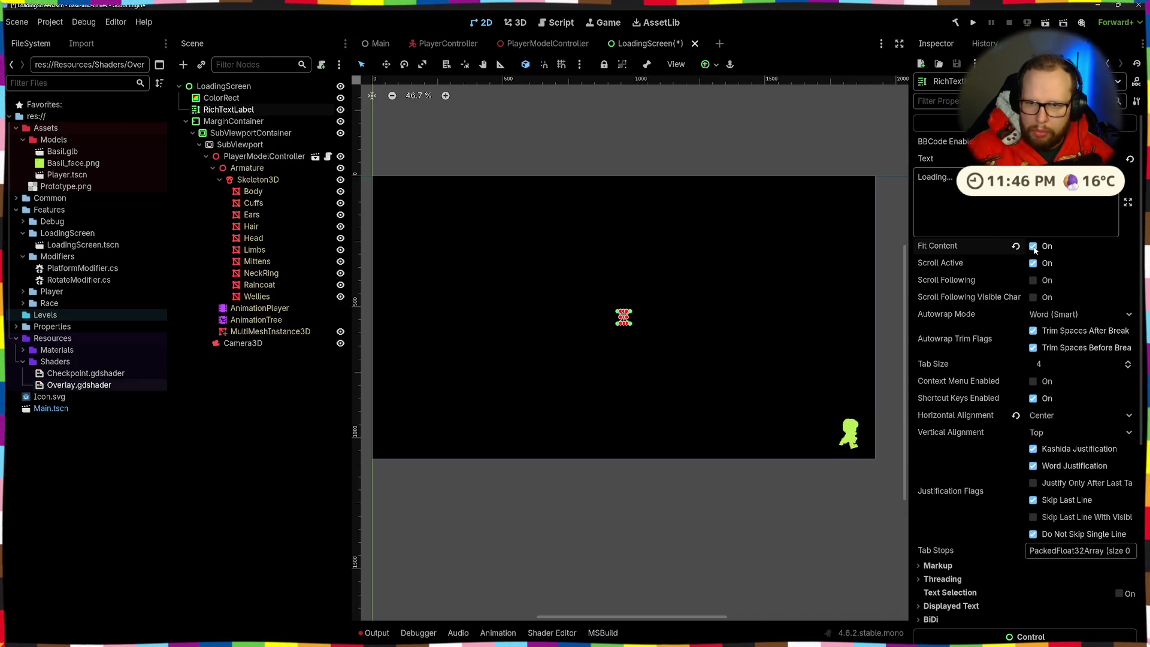
# Set the label's Autowrap Mode to Off
pyautogui.scroll(3, 620, 339)
pyautogui.scroll(-5, 627, 287)
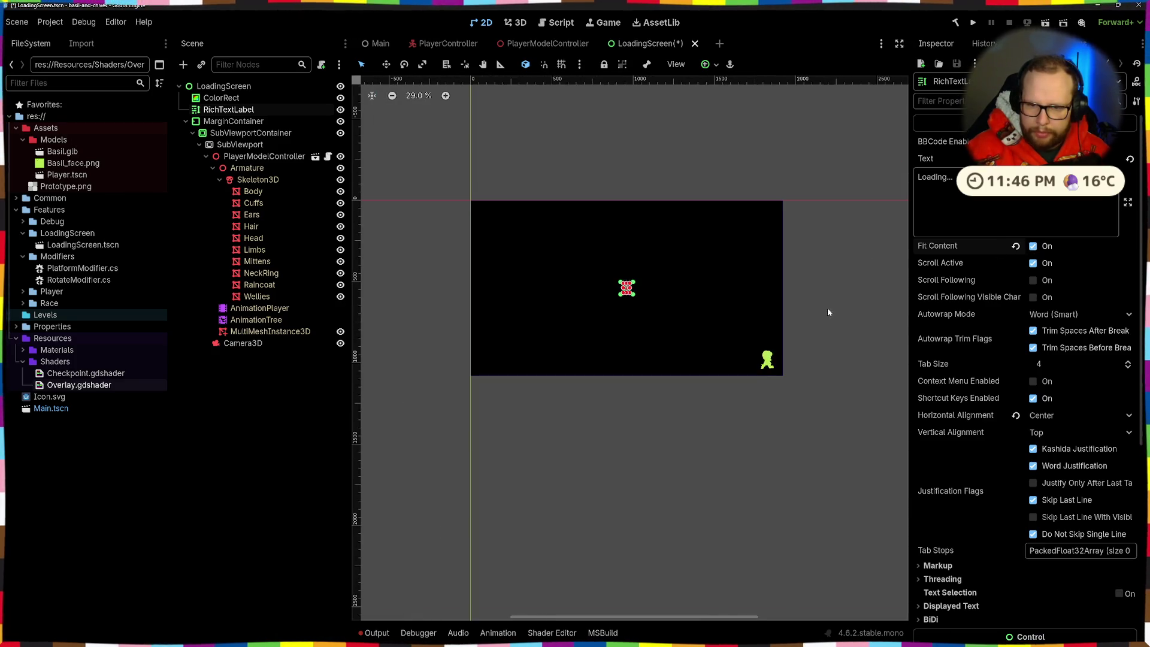
pyautogui.scroll(-5, 999, 365)
pyautogui.scroll(4, 965, 364)
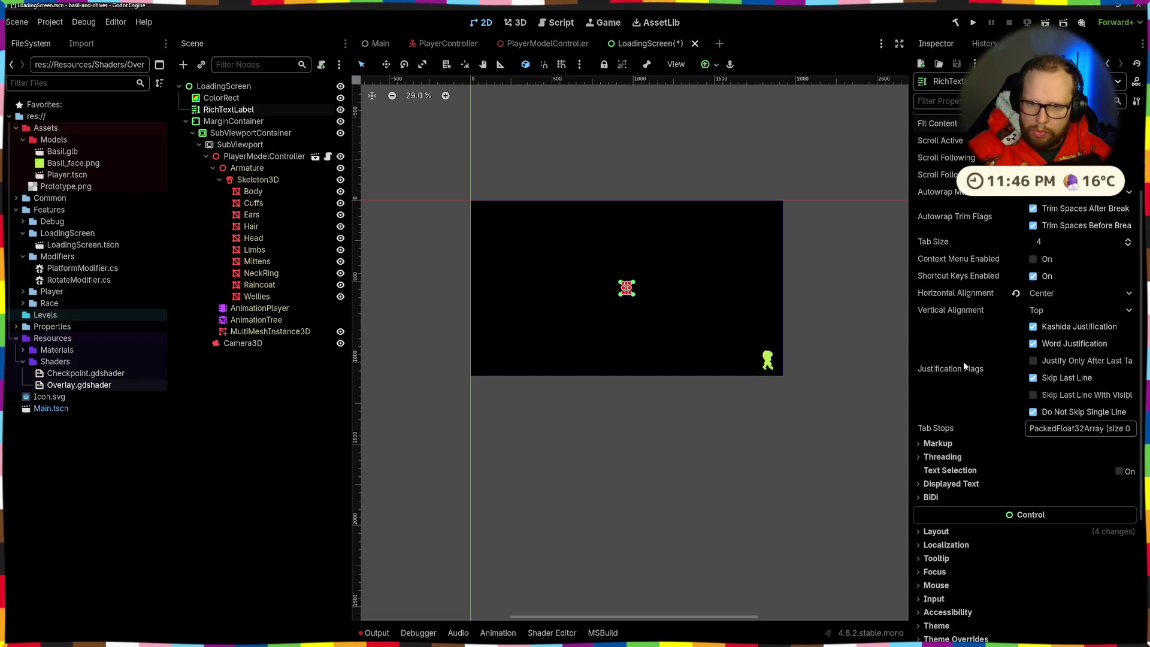
pyautogui.scroll(2, 1091, 324)
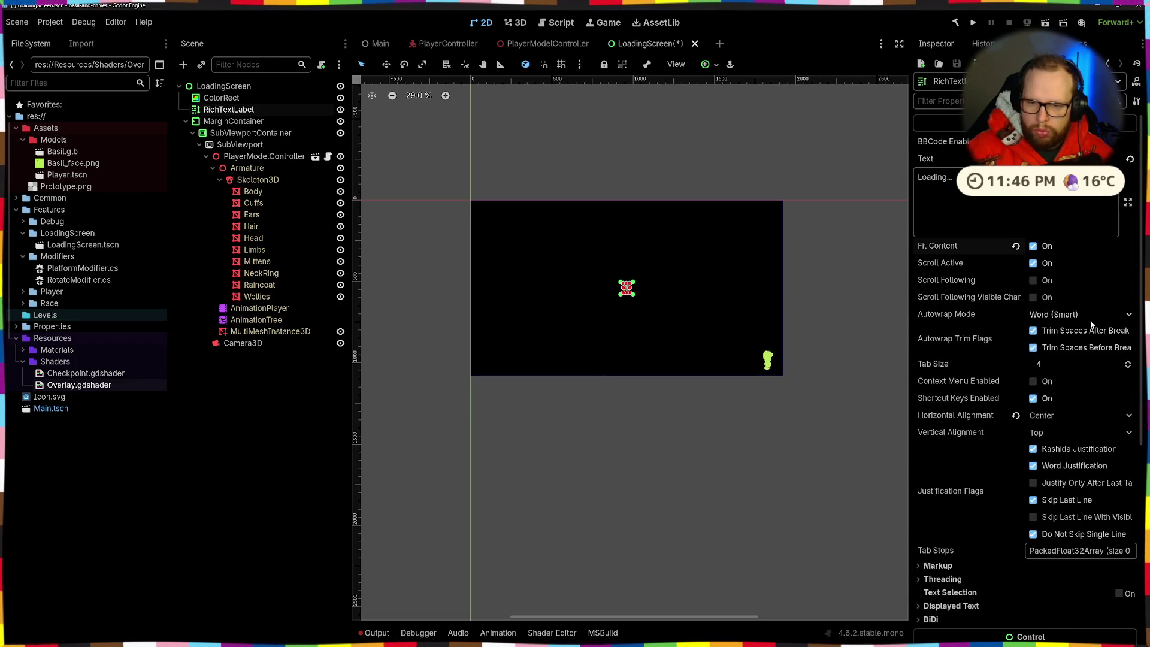
pyautogui.click(1090, 314)
pyautogui.click(1035, 337)
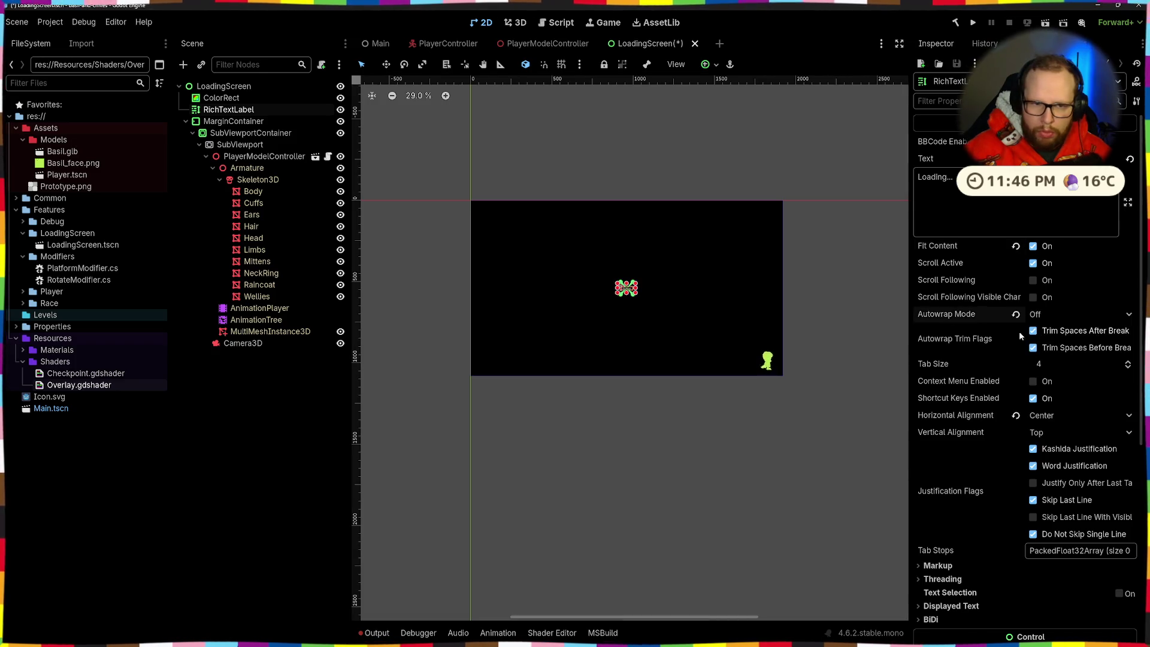
# Reselect the RichTextLabel and briefly inspect its Displayed Text and BiDi settings
pyautogui.scroll(5, 670, 290)
pyautogui.scroll(-4, 655, 225)
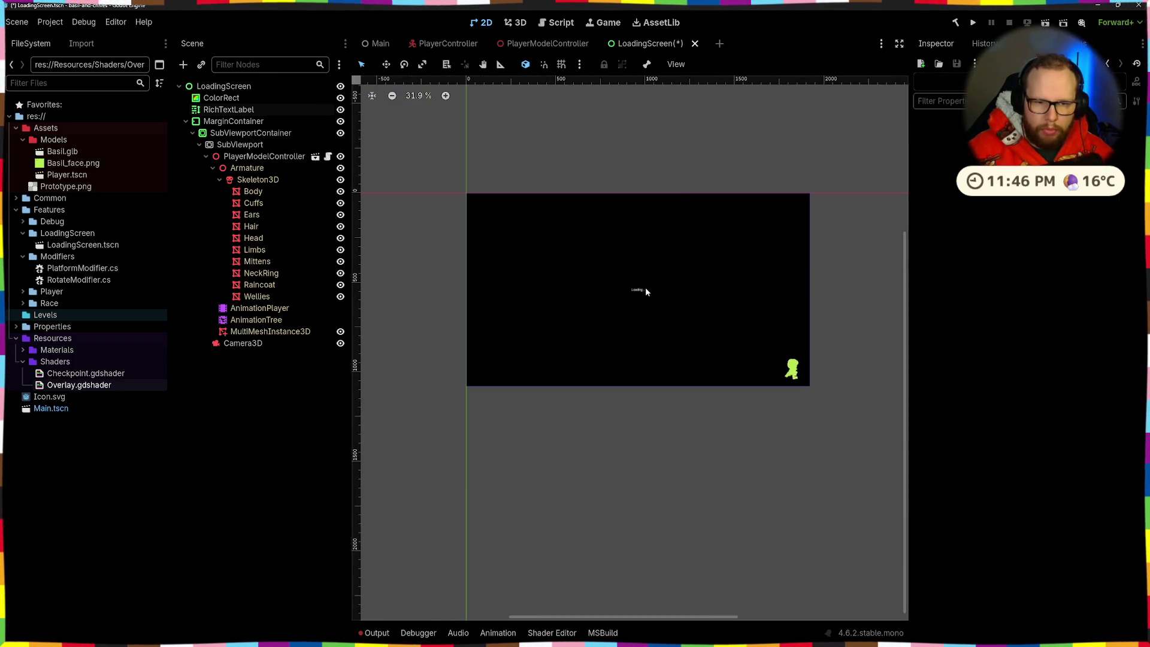
pyautogui.click(644, 290)
pyautogui.click(228, 109)
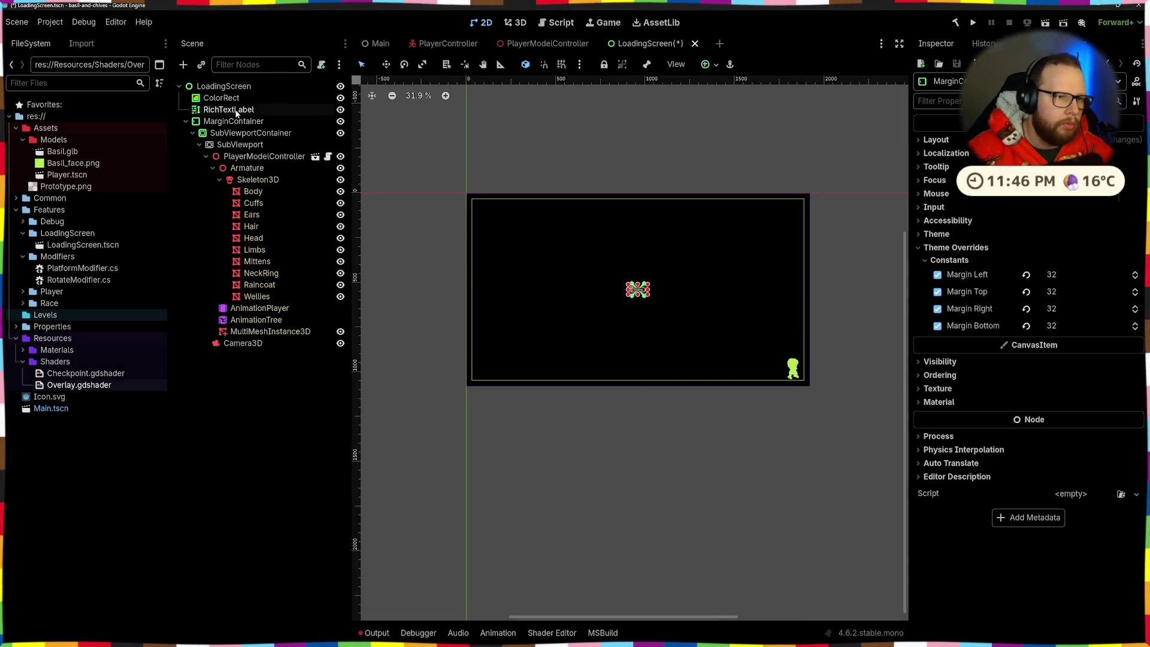
pyautogui.click(946, 286)
pyautogui.click(946, 286)
pyautogui.click(931, 299)
pyautogui.click(930, 300)
# Override the label's Normal Font Size to 48 and save the scene
pyautogui.click(953, 441)
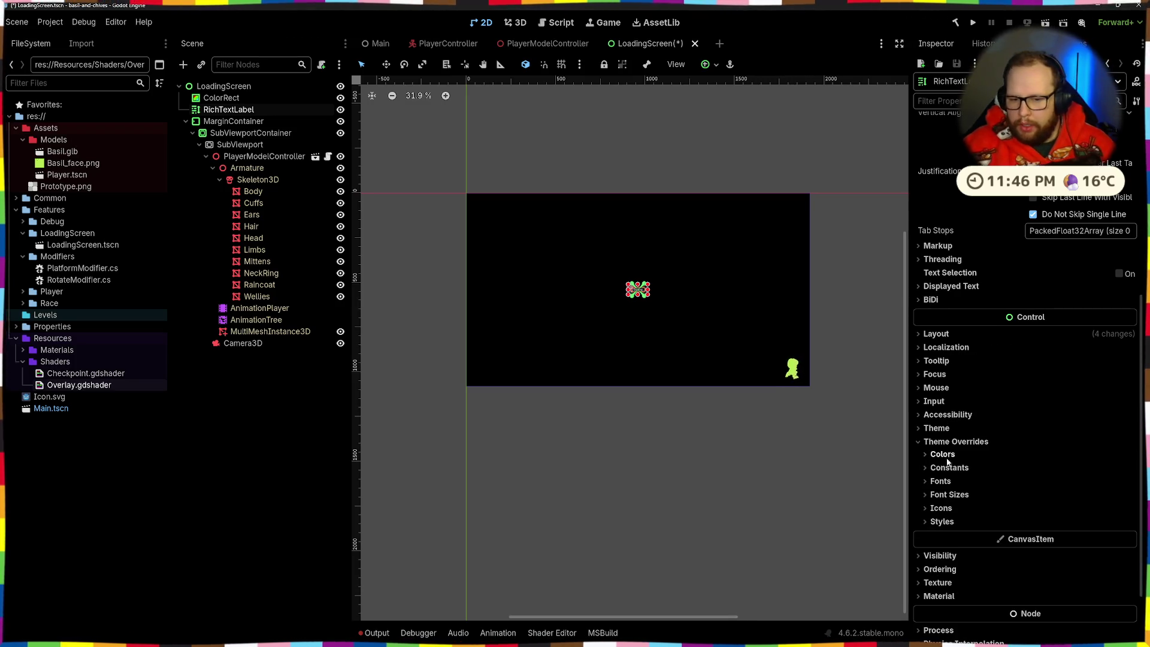
pyautogui.click(948, 494)
pyautogui.click(937, 509)
pyautogui.click(1081, 509)
pyautogui.write('48')
pyautogui.press('Return')
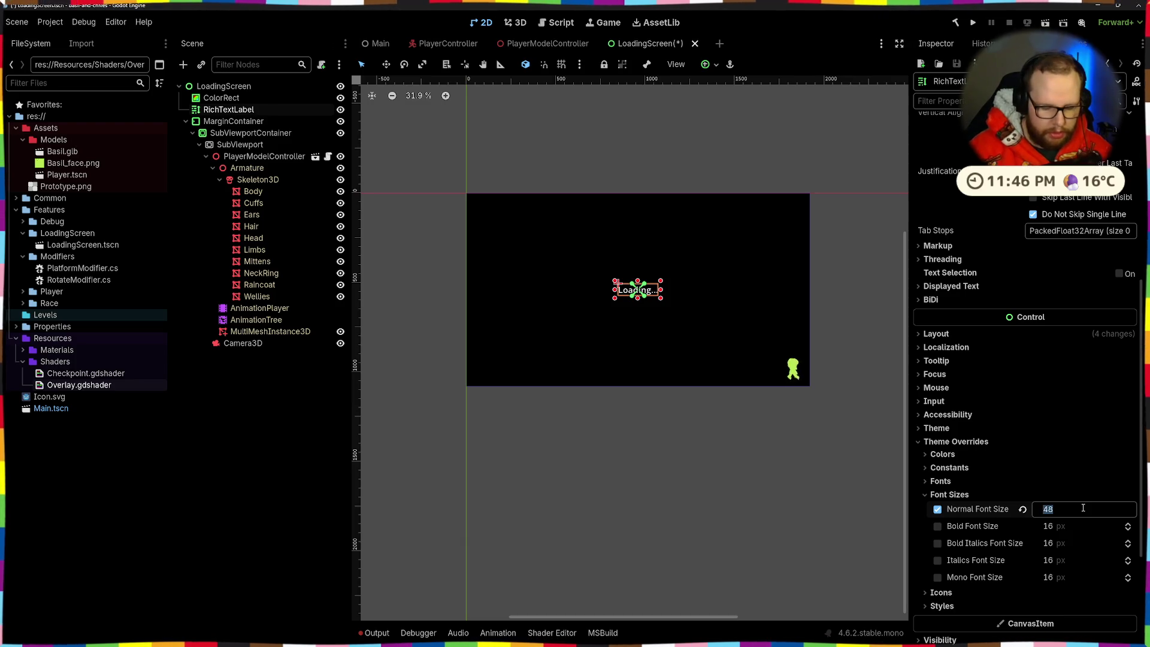
pyautogui.hotkey('ctrl', 's')
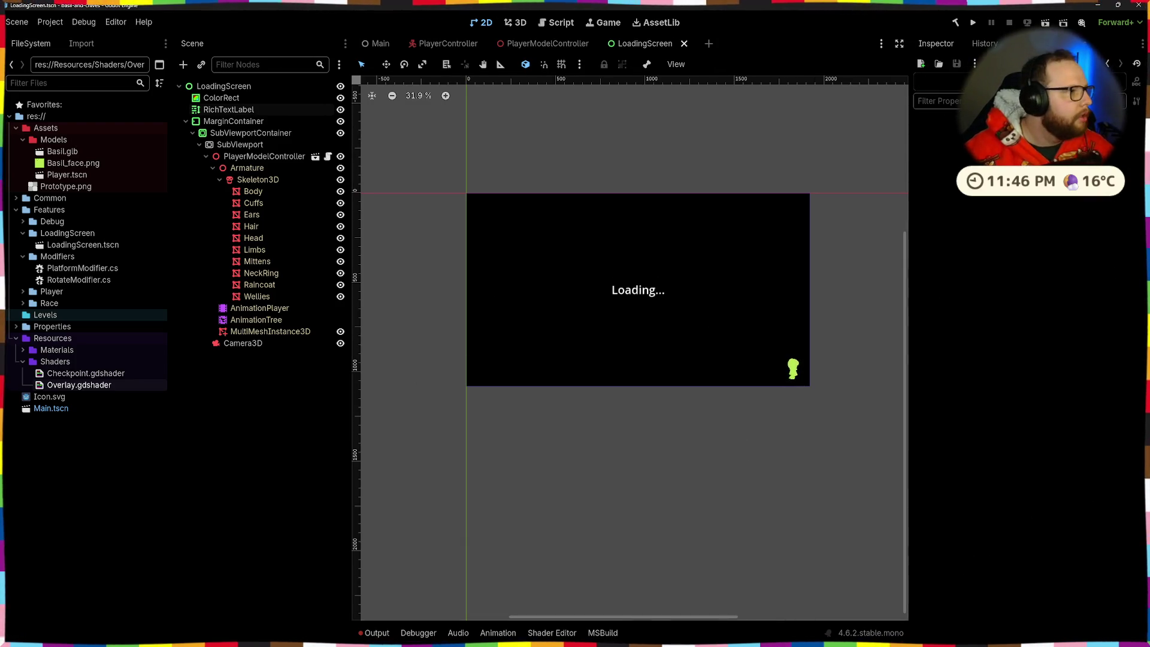
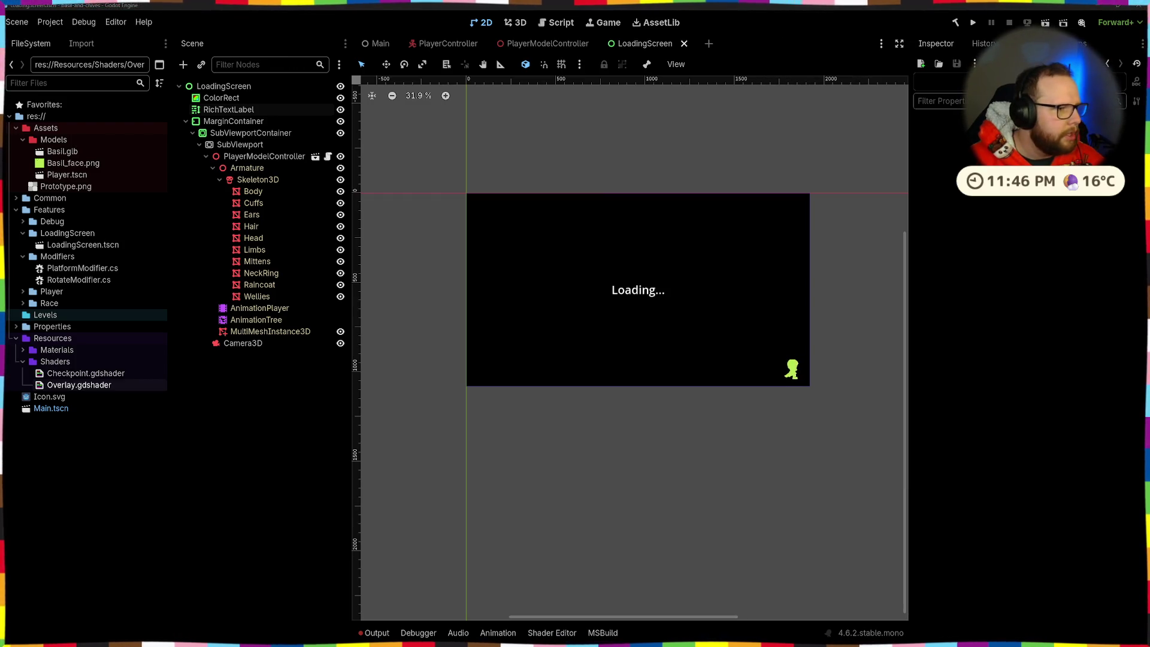
# Append [/wave] to the end of the RichTextLabel's Text and save the loading screen scene
pyautogui.click(649, 293)
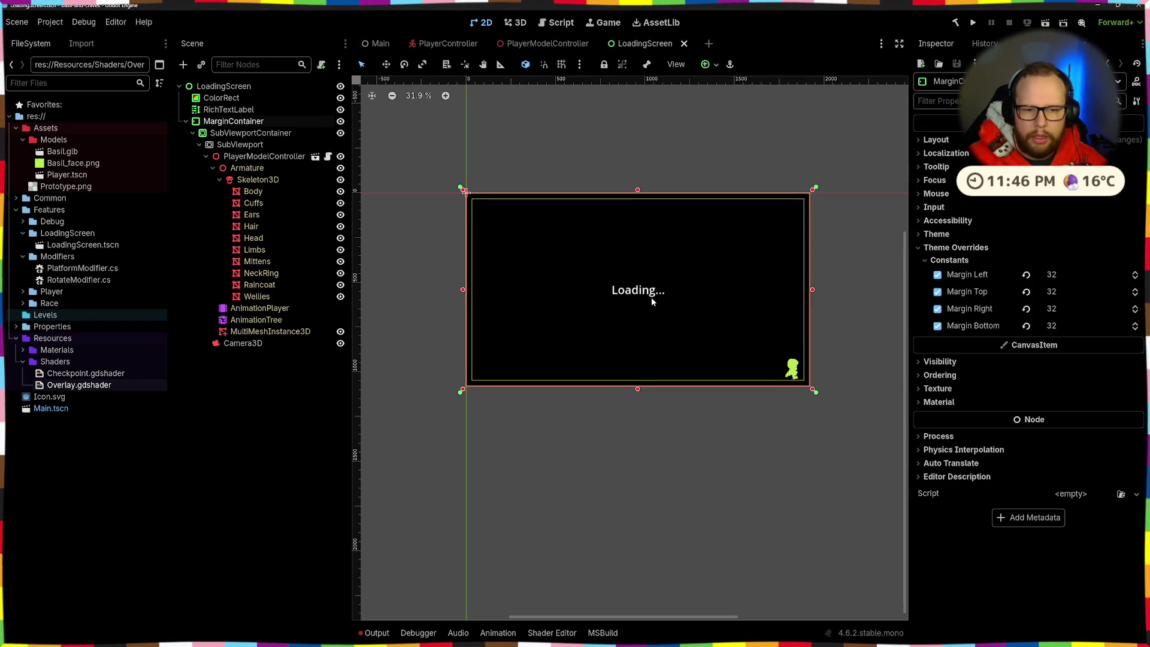
pyautogui.click(251, 133)
pyautogui.click(228, 109)
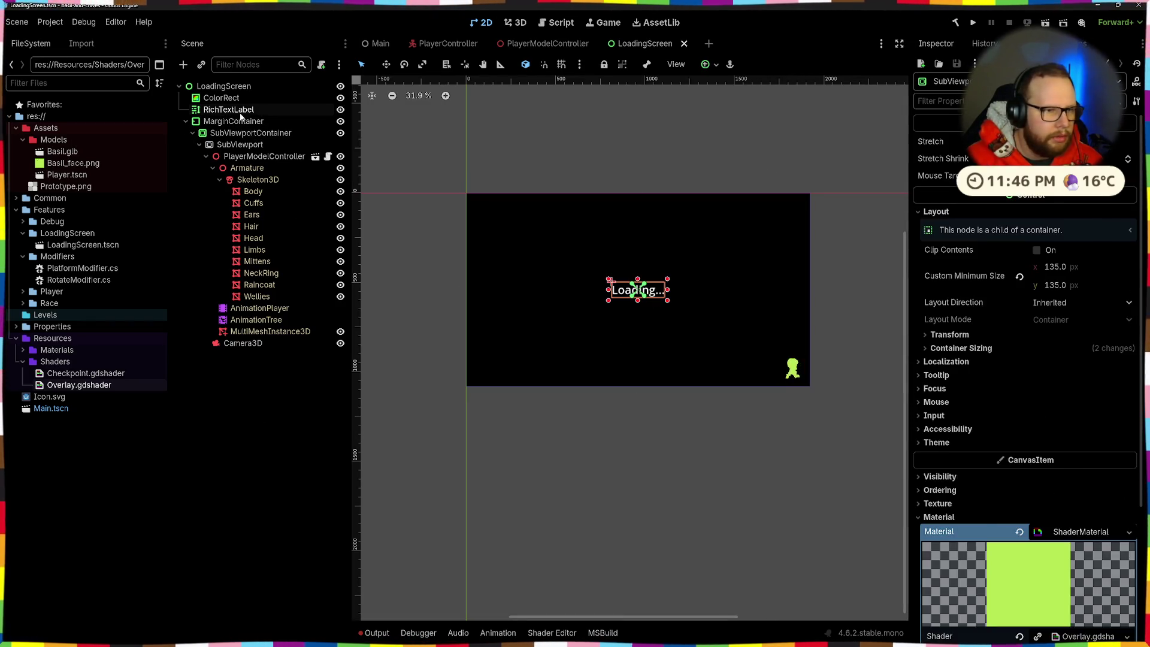
pyautogui.scroll(5, 1024, 359)
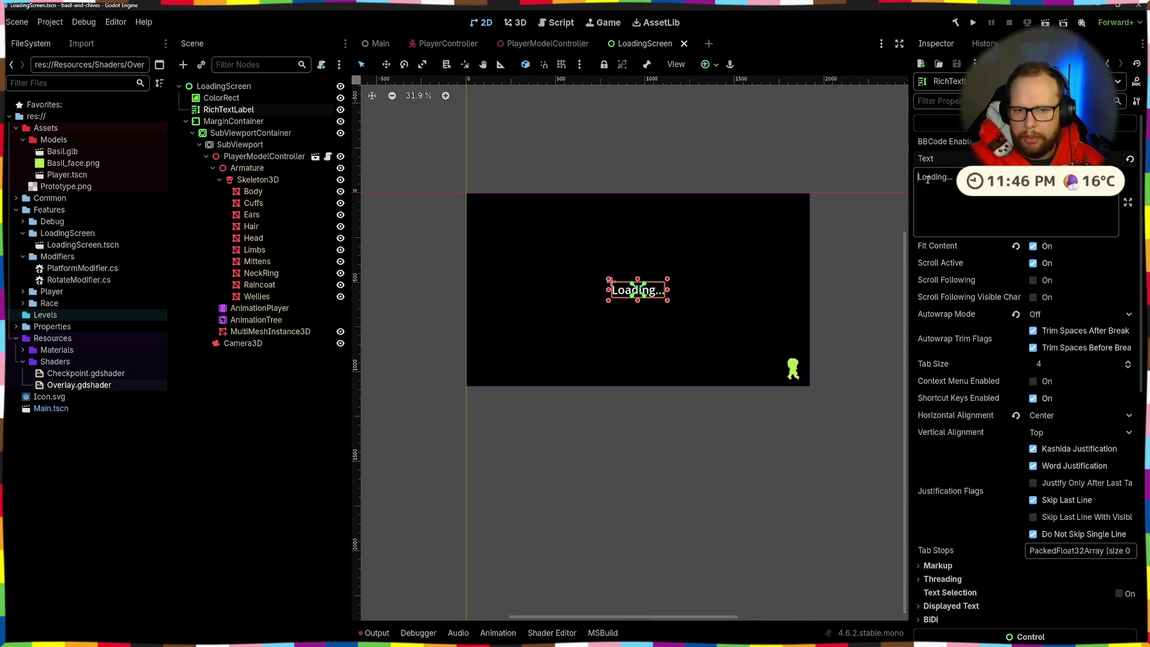
pyautogui.write('wave amp=50.0 freq=5.0 connected=1]')
pyautogui.write('[/wave]')
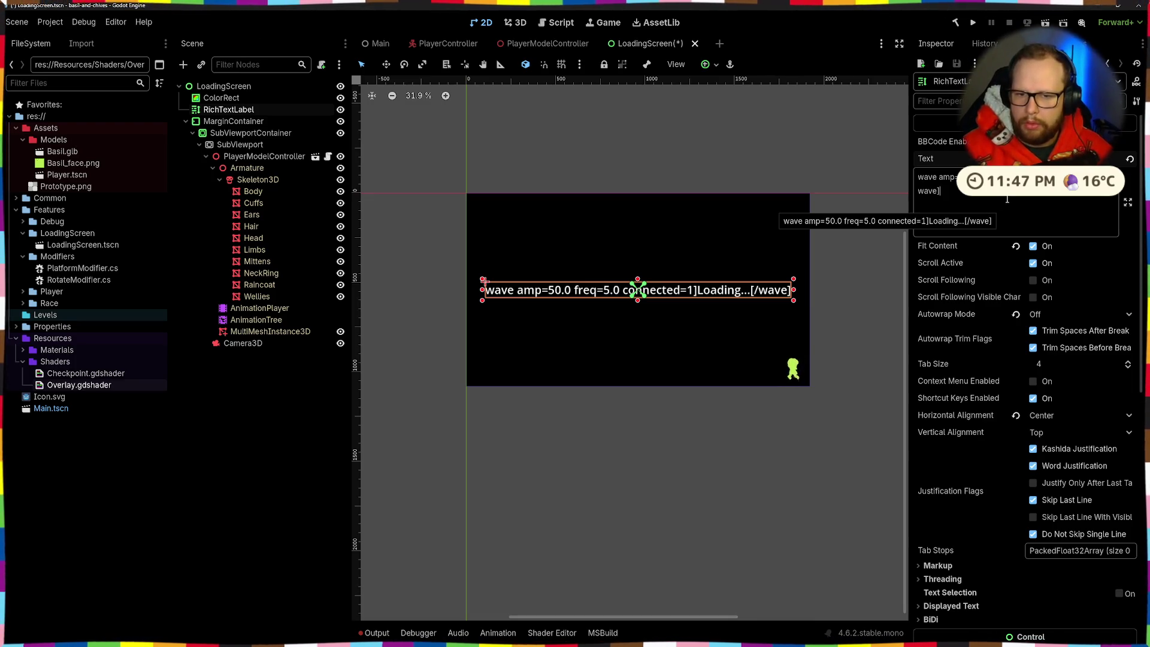
pyautogui.click(883, 237)
pyautogui.hotkey('ctrl', 's')
# Try reparenting the RichTextLabel under the MarginContainer, then undo it
pyautogui.click(651, 293)
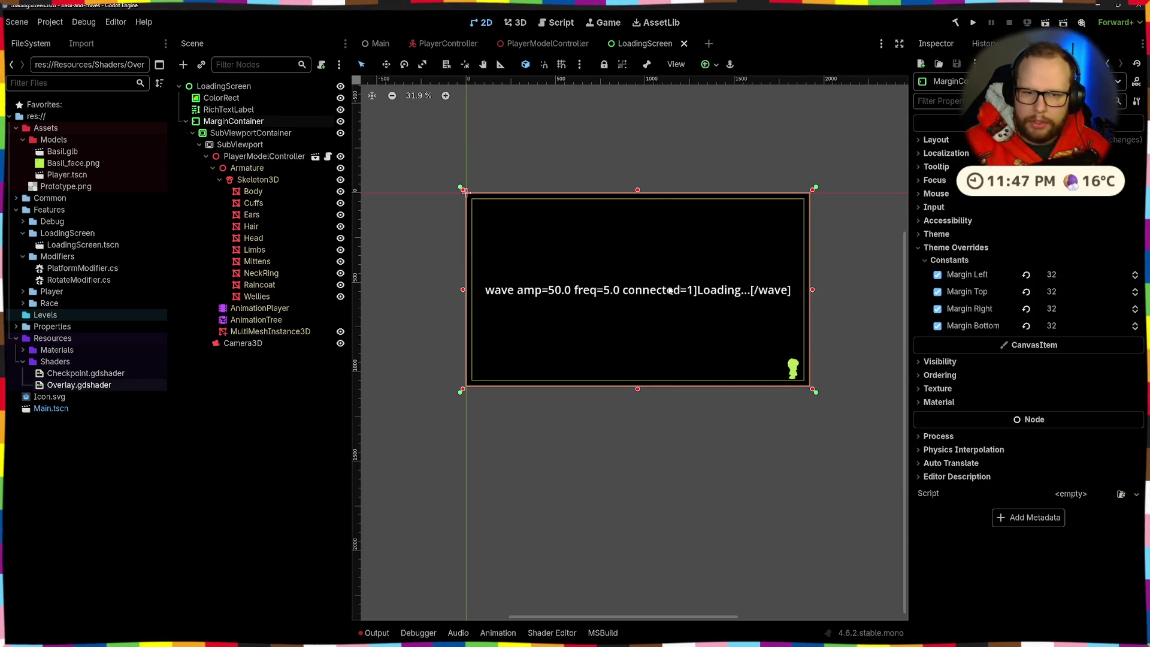
pyautogui.click(243, 109)
pyautogui.click(244, 121)
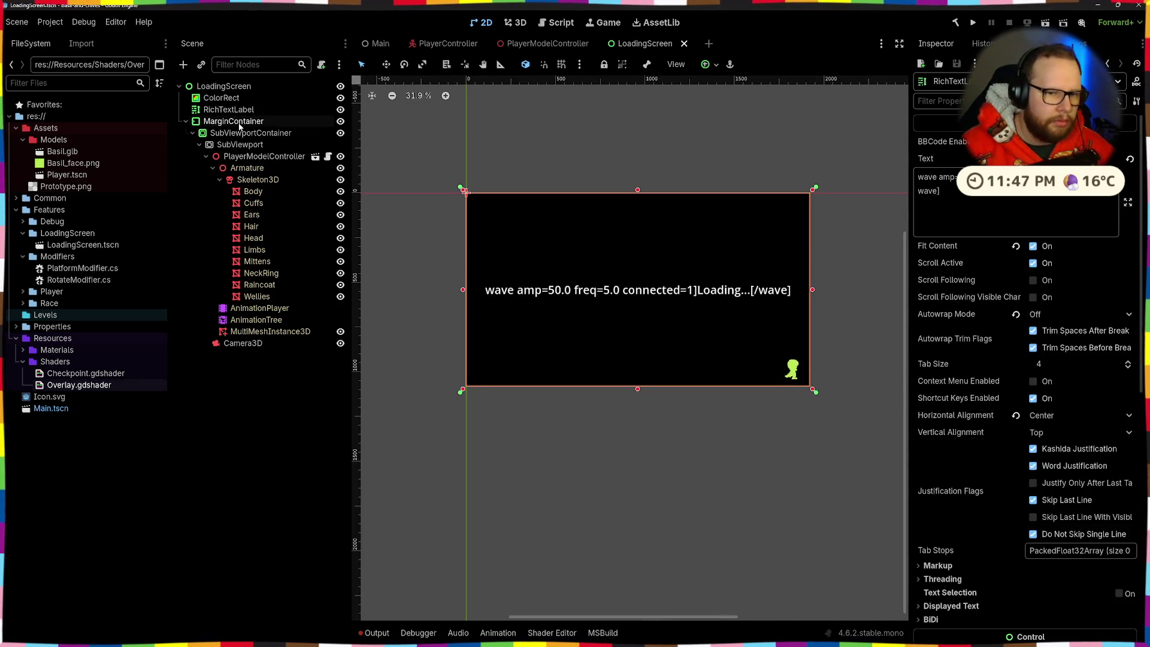
pyautogui.click(238, 111)
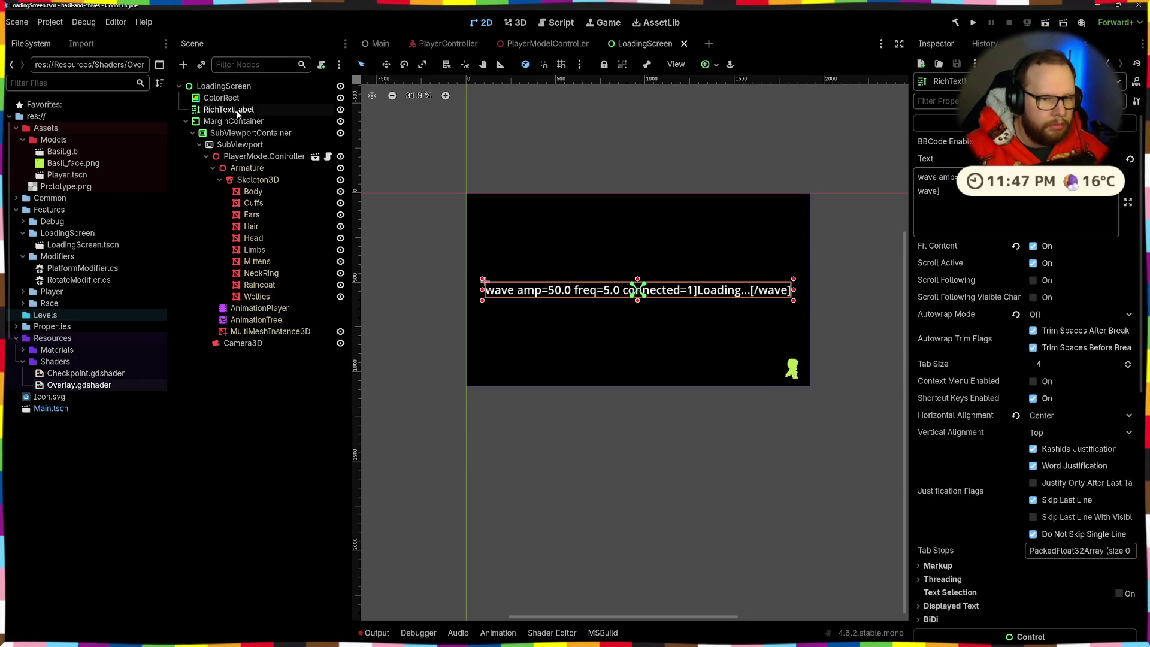
pyautogui.moveTo(217, 112); pyautogui.dragTo(231, 122)
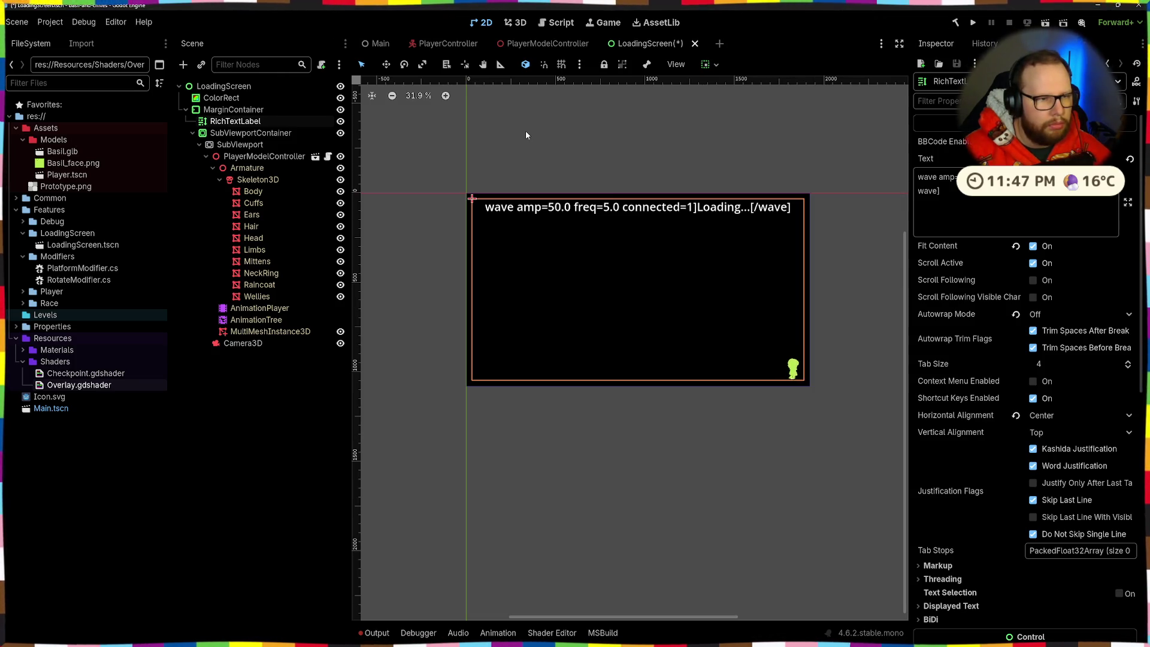
pyautogui.hotkey('ctrl', 'z')
# Collapse the MarginContainer and drag it above the RichTextLabel in the Scene dock
pyautogui.click(681, 295)
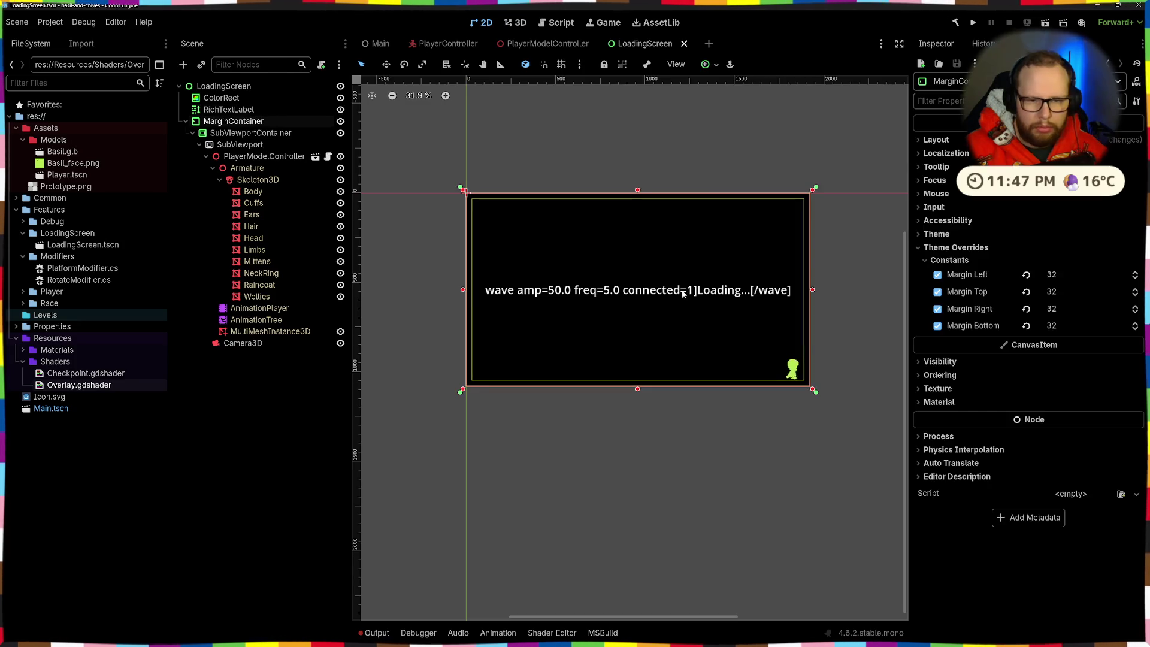
pyautogui.click(186, 122)
pyautogui.moveTo(233, 121); pyautogui.dragTo(223, 106)
# Add the missing '[' at the start of the Loading label's wave markup and check how it renders
pyautogui.click(313, 136)
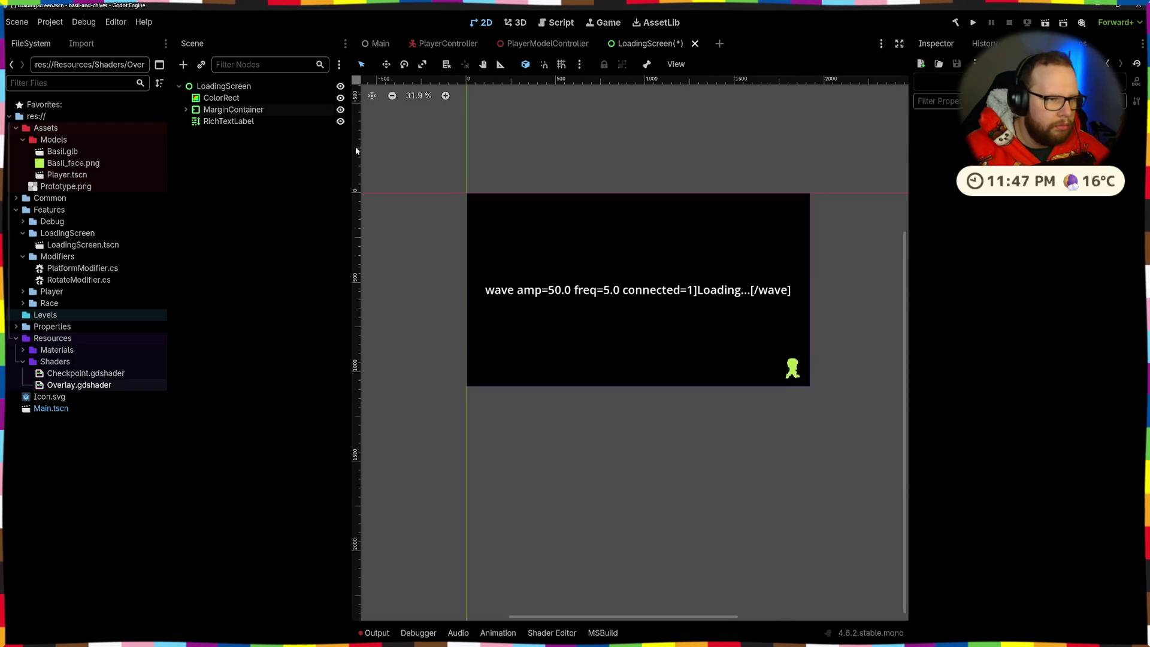
pyautogui.click(663, 294)
pyautogui.click(655, 239)
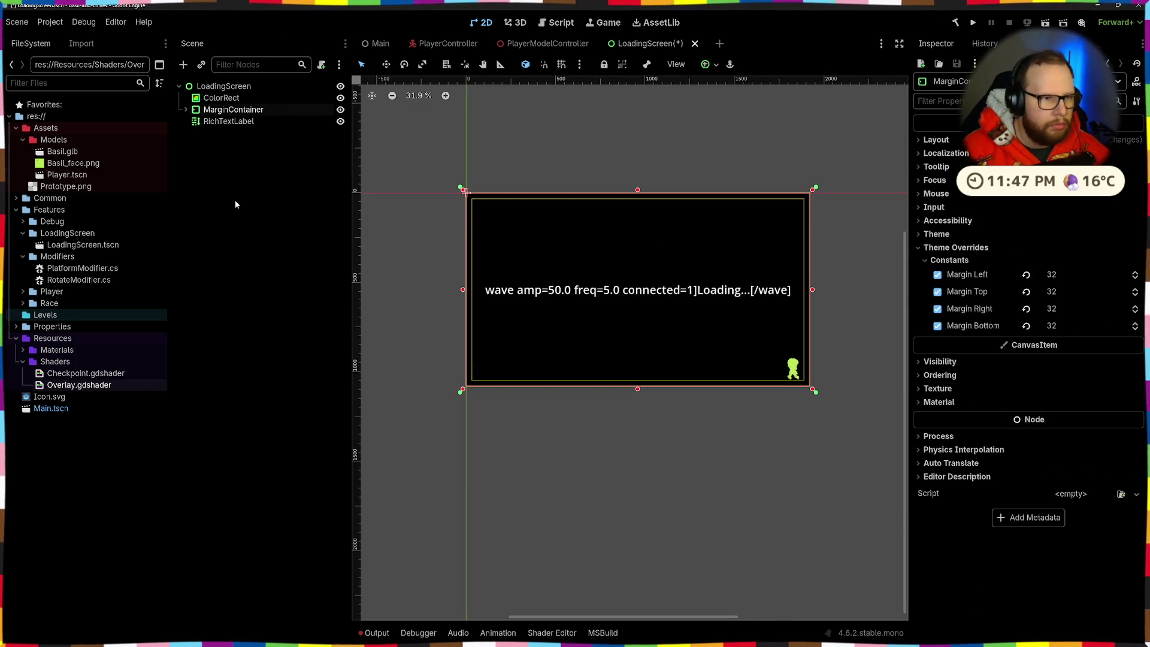
pyautogui.click(214, 122)
pyautogui.click(1024, 197)
pyautogui.write('[')
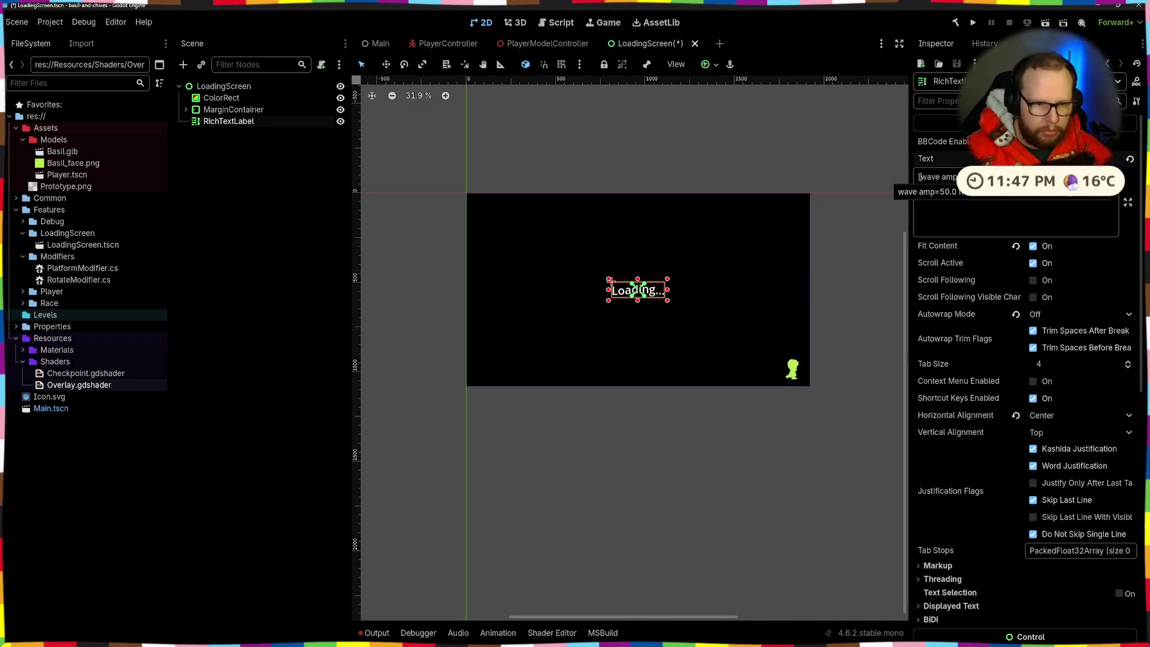
pyautogui.click(772, 150)
pyautogui.click(643, 293)
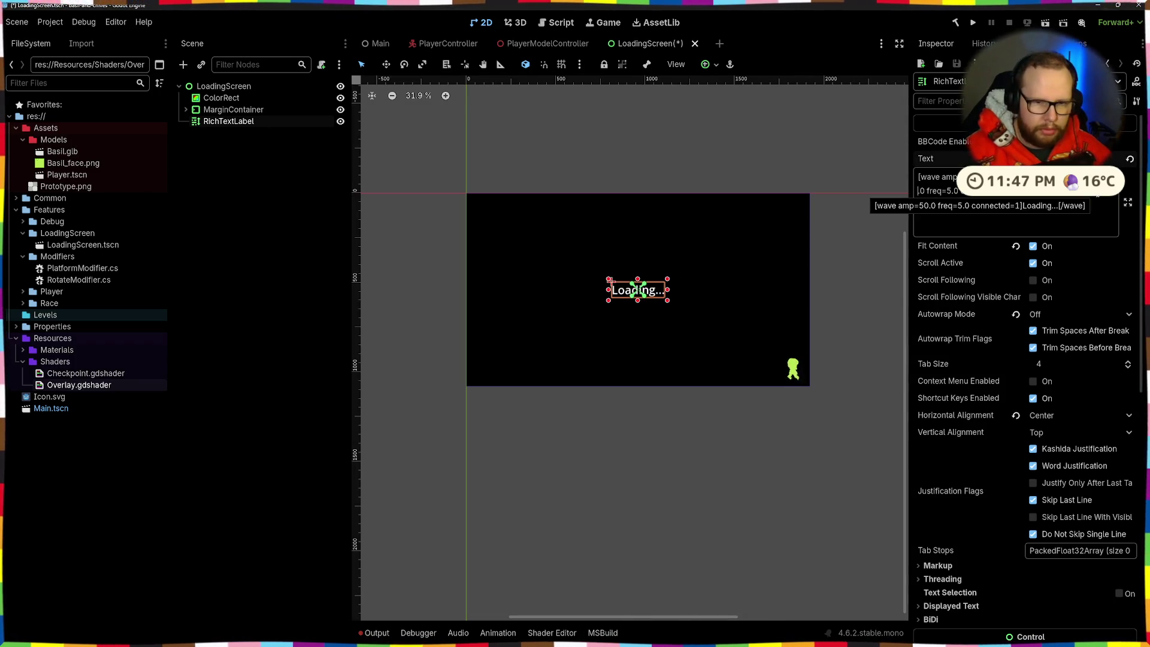
pyautogui.click(745, 126)
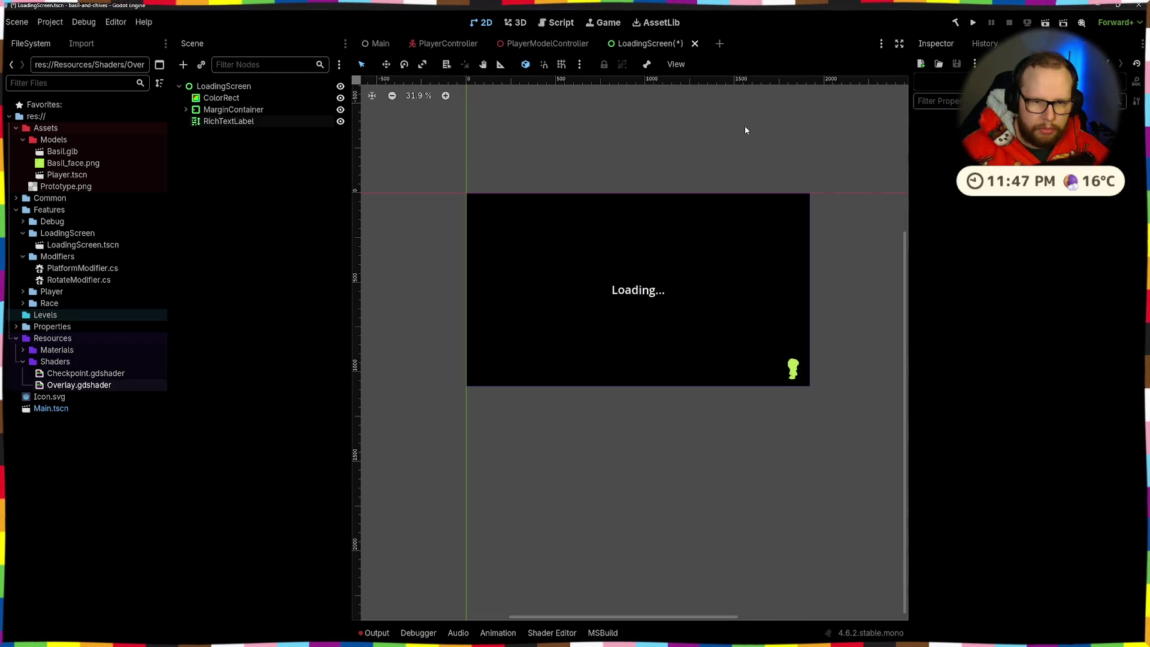
pyautogui.click(651, 294)
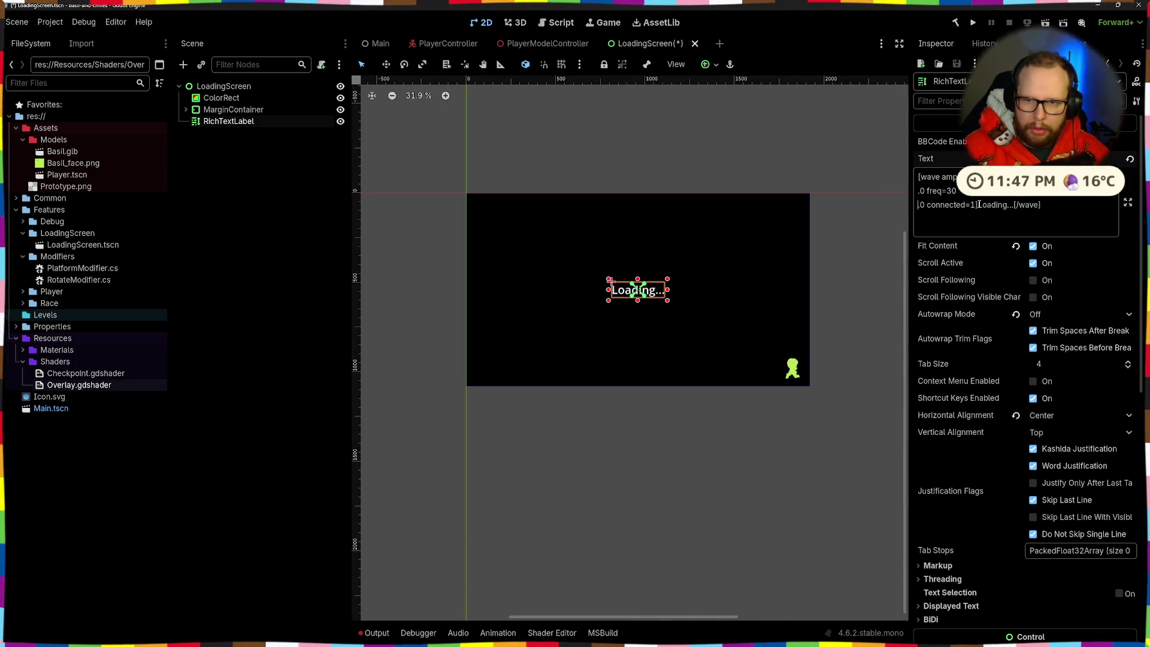
# Join the split wave markup onto one line and save the scene
pyautogui.press('BackSpace')
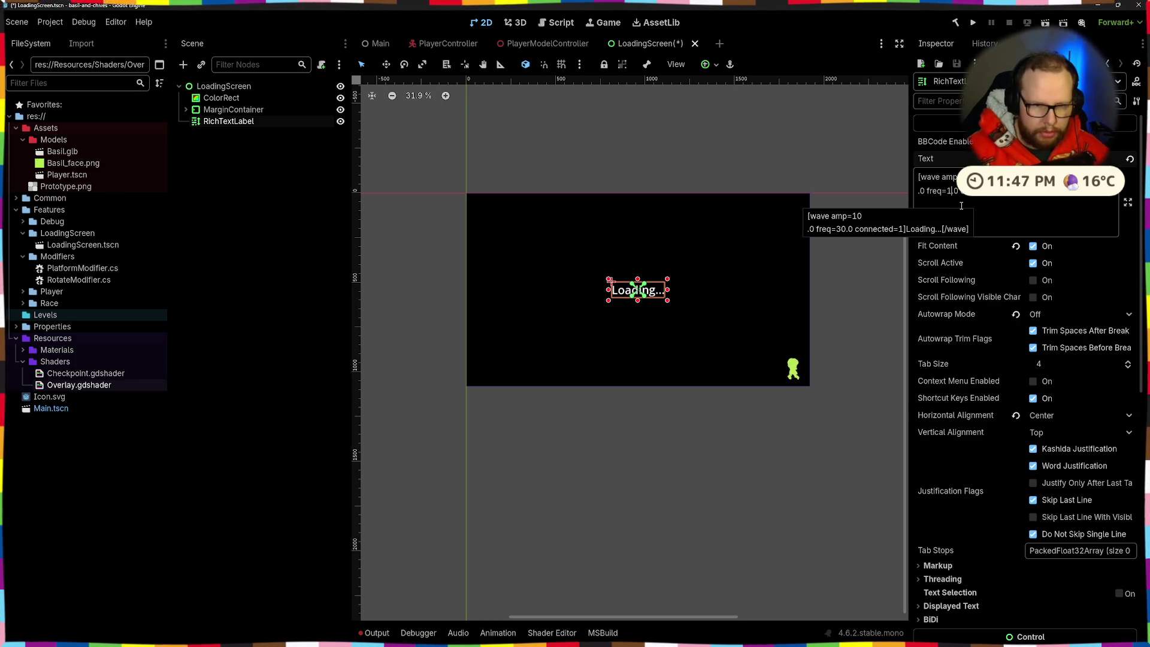
pyautogui.hotkey('ctrl', 's')
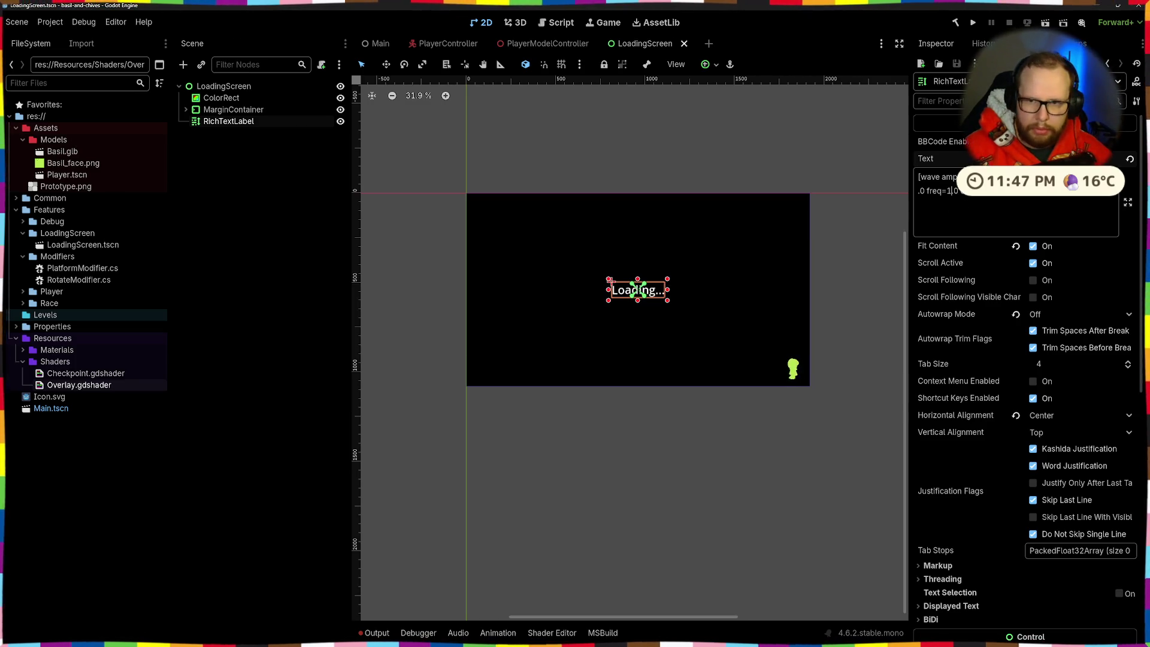
pyautogui.hotkey('ctrl', 's')
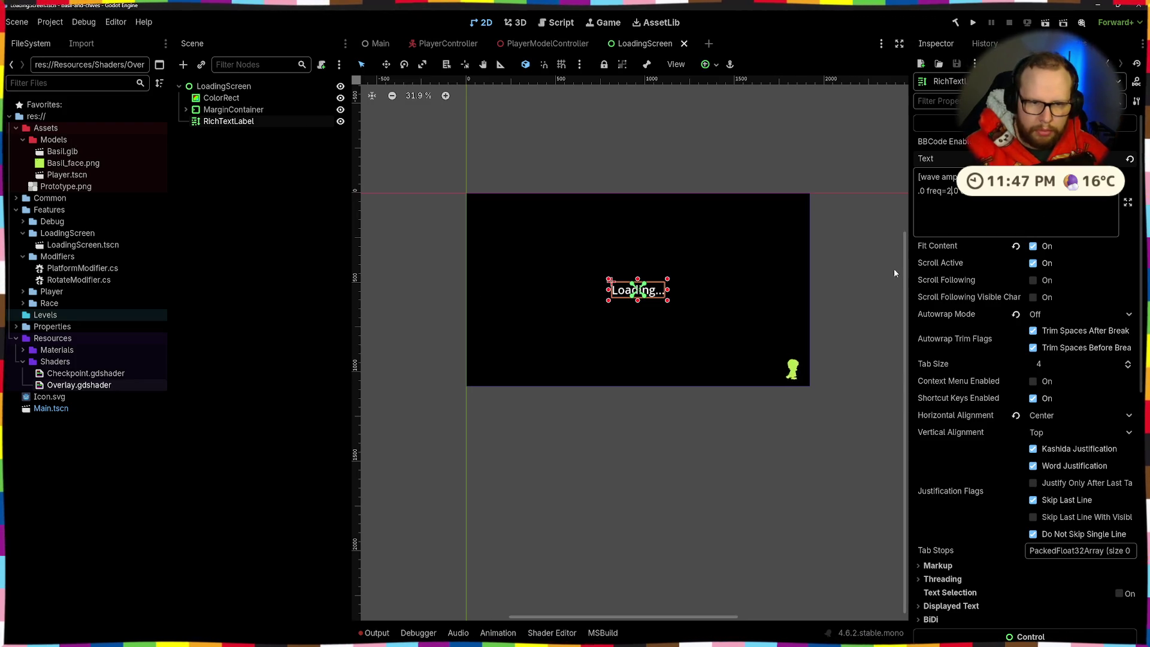
pyautogui.click(900, 272)
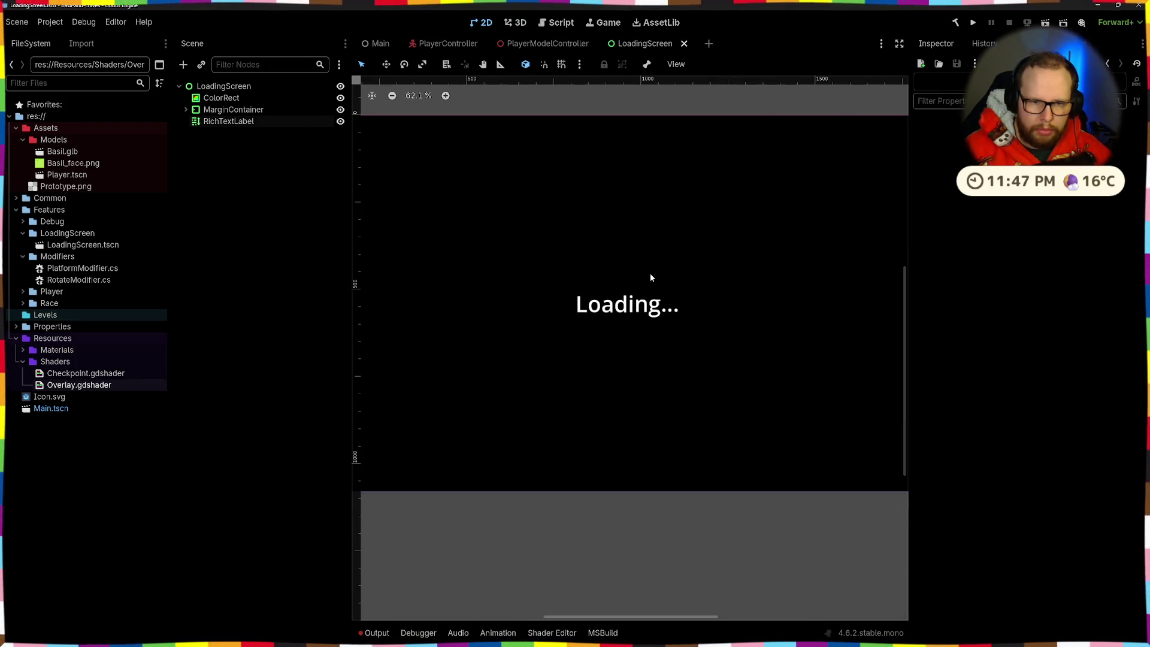
# Change the Loading label's wave frequency to 5 and save
pyautogui.click(653, 289)
pyautogui.doubleClick(950, 191)
pyautogui.write('5')
pyautogui.click(645, 137)
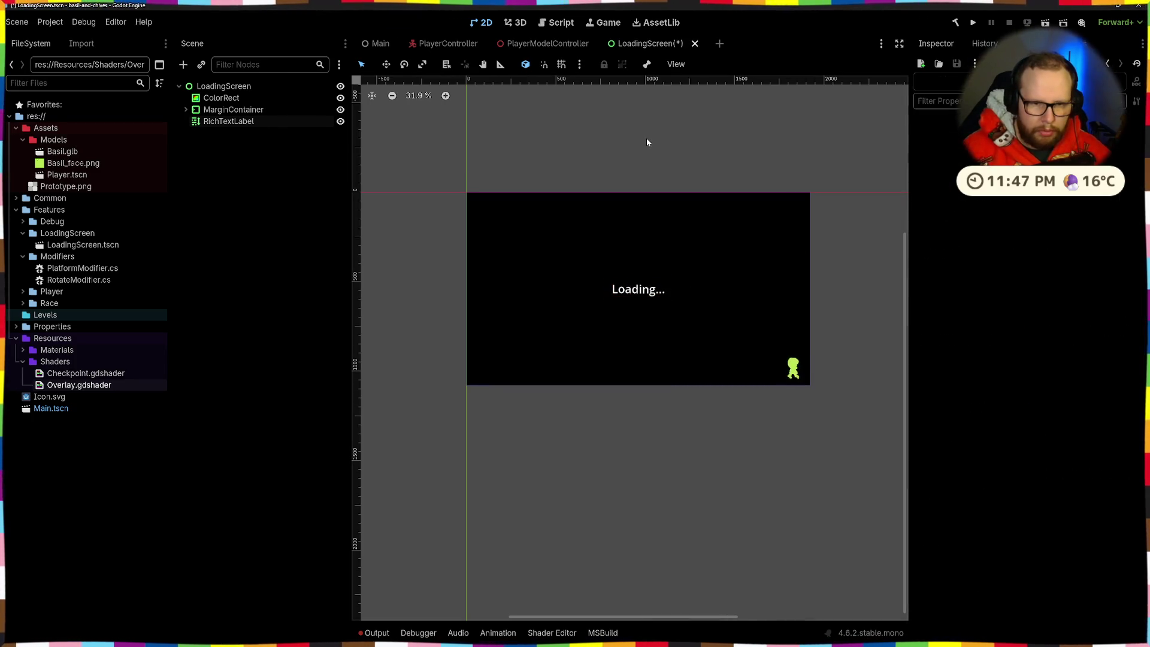
pyautogui.hotkey('ctrl', 's')
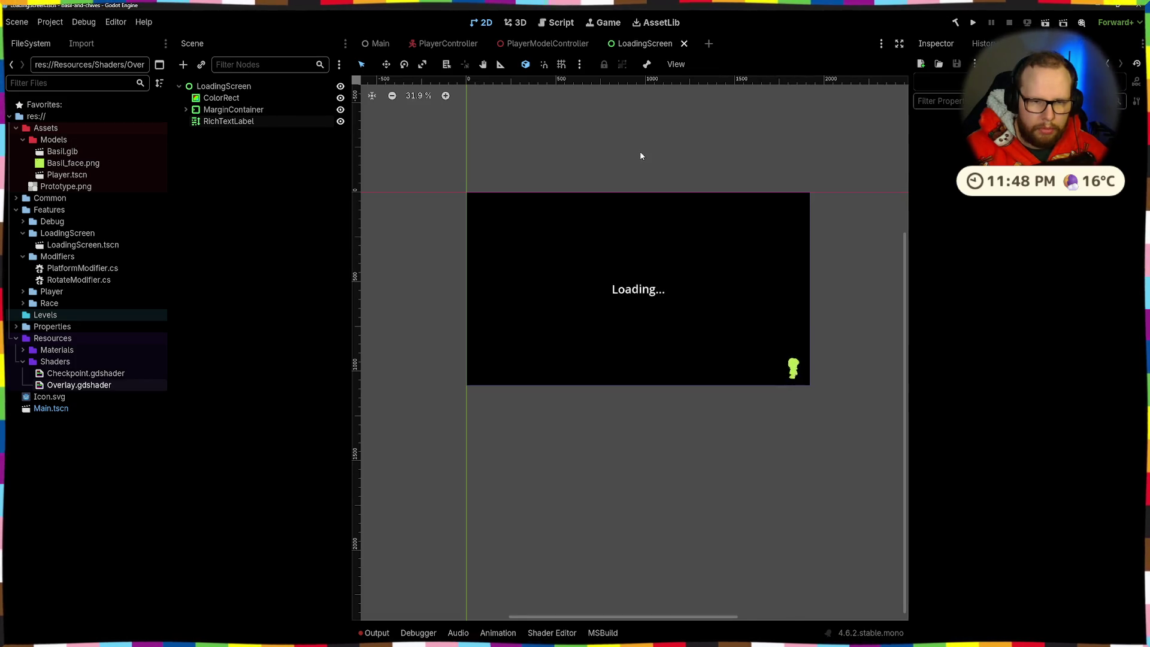
# Add a new line to the label's text and save the scene again
pyautogui.click(652, 292)
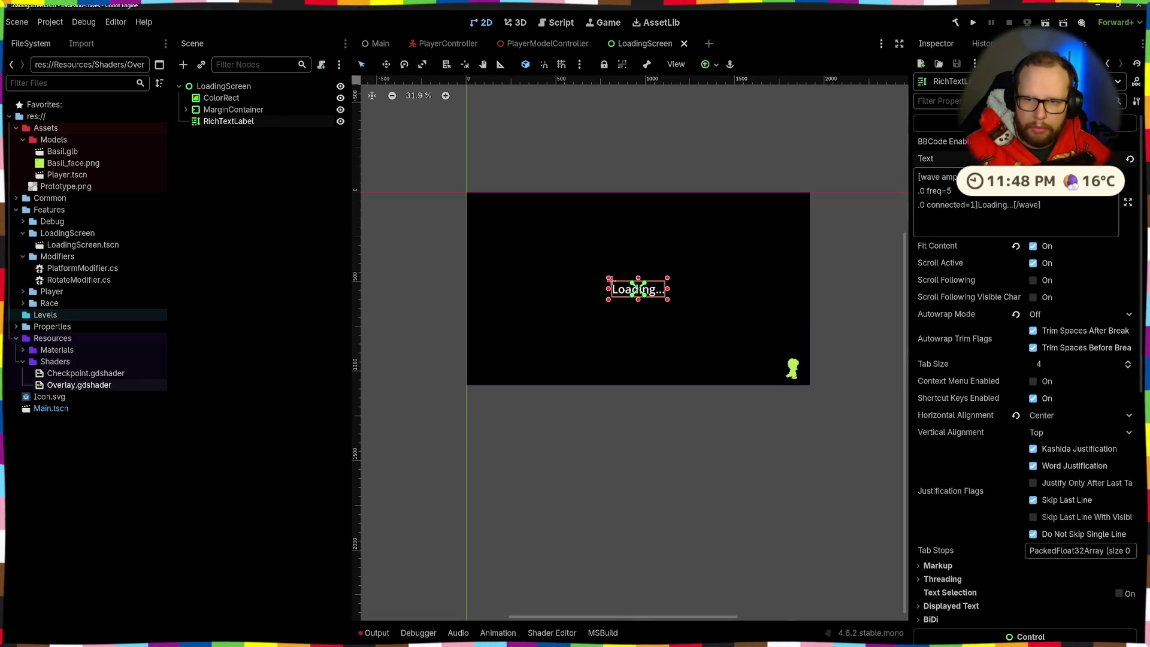
pyautogui.click(970, 190)
pyautogui.press('Return')
pyautogui.click(700, 144)
pyautogui.hotkey('ctrl', 's')
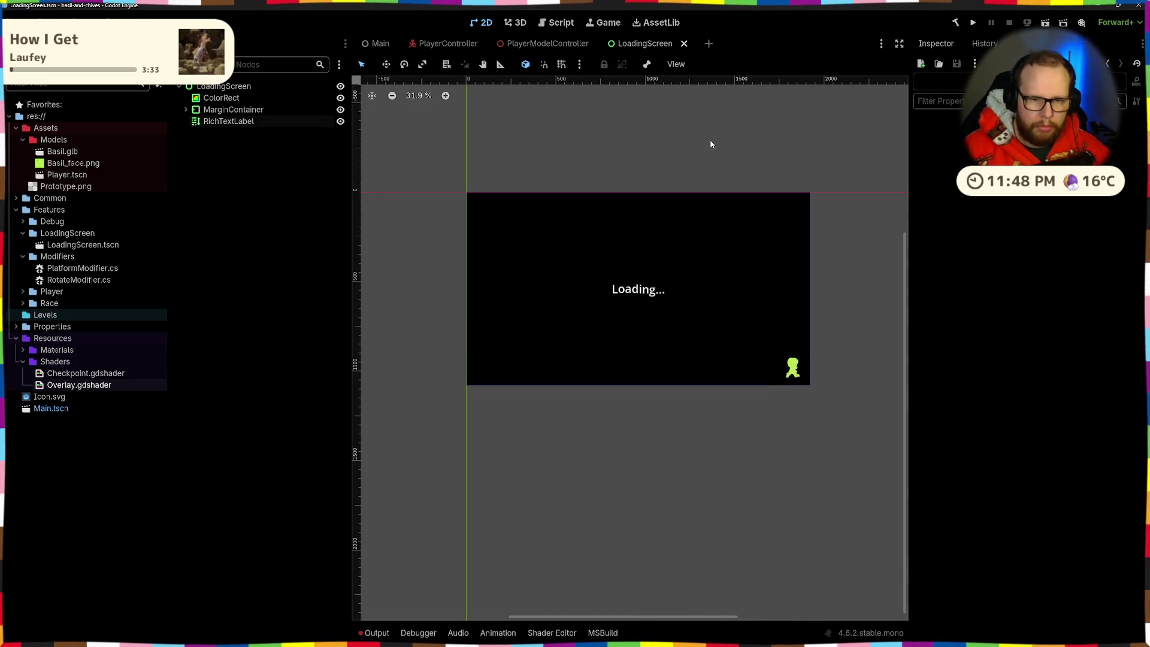
pyautogui.scroll(-3, 699, 144)
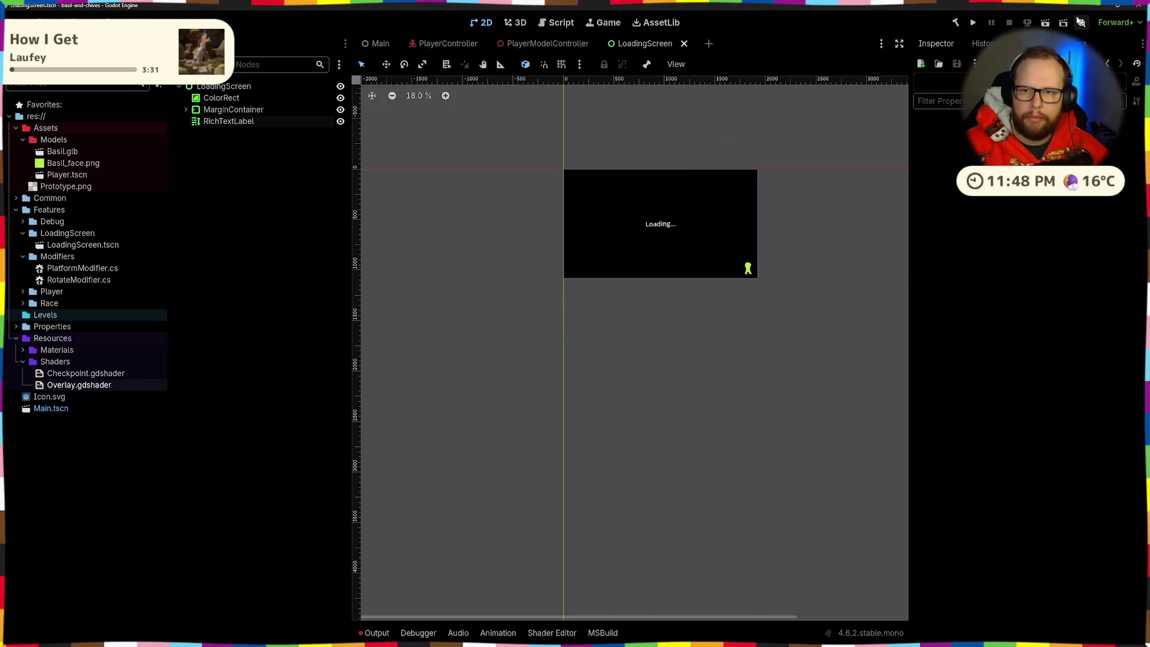
# Run the loading screen scene to watch the waving Loading text, then stop it with F8
pyautogui.click(1045, 23)
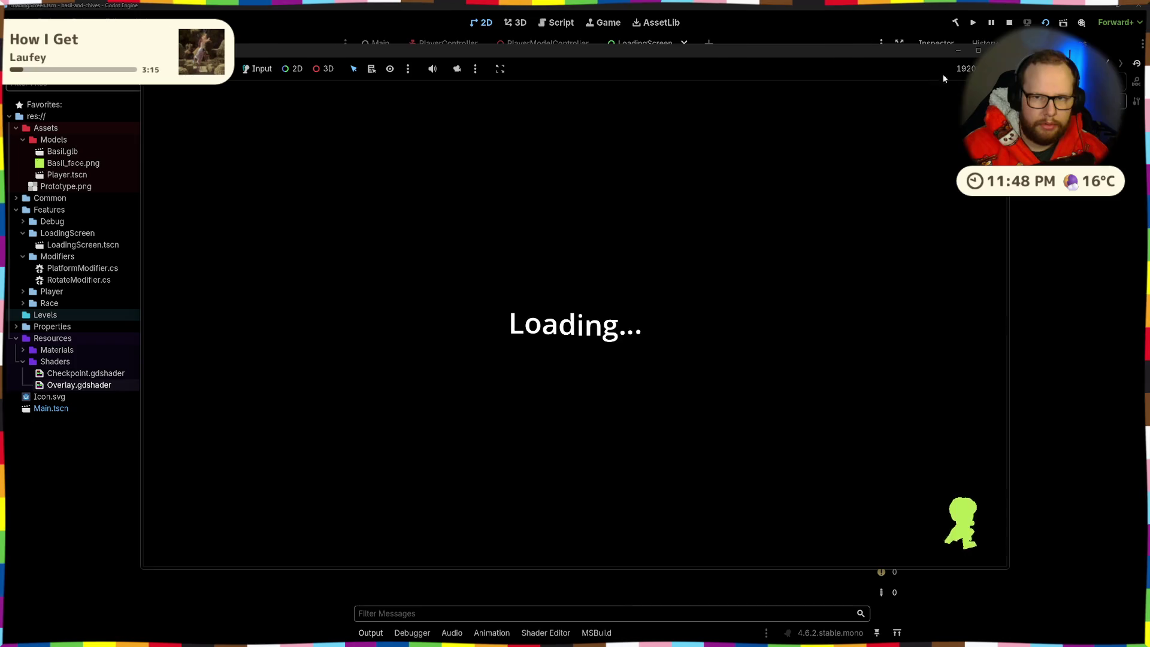
pyautogui.press('F8')
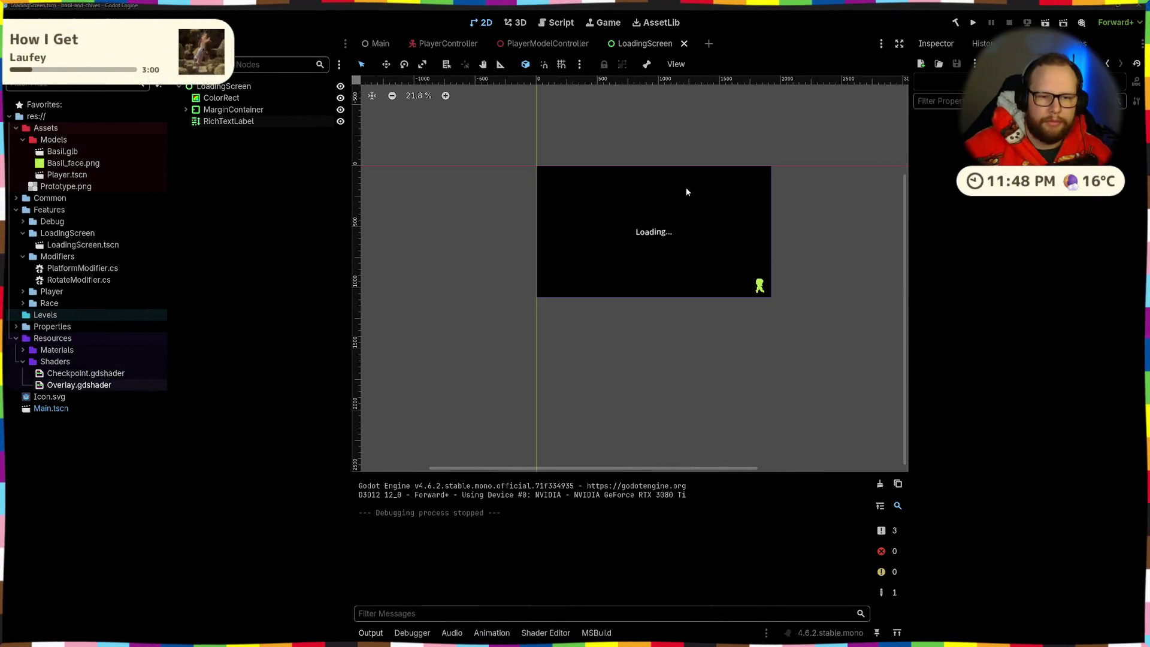
pyautogui.click(652, 227)
# Set Display > Window Stretch Mode to viewport in Project Settings, then test-run the current scene
pyautogui.press('f')
pyautogui.scroll(-3, 642, 221)
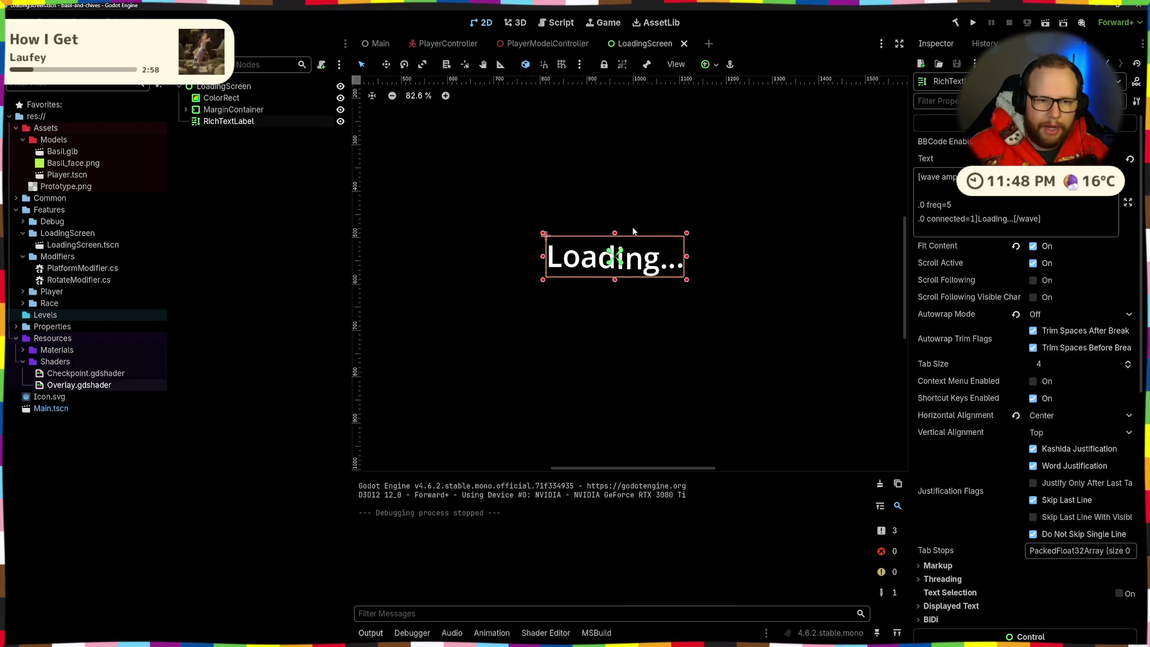
pyautogui.click(48, 22)
pyautogui.click(63, 59)
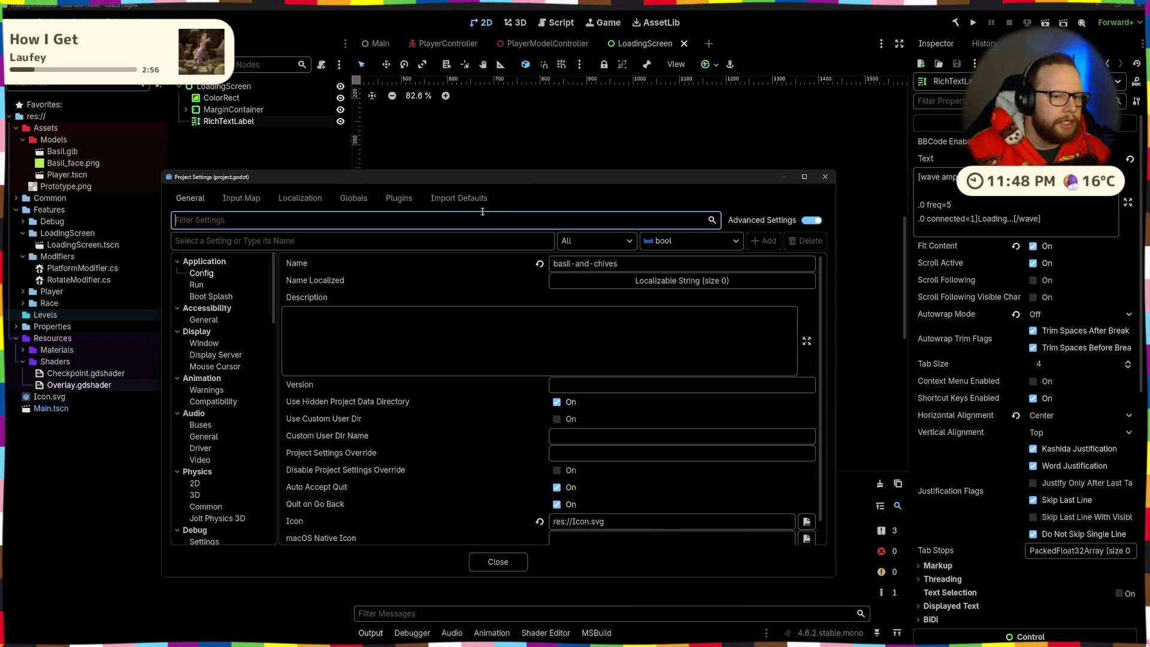
pyautogui.scroll(-1, 427, 330)
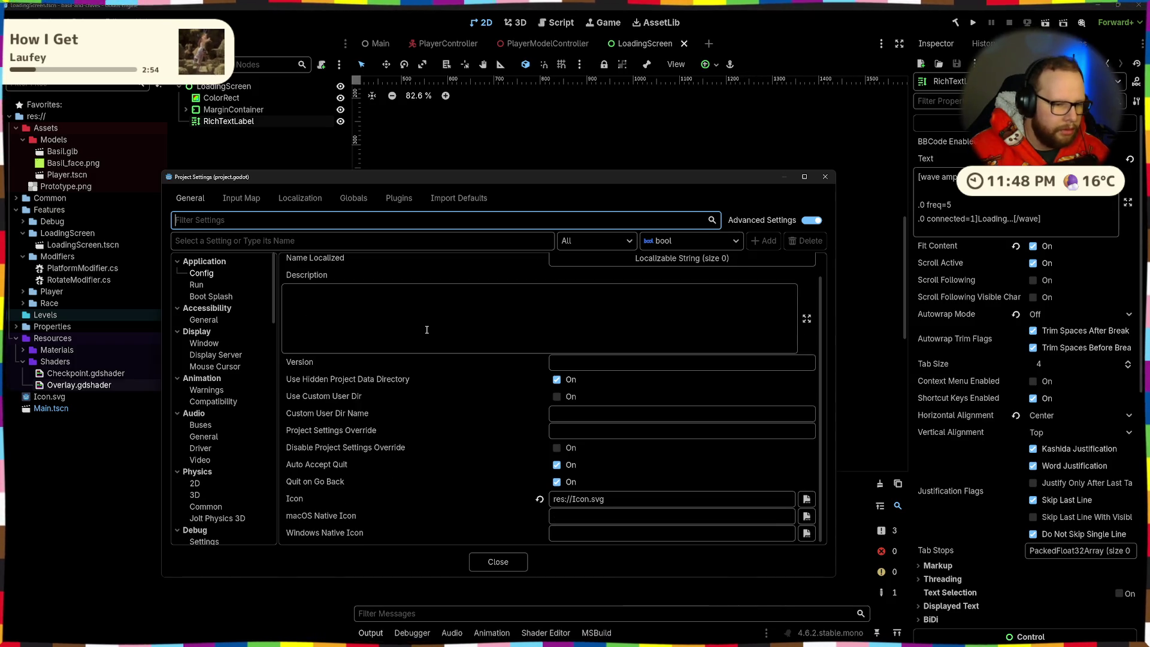
pyautogui.click(204, 343)
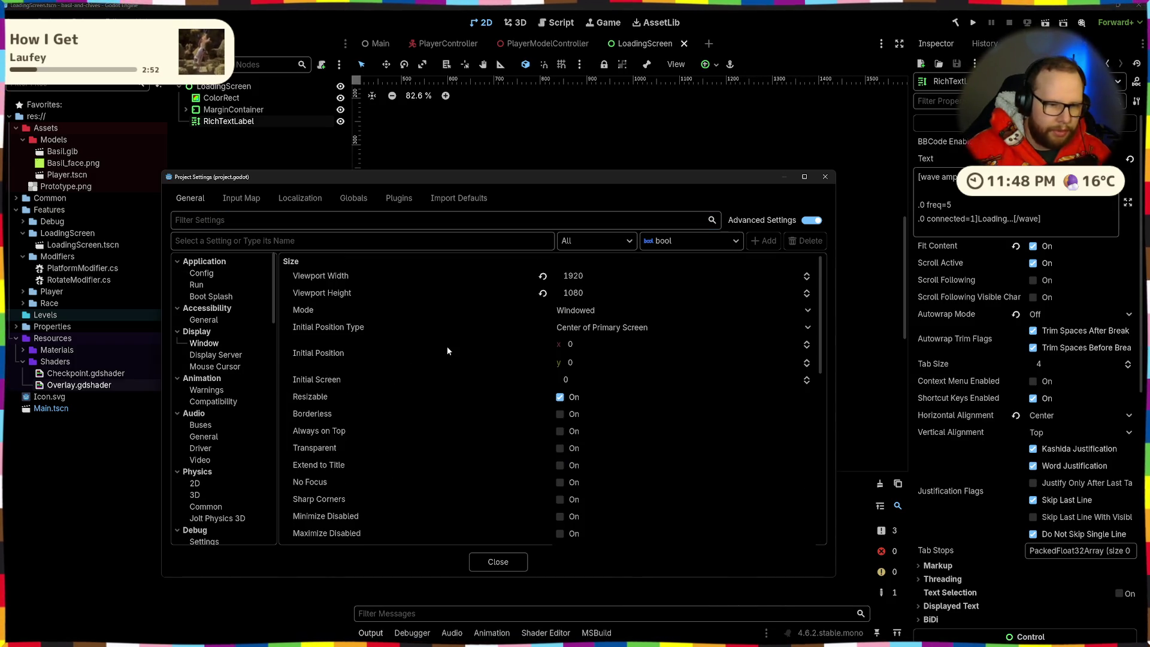
pyautogui.scroll(-10, 447, 351)
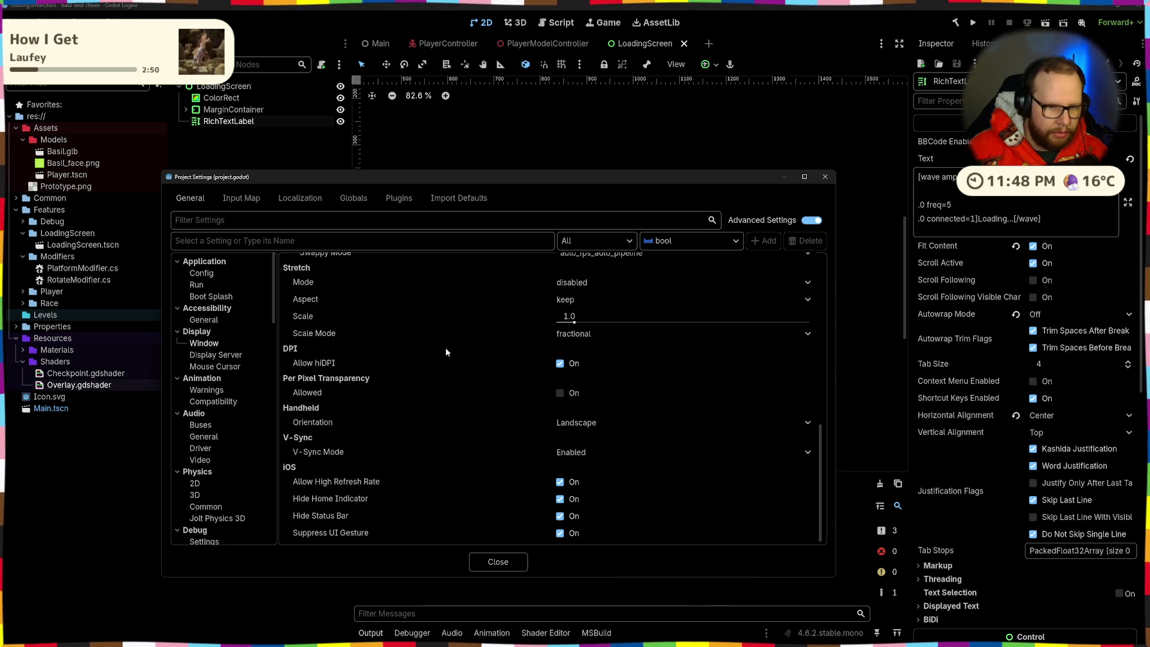
pyautogui.scroll(2, 446, 352)
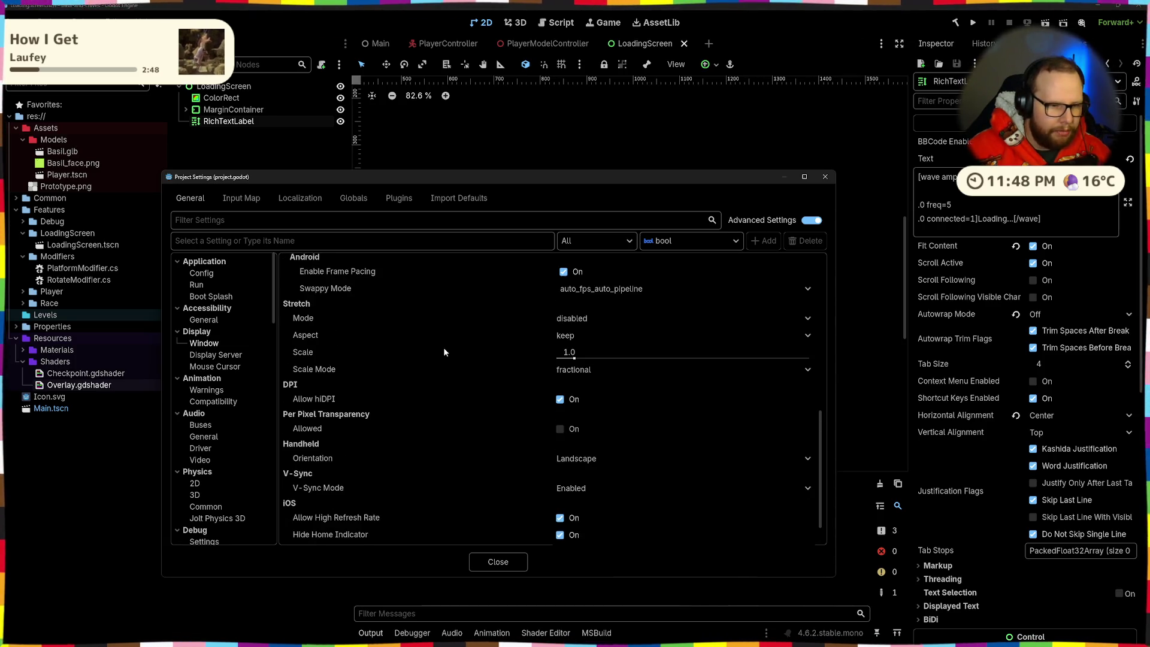
pyautogui.scroll(2, 444, 336)
pyautogui.click(567, 354)
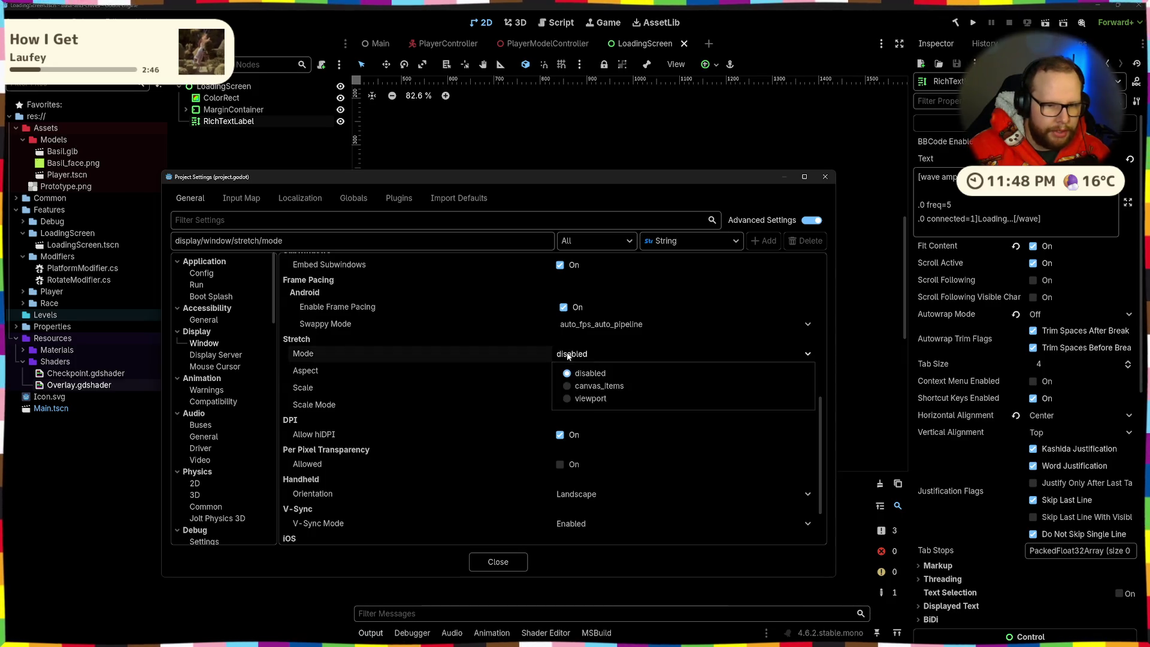
pyautogui.click(590, 398)
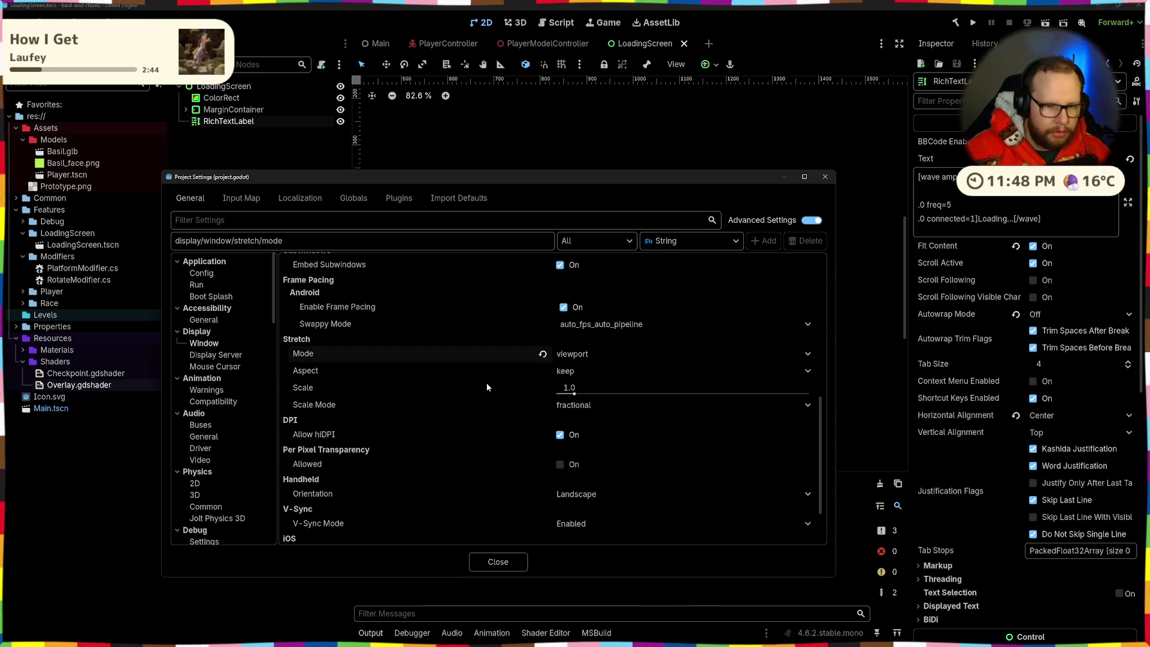
pyautogui.click(502, 569)
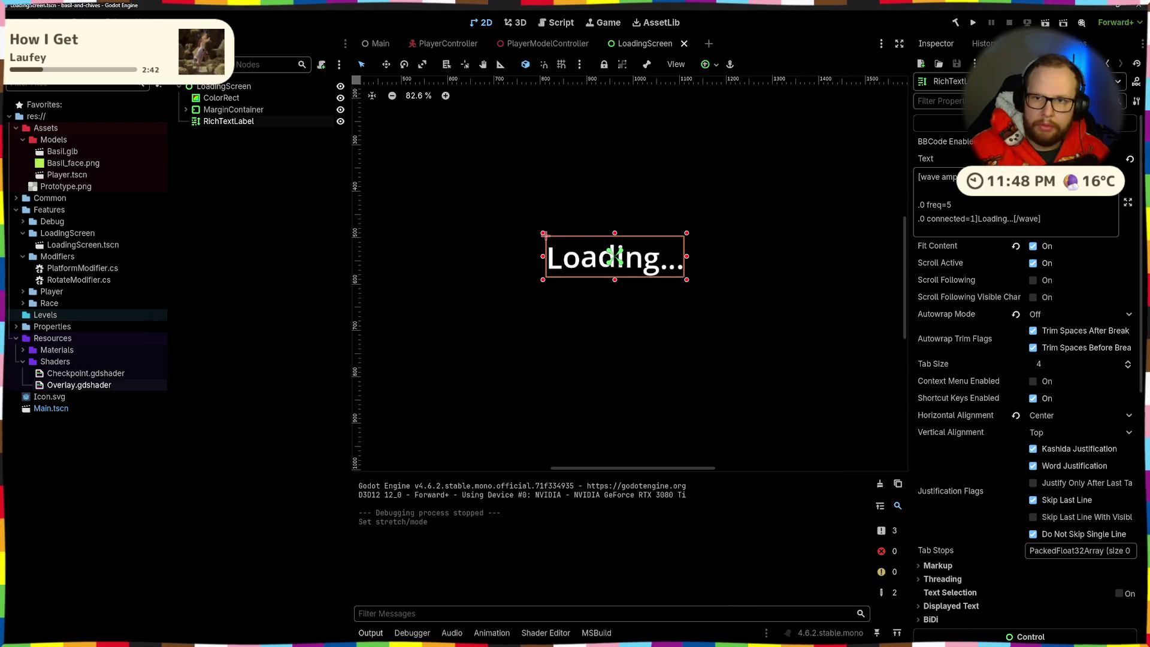
pyautogui.press('F6')
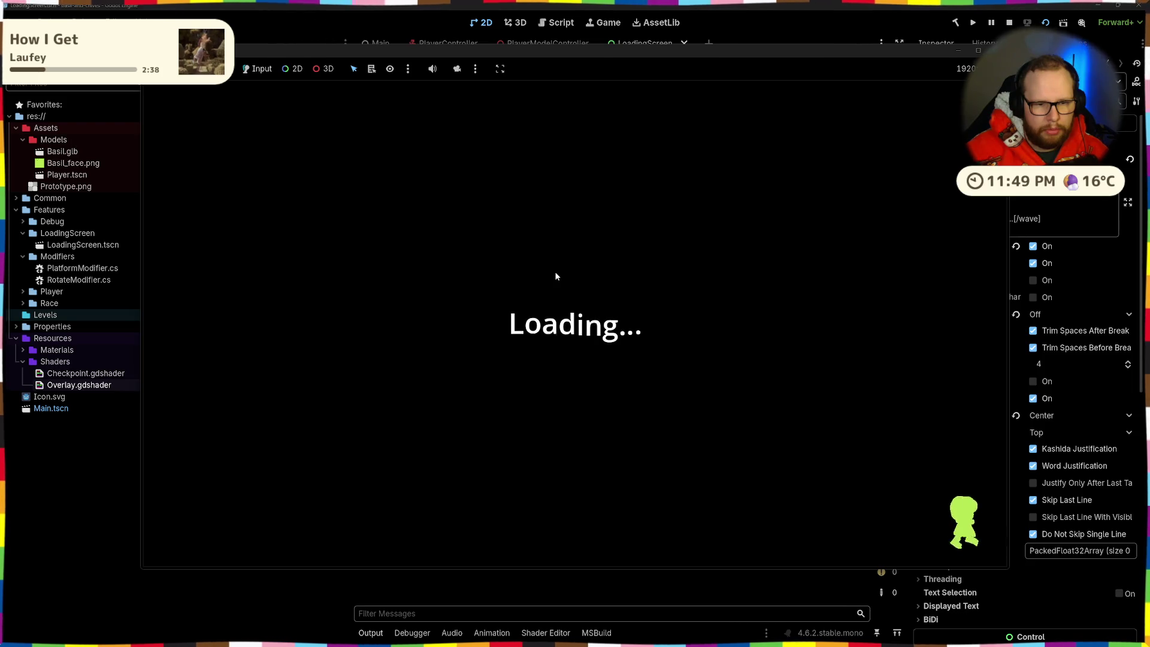
pyautogui.hotkey('alt', 'F4')
# Reopen Project Settings, leave Stretch Scale Mode at fractional, and close the dialog
pyautogui.click(57, 22)
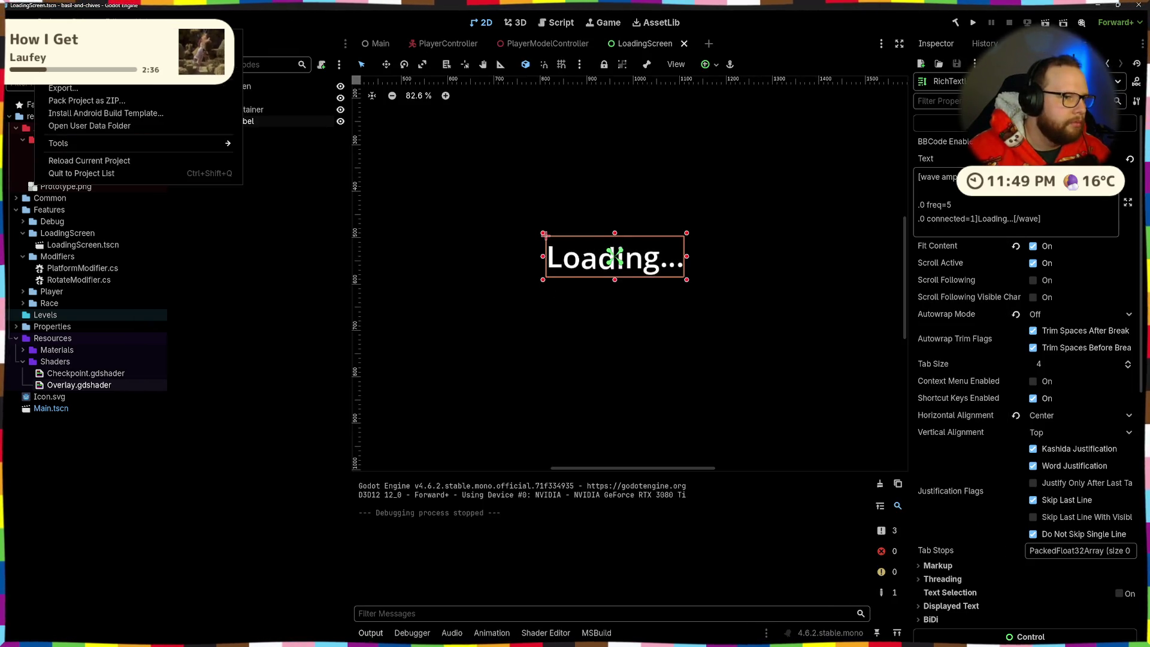
pyautogui.click(66, 63)
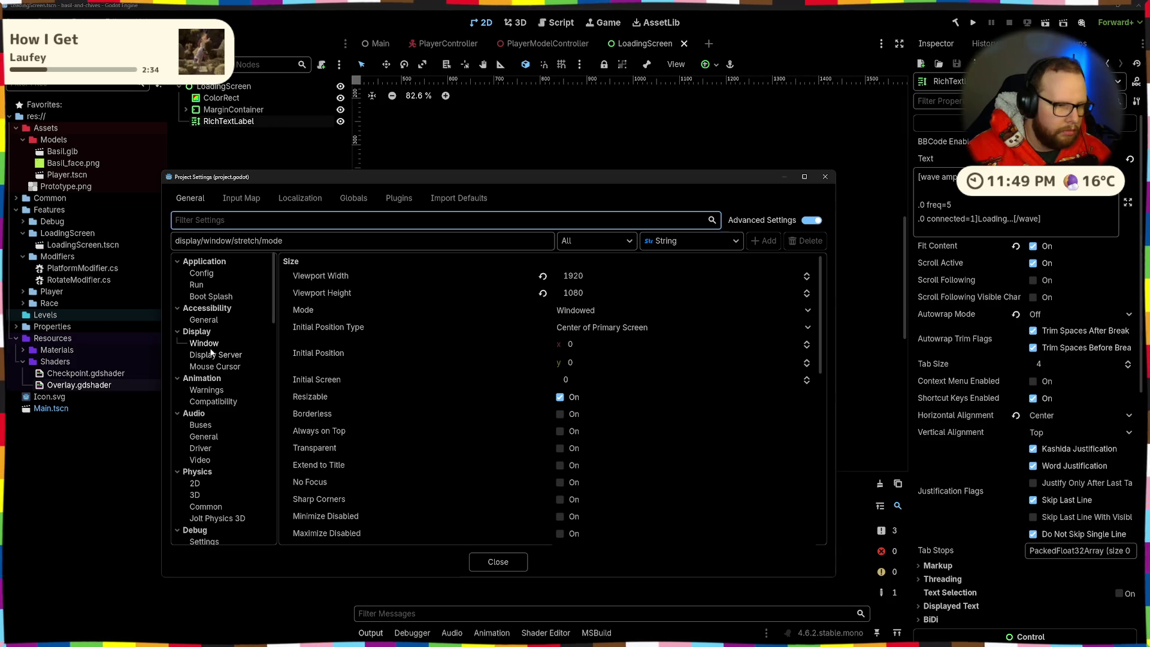
pyautogui.scroll(-10, 507, 368)
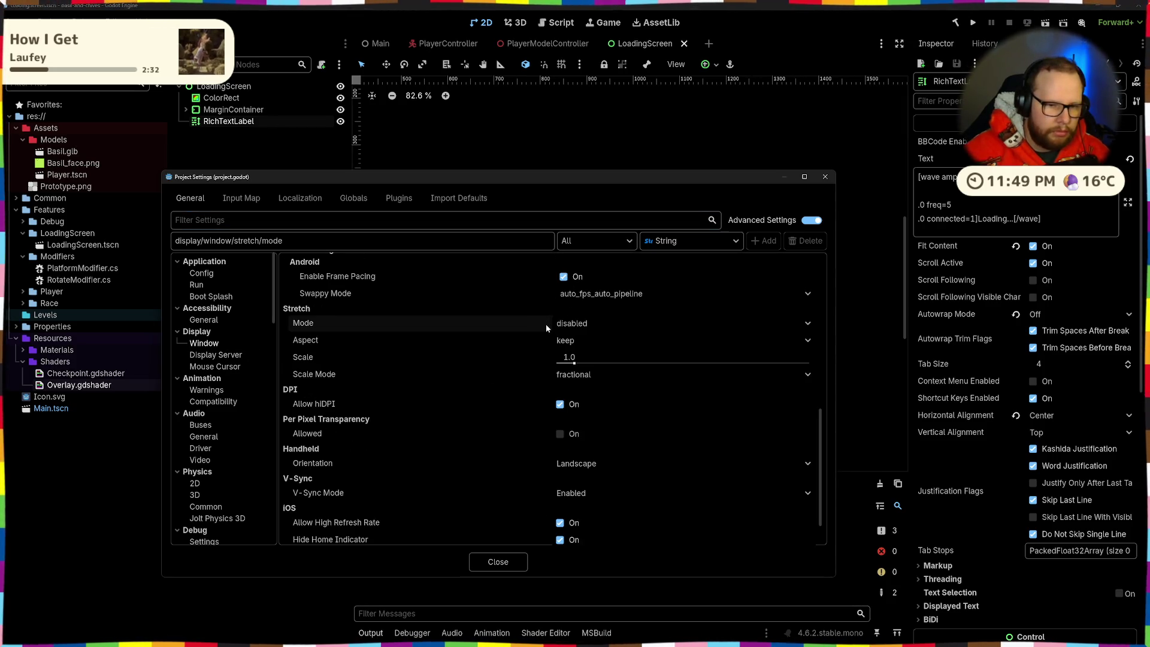
pyautogui.click(591, 373)
pyautogui.click(478, 380)
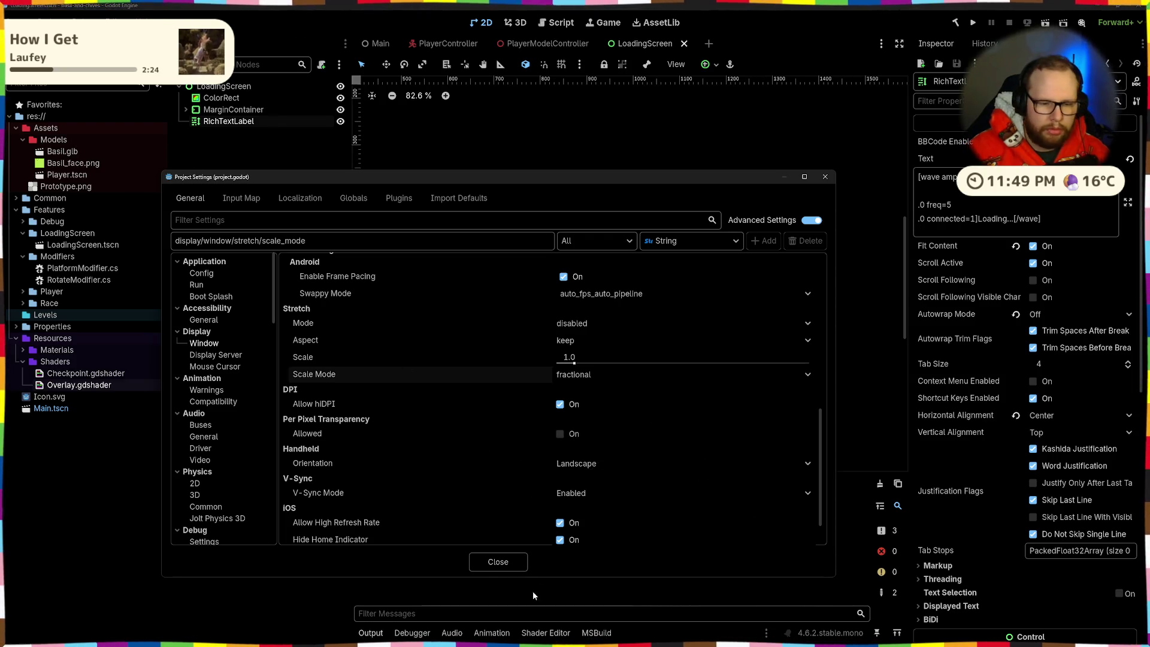
pyautogui.click(500, 561)
pyautogui.click(695, 291)
pyautogui.scroll(-6, 695, 291)
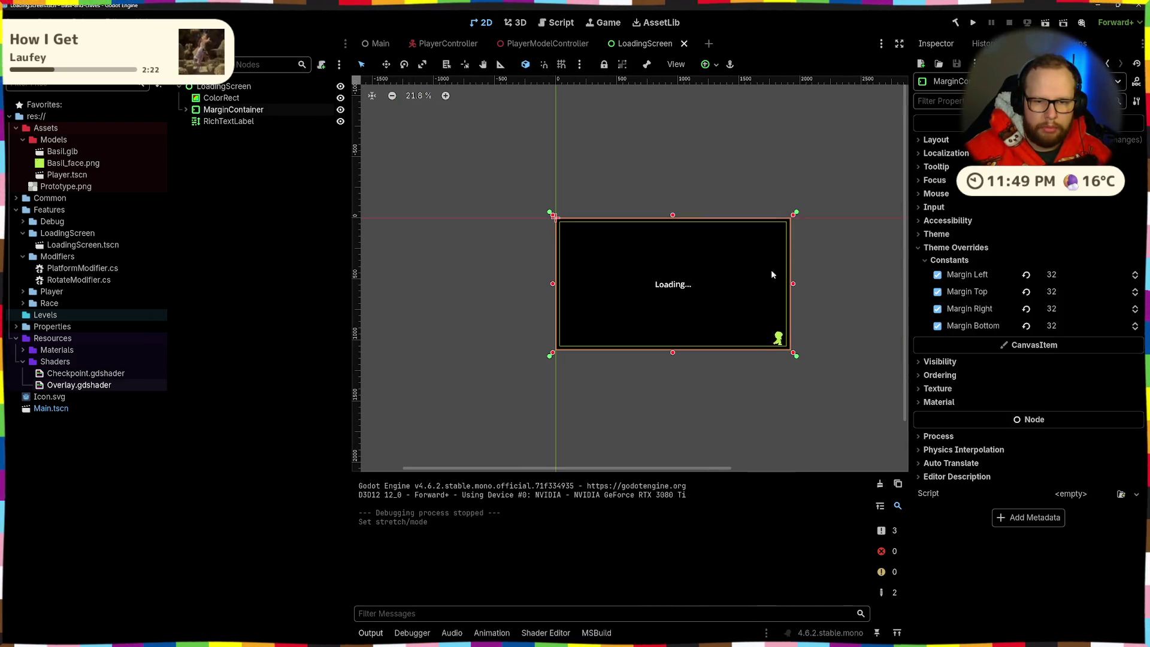
# Locate LoadingScreen.tscn in its LoadingScreen folder in the FileSystem dock
pyautogui.click(857, 239)
pyautogui.scroll(3, 610, 301)
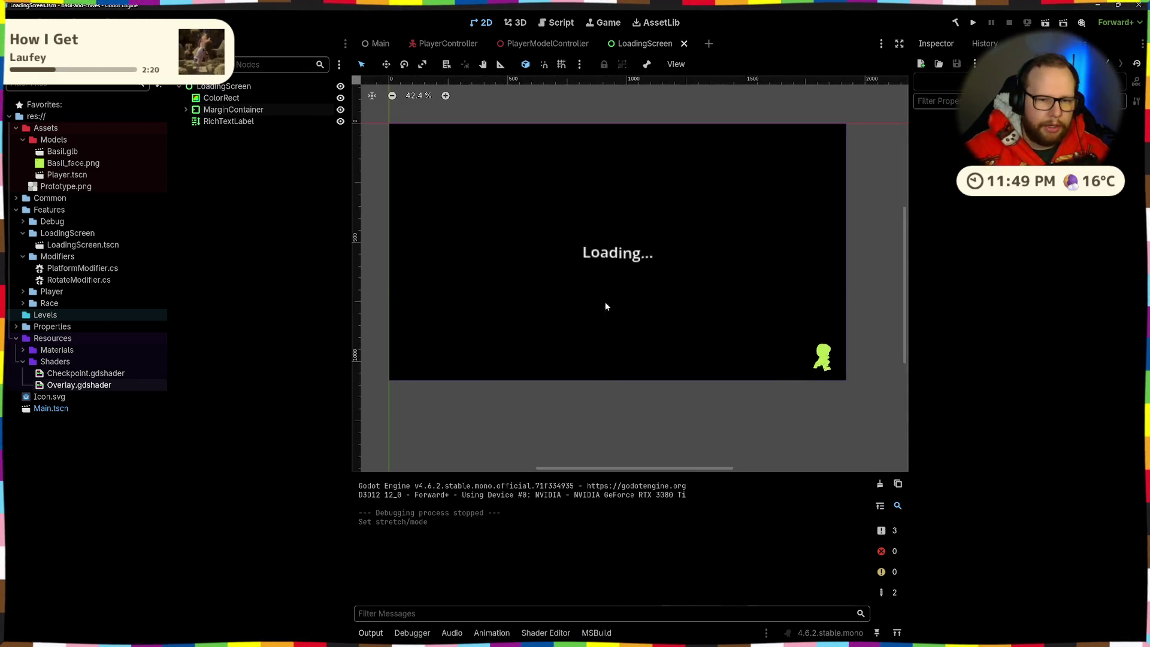
pyautogui.scroll(-3, 596, 306)
pyautogui.click(82, 244)
pyautogui.click(90, 238)
pyautogui.click(90, 243)
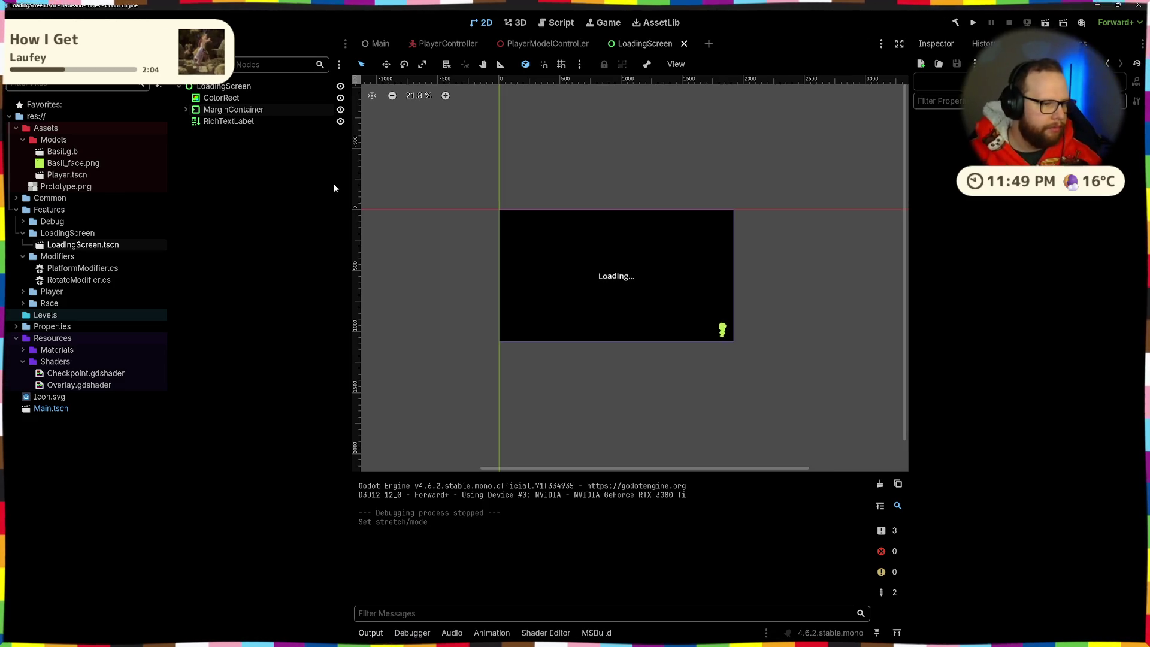
# Collapse Features and expand Common with its Utils, StateMachine, Interactable, Camera and Autoloads subfolders
pyautogui.click(16, 209)
pyautogui.click(16, 198)
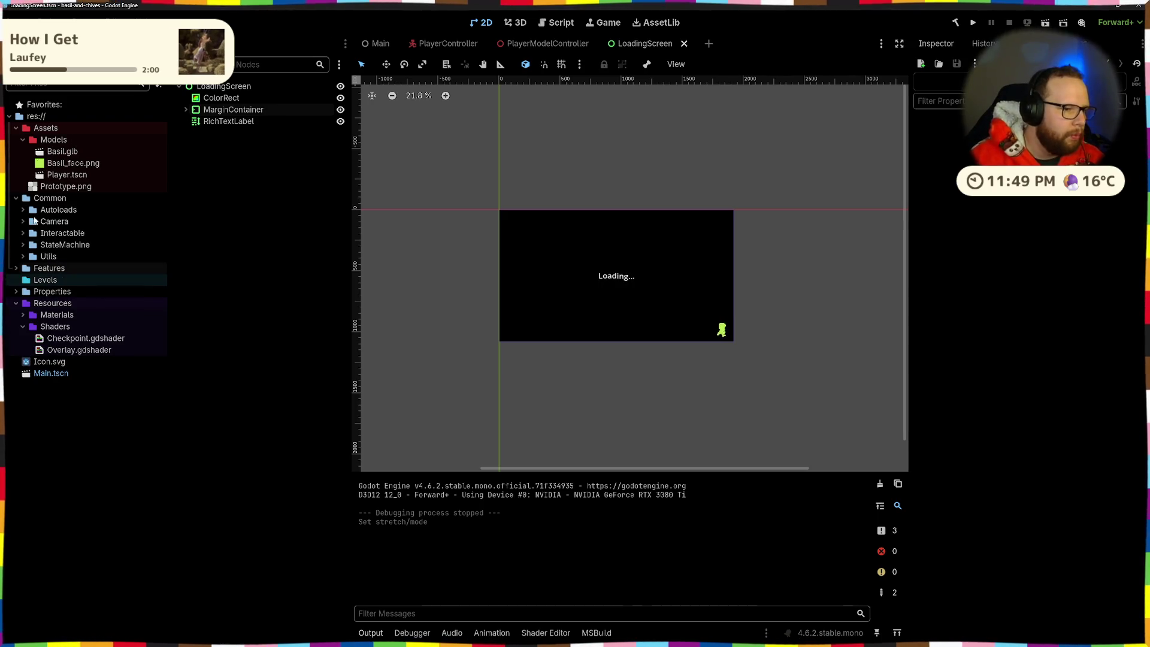
pyautogui.click(22, 256)
pyautogui.click(23, 245)
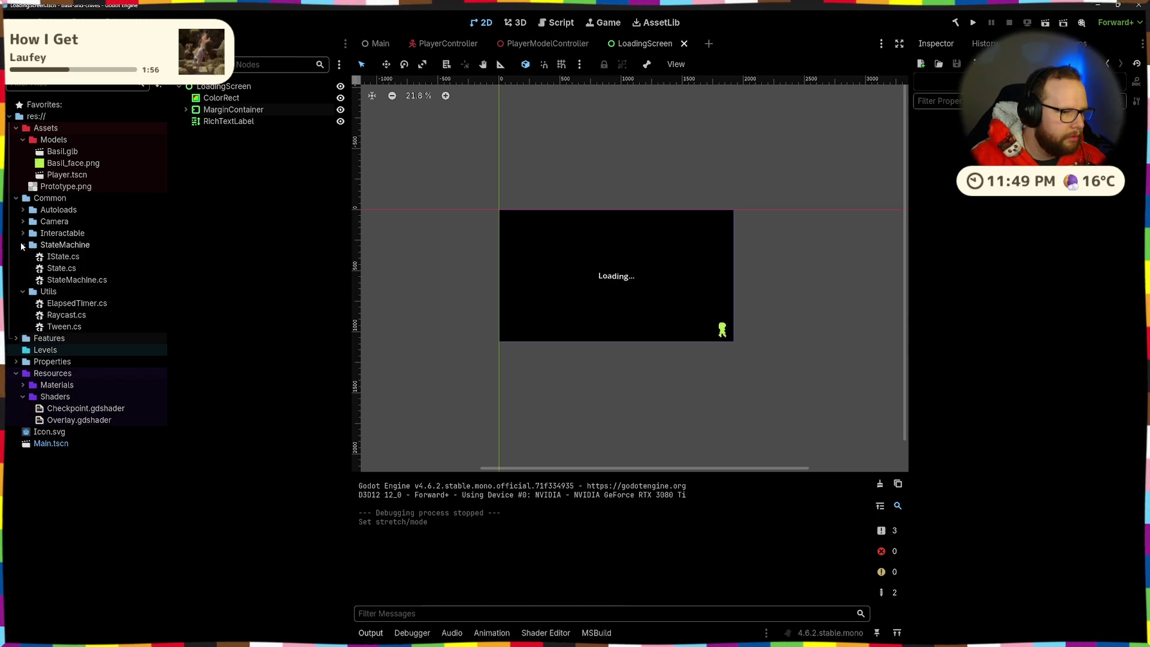
pyautogui.click(22, 233)
pyautogui.click(22, 222)
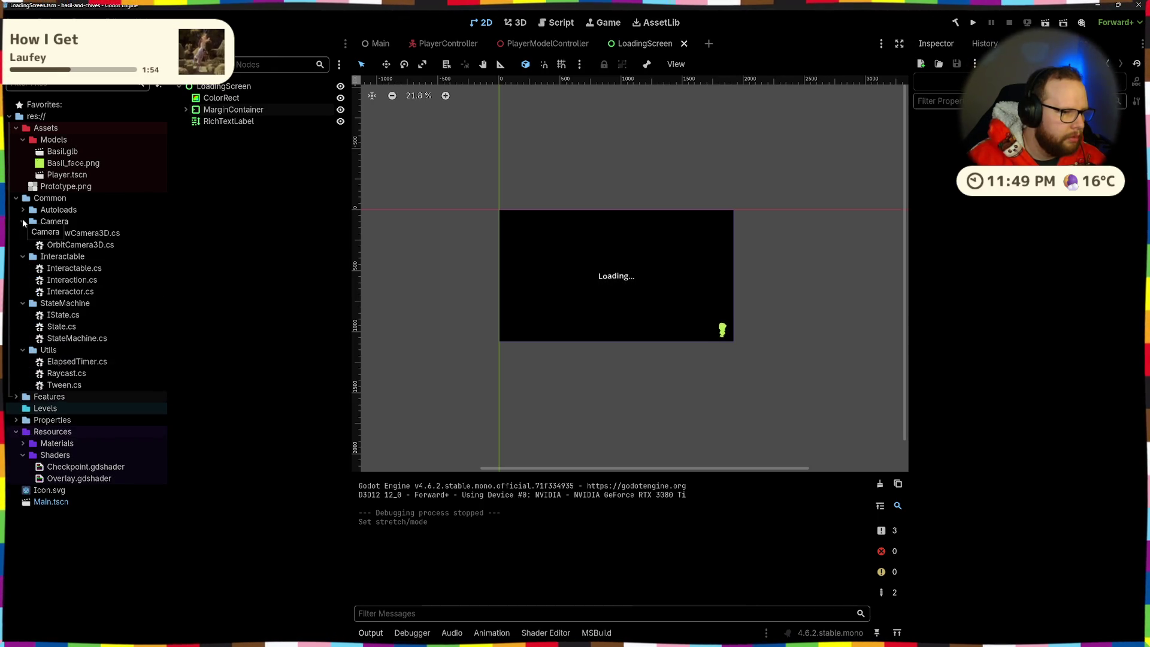
pyautogui.click(22, 210)
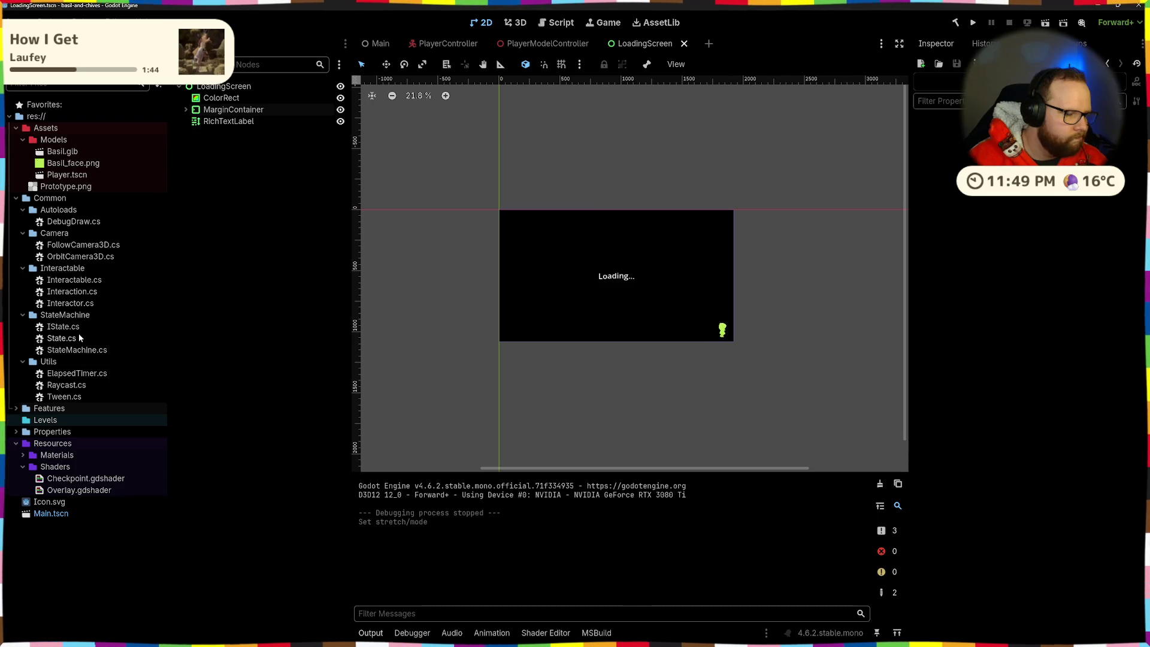
# Collapse Interactable, StateMachine and Utils, then expand Features and select LoadingScreen.tscn
pyautogui.click(23, 269)
pyautogui.click(22, 280)
pyautogui.click(23, 291)
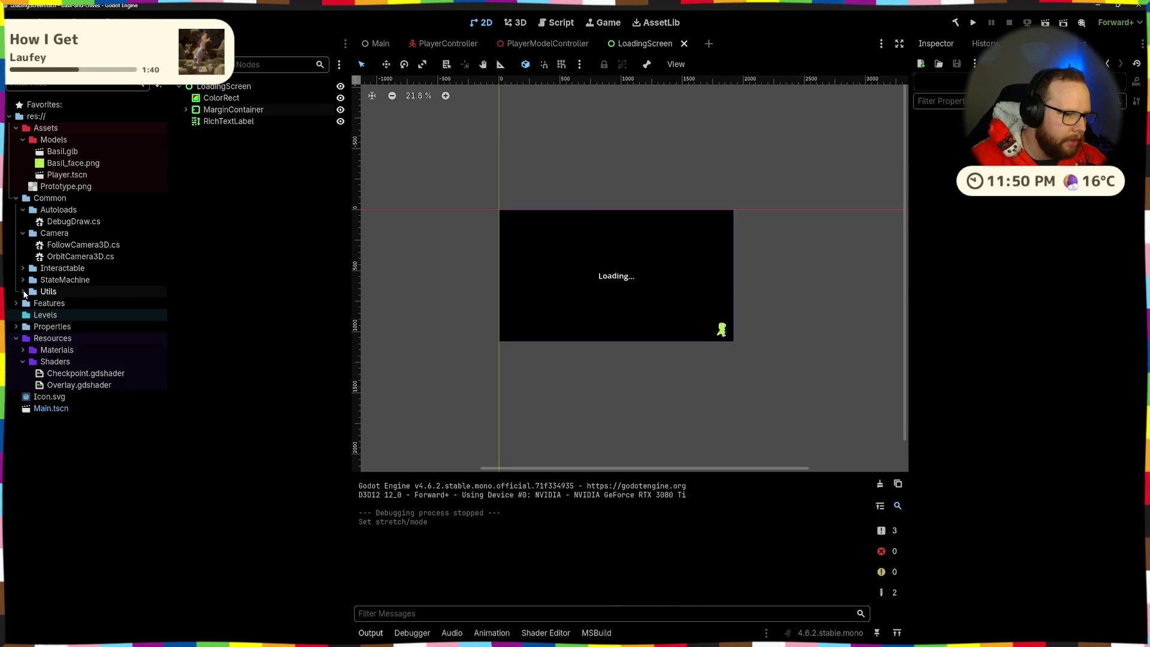
pyautogui.click(17, 303)
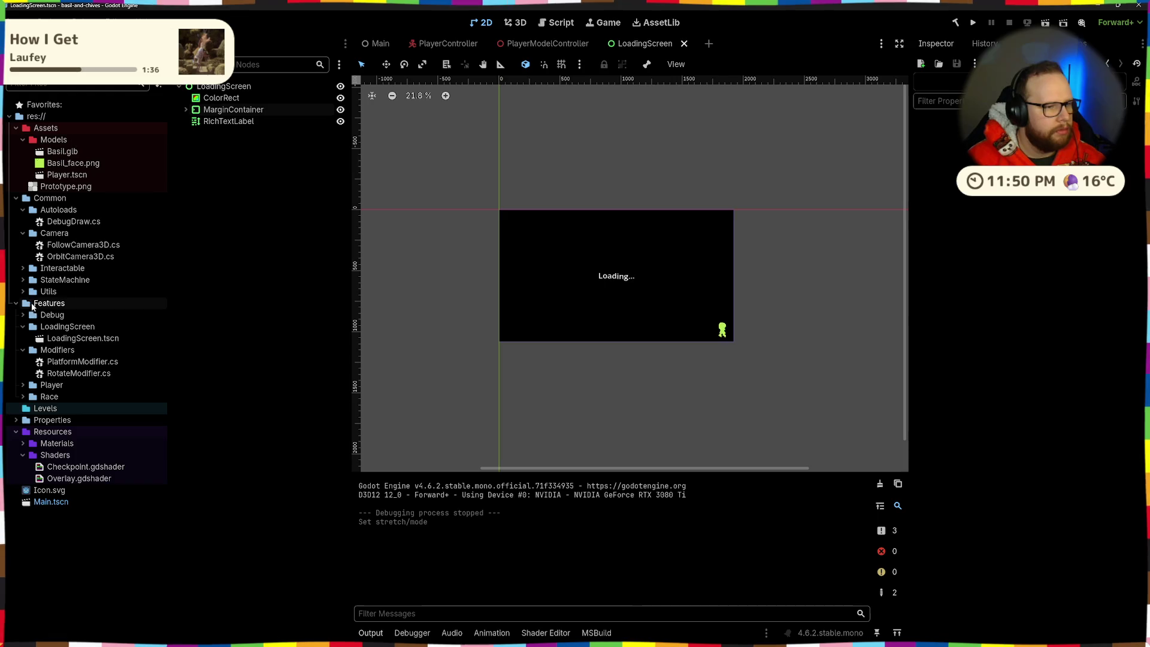
pyautogui.click(71, 340)
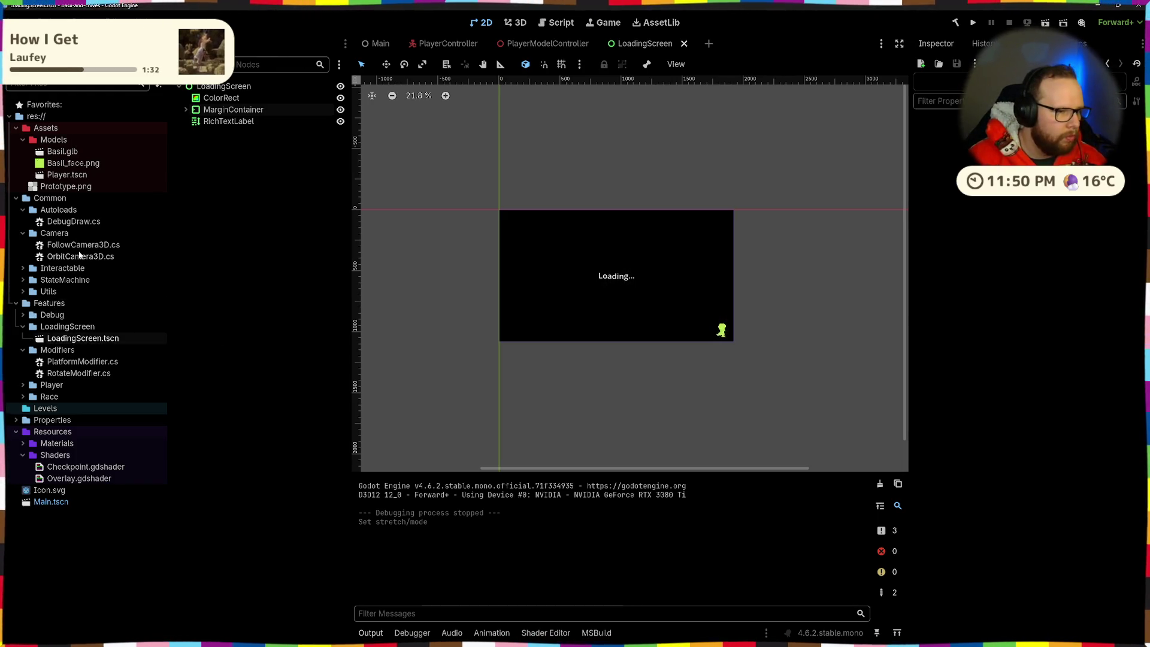
# Create a C# Node script at res://Common/Autoloads/SceneLoader.cs from the Autoloads folder's context menu
pyautogui.rightClick(52, 211)
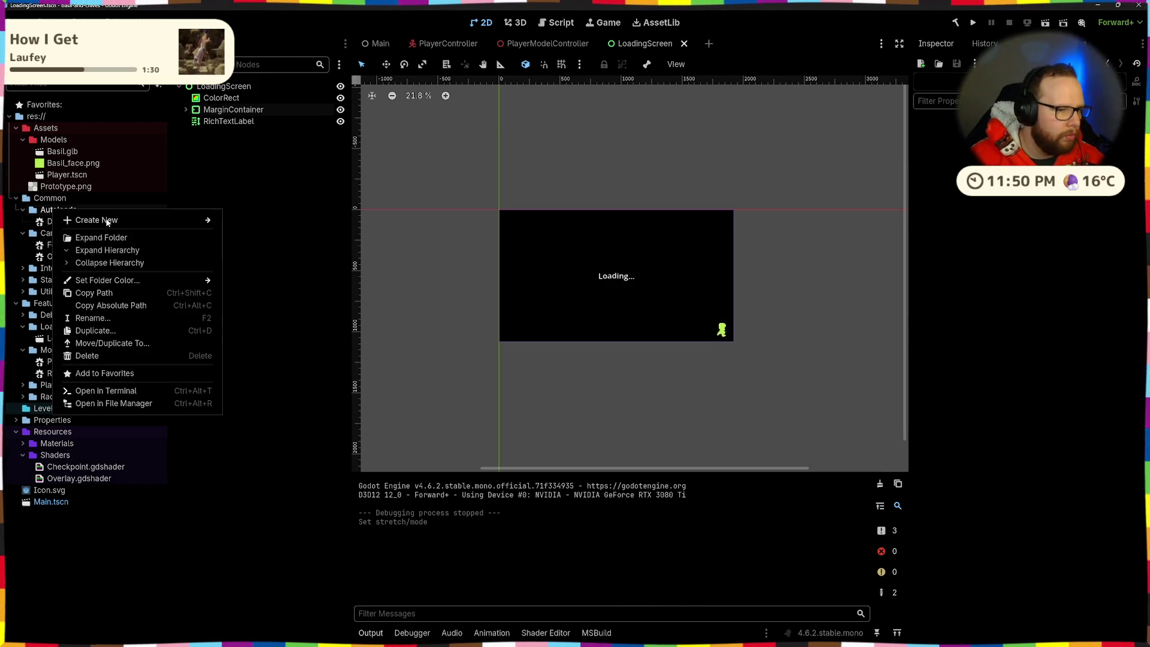
pyautogui.click(279, 175)
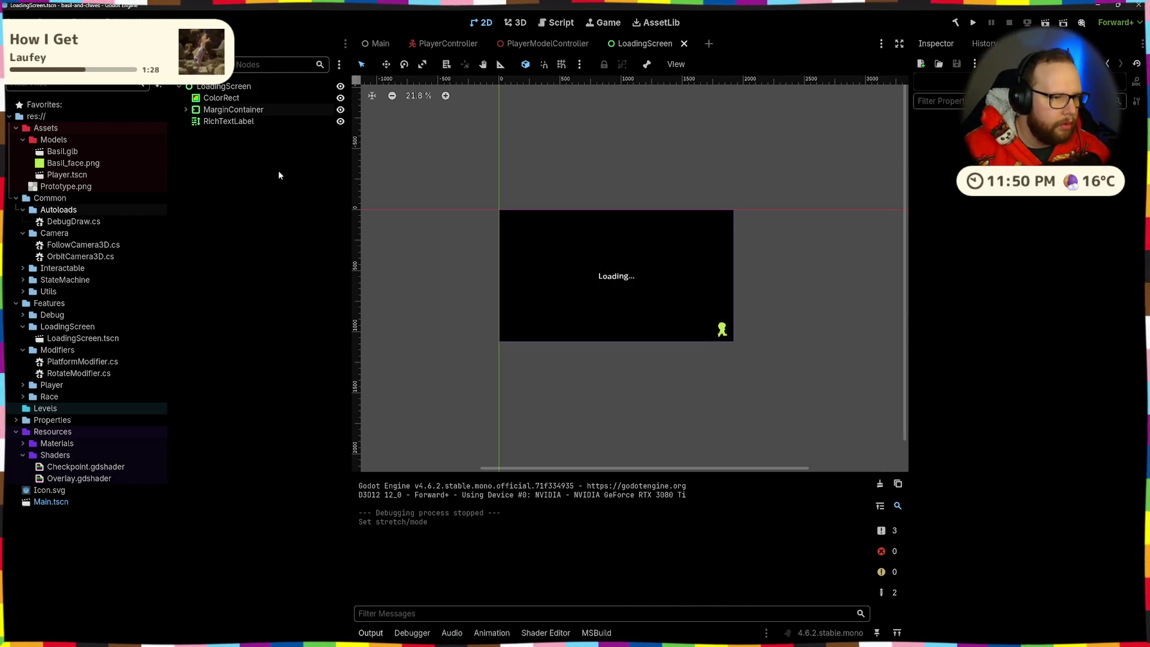
pyautogui.rightClick(54, 211)
pyautogui.moveTo(179, 221)
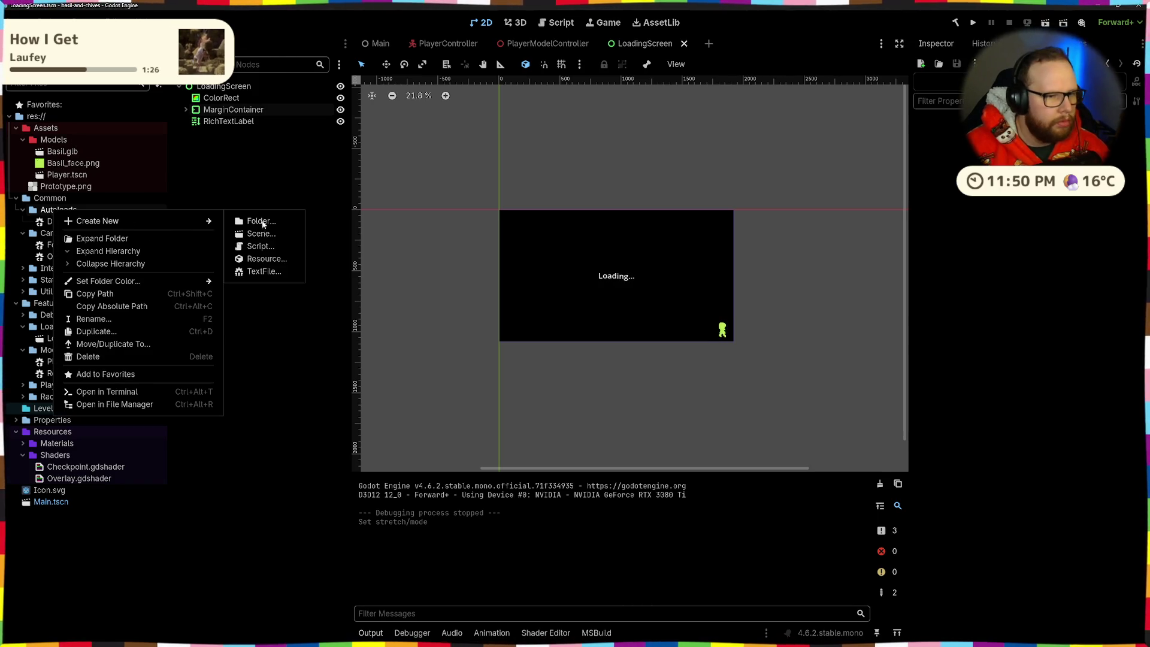
pyautogui.click(261, 246)
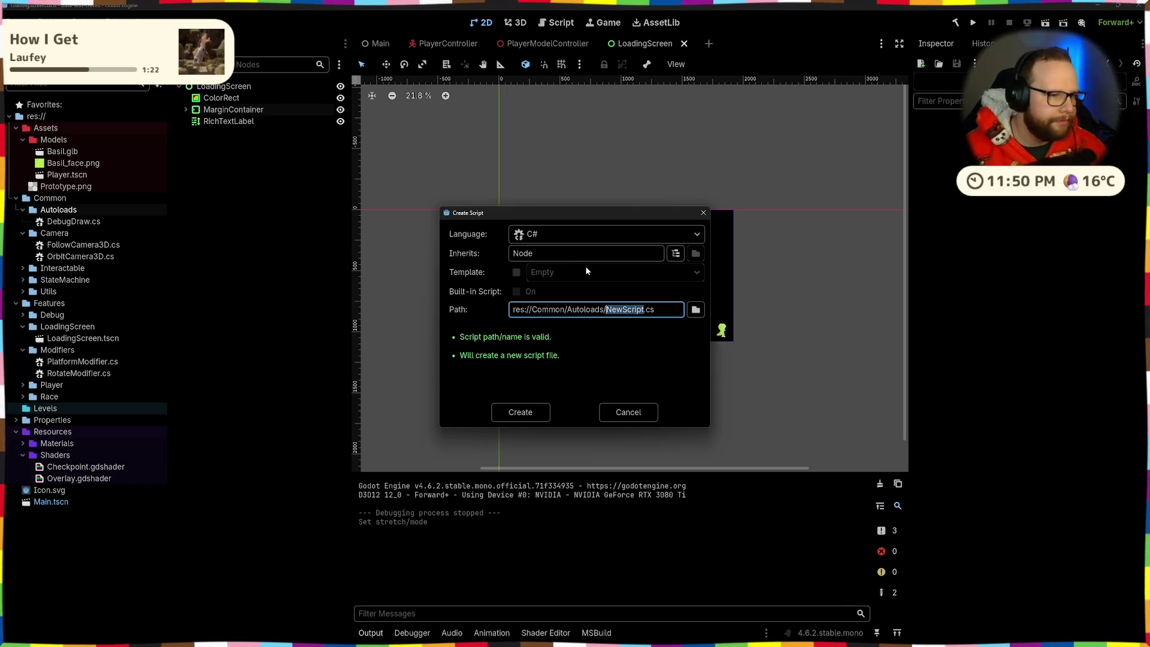
pyautogui.press('BackSpace')
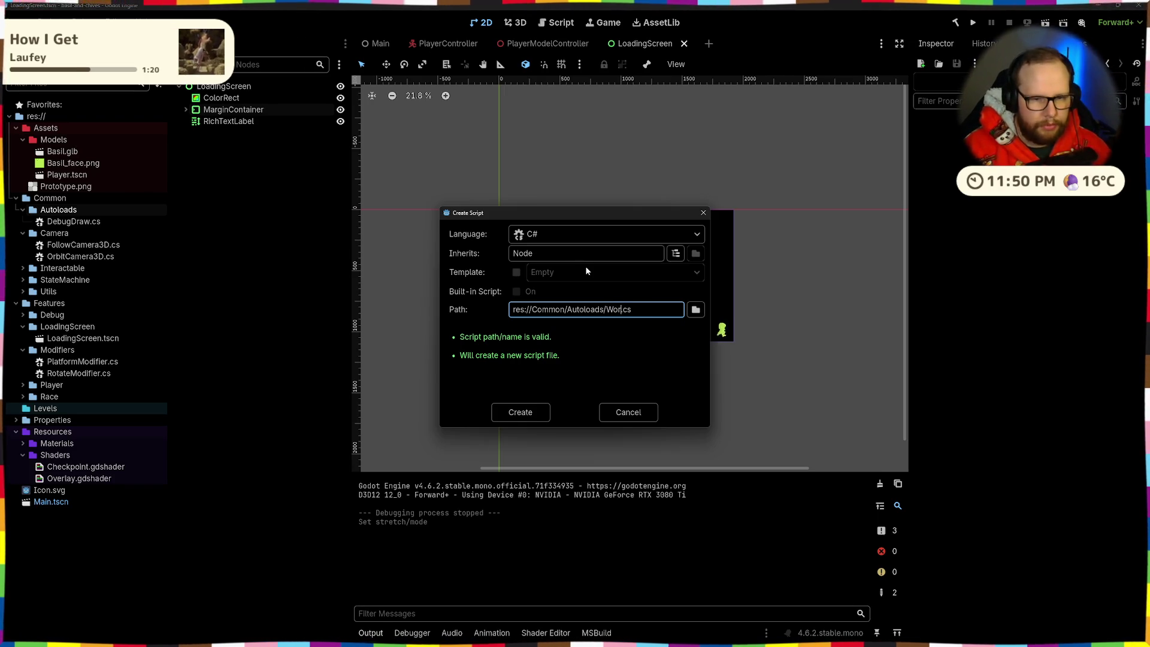
pyautogui.write('LevelLoader')
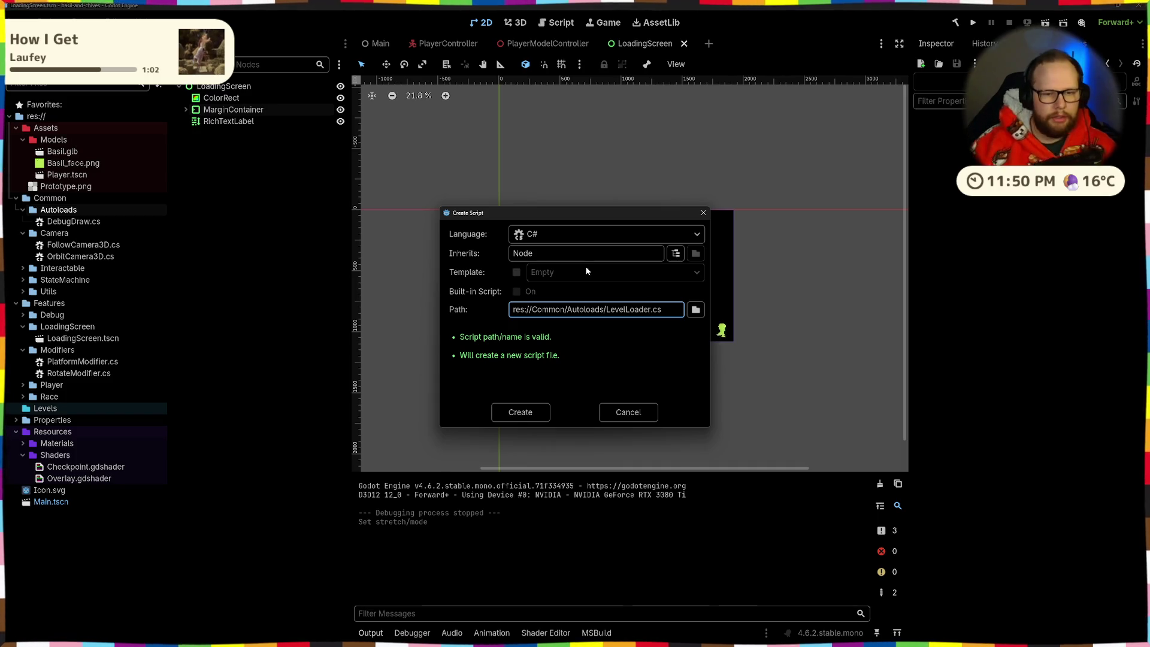
pyautogui.press('Left')
pyautogui.press('Left')
pyautogui.press('BackSpace')
pyautogui.press('BackSpace')
pyautogui.press('BackSpace')
pyautogui.write('Scene')
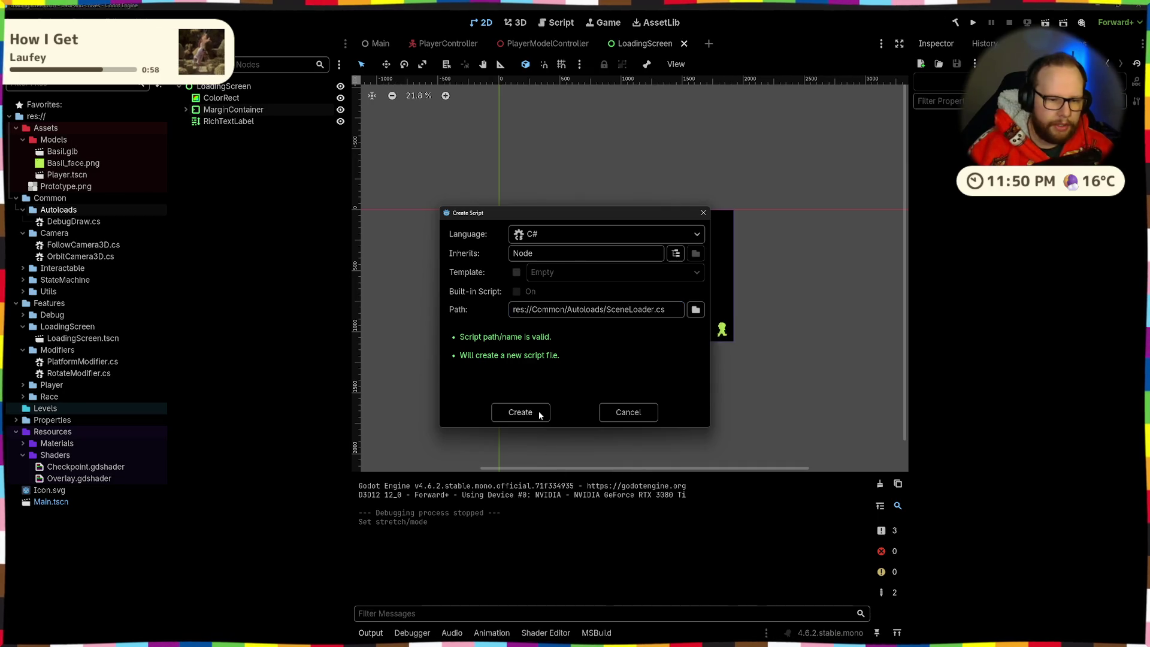
pyautogui.click(538, 411)
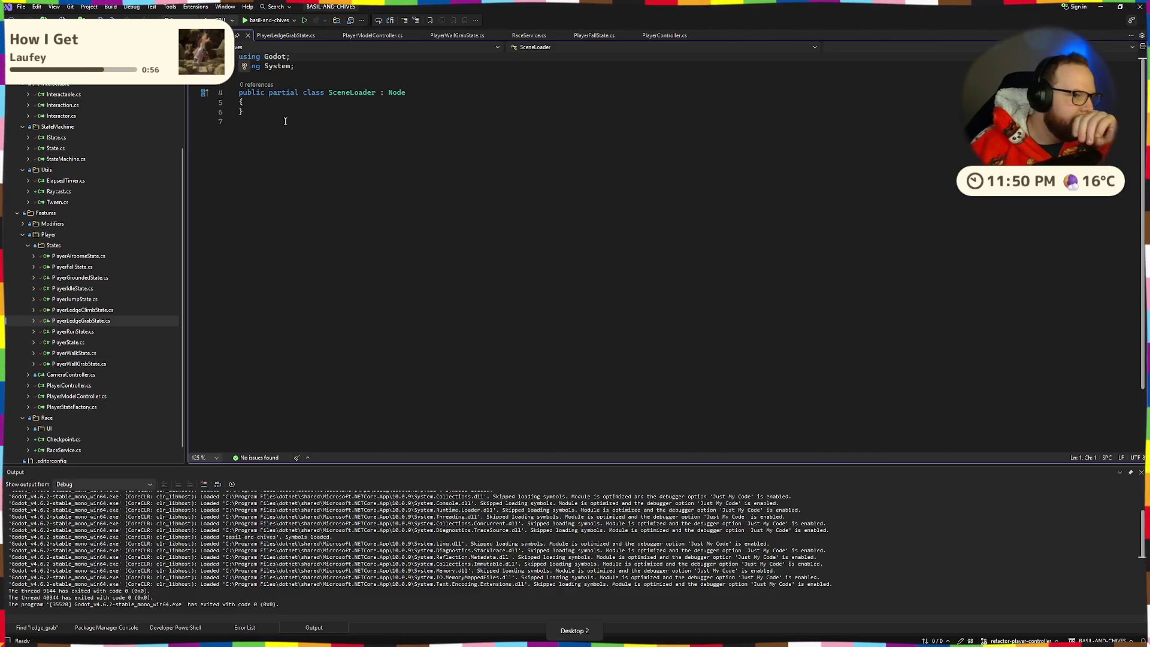
# On the other desktop, search the Start menu for 'visual st' to launch Visual Studio
pyautogui.press('ctrl+super+Right')
pyautogui.press('super')
pyautogui.write('v')
pyautogui.press('BackSpace')
pyautogui.write('code')
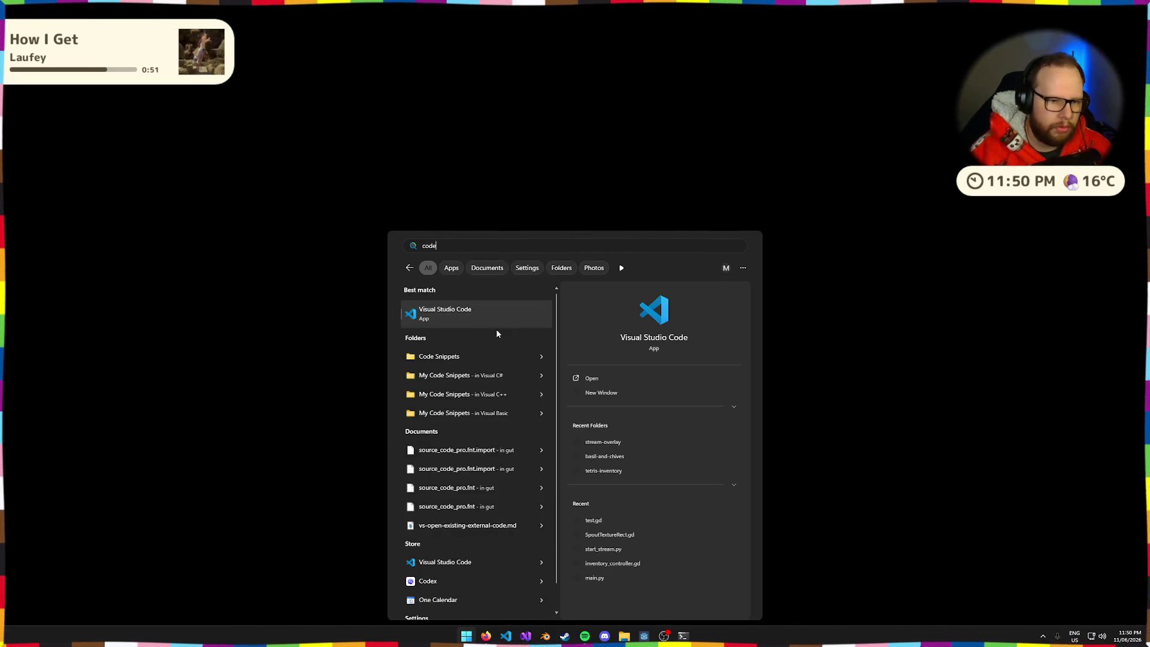
pyautogui.press('BackSpace')
pyautogui.press('BackSpace')
pyautogui.press('BackSpace')
pyautogui.write('vis')
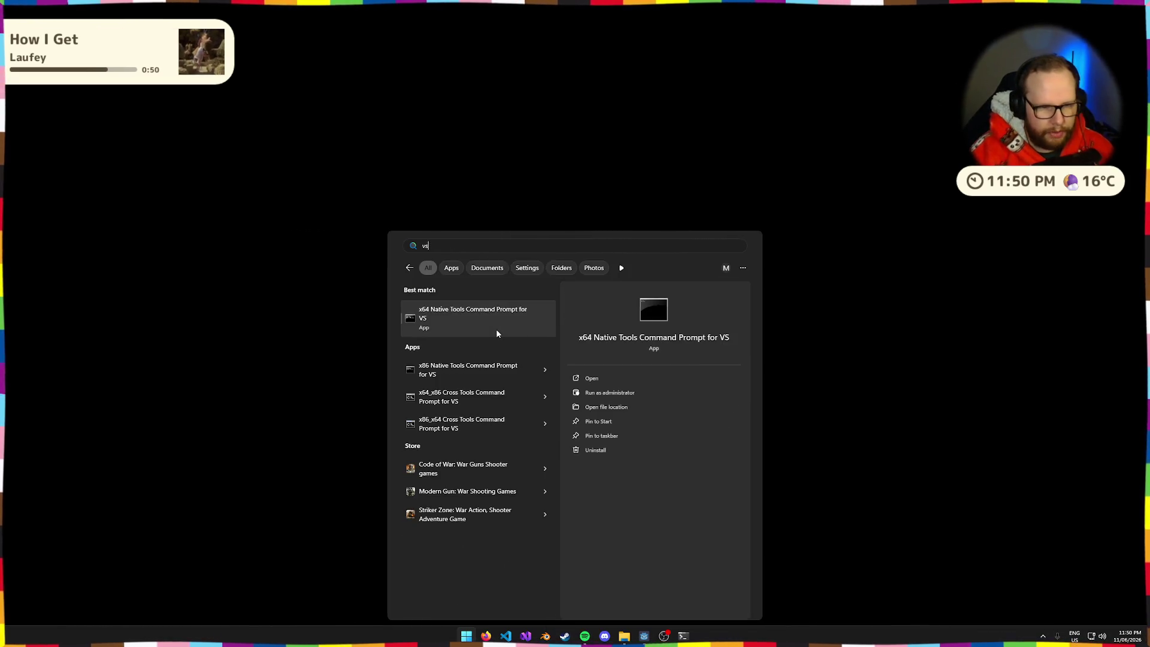
pyautogui.press('BackSpace')
pyautogui.press('BackSpace')
pyautogui.press('BackSpace')
pyautogui.write('Event Viewer')
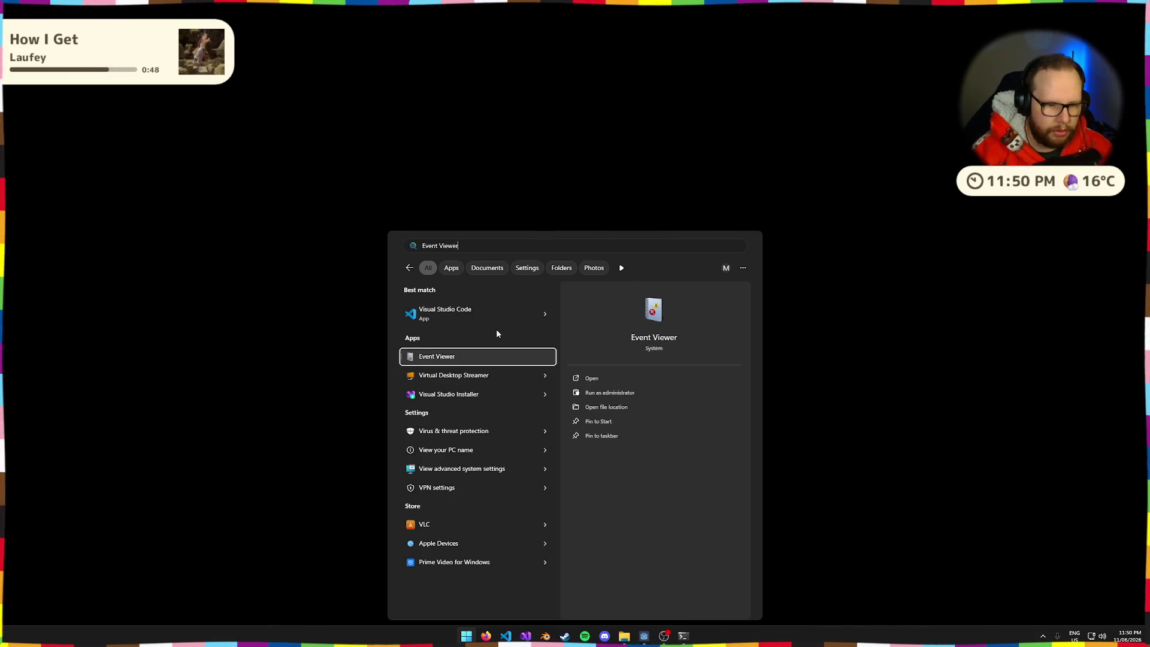
pyautogui.press('BackSpace')
pyautogui.press('BackSpace')
pyautogui.press('BackSpace')
pyautogui.write('visual st')
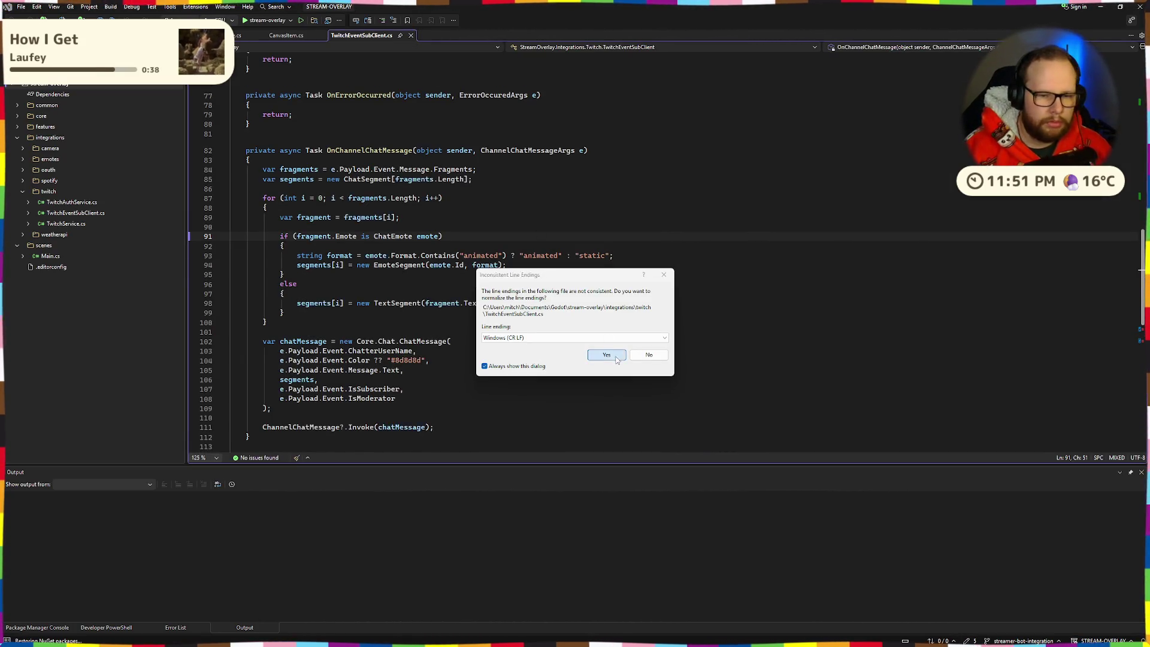
# Accept the line-endings normalization and close TwitchEventSubClient.cs, TwitchAuthService.cs and CanvasItem.cs without saving
pyautogui.press('Return')
pyautogui.click(412, 36)
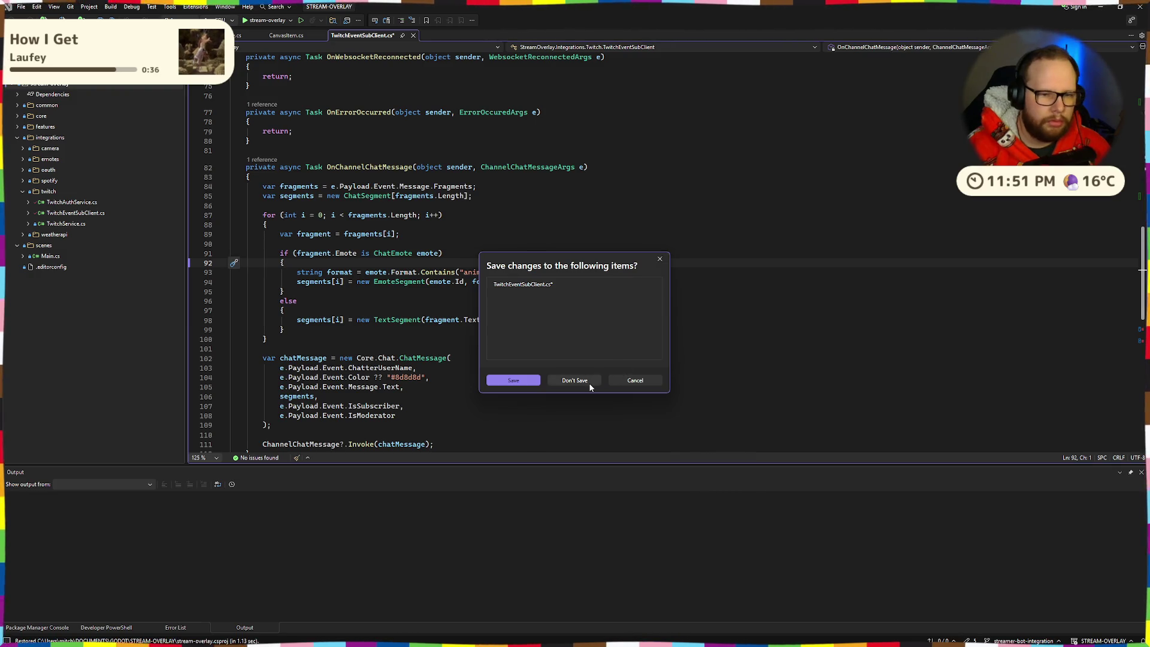
pyautogui.click(587, 383)
pyautogui.click(264, 35)
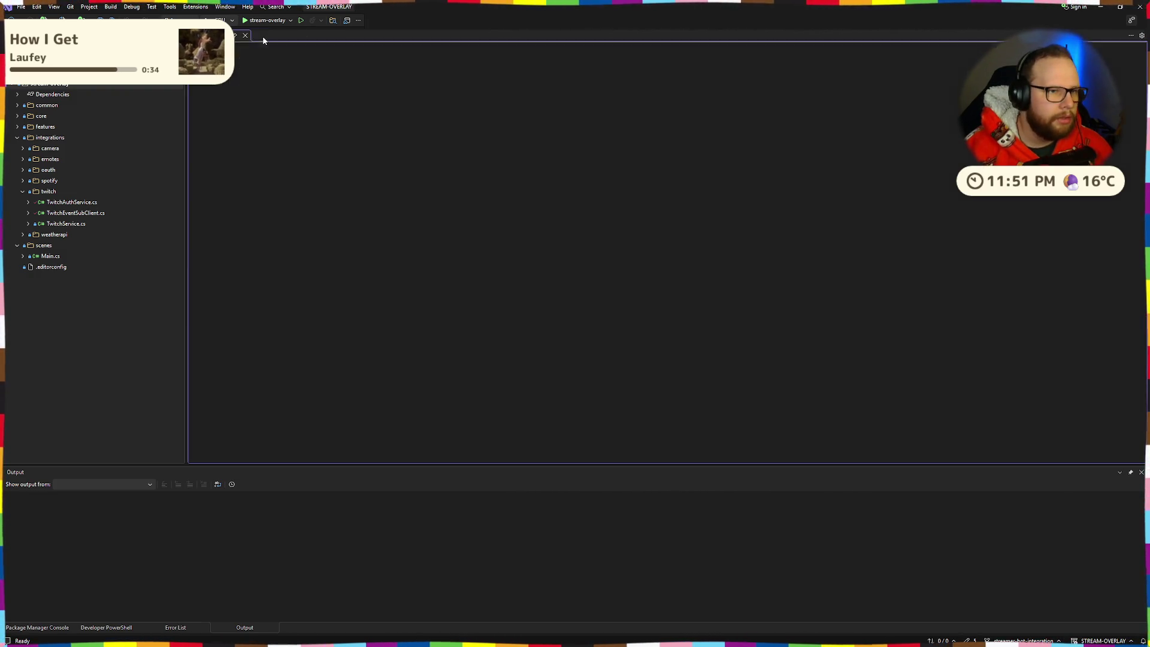
pyautogui.click(245, 35)
# Open common/autoloads/SceneLoader.cs in the stream-overlay project
pyautogui.click(18, 105)
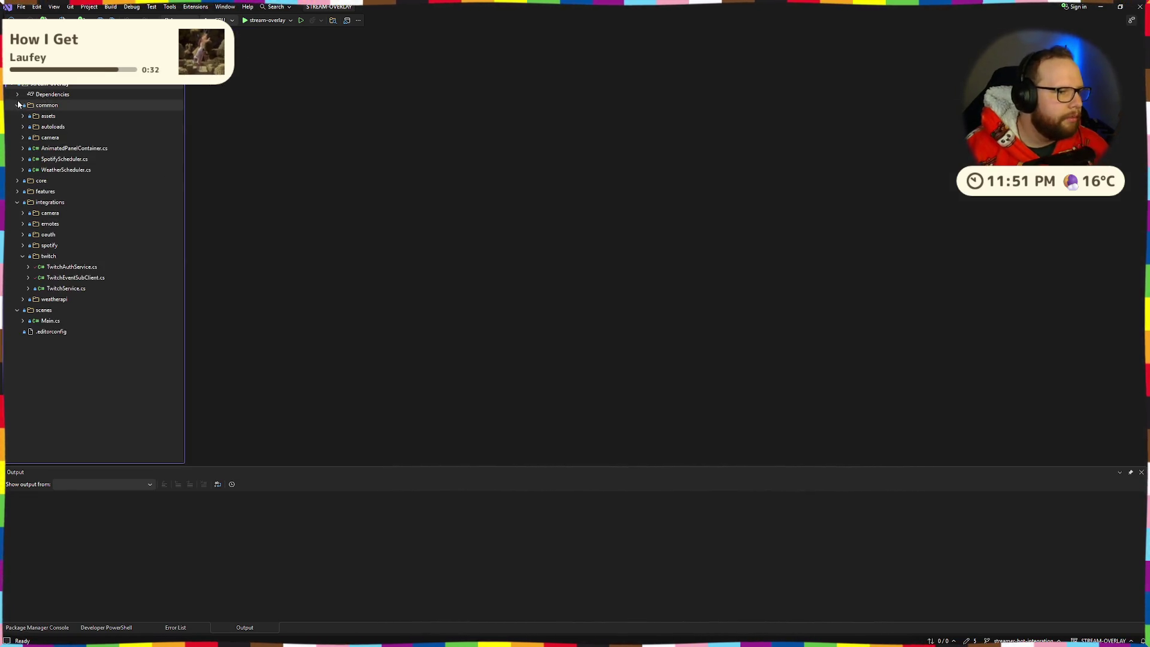
pyautogui.click(22, 126)
pyautogui.doubleClick(65, 148)
pyautogui.scroll(-15, 417, 152)
pyautogui.scroll(-10, 418, 153)
pyautogui.scroll(20, 435, 248)
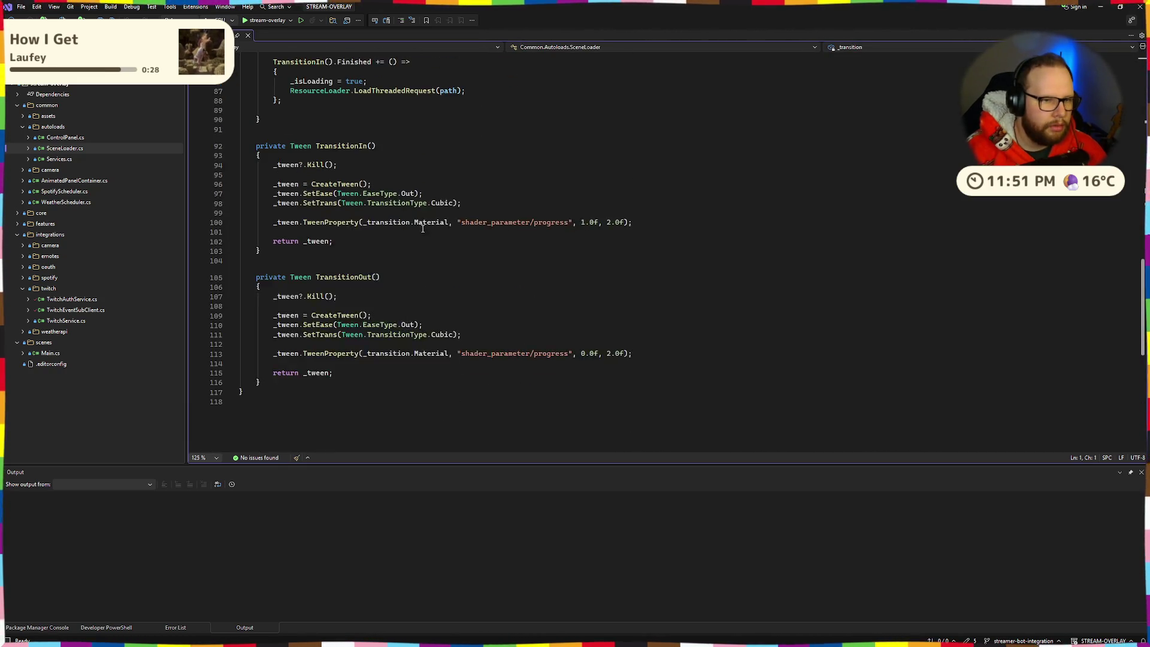
# Copy all SceneLoader code and paste it over the basil-and-chives SceneLoader.cs stub
pyautogui.hotkey('ctrl', 'a')
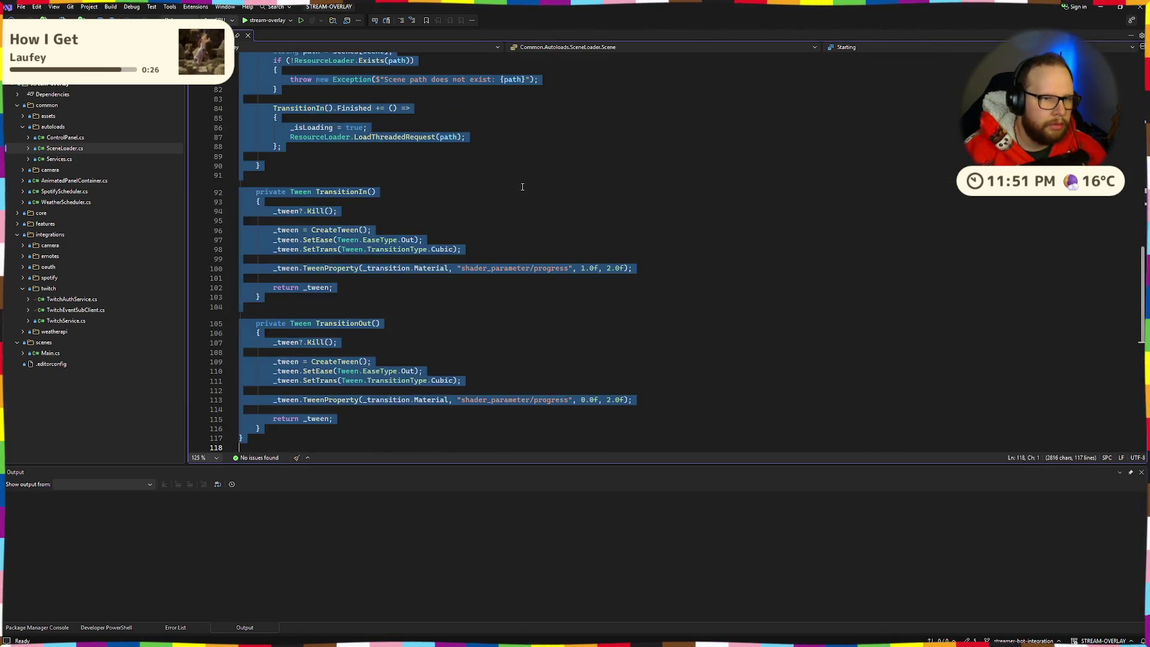
pyautogui.press('Right')
pyautogui.scroll(8, 523, 187)
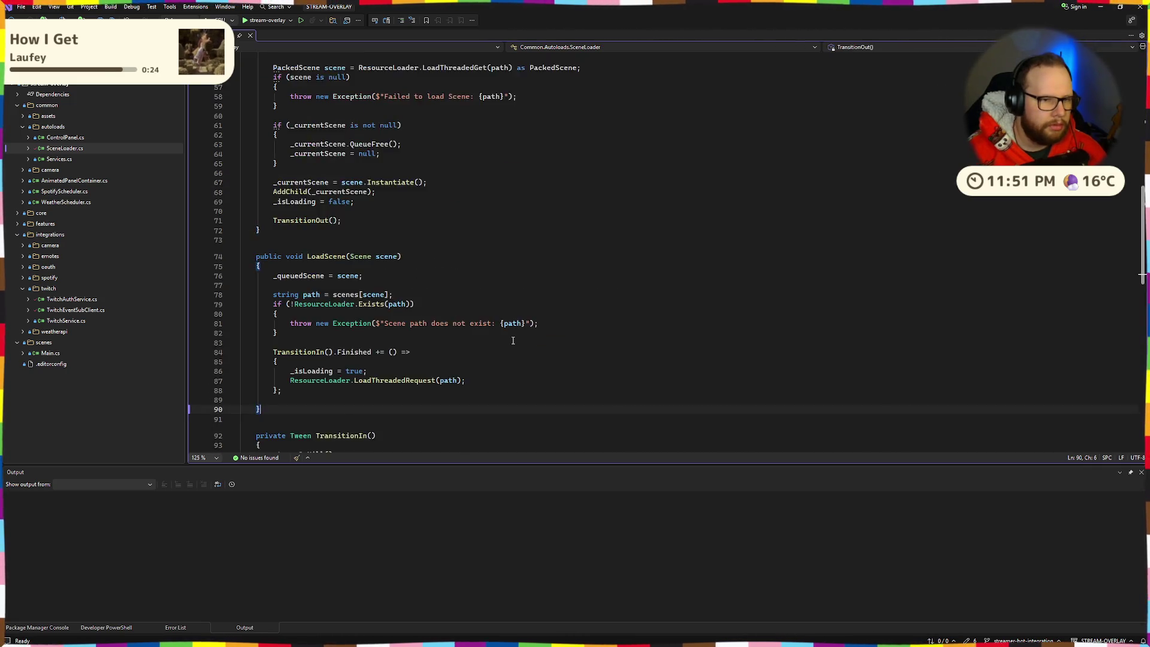
pyautogui.hotkey('ctrl', 'a')
pyautogui.hotkey('ctrl', 'c')
pyautogui.press('ctrl+super+Right')
pyautogui.hotkey('ctrl', 'a')
pyautogui.hotkey('ctrl', 'v')
pyautogui.scroll(20, 499, 336)
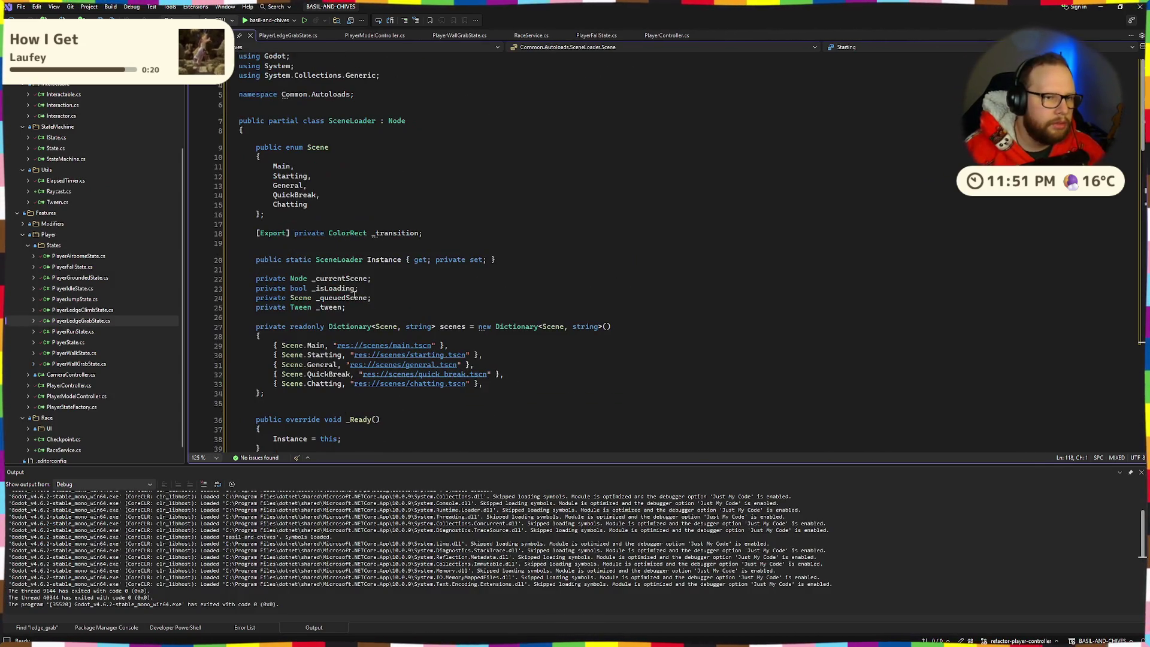
# Close the stream-overlay Visual Studio solution with Don't Save and return to basil-and-chives
pyautogui.click(373, 105)
pyautogui.scroll(3, 86, 227)
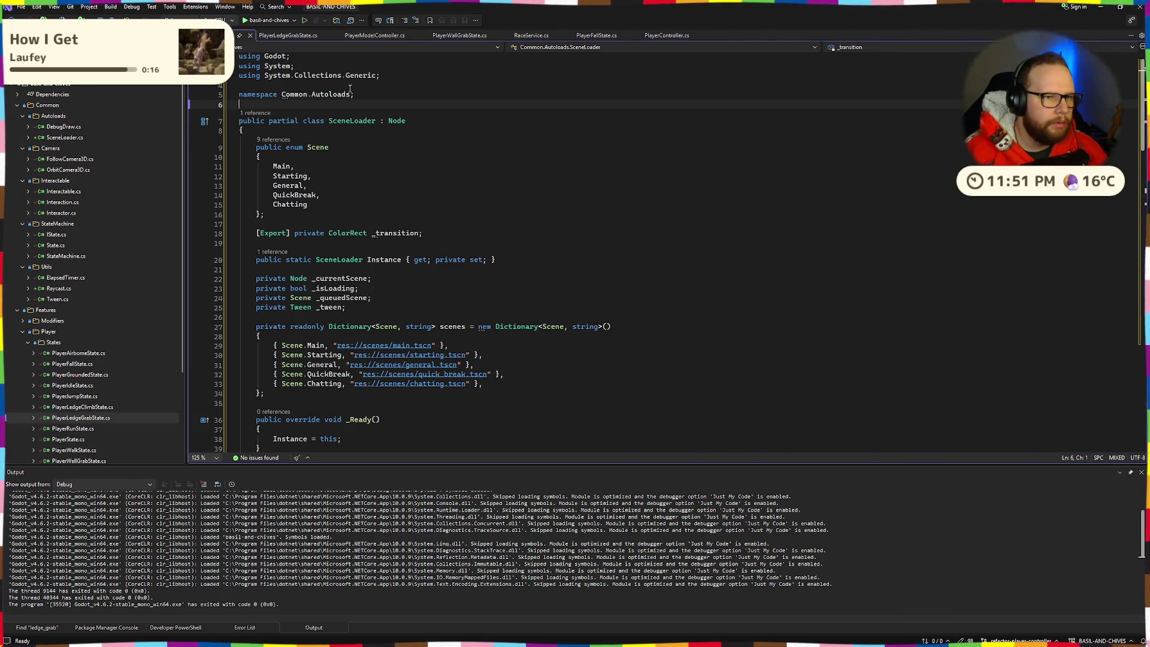
pyautogui.press('ctrl+super+Right')
pyautogui.hotkey('alt', 'F4')
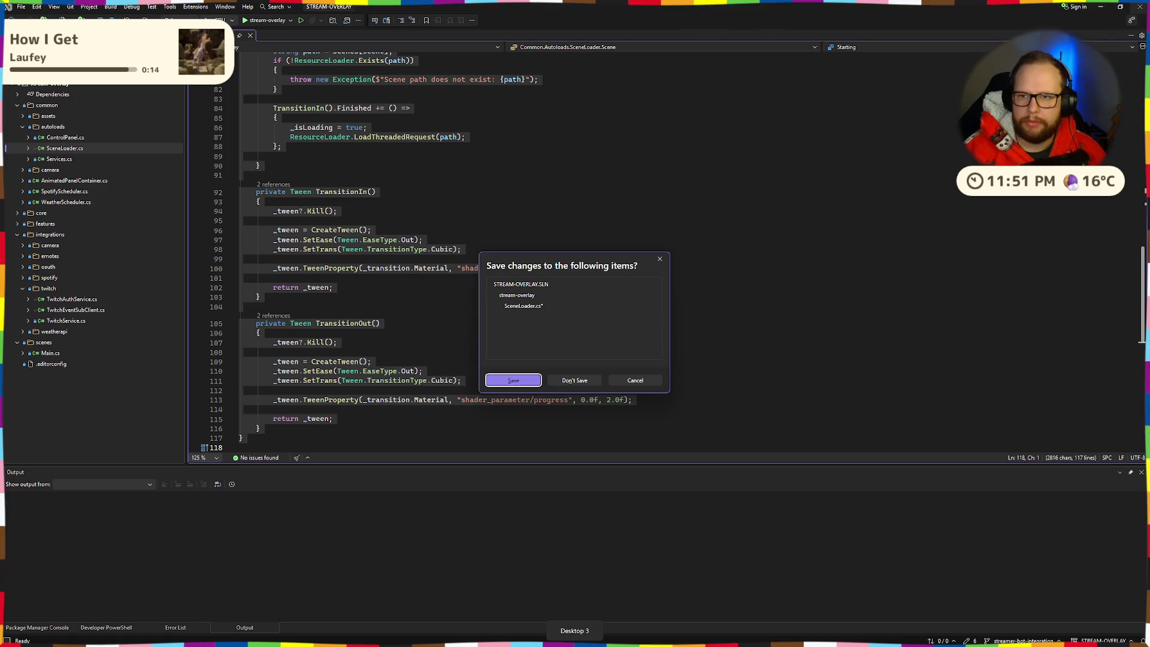
pyautogui.click(574, 381)
pyautogui.press('ctrl+super+Left')
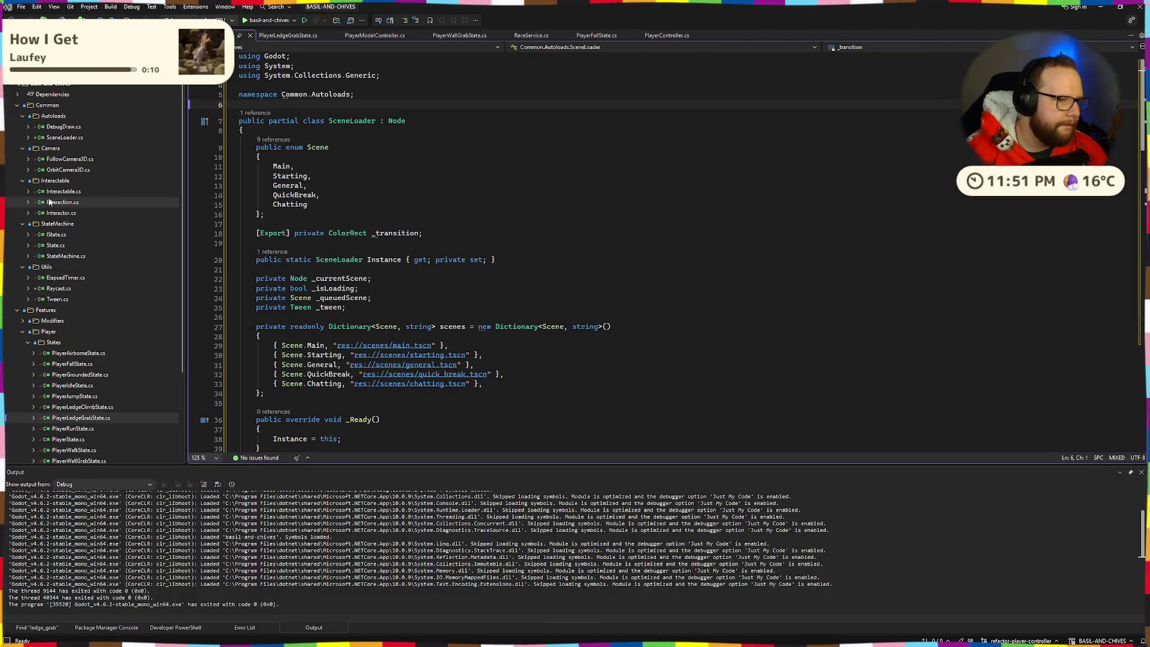
# Save SceneLoader.cs in the basil-and-chives project
pyautogui.click(452, 188)
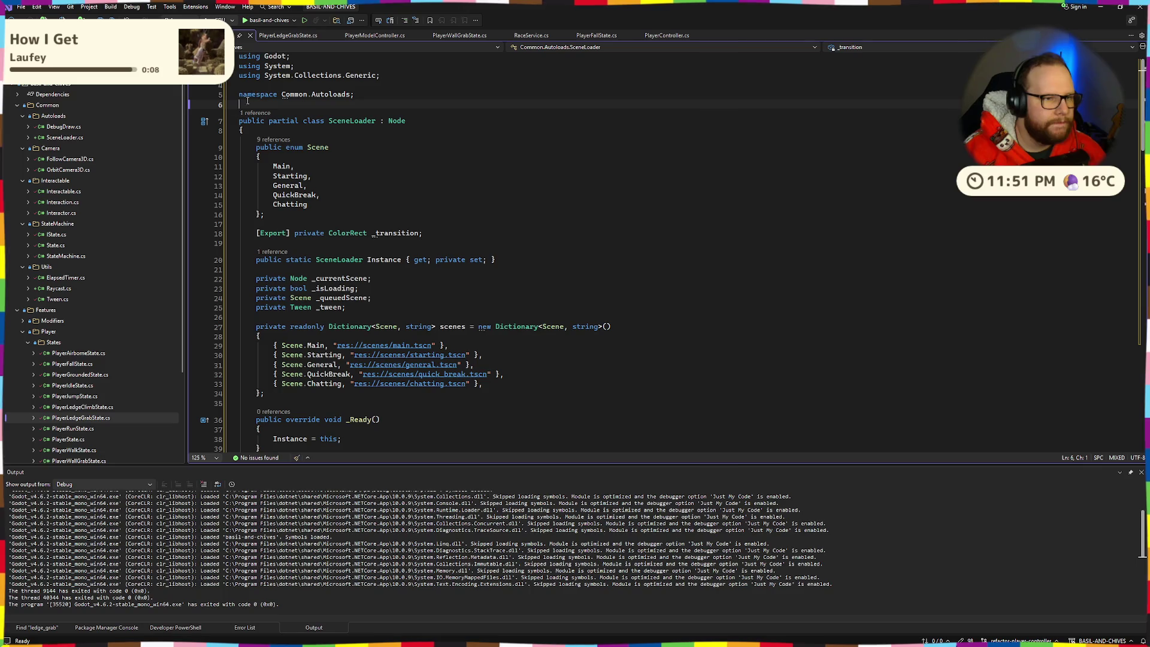
pyautogui.click(420, 108)
pyautogui.press('Left')
pyautogui.hotkey('ctrl', 's')
# Look over the Scene enum declaration and its values Main through QuickBreak
pyautogui.moveTo(239, 163)
pyautogui.mouseDown()
pyautogui.moveTo(264, 147)
pyautogui.moveTo(239, 163)
pyautogui.moveTo(342, 198)
pyautogui.mouseUp()
pyautogui.click(347, 208)
pyautogui.hotkey('shift', 'Up')
pyautogui.hotkey('shift', 'Up')
pyautogui.hotkey('shift', 'Up')
pyautogui.press('End')
pyautogui.moveTo(270, 223); pyautogui.dragTo(265, 147)
pyautogui.moveTo(270, 223); pyautogui.dragTo(264, 147)
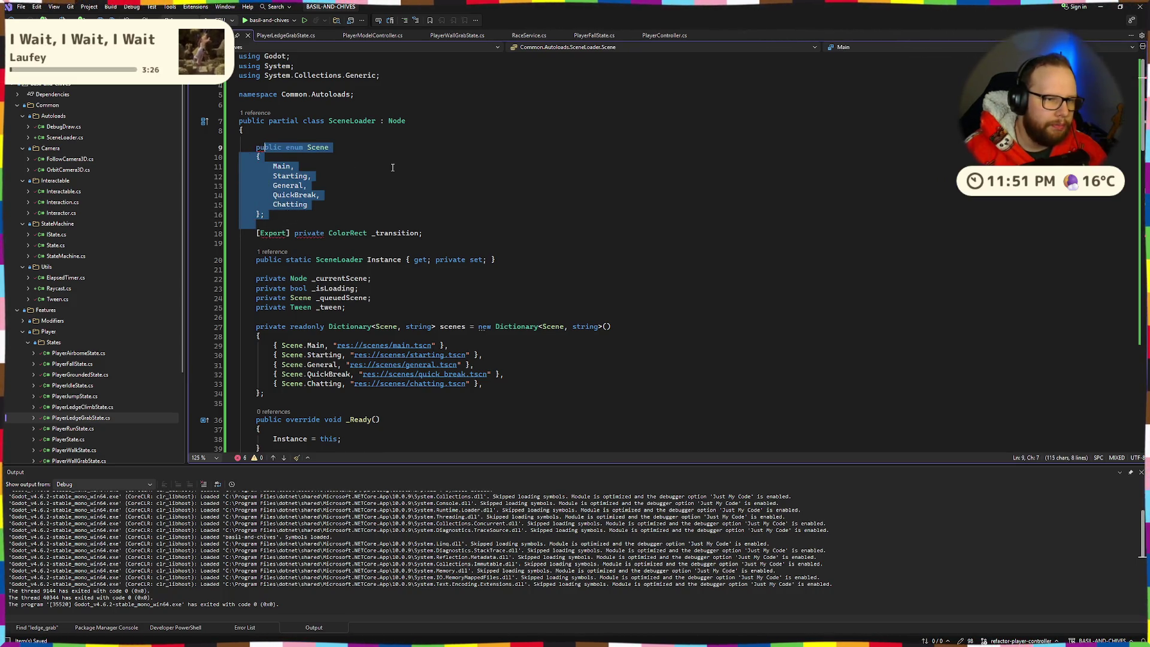
pyautogui.moveTo(264, 214); pyautogui.dragTo(258, 147)
pyautogui.moveTo(264, 214); pyautogui.dragTo(261, 148)
pyautogui.click(339, 172)
pyautogui.scroll(-3, 339, 172)
pyautogui.scroll(3, 339, 172)
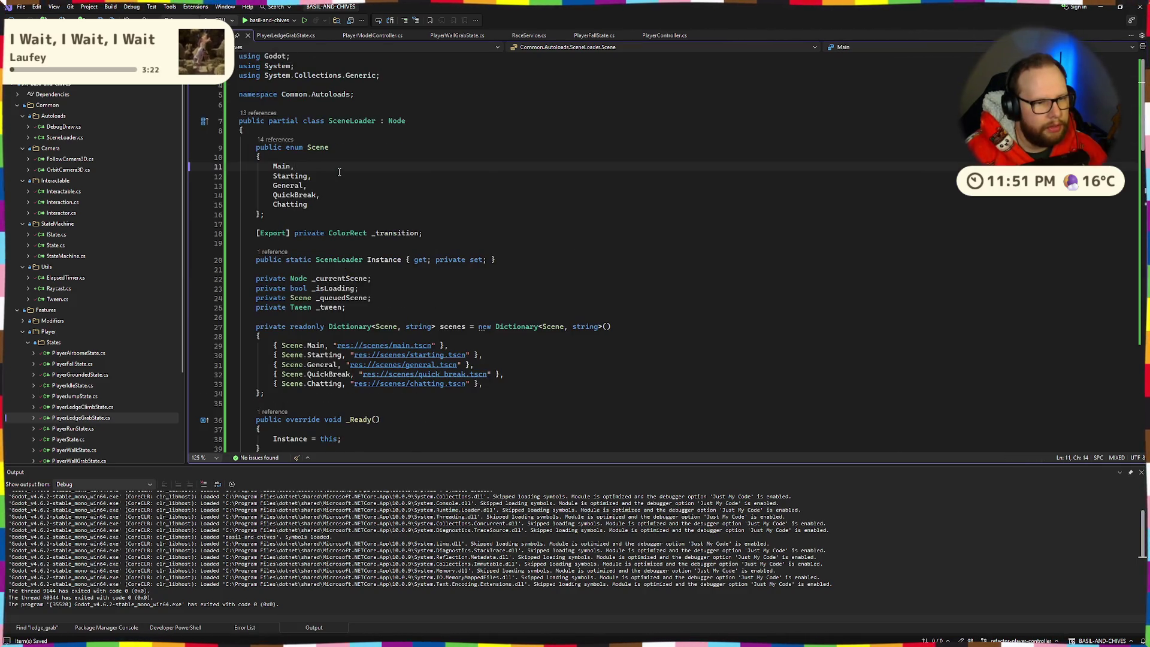
# Delete the [Export] private ColorRect _transition field line
pyautogui.moveTo(465, 232); pyautogui.dragTo(239, 233)
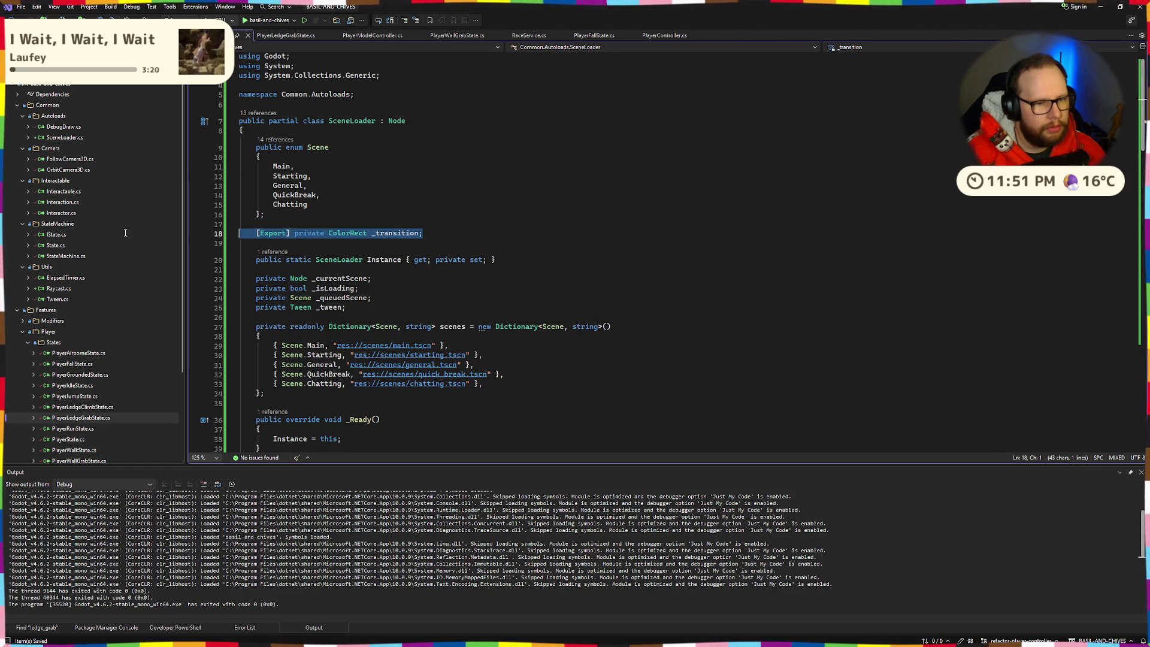
pyautogui.press('BackSpace')
pyautogui.press('BackSpace')
pyautogui.press('BackSpace')
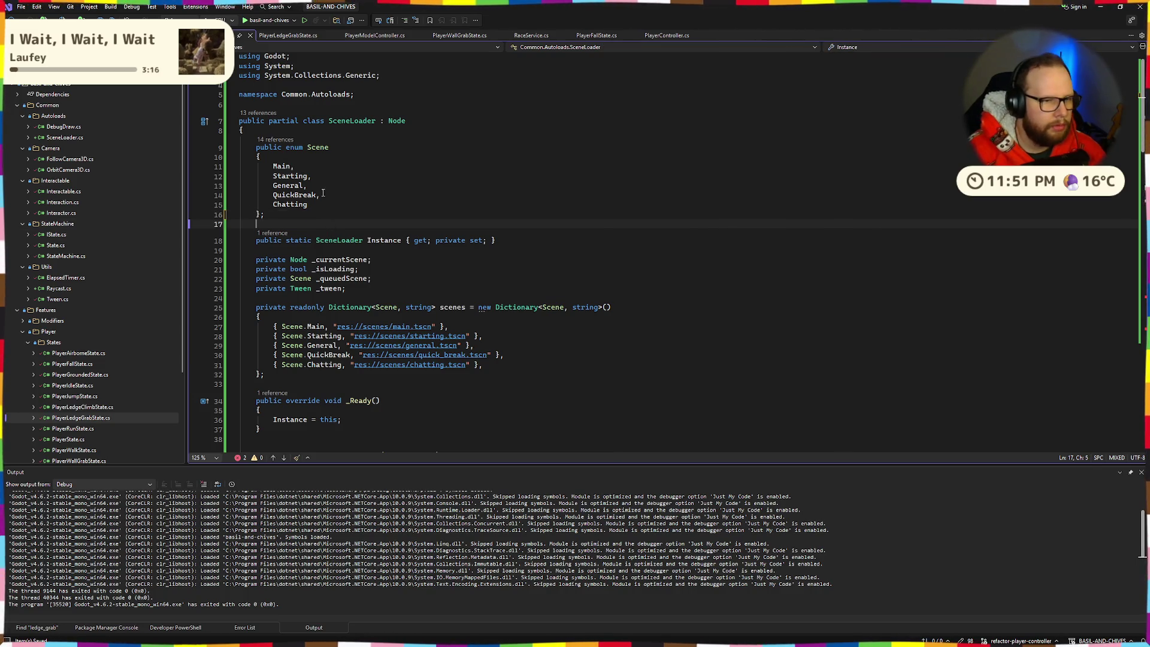
pyautogui.moveTo(276, 213); pyautogui.dragTo(265, 148)
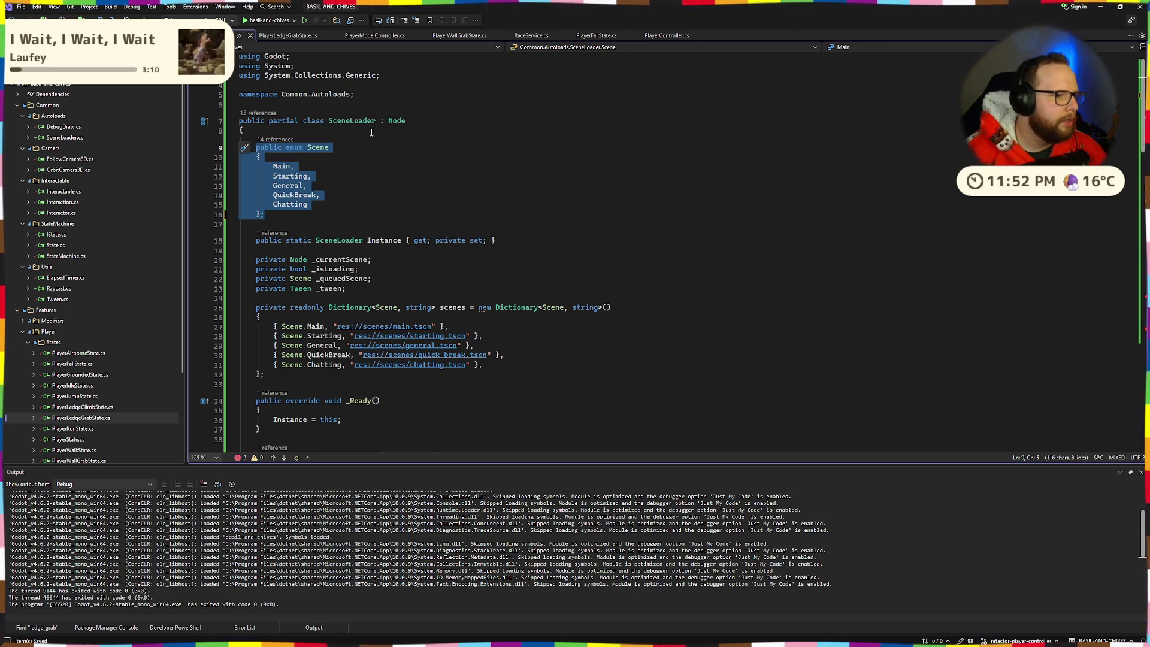
# Examine the Scene enum entries from Main through the closing brace
pyautogui.click(398, 189)
pyautogui.click(376, 191)
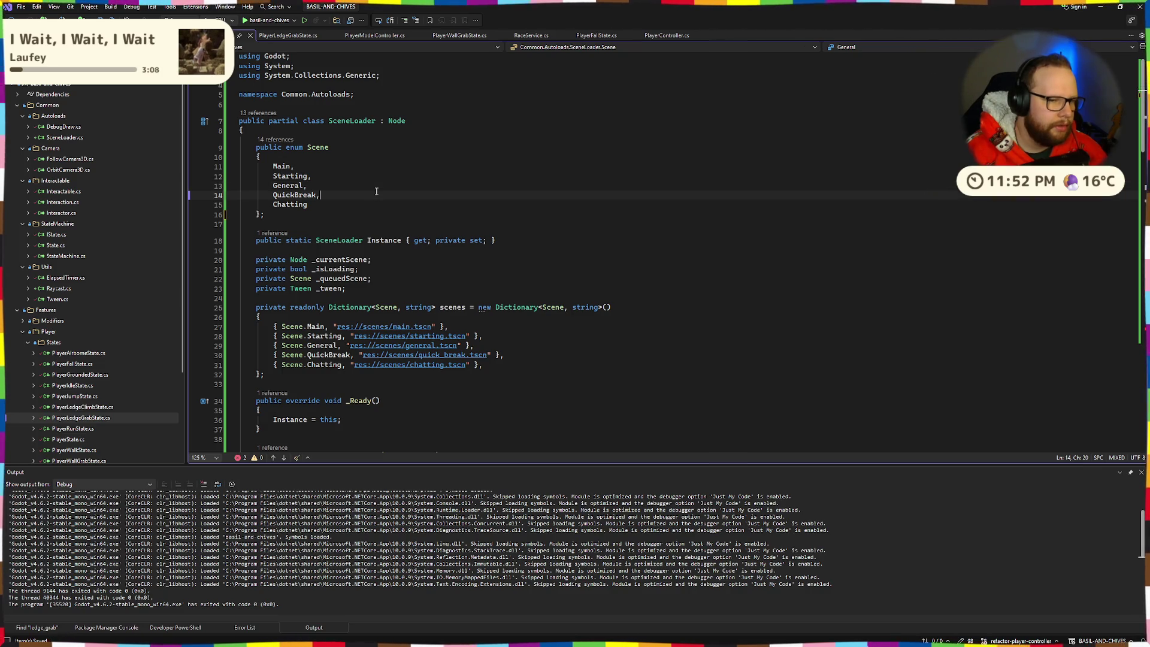
pyautogui.moveTo(243, 259); pyautogui.dragTo(239, 298)
pyautogui.moveTo(273, 166)
pyautogui.mouseDown()
pyautogui.moveTo(291, 166)
pyautogui.moveTo(307, 204)
pyautogui.mouseUp()
pyautogui.click(307, 186)
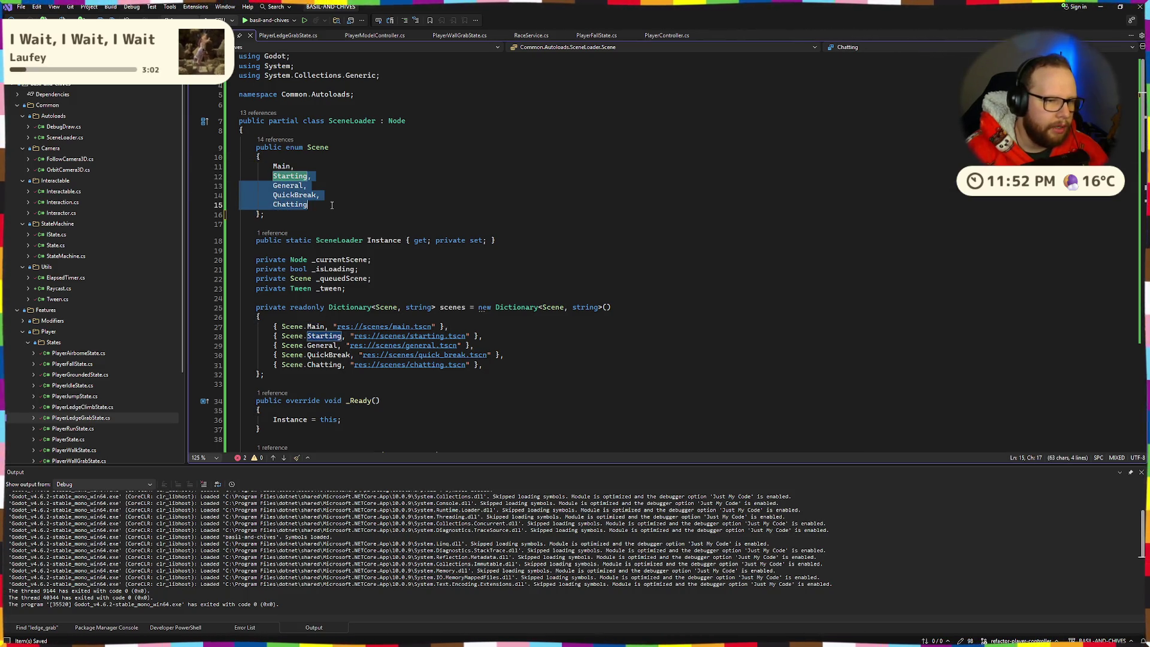
pyautogui.click(273, 176)
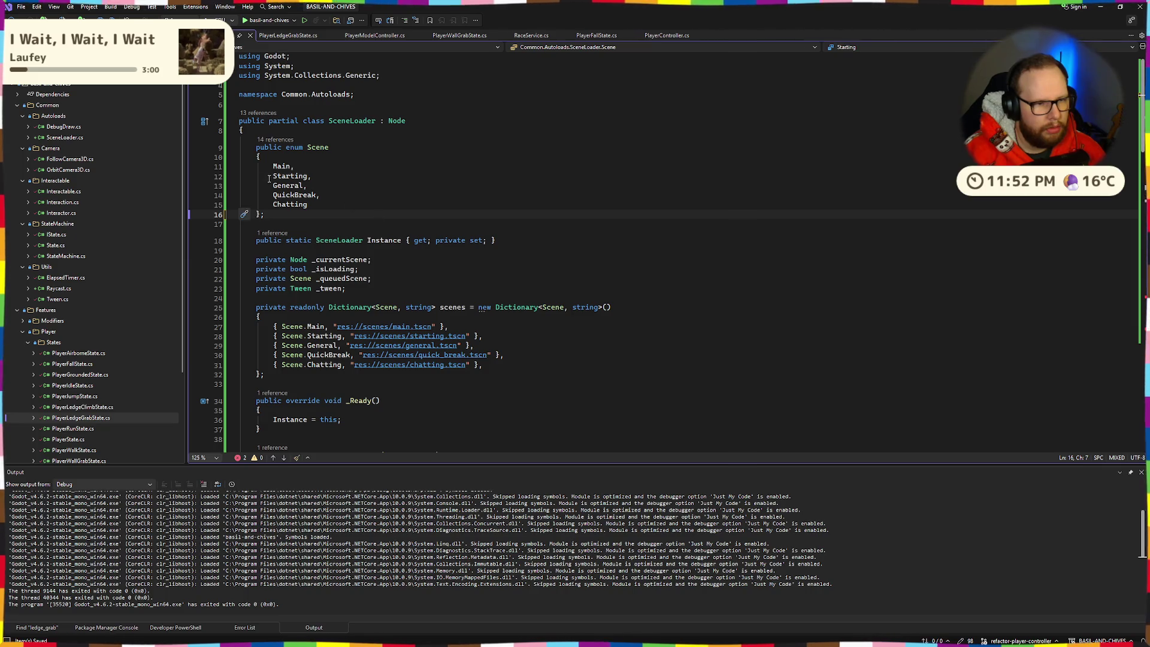
pyautogui.keyDown('shift'); pyautogui.click(320, 215); pyautogui.keyUp('shift')
pyautogui.click(265, 214)
pyautogui.keyDown('shift'); pyautogui.click(260, 167); pyautogui.keyUp('shift')
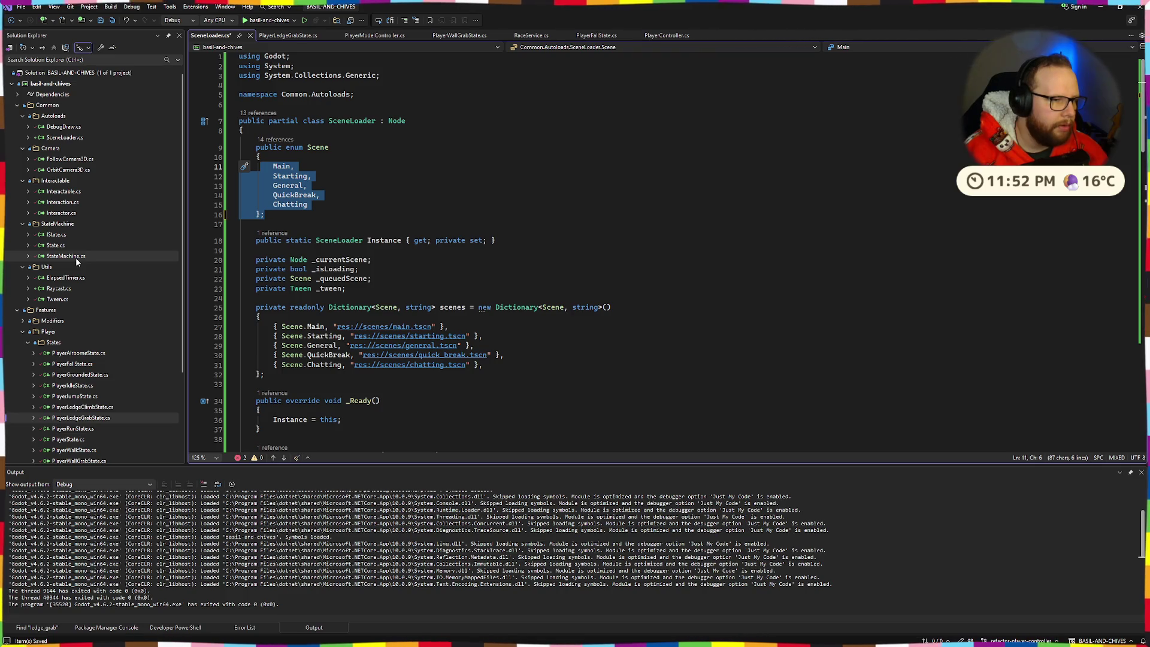
pyautogui.press('End')
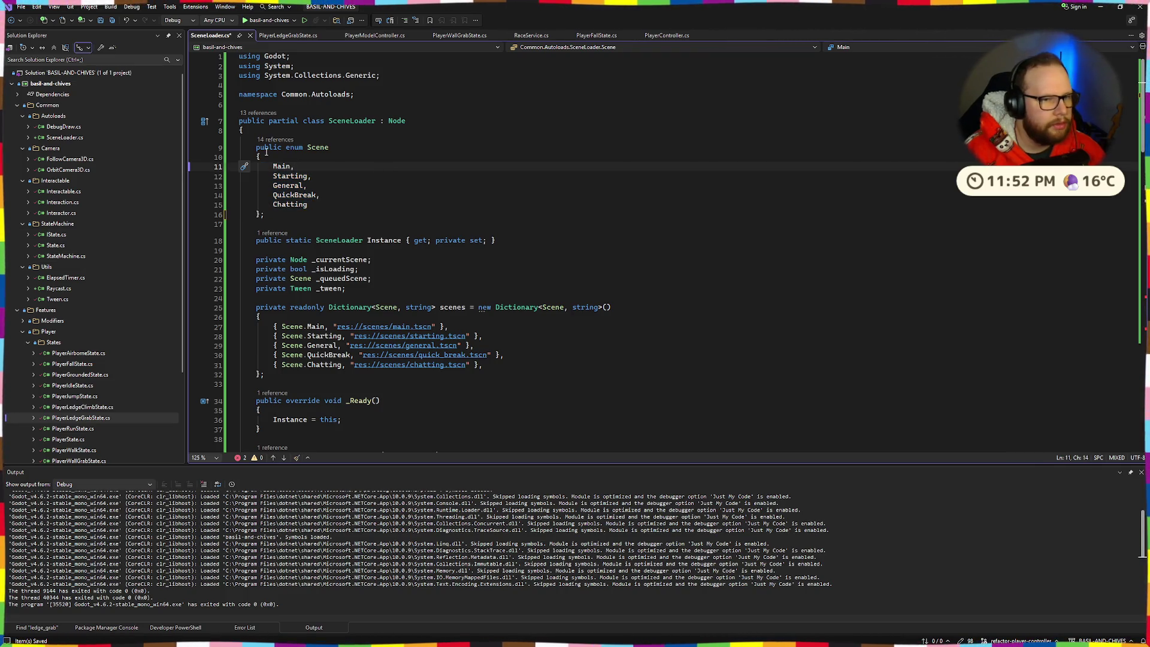
# Cut the Scene enum out of the class and paste it above the class declaration
pyautogui.moveTo(256, 151)
pyautogui.mouseDown()
pyautogui.moveTo(265, 215)
pyautogui.moveTo(255, 148)
pyautogui.mouseUp()
pyautogui.click(265, 214)
pyautogui.moveTo(264, 215); pyautogui.dragTo(255, 148)
pyautogui.hotkey('ctrl', 'x')
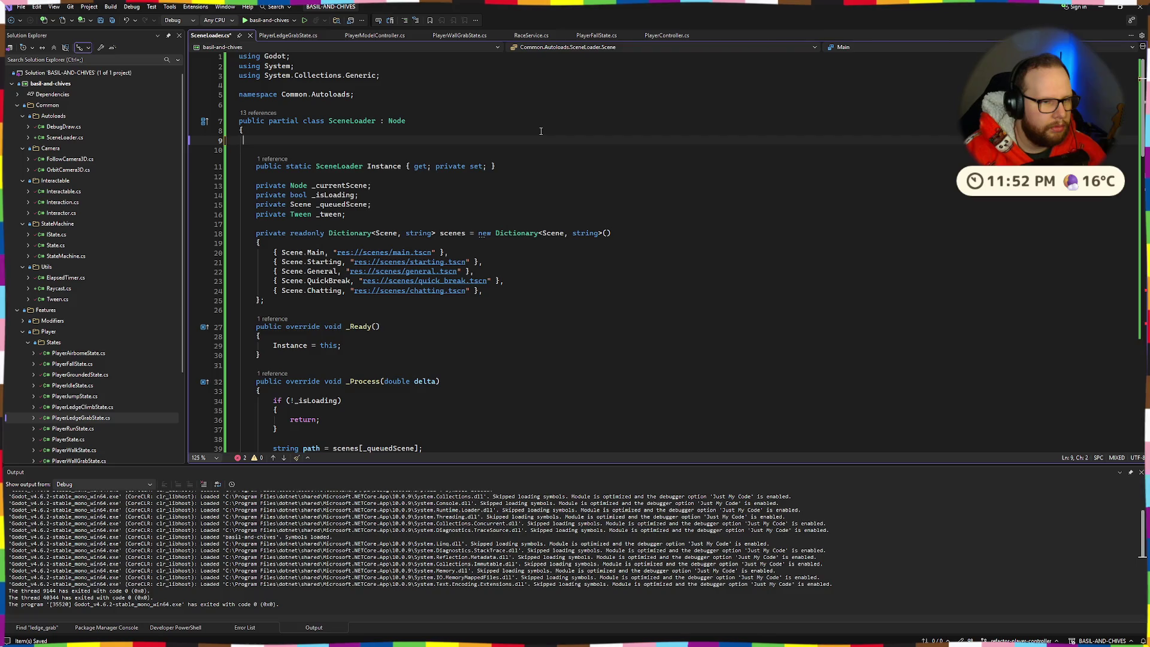
pyautogui.press('BackSpace')
pyautogui.press('Up')
pyautogui.press('Up')
pyautogui.hotkey('ctrl', 'v')
pyautogui.press('Up')
pyautogui.press('Up')
pyautogui.press('Up')
pyautogui.press('Down')
pyautogui.press('Down')
pyautogui.press('Down')
# Rename the enum from Scene to SceneLoaderScene
pyautogui.doubleClick(345, 213)
pyautogui.doubleClick(301, 122)
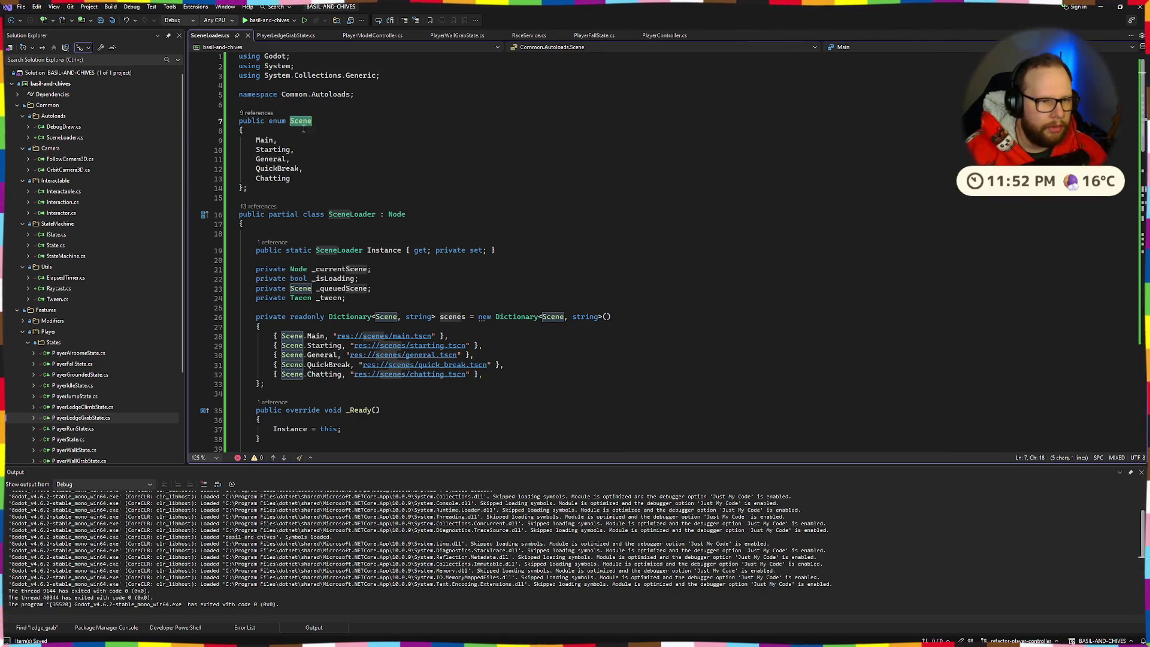
pyautogui.press('Left')
pyautogui.write('SceneLoader')
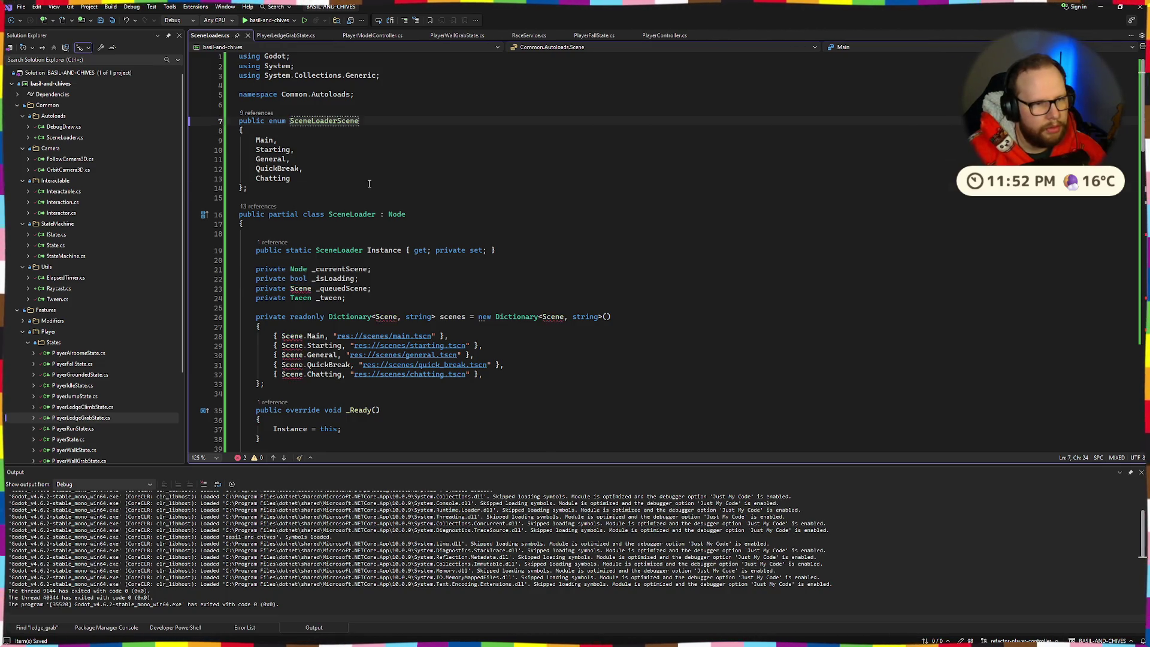
# Delete the enum entries Starting through Chatting, leaving Main, and save
pyautogui.click(312, 178)
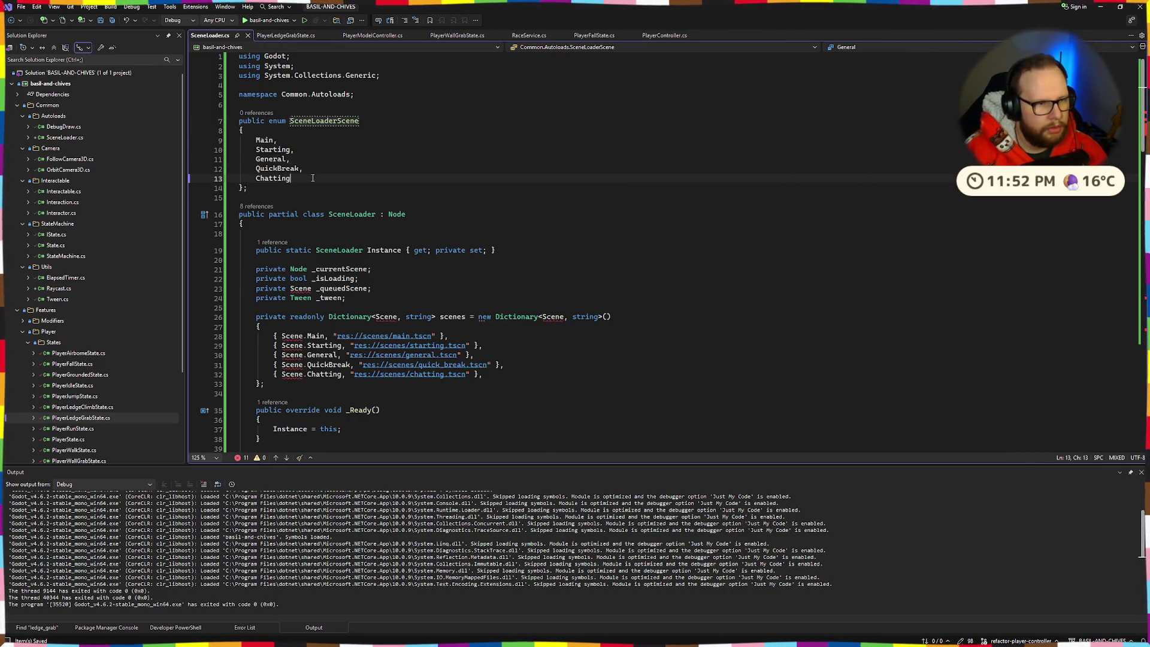
pyautogui.click(260, 140)
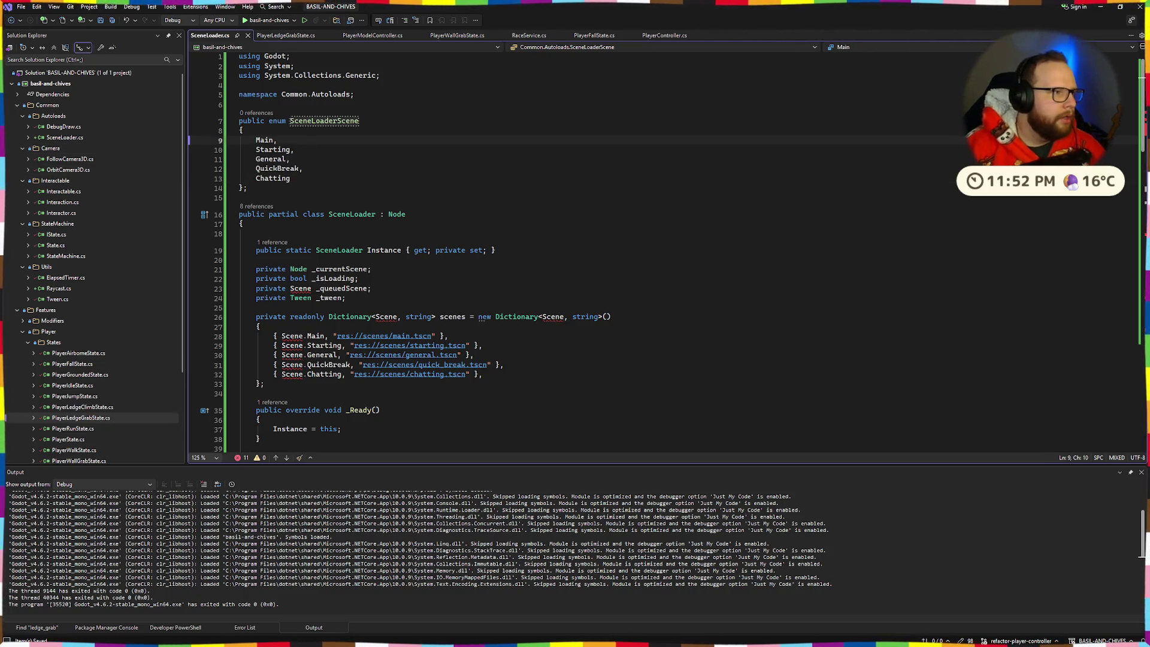
pyautogui.click(280, 150)
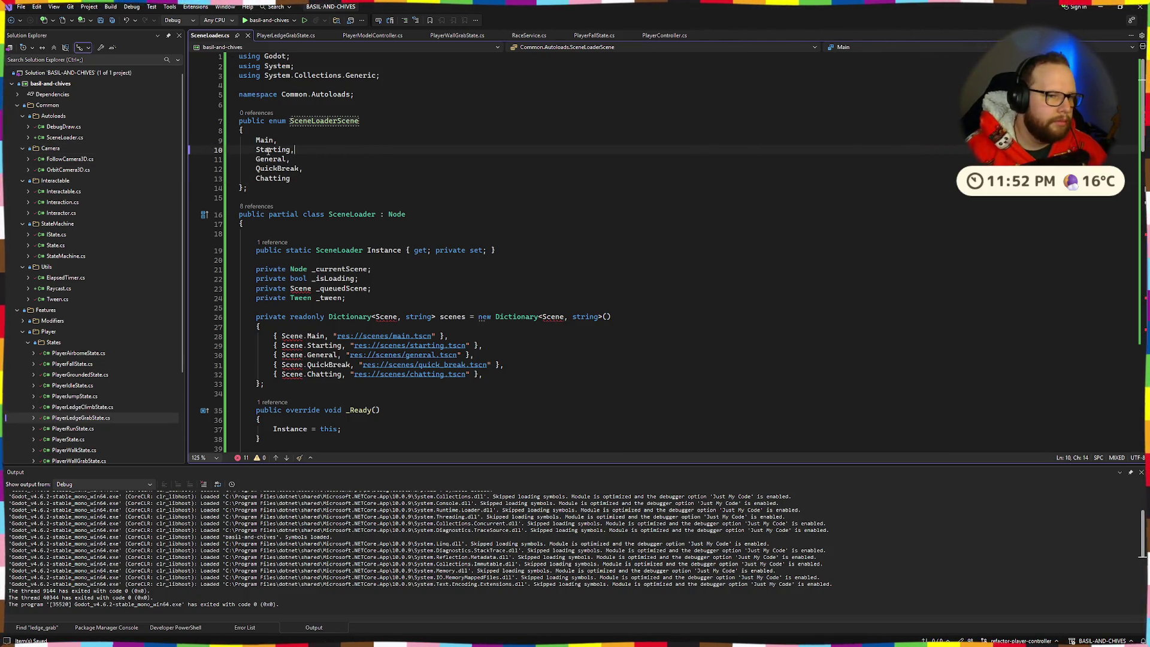
pyautogui.moveTo(256, 150); pyautogui.dragTo(372, 182)
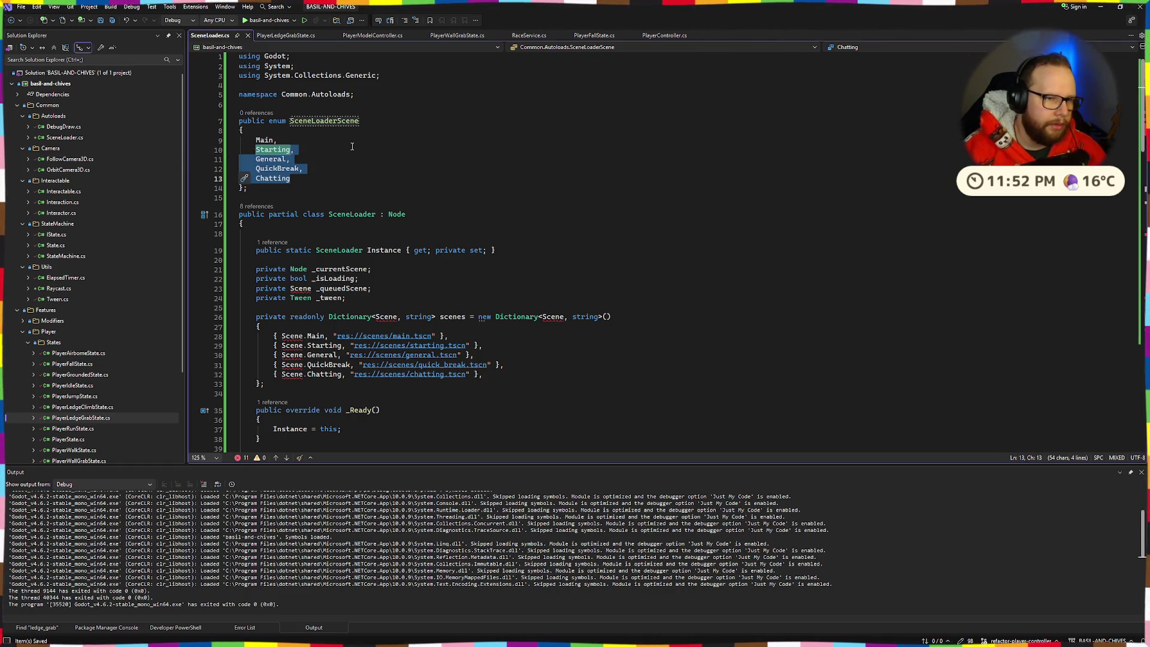
pyautogui.press('BackSpace')
pyautogui.press('BackSpace')
pyautogui.hotkey('ctrl', 's')
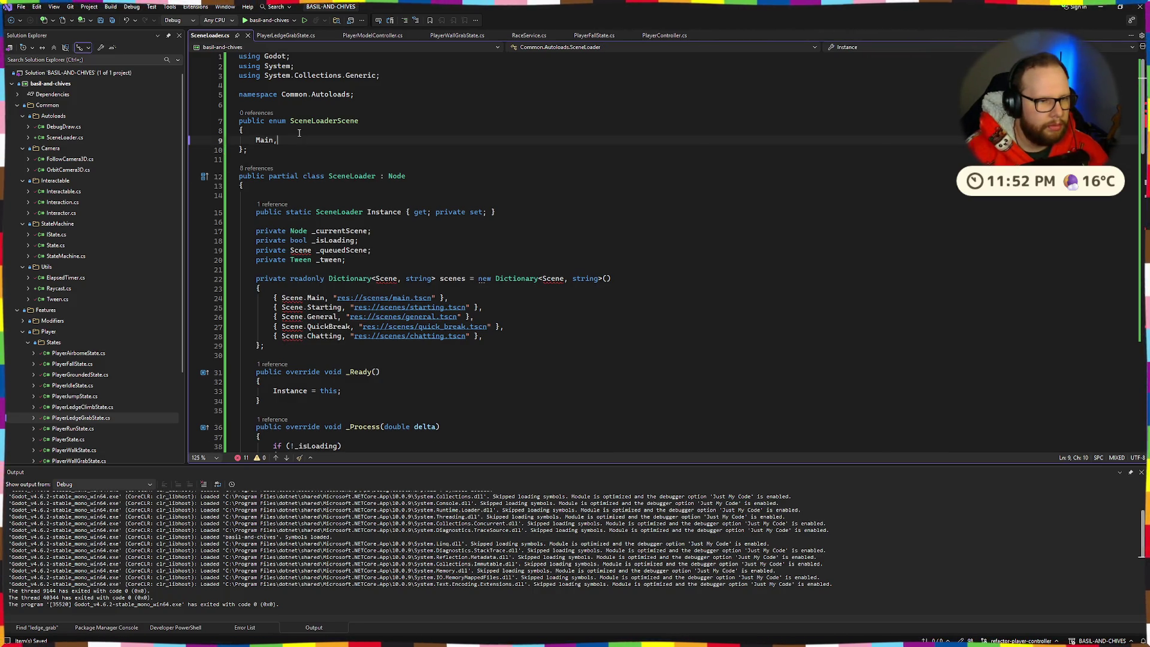
# Add a Debug entry after Main in the enum and save
pyautogui.hotkey('alt', 'Tab')
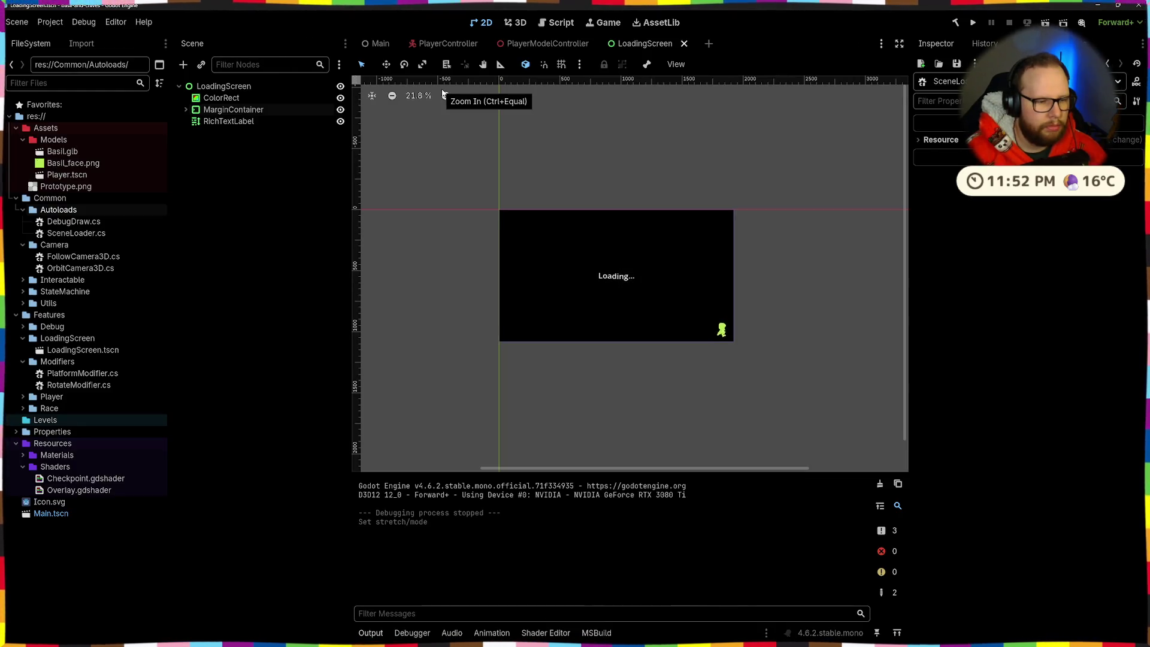
pyautogui.hotkey('alt', 'Tab')
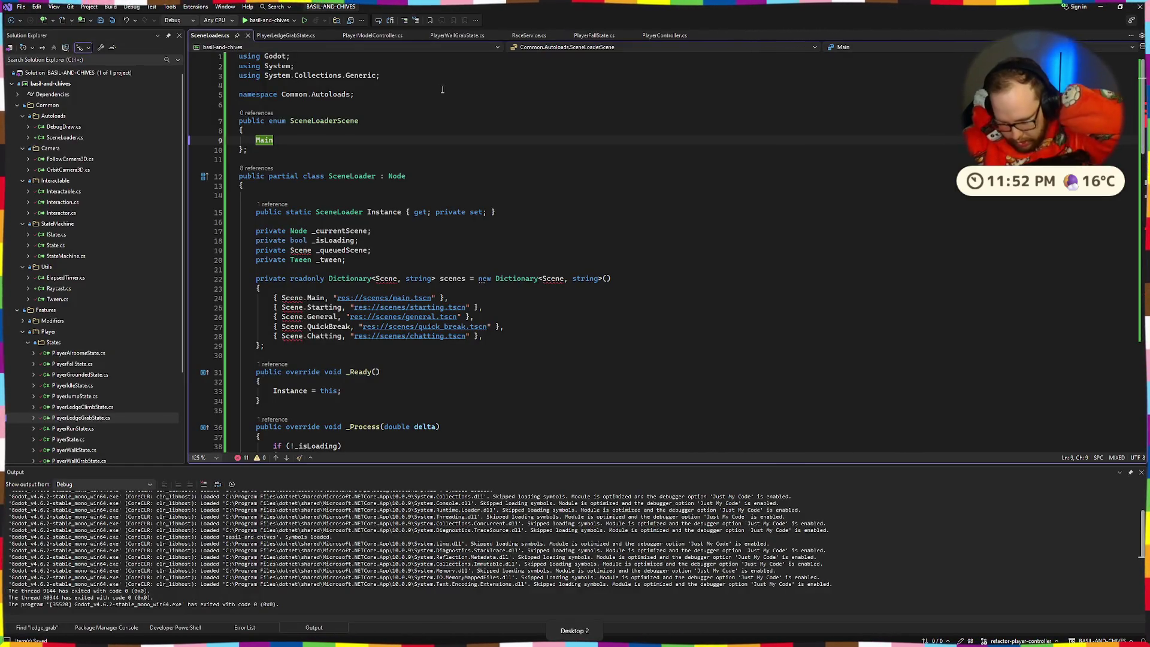
pyautogui.write(',')
pyautogui.press('Return')
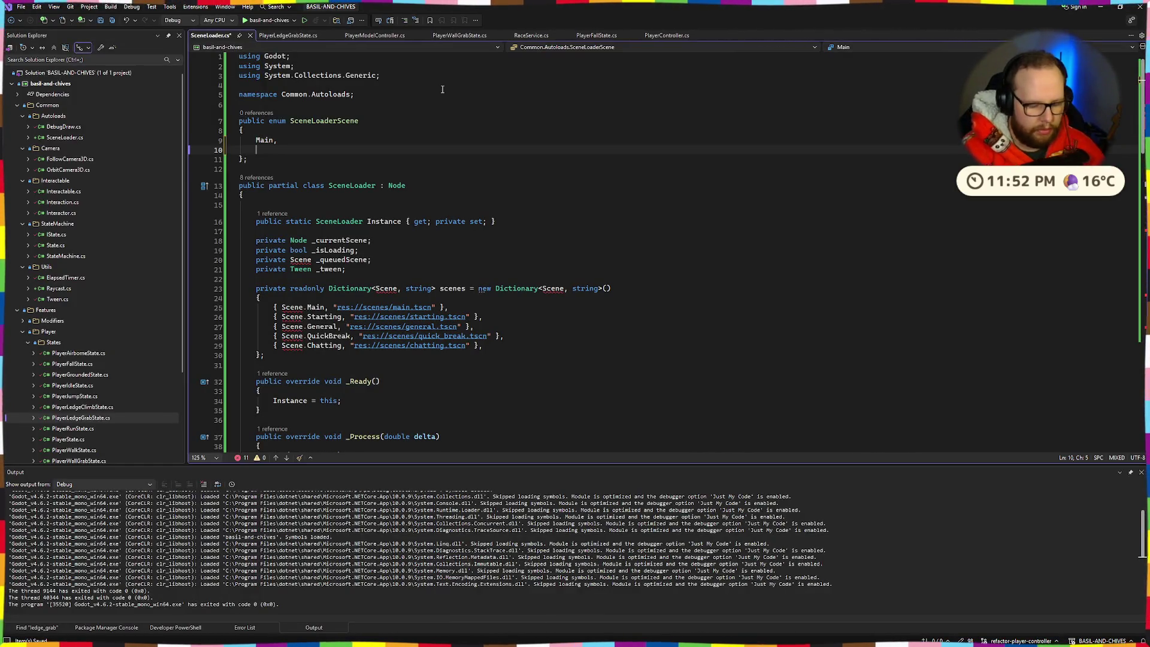
pyautogui.write('Debug')
pyautogui.hotkey('ctrl', 's')
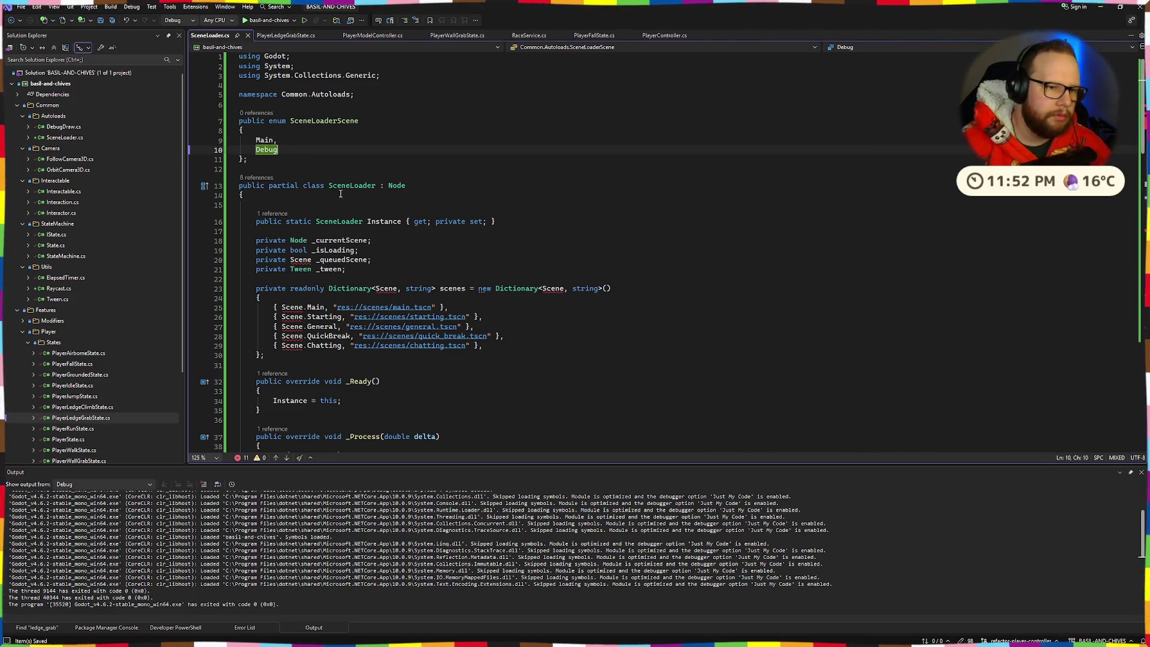
# Change the _queuedScene field's type to SceneLoaderScene and save
pyautogui.click(353, 240)
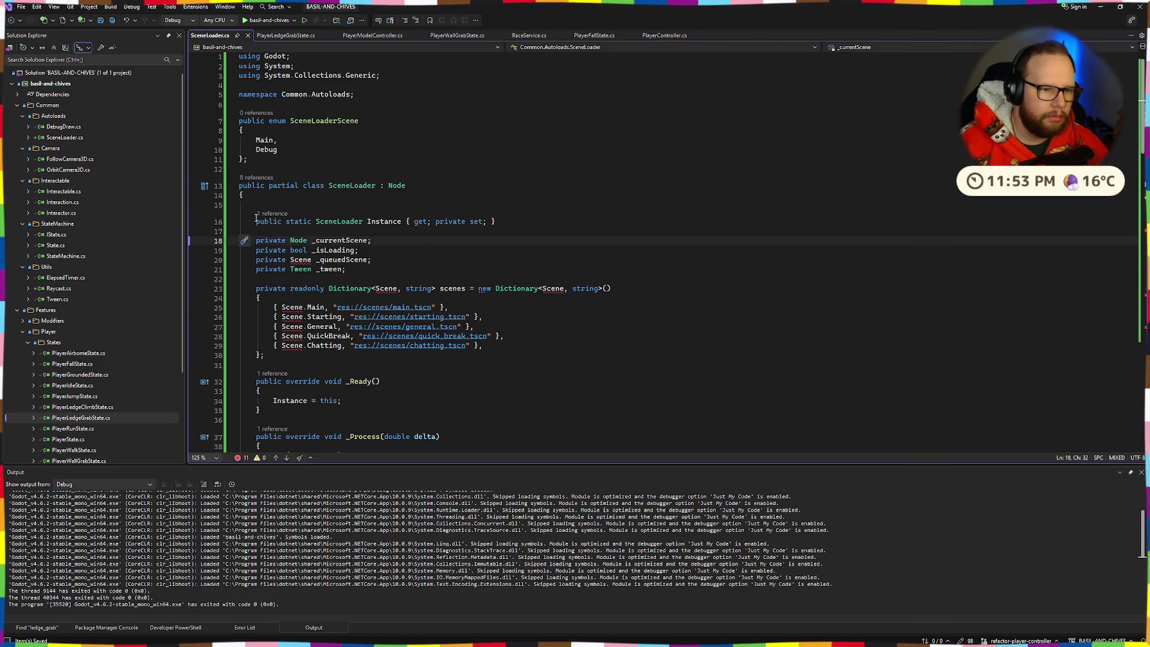
pyautogui.doubleClick(323, 120)
pyautogui.hotkey('ctrl', 'c')
pyautogui.doubleClick(301, 260)
pyautogui.hotkey('ctrl', 'v')
pyautogui.click(472, 259)
pyautogui.hotkey('ctrl', 's')
# Review the SceneLoaderScene enum name and the field using that type
pyautogui.click(323, 259)
pyautogui.click(359, 148)
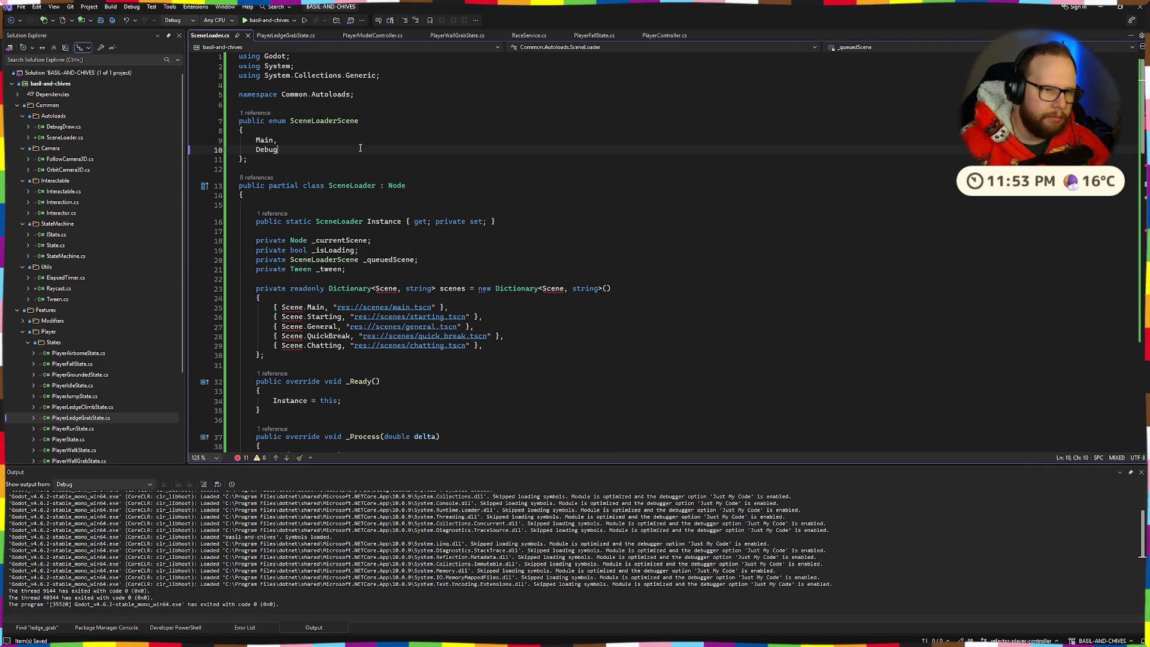
pyautogui.doubleClick(335, 120)
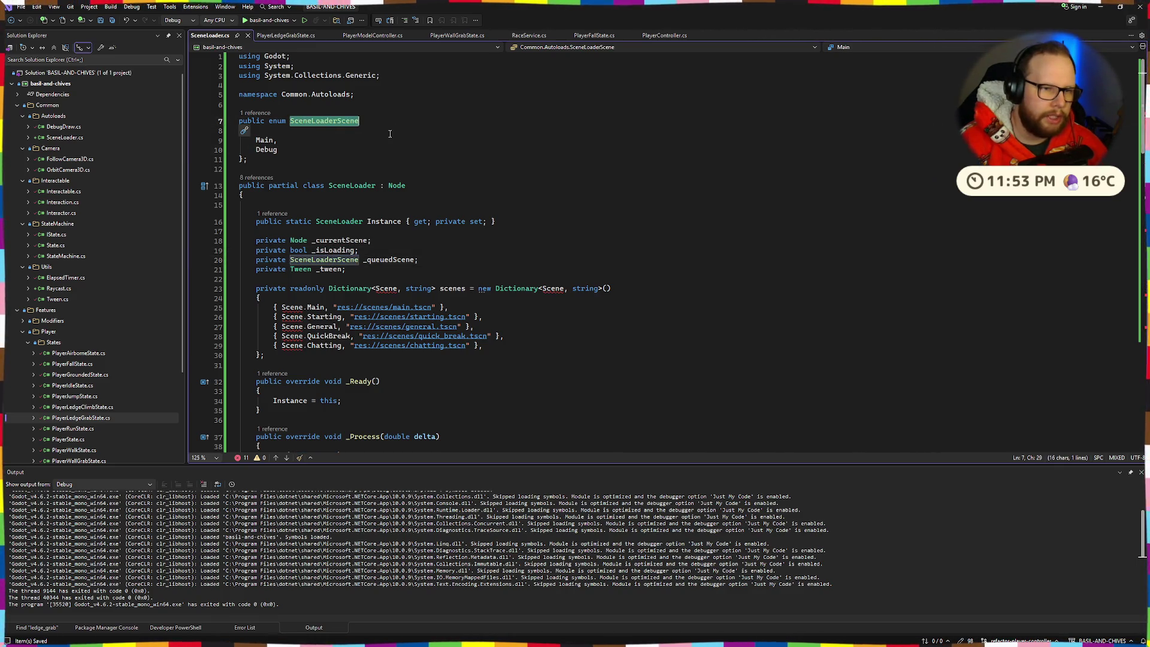
pyautogui.moveTo(290, 121); pyautogui.dragTo(346, 120)
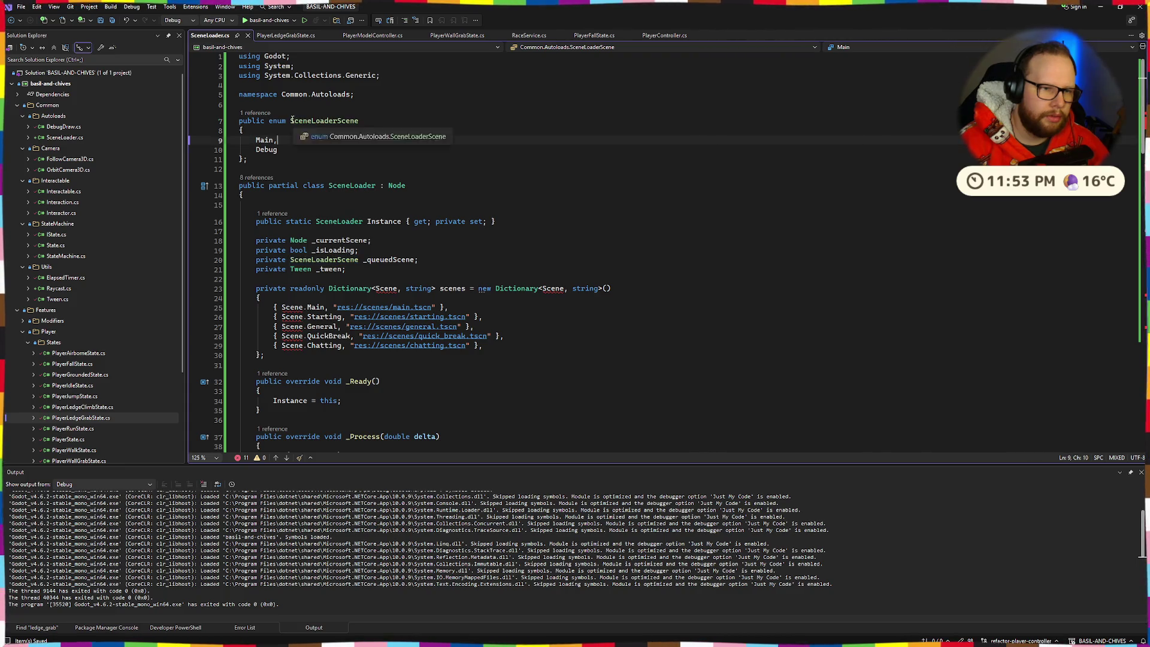
pyautogui.click(414, 117)
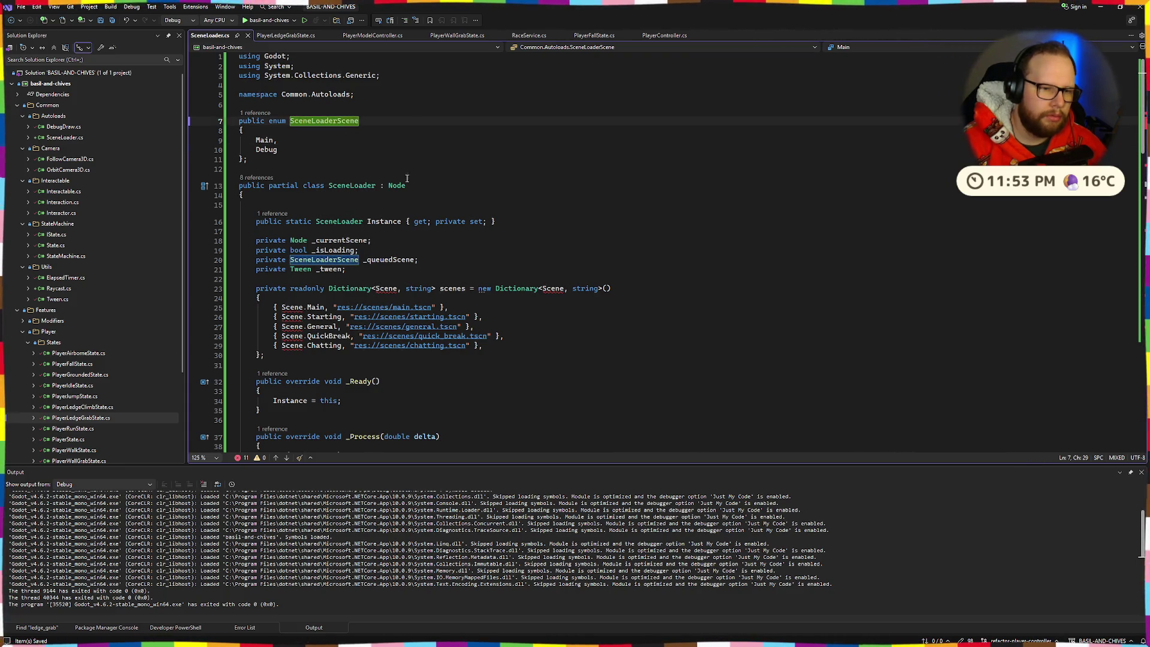
pyautogui.scroll(-2, 409, 151)
pyautogui.doubleClick(323, 203)
# Key the scenes dictionary by SceneLoaderScene, keep SceneLoaderScene.Main, and delete the Starting–Chatting entries
pyautogui.doubleClick(385, 230)
pyautogui.hotkey('shift', 'alt', '.')
pyautogui.hotkey('ctrl', 'v')
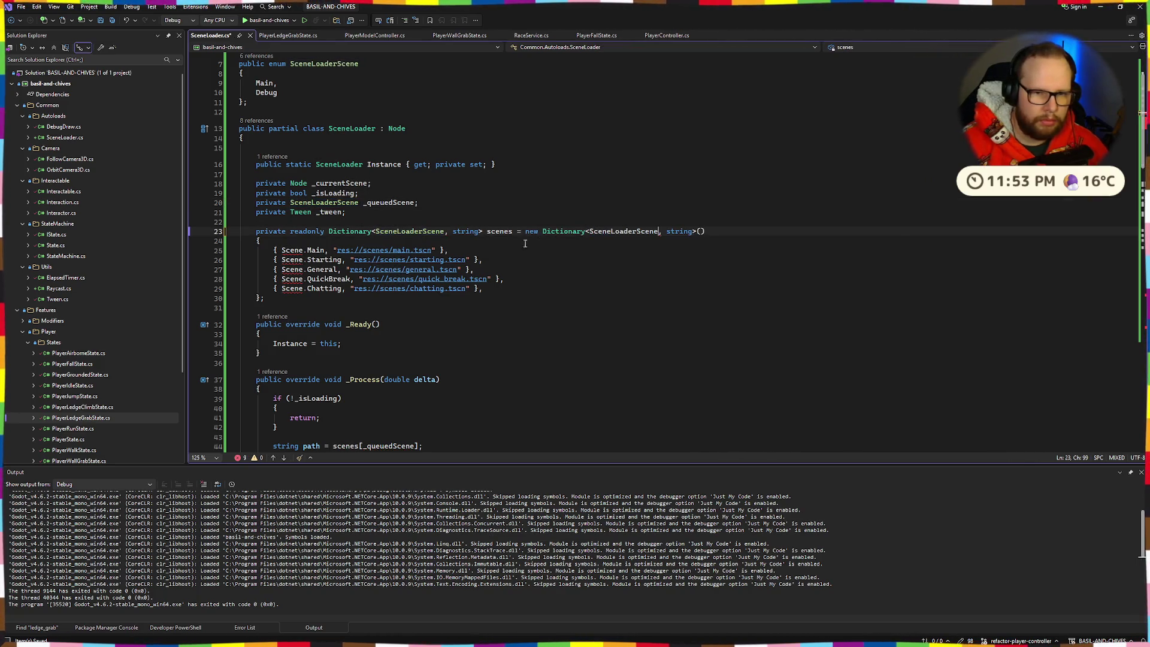
pyautogui.doubleClick(292, 250)
pyautogui.hotkey('ctrl', 'v')
pyautogui.moveTo(483, 289); pyautogui.dragTo(168, 262)
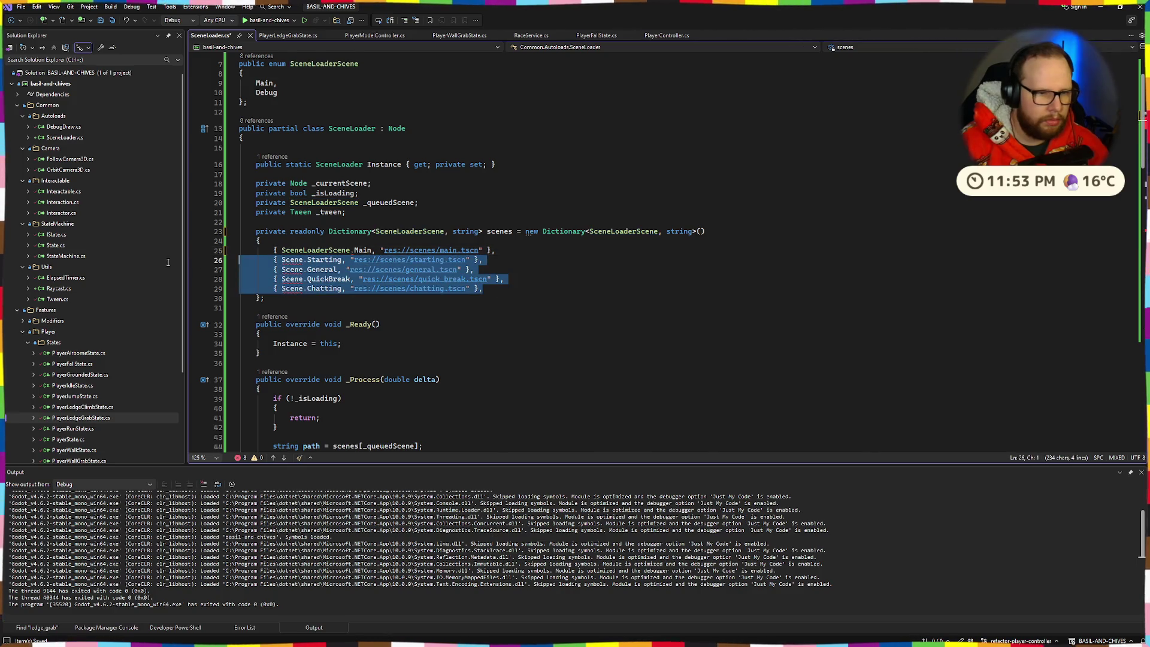
pyautogui.press('BackSpace')
pyautogui.press('BackSpace')
pyautogui.press('BackSpace')
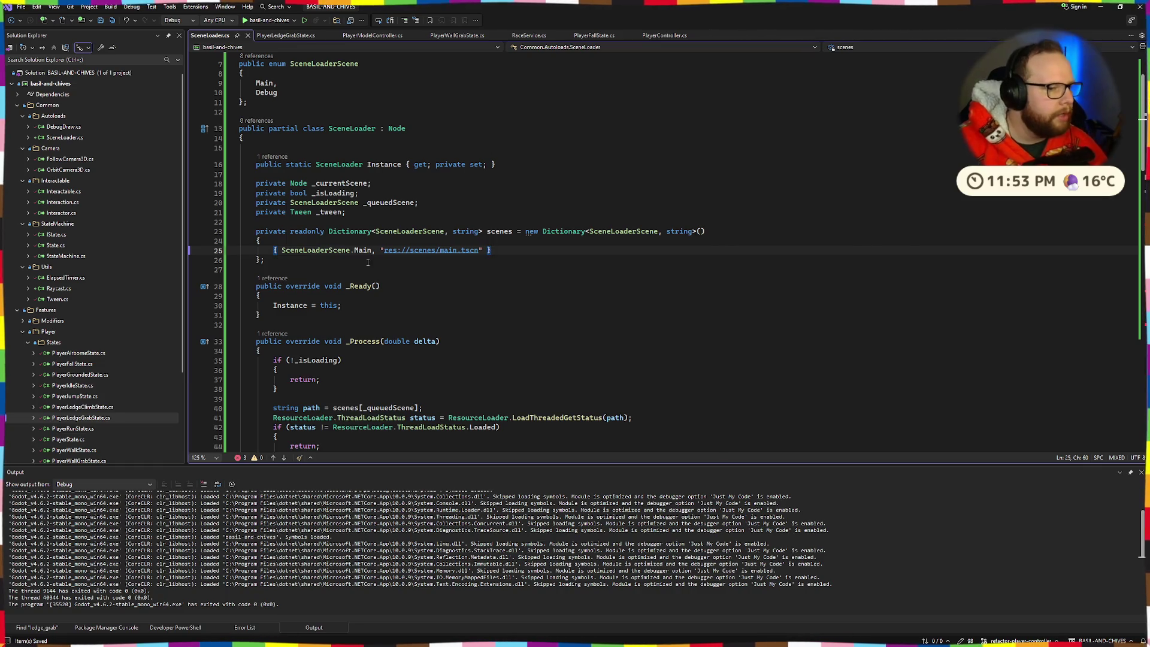
# Review the updated SceneLoader class, then open PlayerAirborneState.cs
pyautogui.moveTo(493, 250)
pyautogui.mouseDown()
pyautogui.moveTo(257, 183)
pyautogui.moveTo(239, 121)
pyautogui.mouseUp()
pyautogui.click(302, 128)
pyautogui.scroll(1, 299, 124)
pyautogui.scroll(1, 299, 124)
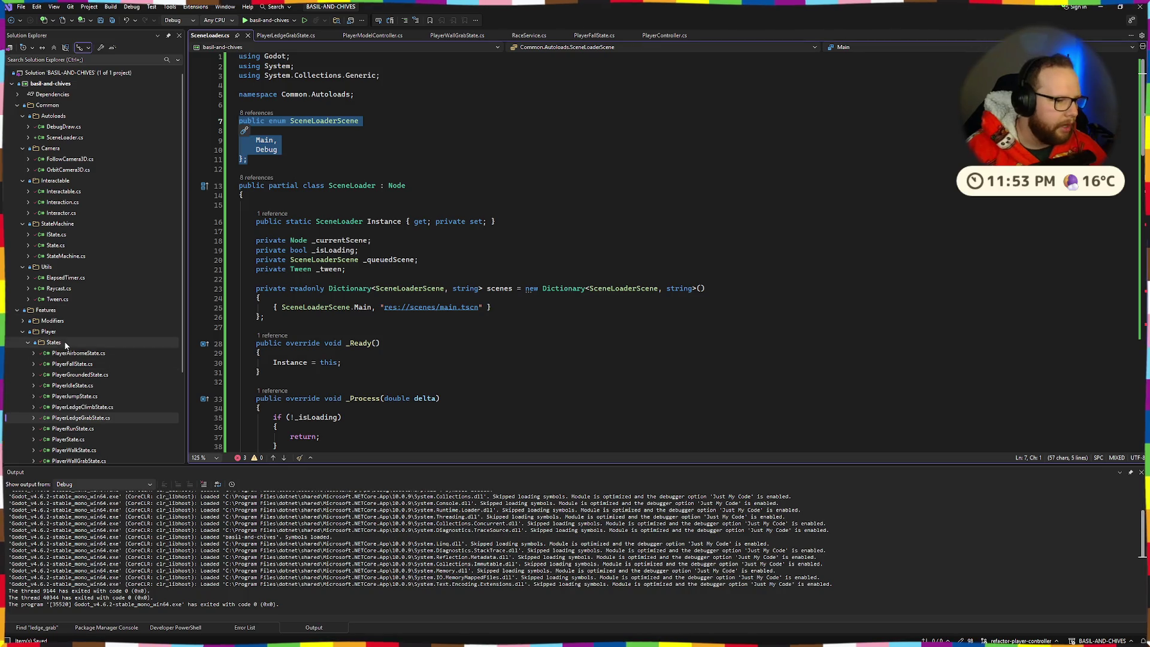
pyautogui.scroll(-3, 113, 288)
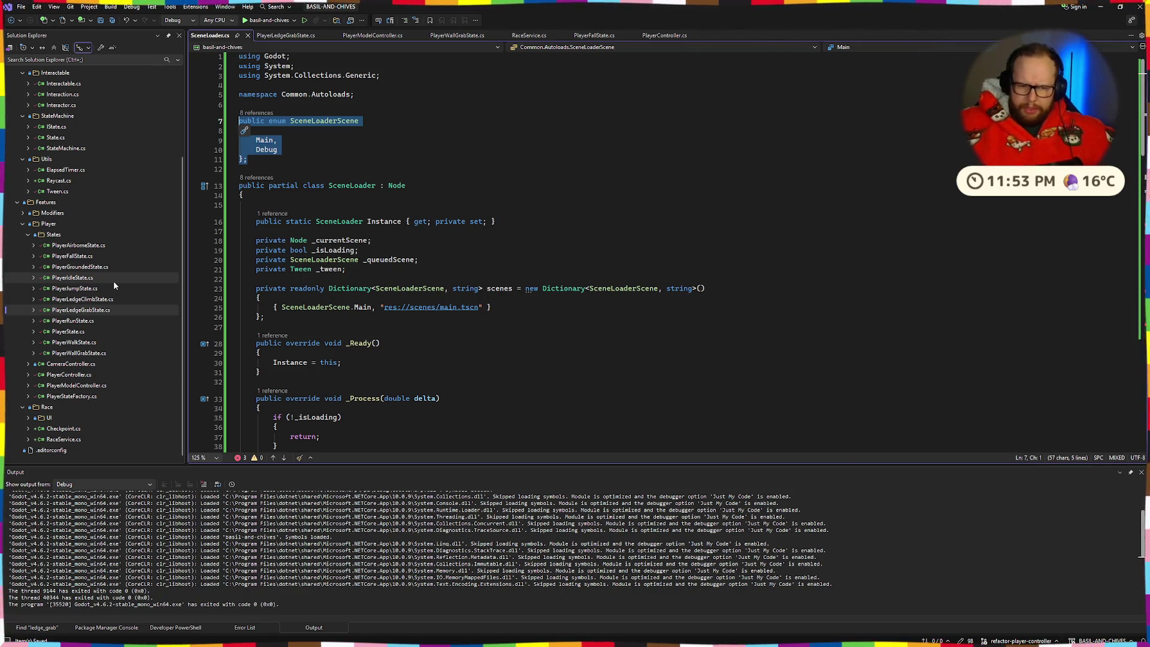
pyautogui.doubleClick(113, 246)
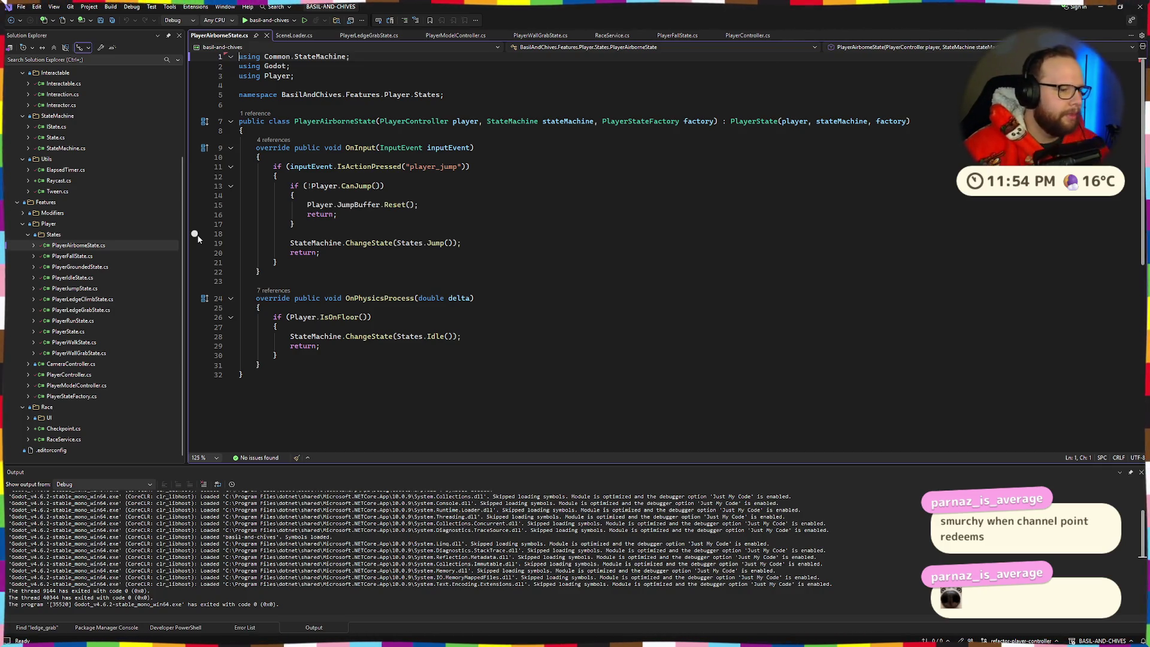
# Remove 'using Godot;' from PlayerFallState.cs and close it and PlayerAirborneState.cs
pyautogui.doubleClick(73, 257)
pyautogui.scroll(5, 302, 288)
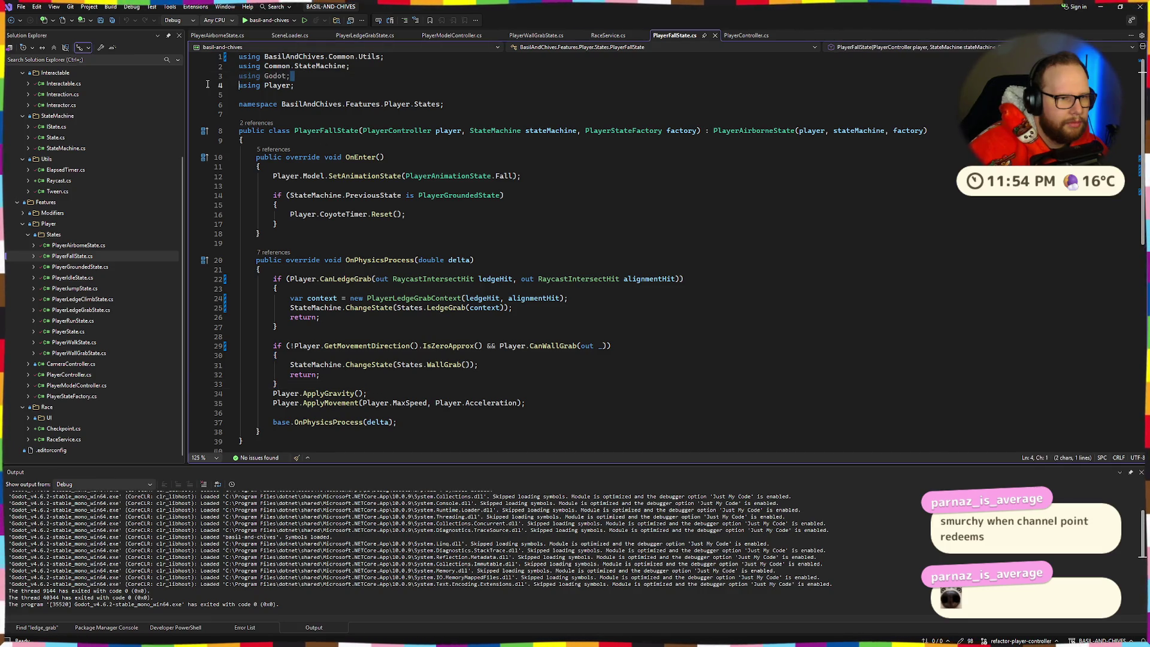
pyautogui.moveTo(302, 78); pyautogui.dragTo(202, 82)
pyautogui.press('Delete')
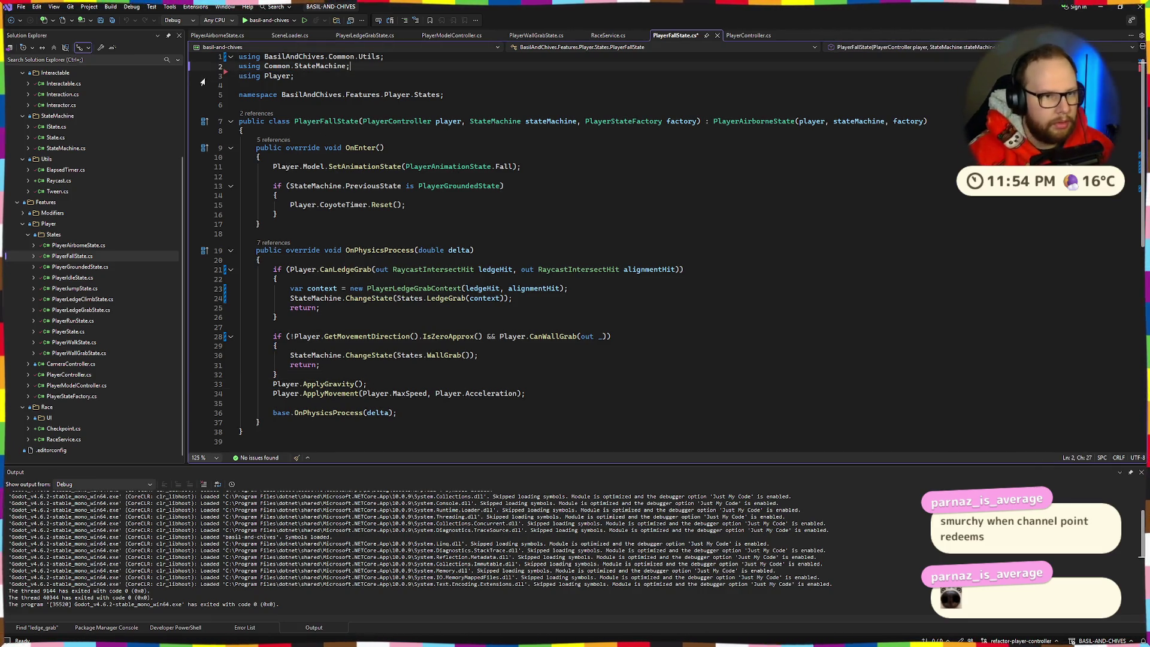
pyautogui.hotkey('ctrl', 'F4')
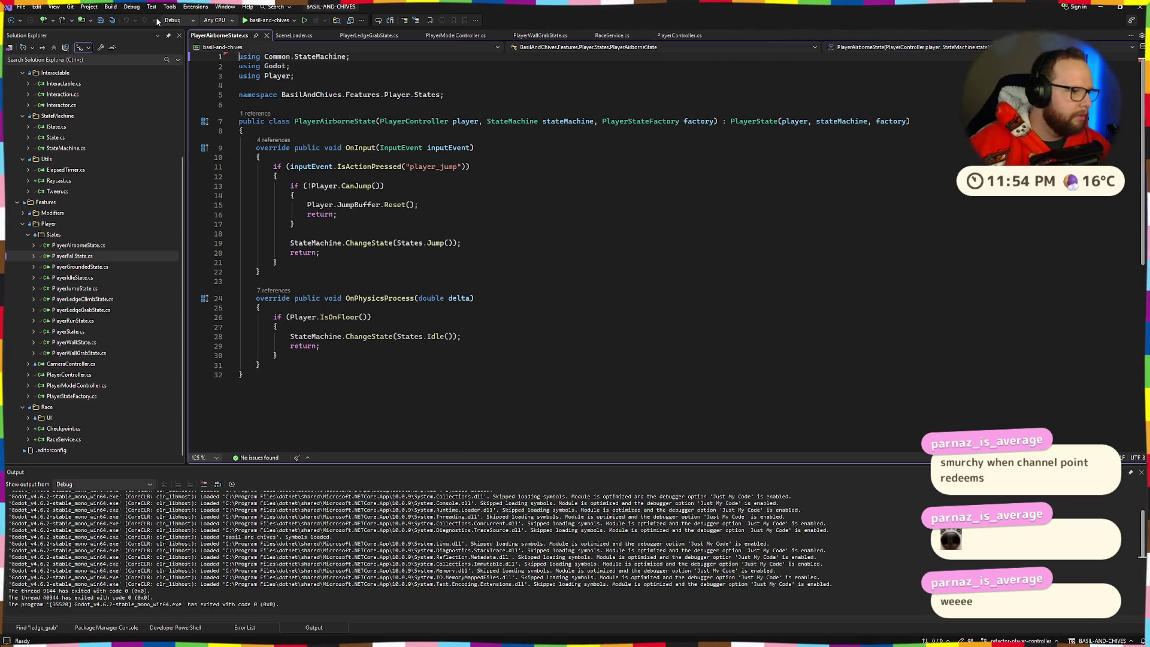
pyautogui.hotkey('ctrl', 'F4')
pyautogui.hotkey('ctrl', 'F4')
pyautogui.hotkey('ctrl', 'F4')
pyautogui.hotkey('ctrl', 'F4')
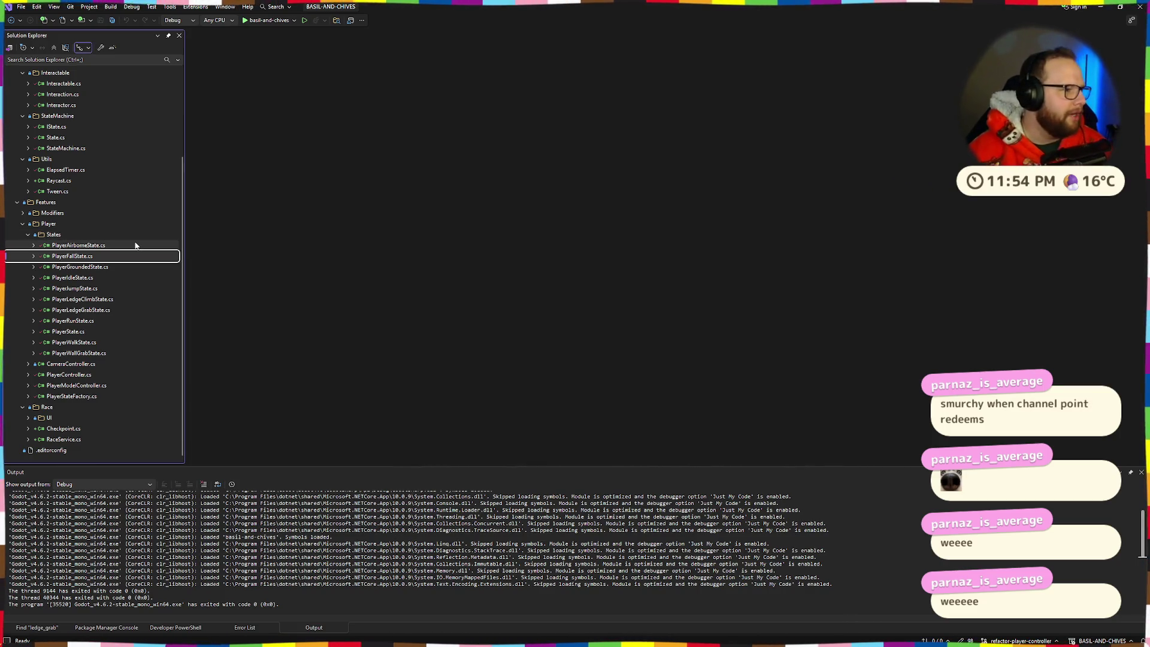
# Review the Grounded, Idle, Jump, LedgeClimb, LedgeGrab, Run and base PlayerState files, then close them
pyautogui.doubleClick(60, 268)
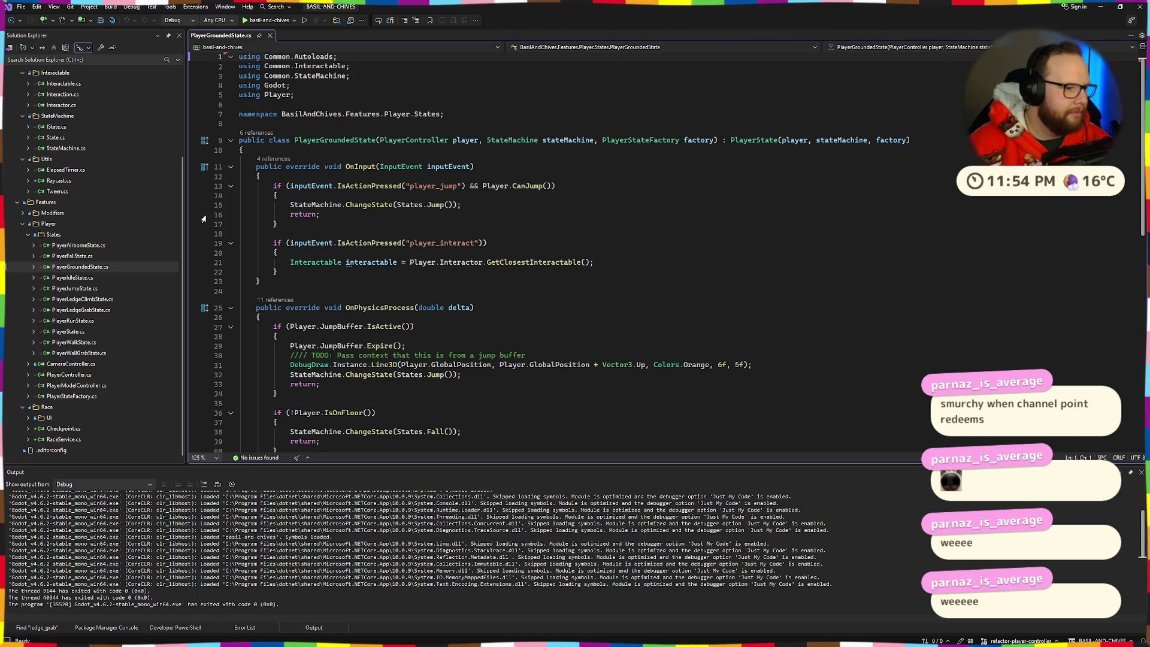
pyautogui.scroll(-5, 398, 239)
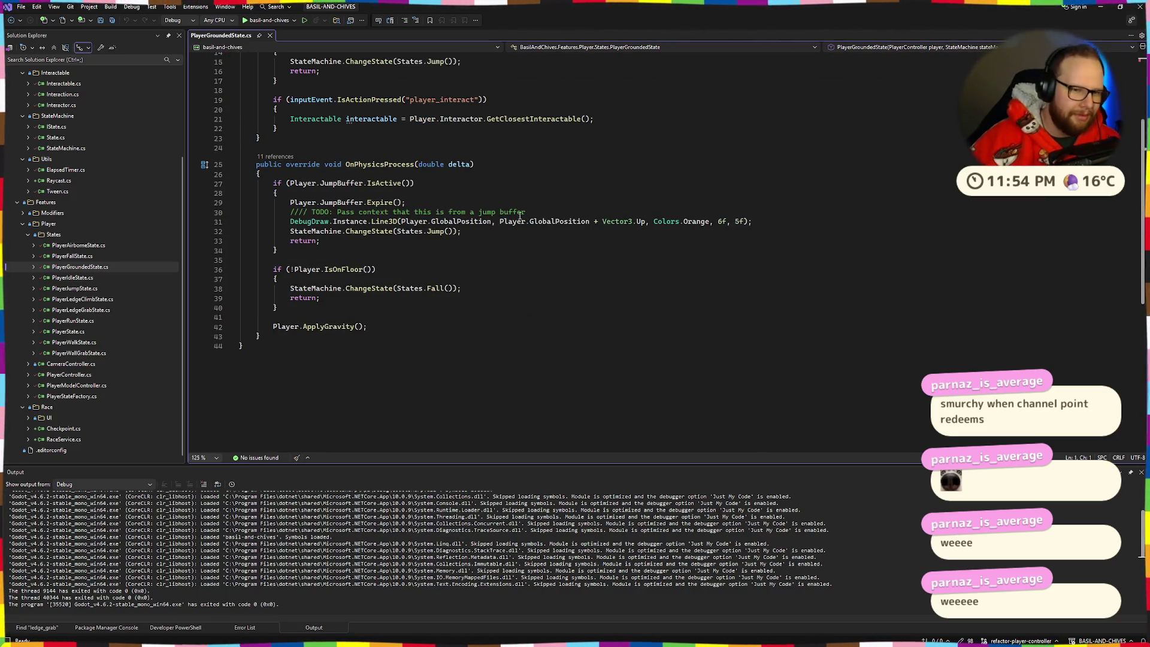
pyautogui.scroll(5, 506, 201)
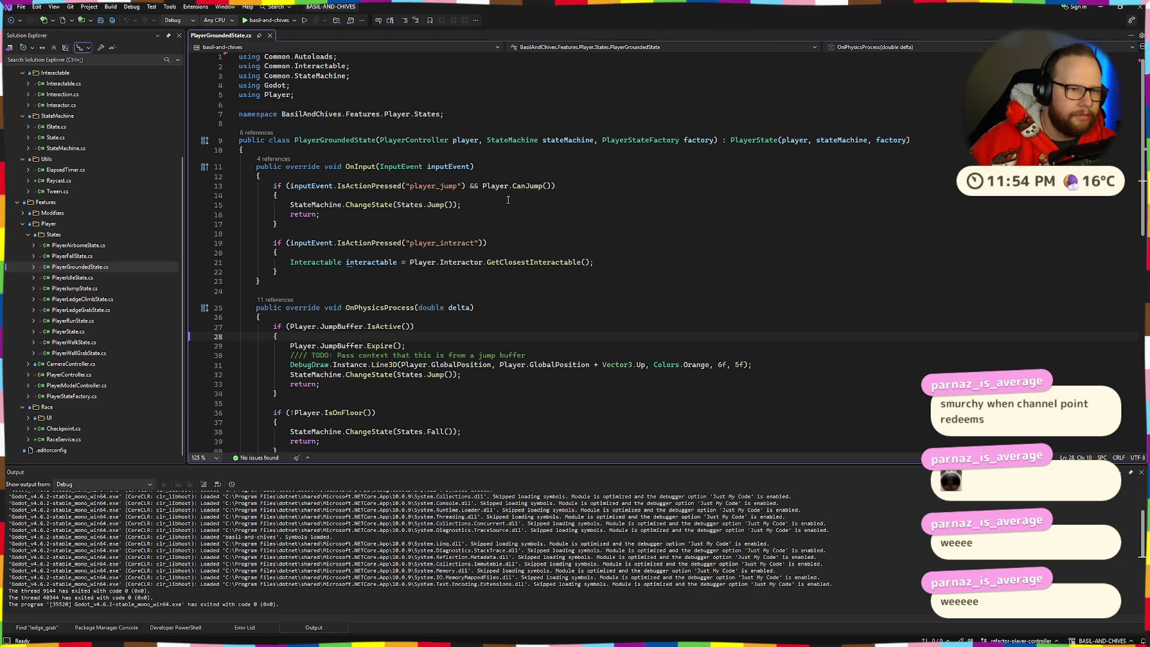
pyautogui.doubleClick(94, 276)
pyautogui.doubleClick(96, 288)
pyautogui.doubleClick(99, 300)
pyautogui.doubleClick(99, 310)
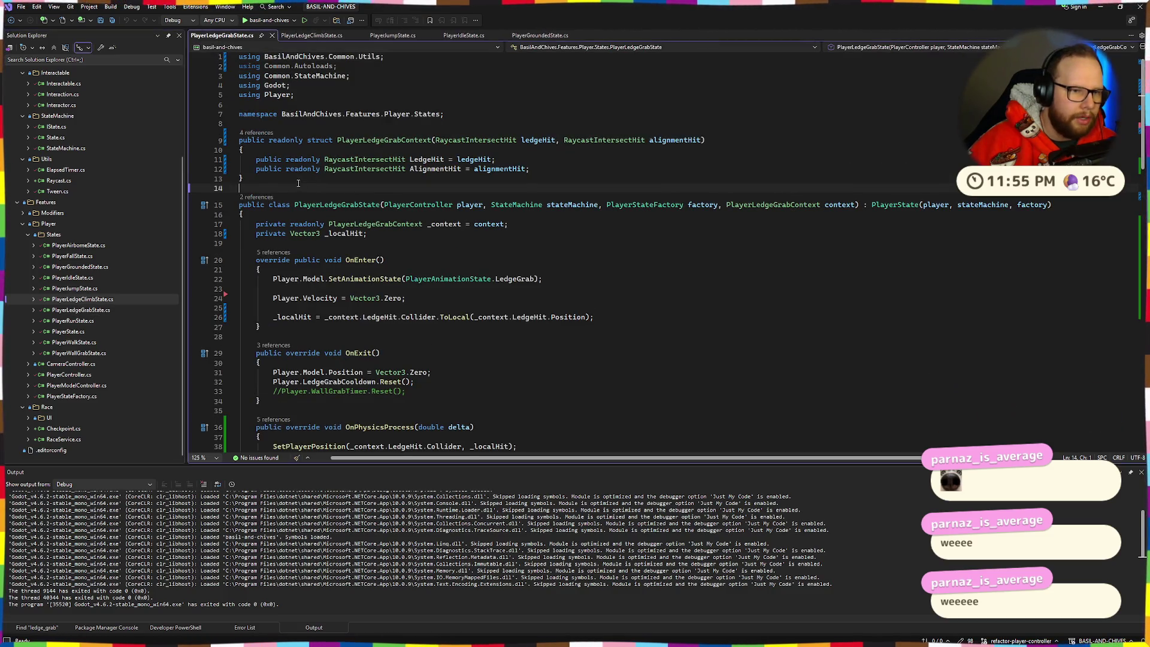
pyautogui.doubleClick(84, 321)
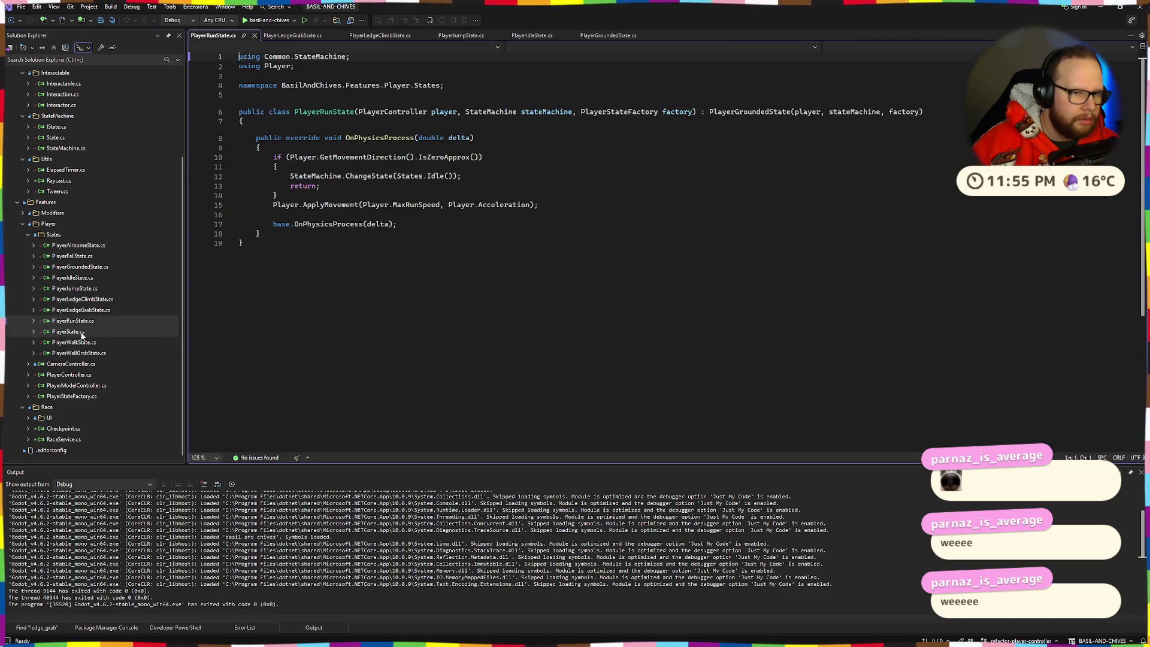
pyautogui.doubleClick(83, 331)
pyautogui.hotkey('ctrl', 'F4')
pyautogui.hotkey('ctrl', 'F4')
pyautogui.hotkey('ctrl', 'F4')
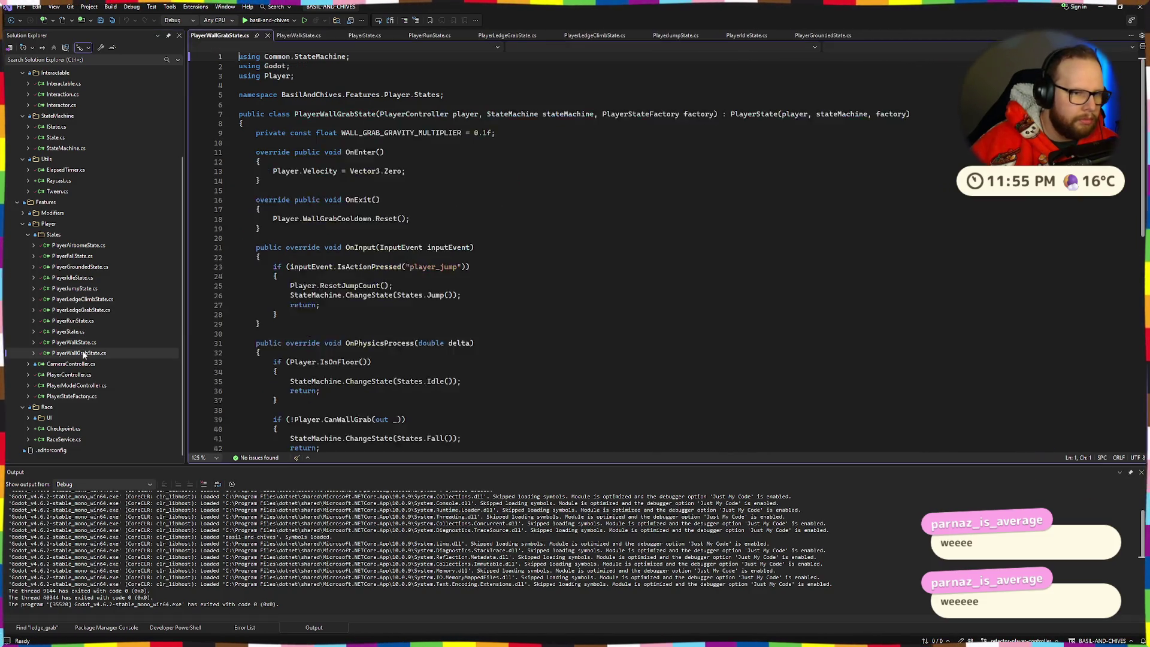
pyautogui.hotkey('ctrl', 'F4')
pyautogui.hotkey('ctrl', 'F4')
pyautogui.hotkey('ctrl', 'F4')
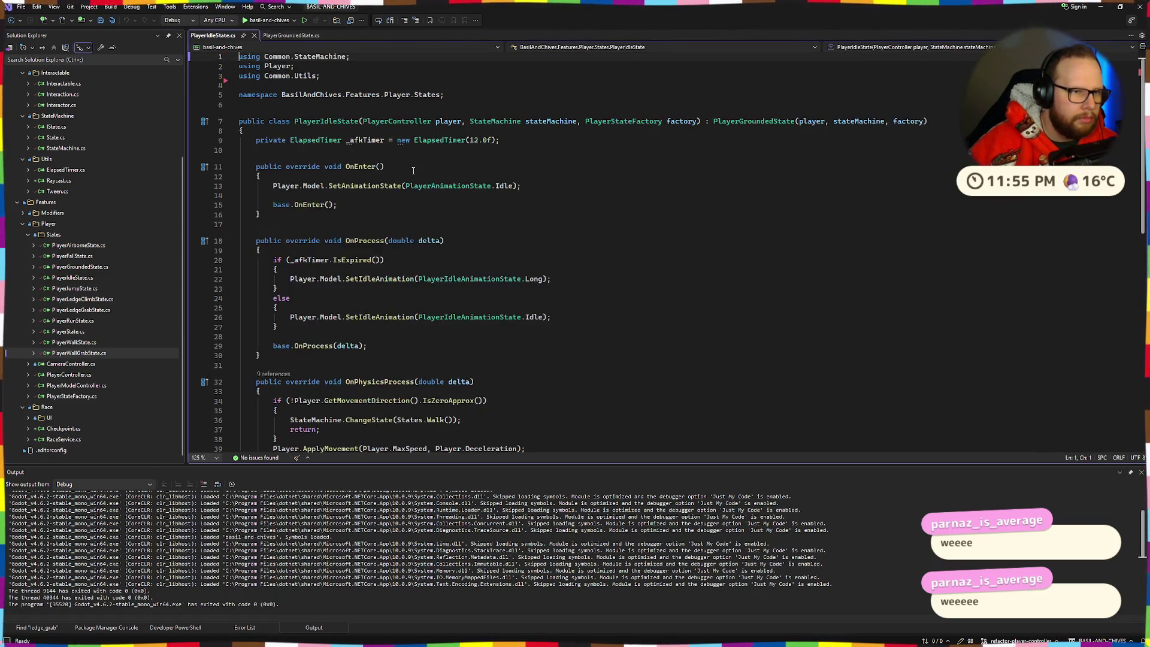
pyautogui.click(82, 364)
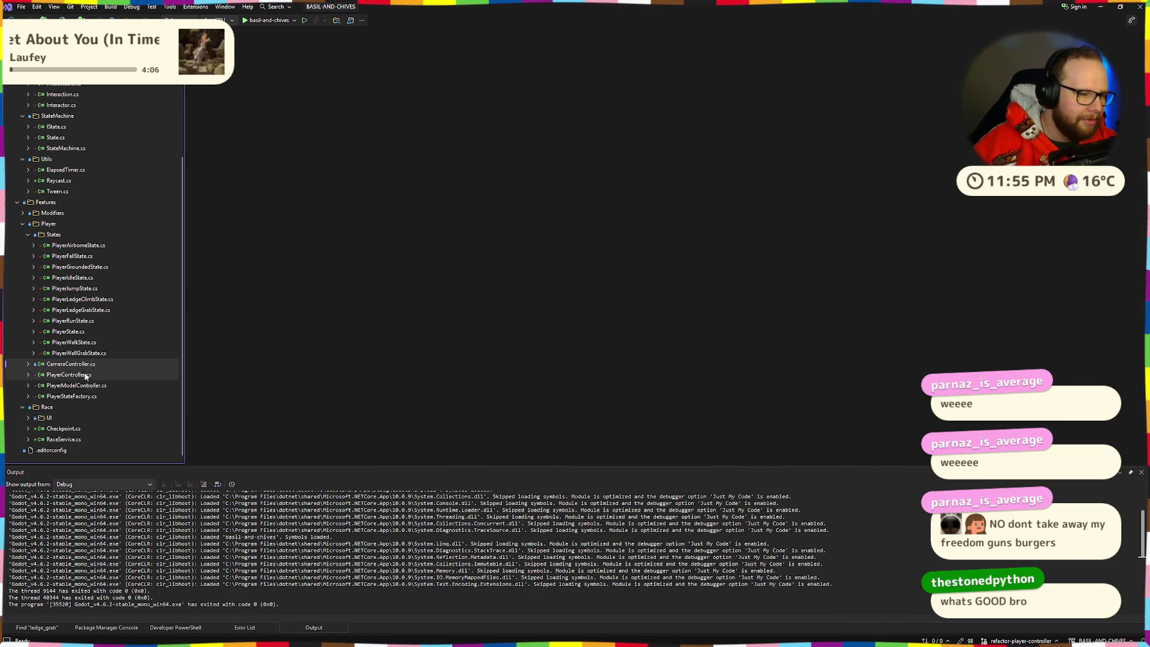
# Open PlayerModelController.cs and review its PlayerAnimationState class
pyautogui.doubleClick(95, 375)
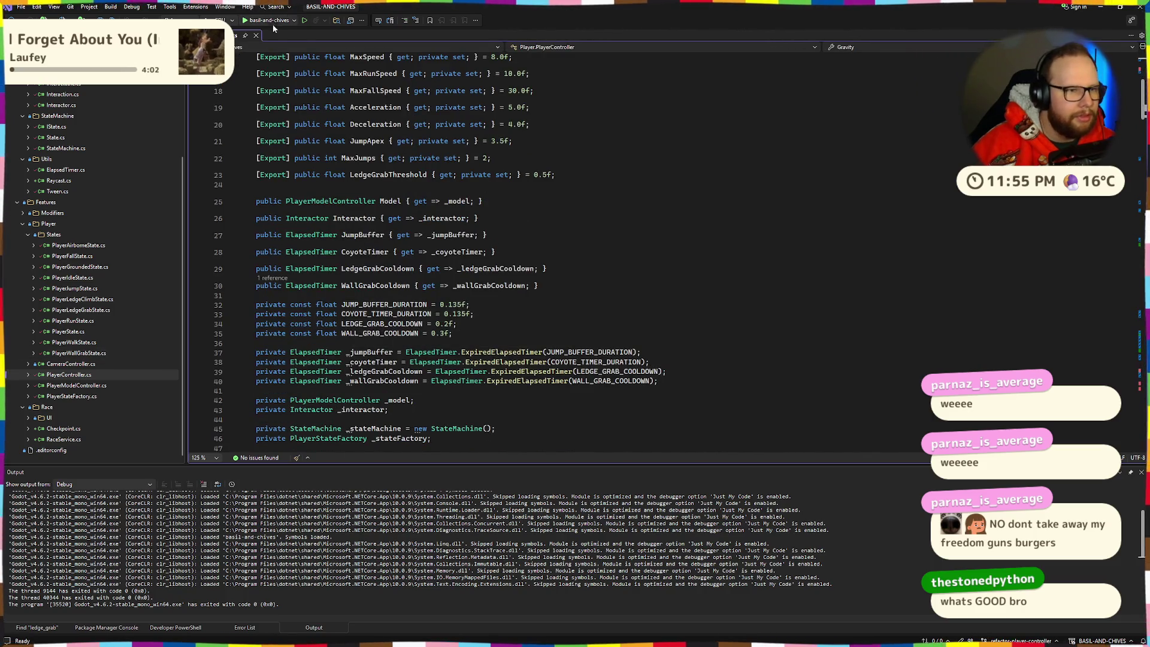
pyautogui.click(255, 36)
pyautogui.doubleClick(75, 385)
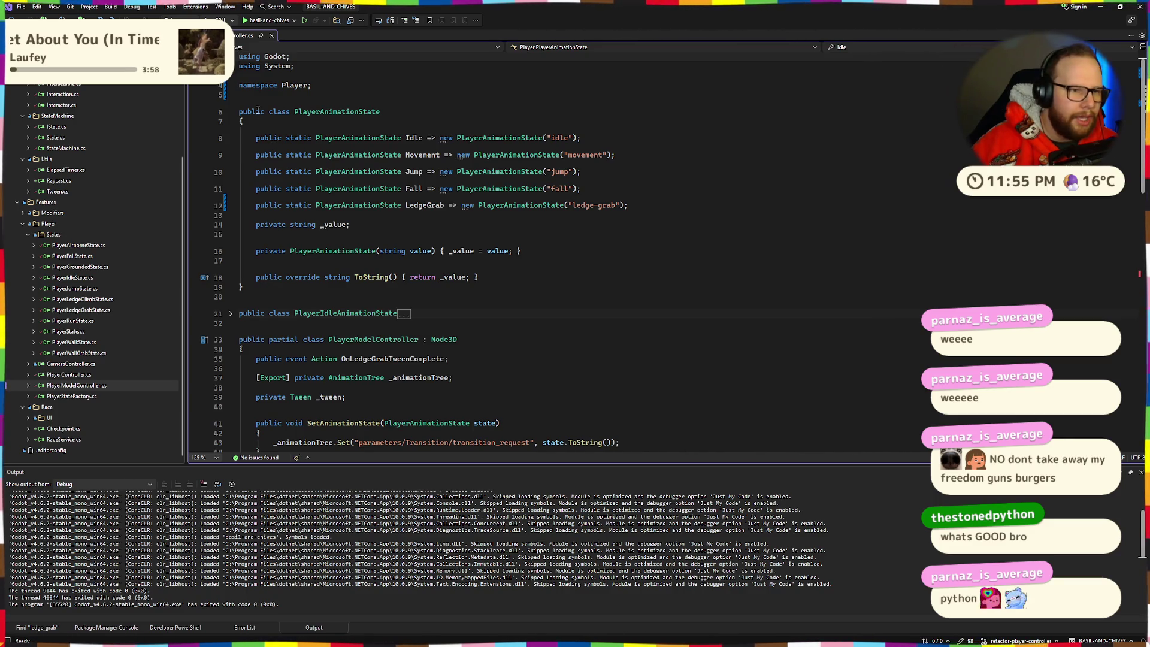
pyautogui.click(271, 288)
pyautogui.moveTo(271, 289)
pyautogui.mouseDown()
pyautogui.moveTo(251, 122)
pyautogui.moveTo(239, 114)
pyautogui.mouseUp()
pyautogui.click(362, 141)
pyautogui.click(416, 85)
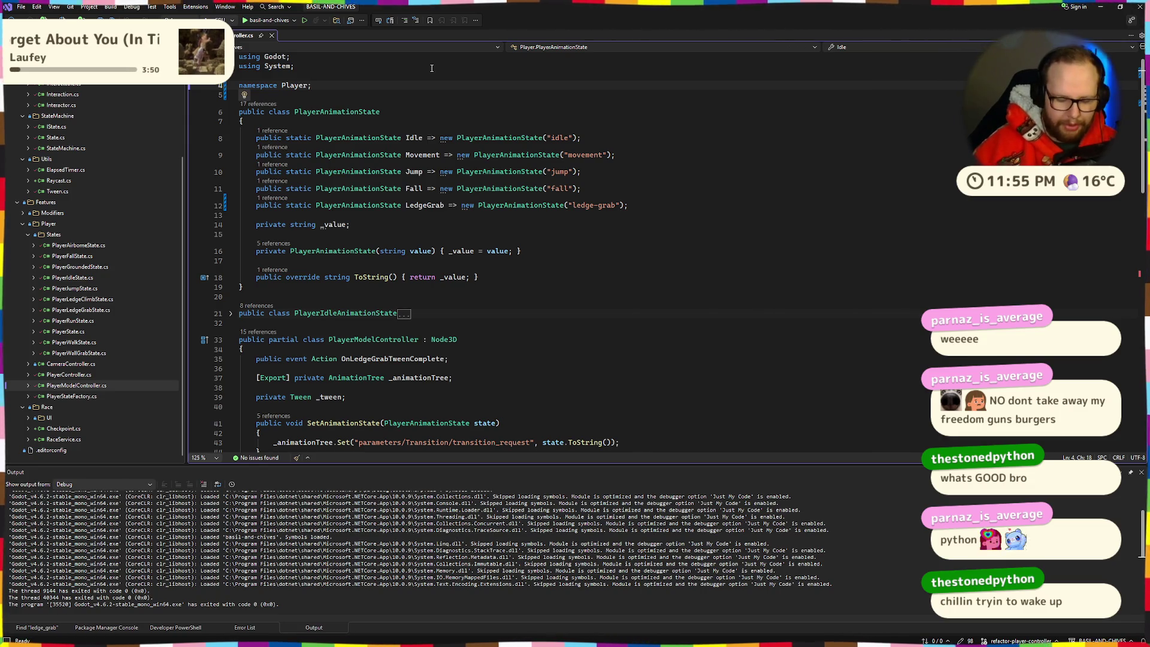
# Bring up the Search popup with Ctrl+Q, scoped to code and files
pyautogui.hotkey('ctrl', 'Tab')
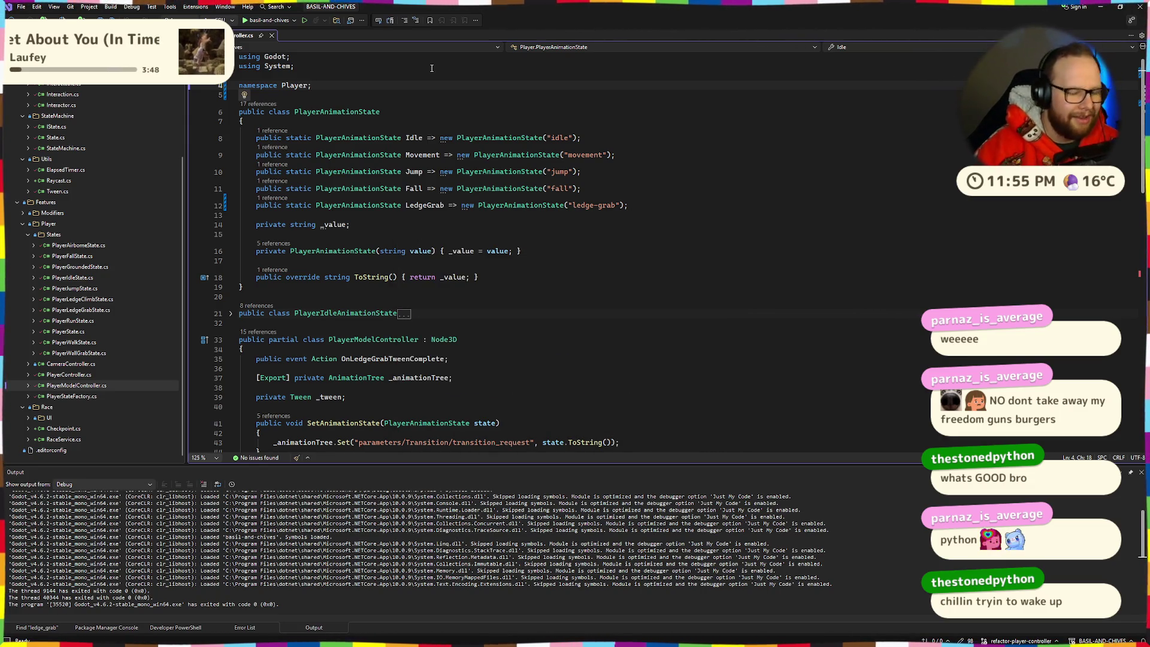
pyautogui.hotkey('ctrl', 'q')
pyautogui.press('BackSpace')
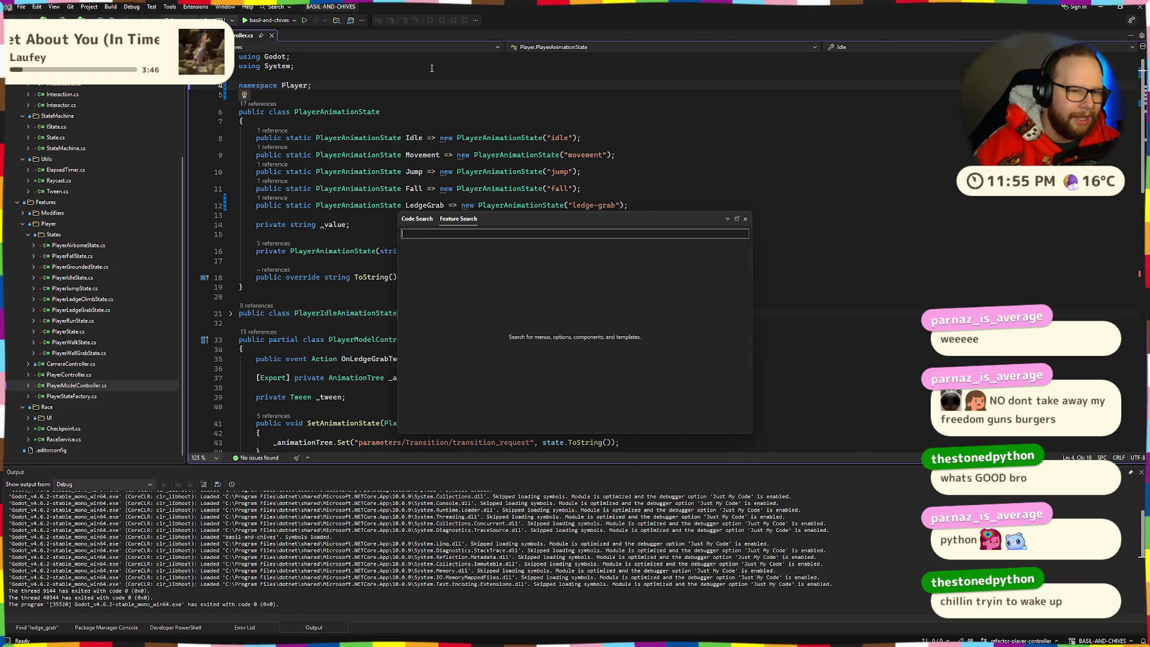
pyautogui.click(425, 219)
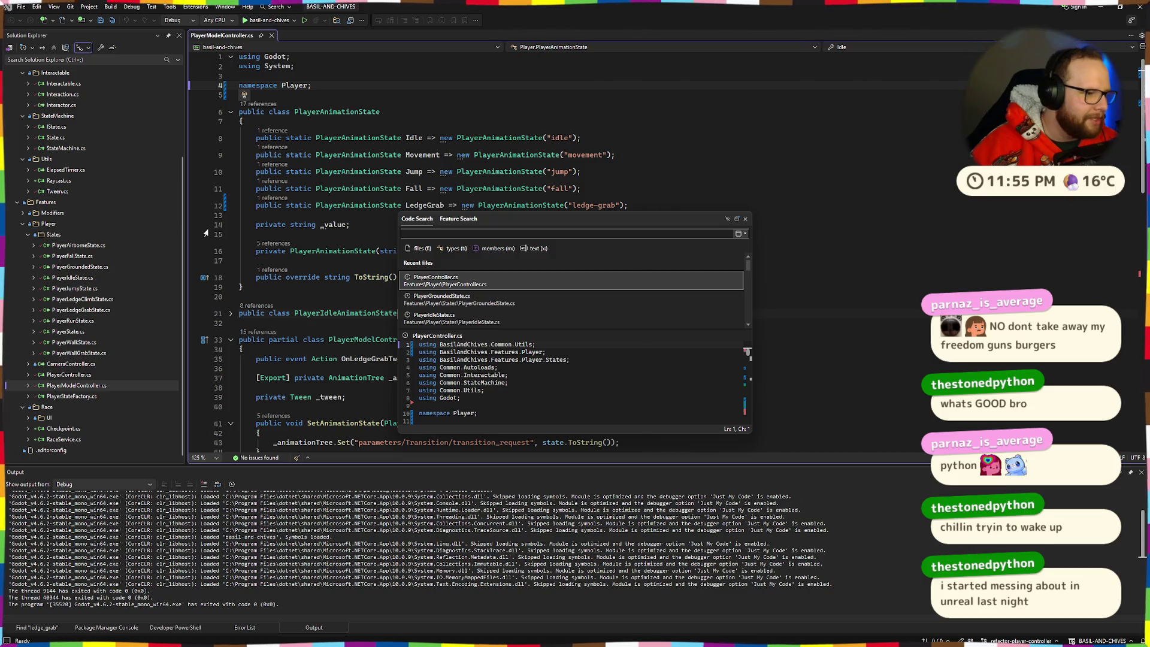
pyautogui.click(352, 121)
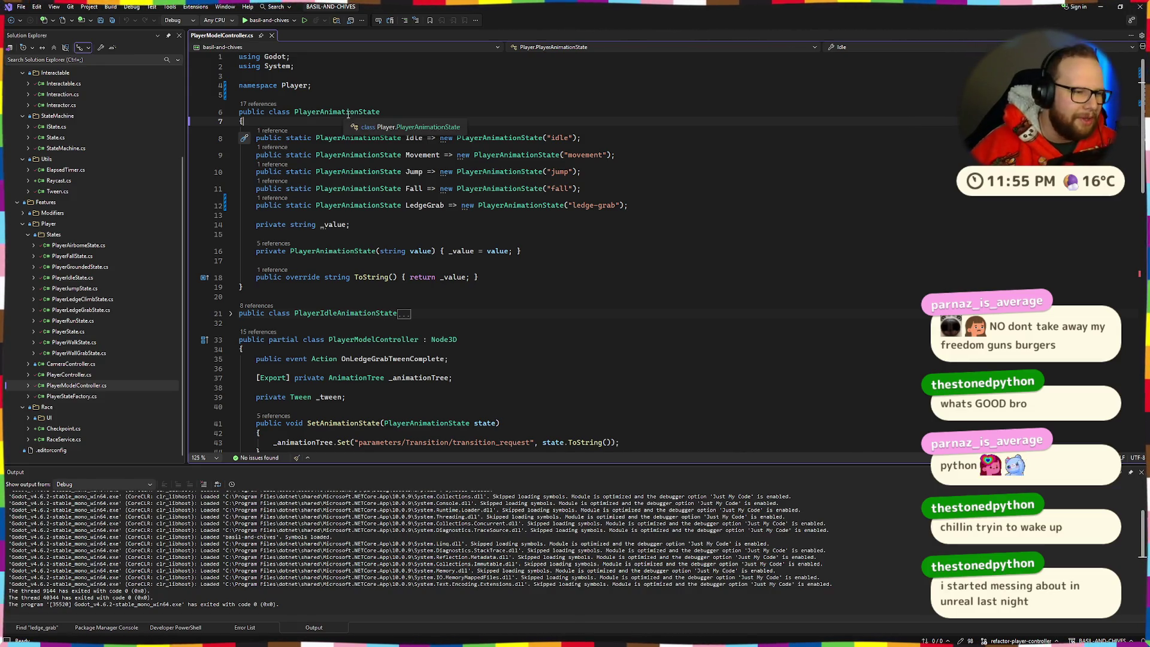
pyautogui.click(405, 67)
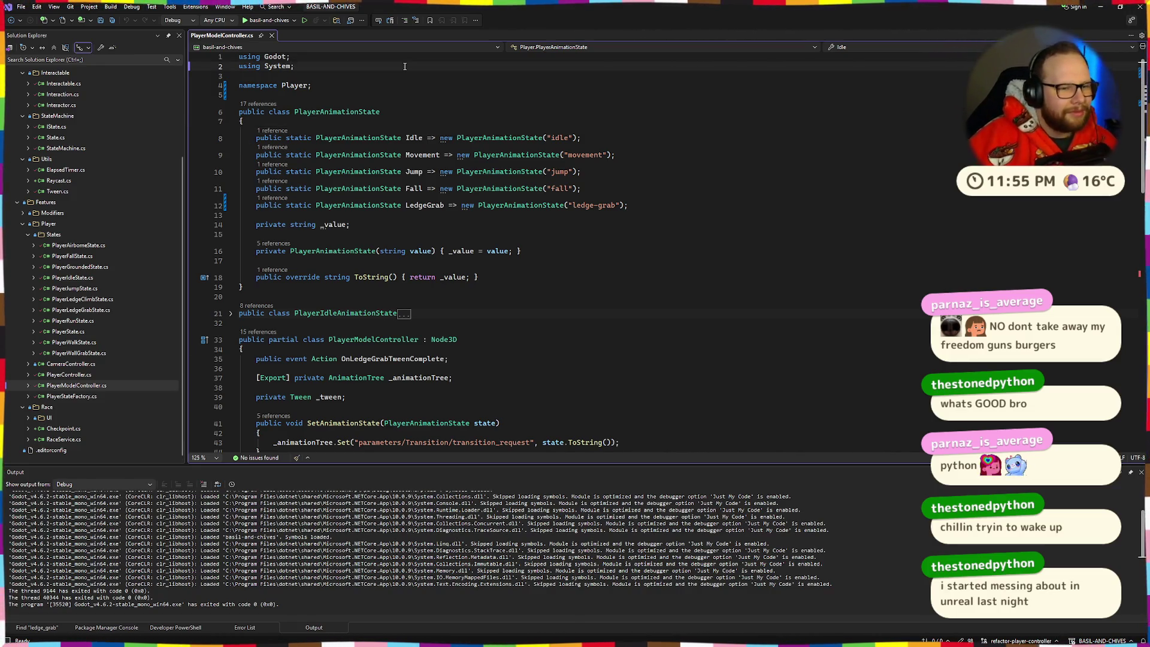
pyautogui.hotkey('ctrl', 'q')
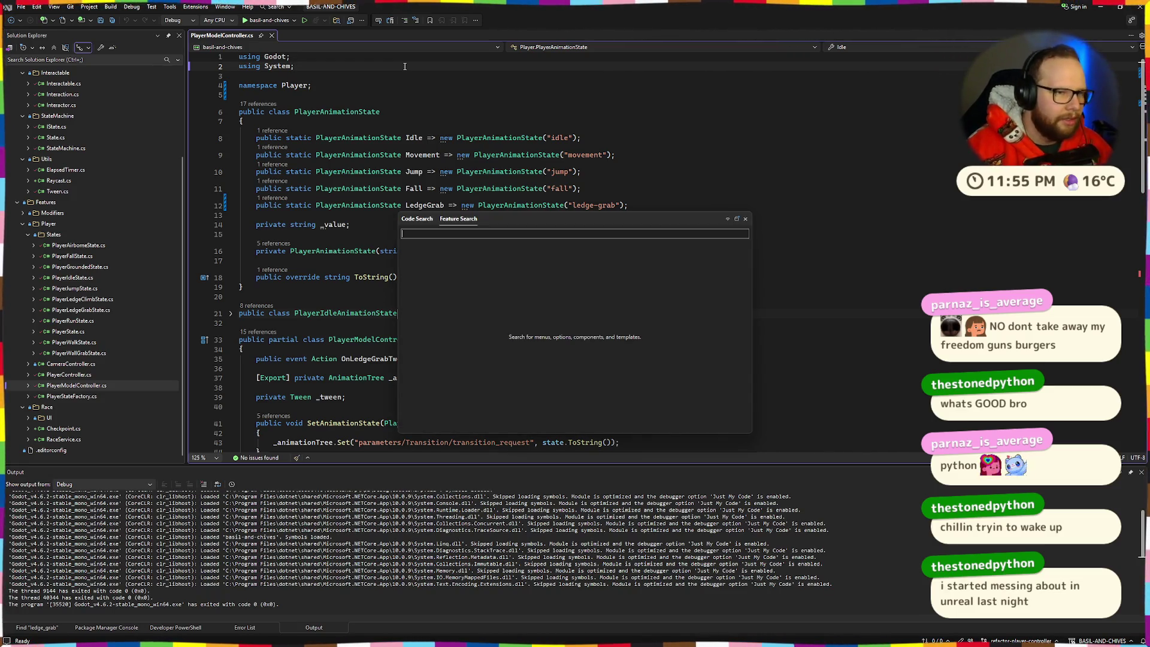
# Open SceneLoader.cs via Code Search for 'sceneloader', accepting line-ending normalization
pyautogui.press('Escape')
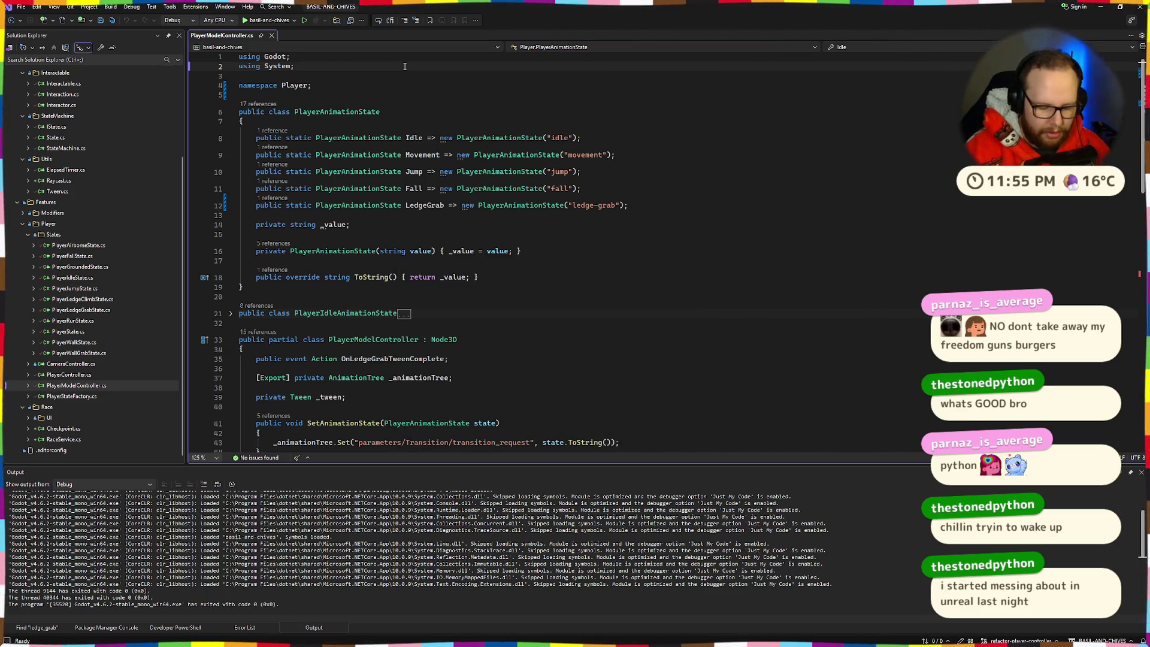
pyautogui.hotkey('ctrl', 't')
pyautogui.write('sceneloader')
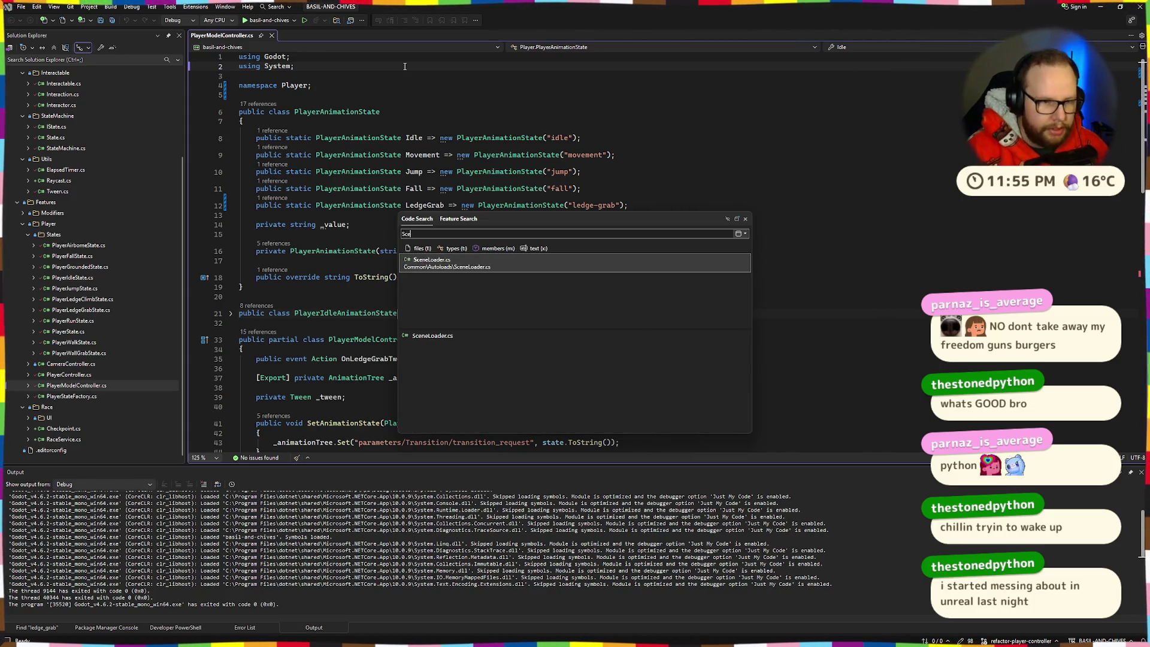
pyautogui.press('Return')
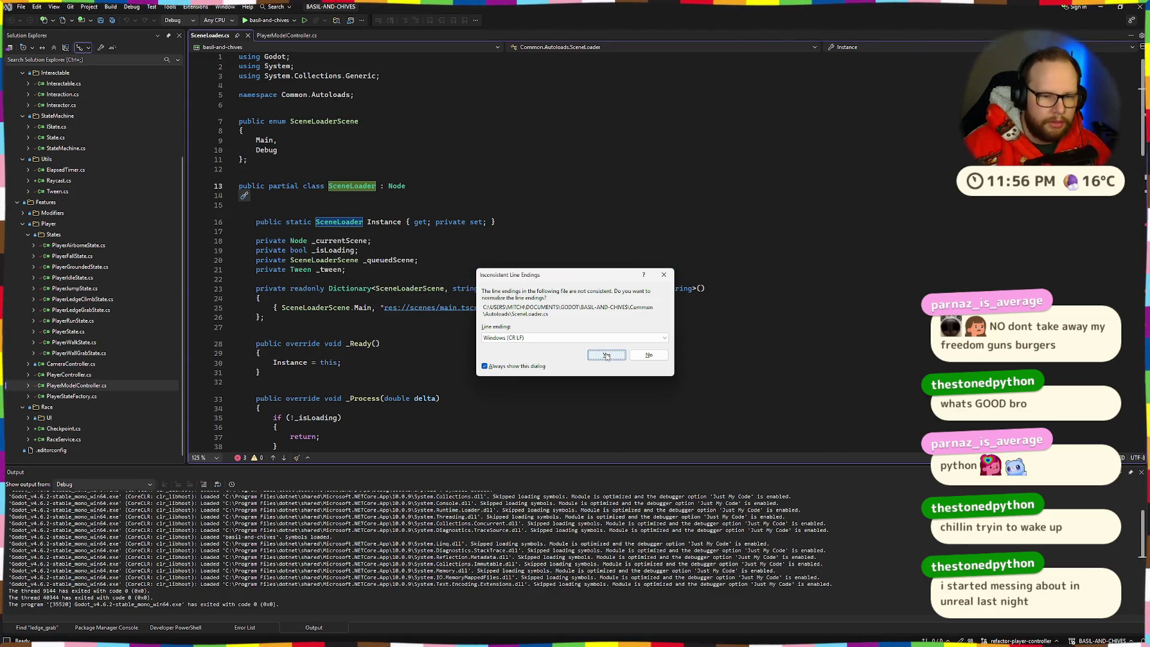
pyautogui.press('Return')
# Check the SceneLoaderScene enum, then return to PlayerModelController.cs
pyautogui.moveTo(239, 121); pyautogui.dragTo(247, 160)
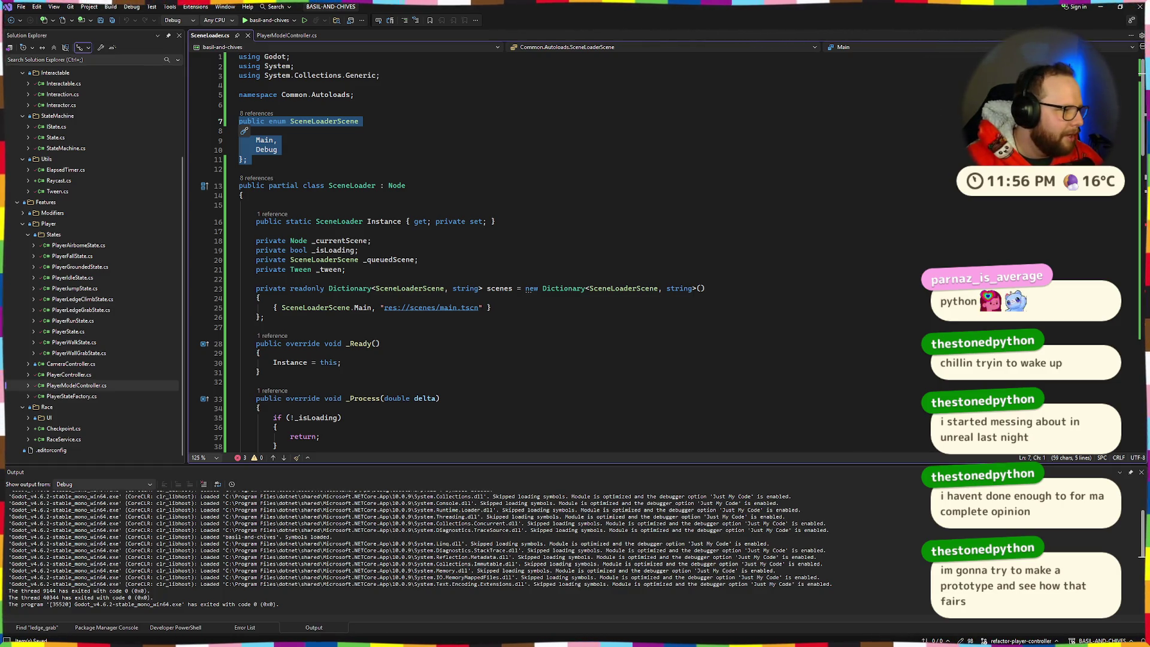
pyautogui.hotkey('alt', 'Tab')
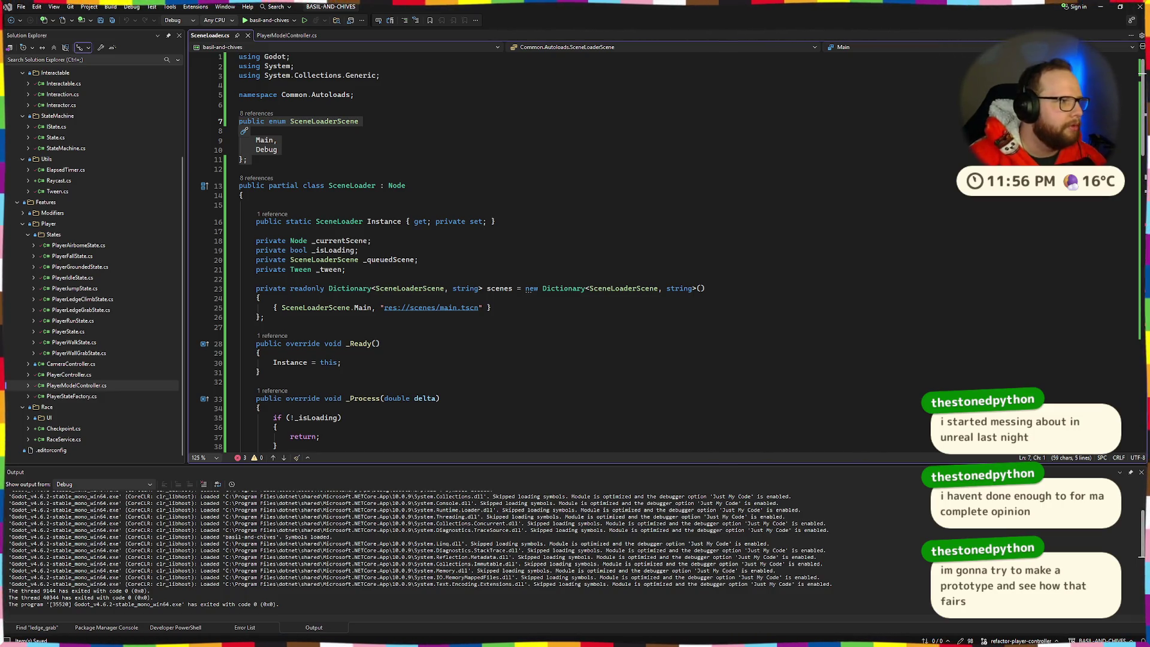
pyautogui.click(360, 130)
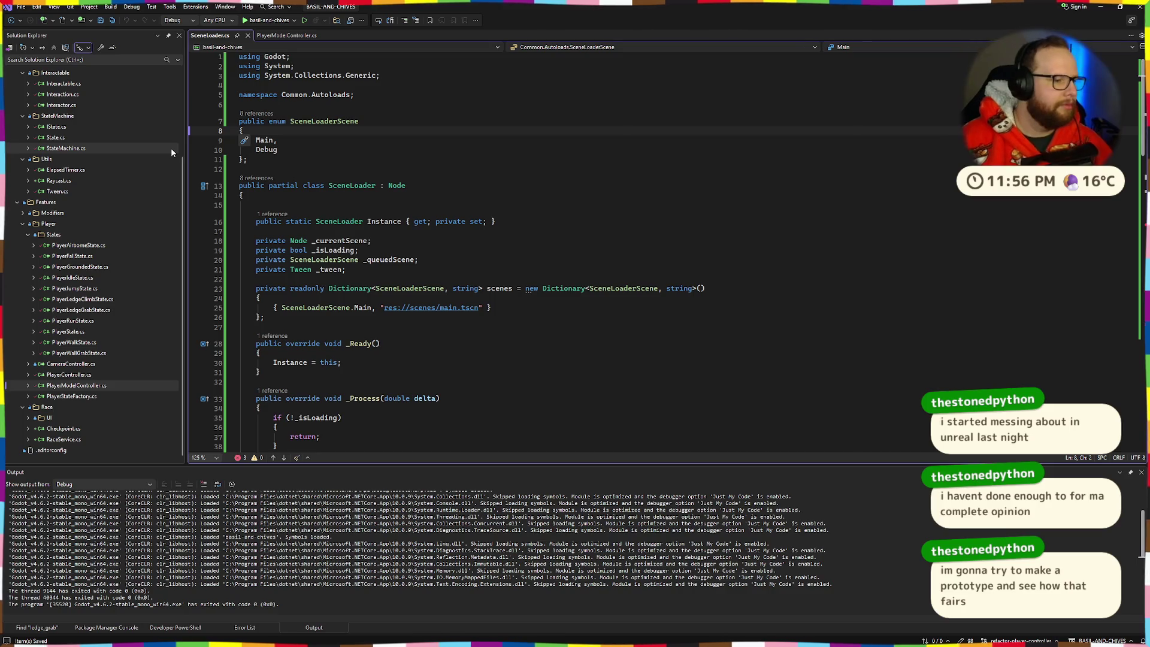
pyautogui.click(277, 36)
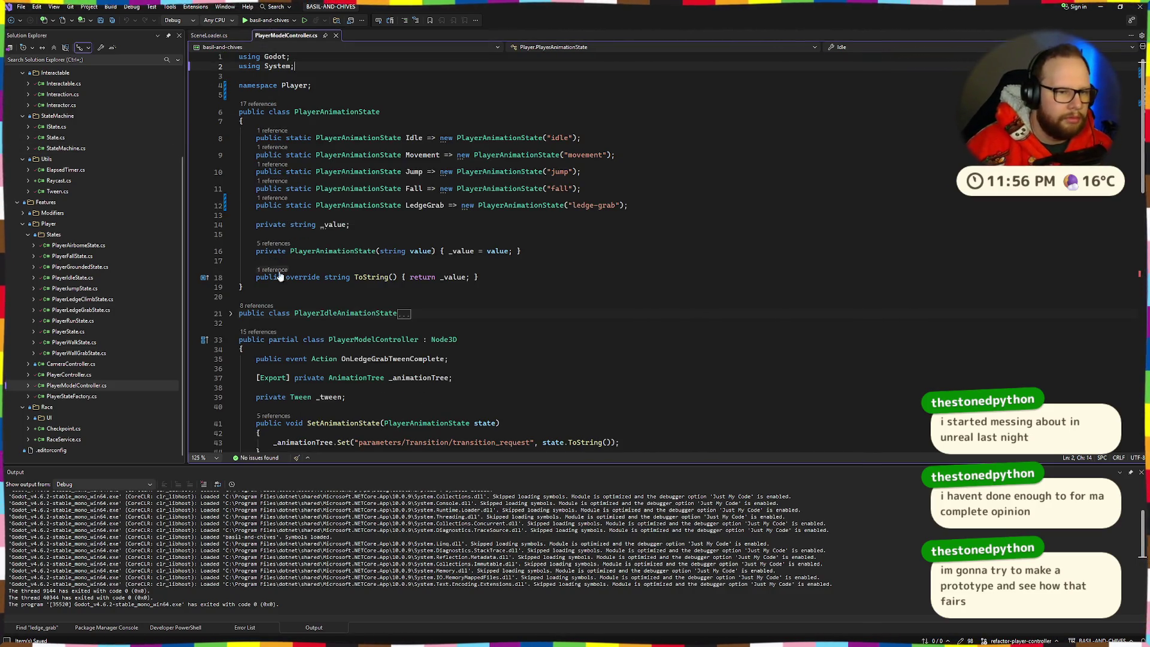
# Delete the SceneLoaderScene enum from SceneLoader.cs and save the file
pyautogui.hotkey('ctrl', 'Tab')
pyautogui.moveTo(238, 168); pyautogui.dragTo(238, 120)
pyautogui.write('poublic')
pyautogui.hotkey('ctrl', 'BackSpace')
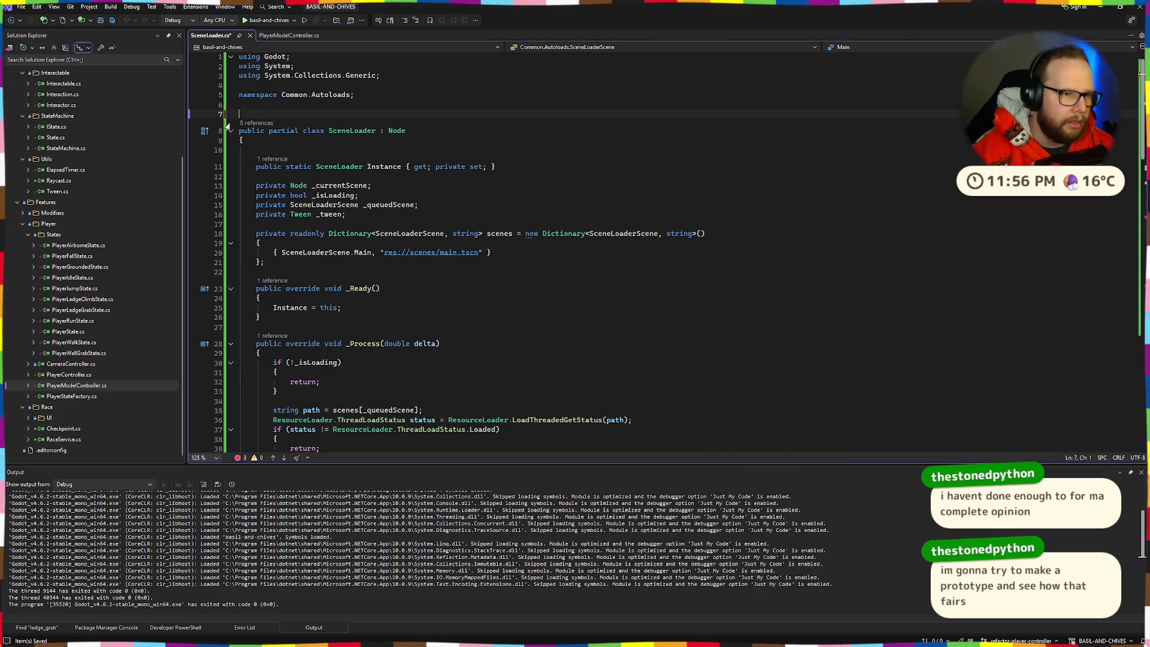
pyautogui.press('Return')
pyautogui.hotkey('ctrl', 's')
# Take the PlayerAnimationState class from PlayerModelController.cs onto the clipboard
pyautogui.click(293, 37)
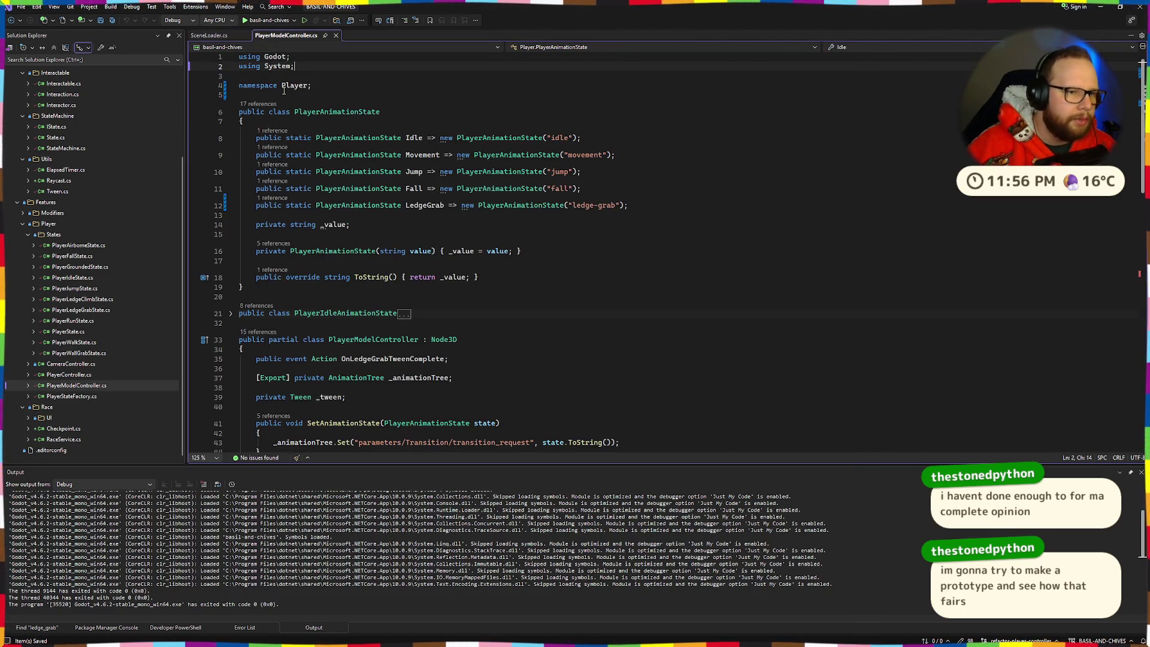
pyautogui.moveTo(269, 137); pyautogui.dragTo(581, 138)
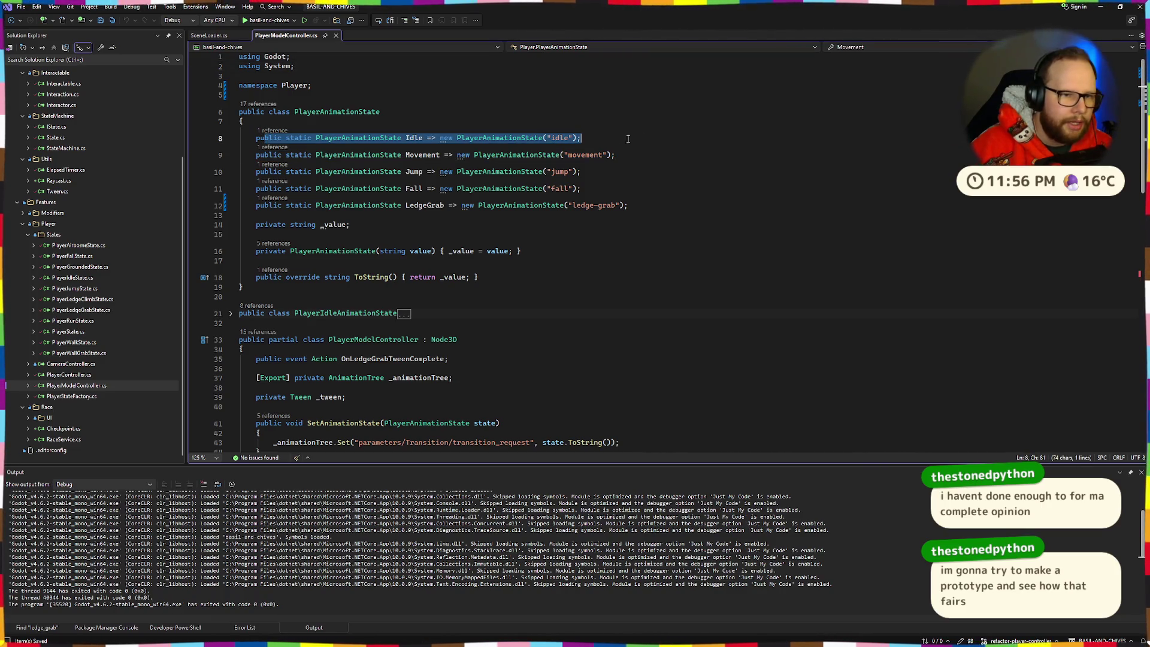
pyautogui.press('End')
pyautogui.moveTo(441, 138); pyautogui.dragTo(583, 138)
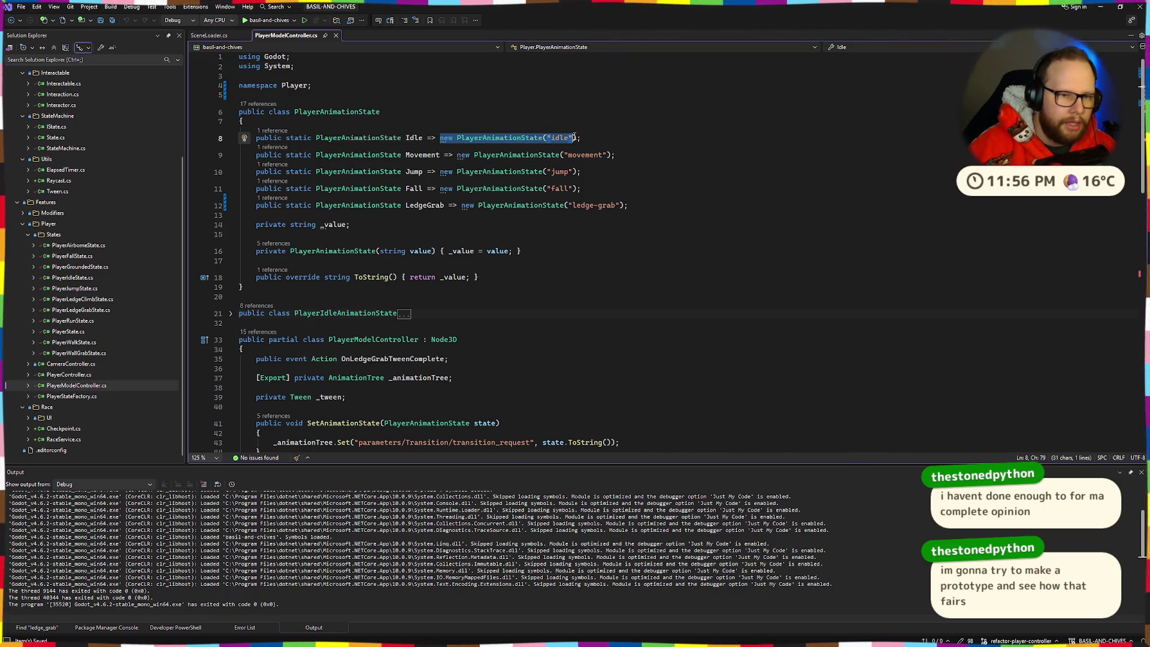
pyautogui.click(590, 103)
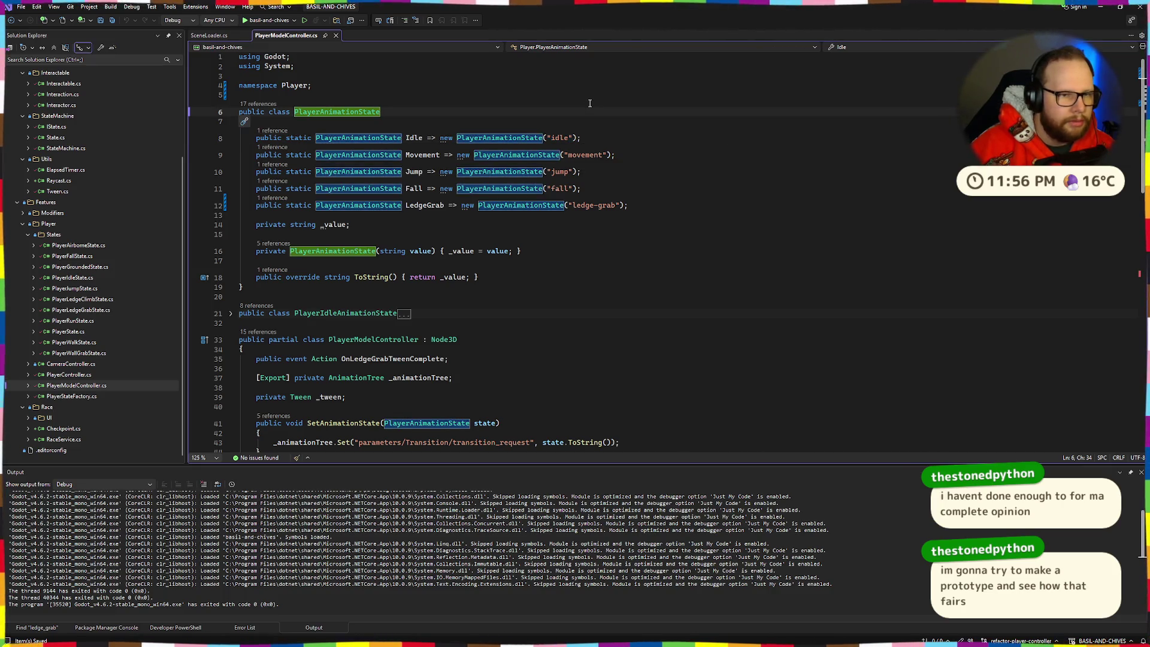
pyautogui.moveTo(243, 288)
pyautogui.mouseDown()
pyautogui.moveTo(214, 248)
pyautogui.moveTo(242, 250)
pyautogui.moveTo(252, 278)
pyautogui.moveTo(239, 112)
pyautogui.mouseUp()
pyautogui.hotkey('ctrl', 'x')
pyautogui.click(209, 35)
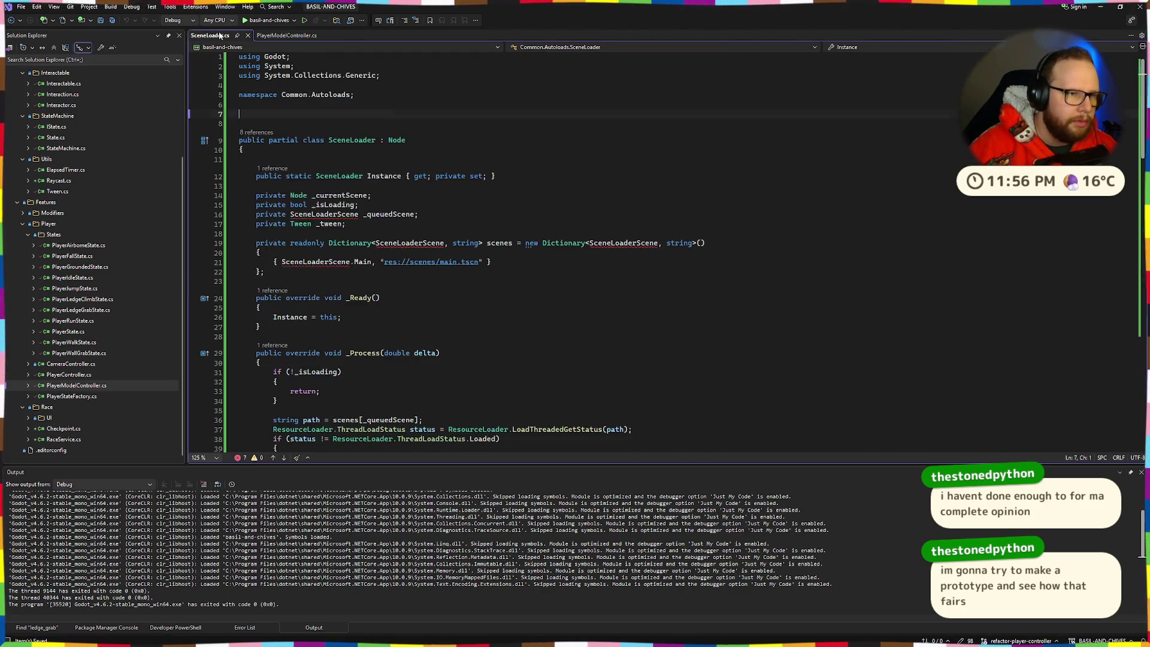
# Paste the class into SceneLoader.cs, renaming it, its constructor and its type references to SceneLoaderScene
pyautogui.hotkey('ctrl', 'v')
pyautogui.doubleClick(336, 123)
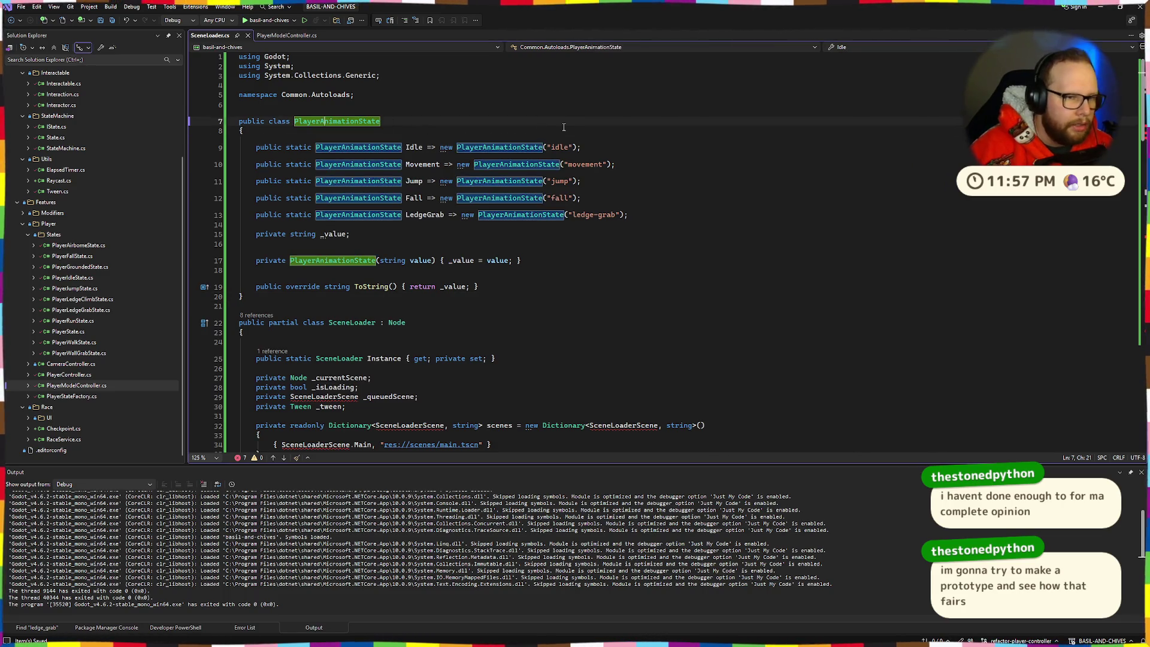
pyautogui.write('Scen')
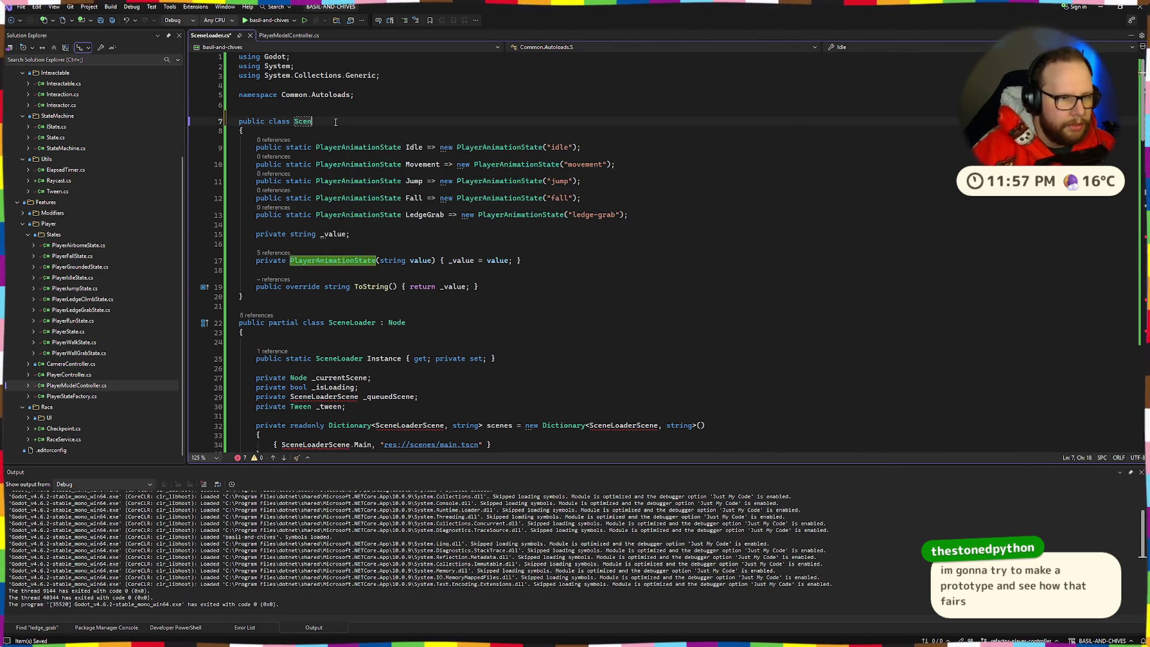
pyautogui.write('eLoaderScene')
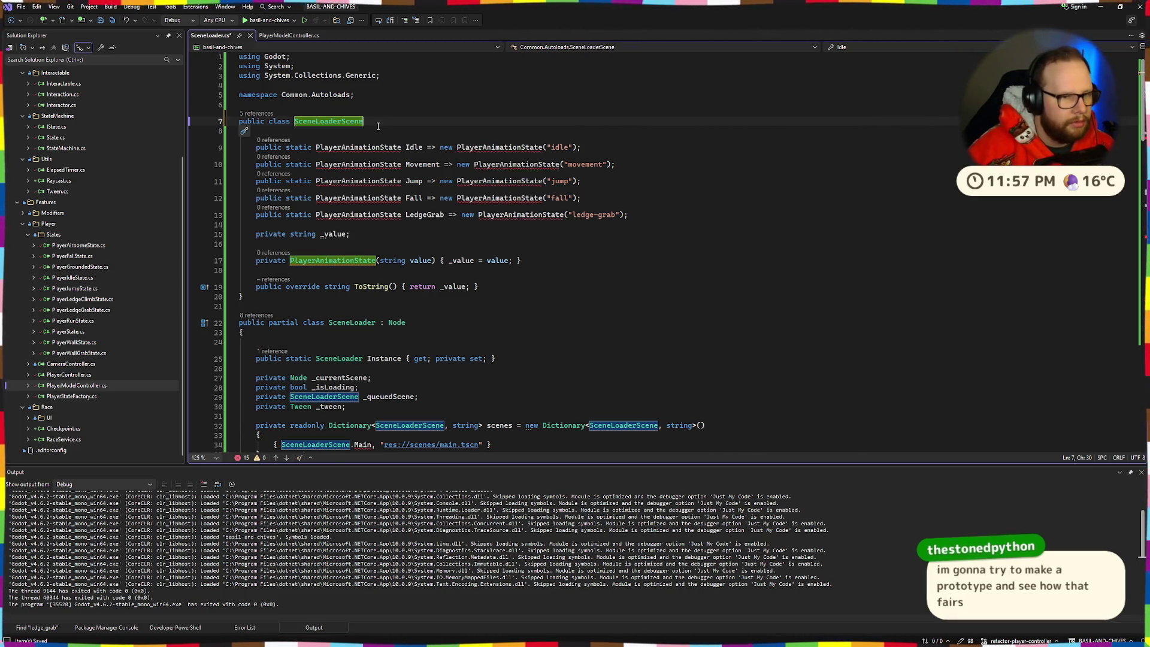
pyautogui.press('Down')
pyautogui.press('Down')
pyautogui.press('Up')
pyautogui.press('Up')
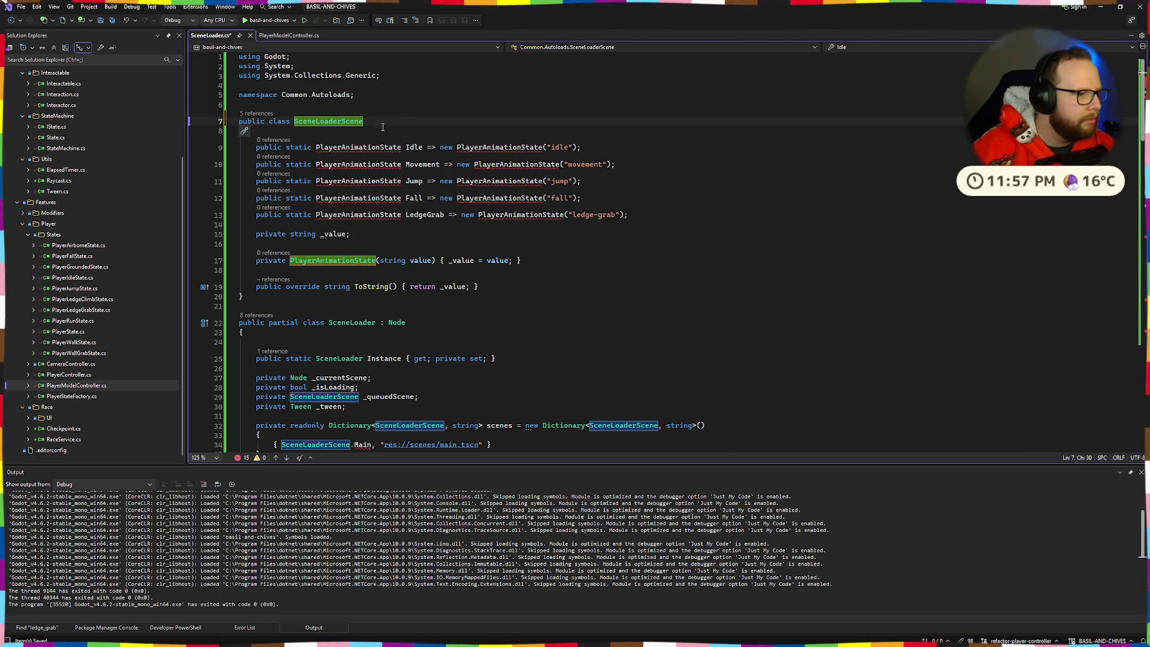
pyautogui.hotkey('ctrl', '.')
pyautogui.press('Return')
pyautogui.doubleClick(353, 147)
pyautogui.hotkey('ctrl', 'v')
pyautogui.doubleClick(491, 148)
pyautogui.hotkey('ctrl', 'v')
# Rename the Idle entry to Develop, then to Main
pyautogui.doubleClick(396, 148)
pyautogui.hotkey('ctrl', 'r')
pyautogui.hotkey('ctrl', 'r')
pyautogui.write('Develop')
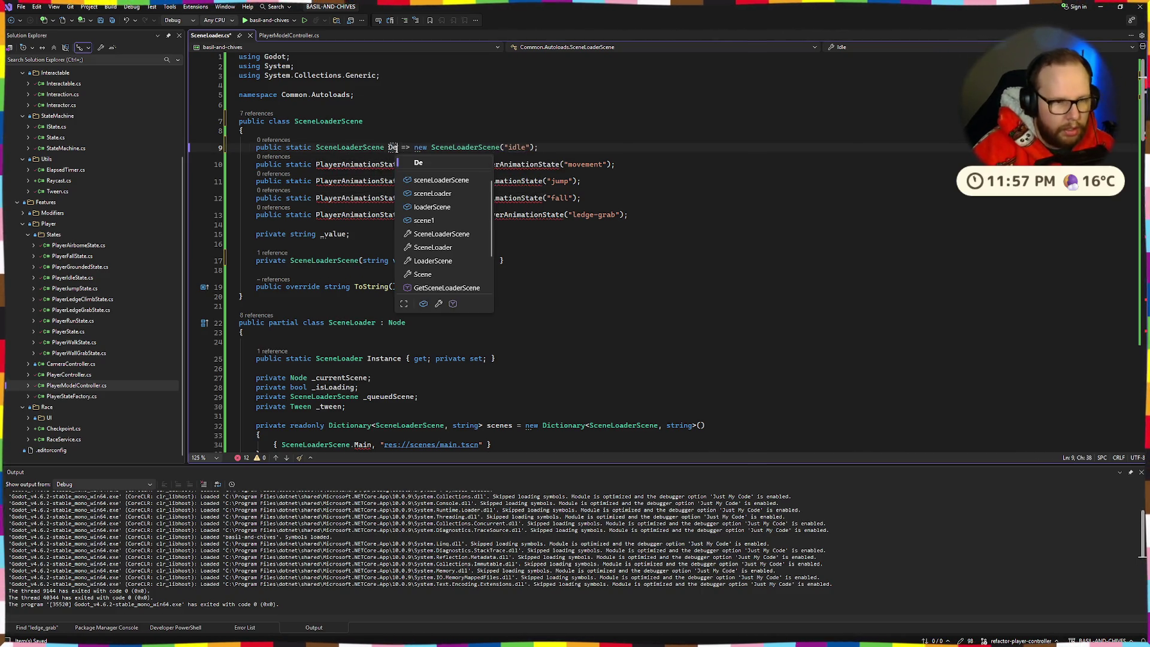
pyautogui.press('Return')
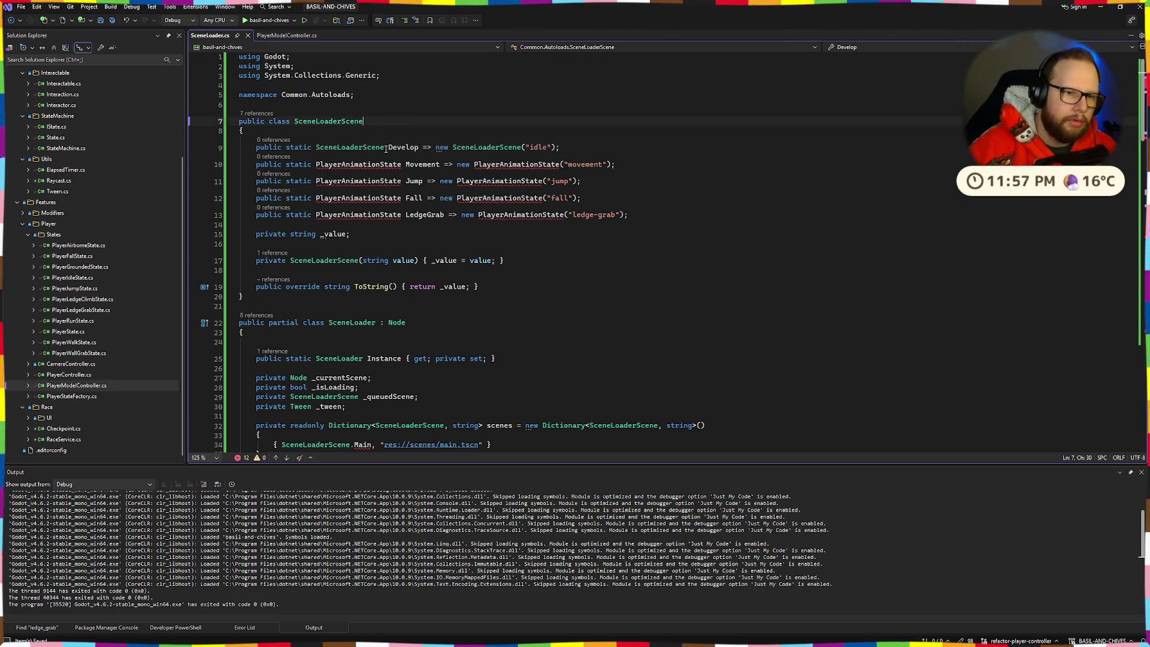
pyautogui.press('Up')
pyautogui.press('Up')
pyautogui.doubleClick(403, 148)
pyautogui.hotkey('ctrl', 'r')
pyautogui.hotkey('ctrl', 'r')
pyautogui.write('Main')
pyautogui.press('Return')
# Clear the 'idle' text so Main is constructed with an empty string
pyautogui.doubleClick(525, 148)
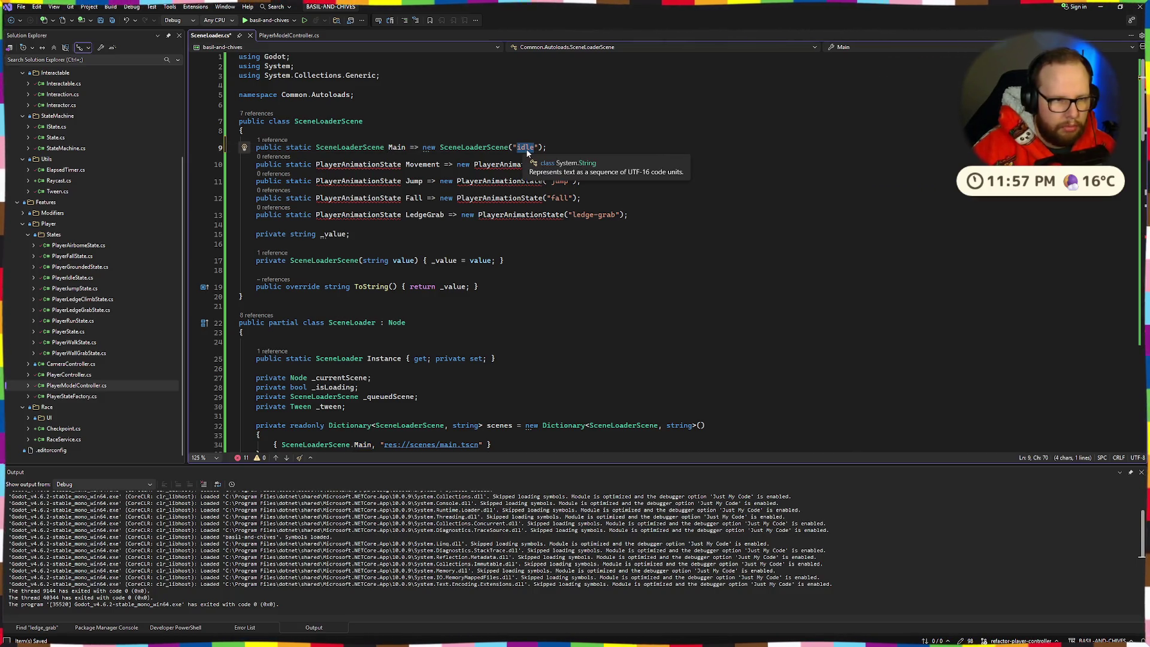
pyautogui.click(487, 118)
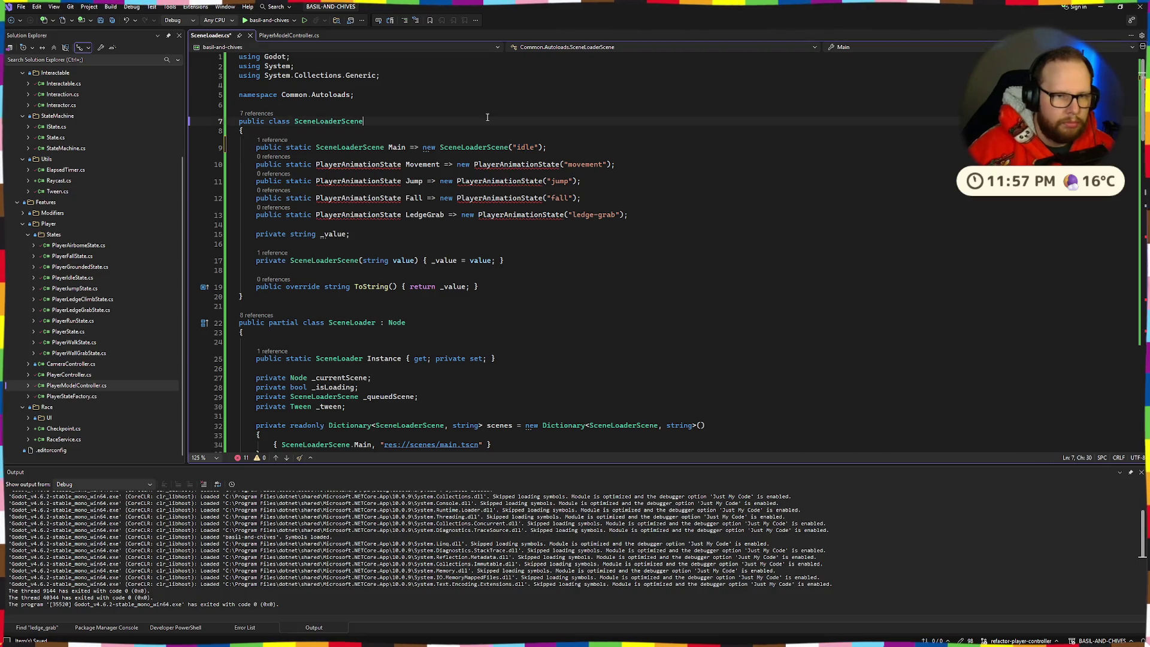
pyautogui.moveTo(516, 144); pyautogui.dragTo(525, 148)
pyautogui.press('Right')
pyautogui.click(555, 234)
pyautogui.scroll(-5, 555, 234)
pyautogui.scroll(5, 555, 233)
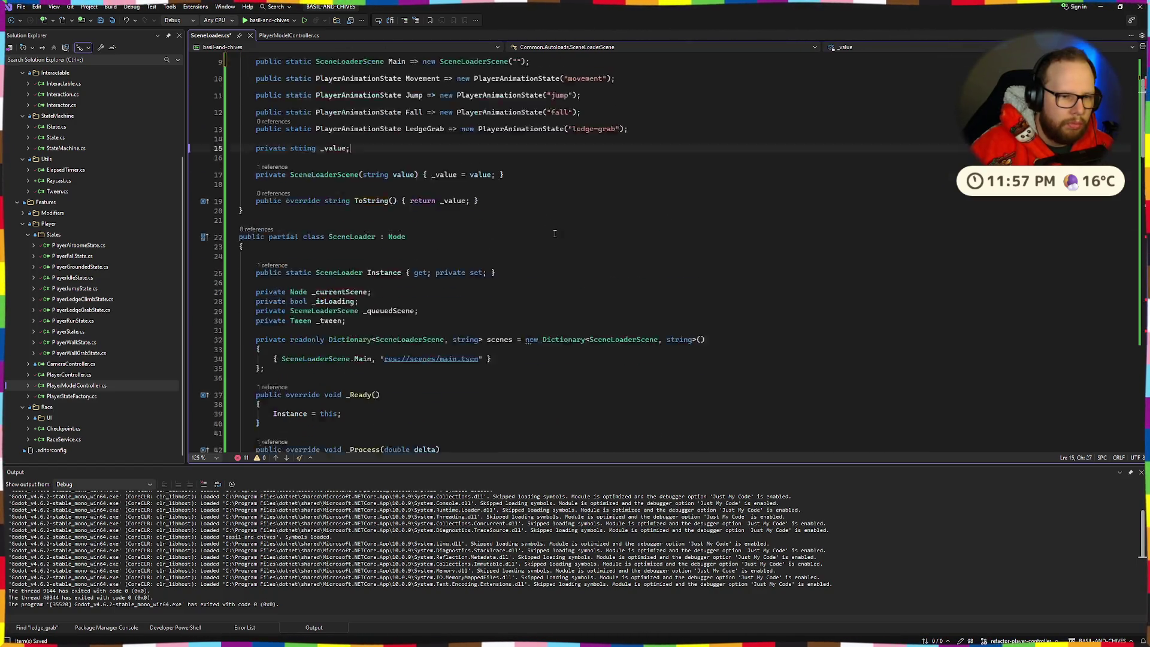
# Set Main's scene path to res://scenes/main.tscn and save
pyautogui.moveTo(384, 415); pyautogui.dragTo(480, 415)
pyautogui.click(516, 119)
pyautogui.hotkey('ctrl', 'v')
pyautogui.hotkey('ctrl', 's')
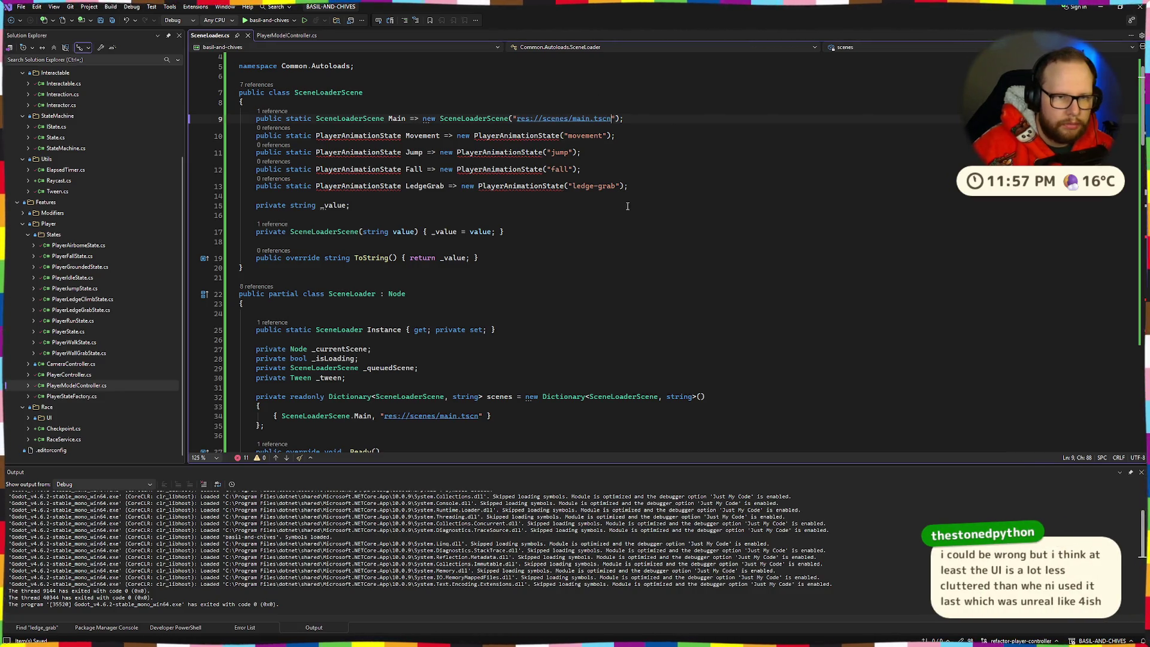
# Delete the four leftover PlayerAnimationState lines and the empty line below Main
pyautogui.click(334, 121)
pyautogui.moveTo(629, 186)
pyautogui.mouseDown()
pyautogui.moveTo(529, 186)
pyautogui.moveTo(239, 135)
pyautogui.mouseUp()
pyautogui.press('Delete')
pyautogui.press('BackSpace')
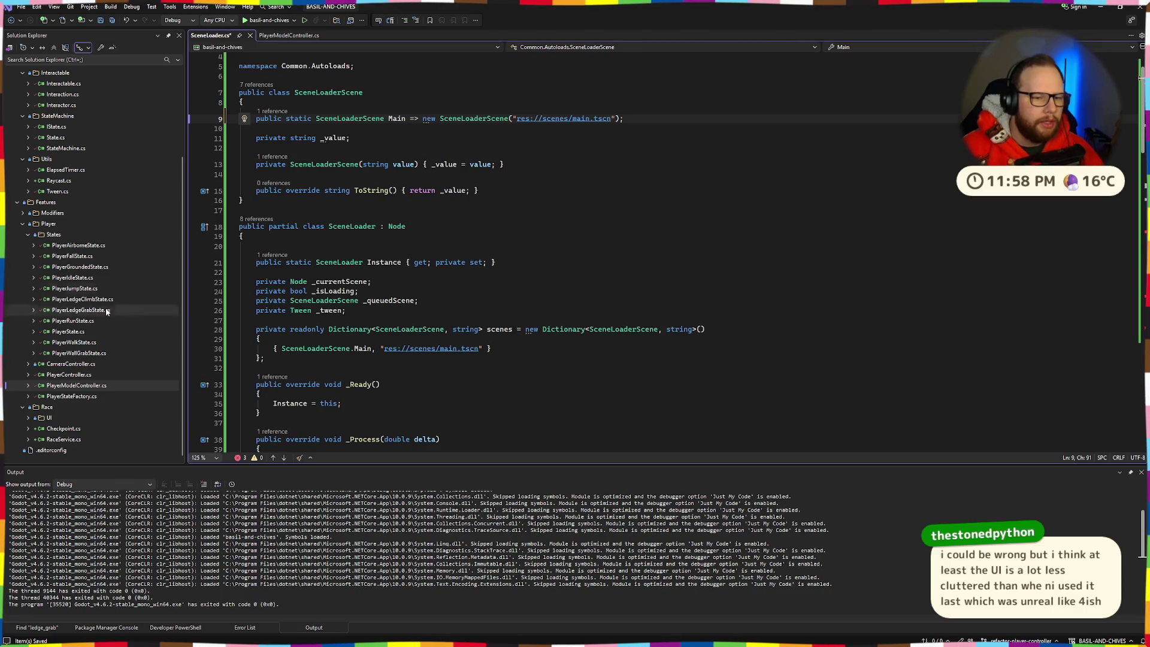
# Remove the blank line and the scenes Dictionary block, then save
pyautogui.click(490, 209)
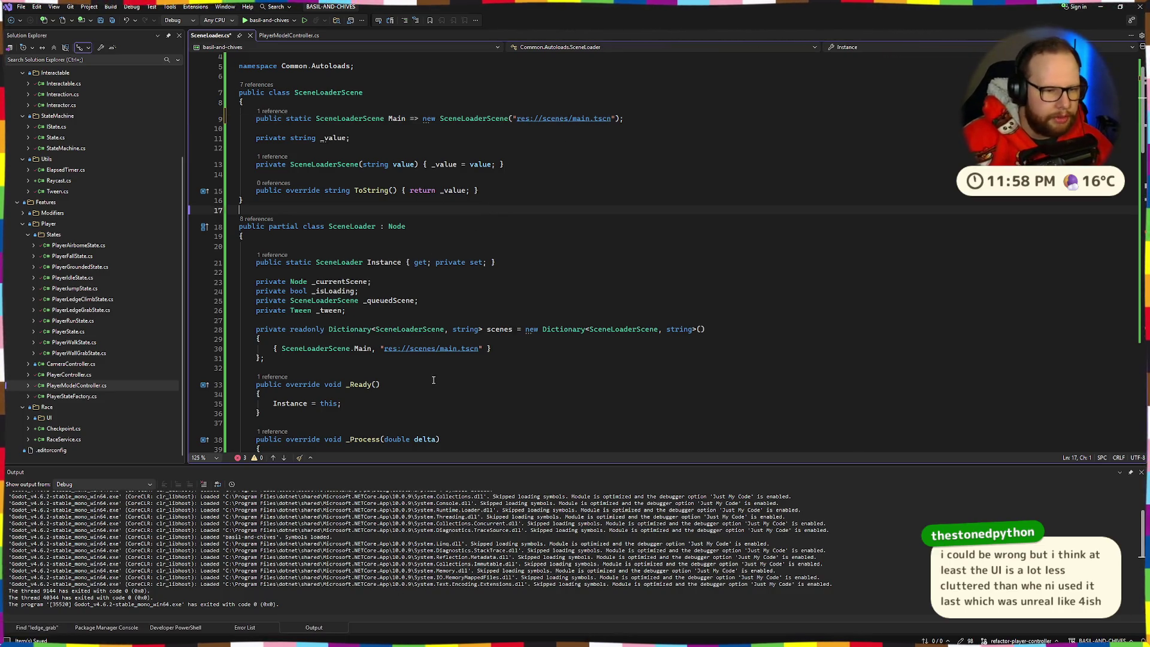
pyautogui.click(455, 138)
pyautogui.scroll(1, 505, 209)
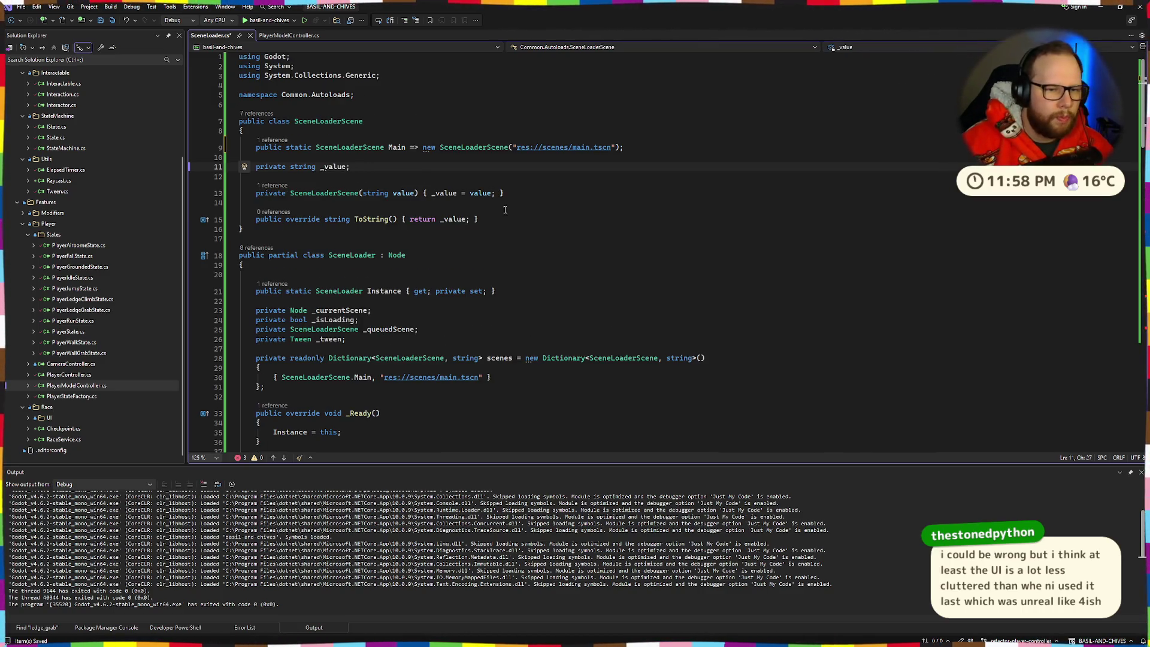
pyautogui.click(389, 310)
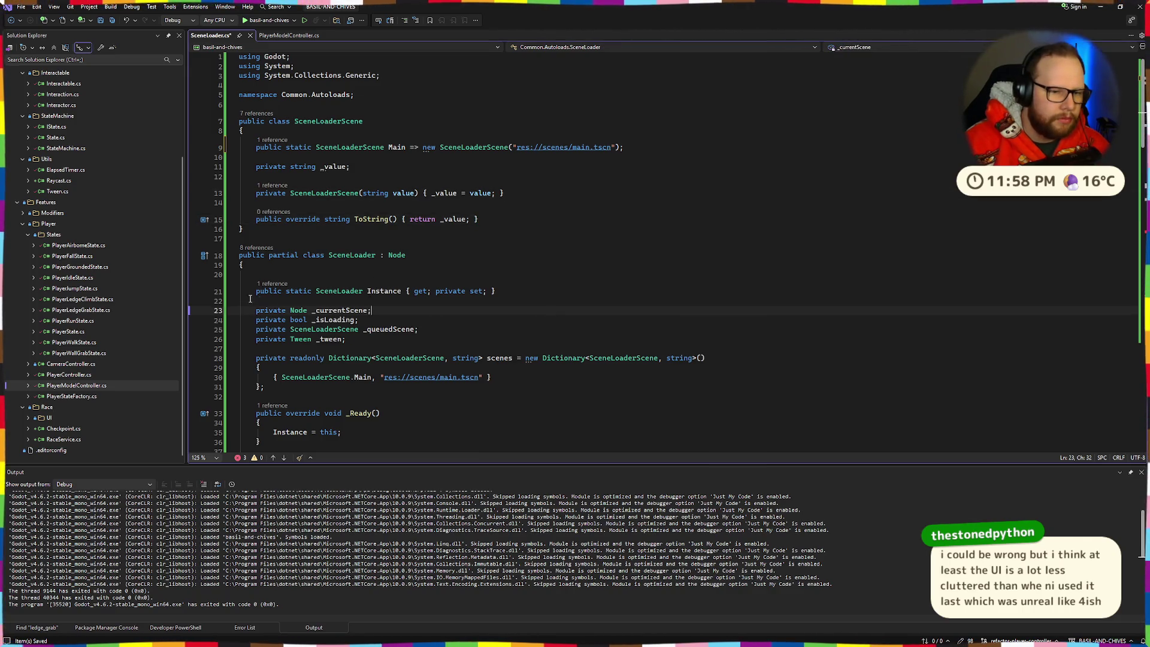
pyautogui.click(491, 274)
pyautogui.press('BackSpace')
pyautogui.scroll(-4, 498, 264)
pyautogui.moveTo(267, 262); pyautogui.dragTo(169, 236)
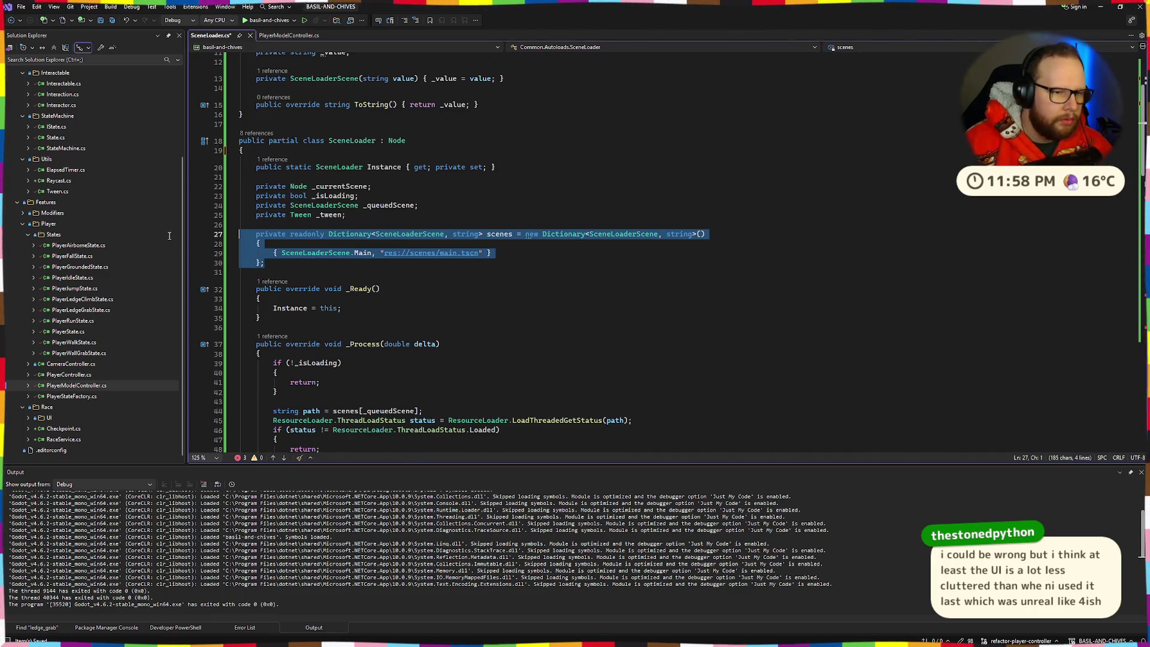
pyautogui.press('BackSpace')
pyautogui.press('BackSpace')
pyautogui.press('BackSpace')
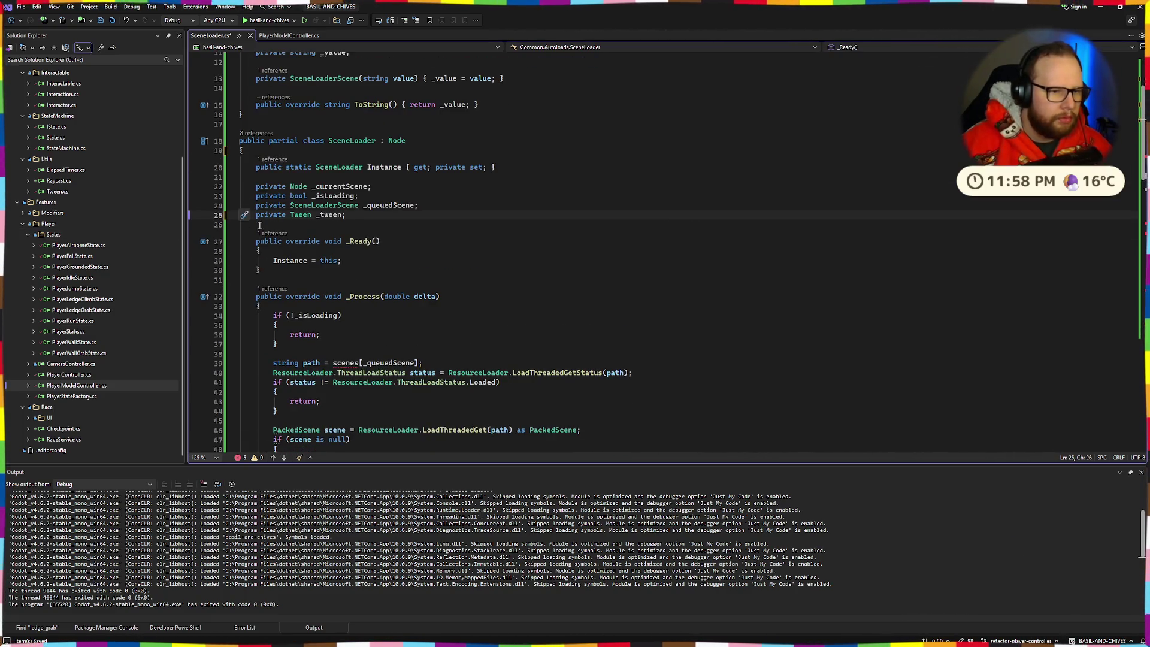
pyautogui.hotkey('ctrl', 's')
# Remove the System.Collections.Generic using and save
pyautogui.scroll(4, 430, 213)
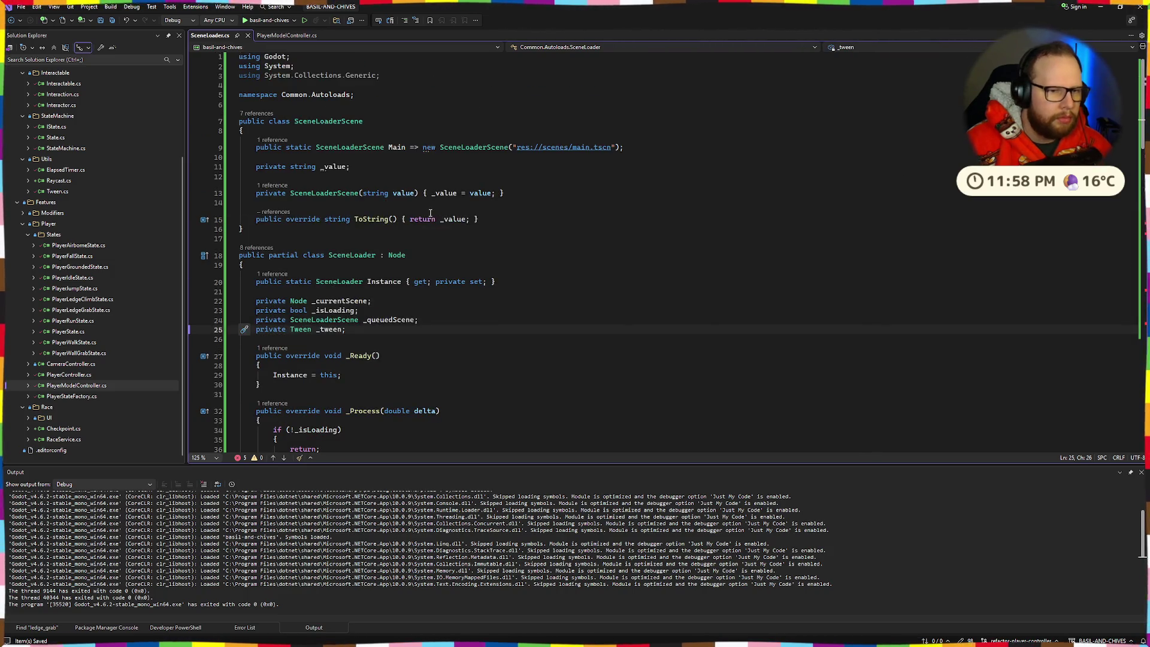
pyautogui.moveTo(242, 138)
pyautogui.mouseDown()
pyautogui.moveTo(506, 198)
pyautogui.moveTo(282, 233)
pyautogui.mouseUp()
pyautogui.click(282, 232)
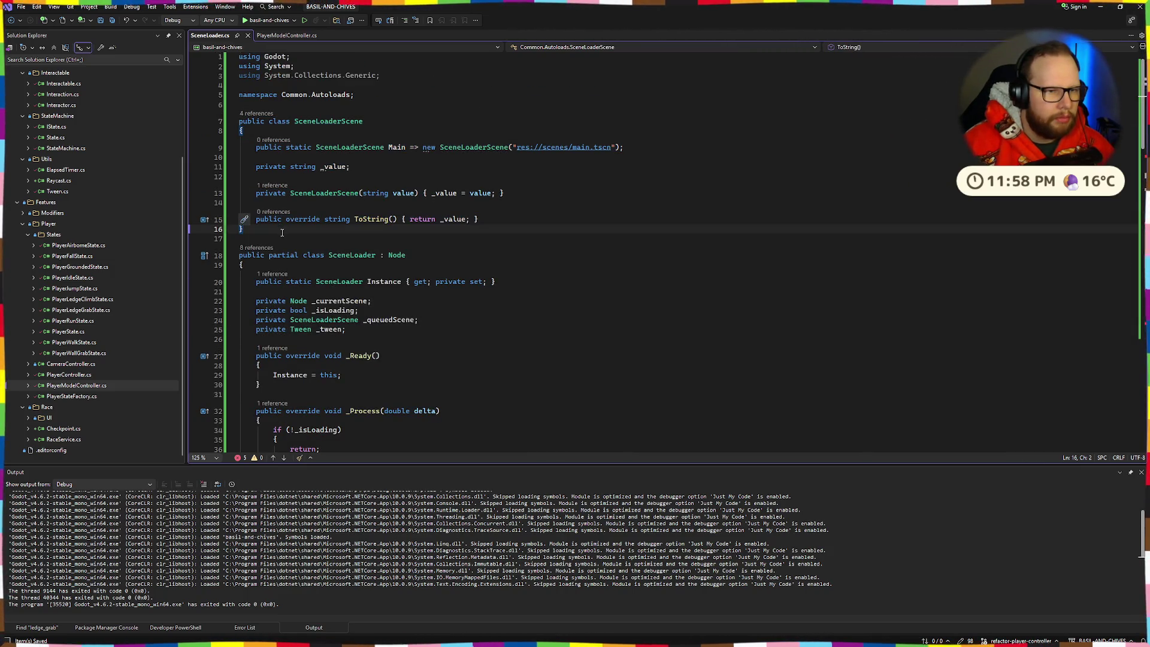
pyautogui.moveTo(381, 76); pyautogui.dragTo(192, 78)
pyautogui.press('BackSpace')
pyautogui.press('BackSpace')
pyautogui.hotkey('ctrl', 's')
# Select the SceneLoaderScene class, attempt a rename, and cancel it
pyautogui.moveTo(256, 137); pyautogui.dragTo(470, 225)
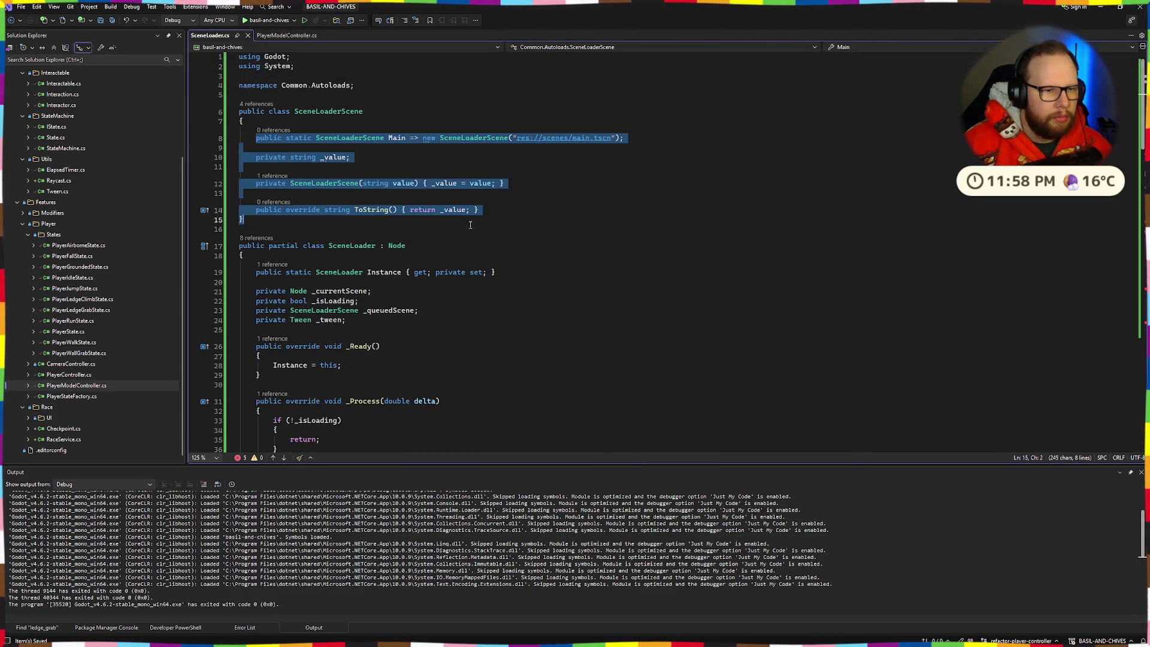
pyautogui.click(329, 224)
pyautogui.moveTo(329, 224)
pyautogui.mouseDown()
pyautogui.moveTo(240, 139)
pyautogui.moveTo(228, 111)
pyautogui.mouseUp()
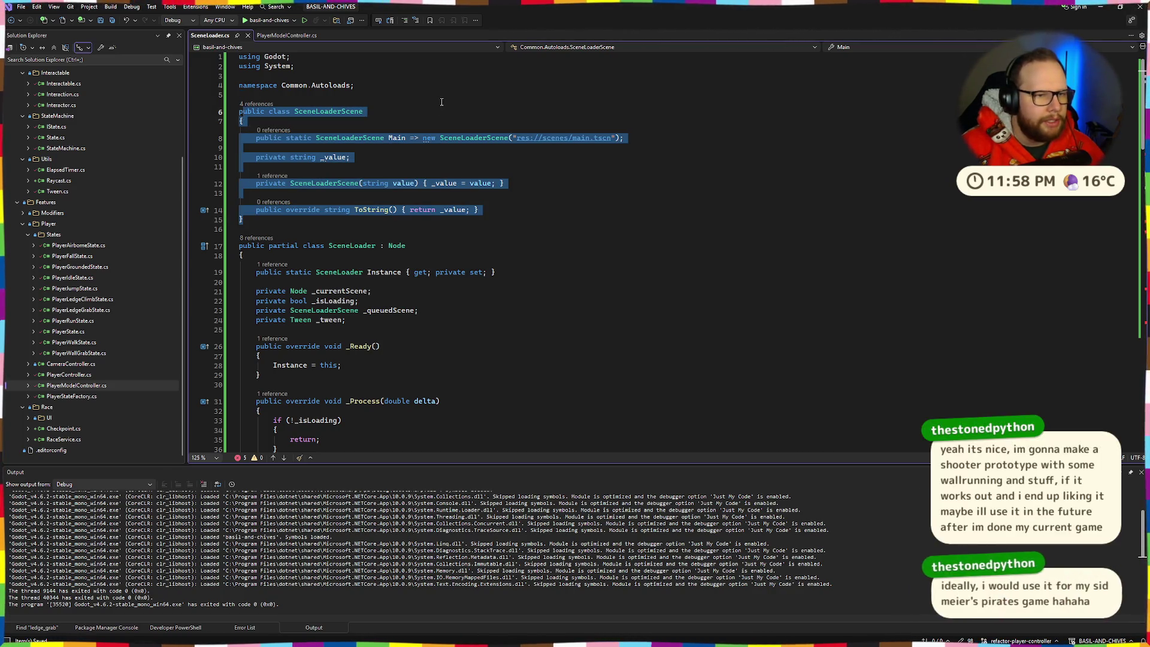
pyautogui.hotkey('ctrl', 'r')
pyautogui.hotkey('ctrl', 'r')
pyautogui.moveTo(243, 220); pyautogui.dragTo(245, 112)
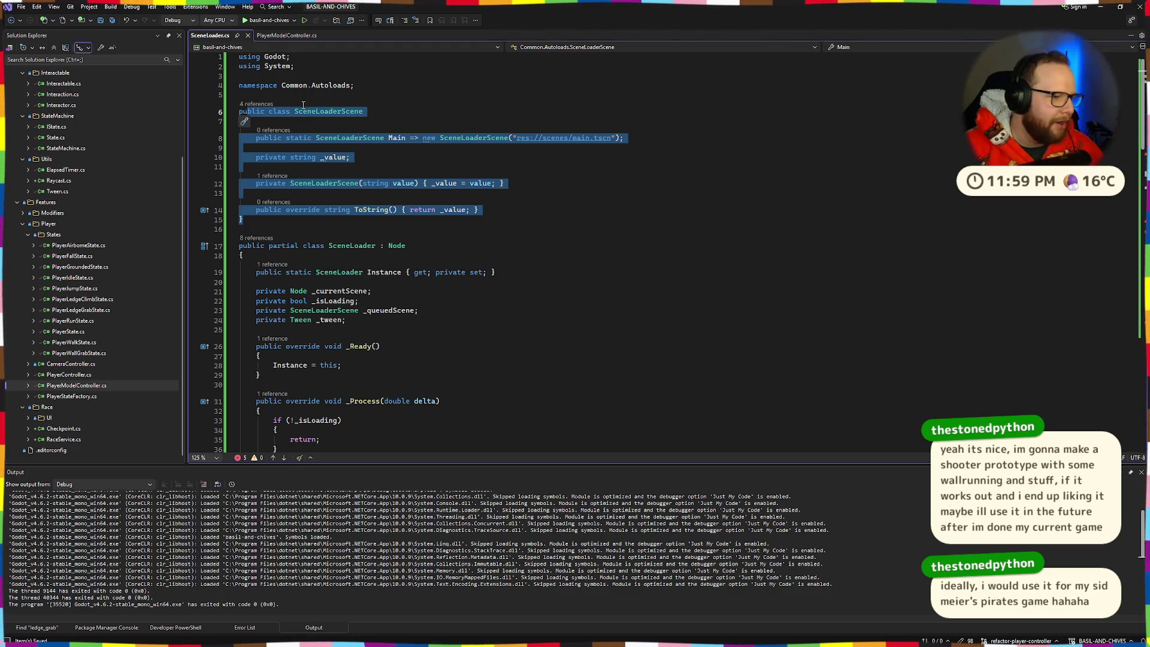
pyautogui.click(375, 106)
pyautogui.moveTo(250, 121)
pyautogui.mouseDown()
pyautogui.moveTo(246, 220)
pyautogui.moveTo(239, 114)
pyautogui.moveTo(410, 101)
pyautogui.moveTo(240, 113)
pyautogui.moveTo(263, 218)
pyautogui.moveTo(240, 108)
pyautogui.mouseUp()
pyautogui.click(335, 93)
pyautogui.moveTo(279, 221); pyautogui.dragTo(240, 112)
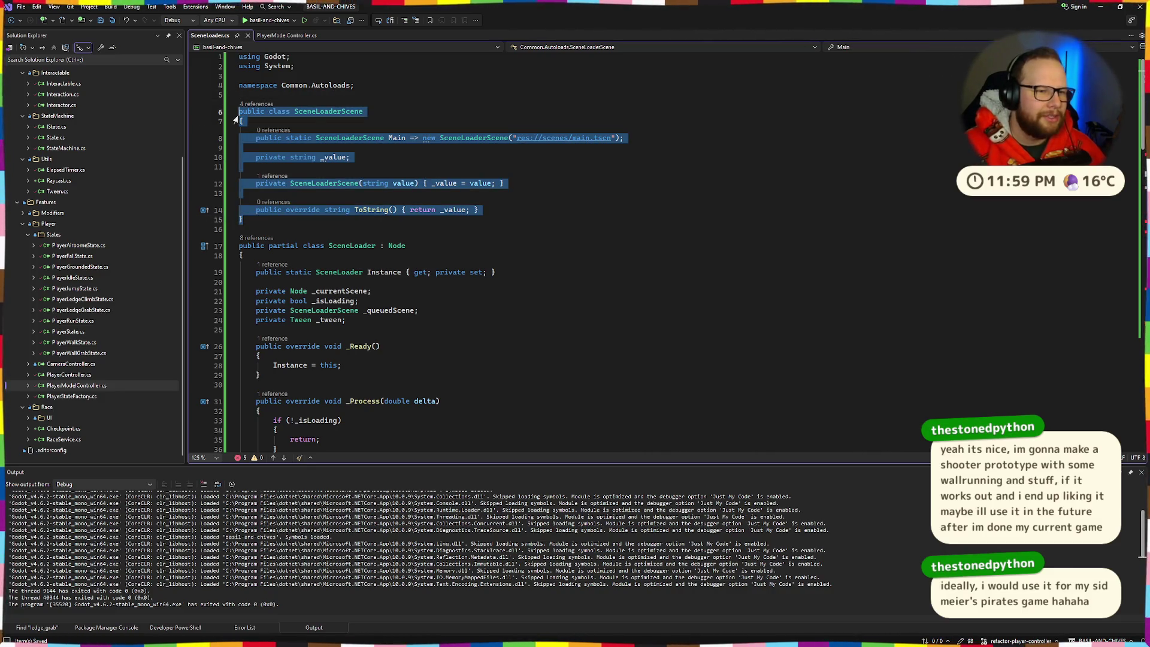
# Undo back to an enum SceneLoaderScene with Main and Debug, and save
pyautogui.click(512, 125)
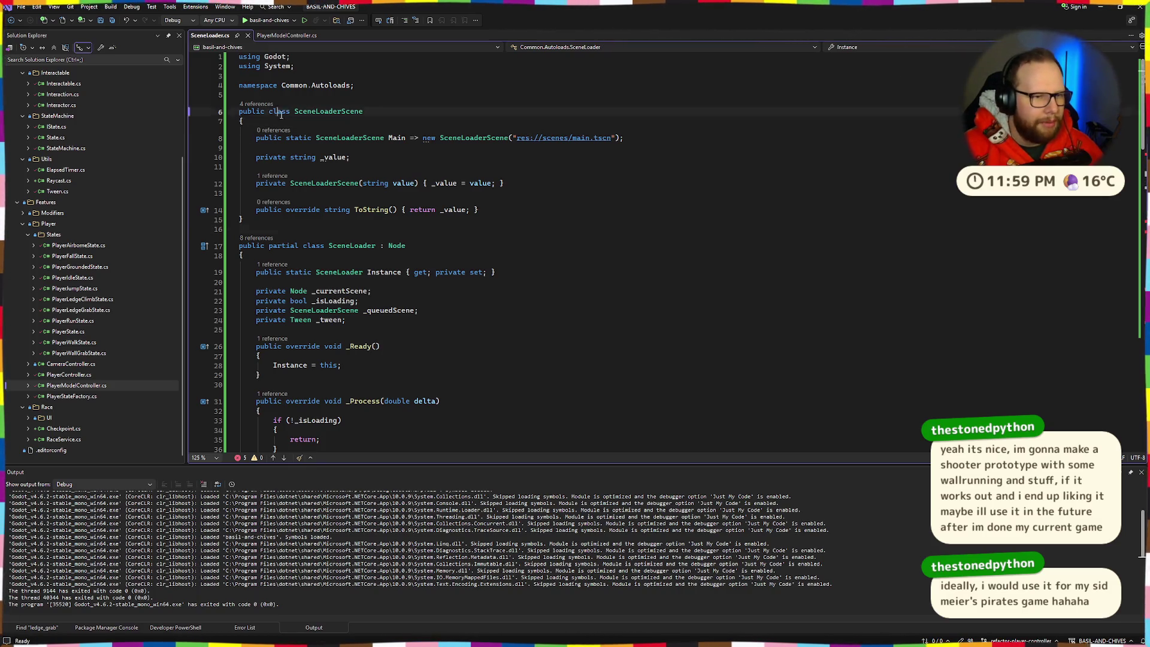
pyautogui.click(419, 113)
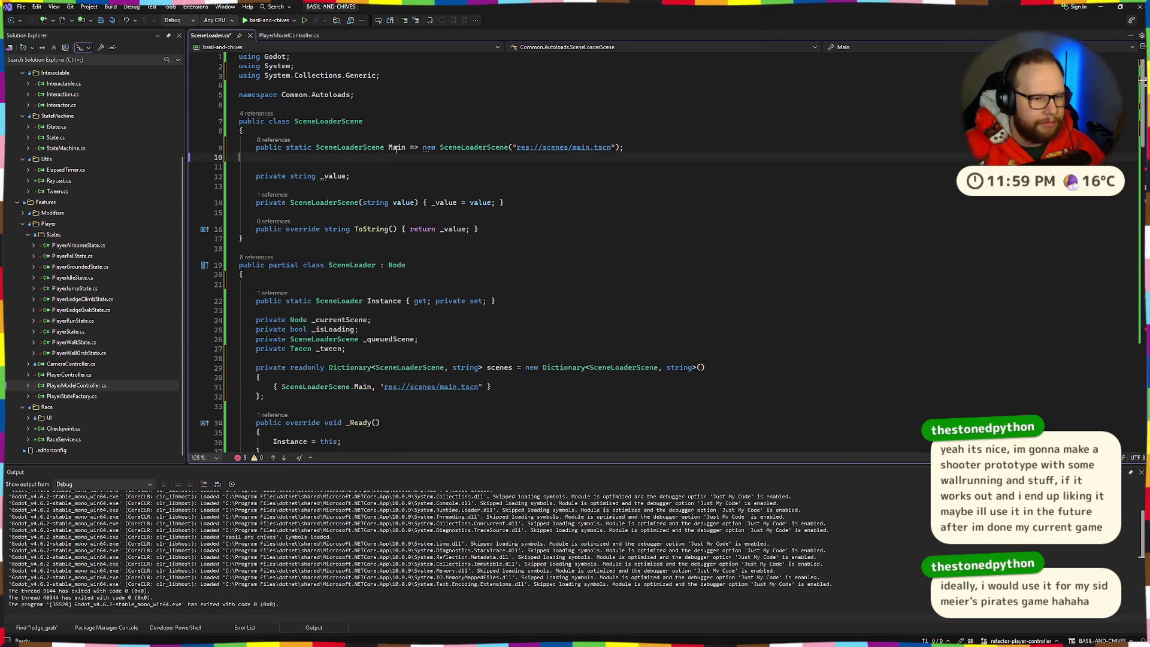
pyautogui.hotkey('ctrl', 'z')
pyautogui.hotkey('ctrl', 'z')
pyautogui.hotkey('ctrl', 'z')
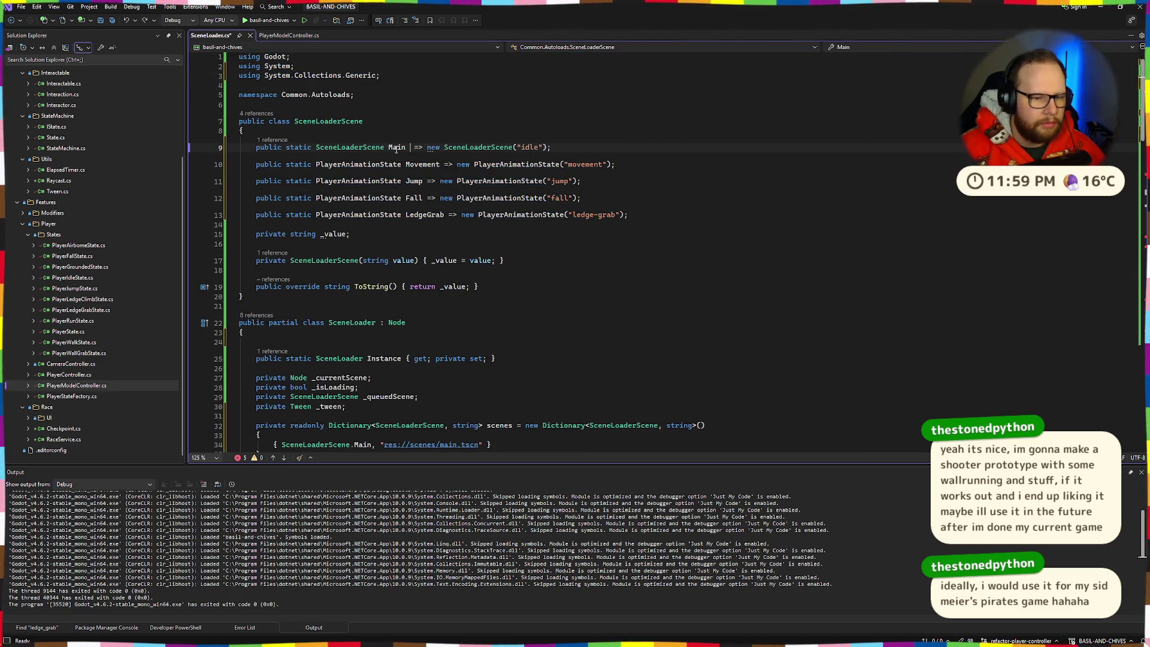
pyautogui.hotkey('ctrl', 'z')
pyautogui.hotkey('ctrl', 'z')
pyautogui.hotkey('ctrl', 'z')
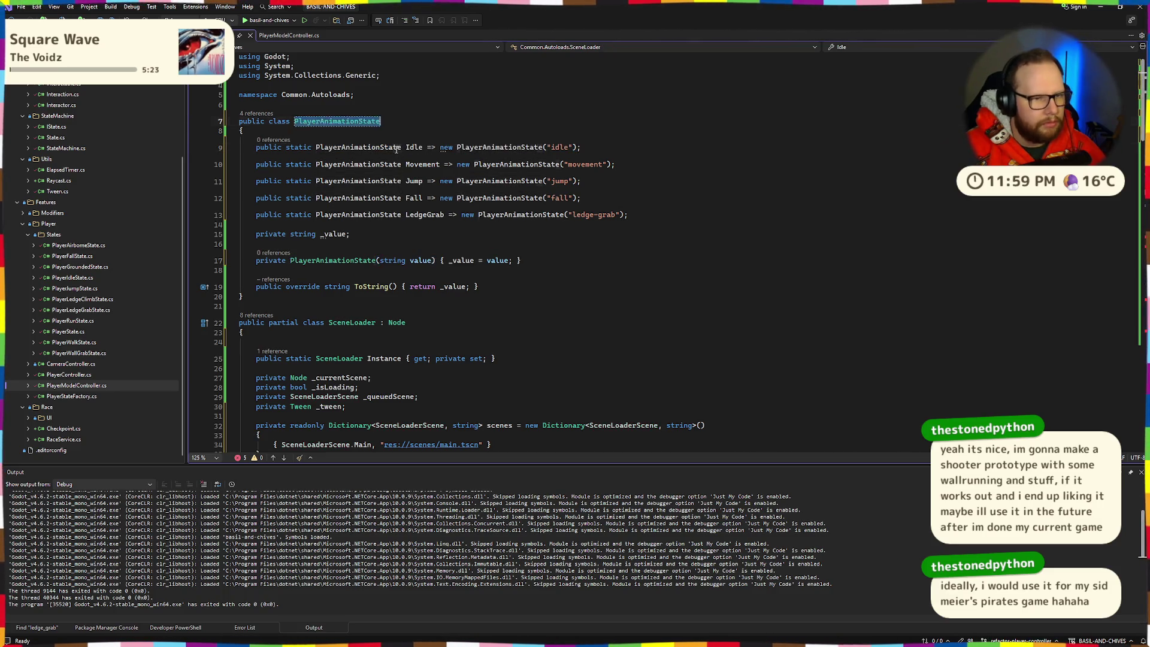
pyautogui.hotkey('ctrl', 'z')
pyautogui.hotkey('ctrl', 'z')
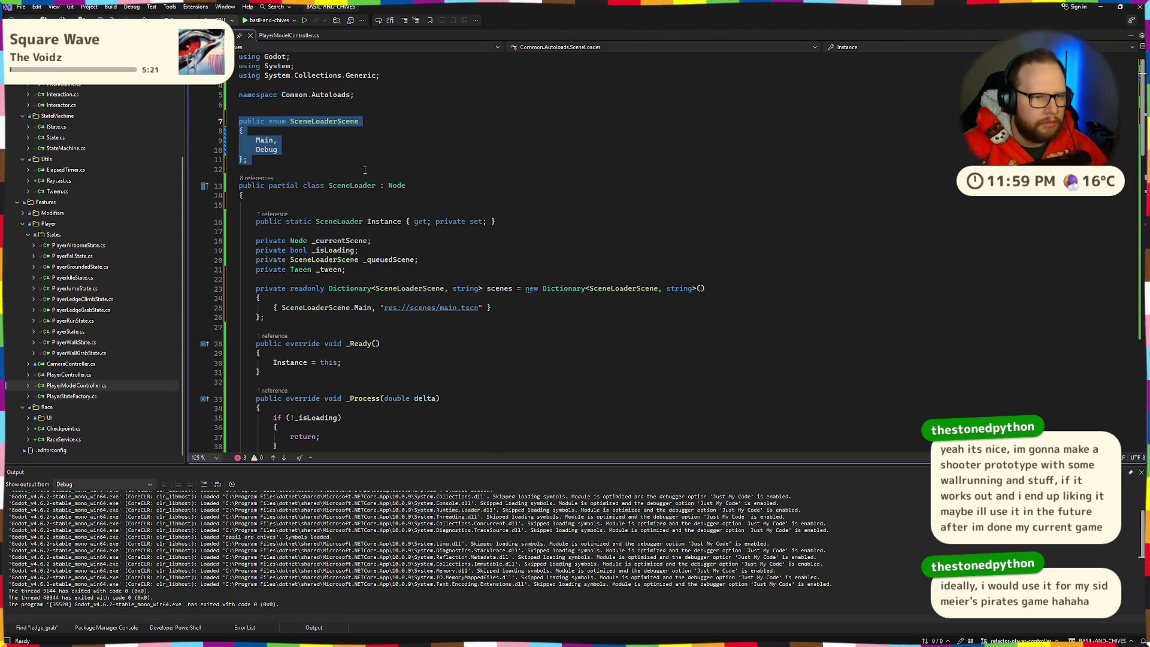
pyautogui.click(364, 170)
pyautogui.hotkey('ctrl', 's')
# Add a Debug dictionary entry mapping to res://scenes/debug.tscn beside the Main entry
pyautogui.moveTo(273, 307); pyautogui.dragTo(492, 308)
pyautogui.hotkey('ctrl', 'c')
pyautogui.click(506, 308)
pyautogui.write(',')
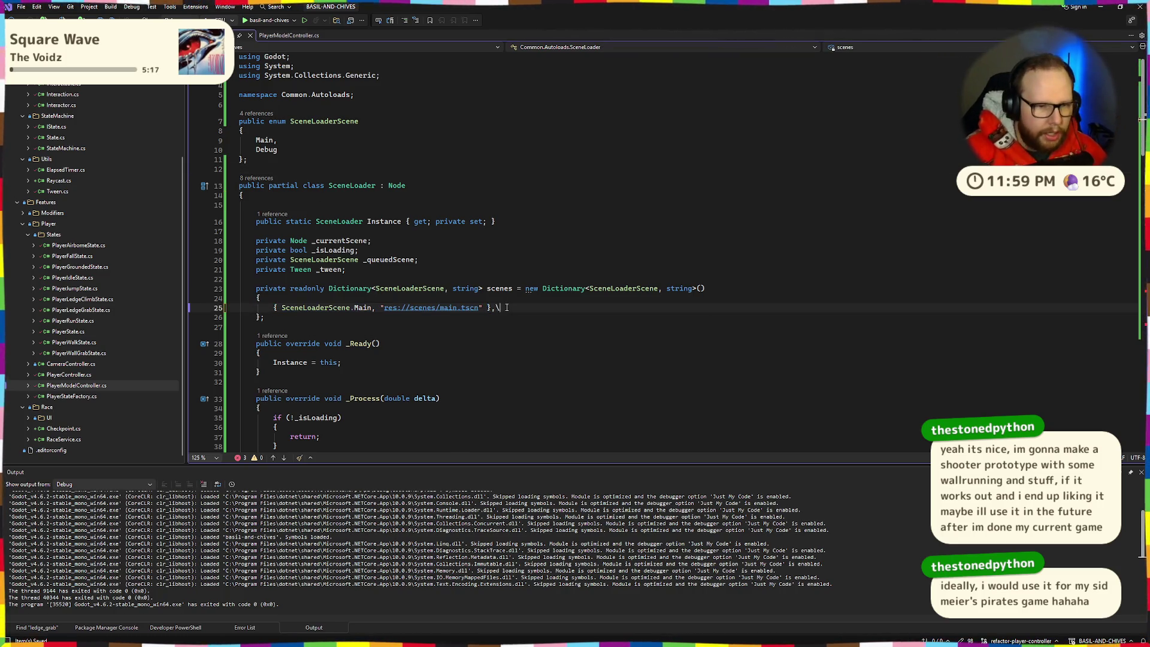
pyautogui.press('Return')
pyautogui.hotkey('ctrl', 'v')
pyautogui.doubleClick(362, 317)
pyautogui.write('Debug')
pyautogui.click(479, 356)
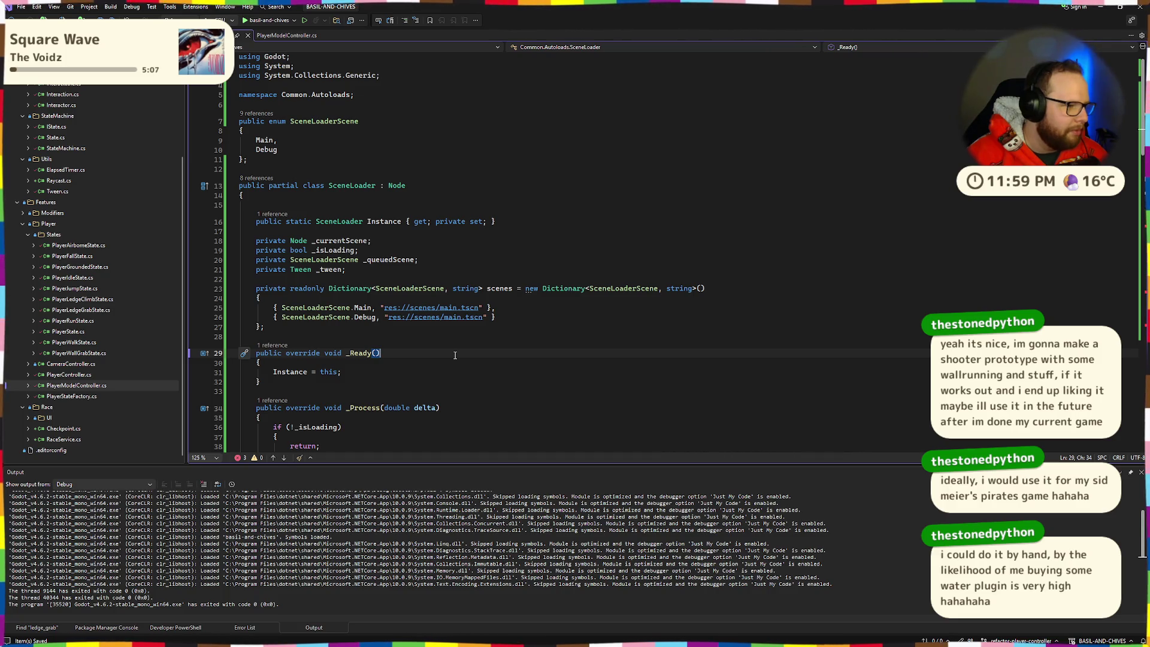
pyautogui.doubleClick(453, 317)
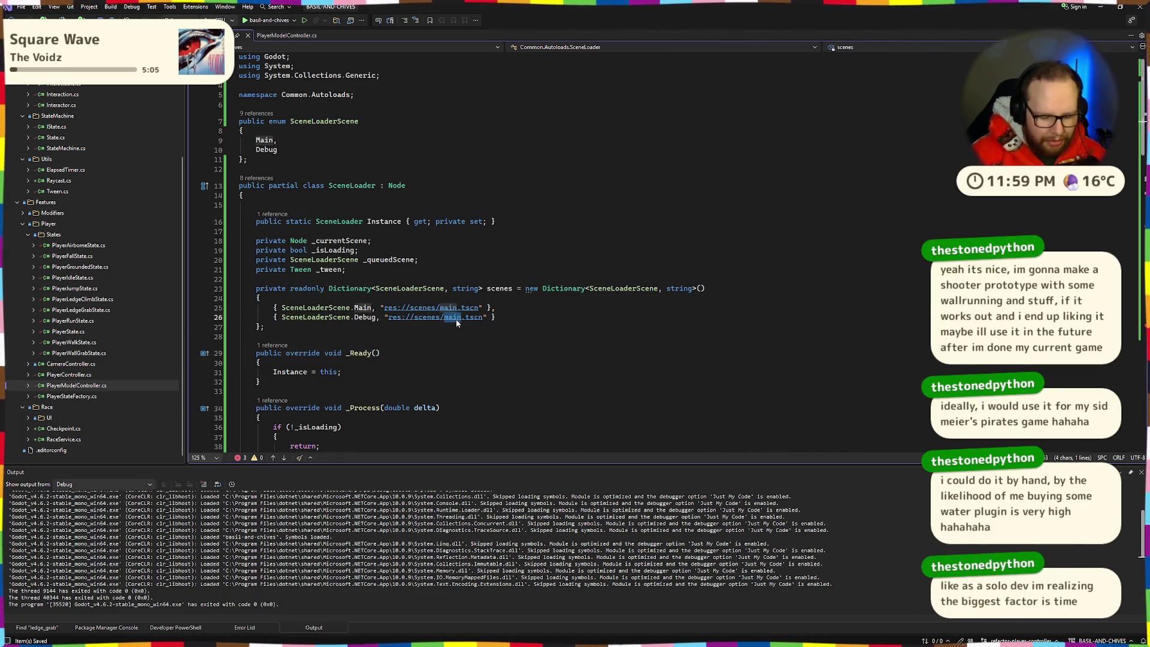
pyautogui.write('bdebug')
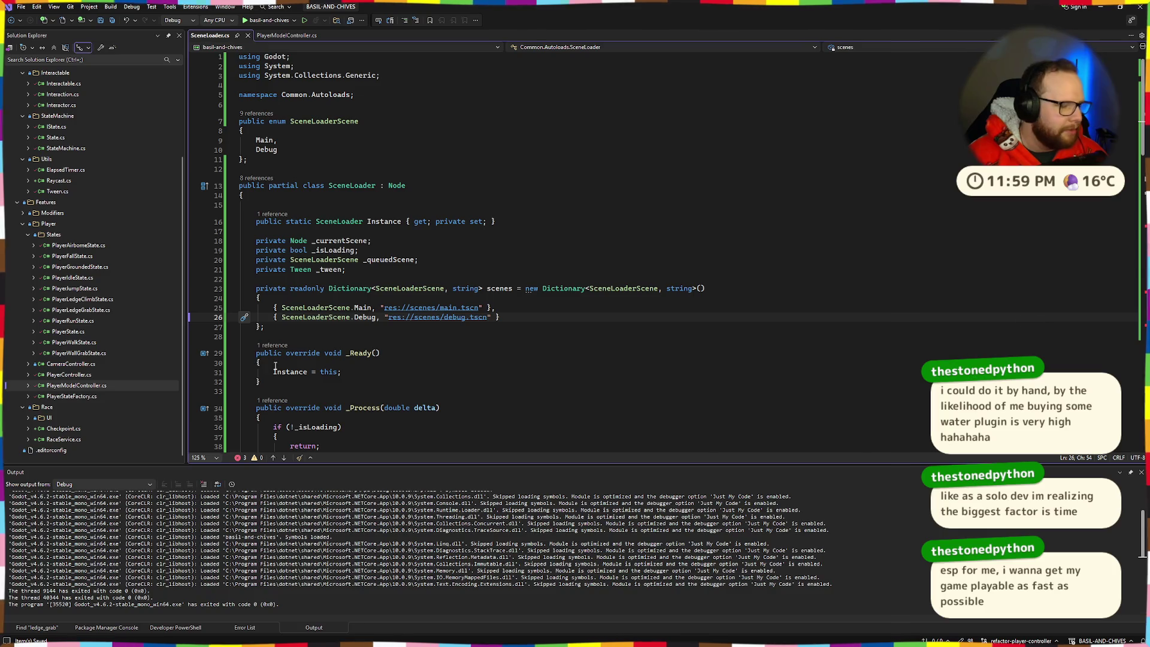
pyautogui.click(549, 315)
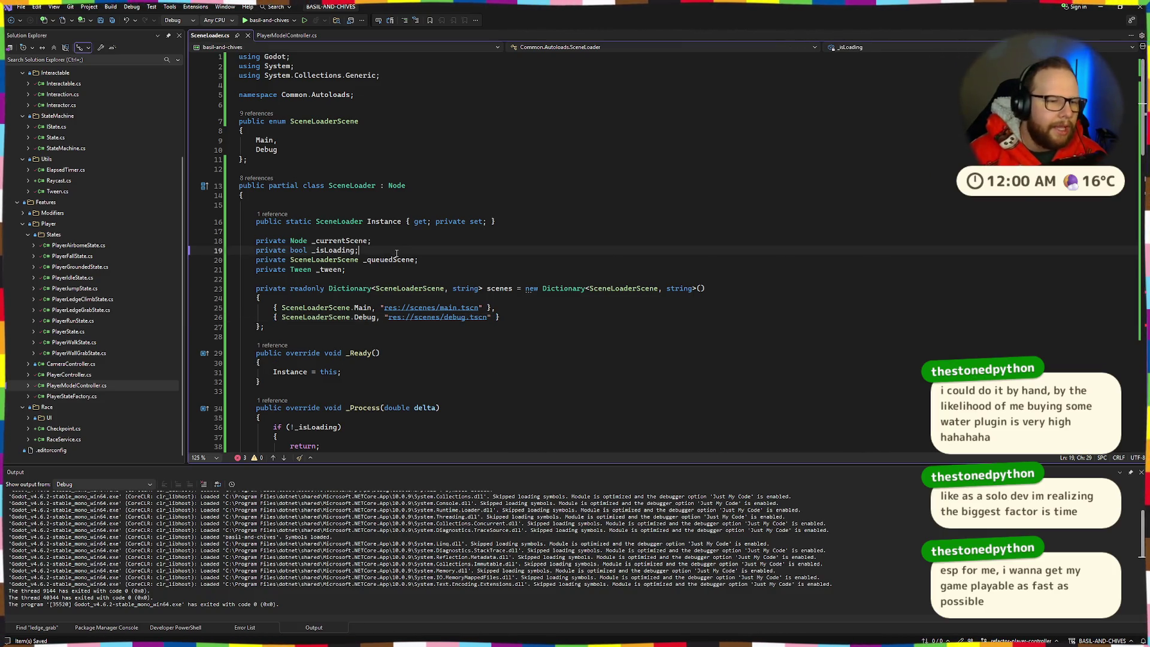
# Review the scenes dictionary, SceneLoader's fields and the _Ready method
pyautogui.click(282, 327)
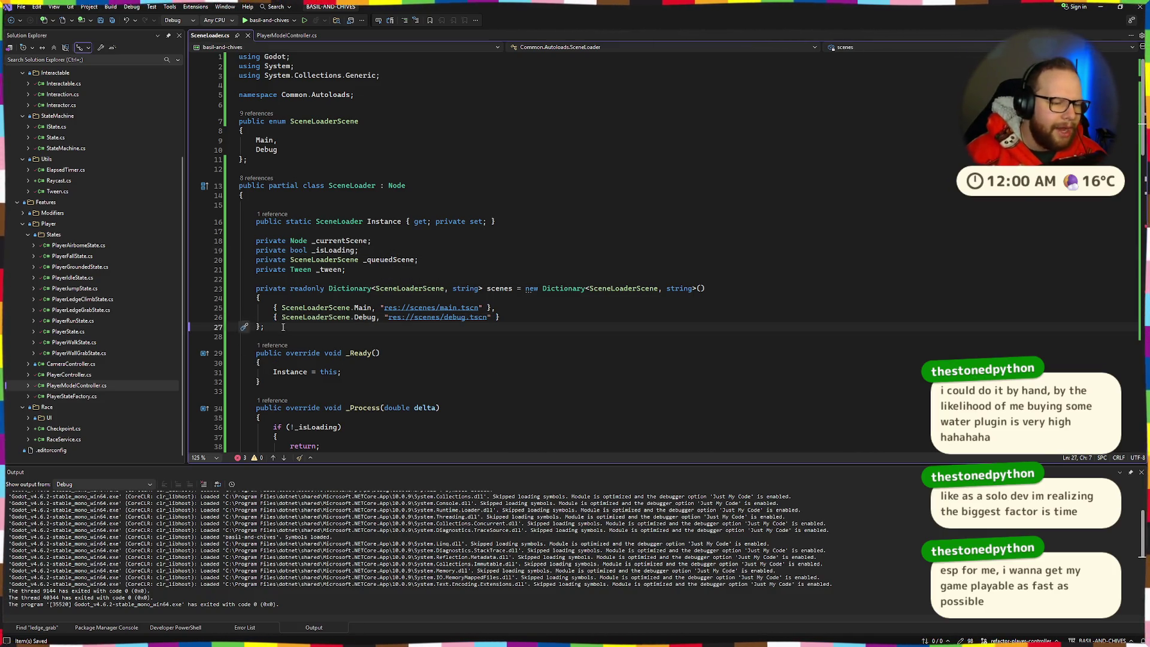
pyautogui.keyDown('shift'); pyautogui.click(257, 290); pyautogui.keyUp('shift')
pyautogui.click(415, 272)
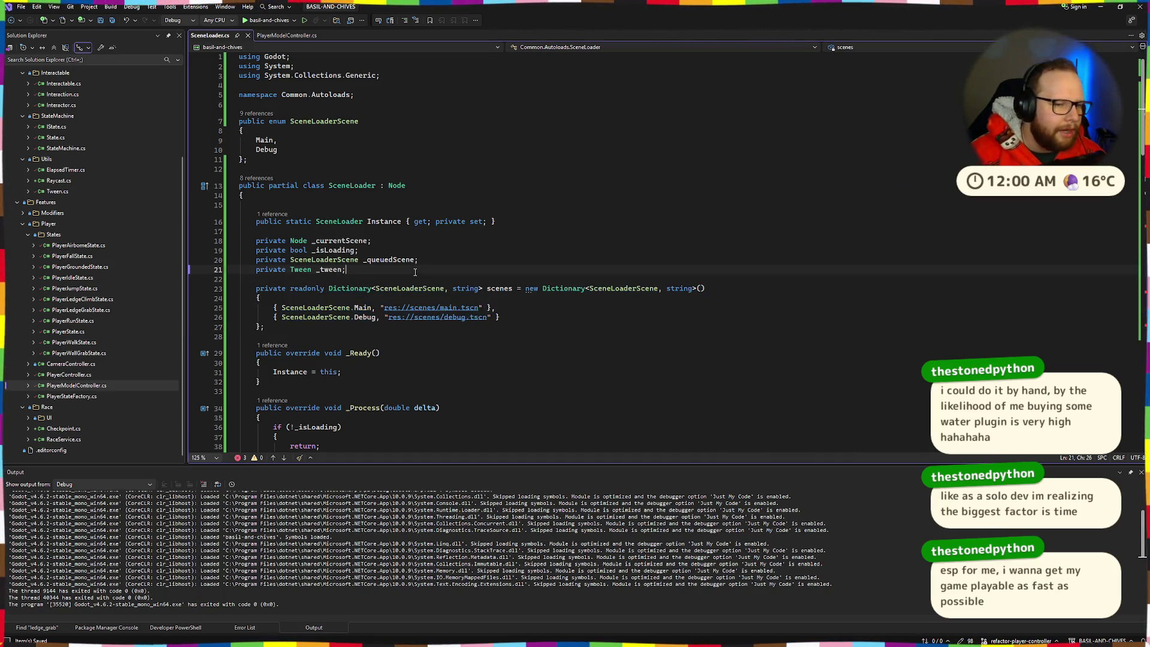
pyautogui.moveTo(377, 324)
pyautogui.mouseDown()
pyautogui.moveTo(254, 289)
pyautogui.moveTo(264, 326)
pyautogui.moveTo(256, 289)
pyautogui.moveTo(281, 326)
pyautogui.mouseUp()
pyautogui.click(278, 284)
pyautogui.click(287, 324)
pyautogui.click(410, 281)
pyautogui.click(284, 325)
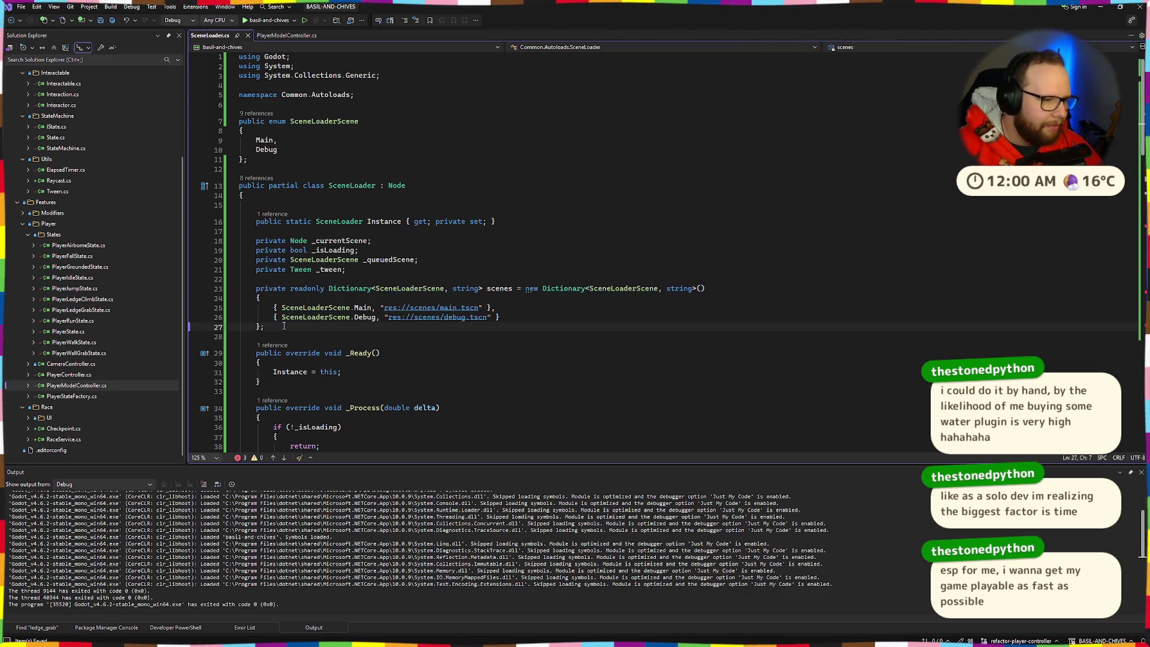
pyautogui.press('Up')
pyautogui.press('Up')
pyautogui.press('Up')
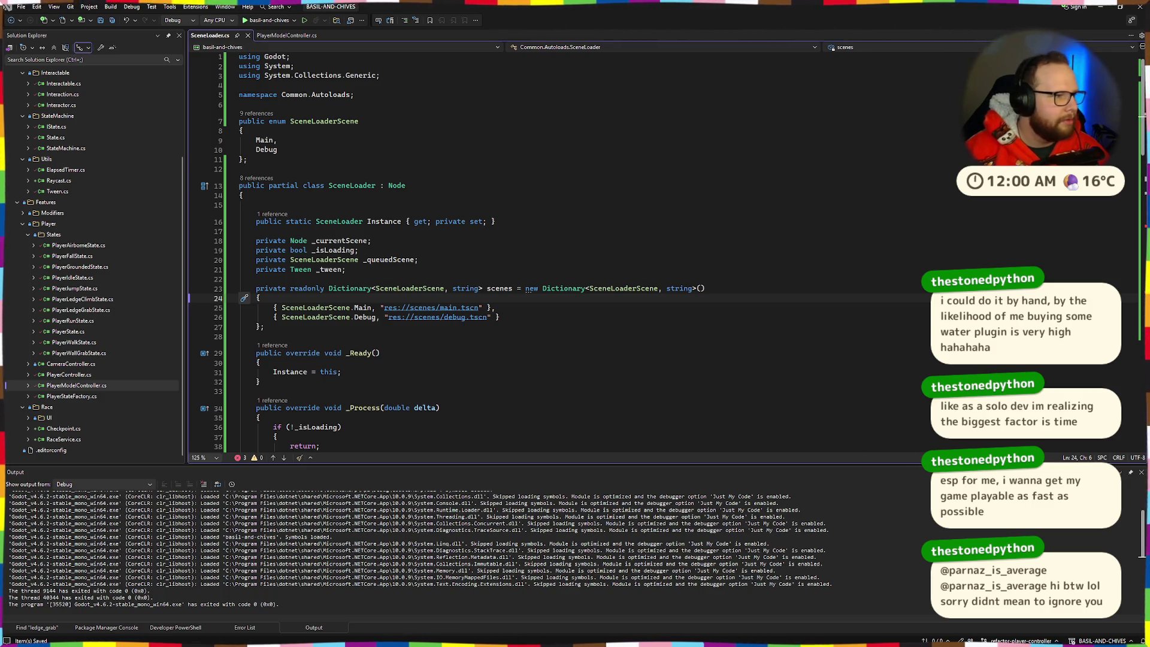
pyautogui.click(601, 250)
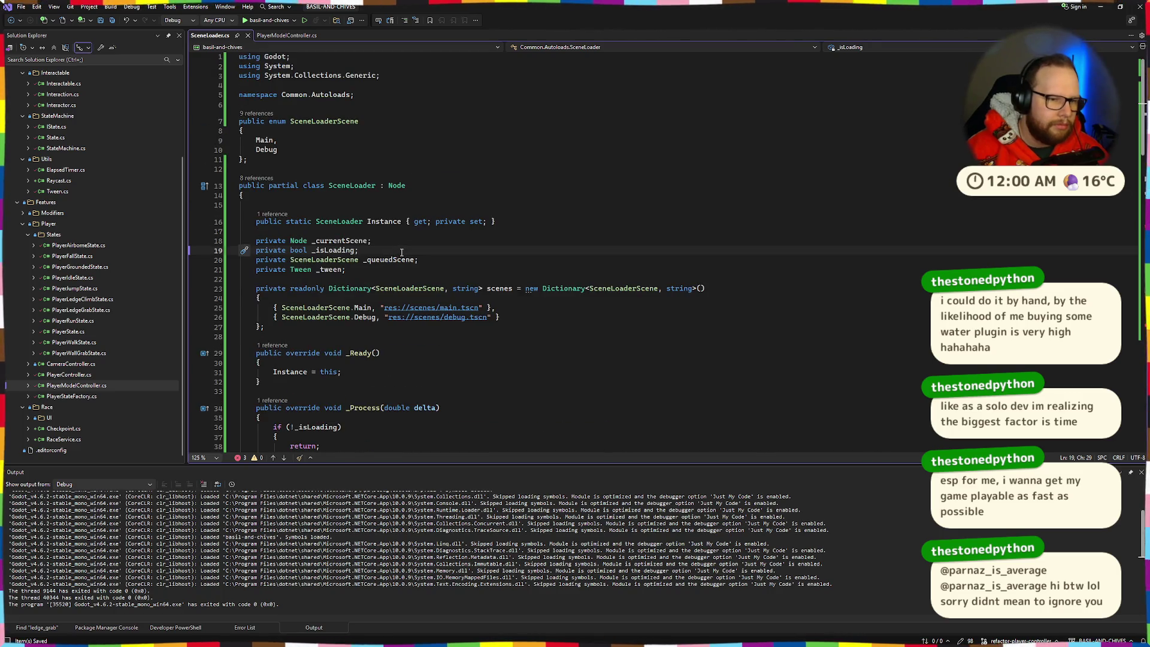
pyautogui.click(541, 192)
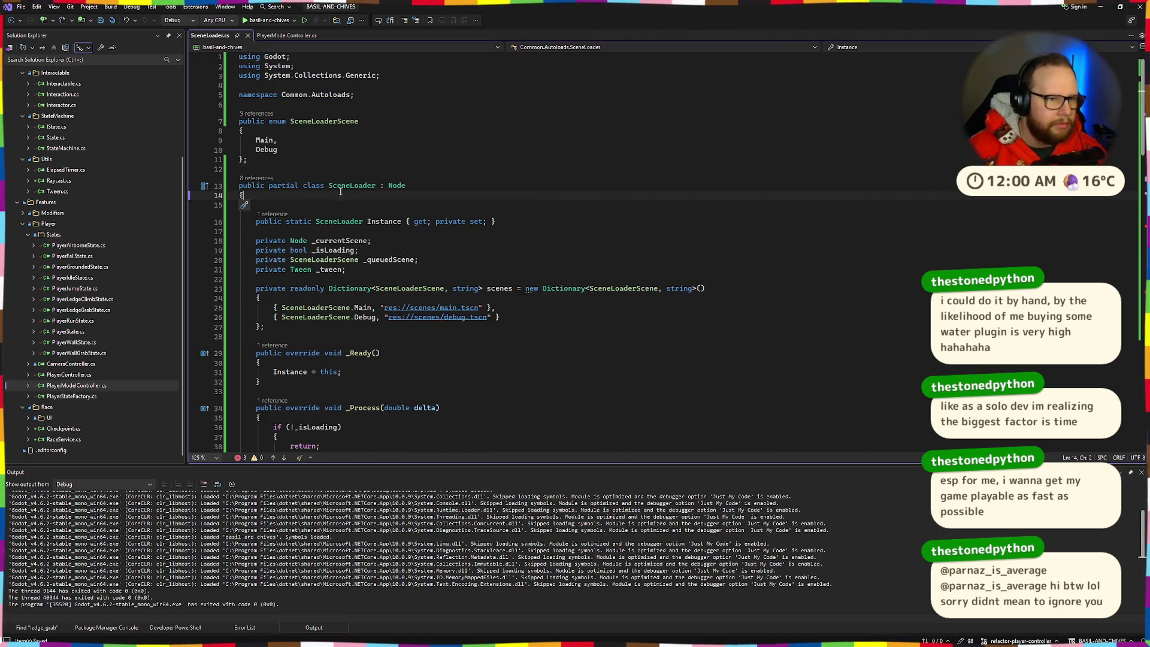
pyautogui.scroll(-6, 341, 191)
pyautogui.scroll(1, 400, 229)
pyautogui.click(400, 229)
pyautogui.scroll(-2, 400, 229)
pyautogui.scroll(-5, 400, 229)
pyautogui.scroll(4, 399, 227)
pyautogui.scroll(6, 298, 180)
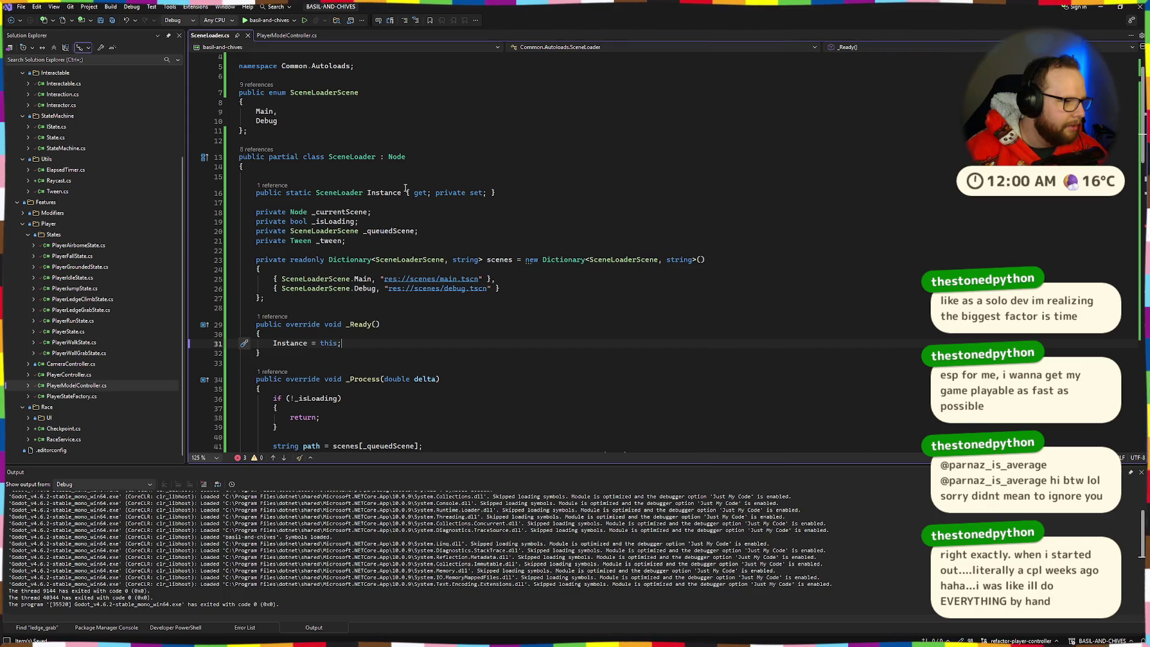
pyautogui.scroll(-5, 321, 312)
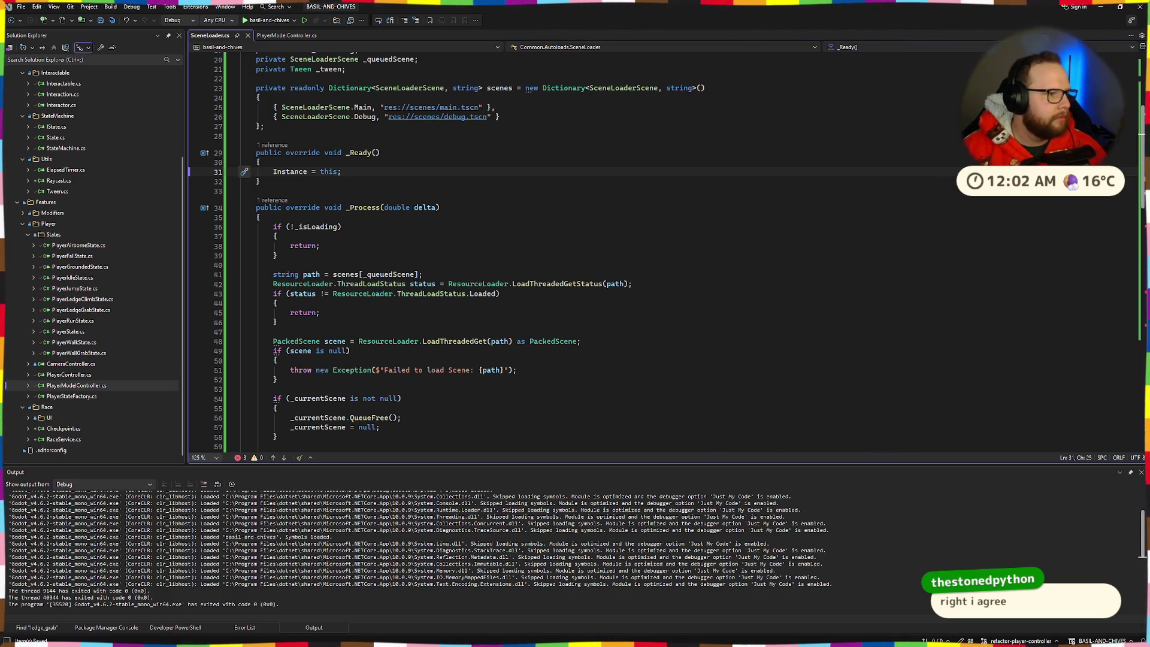
# Review the _isLoading early-return check and the queued scene path line in _Process
pyautogui.click(312, 236)
pyautogui.scroll(-1, 313, 228)
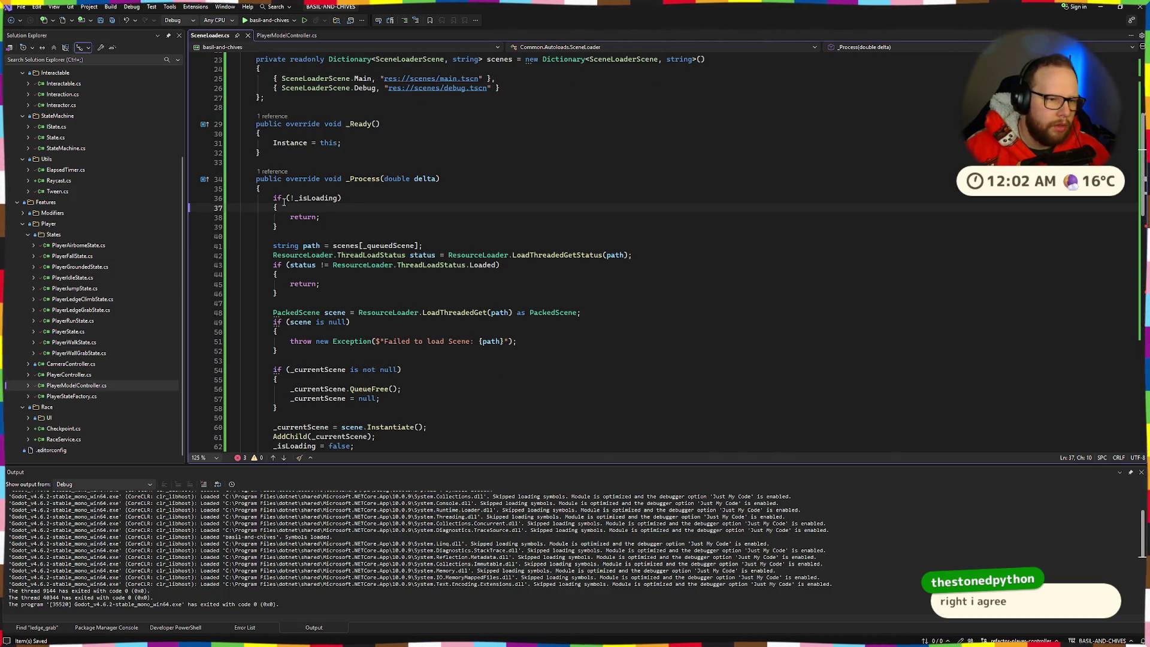
pyautogui.scroll(3, 284, 202)
pyautogui.scroll(-2, 340, 235)
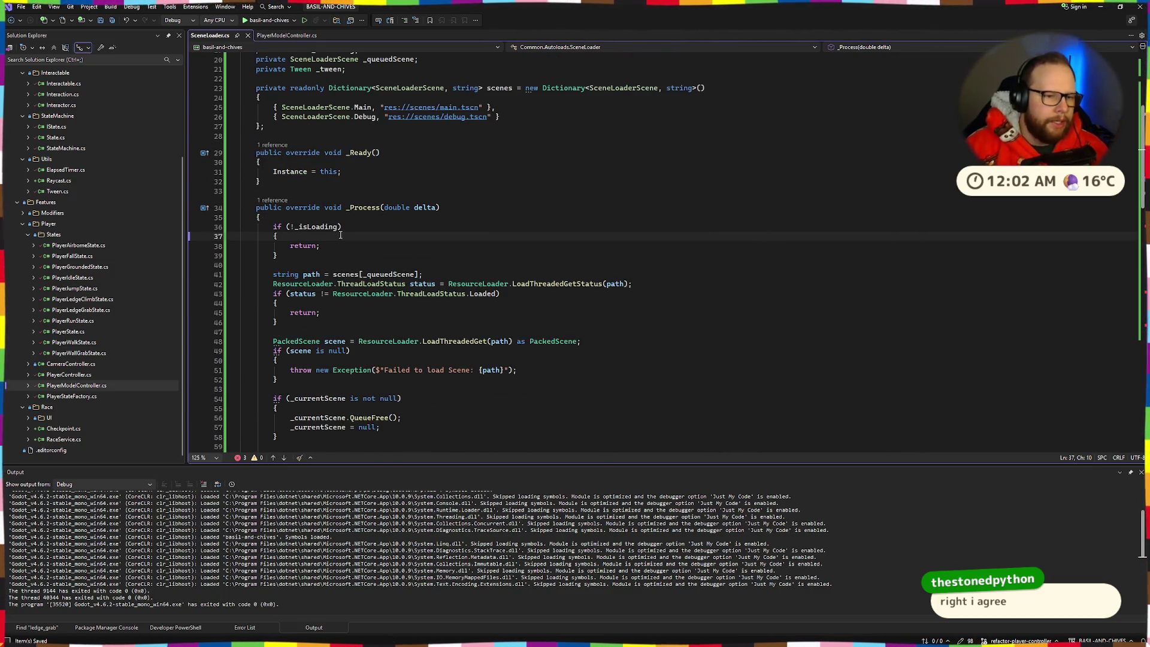
pyautogui.moveTo(275, 222); pyautogui.dragTo(278, 254)
pyautogui.click(244, 256)
pyautogui.click(455, 275)
pyautogui.scroll(5, 324, 288)
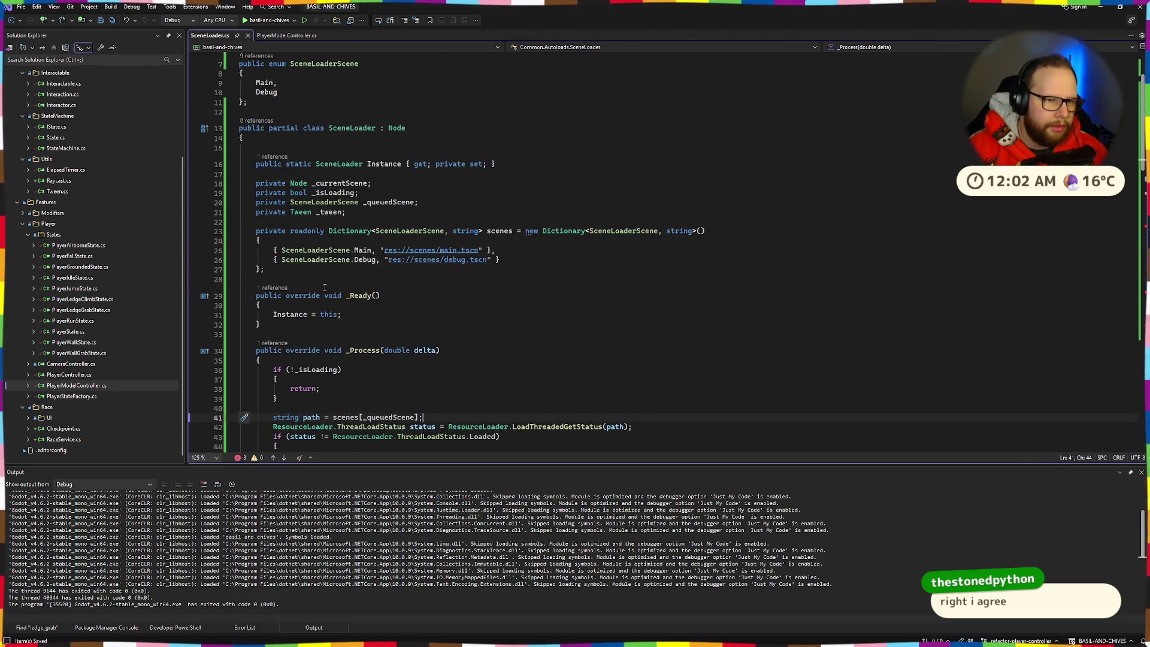
pyautogui.scroll(-4, 325, 289)
pyautogui.click(458, 268)
pyautogui.moveTo(271, 308); pyautogui.dragTo(422, 305)
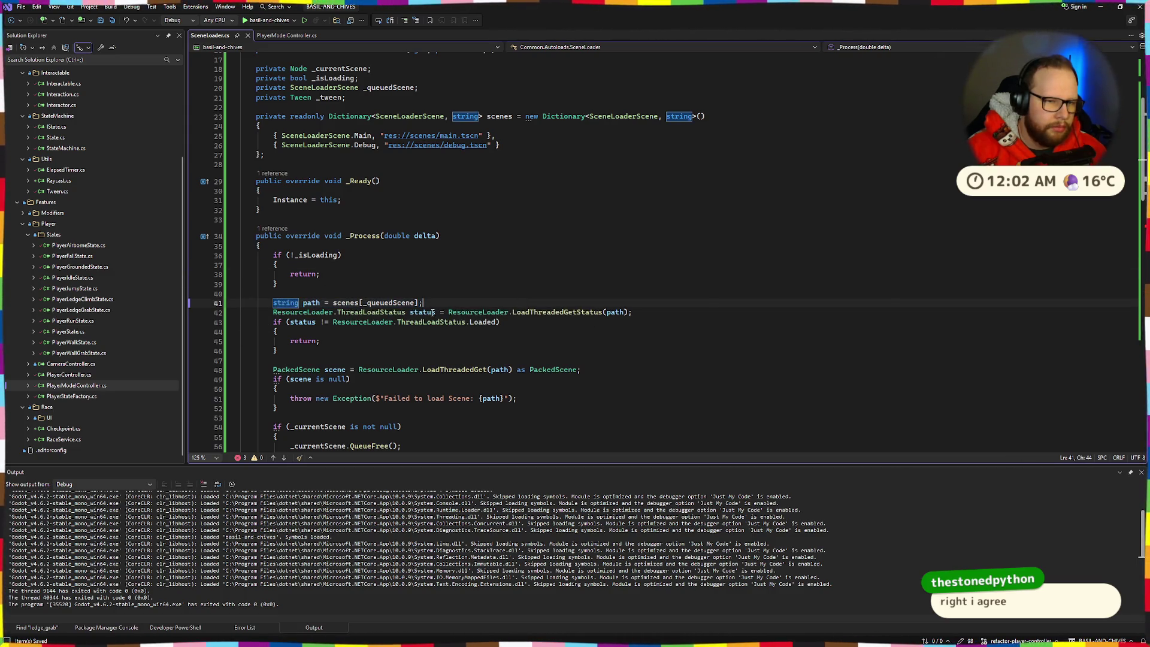
pyautogui.scroll(5, 305, 316)
pyautogui.scroll(-5, 304, 316)
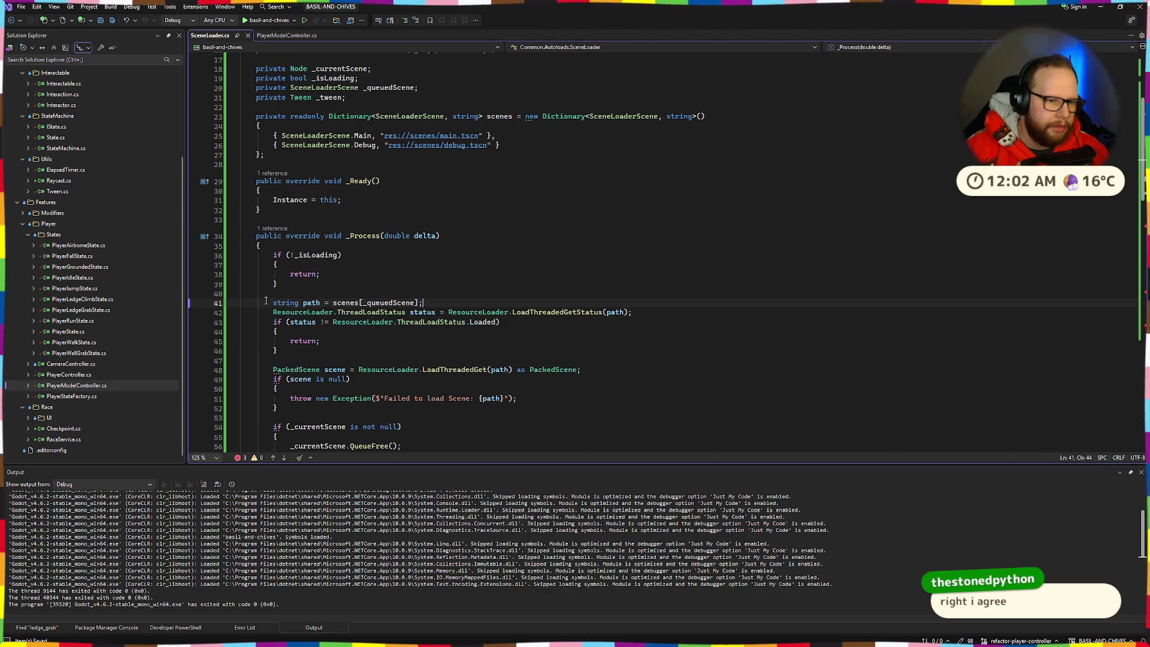
# Highlight the ThreadLoadStatus line and show every ResourceLoader reference
pyautogui.moveTo(264, 312); pyautogui.dragTo(706, 313)
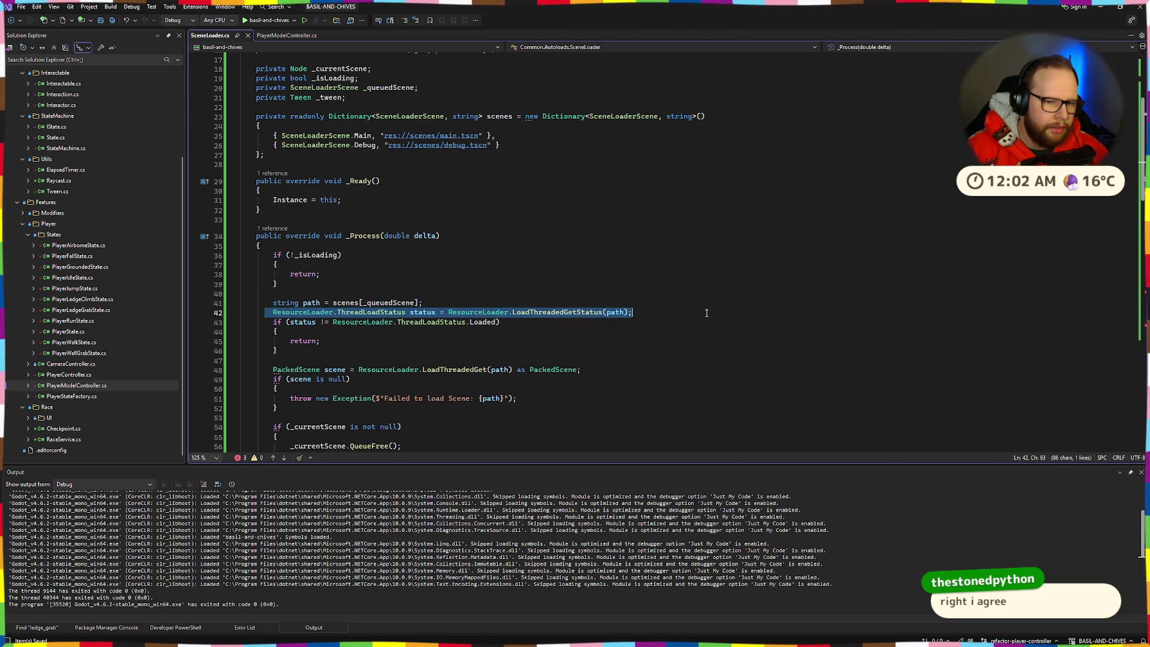
pyautogui.scroll(-6, 600, 319)
pyautogui.moveTo(312, 178); pyautogui.dragTo(280, 142)
pyautogui.click(280, 141)
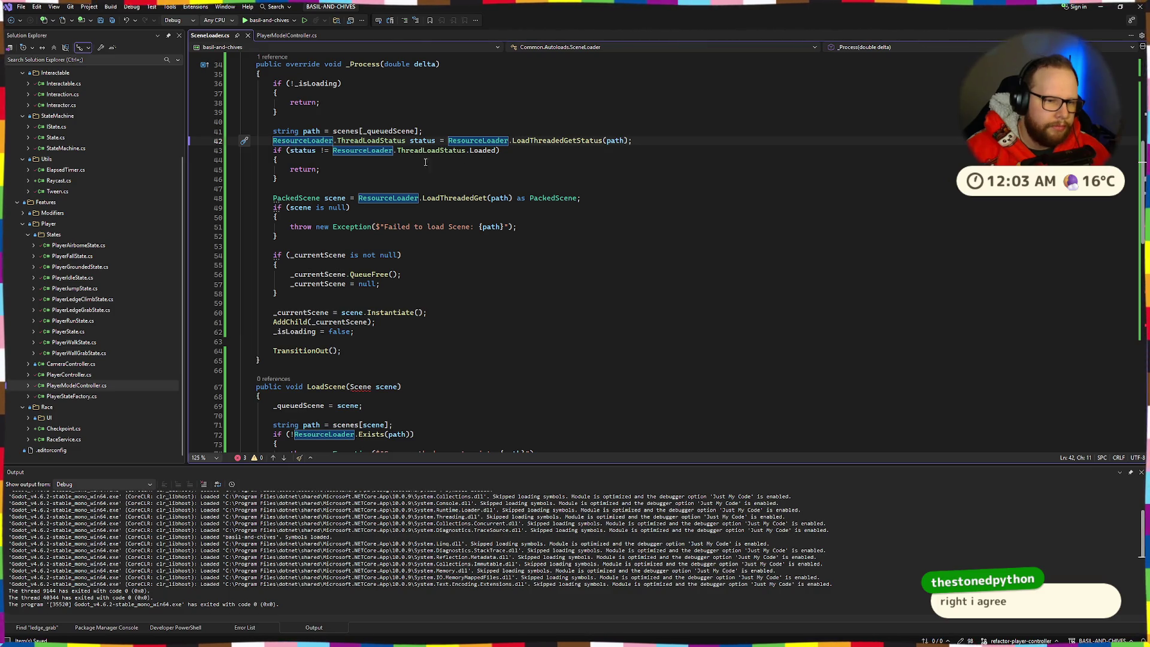
pyautogui.scroll(-5, 425, 161)
# Change LoadScene's parameter type from Scene to SceneLoaderScene
pyautogui.click(437, 232)
pyautogui.scroll(9, 448, 275)
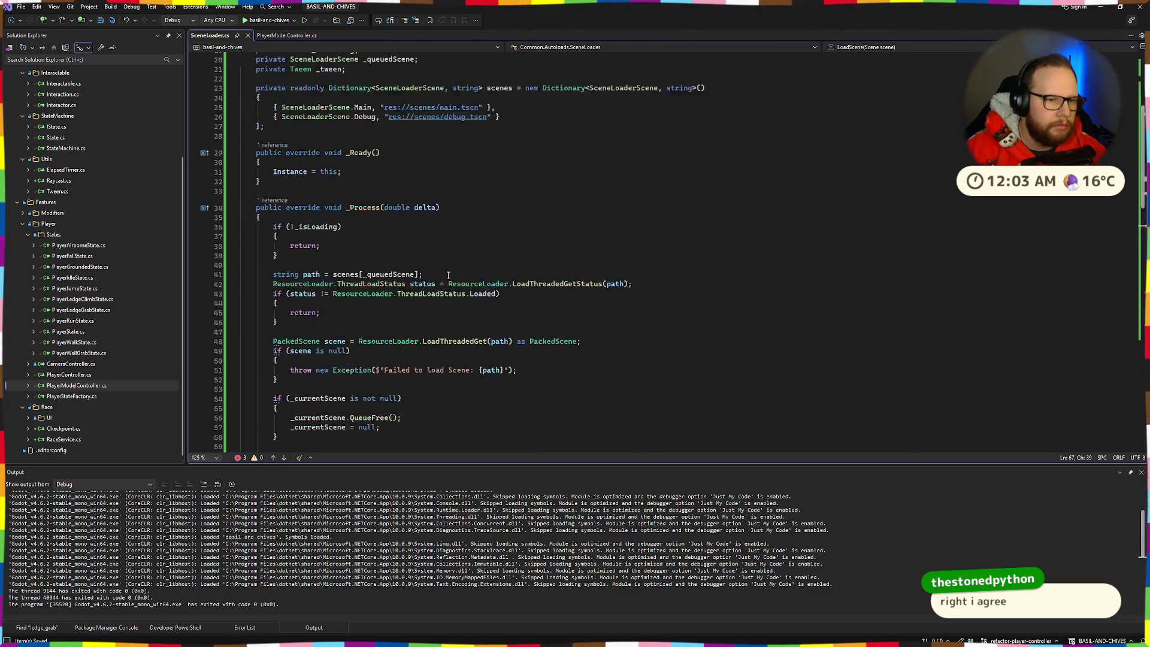
pyautogui.scroll(4, 448, 274)
pyautogui.click(382, 164)
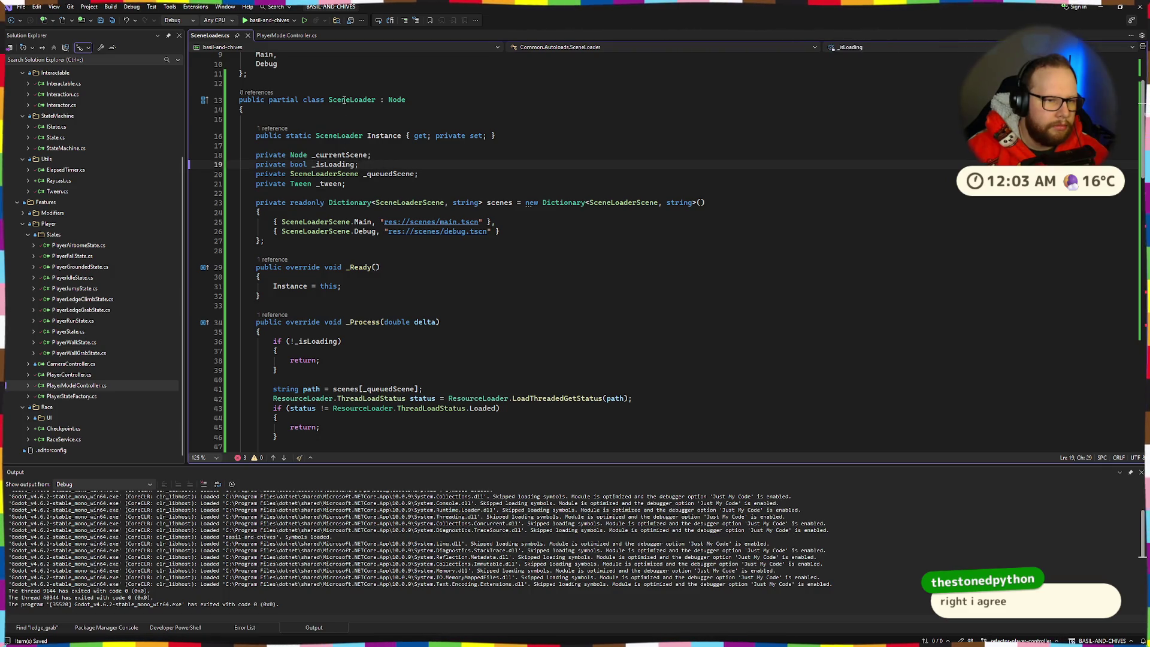
pyautogui.scroll(3, 344, 100)
pyautogui.click(318, 122)
pyautogui.scroll(-18, 335, 138)
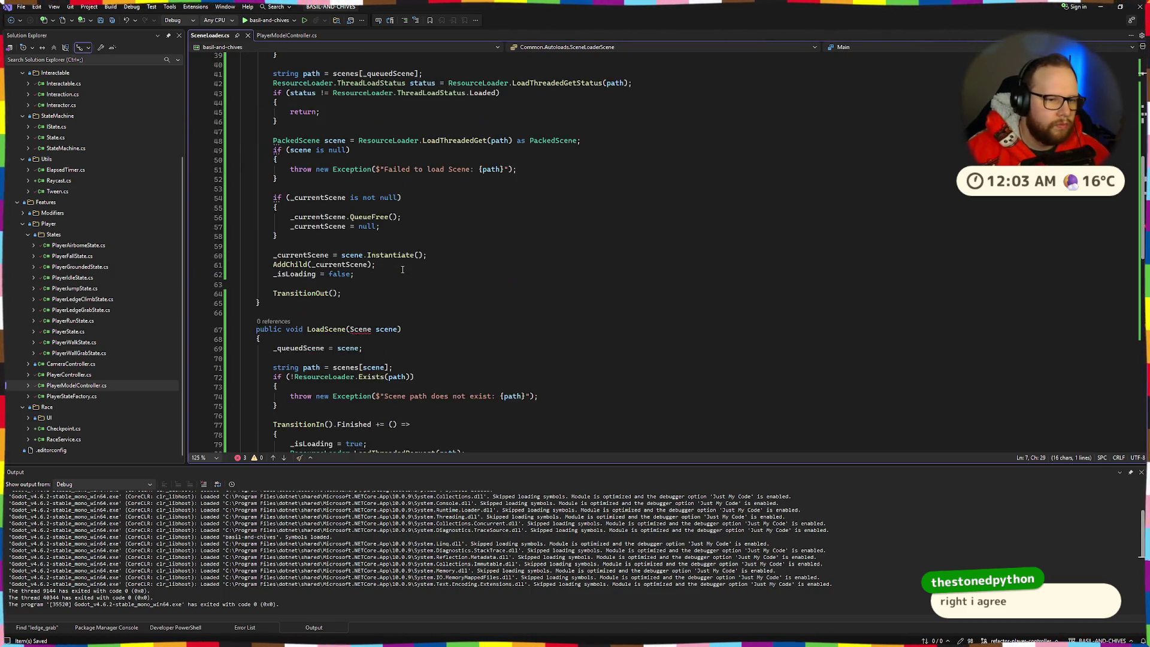
pyautogui.doubleClick(362, 158)
pyautogui.write('SceneLoaderScene')
pyautogui.click(487, 161)
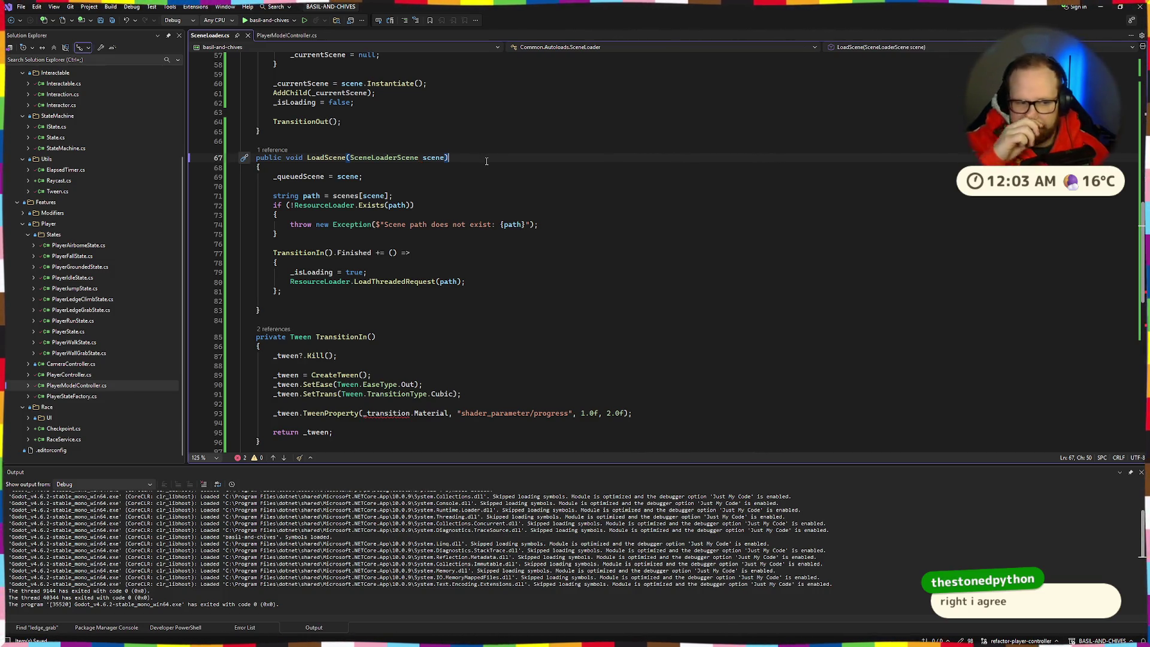
# Look over the TransitionIn and TransitionOut methods before moving to Godot
pyautogui.scroll(-5, 440, 203)
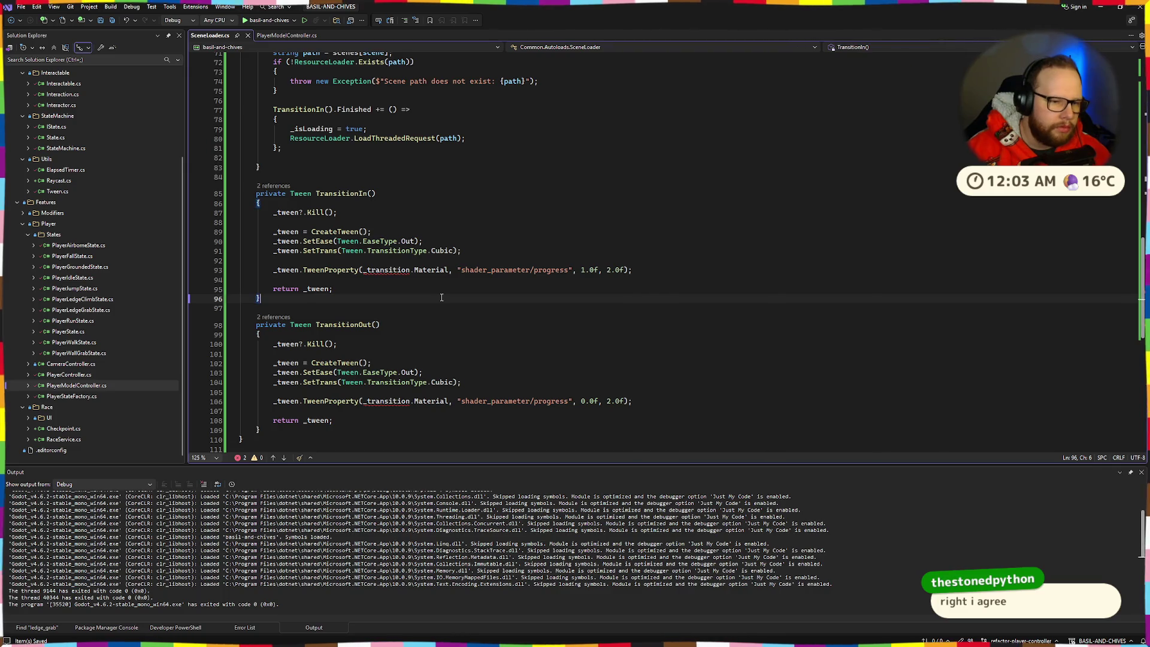
pyautogui.moveTo(261, 298); pyautogui.dragTo(257, 191)
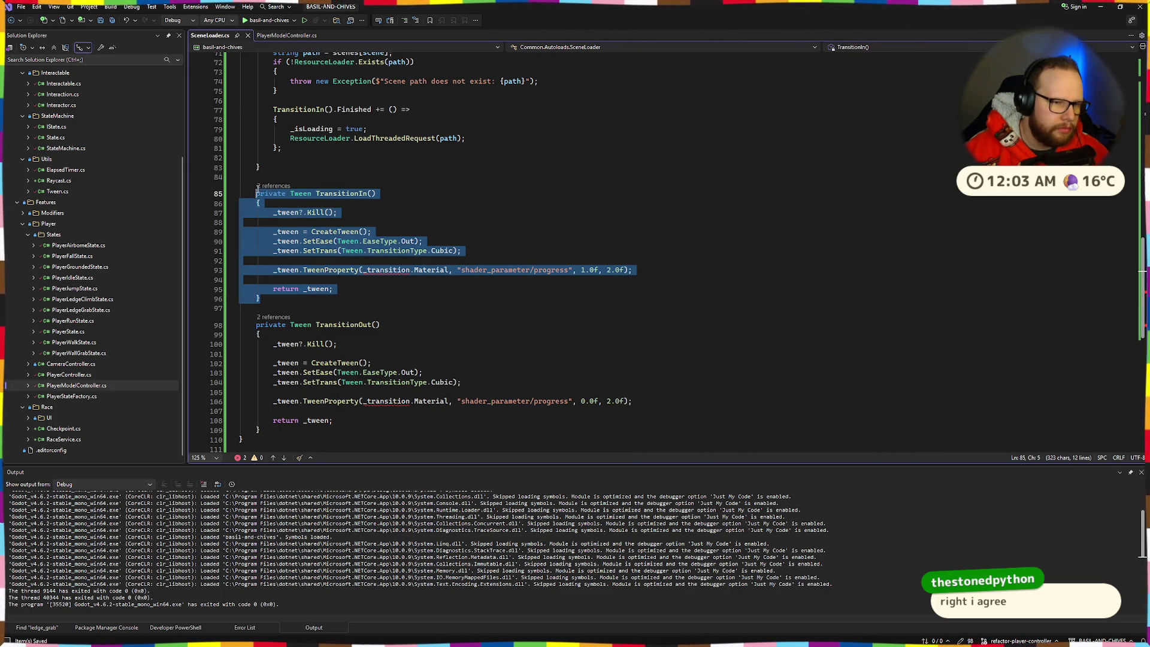
pyautogui.click(431, 194)
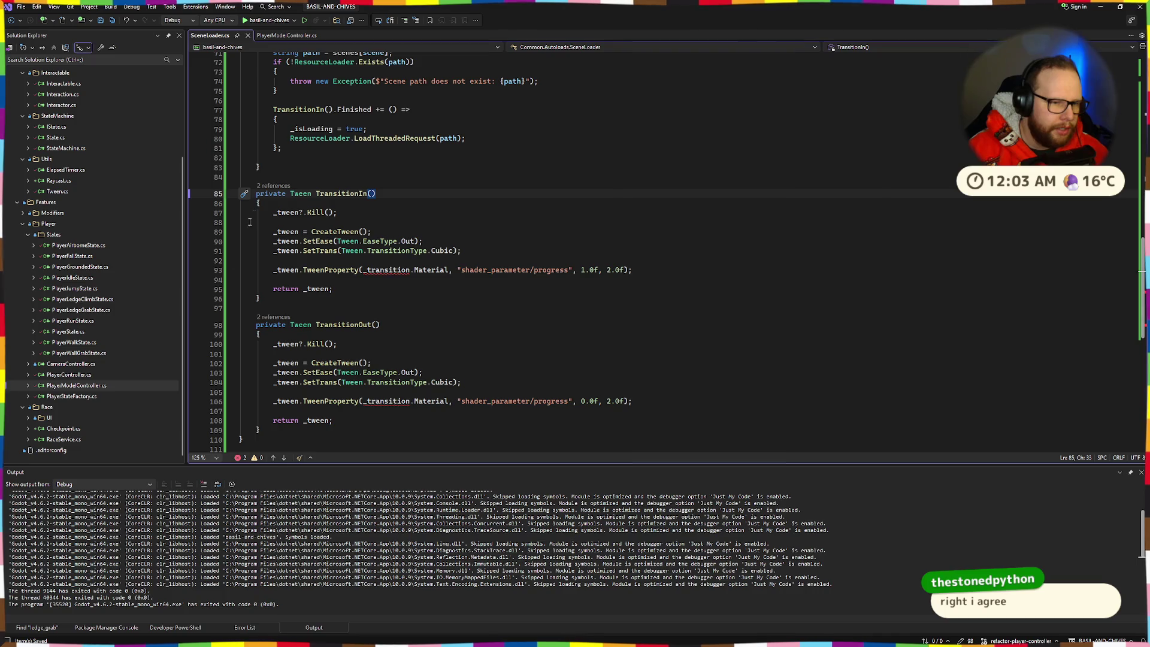
pyautogui.moveTo(254, 195); pyautogui.dragTo(260, 298)
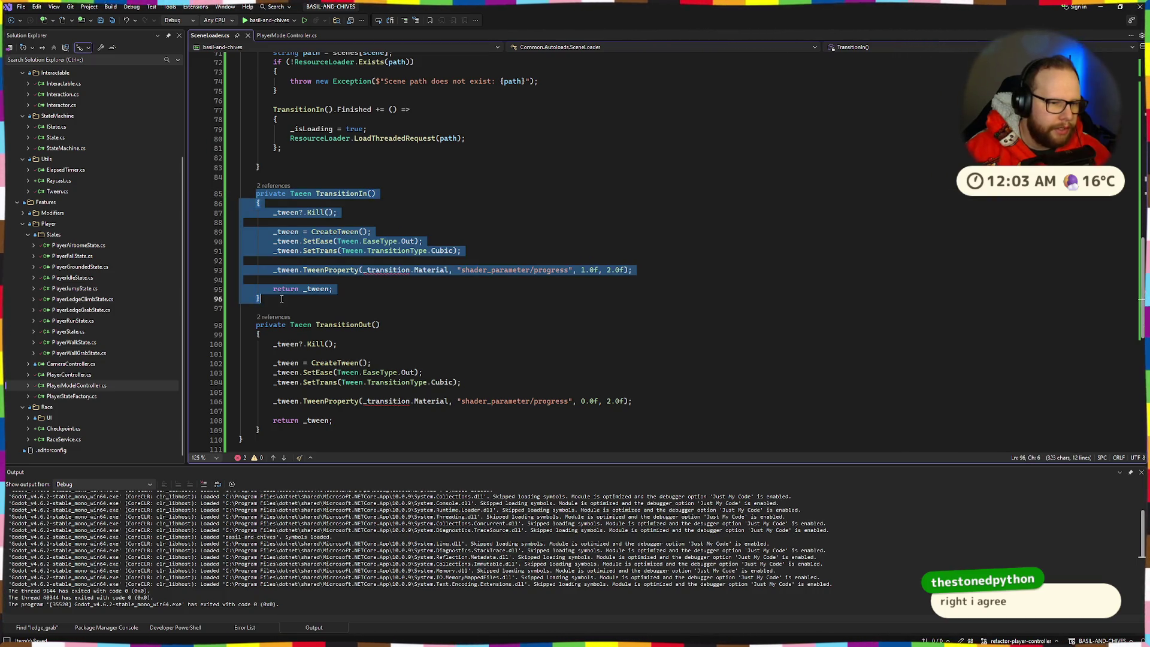
pyautogui.click(260, 298)
pyautogui.click(267, 430)
pyautogui.moveTo(267, 429); pyautogui.dragTo(258, 324)
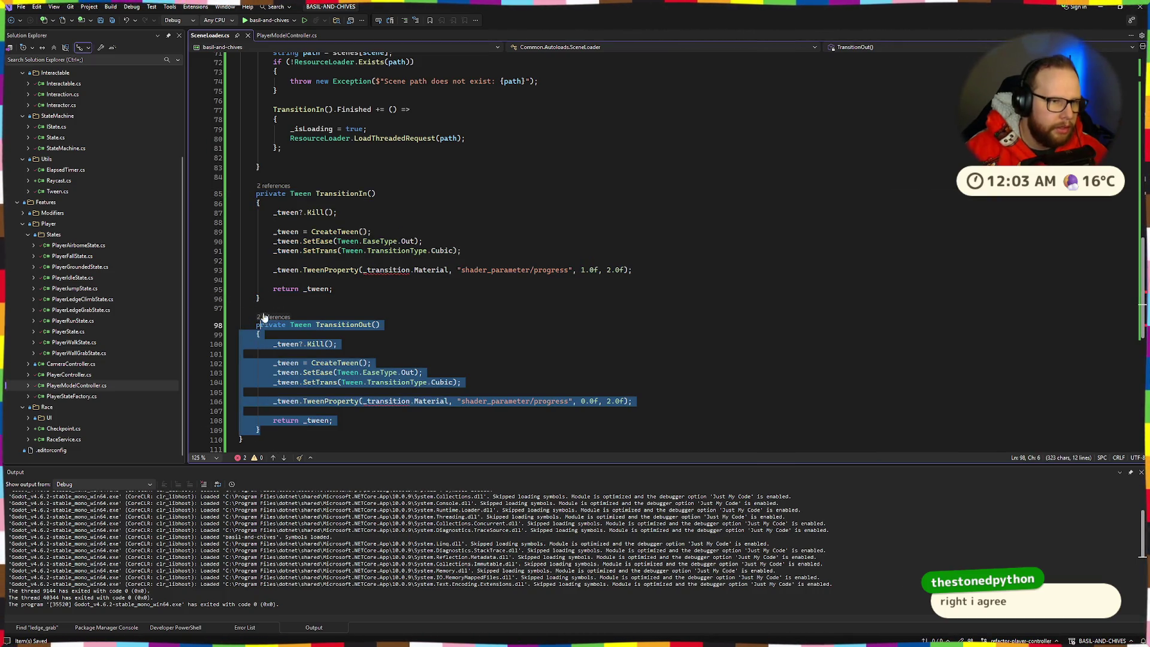
pyautogui.click(398, 206)
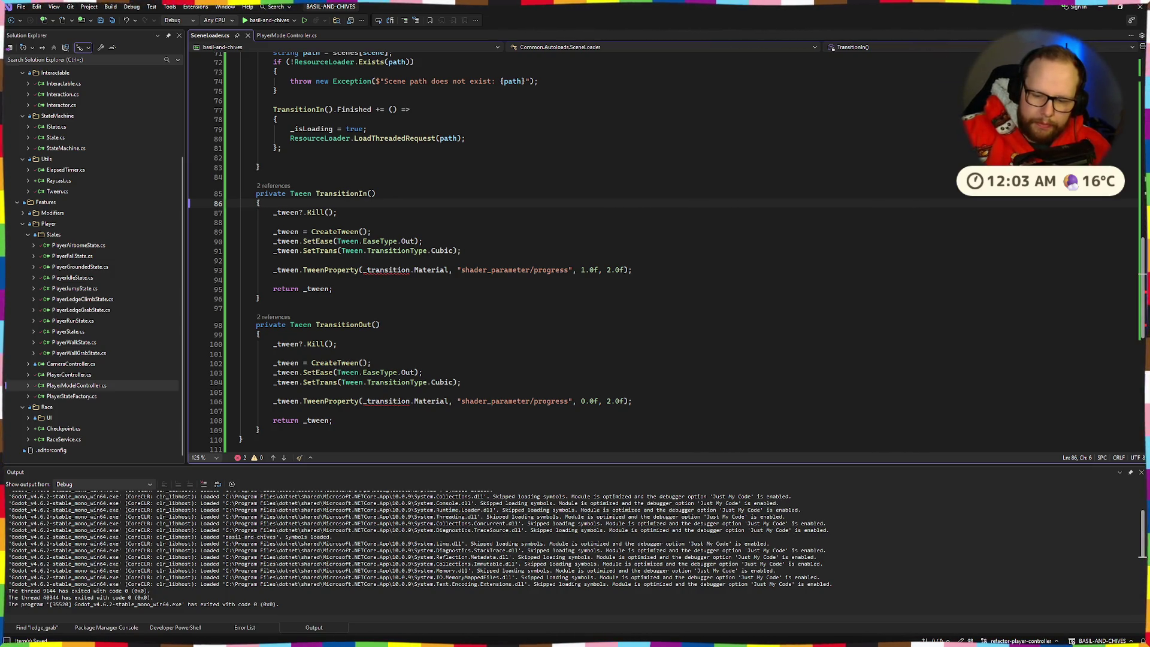
pyautogui.press('ctrl+super+Left')
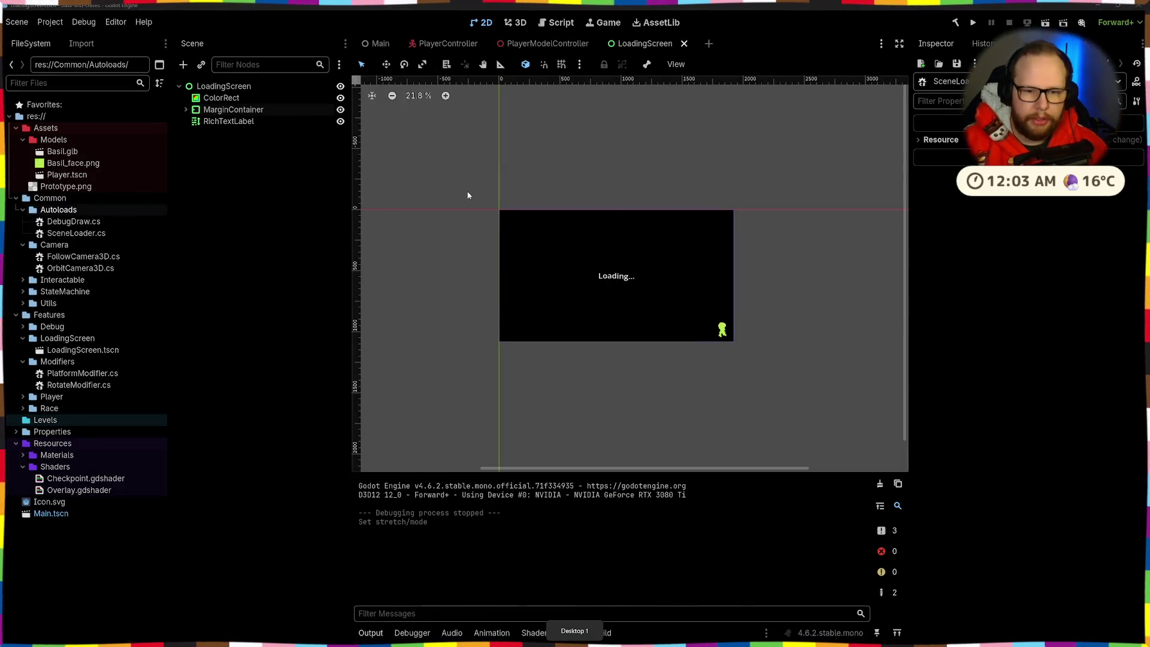
# Select the Loading… text label on the loading screen
pyautogui.click(720, 261)
pyautogui.scroll(3, 772, 324)
pyautogui.click(689, 338)
pyautogui.scroll(6, 689, 338)
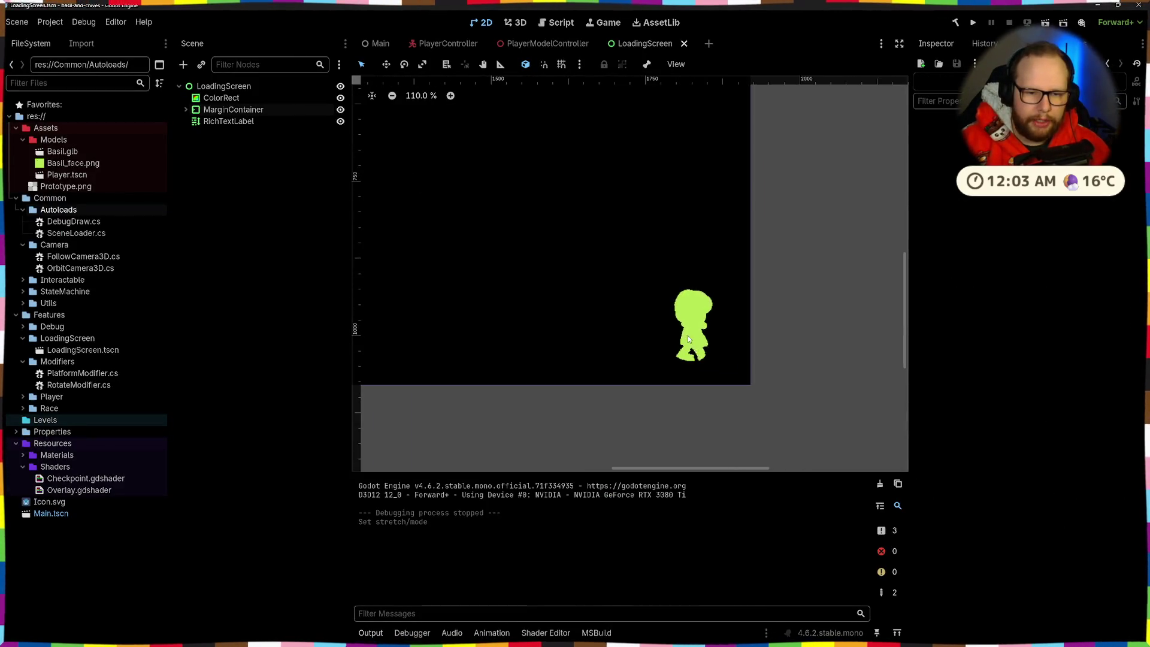
pyautogui.scroll(-8, 689, 338)
pyautogui.moveTo(574, 298); pyautogui.dragTo(646, 308)
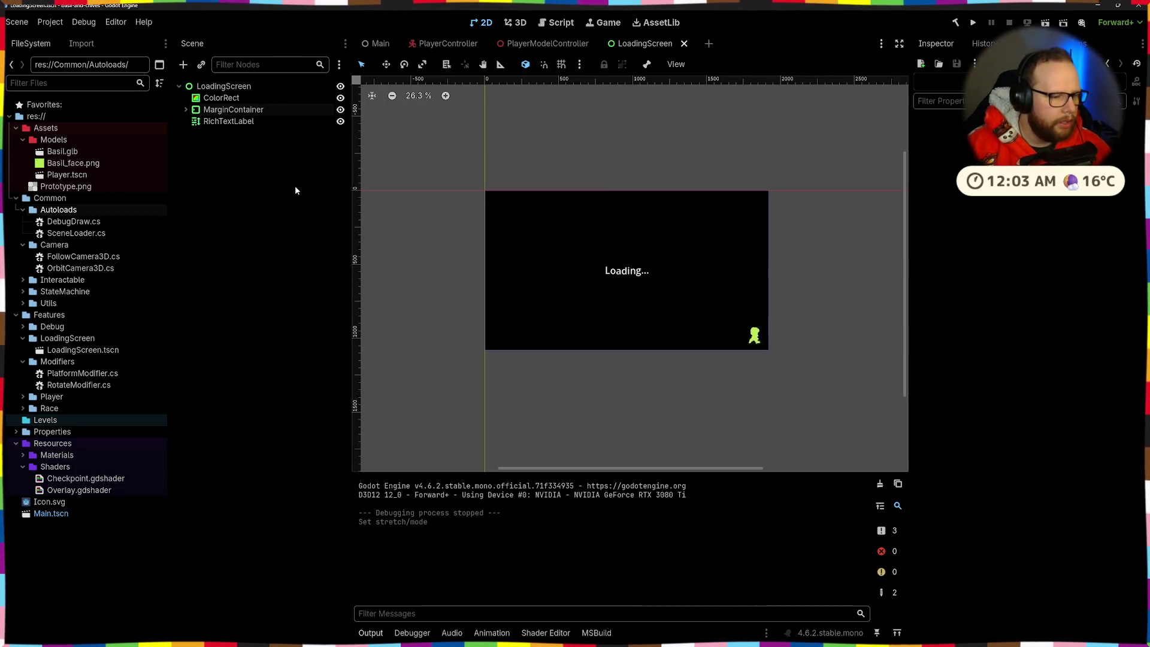
pyautogui.moveTo(476, 158)
pyautogui.mouseDown()
pyautogui.moveTo(551, 244)
pyautogui.moveTo(792, 397)
pyautogui.moveTo(408, 156)
pyautogui.mouseUp()
pyautogui.click(694, 138)
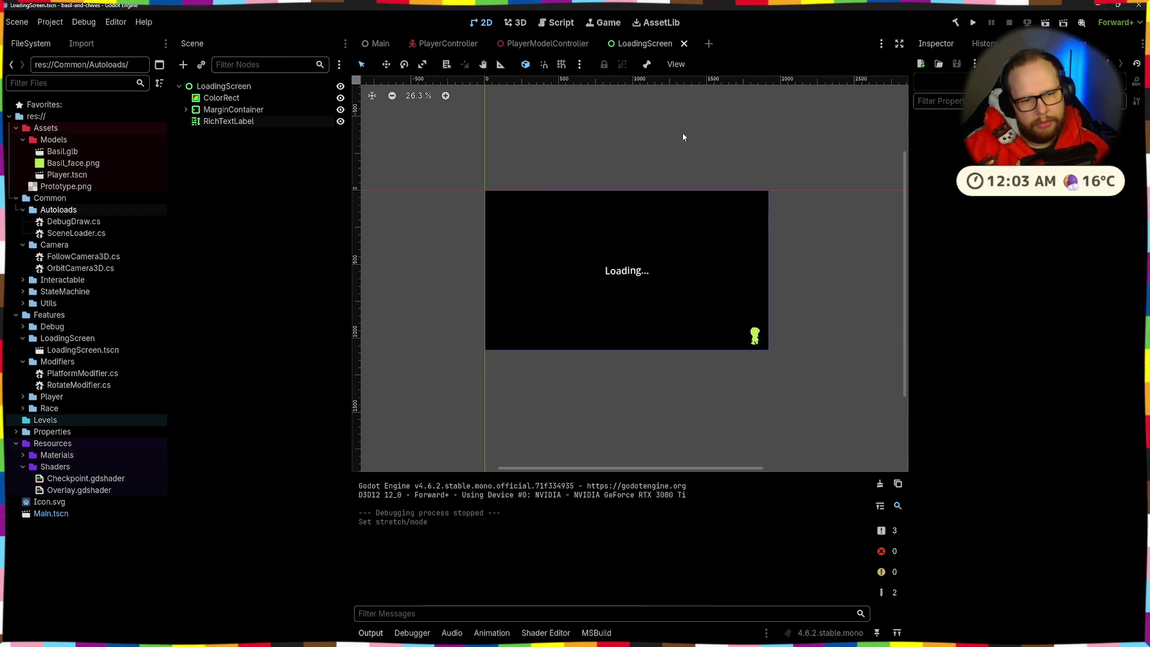
pyautogui.click(622, 272)
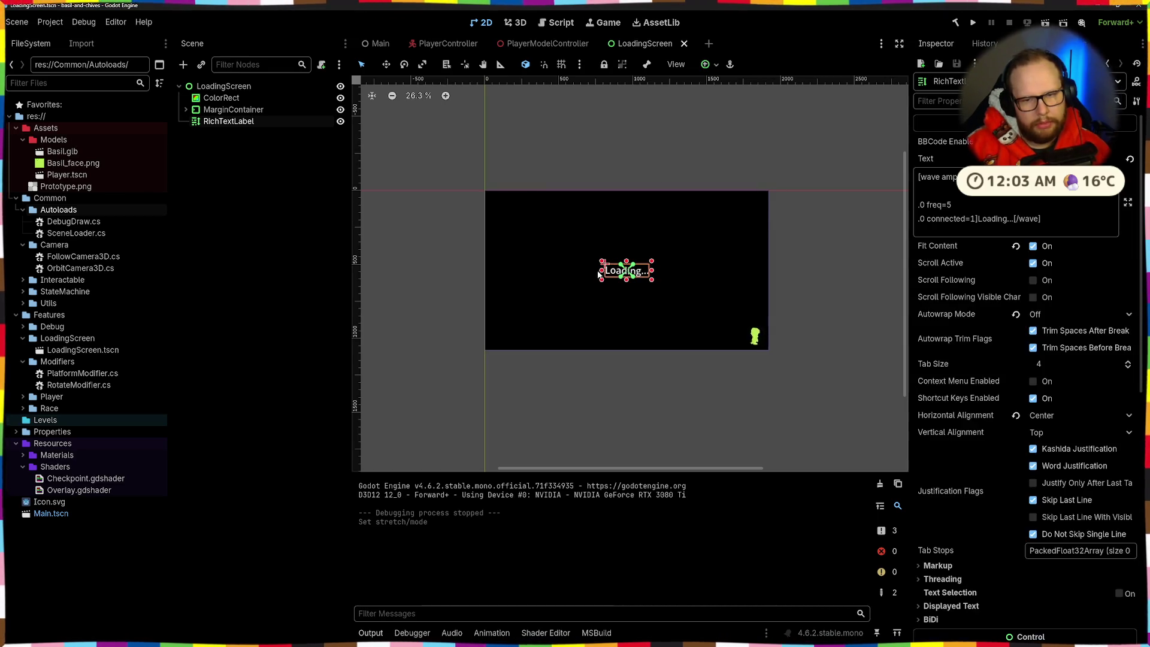
# Set the label's Normal Font Size to 6 and save the LoadingScreen scene
pyautogui.scroll(-5, 999, 370)
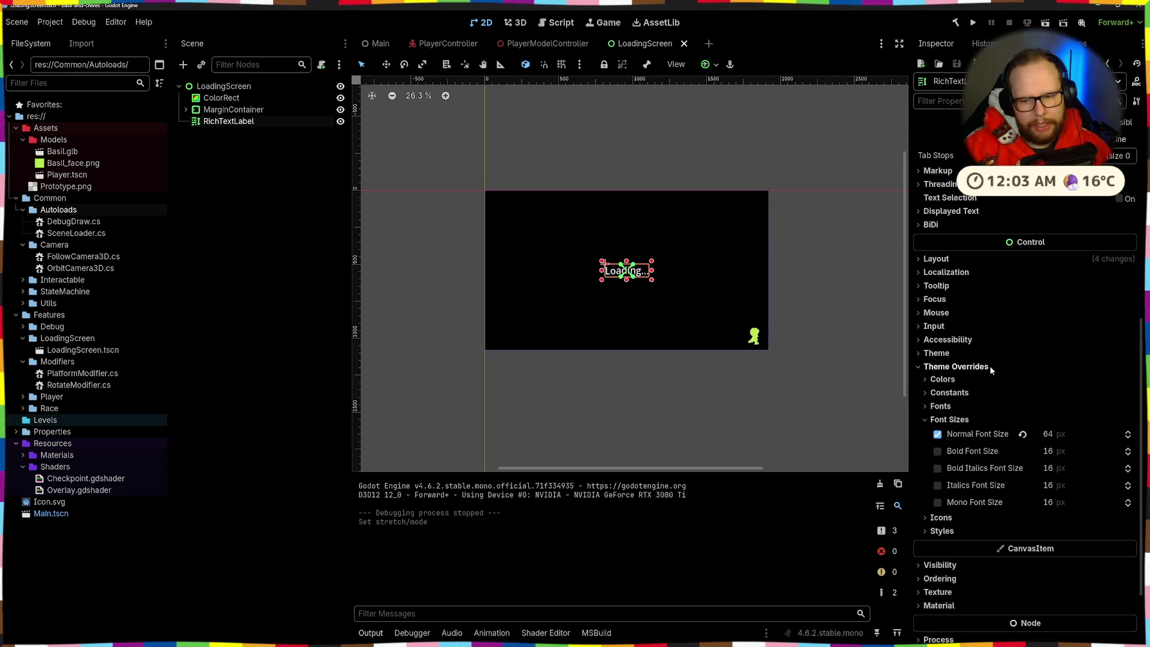
pyautogui.click(1071, 434)
pyautogui.write('6')
pyautogui.press('Return')
pyautogui.click(729, 373)
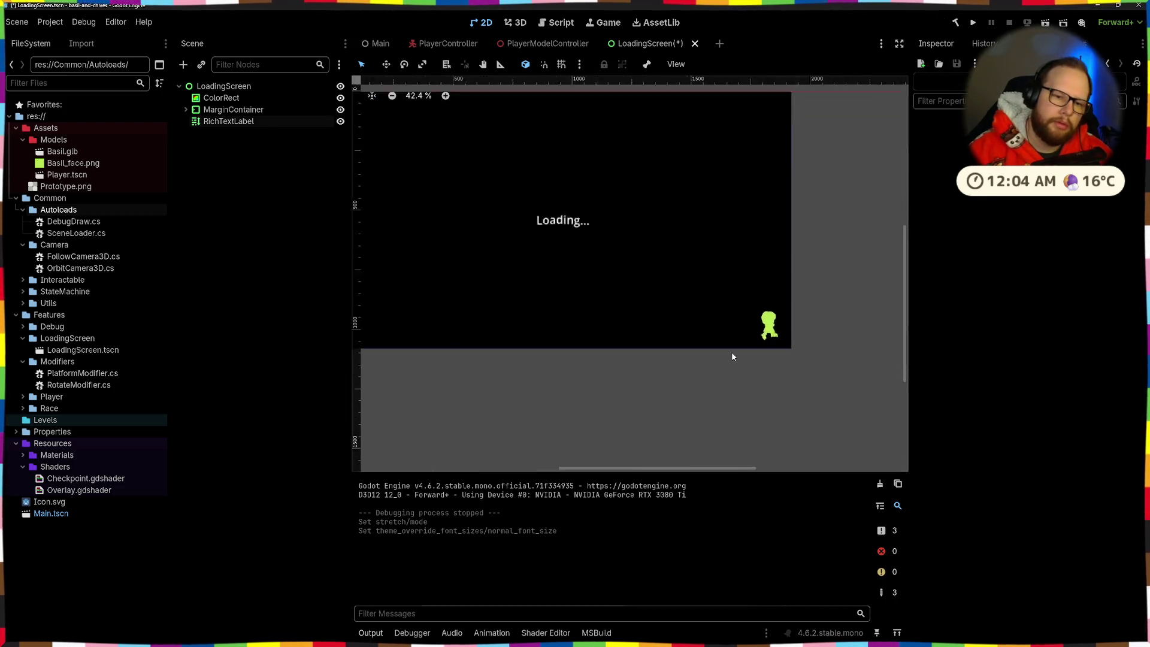
pyautogui.scroll(6, 731, 353)
pyautogui.hotkey('ctrl', 's')
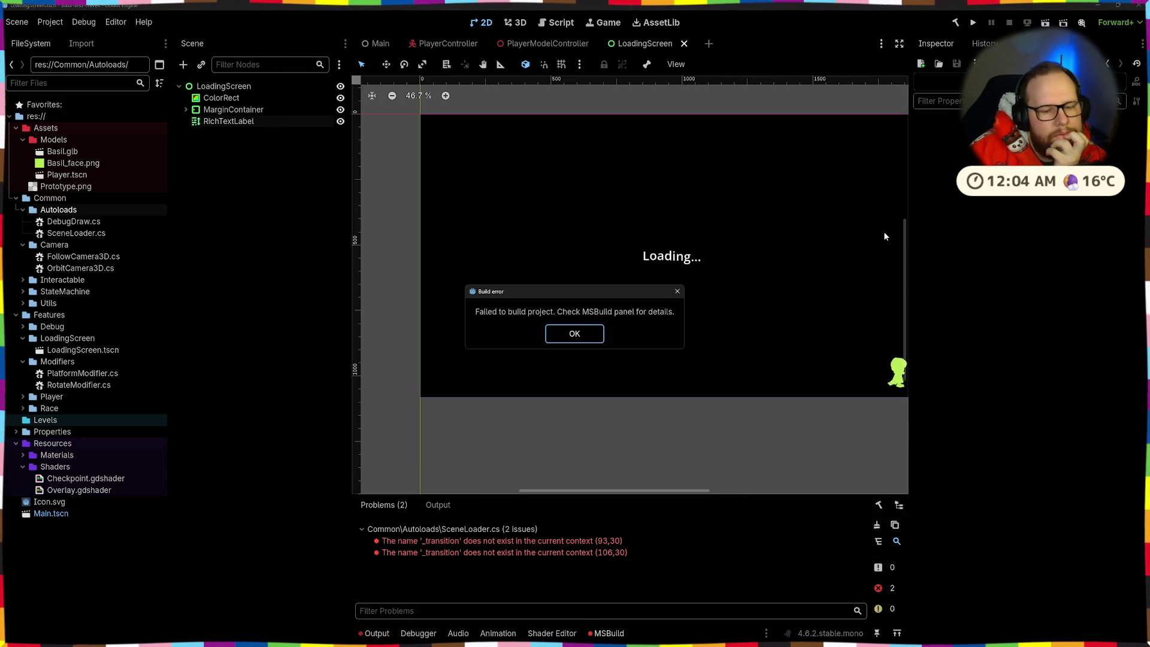
pyautogui.click(592, 334)
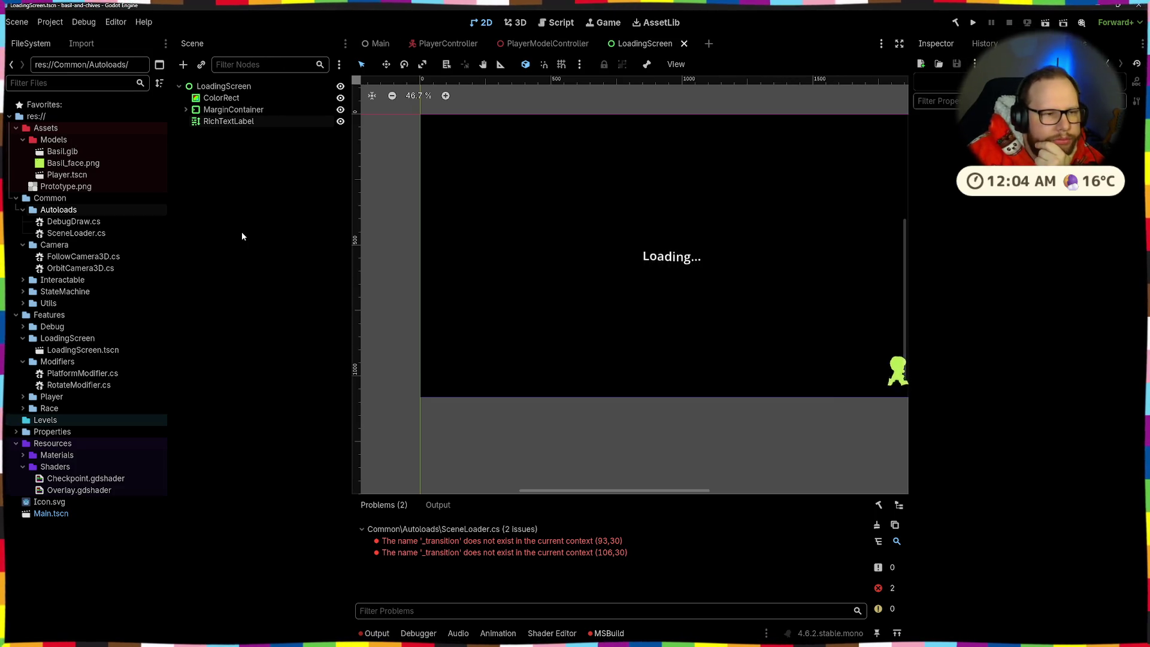
pyautogui.scroll(-2, 519, 231)
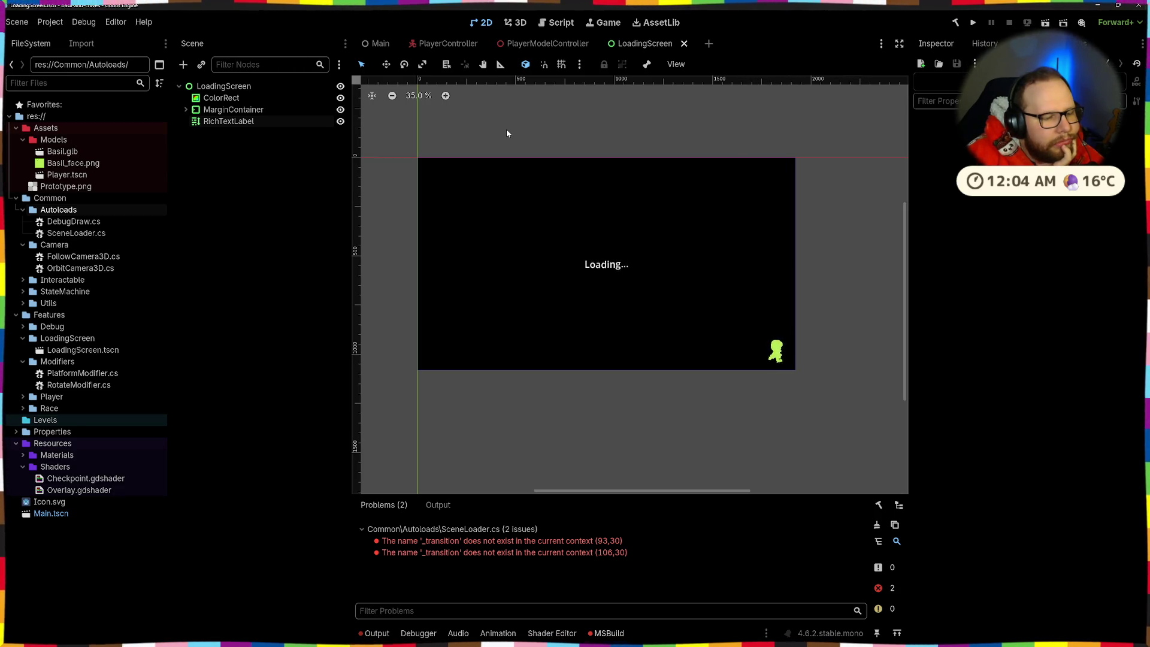
pyautogui.click(16, 443)
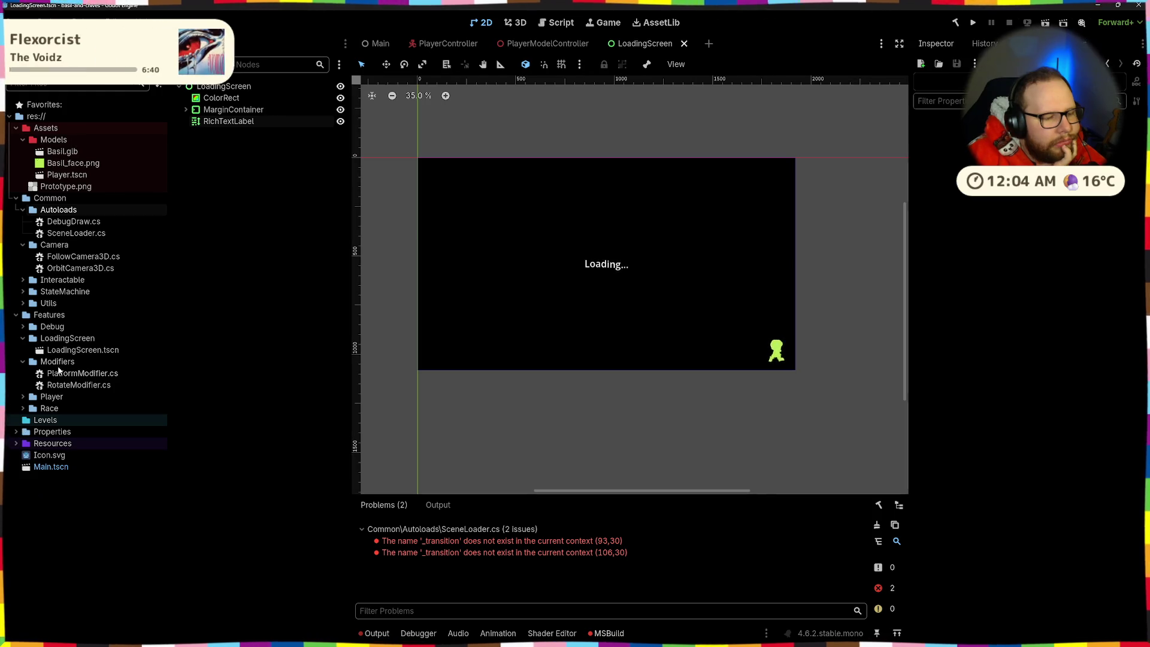
pyautogui.click(74, 351)
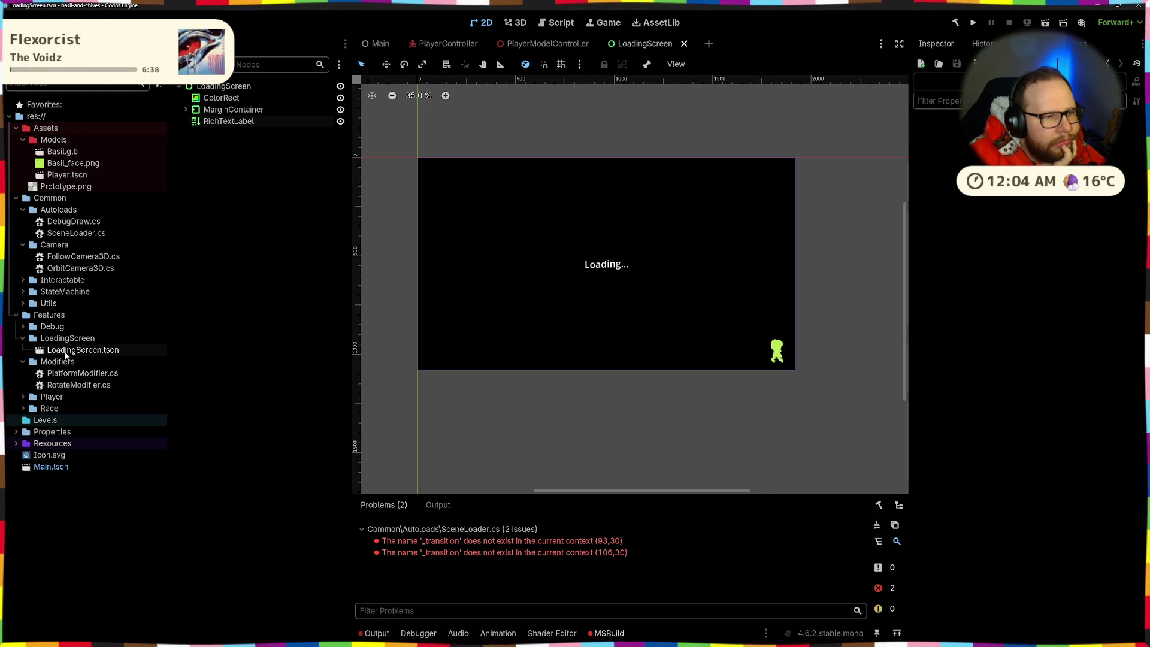
pyautogui.click(67, 221)
pyautogui.click(70, 234)
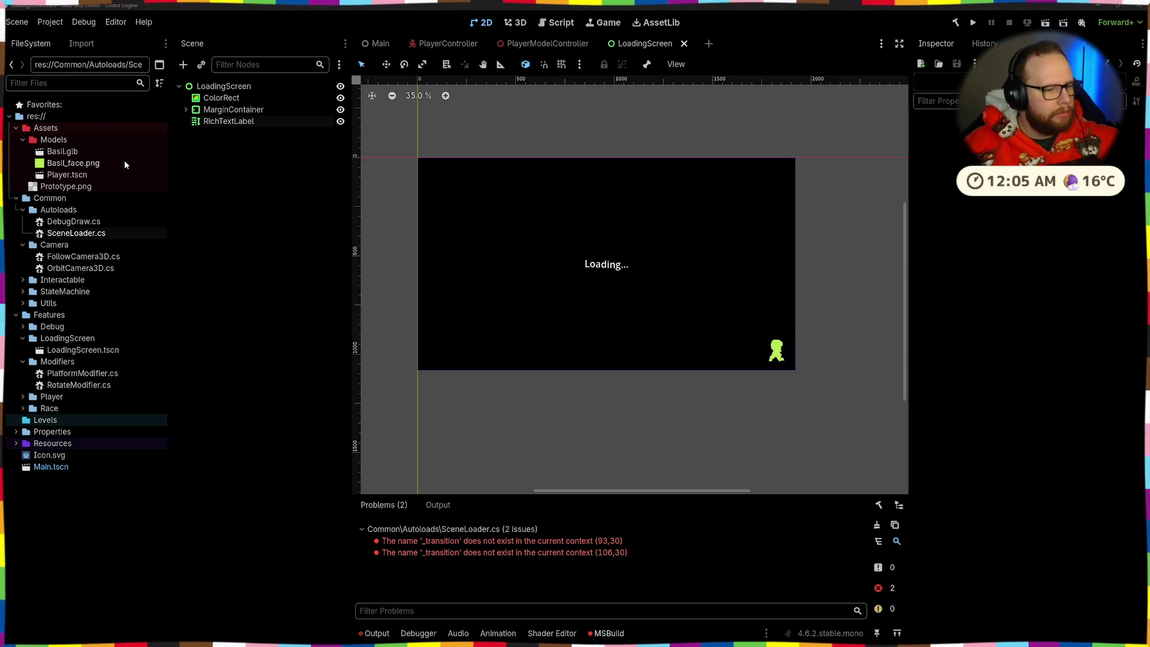
# Rename LoadingScreen.tscn to SceneLoader.tscn and move it into Common/Autoloads
pyautogui.click(78, 373)
pyautogui.click(78, 384)
pyautogui.click(82, 350)
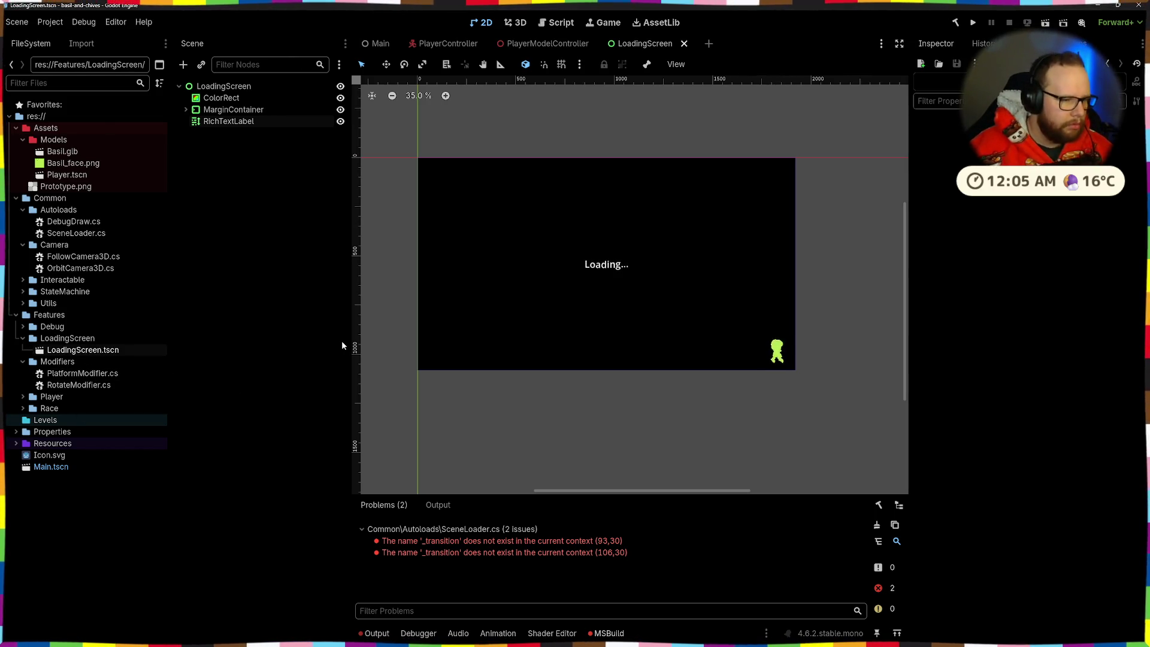
pyautogui.press('F2')
pyautogui.write('SceneLoader')
pyautogui.press('Return')
pyautogui.moveTo(91, 350)
pyautogui.mouseDown()
pyautogui.moveTo(99, 245)
pyautogui.moveTo(81, 151)
pyautogui.moveTo(70, 212)
pyautogui.mouseUp()
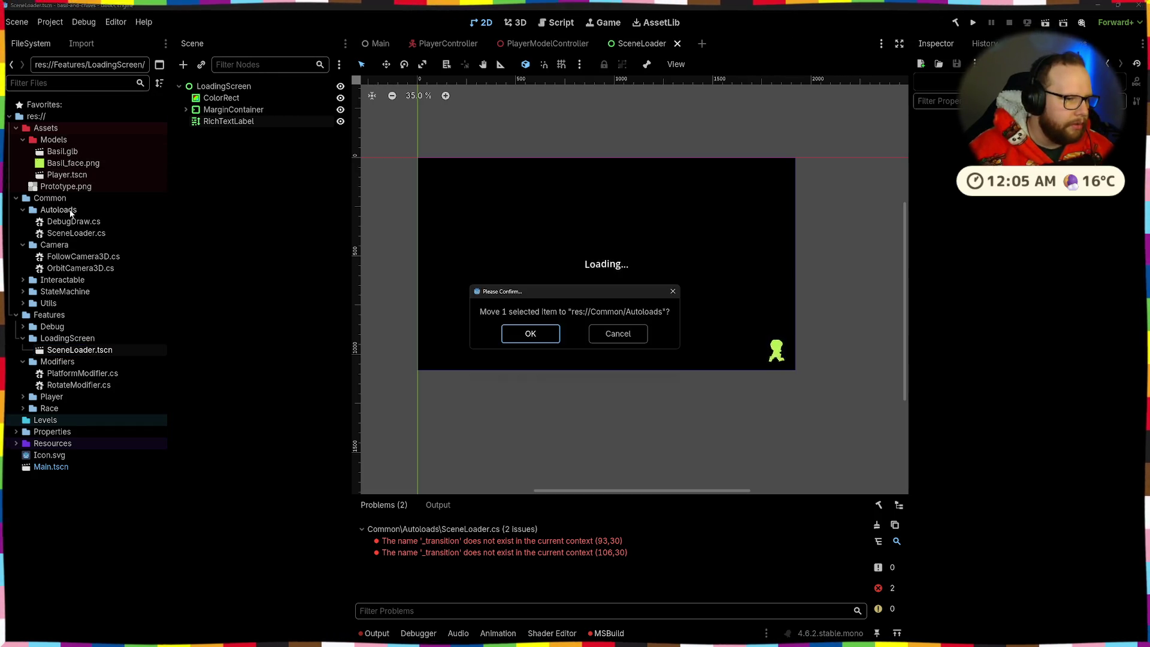
pyautogui.click(527, 333)
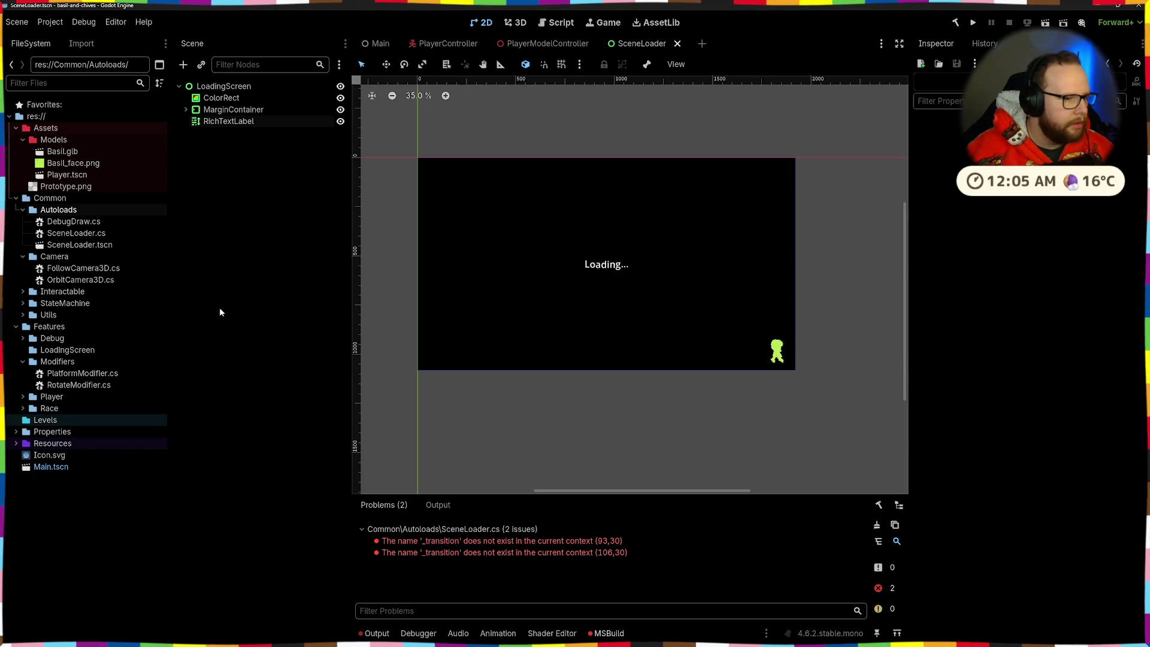
# Attach SceneLoader.cs as the script of the scene's root node
pyautogui.click(71, 245)
pyautogui.click(75, 234)
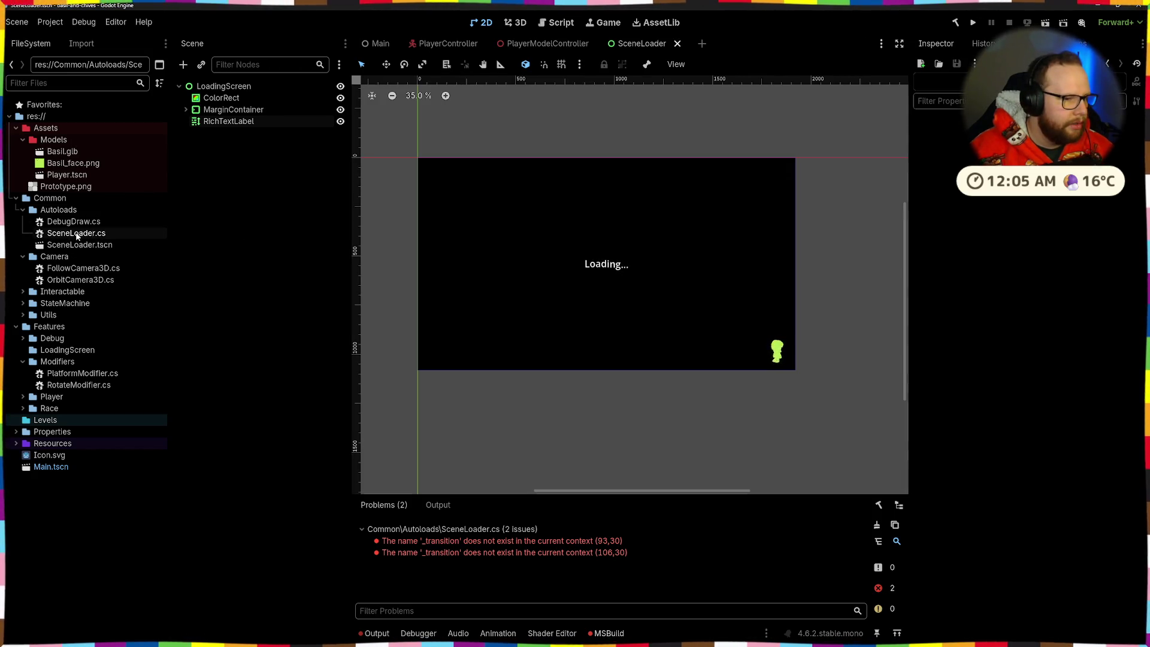
pyautogui.click(78, 245)
pyautogui.click(228, 87)
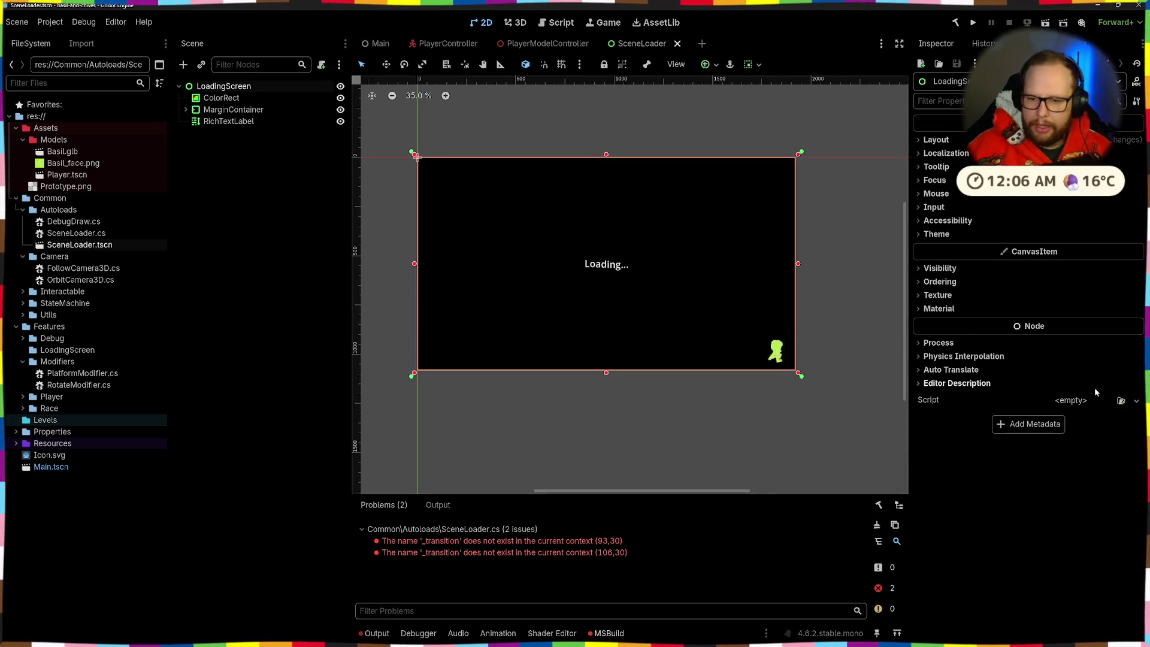
pyautogui.click(1078, 400)
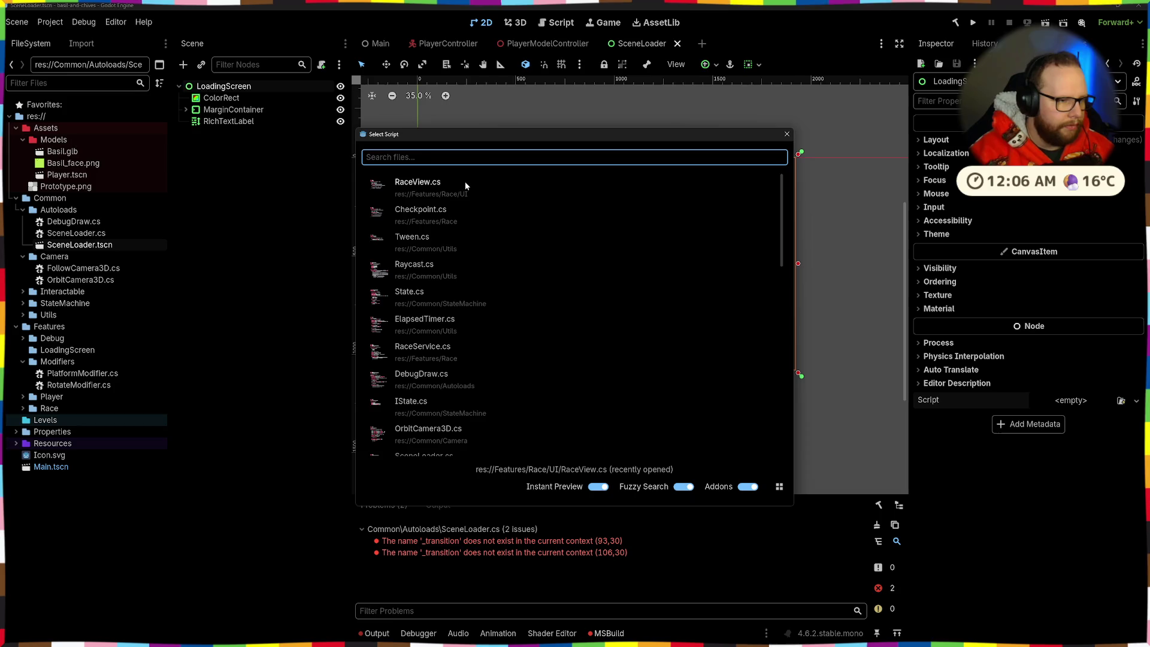
pyautogui.write('Sce')
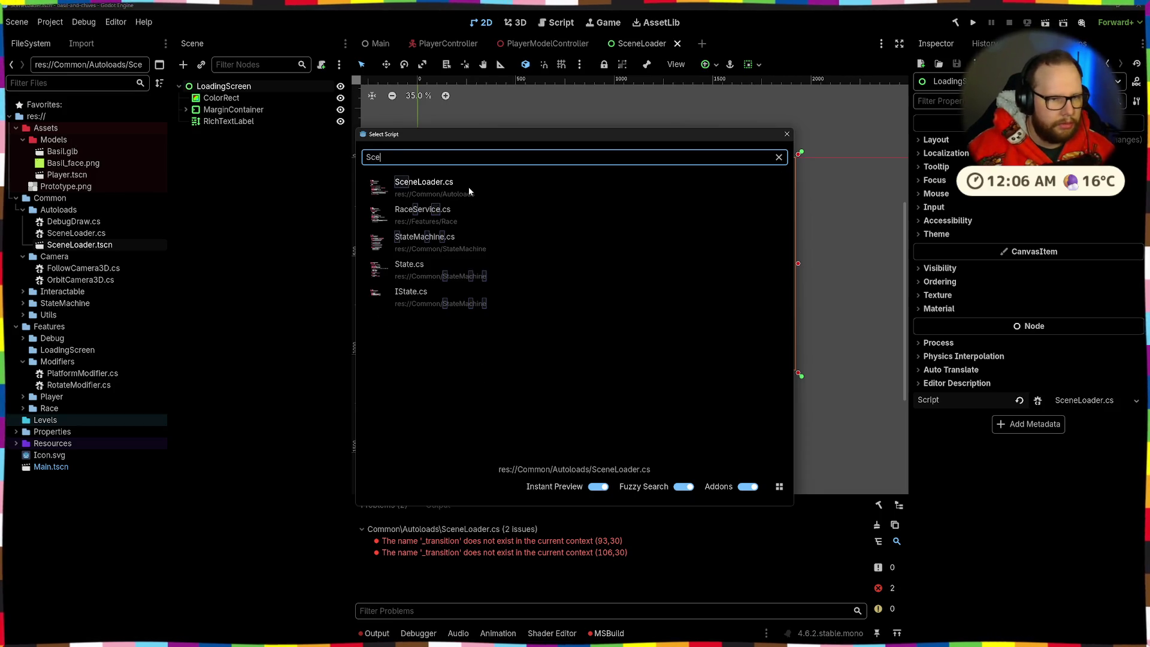
pyautogui.click(469, 187)
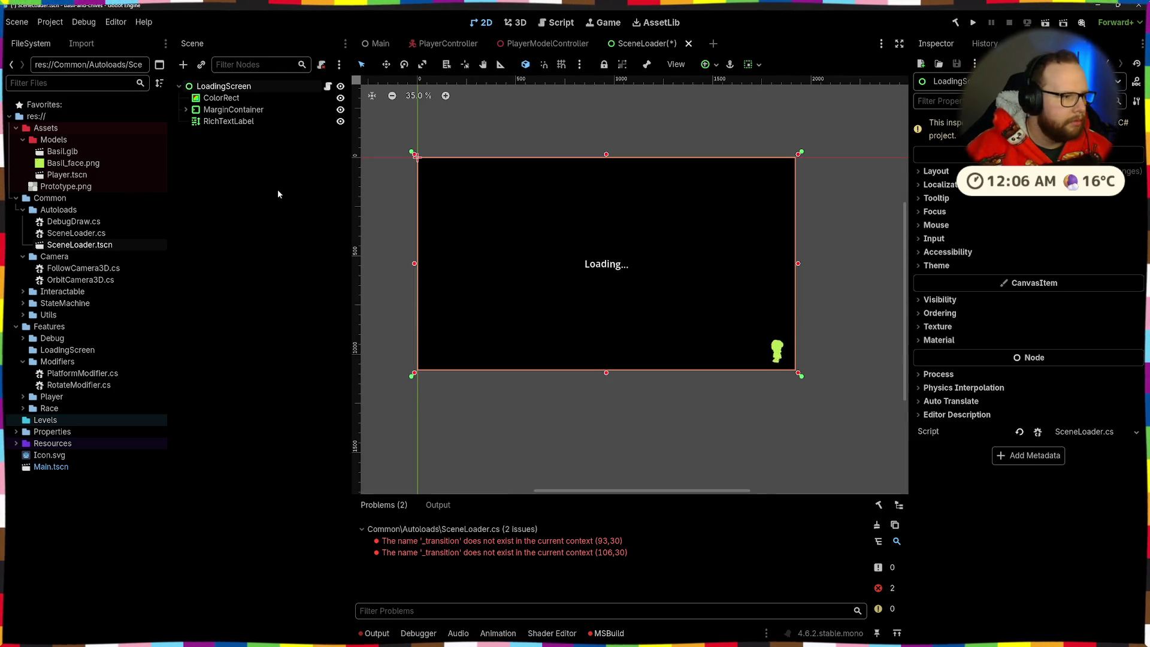
# Save the scene and build the .NET project, dismissing the failed build message
pyautogui.click(279, 203)
pyautogui.hotkey('ctrl', 's')
pyautogui.click(231, 86)
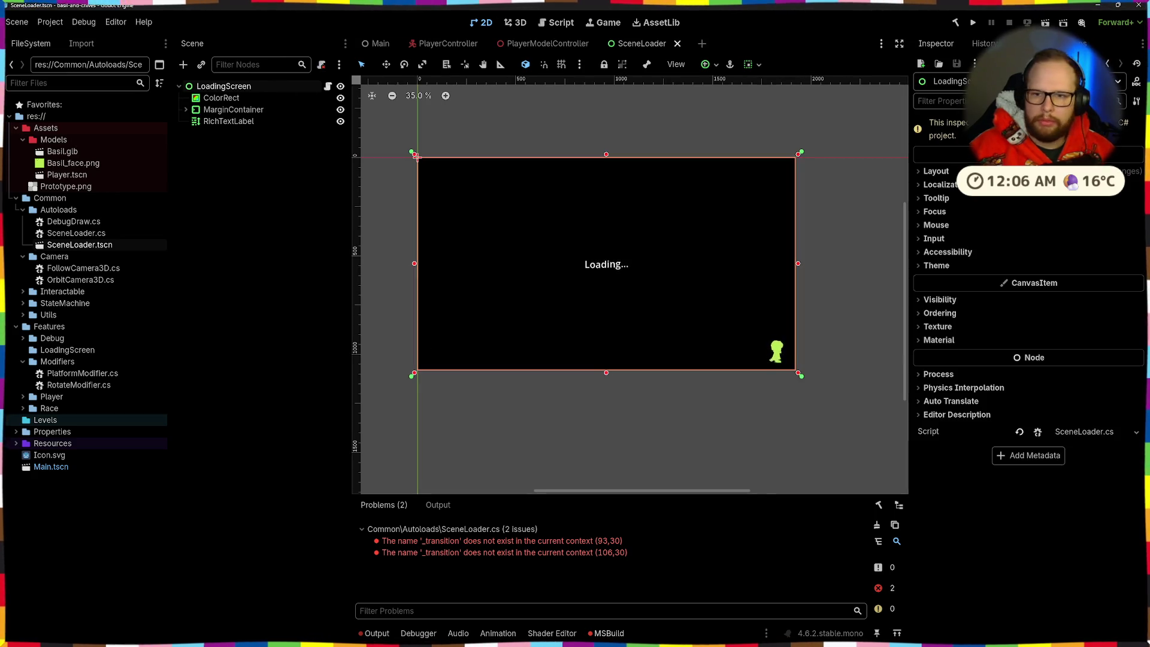
pyautogui.hotkey('alt', 'b')
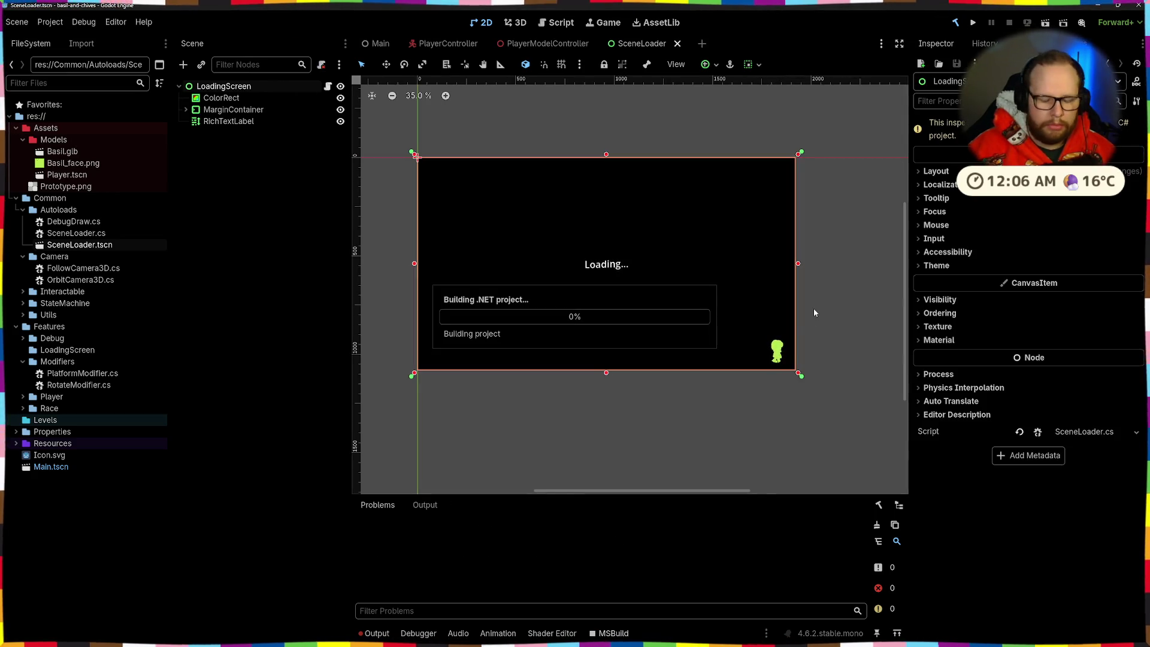
pyautogui.click(588, 331)
pyautogui.hotkey('alt', 'Tab')
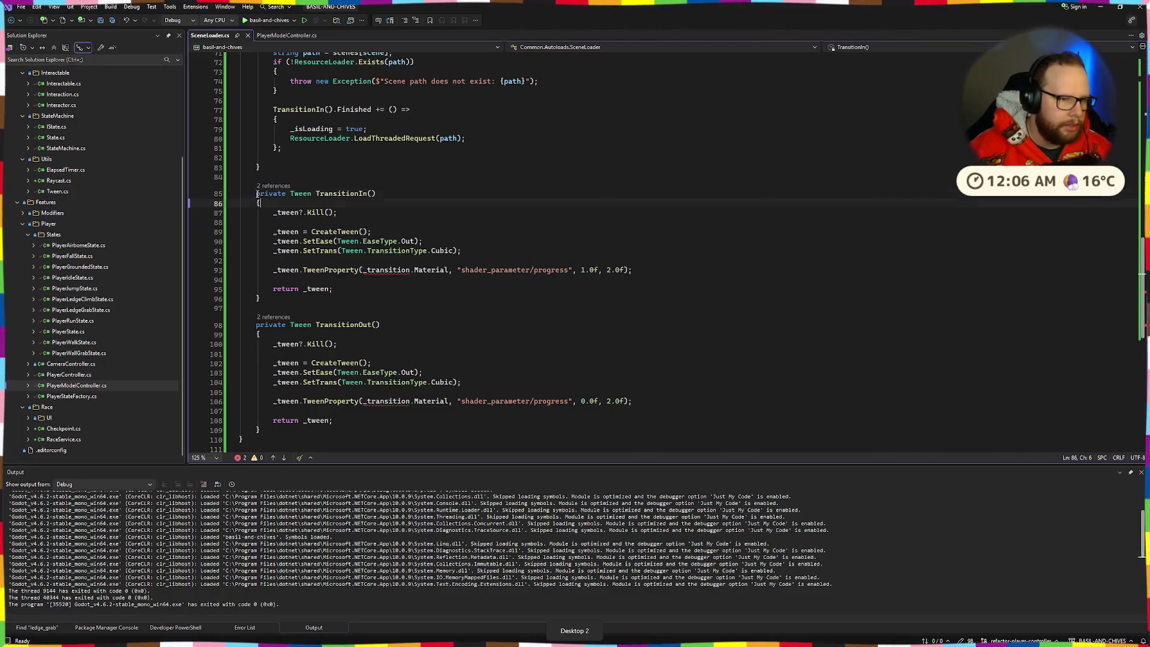
# Comment out the TransitionIn and TransitionOut methods and save SceneLoader.cs
pyautogui.moveTo(257, 193); pyautogui.dragTo(286, 427)
pyautogui.hotkey('ctrl', 'k')
pyautogui.hotkey('ctrl', 'c')
pyautogui.hotkey('ctrl', 's')
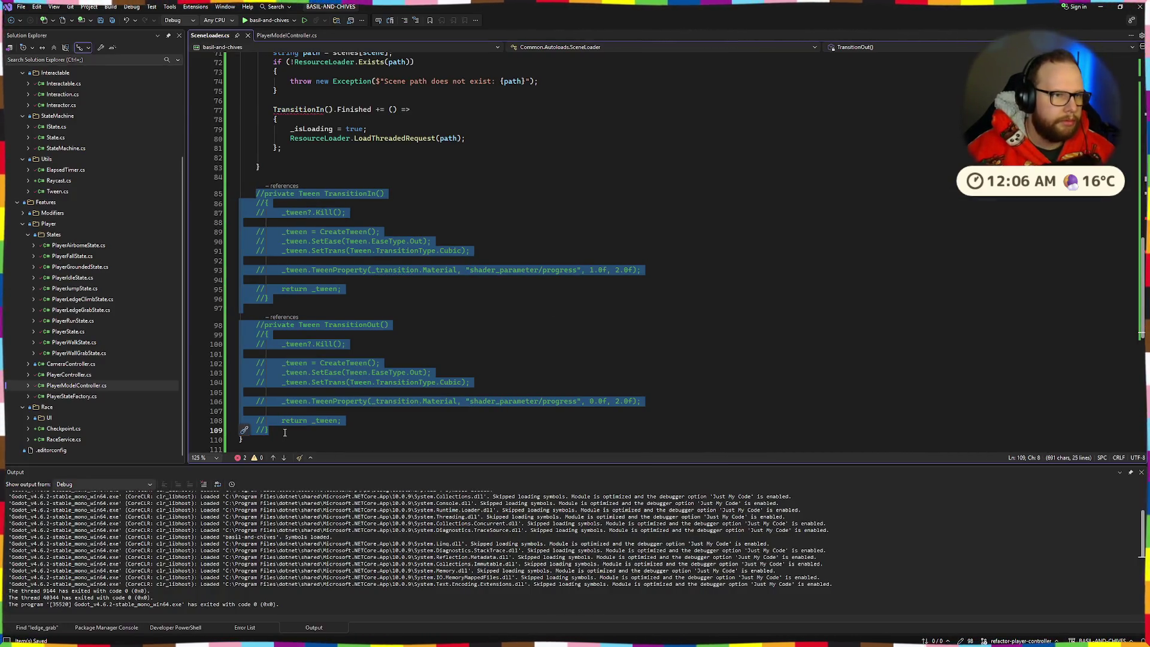
pyautogui.hotkey('alt', 'Tab')
pyautogui.hotkey('alt', 'Tab')
# Comment out the TransitionIn().Finished wrapper lines around the callback block
pyautogui.rightClick(237, 239)
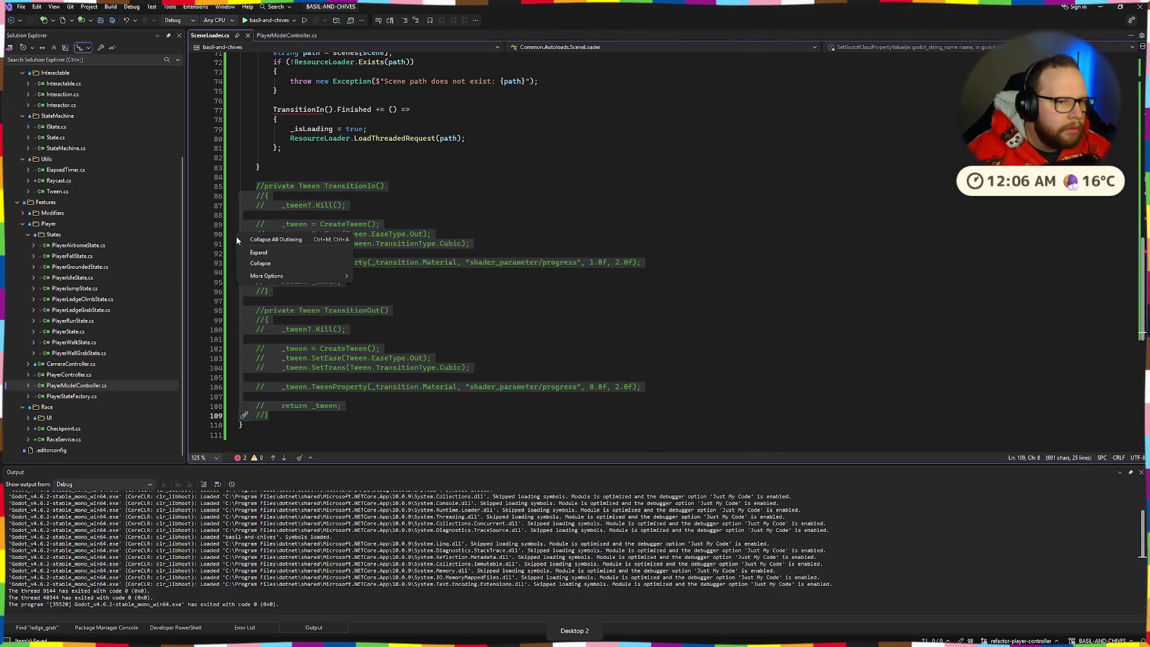
pyautogui.click(445, 196)
pyautogui.scroll(8, 415, 274)
pyautogui.moveTo(273, 338); pyautogui.dragTo(294, 379)
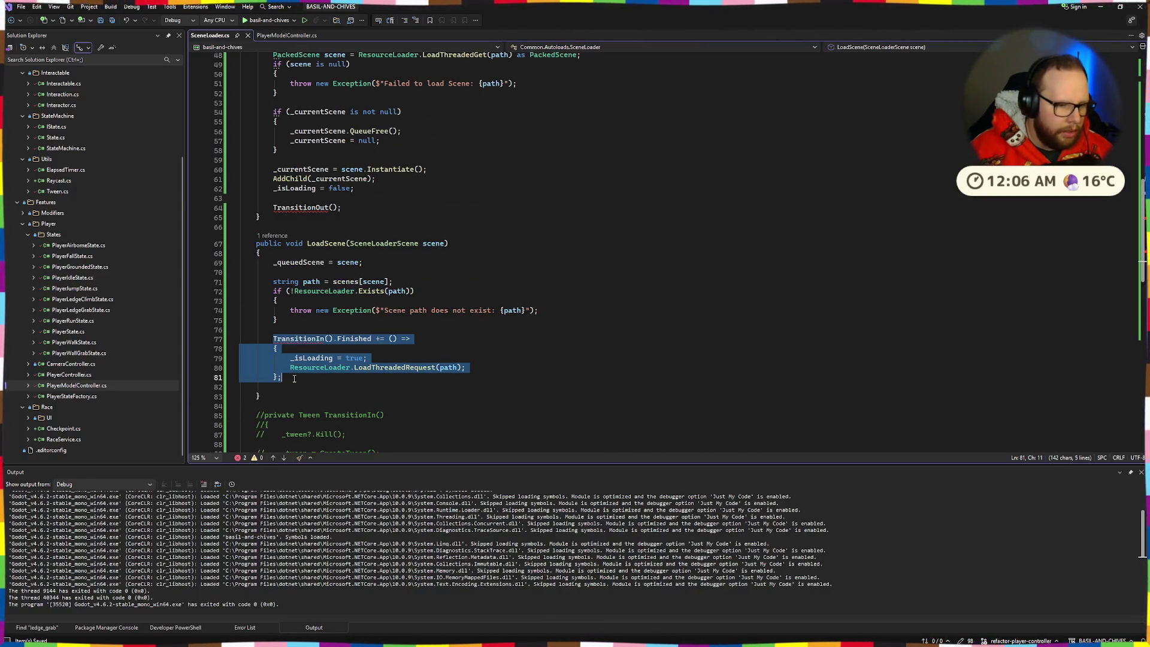
pyautogui.click(414, 349)
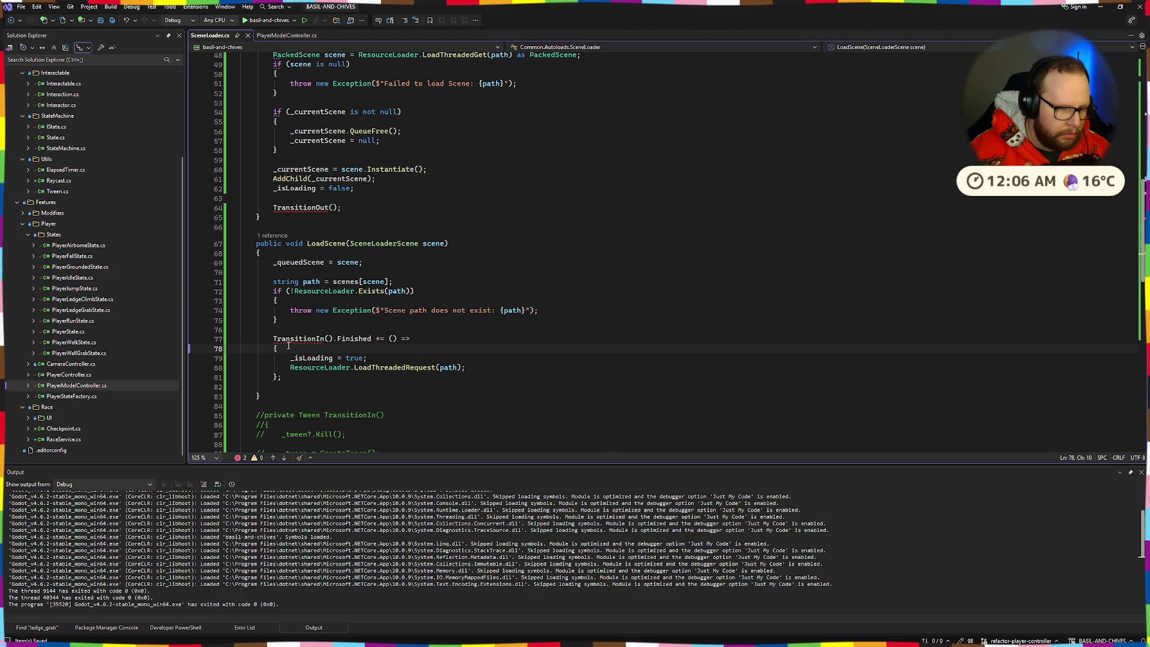
pyautogui.moveTo(289, 346); pyautogui.dragTo(280, 340)
pyautogui.hotkey('ctrl', 'k')
pyautogui.hotkey('ctrl', 'c')
pyautogui.press('Down')
pyautogui.press('Down')
pyautogui.press('Down')
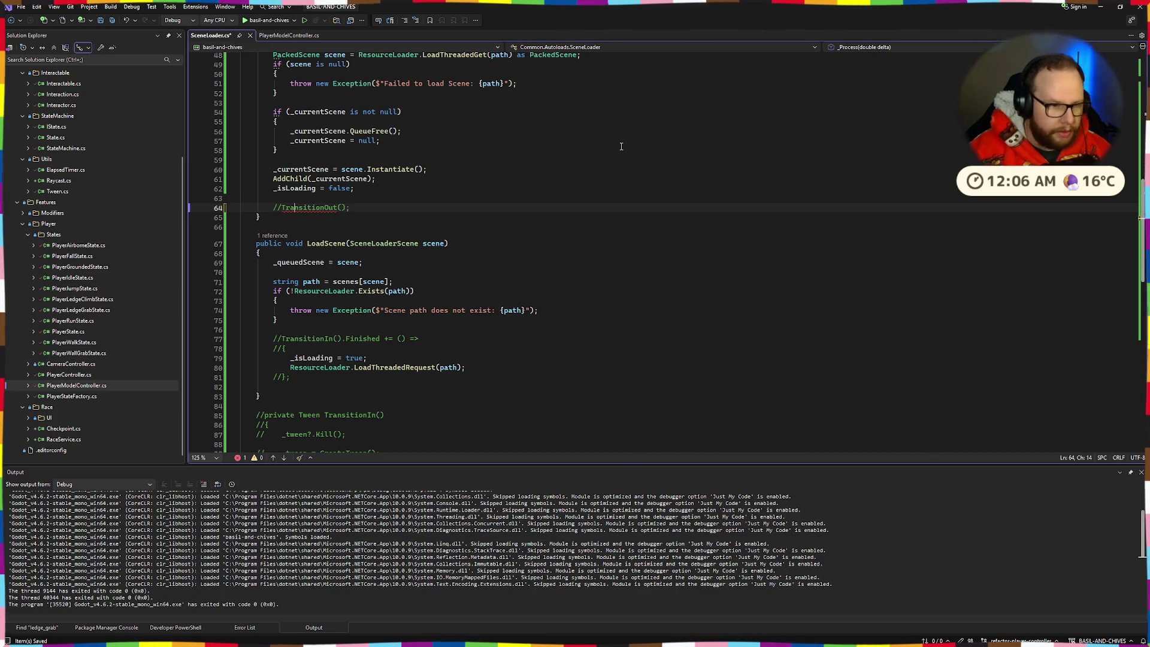
pyautogui.scroll(6, 303, 252)
pyautogui.scroll(-10, 331, 261)
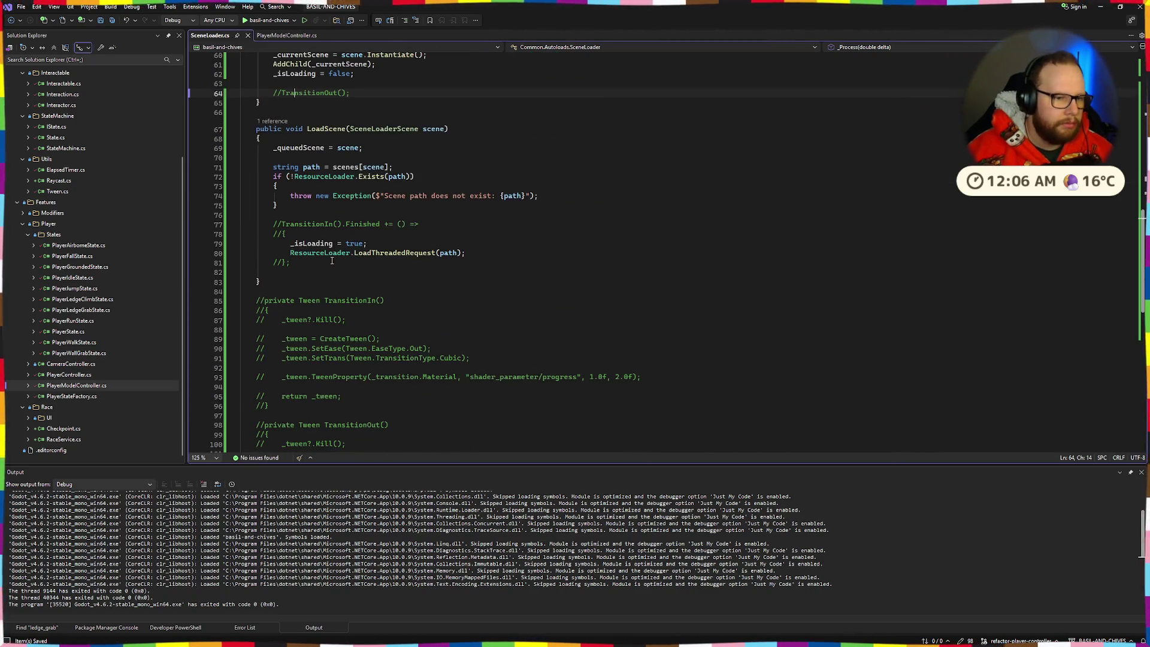
pyautogui.hotkey('alt', 'Tab')
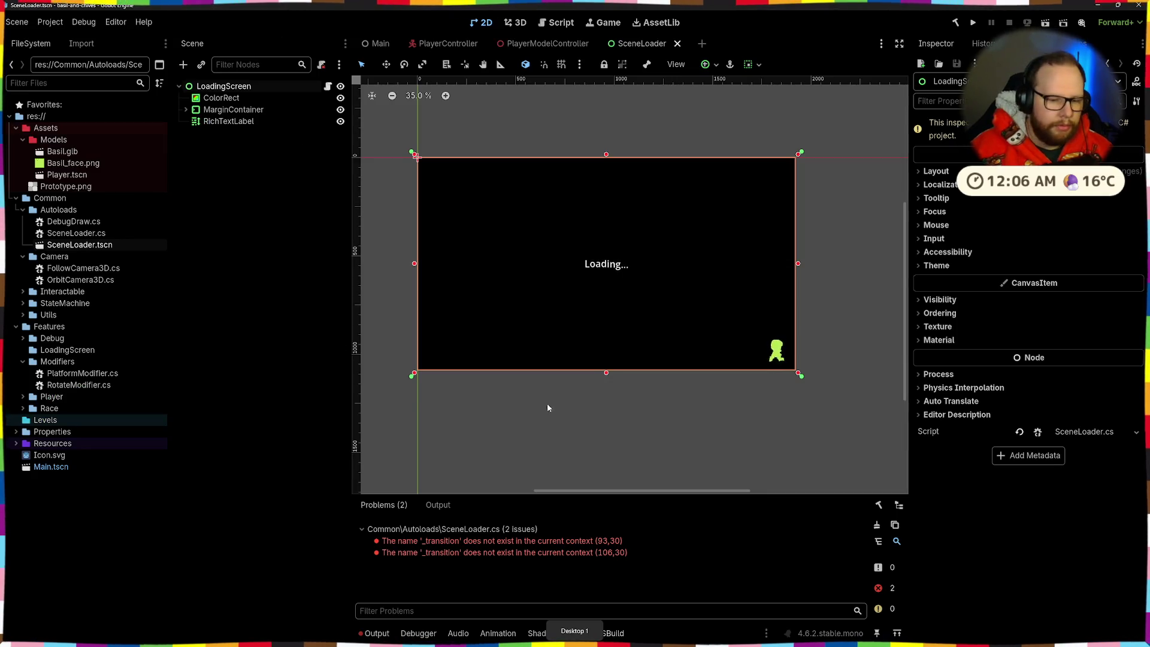
# Build the .NET project, run the SceneLoader scene to see Loading..., then stop it
pyautogui.click(879, 505)
pyautogui.click(956, 22)
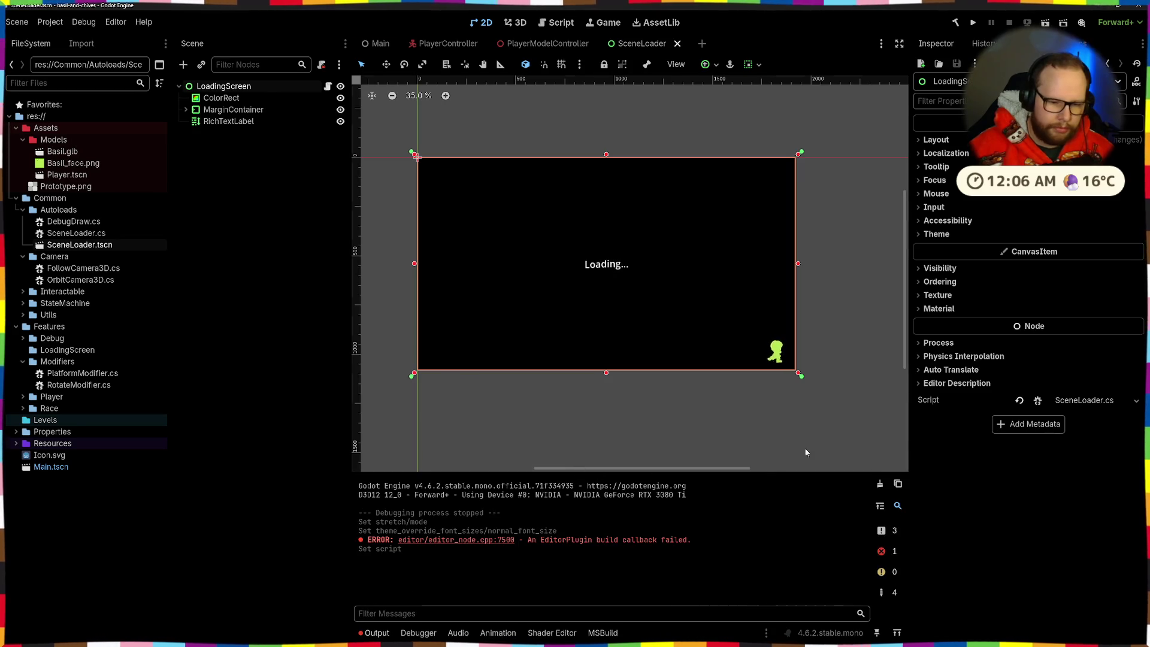
pyautogui.click(284, 378)
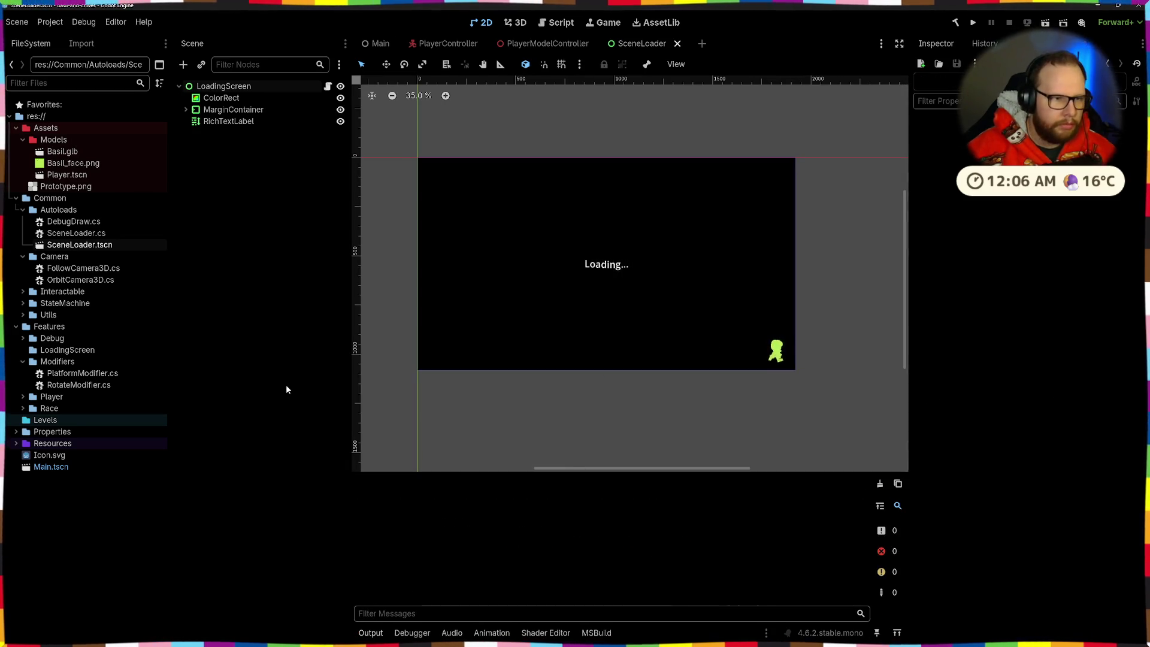
pyautogui.click(955, 23)
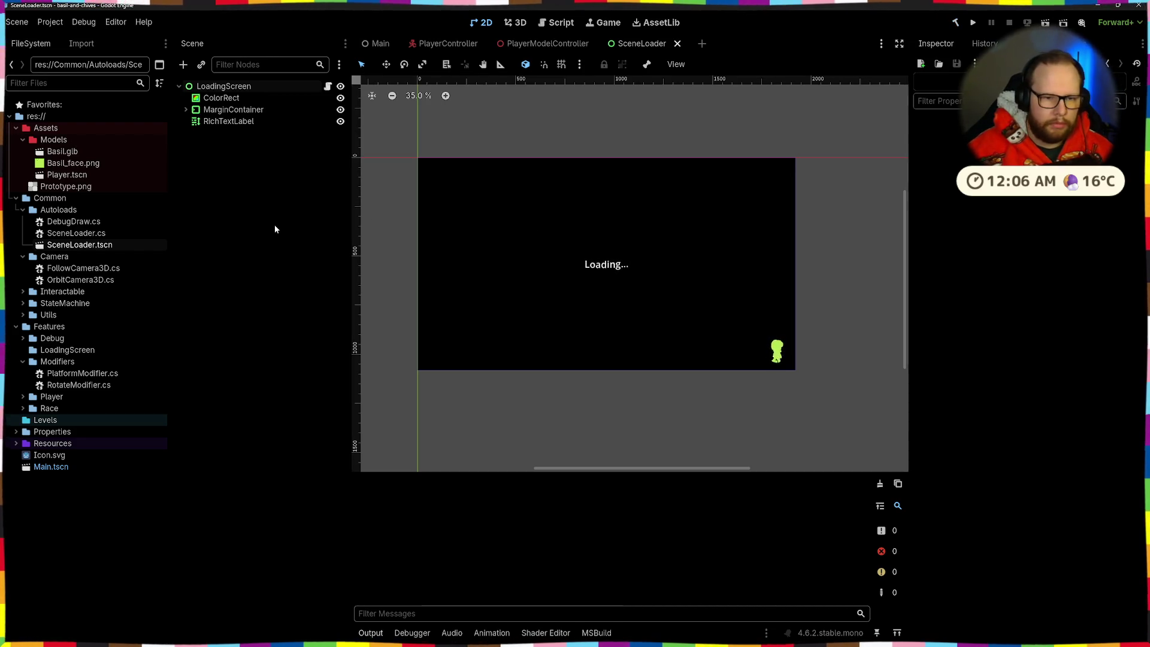
pyautogui.click(1046, 23)
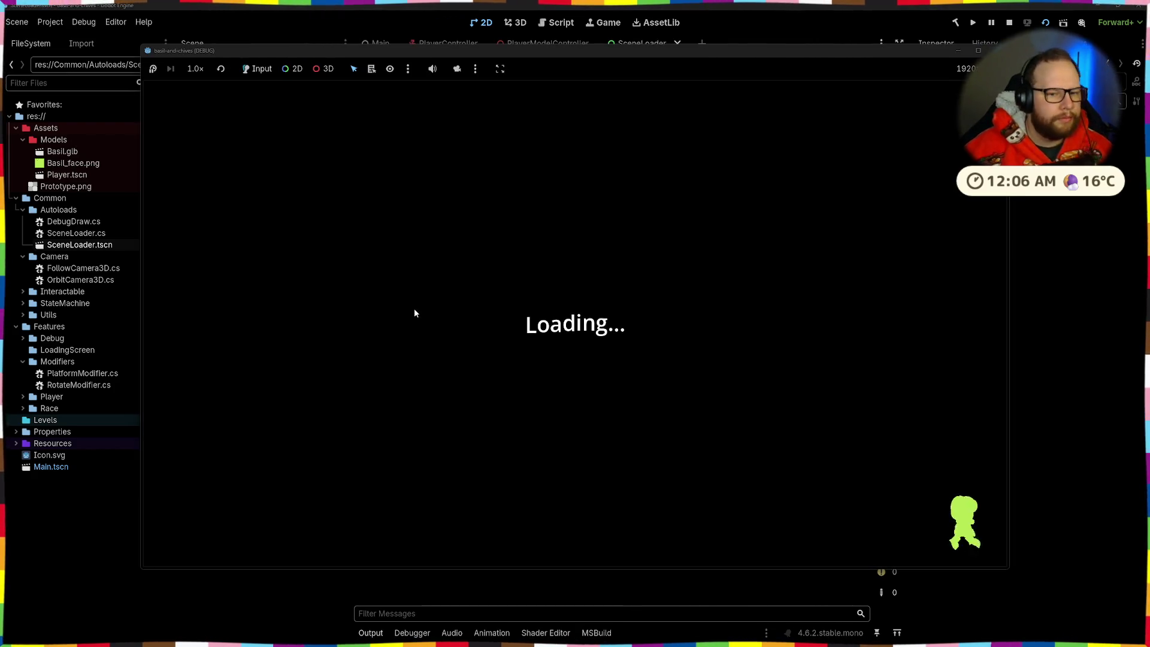
pyautogui.press('F8')
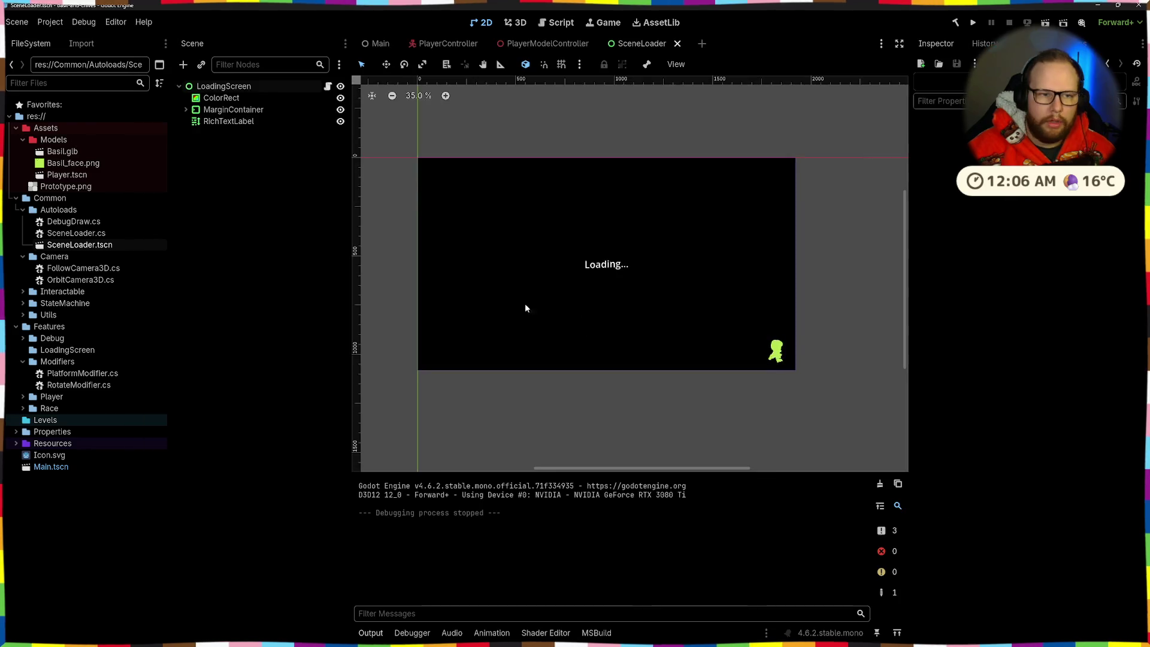
pyautogui.click(50, 22)
# Register Common/Autoloads/SceneLoader.tscn as an autoload in Project Settings
pyautogui.click(63, 38)
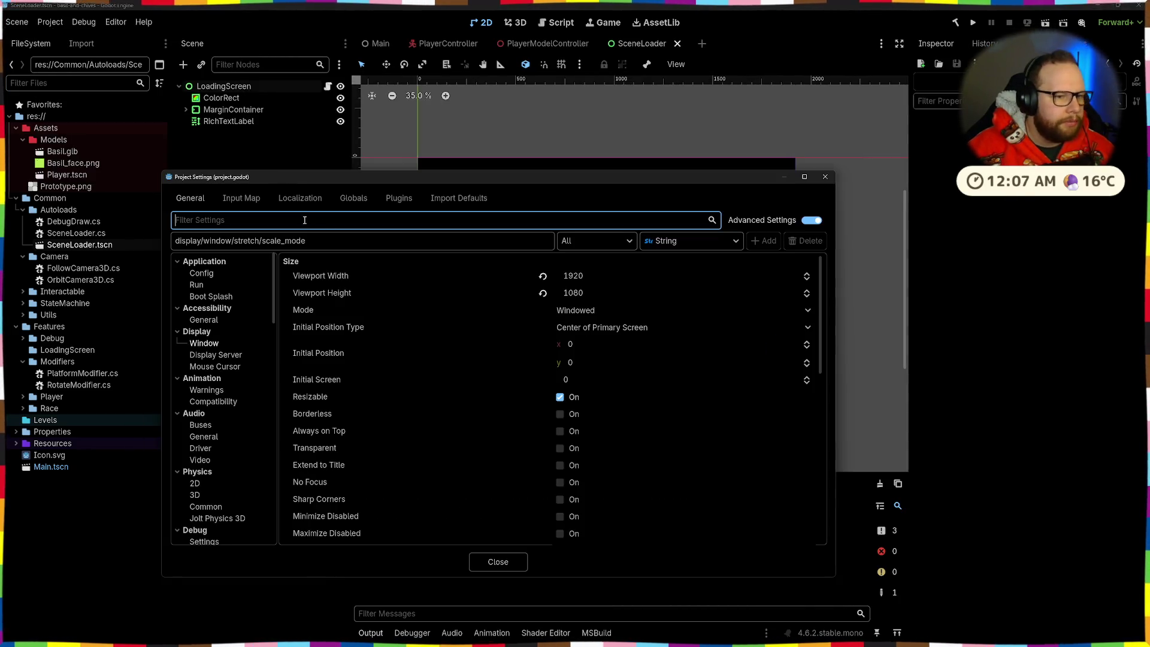
pyautogui.click(354, 198)
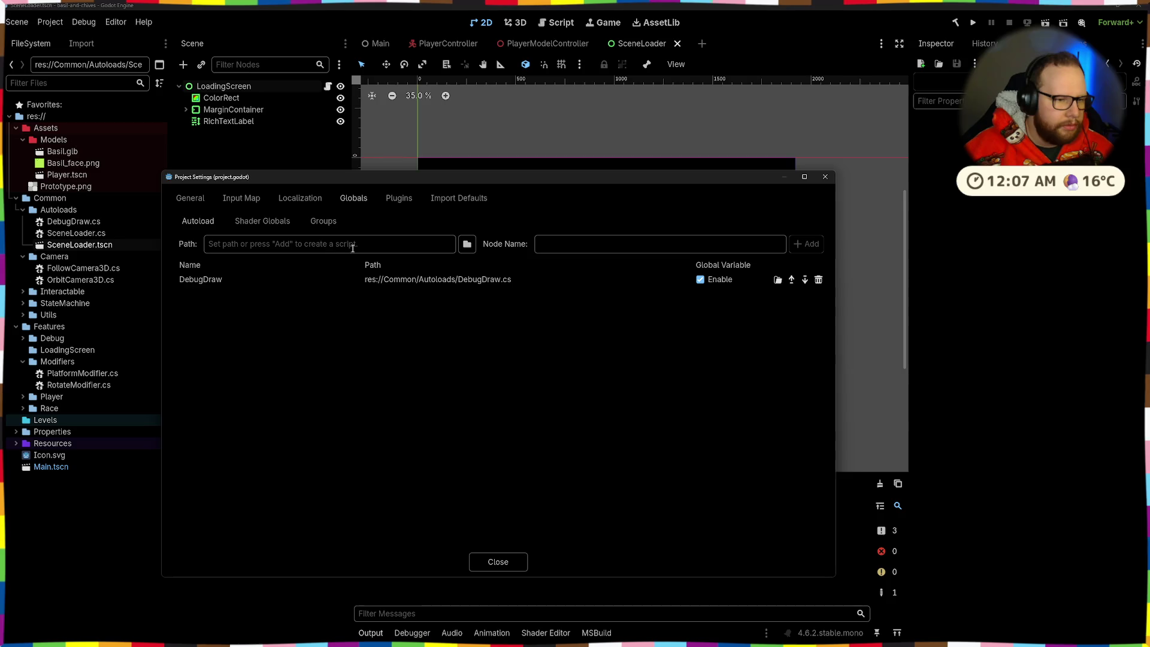
pyautogui.click(467, 243)
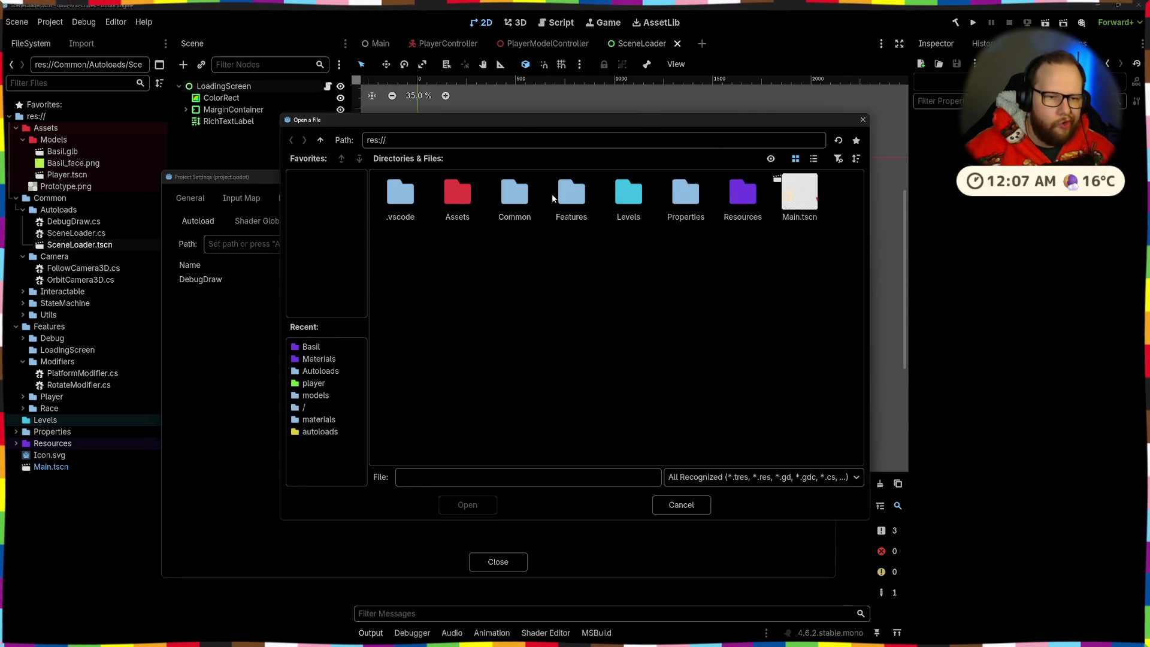
pyautogui.doubleClick(518, 185)
pyautogui.doubleClick(400, 192)
pyautogui.click(509, 191)
pyautogui.click(467, 506)
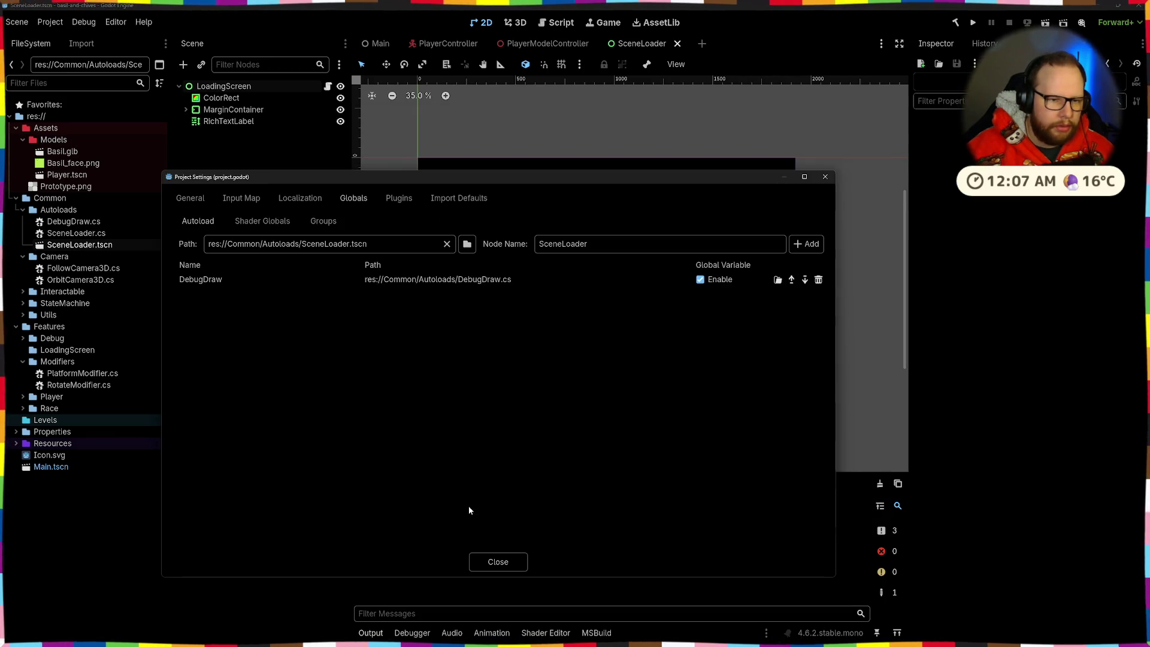
pyautogui.click(805, 245)
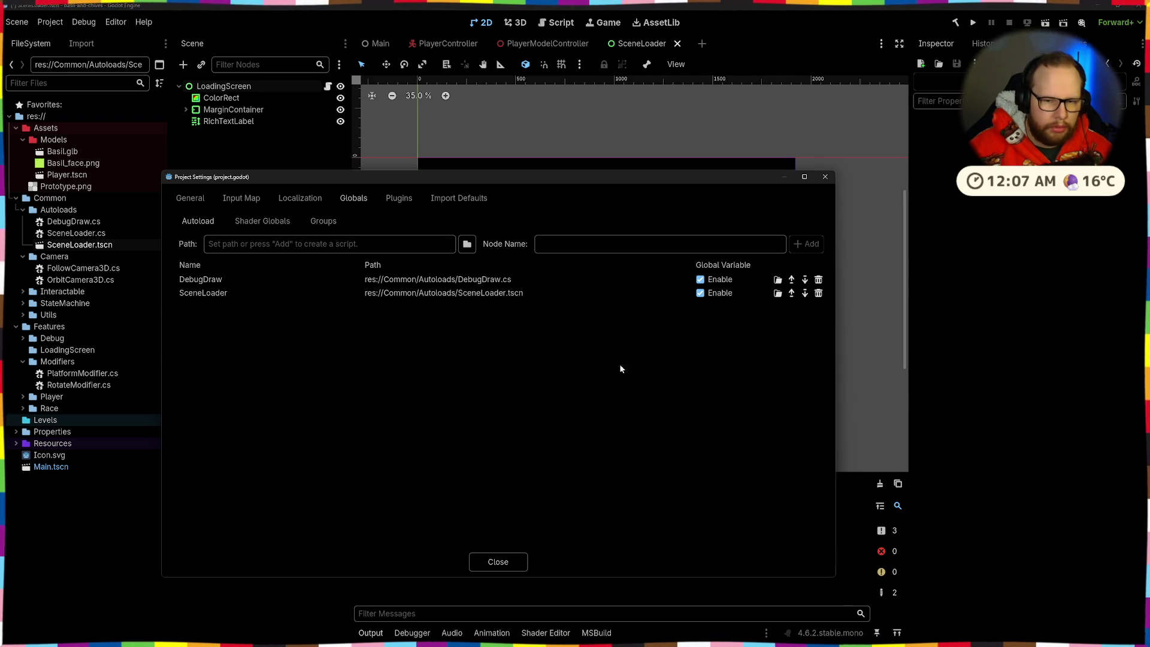
pyautogui.click(497, 562)
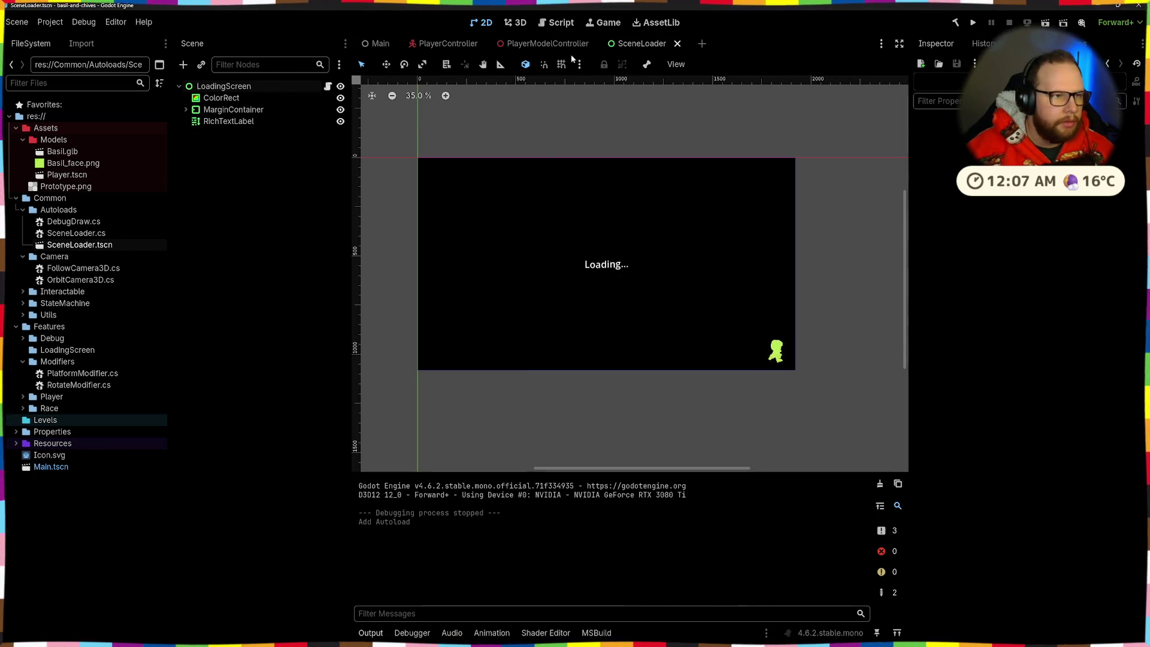
# Run the project, stop it when stuck on Loading..., and return to SceneLoader.cs
pyautogui.click(972, 22)
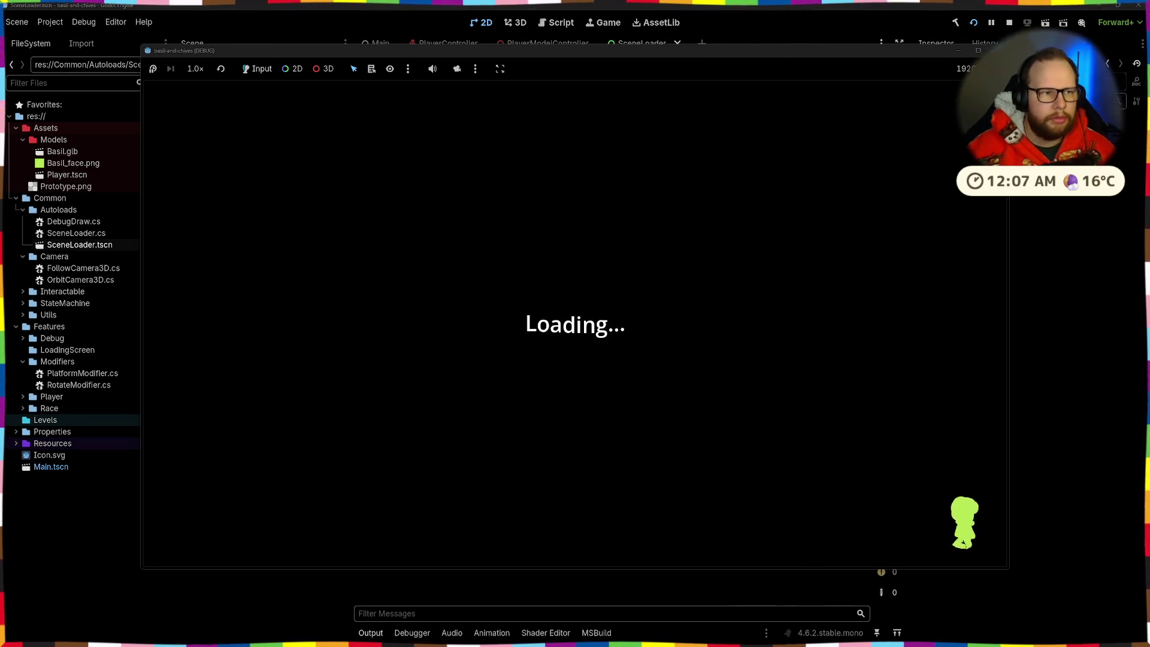
pyautogui.press('F8')
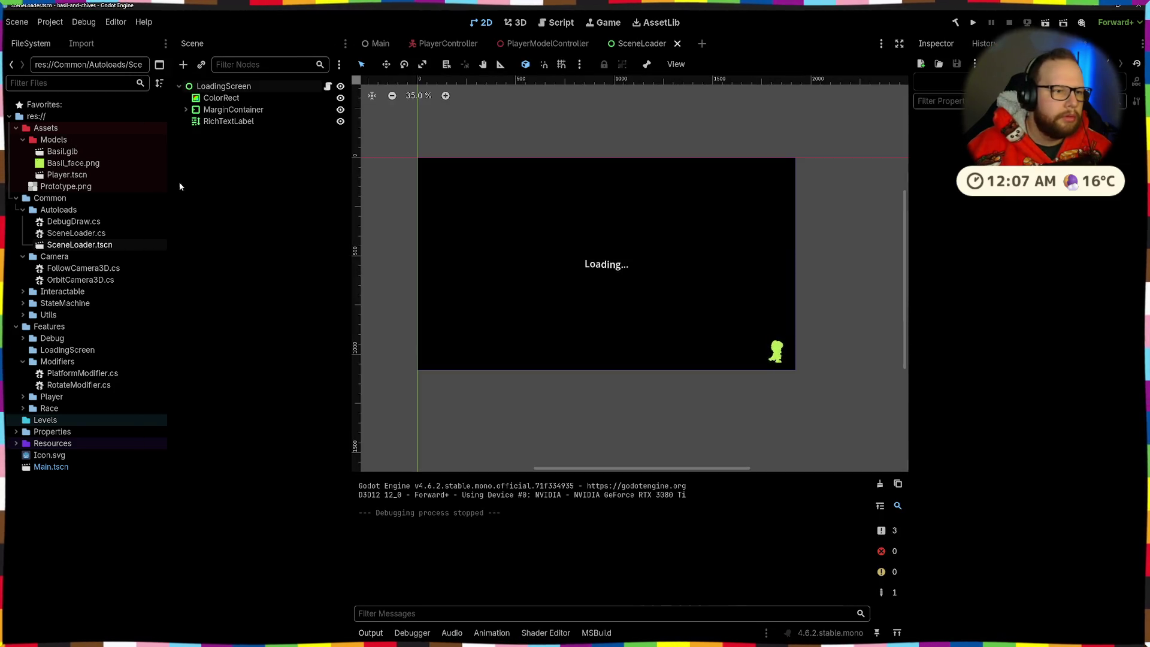
pyautogui.press('ctrl+super+Right')
pyautogui.scroll(15, 321, 179)
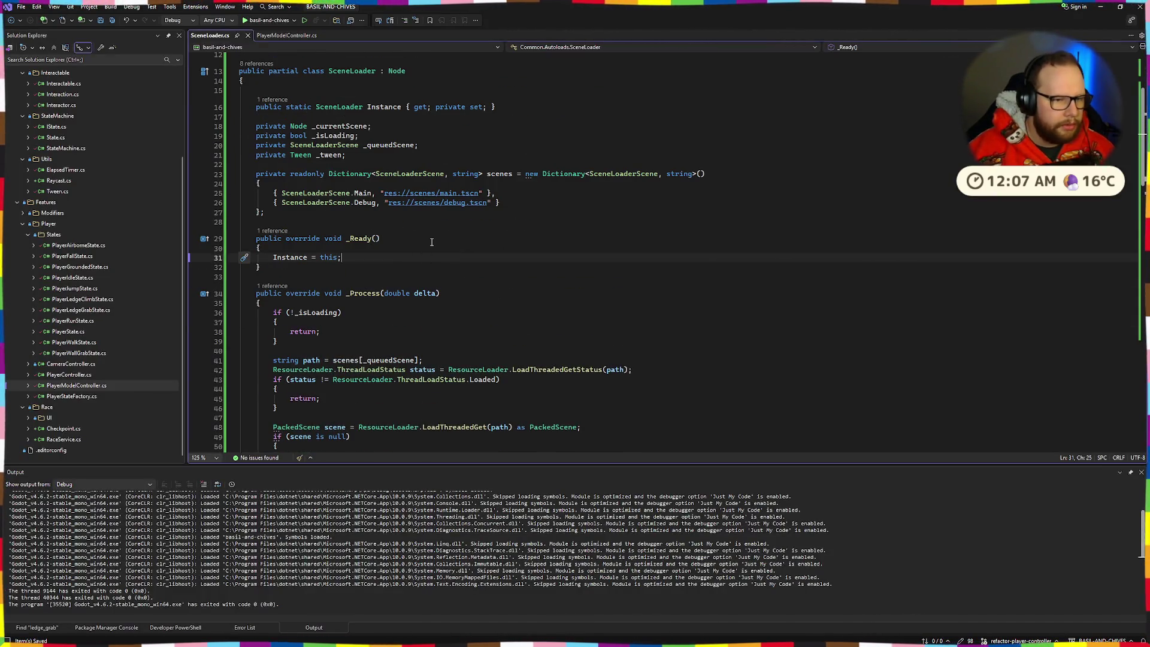
# Try adding Hide(); to _Ready, find it unresolved on a Node base, and remove it
pyautogui.press('Return')
pyautogui.press('Return')
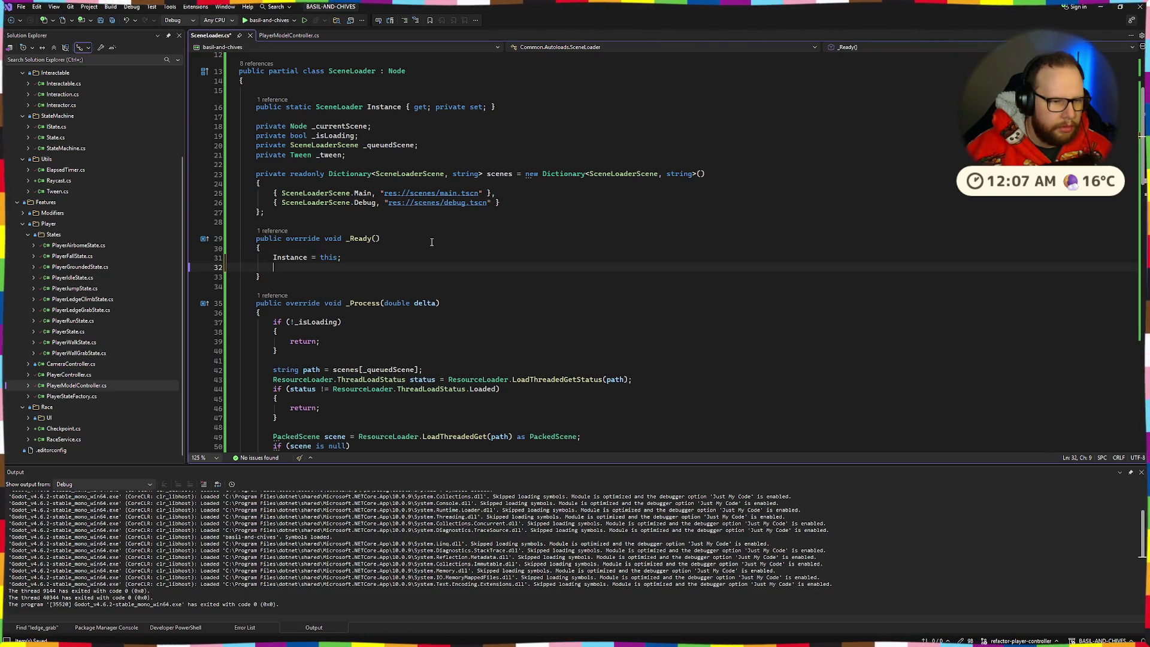
pyautogui.write('Hide();')
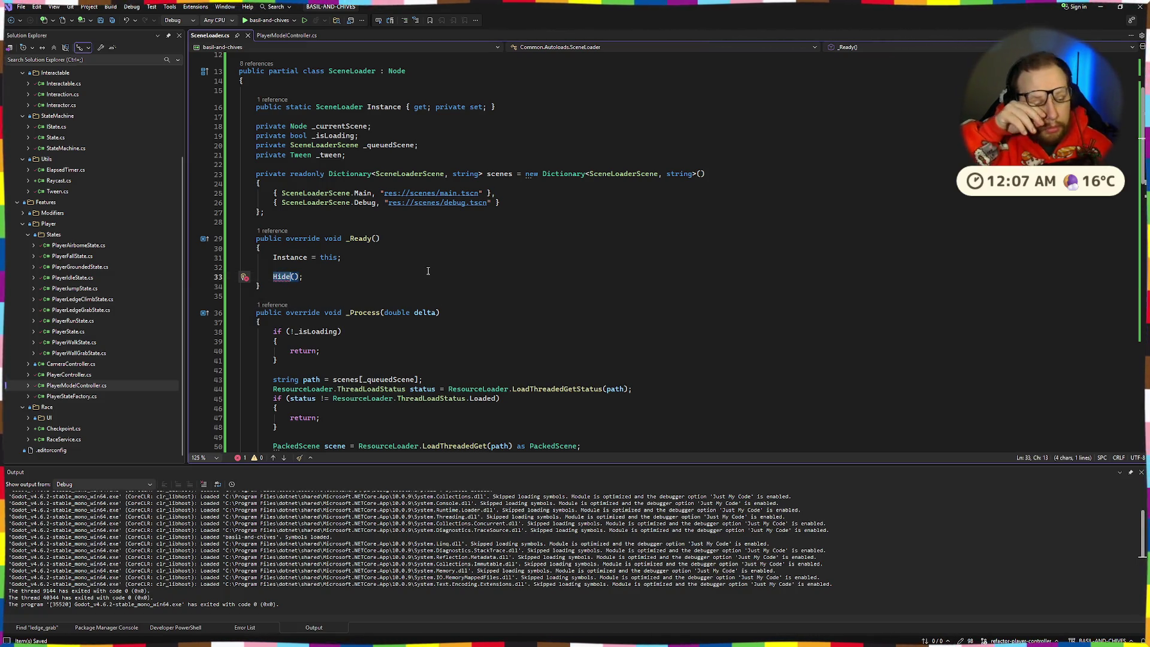
pyautogui.click(397, 71)
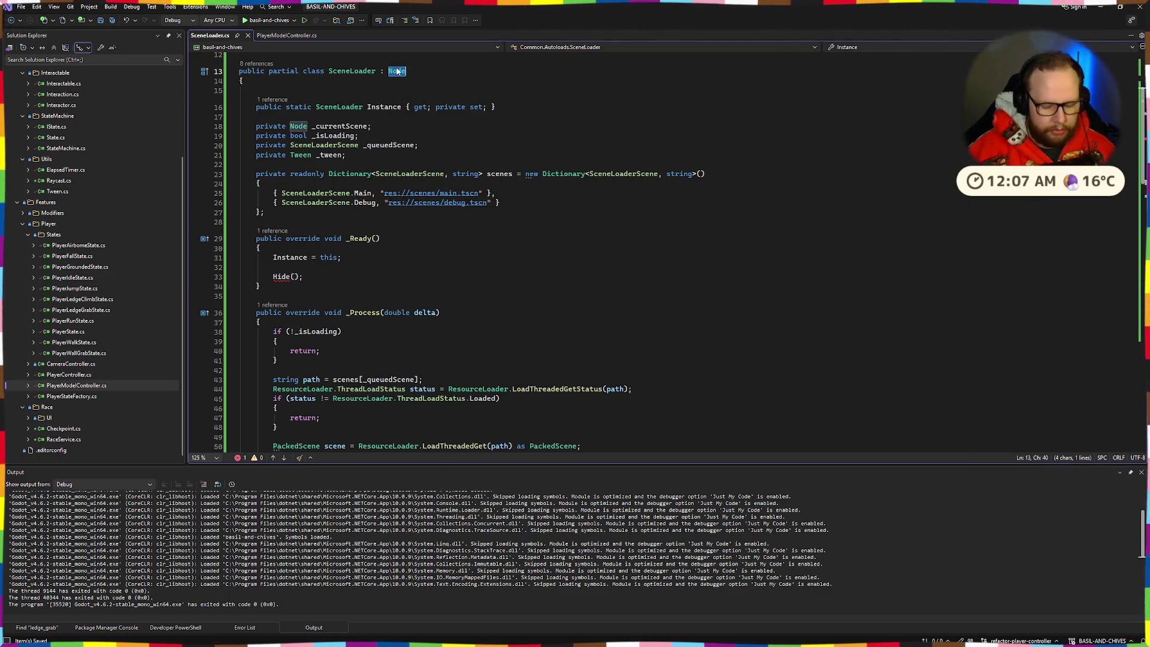
pyautogui.click(275, 286)
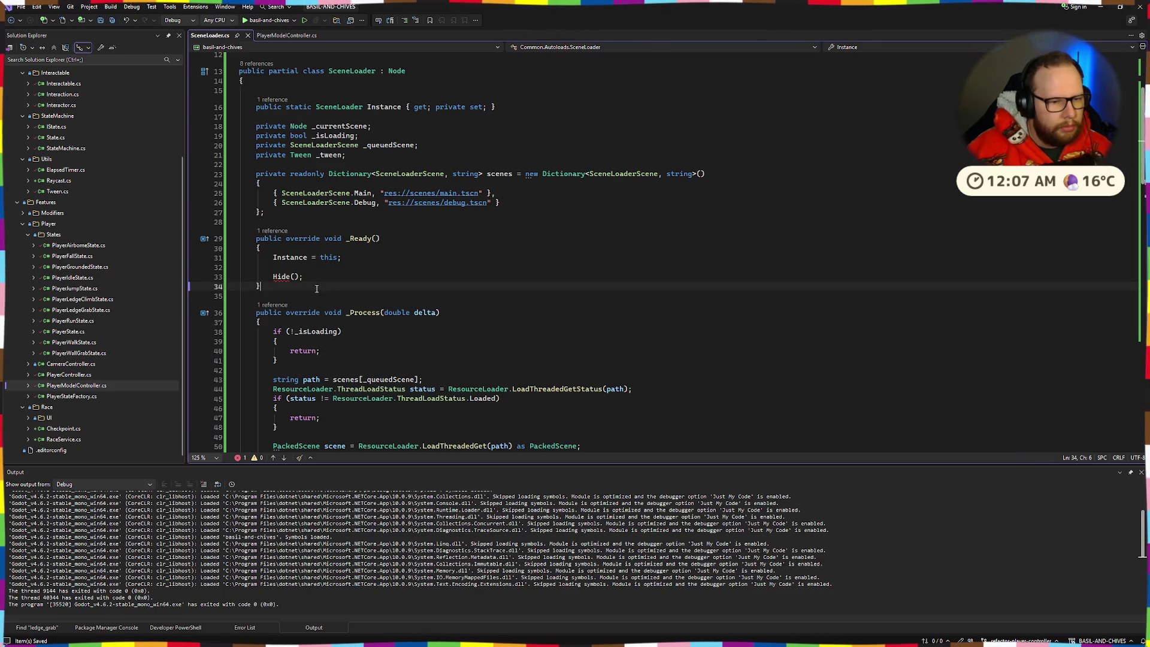
pyautogui.doubleClick(282, 277)
pyautogui.write('this.Hi')
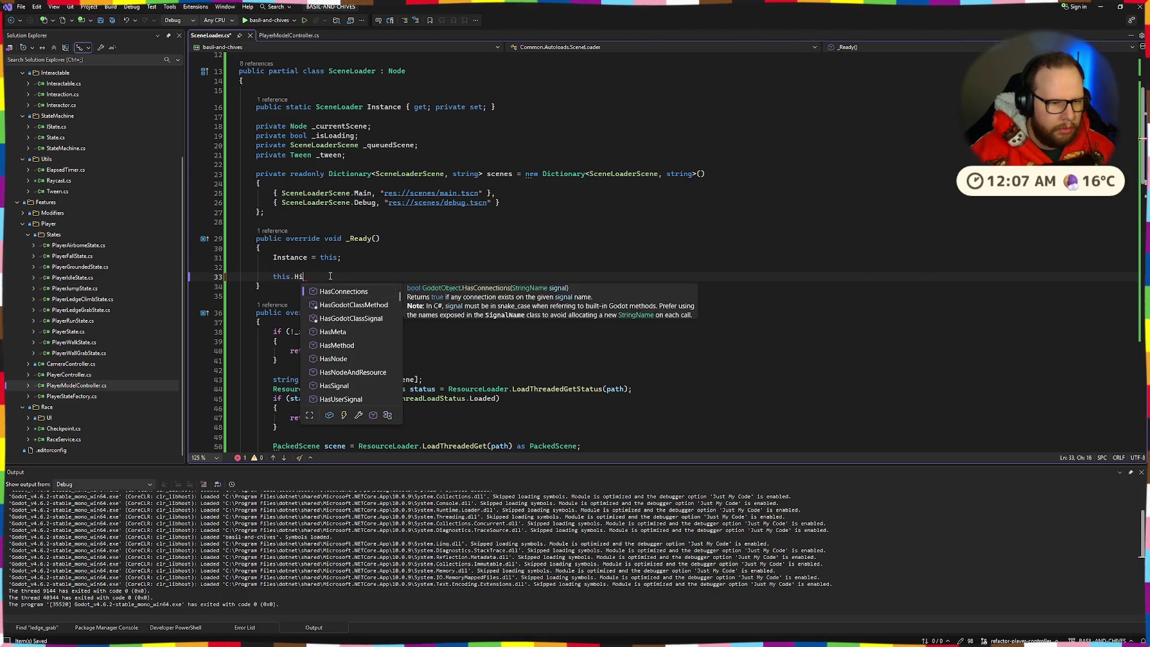
pyautogui.press('Escape')
pyautogui.hotkey('ctrl', 'space')
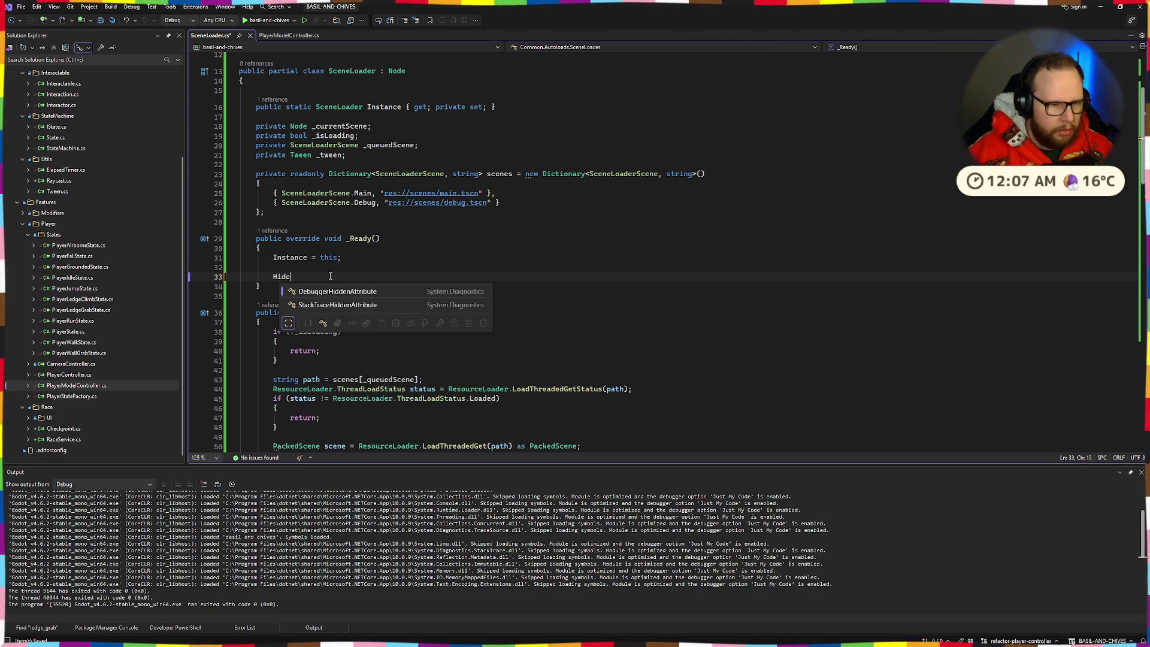
pyautogui.press('Escape')
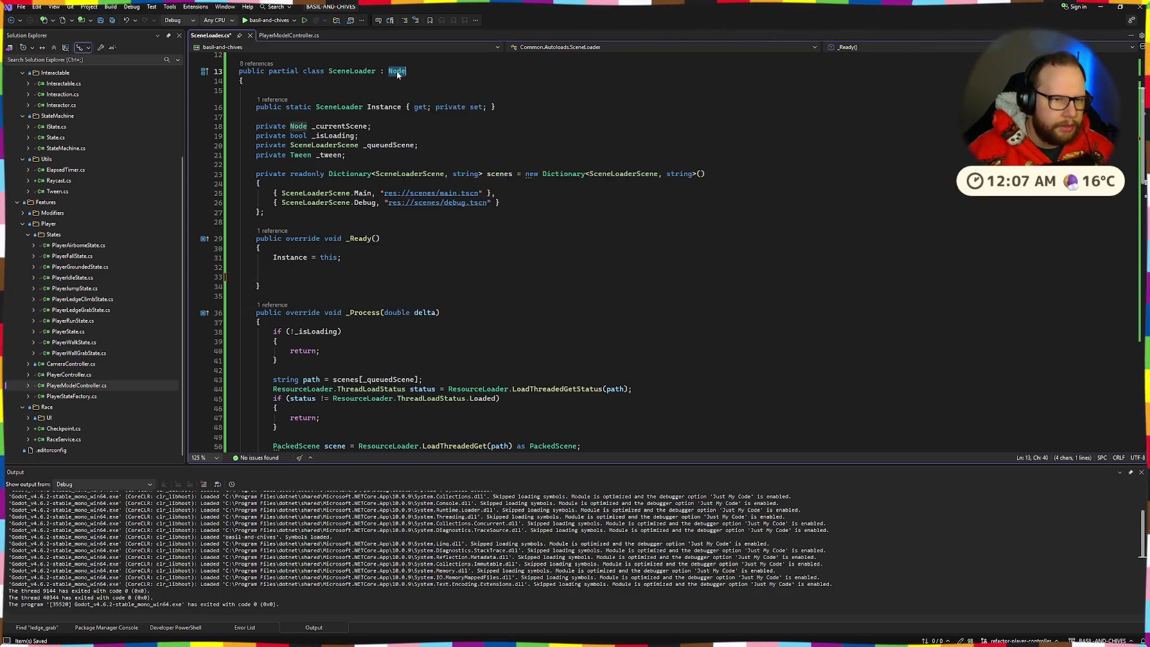
pyautogui.click(370, 84)
pyautogui.click(307, 275)
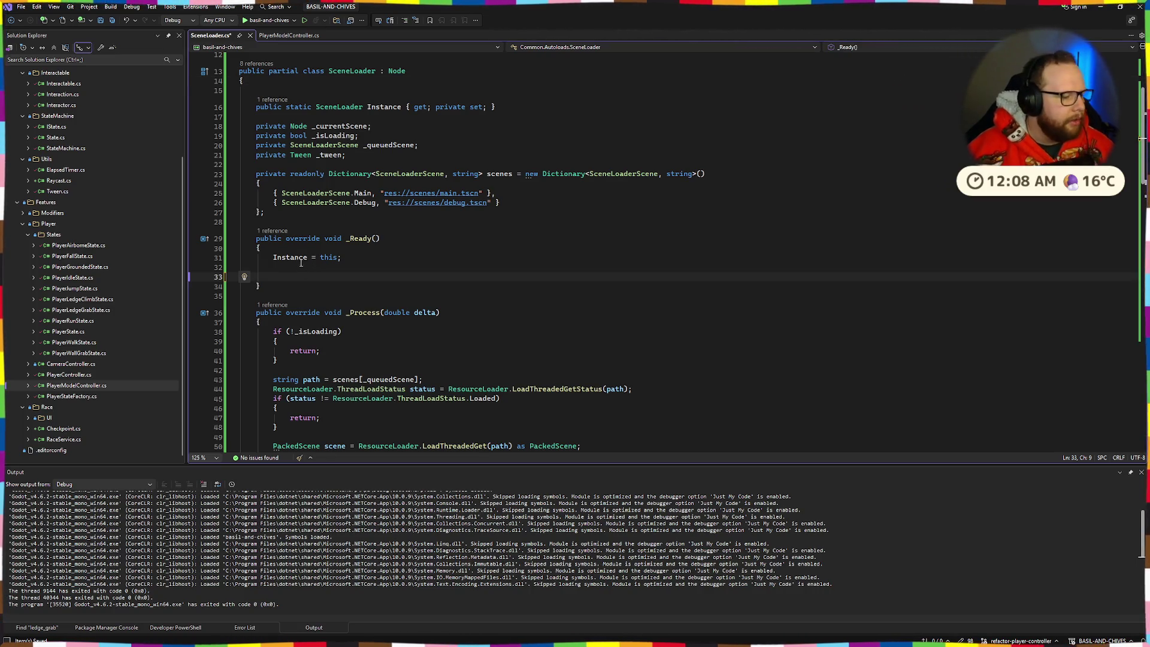
# Change the base class from Node to Control, add Hide(); in _Ready, and save
pyautogui.doubleClick(396, 72)
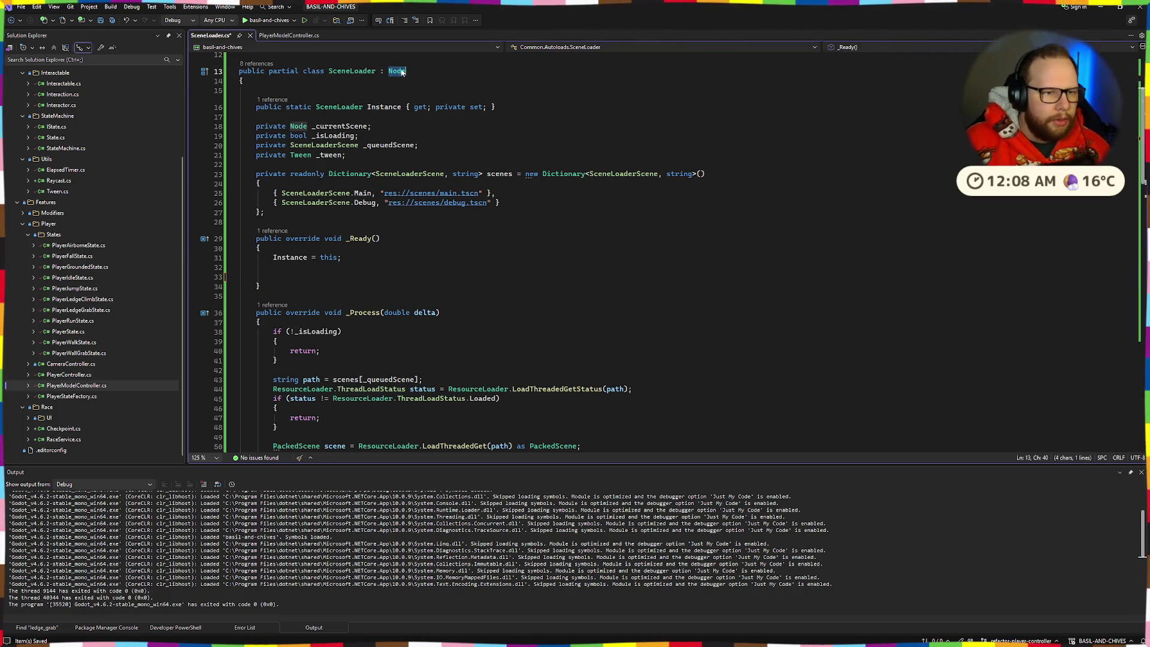
pyautogui.write('Control')
pyautogui.click(294, 276)
pyautogui.write('Hide();')
pyautogui.hotkey('ctrl', 's')
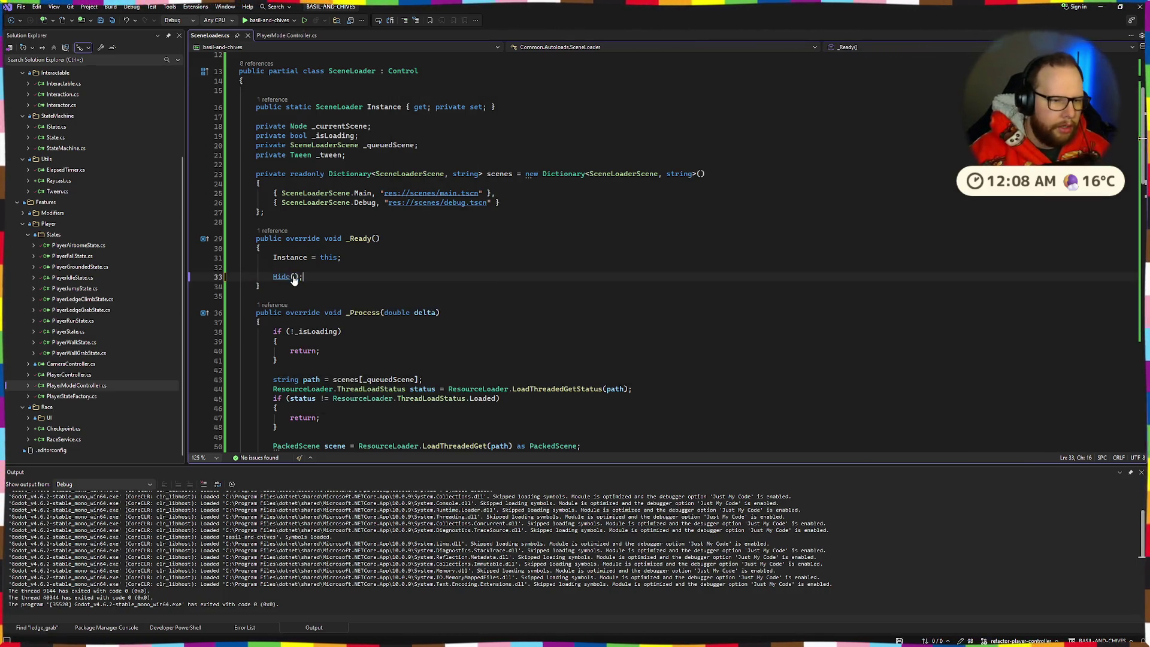
pyautogui.hotkey('alt', 'Tab')
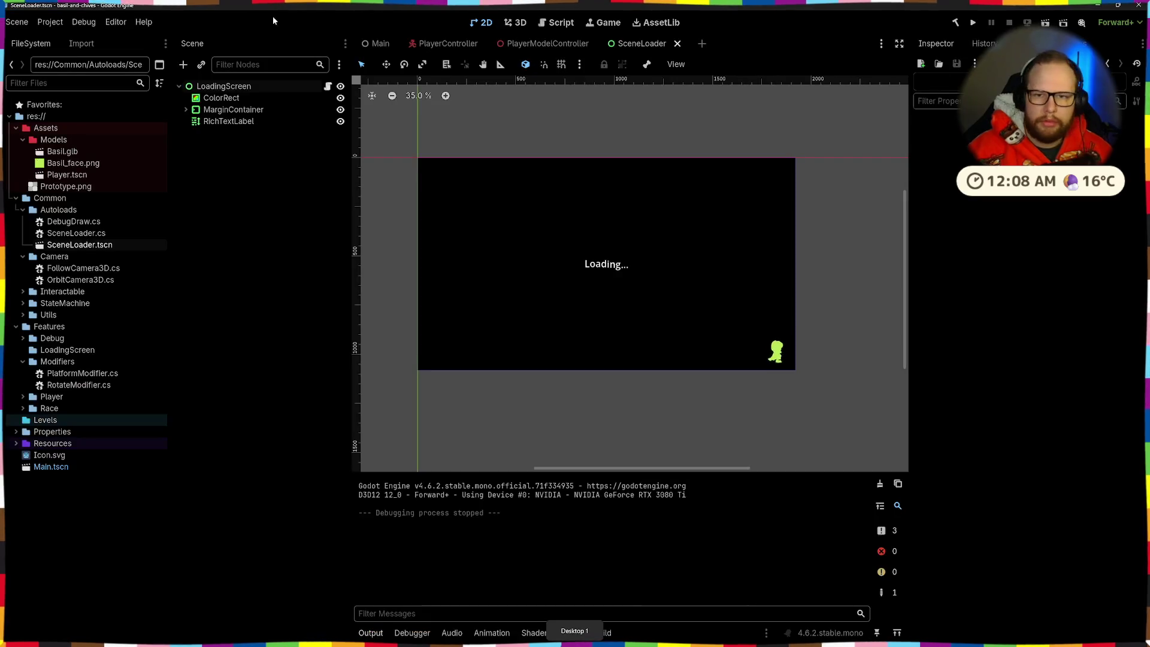
# Run the game with F5, jump across the level's platforms, then stop it with F8
pyautogui.press('F5')
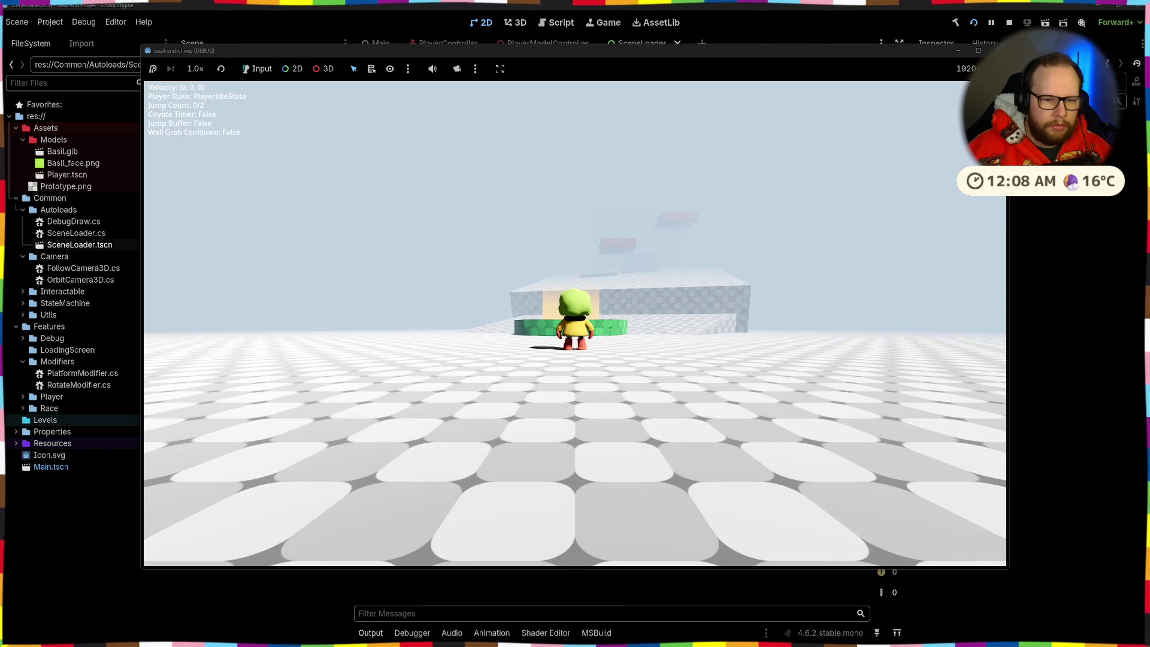
pyautogui.press('space')
pyautogui.press('w')
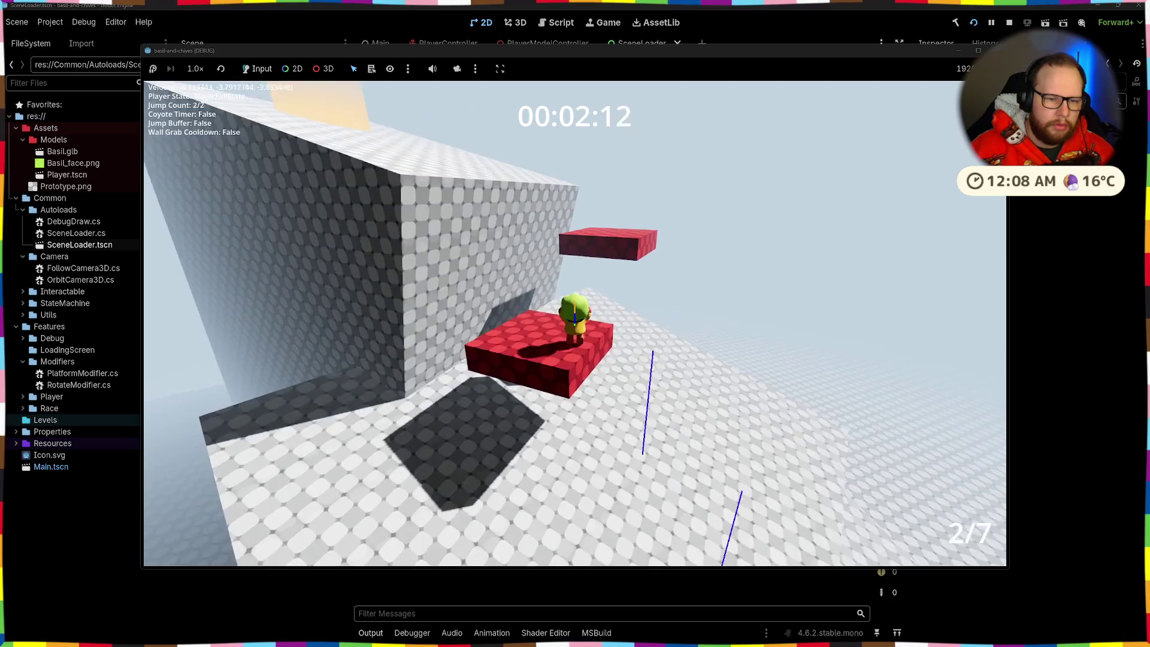
pyautogui.press('space')
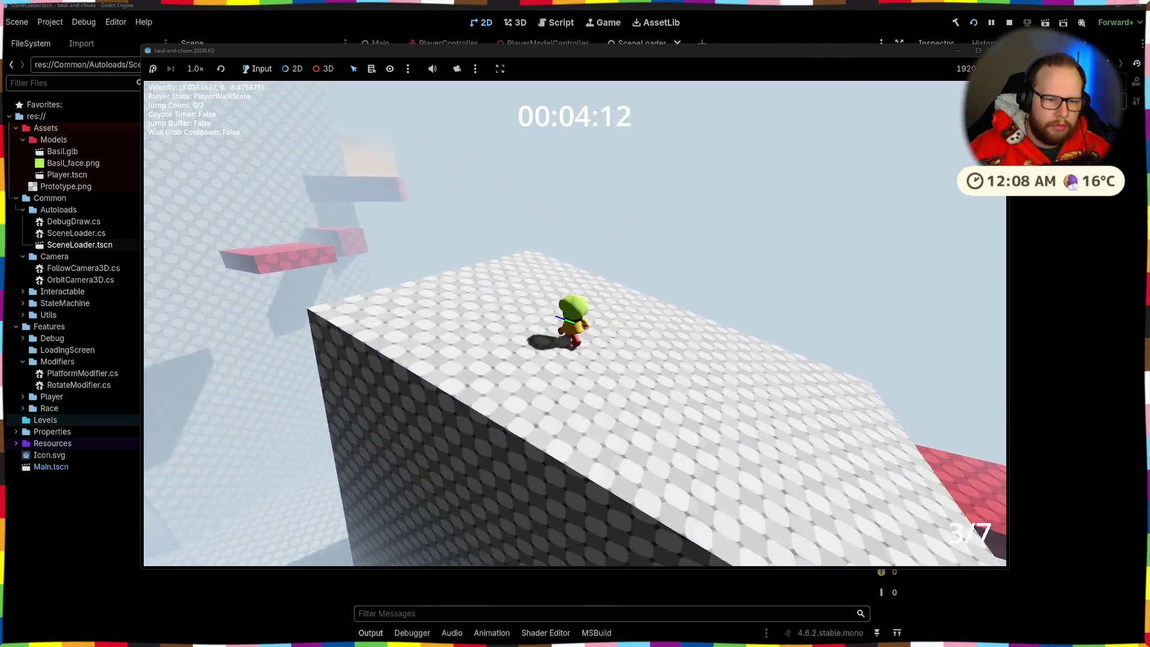
pyautogui.press('space')
pyautogui.press('space')
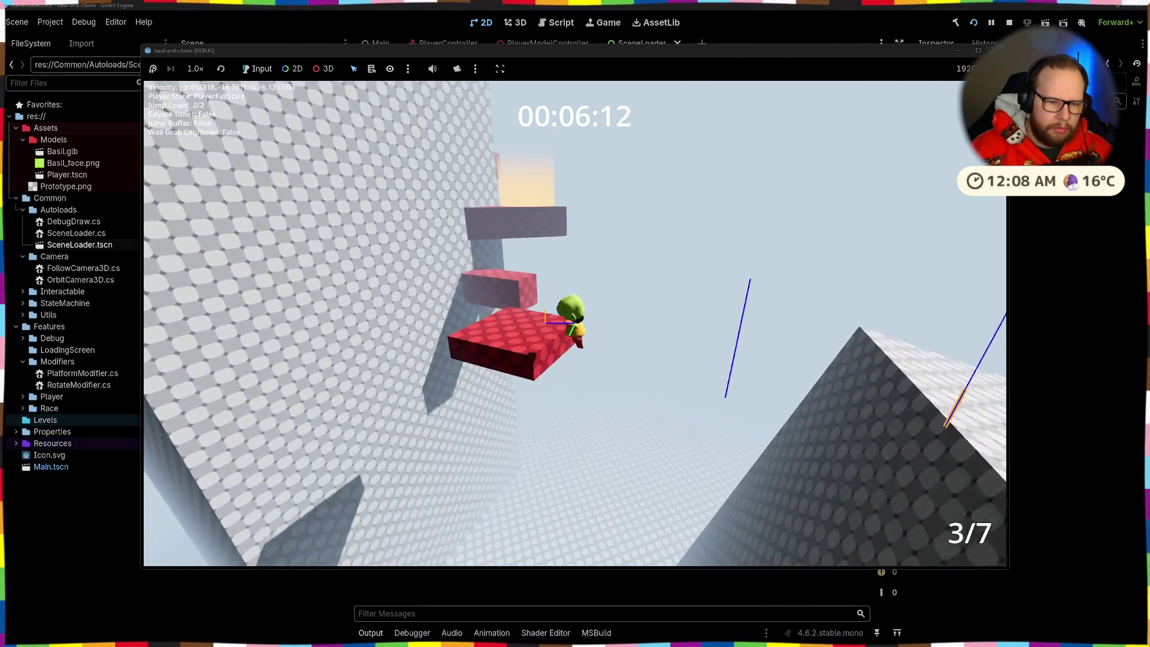
pyautogui.press('space')
pyautogui.press('space')
pyautogui.press('w')
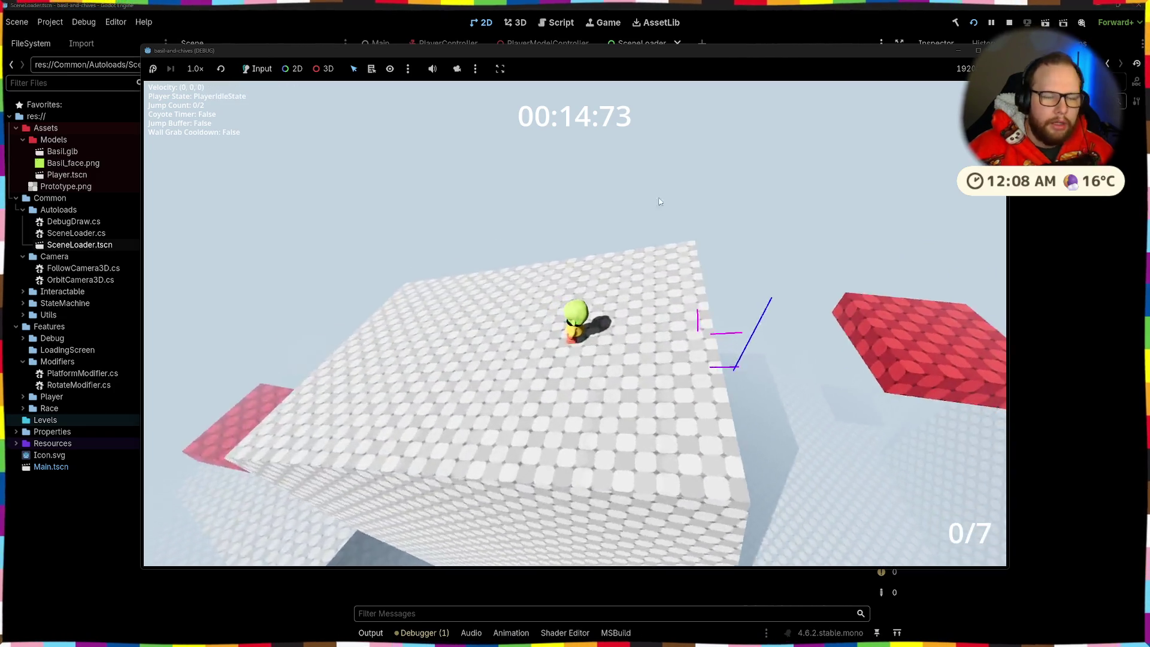
pyautogui.press('F8')
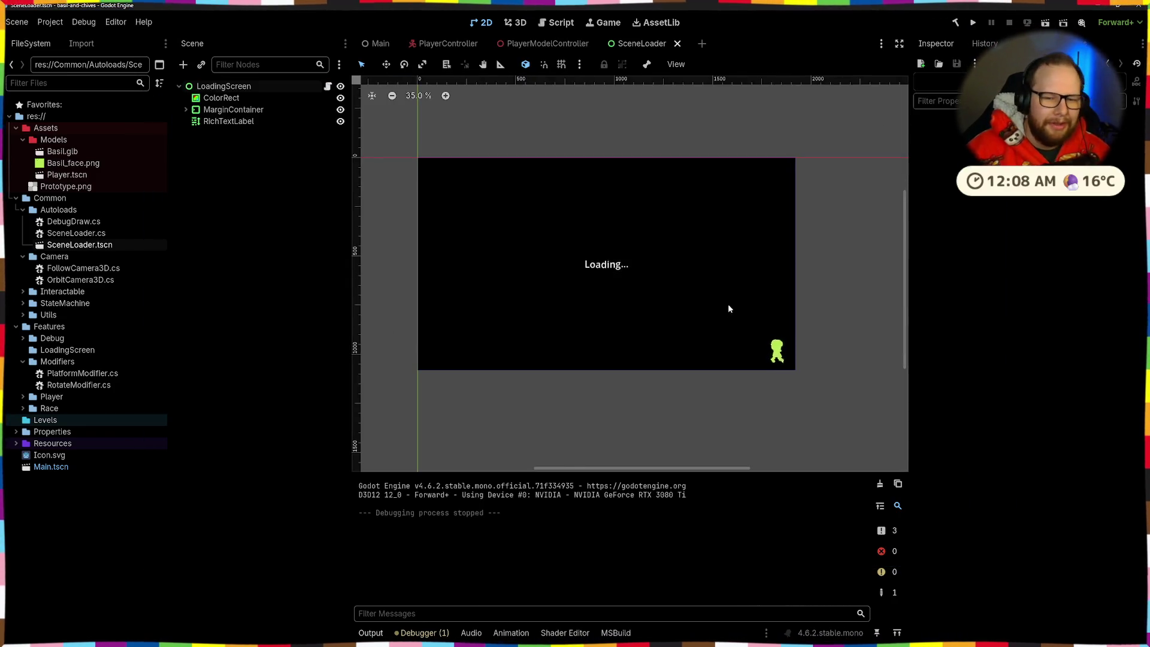
pyautogui.scroll(-3, 565, 314)
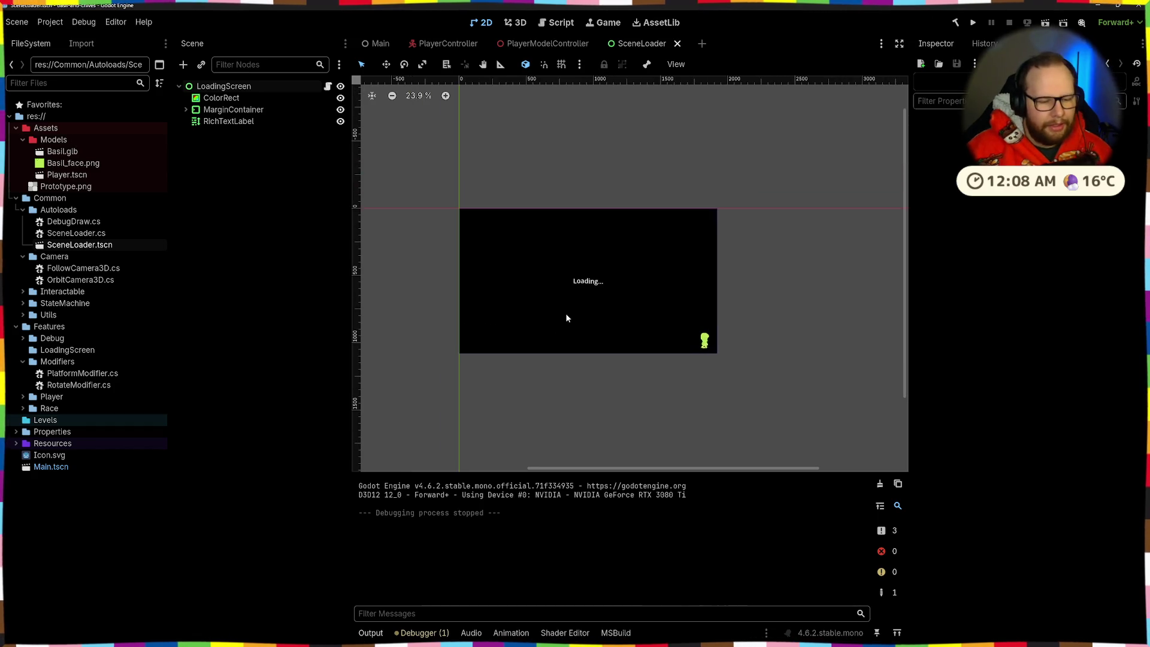
pyautogui.hotkey('alt', 'Tab')
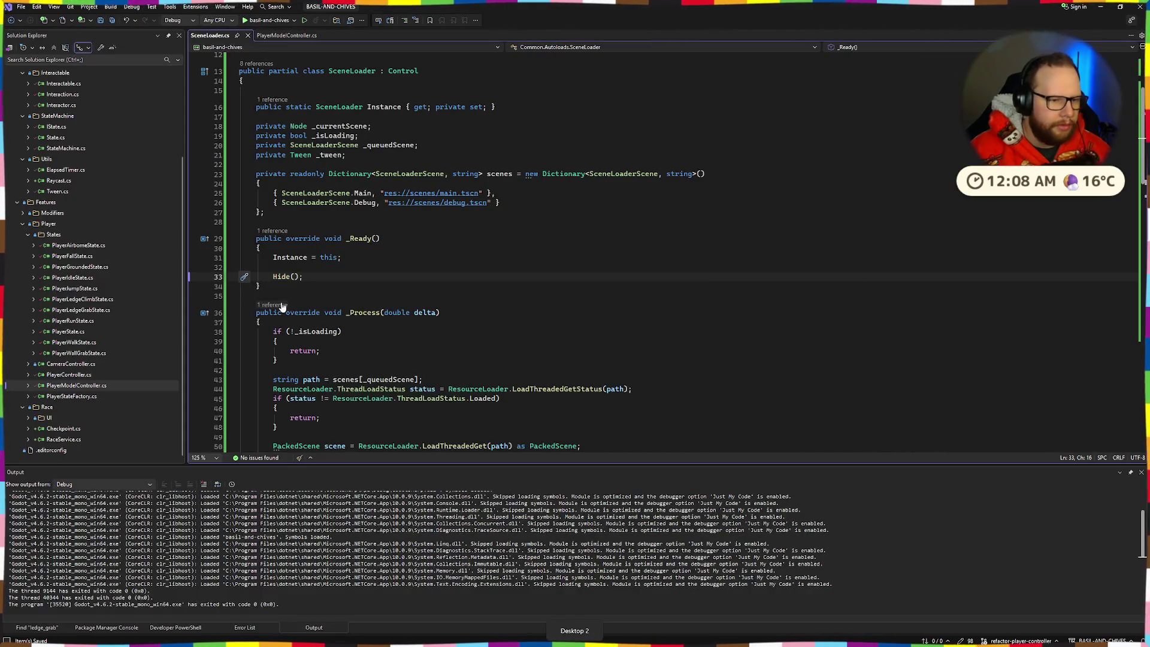